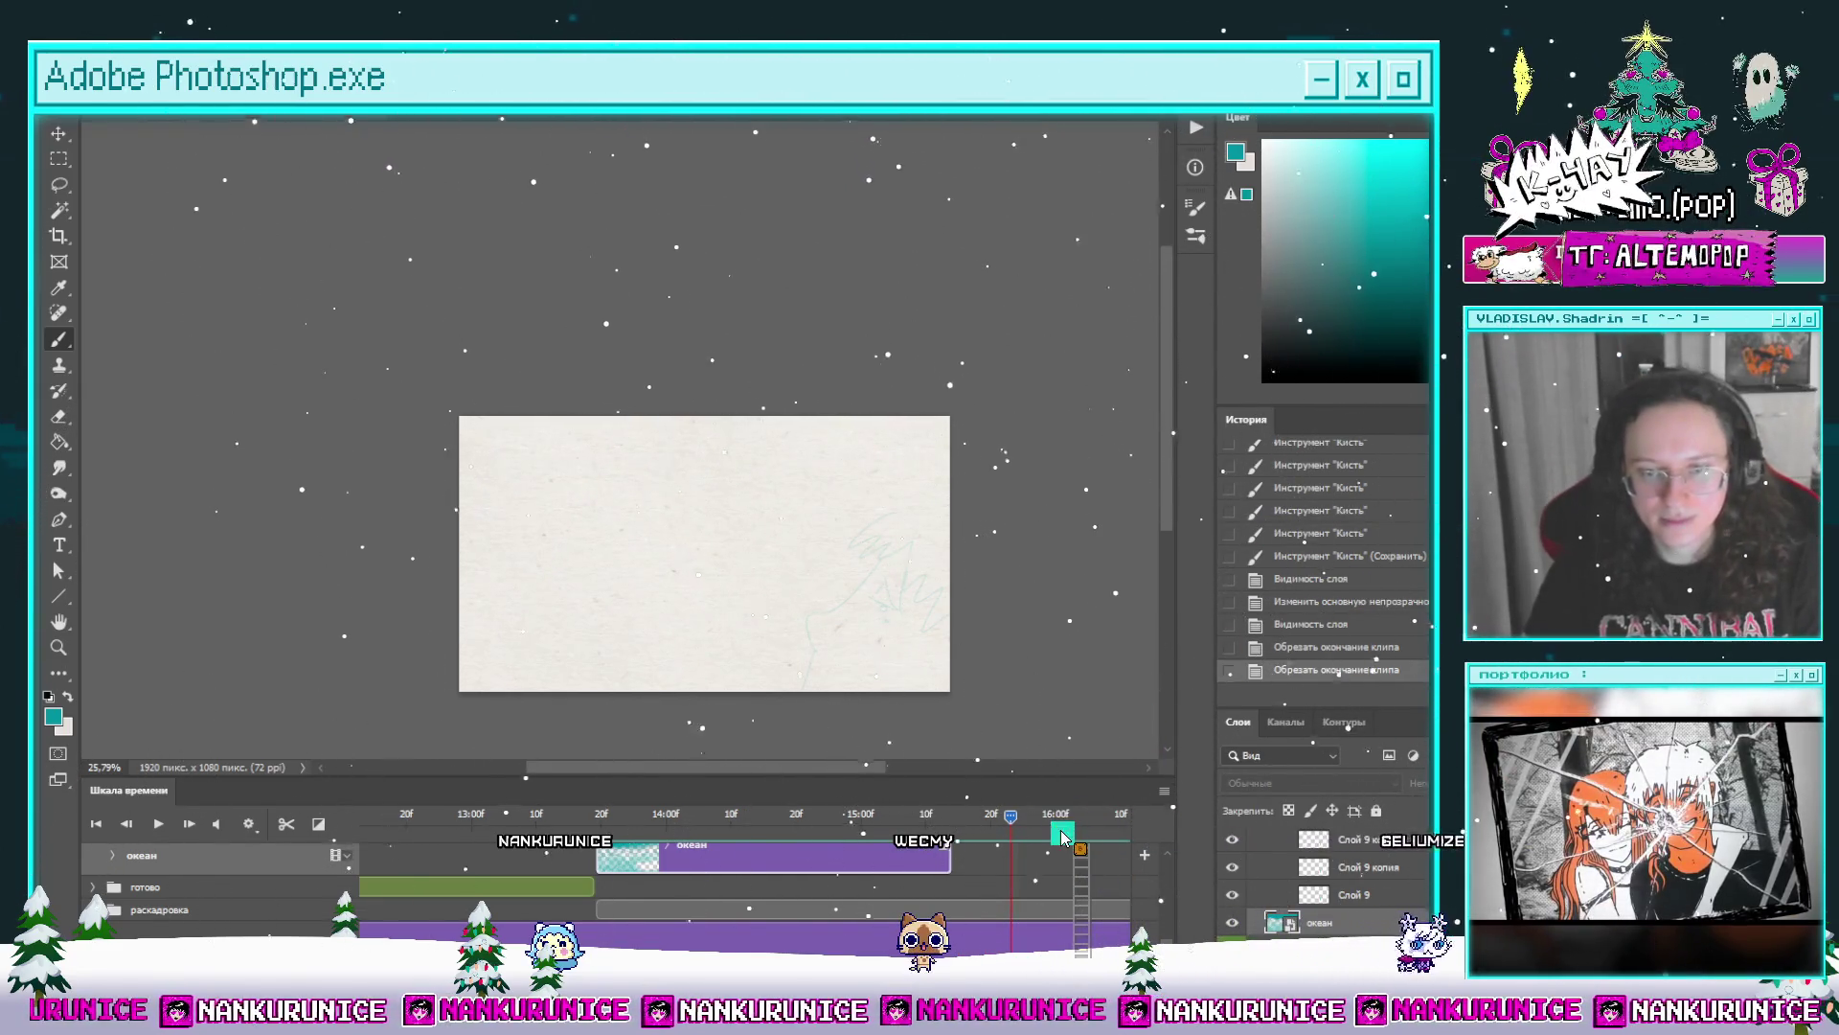
# Step: Trim the end of the океан clip on the animation timeline
pyautogui.moveTo(1059, 859); pyautogui.dragTo(1089, 857)
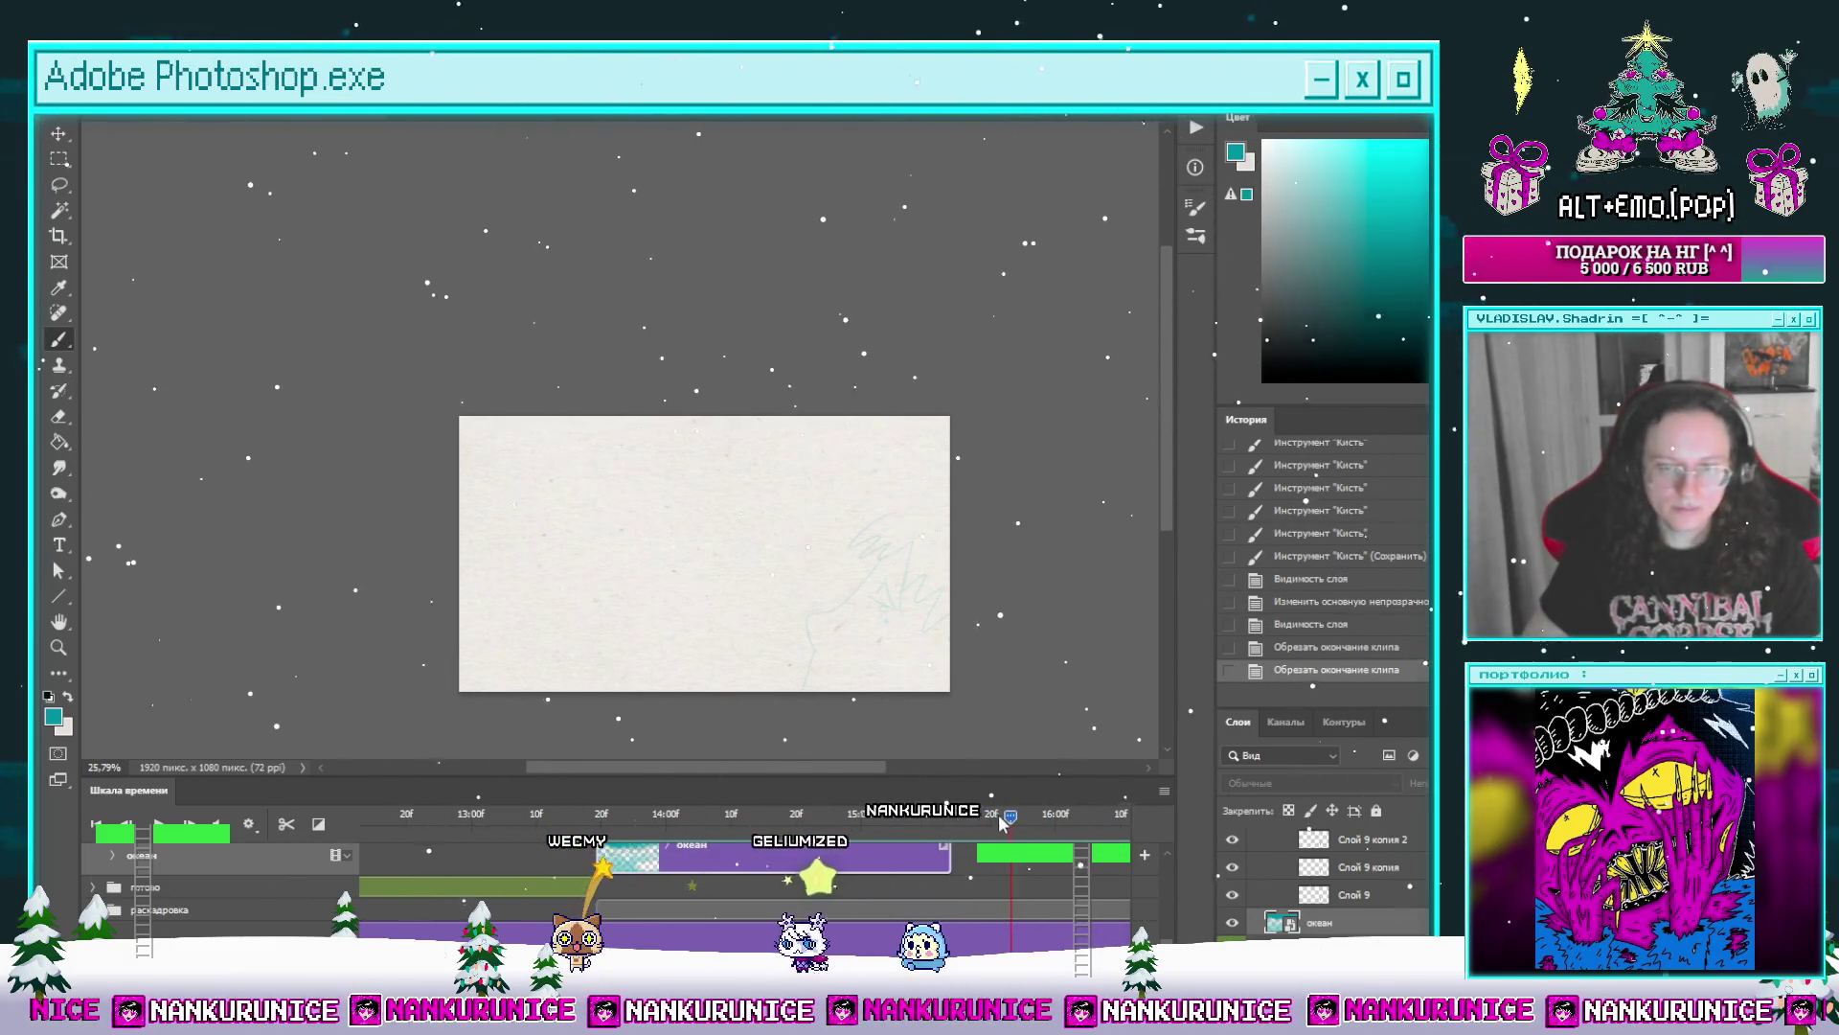
# Step: Alt-duplicate the Группа 11 копия 3 figure clip and place the copy later in the timeline
pyautogui.click(883, 816)
pyautogui.moveTo(883, 836); pyautogui.dragTo(927, 836)
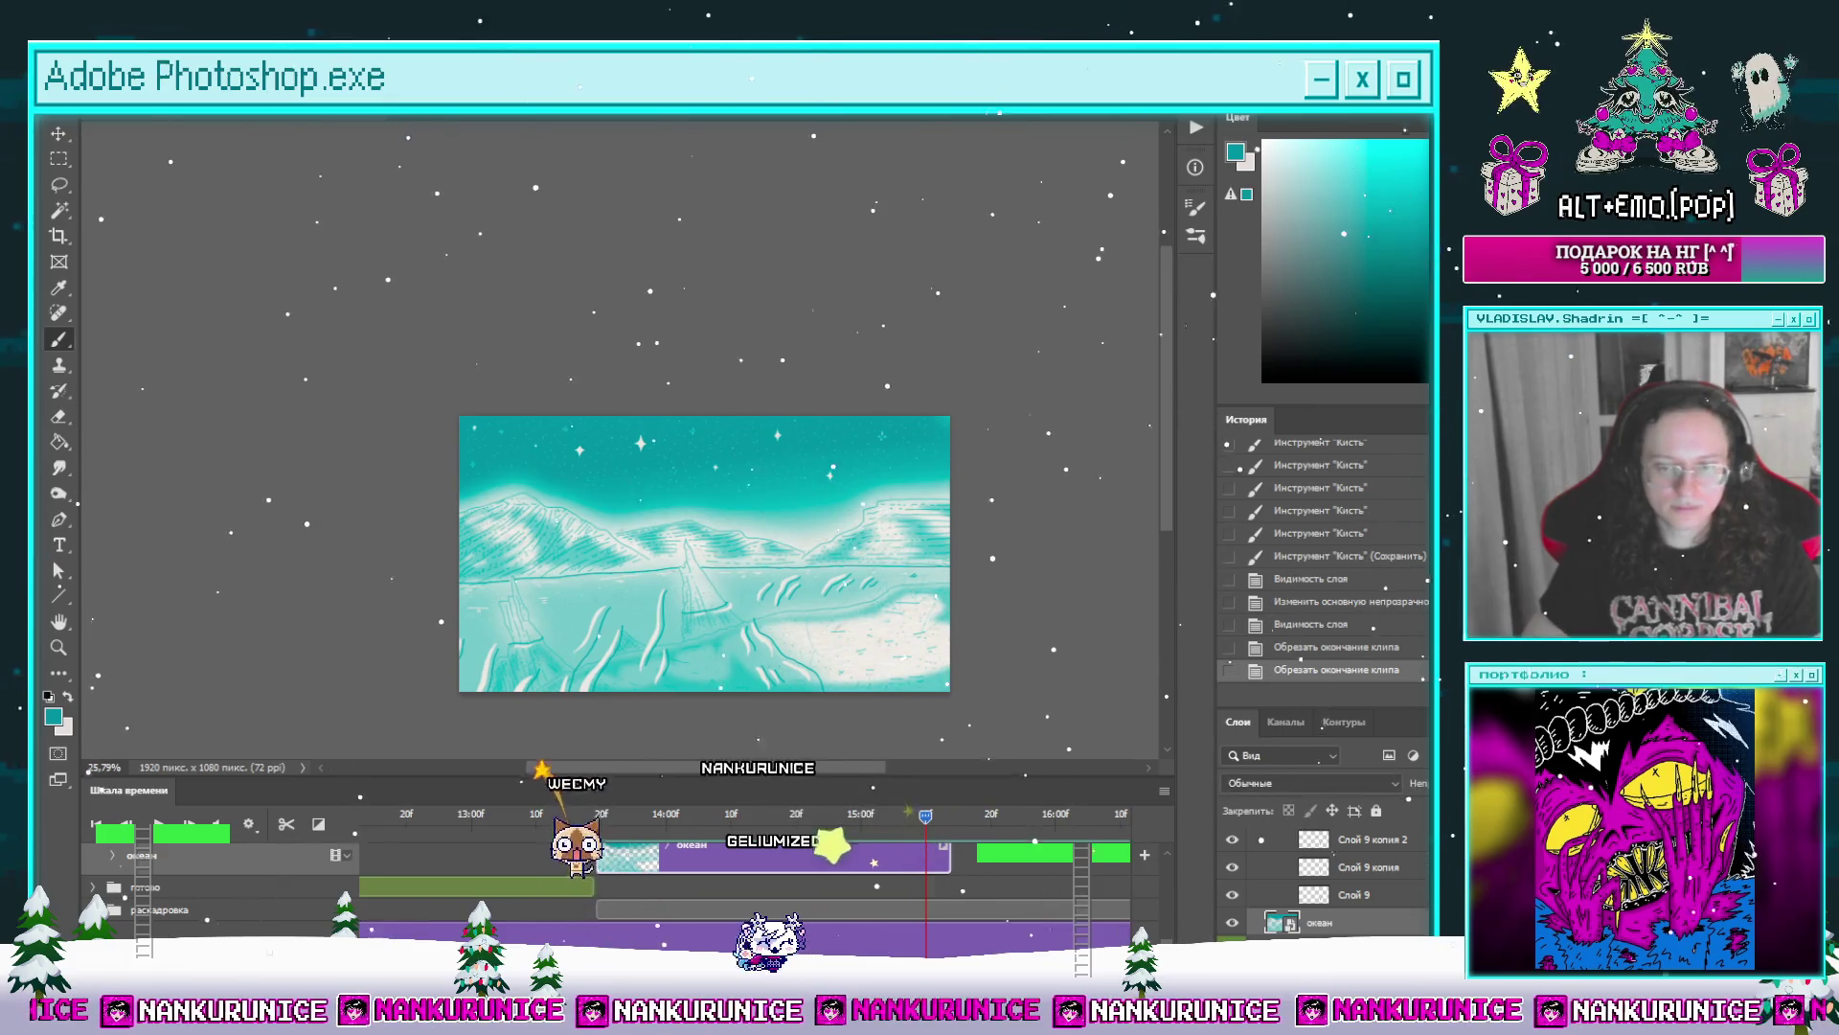
pyautogui.scroll(-2, 1167, 900)
pyautogui.scroll(2, 1149, 888)
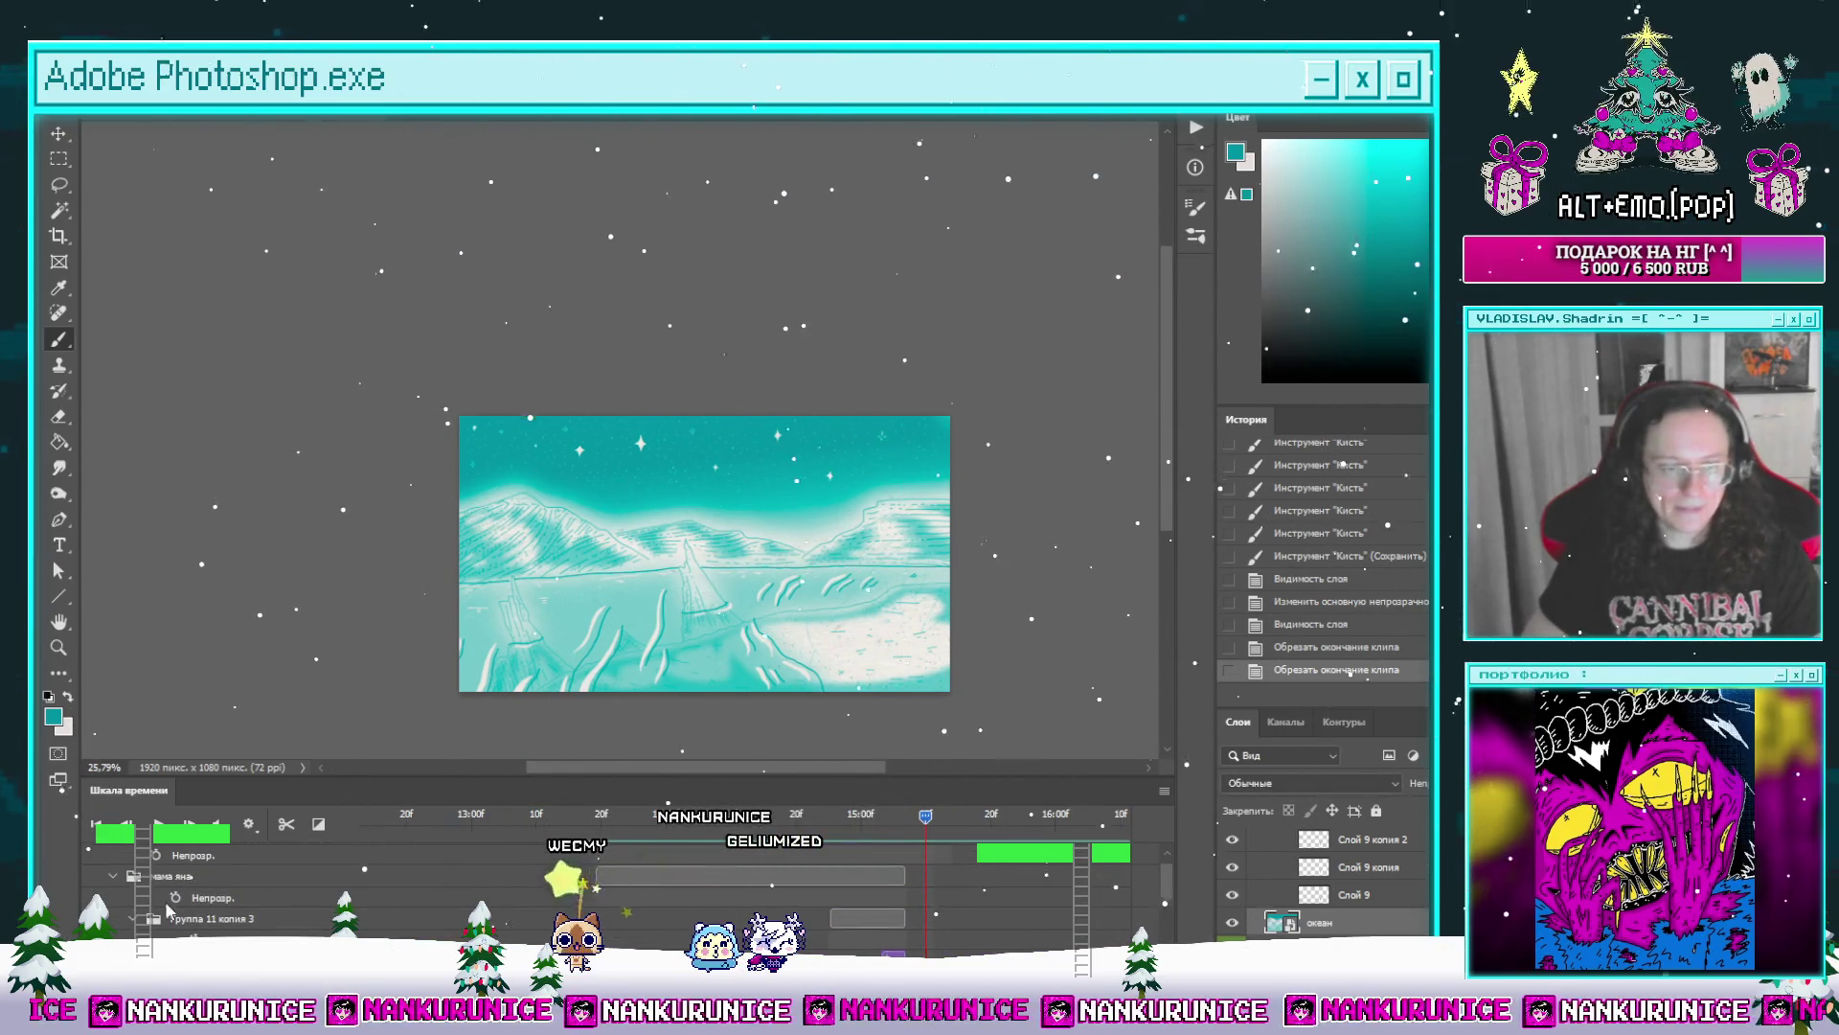
pyautogui.click(139, 927)
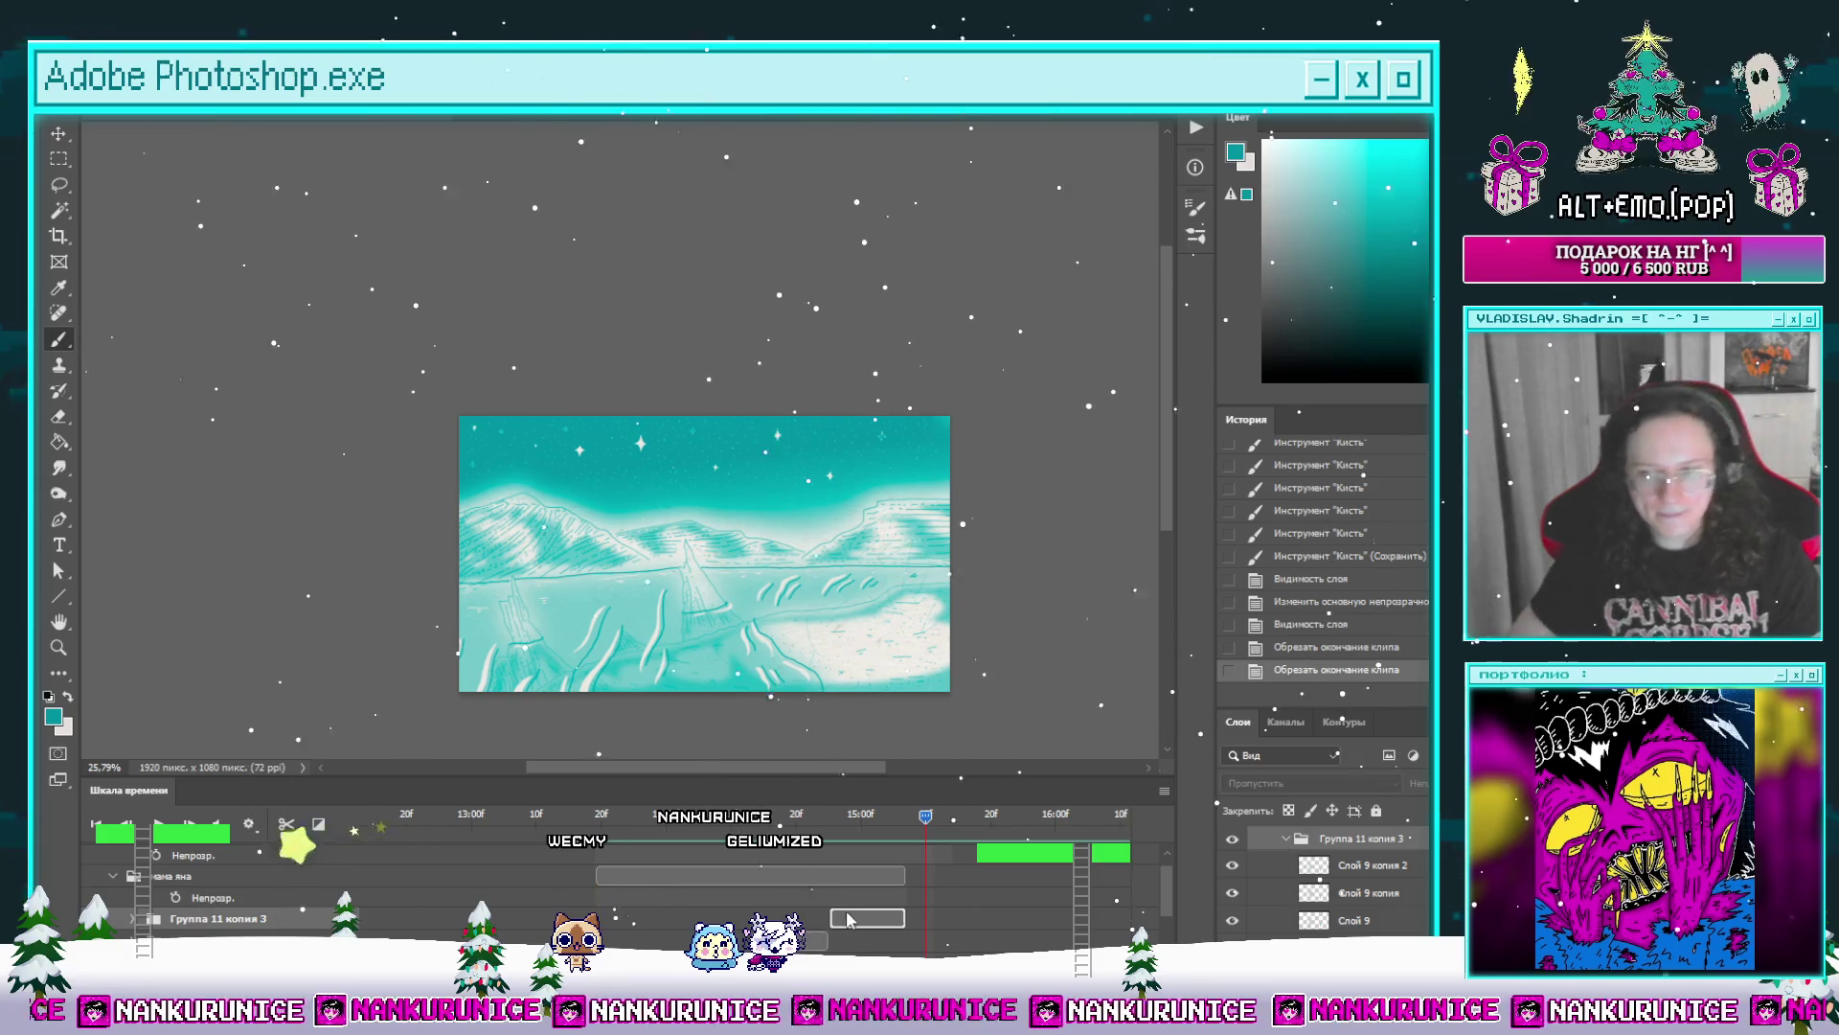
pyautogui.moveTo(848, 918); pyautogui.dragTo(945, 916)
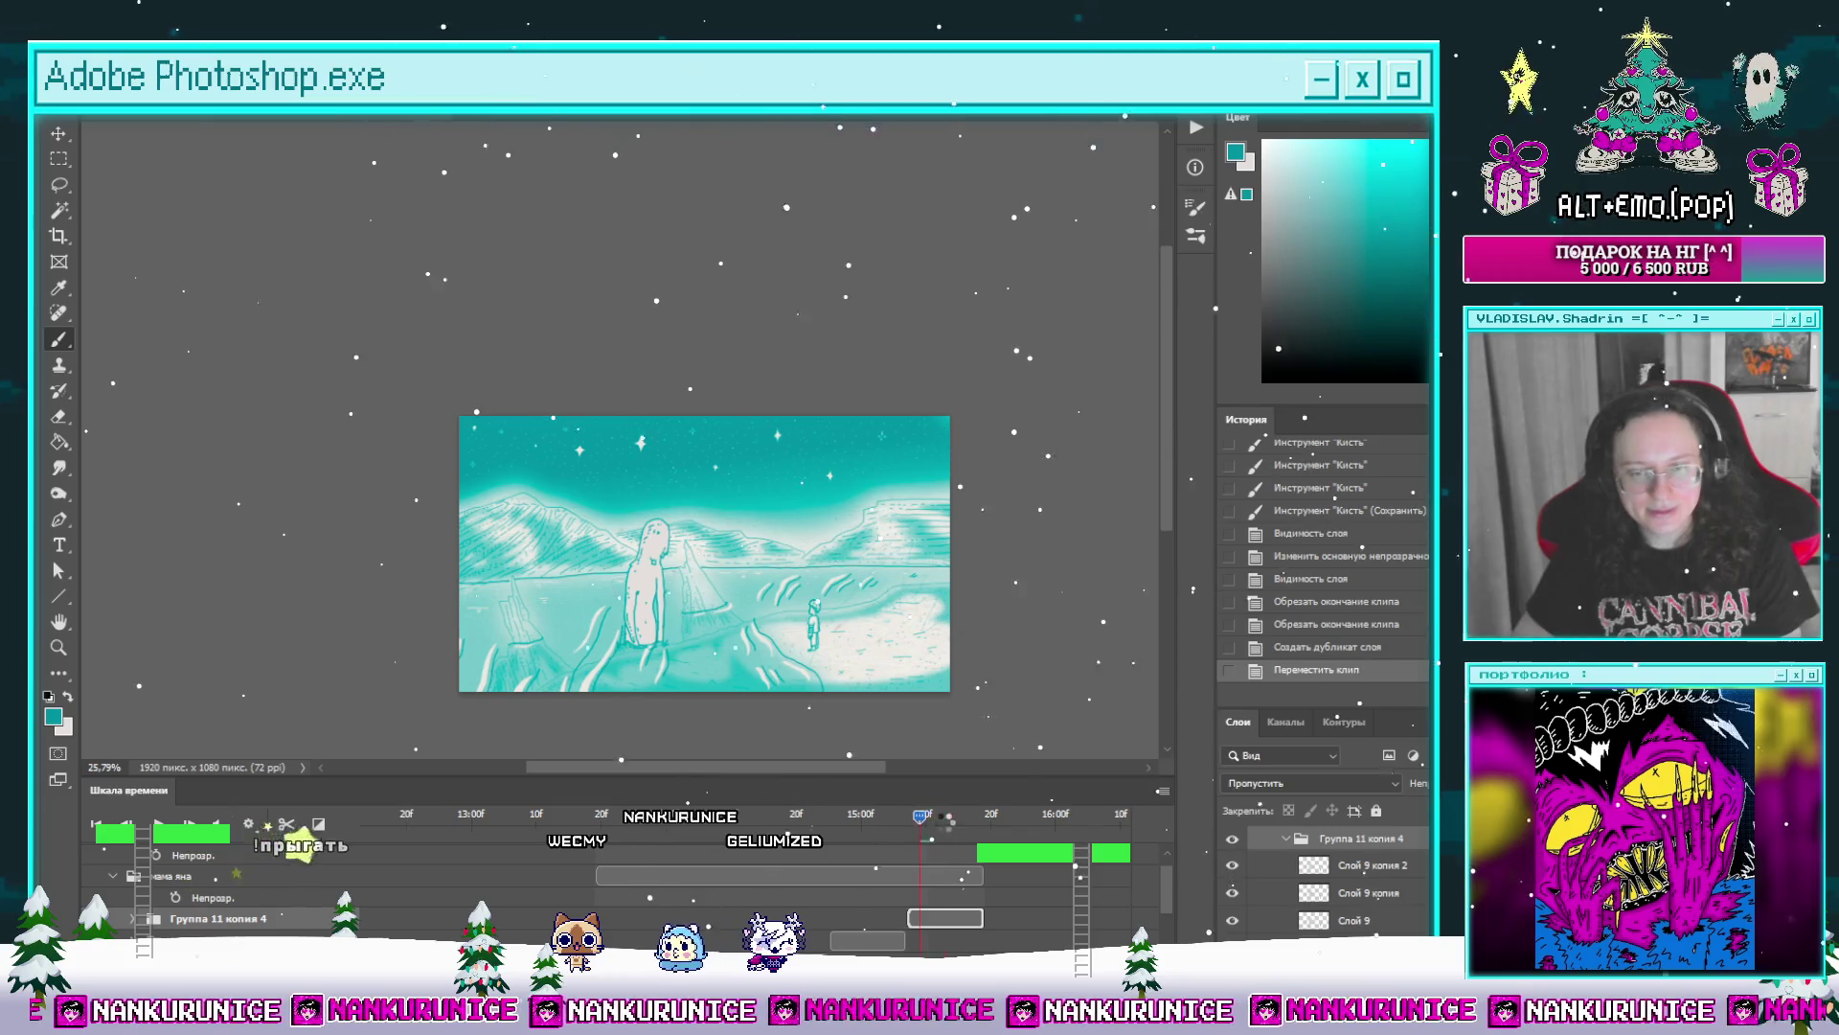
pyautogui.moveTo(946, 816); pyautogui.dragTo(950, 815)
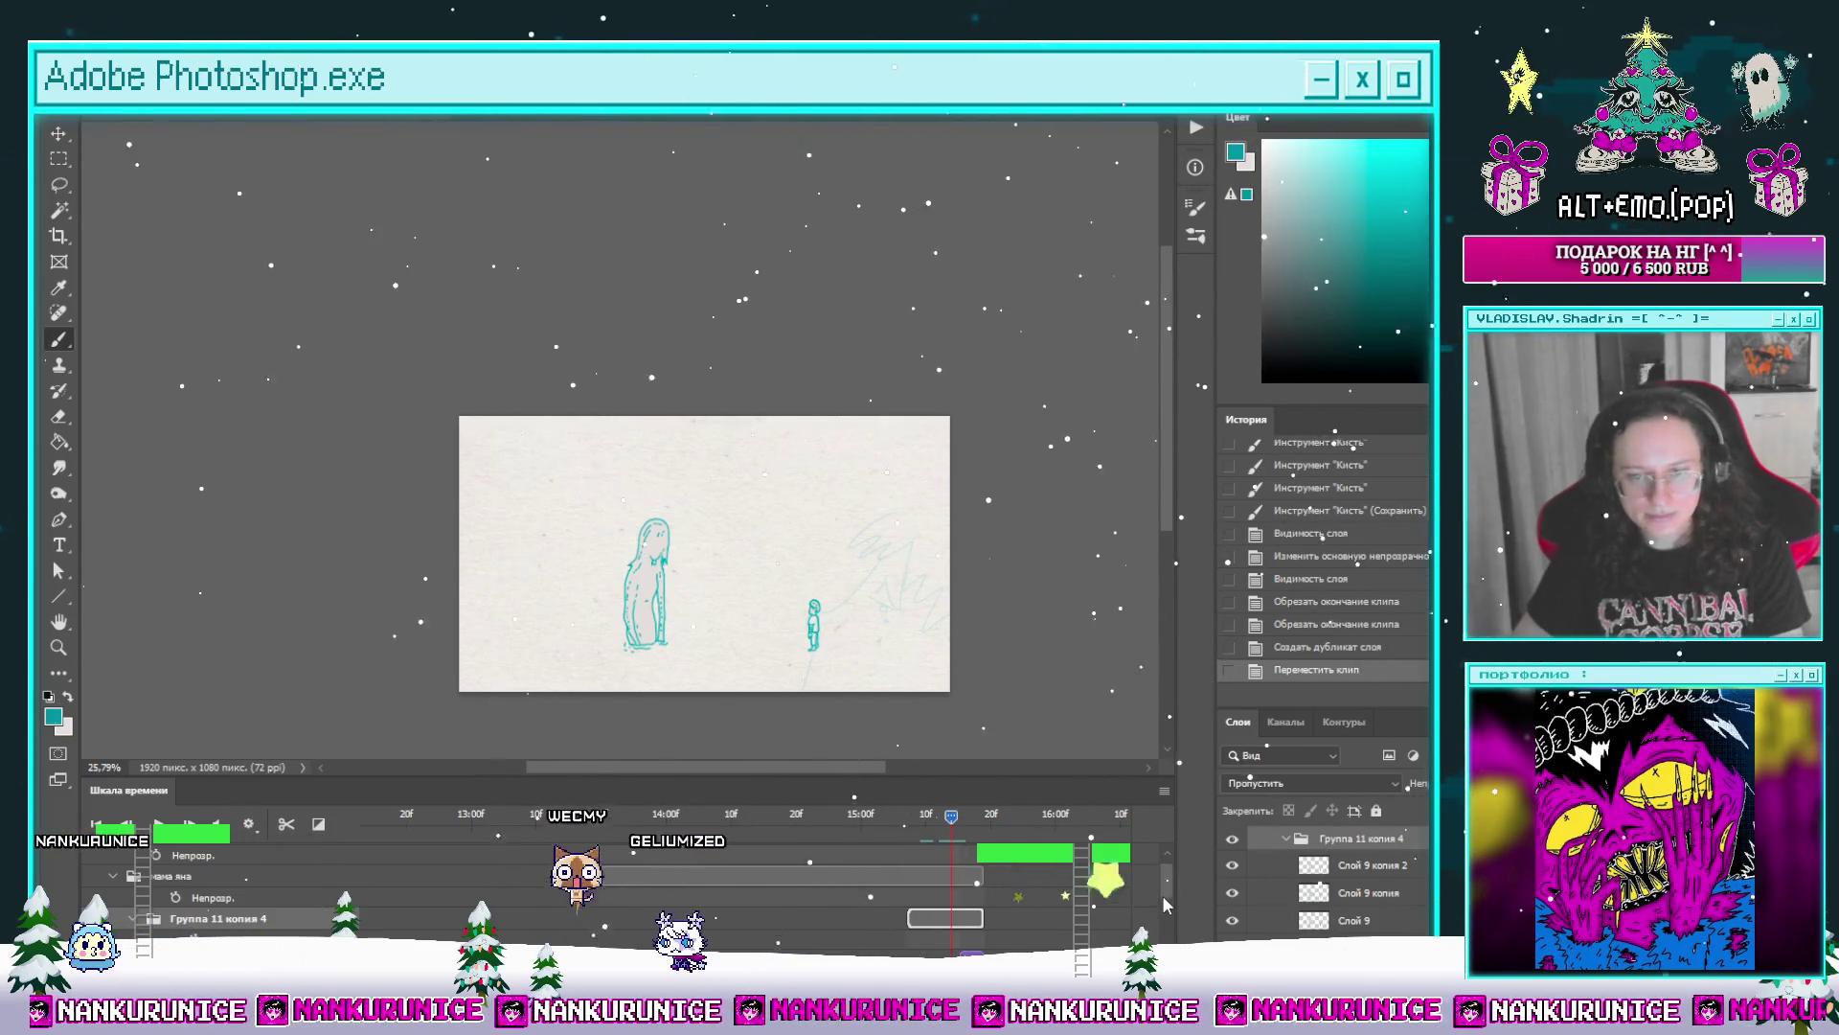
# Step: Delete the extra Слой 9 копия 2 layer and trim the remaining clip's end
pyautogui.press('Delete')
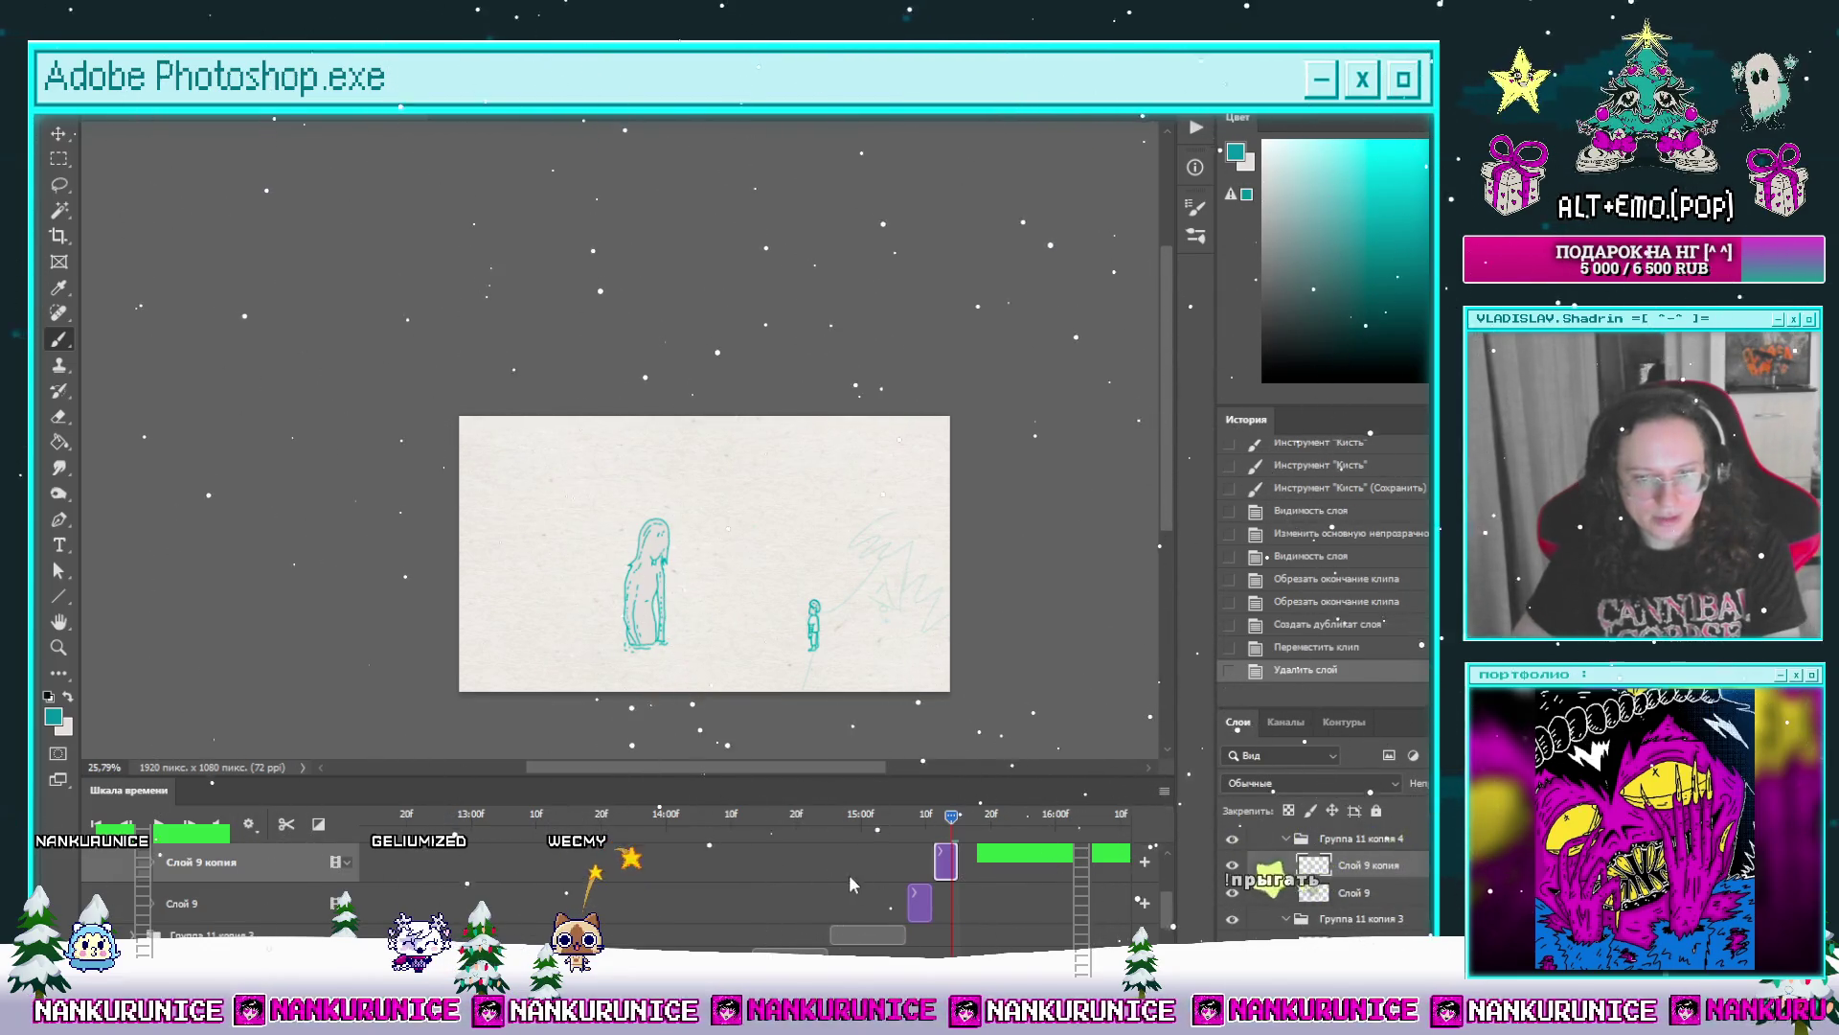
pyautogui.moveTo(944, 859)
pyautogui.mouseDown()
pyautogui.moveTo(669, 840)
pyautogui.moveTo(848, 824)
pyautogui.mouseUp()
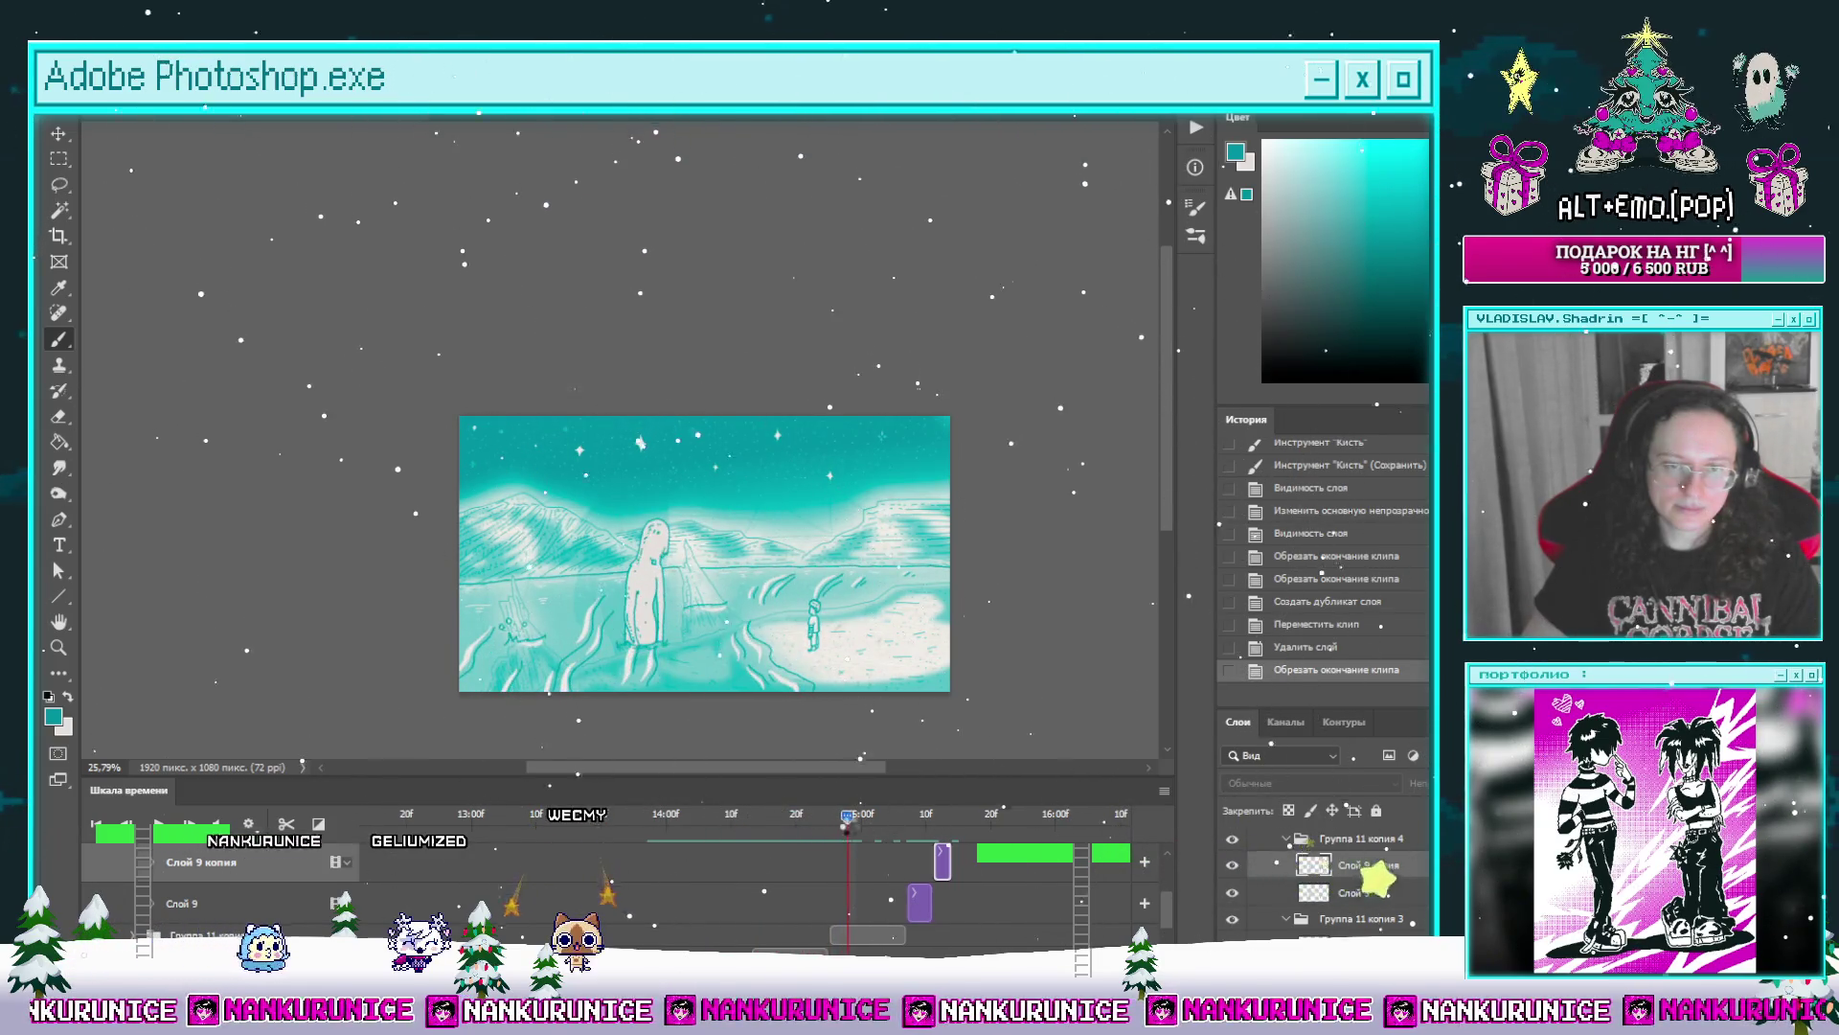
pyautogui.moveTo(847, 821)
pyautogui.mouseDown()
pyautogui.moveTo(894, 818)
pyautogui.moveTo(660, 845)
pyautogui.moveTo(901, 845)
pyautogui.mouseUp()
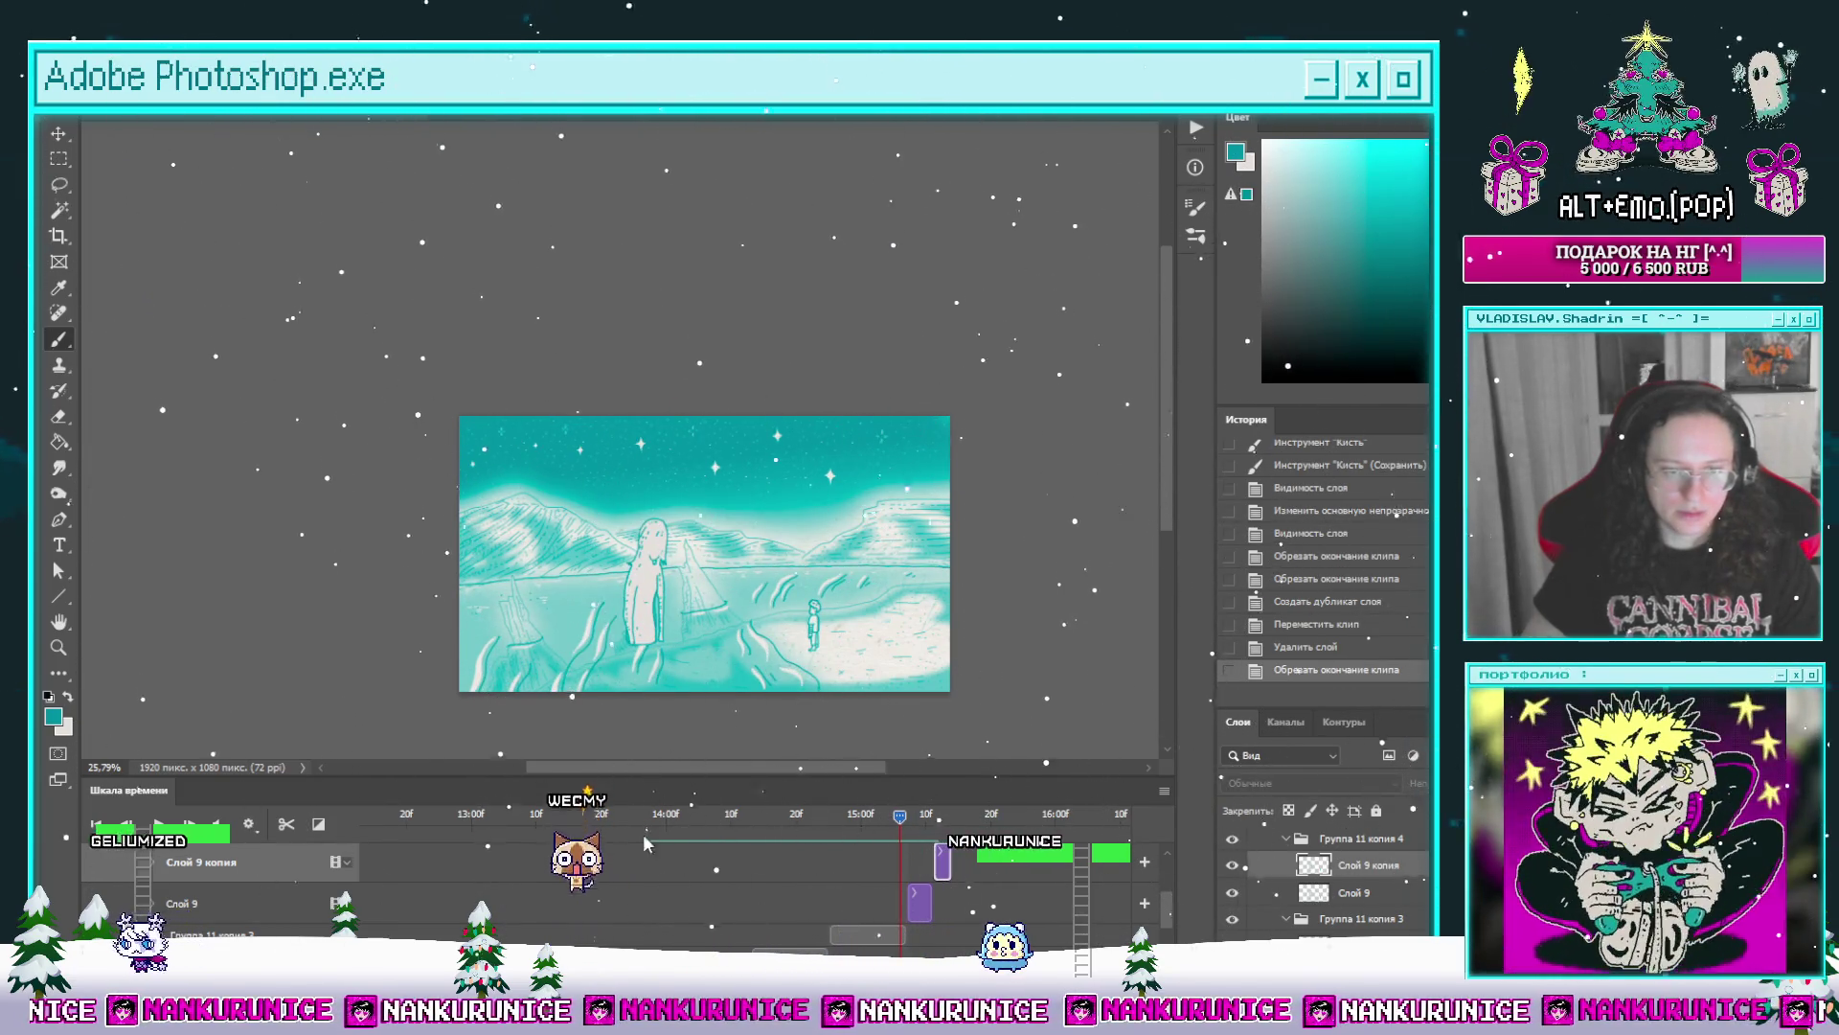
# Step: Step between adjacent animation frames to compare the figure drawings
pyautogui.press('Right')
pyautogui.hotkey('alt', '[')
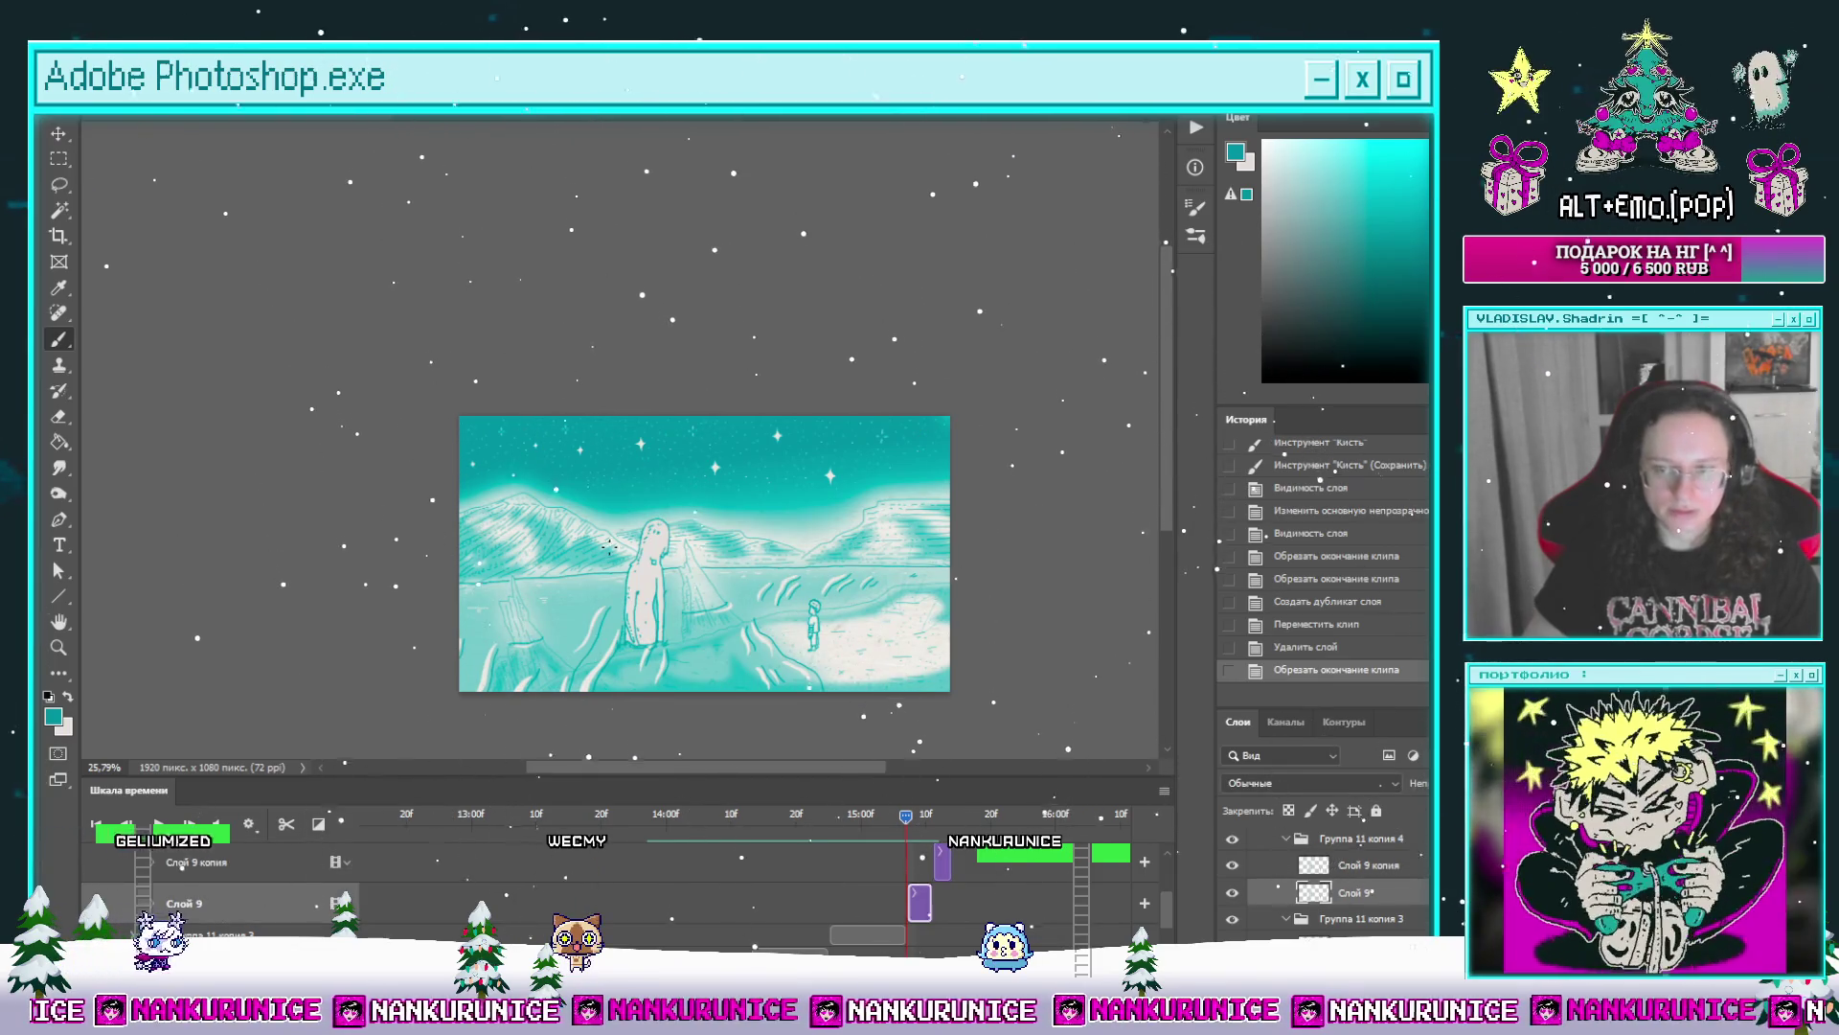
pyautogui.scroll(2, 902, 822)
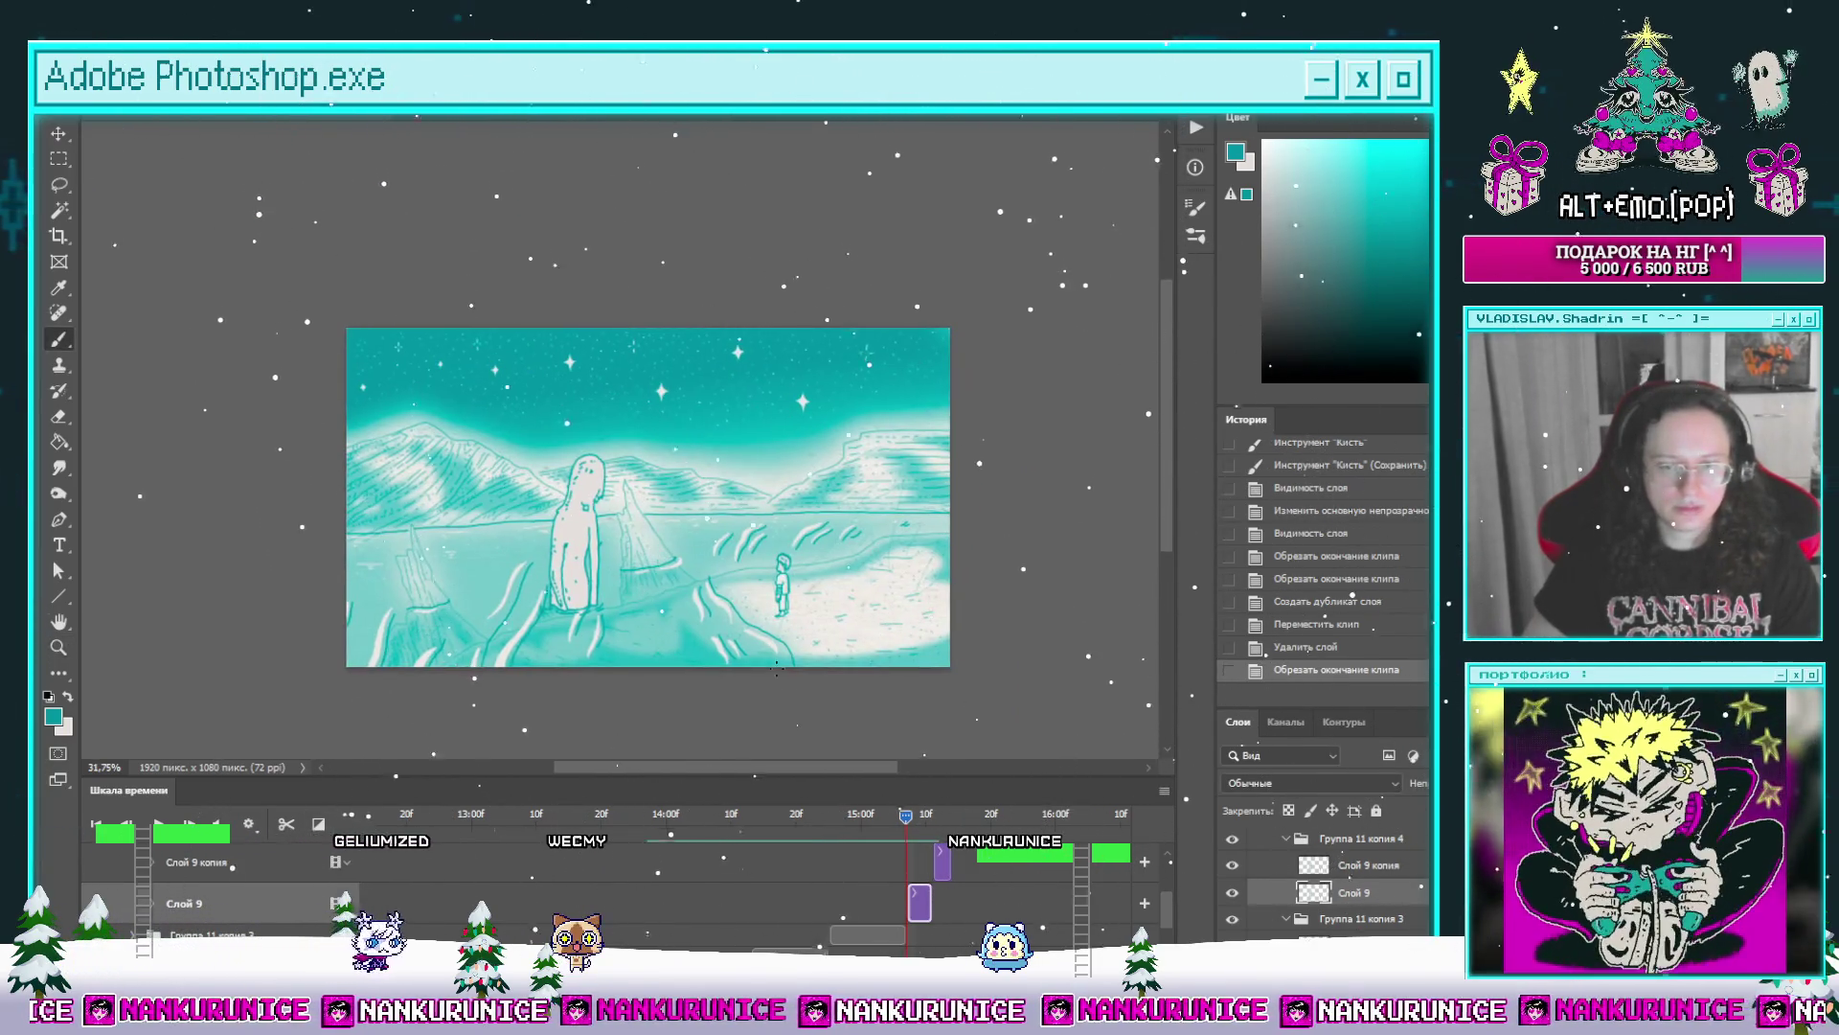
pyautogui.press('Left')
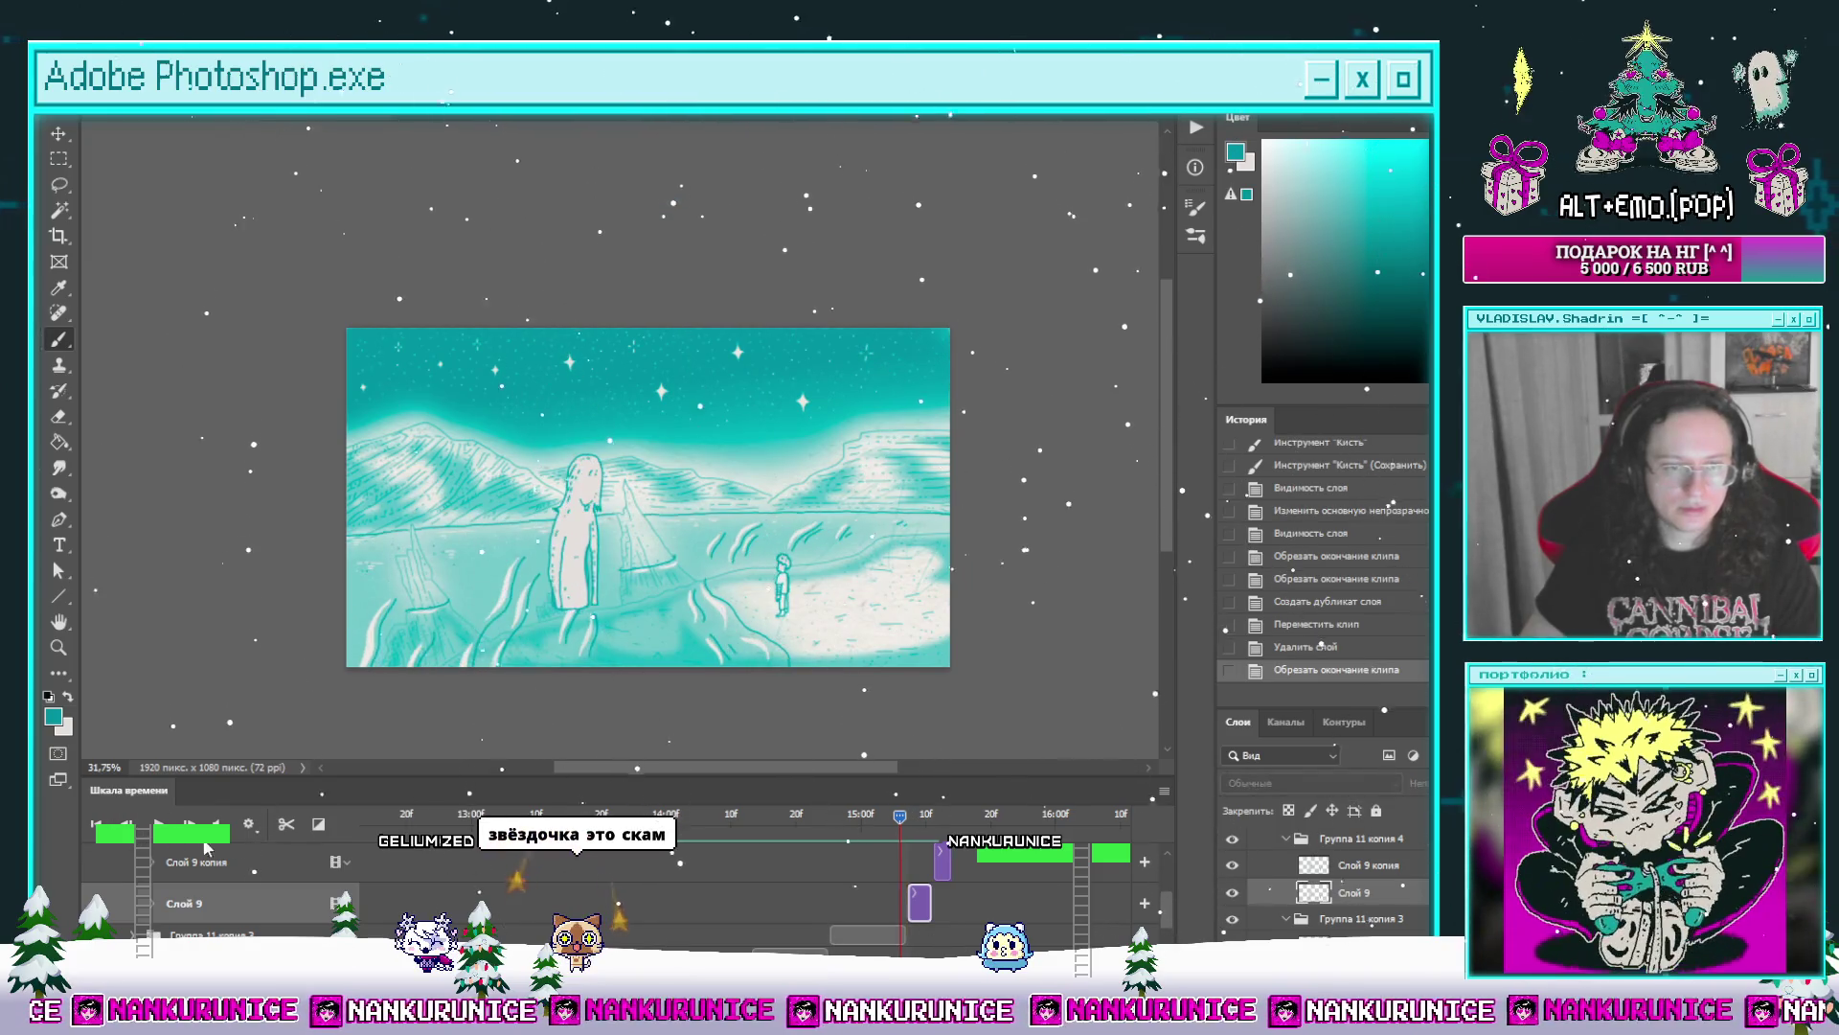
pyautogui.press('Right')
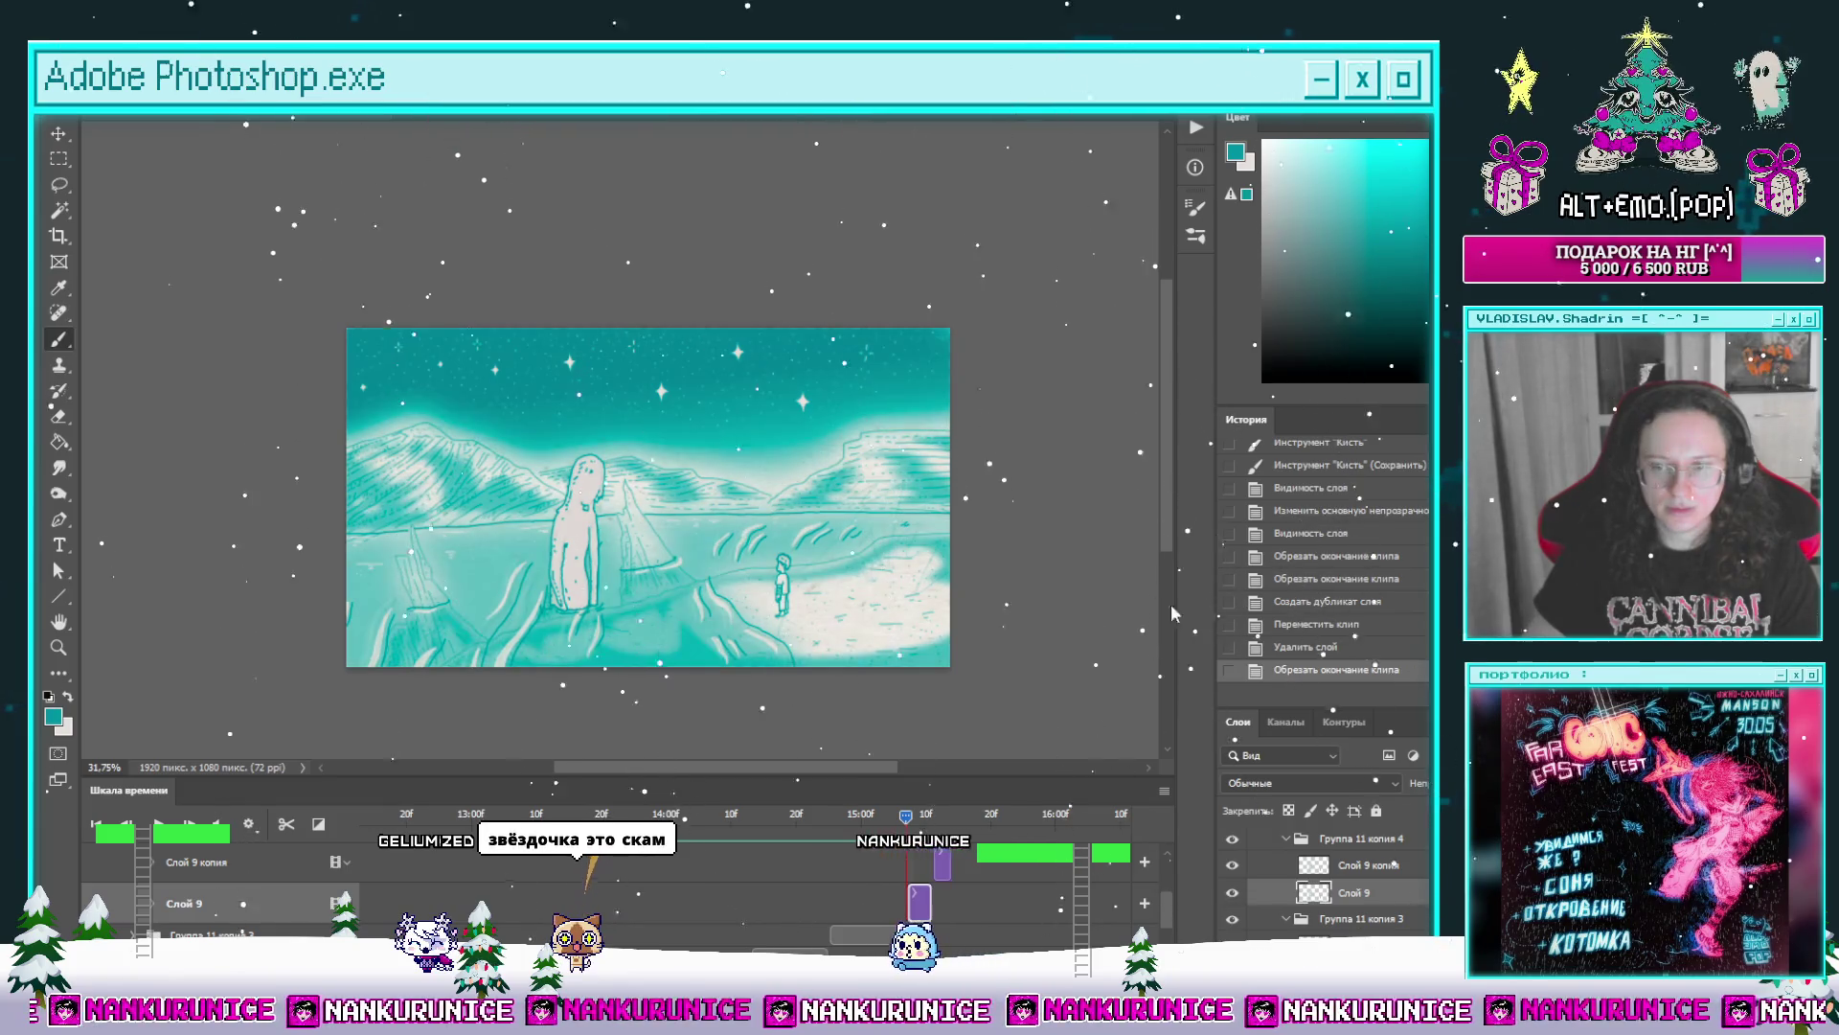
pyautogui.scroll(2, 633, 517)
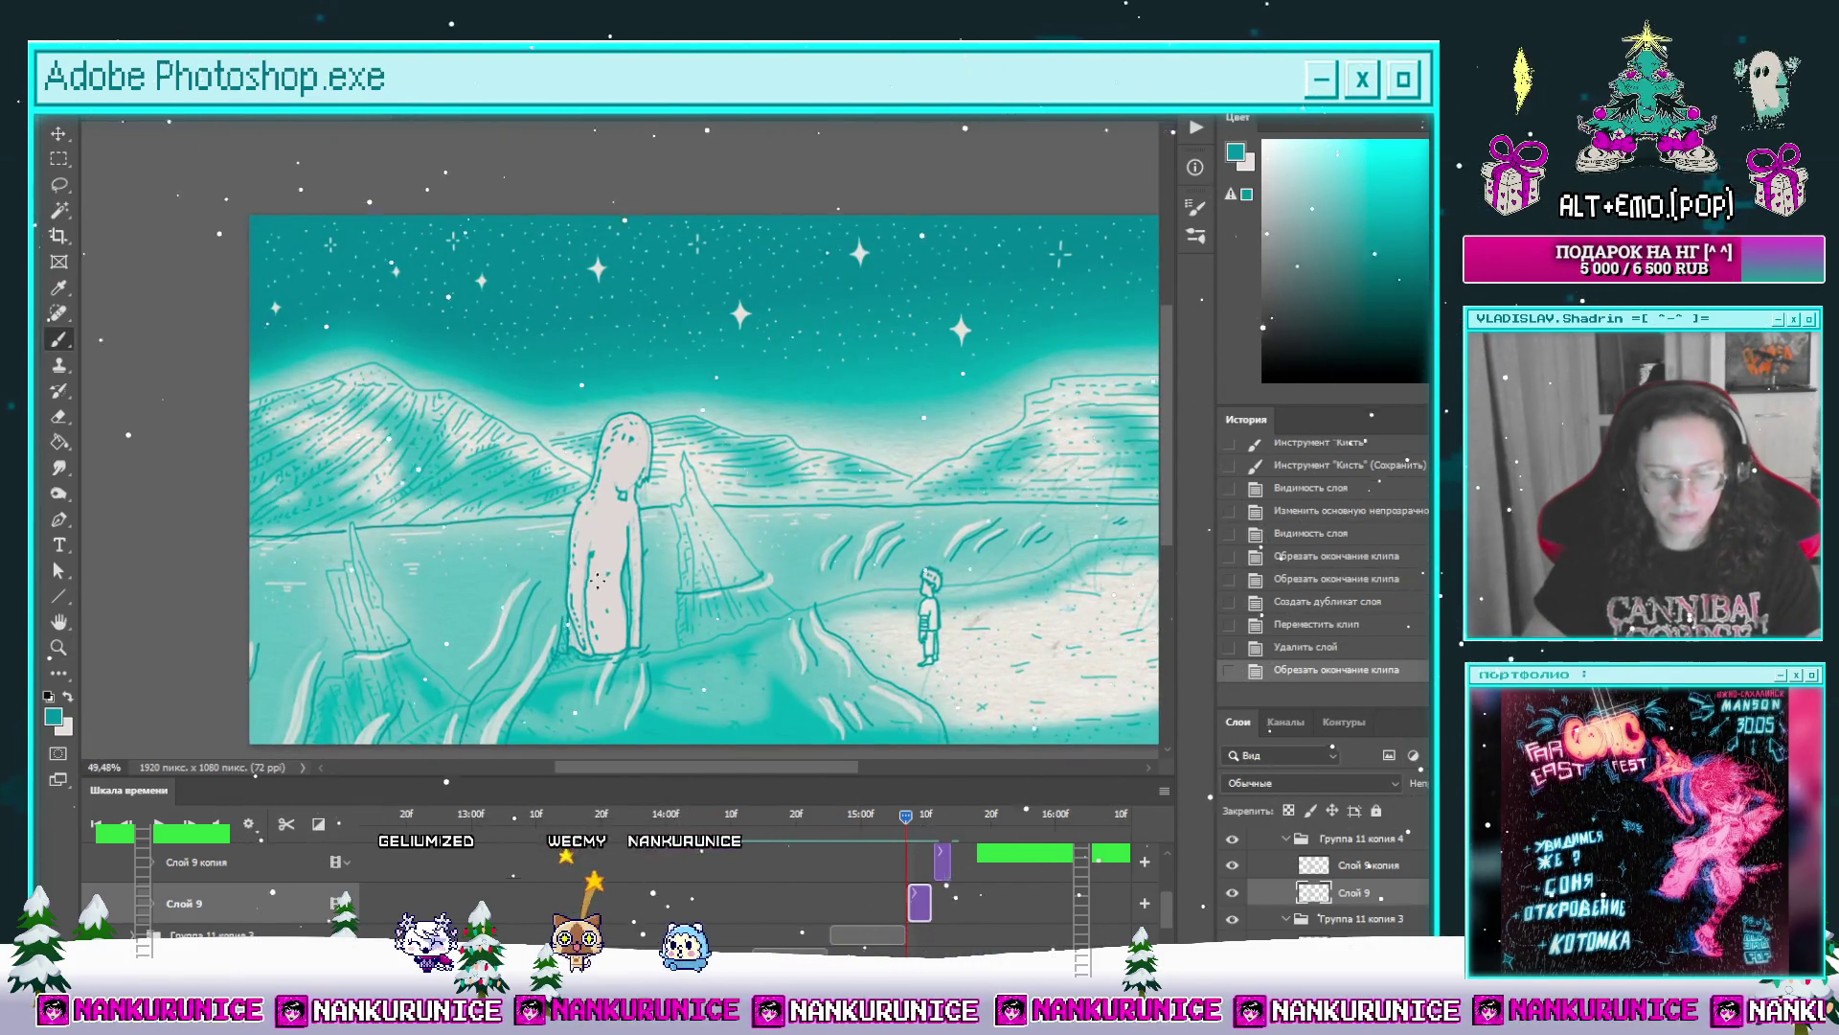
# Step: Lasso the ghost figure, erase it from the current frame and deselect
pyautogui.moveTo(515, 467); pyautogui.dragTo(673, 436)
pyautogui.press('Delete')
pyautogui.hotkey('ctrl', 'd')
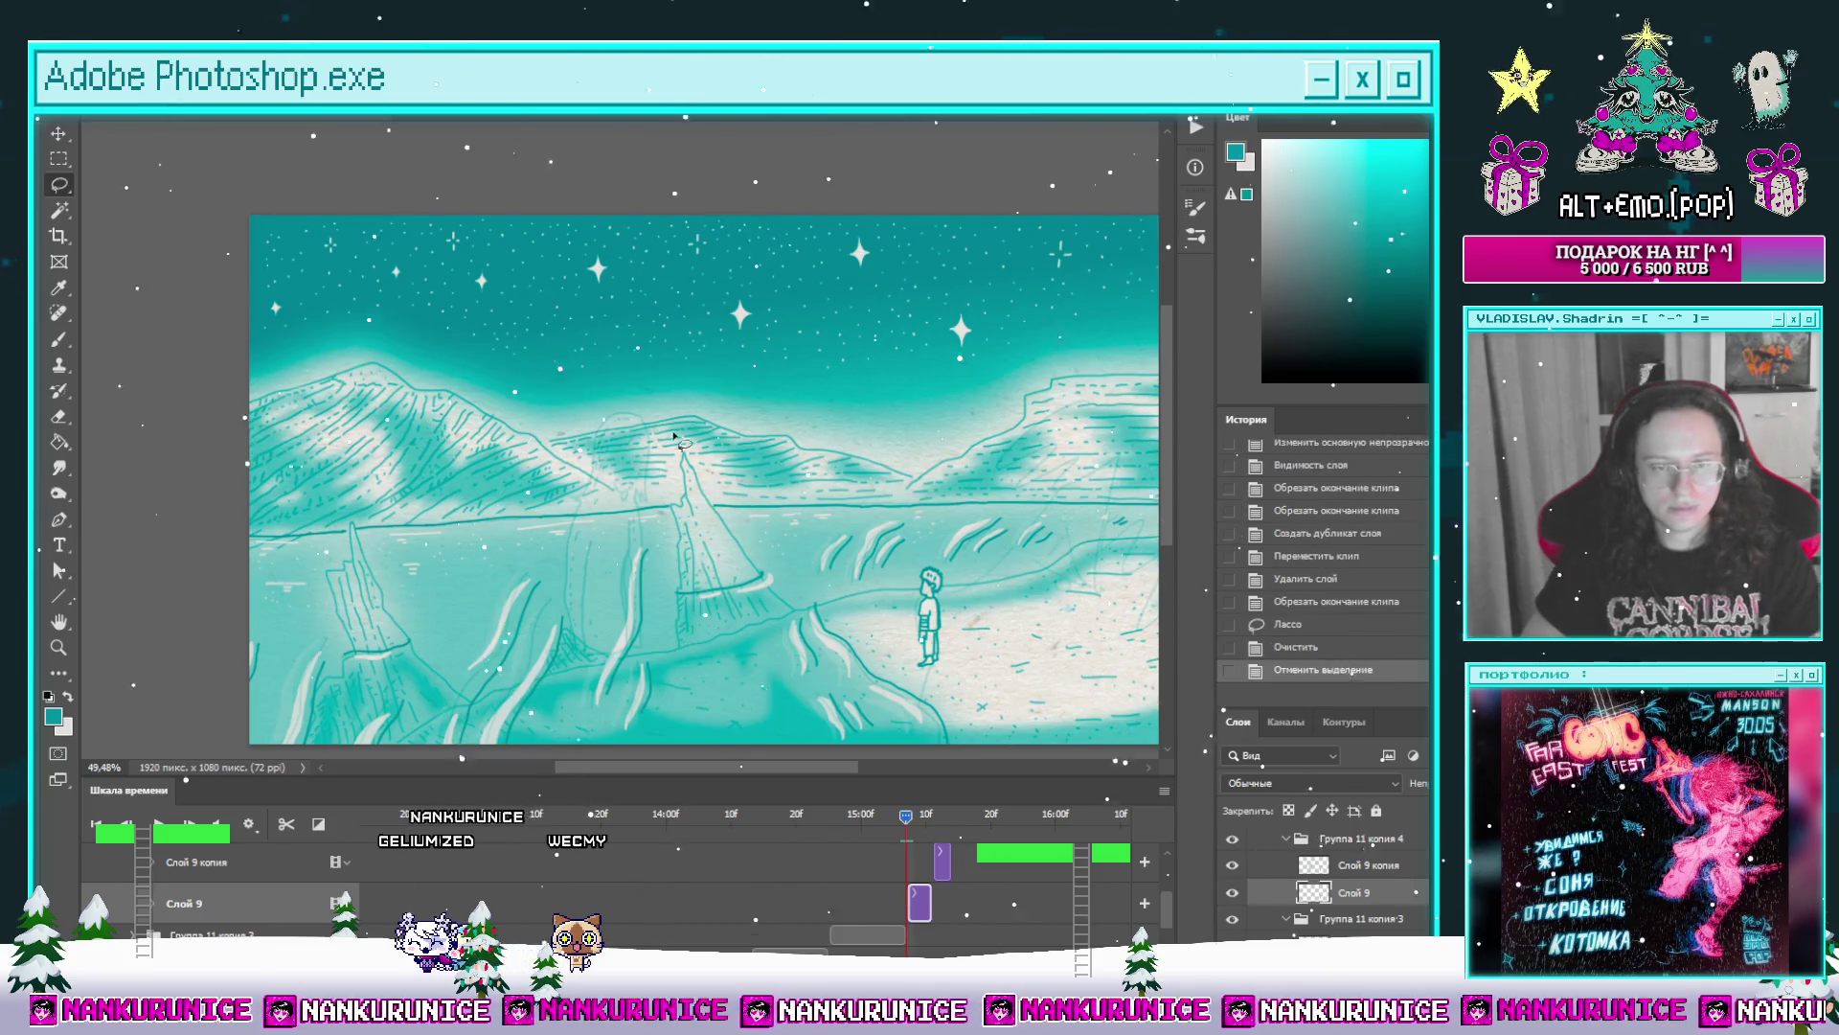
pyautogui.moveTo(734, 526); pyautogui.dragTo(845, 675)
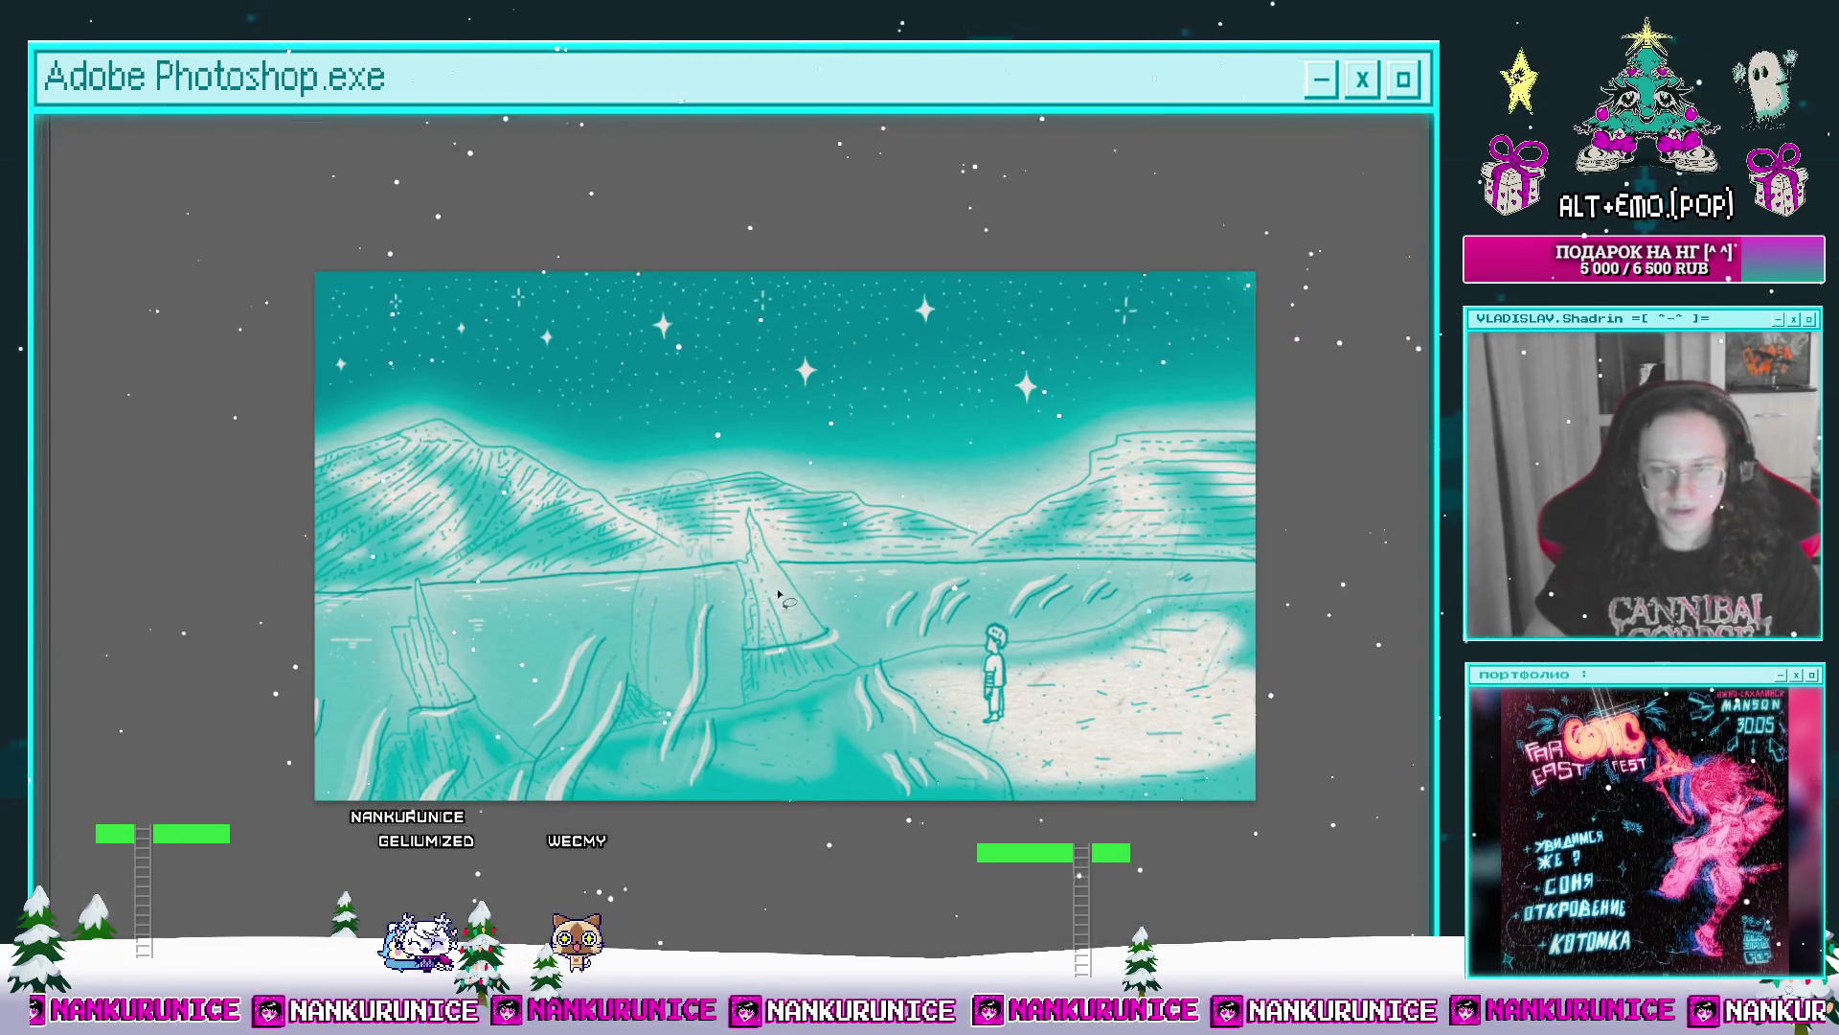
pyautogui.scroll(-3, 1029, 902)
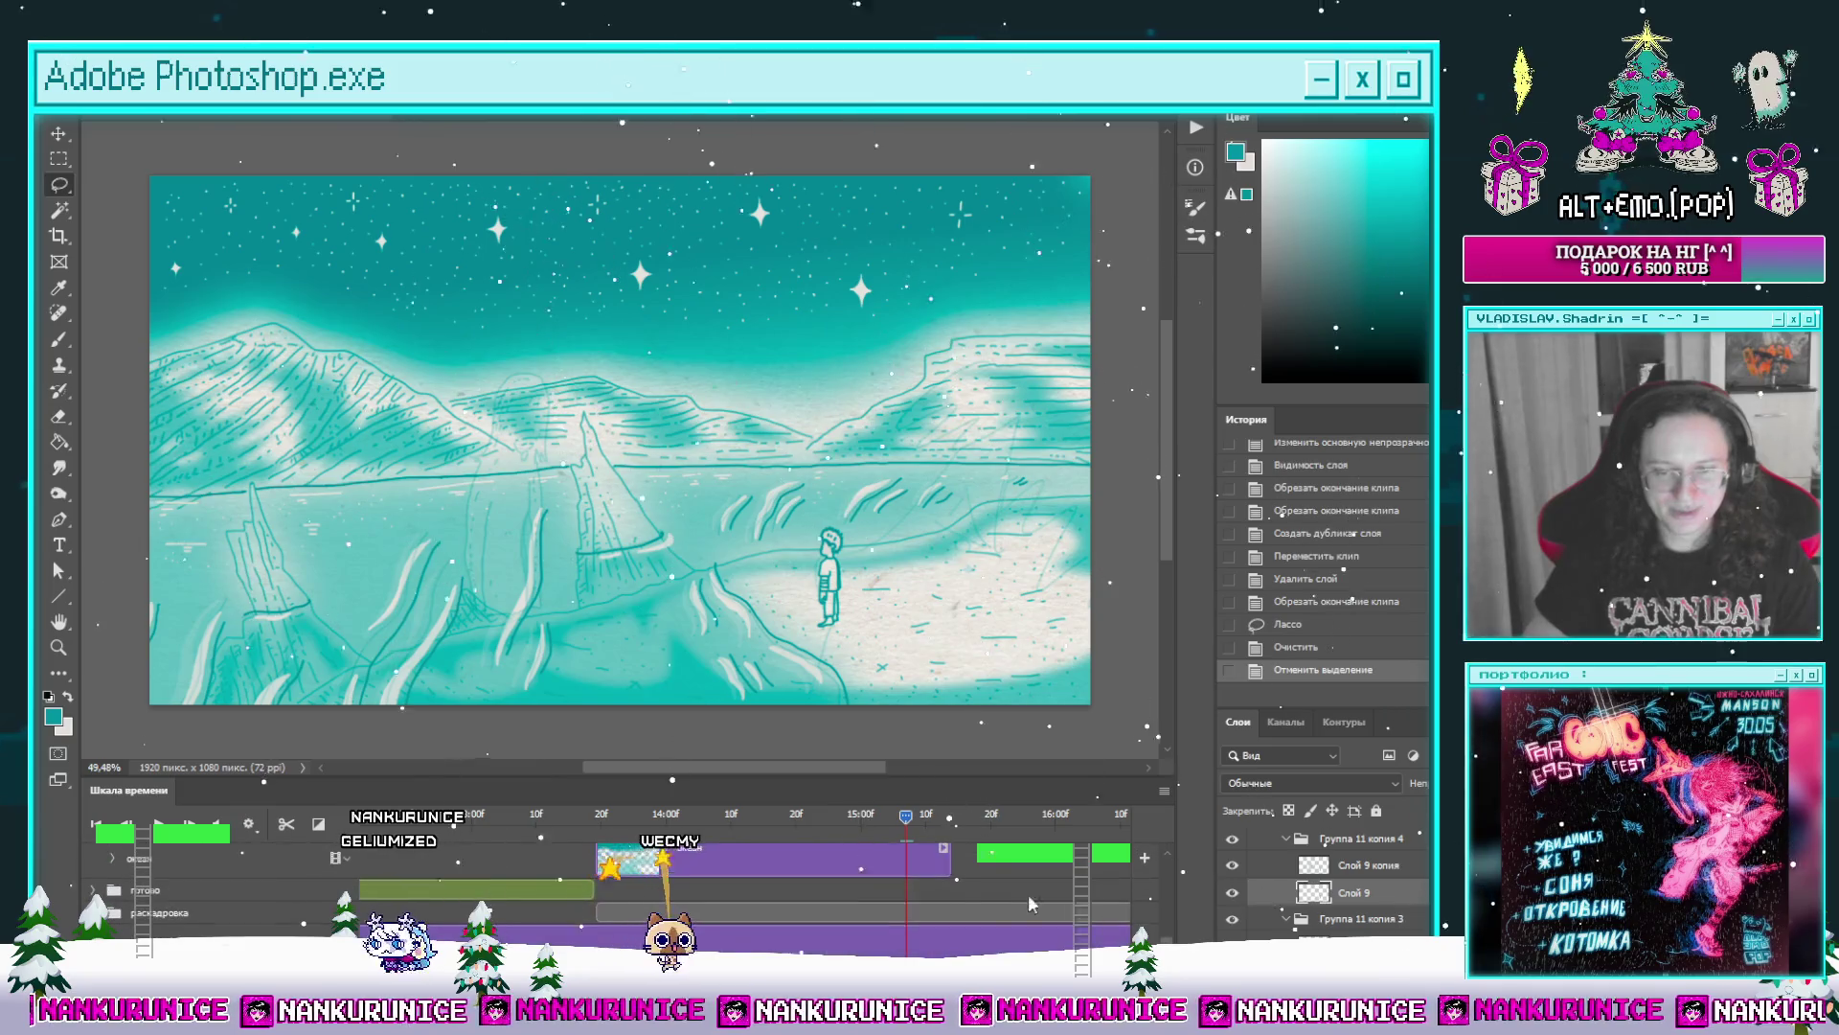
# Step: Hide the landscape layers and zoom in on the ghost figure's head with panels hidden
pyautogui.click(1232, 836)
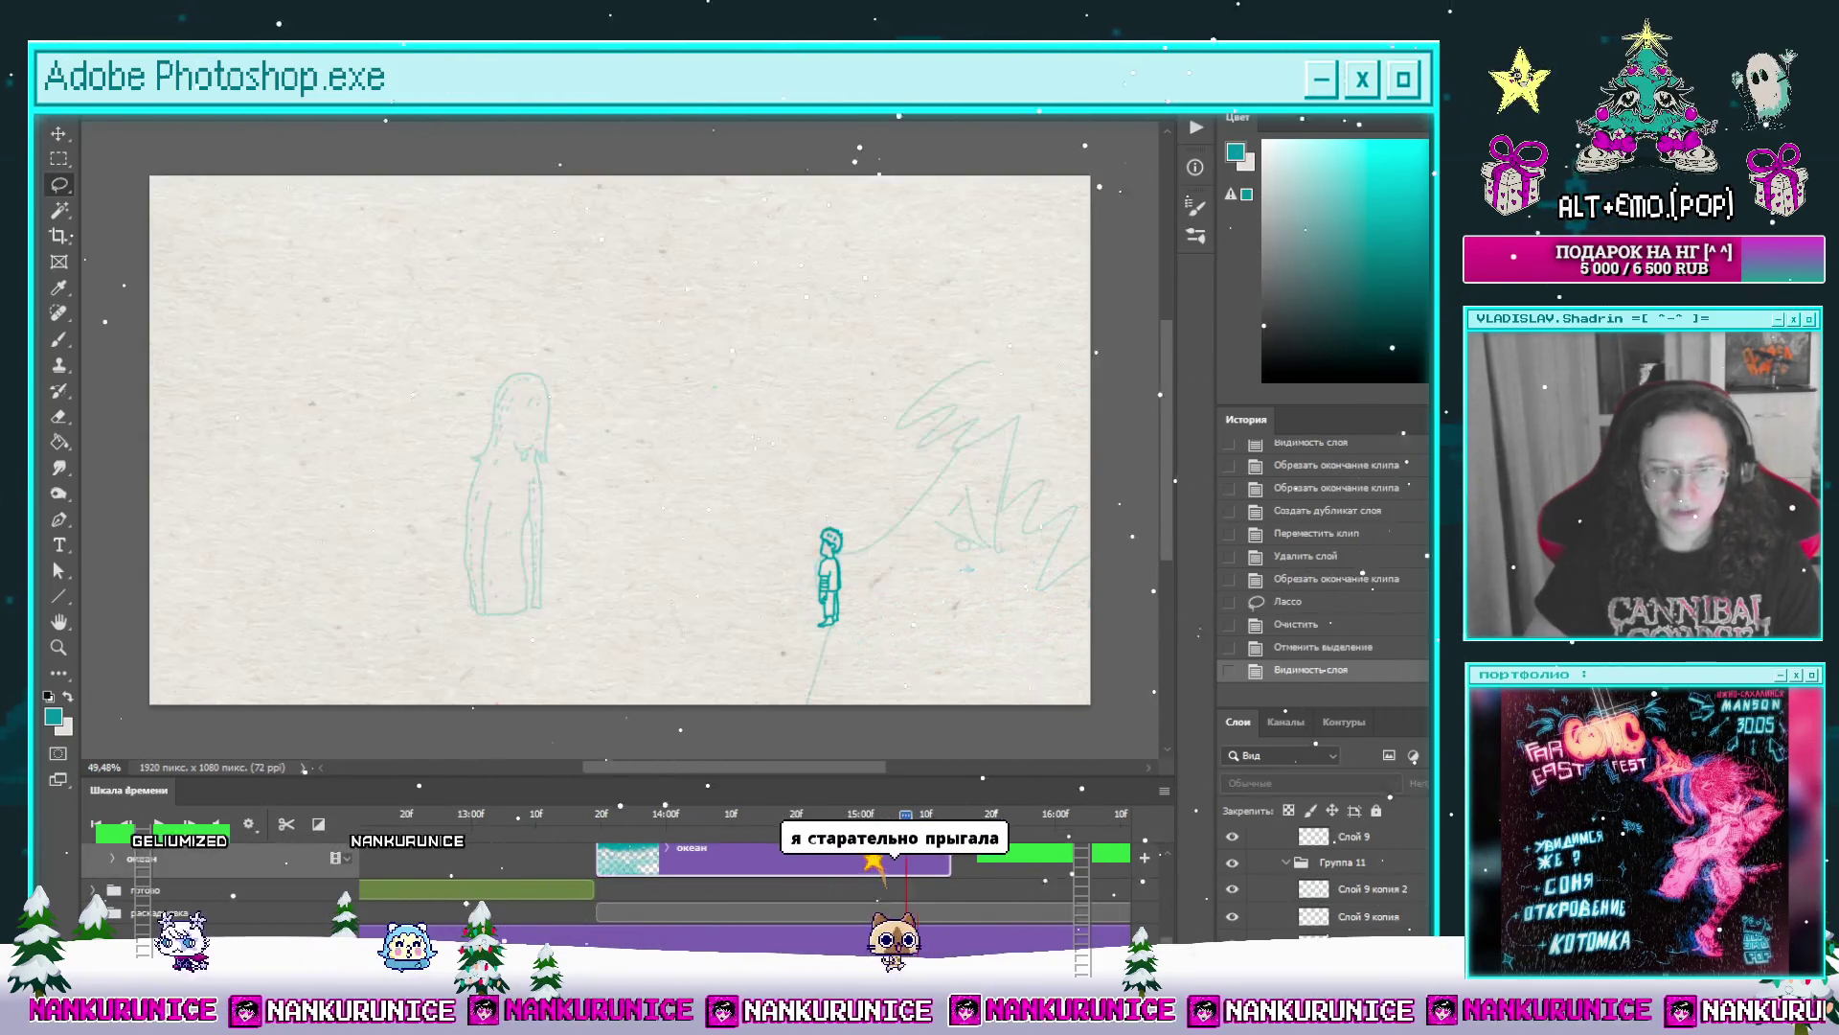
pyautogui.scroll(-3, 371, 866)
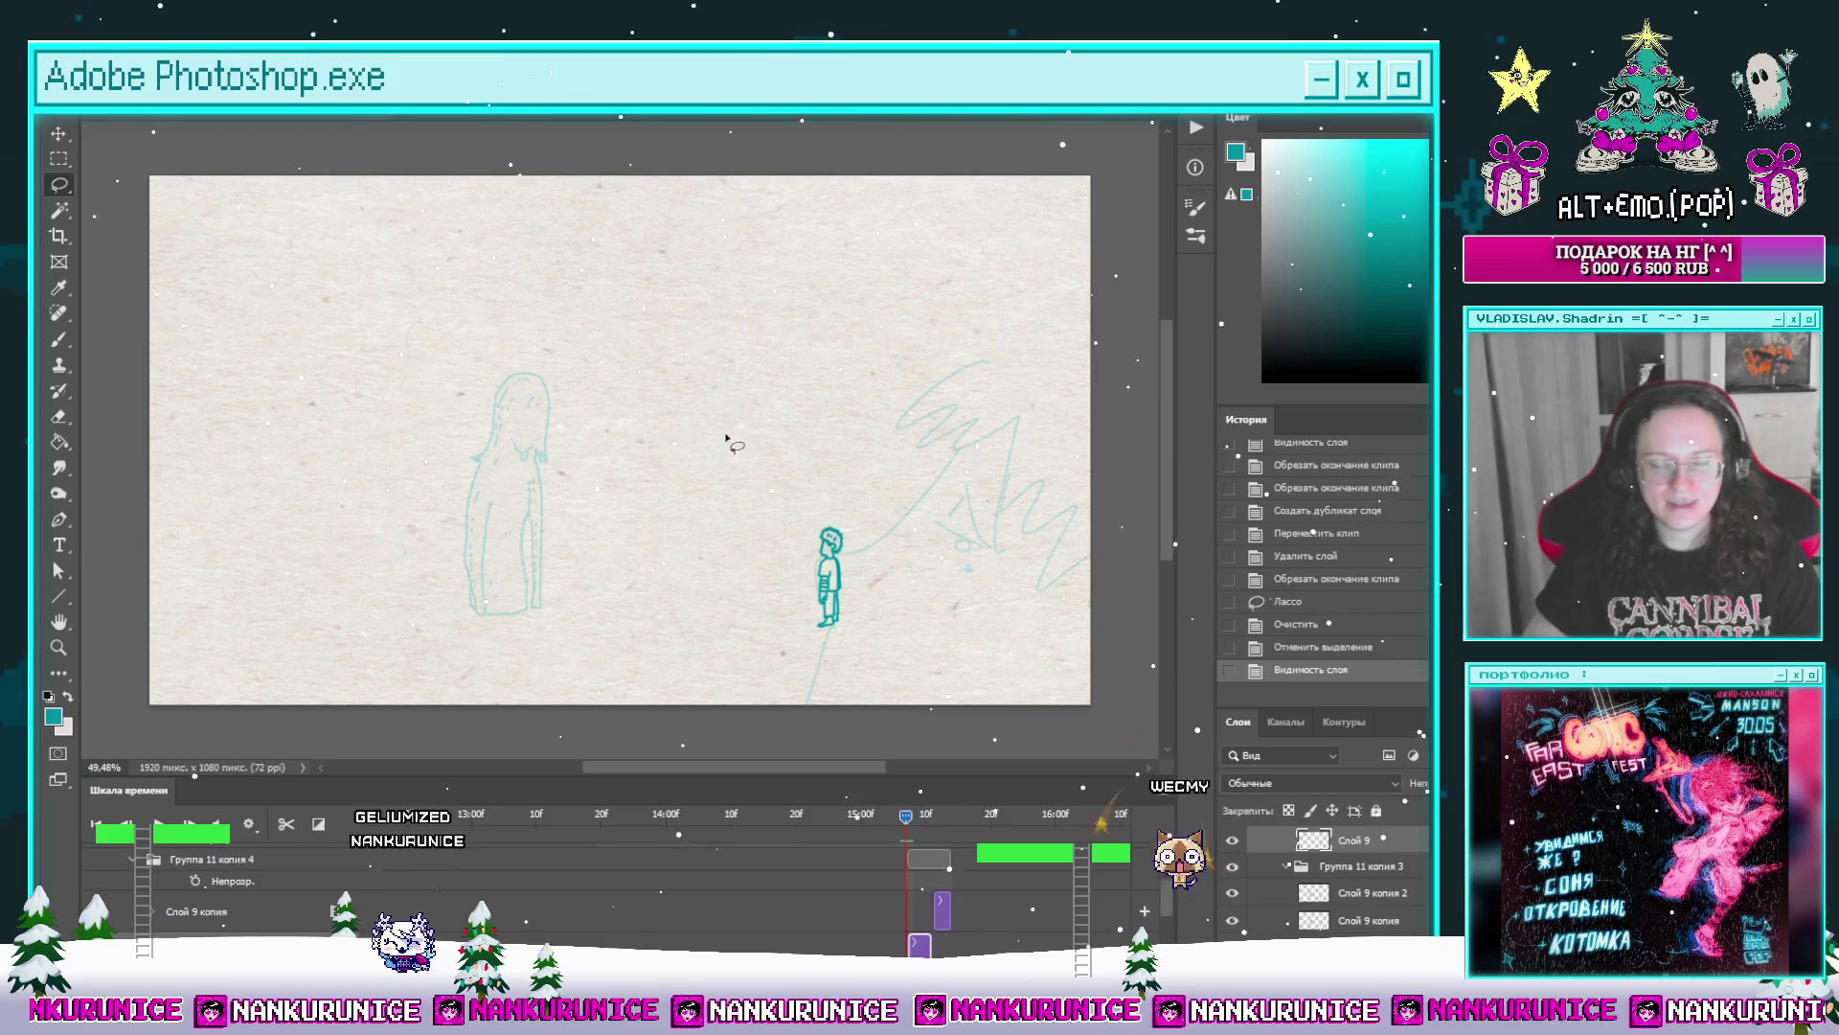
pyautogui.press('Tab')
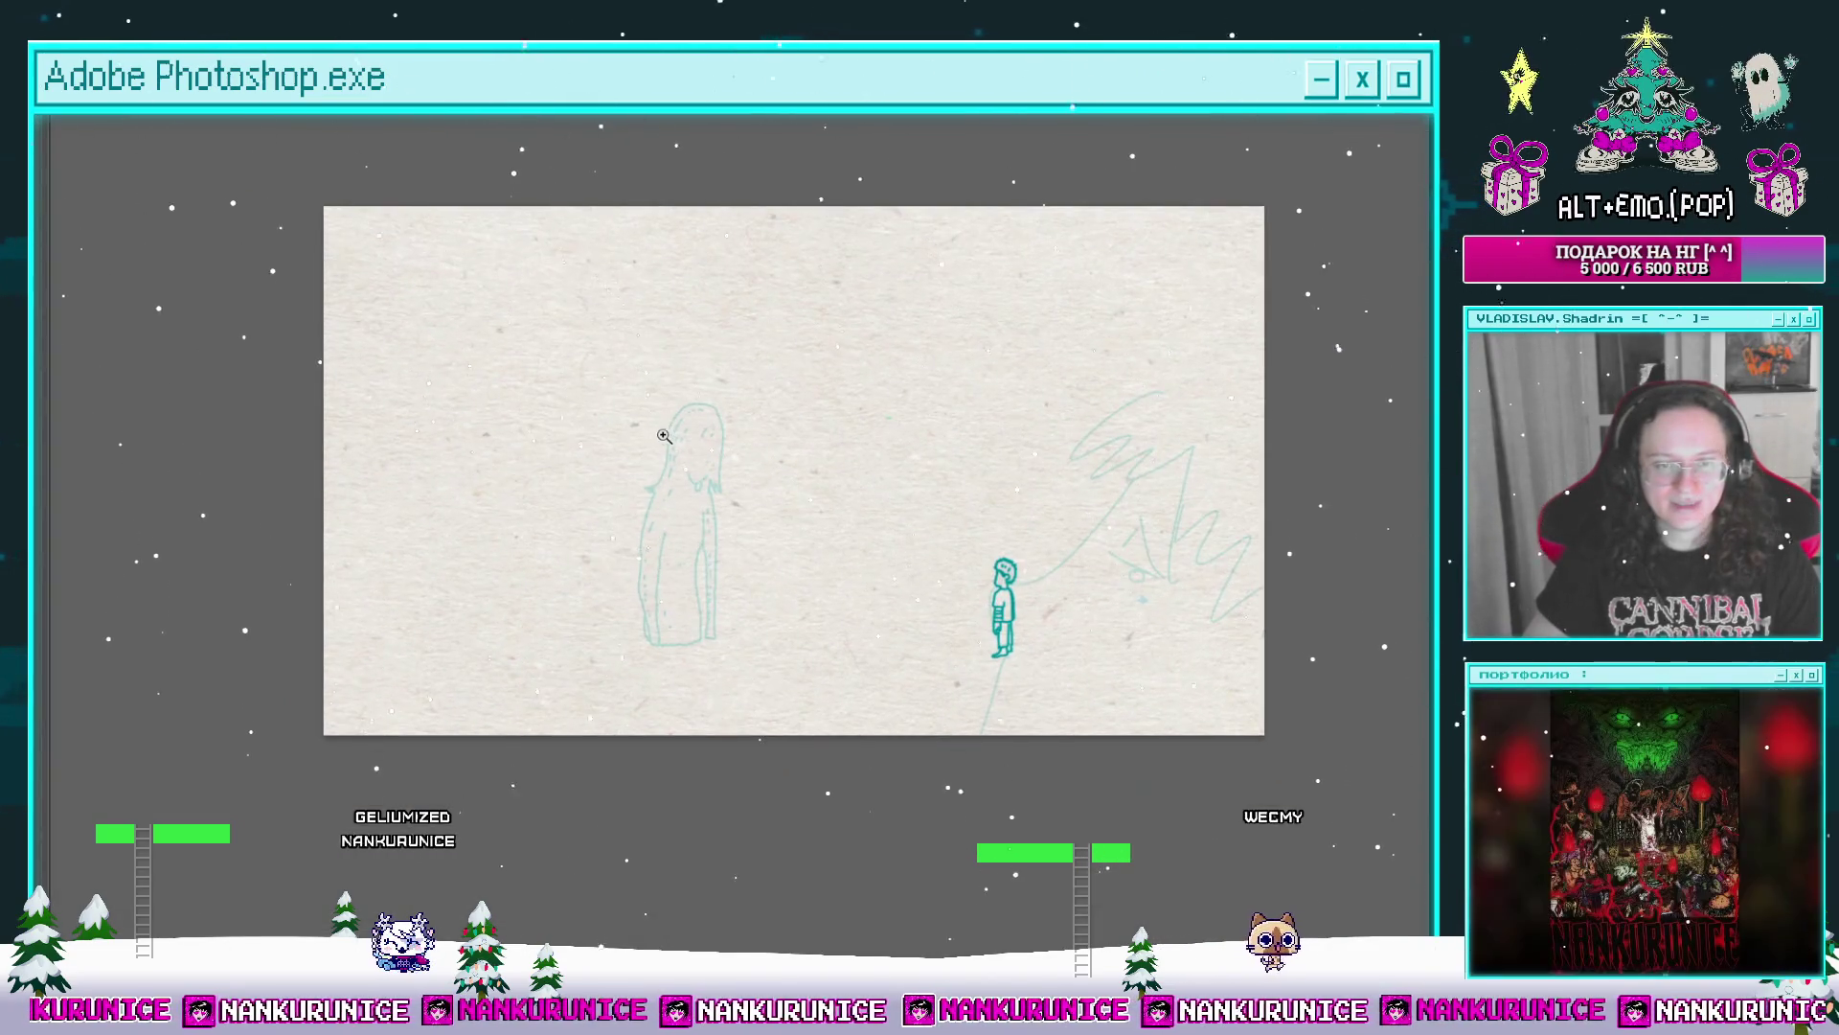
pyautogui.click(663, 434)
pyautogui.click(648, 408)
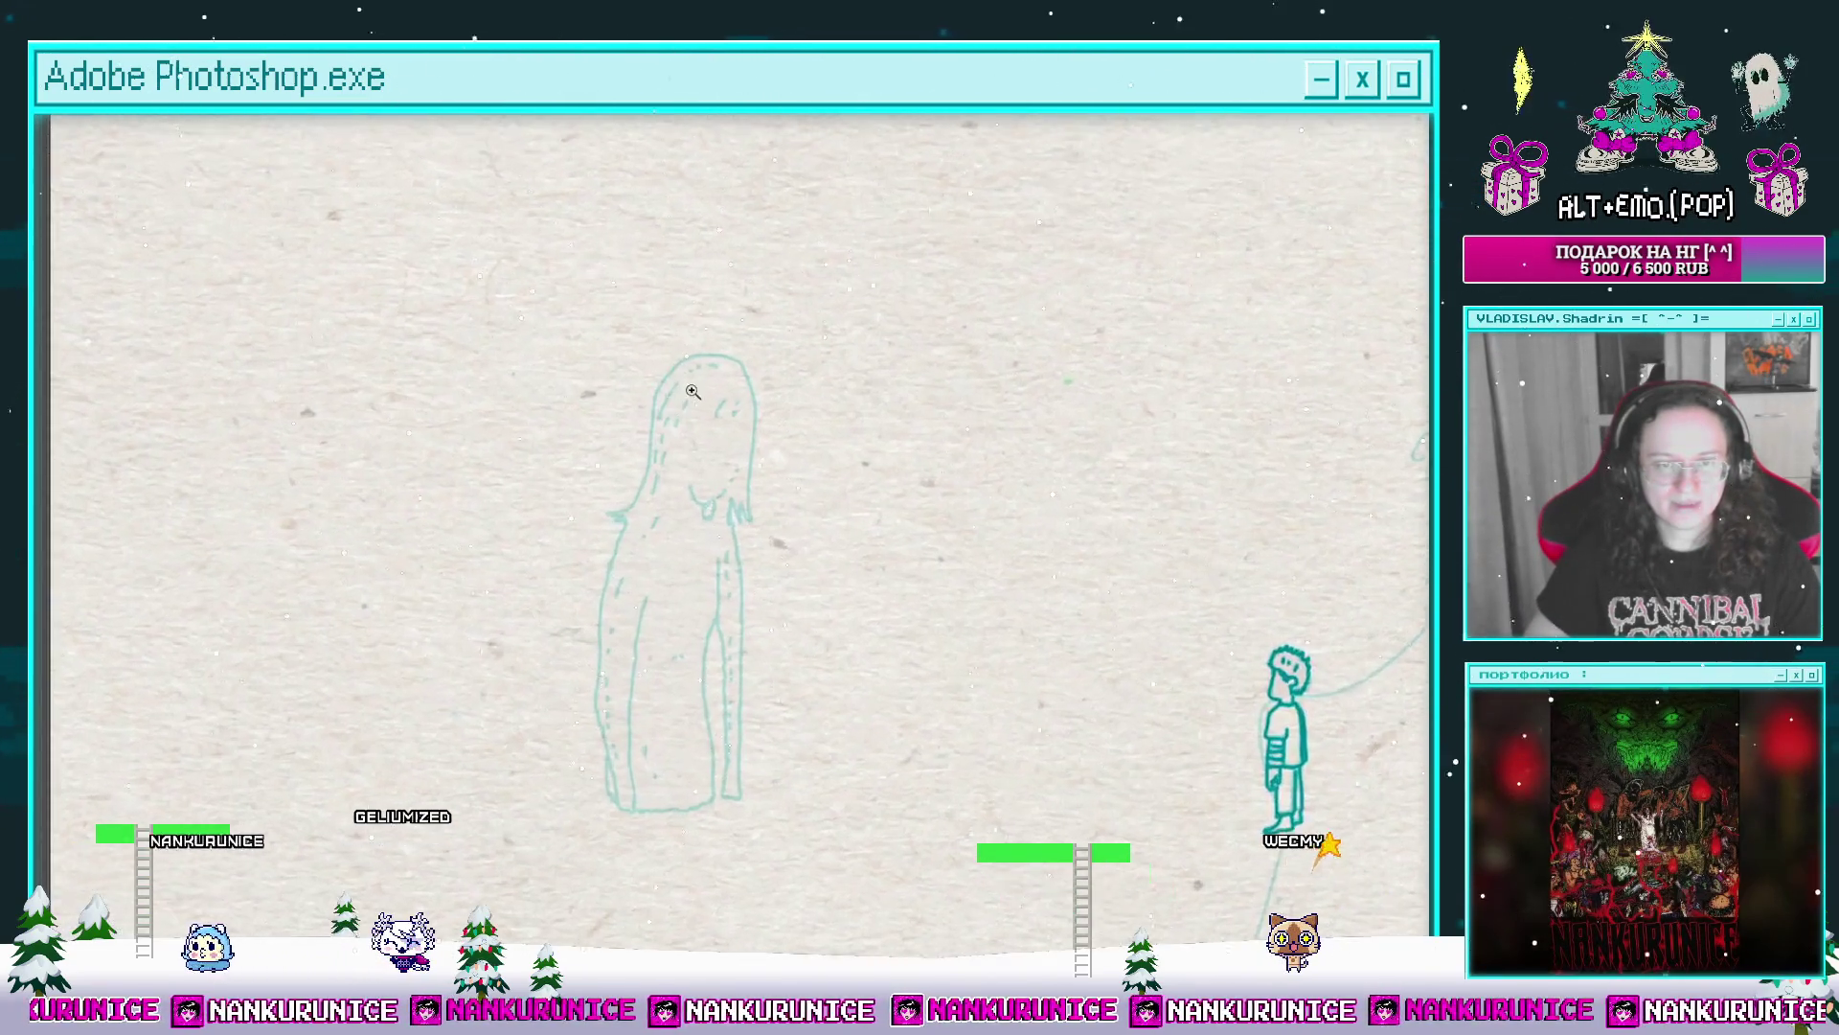
pyautogui.click(680, 387)
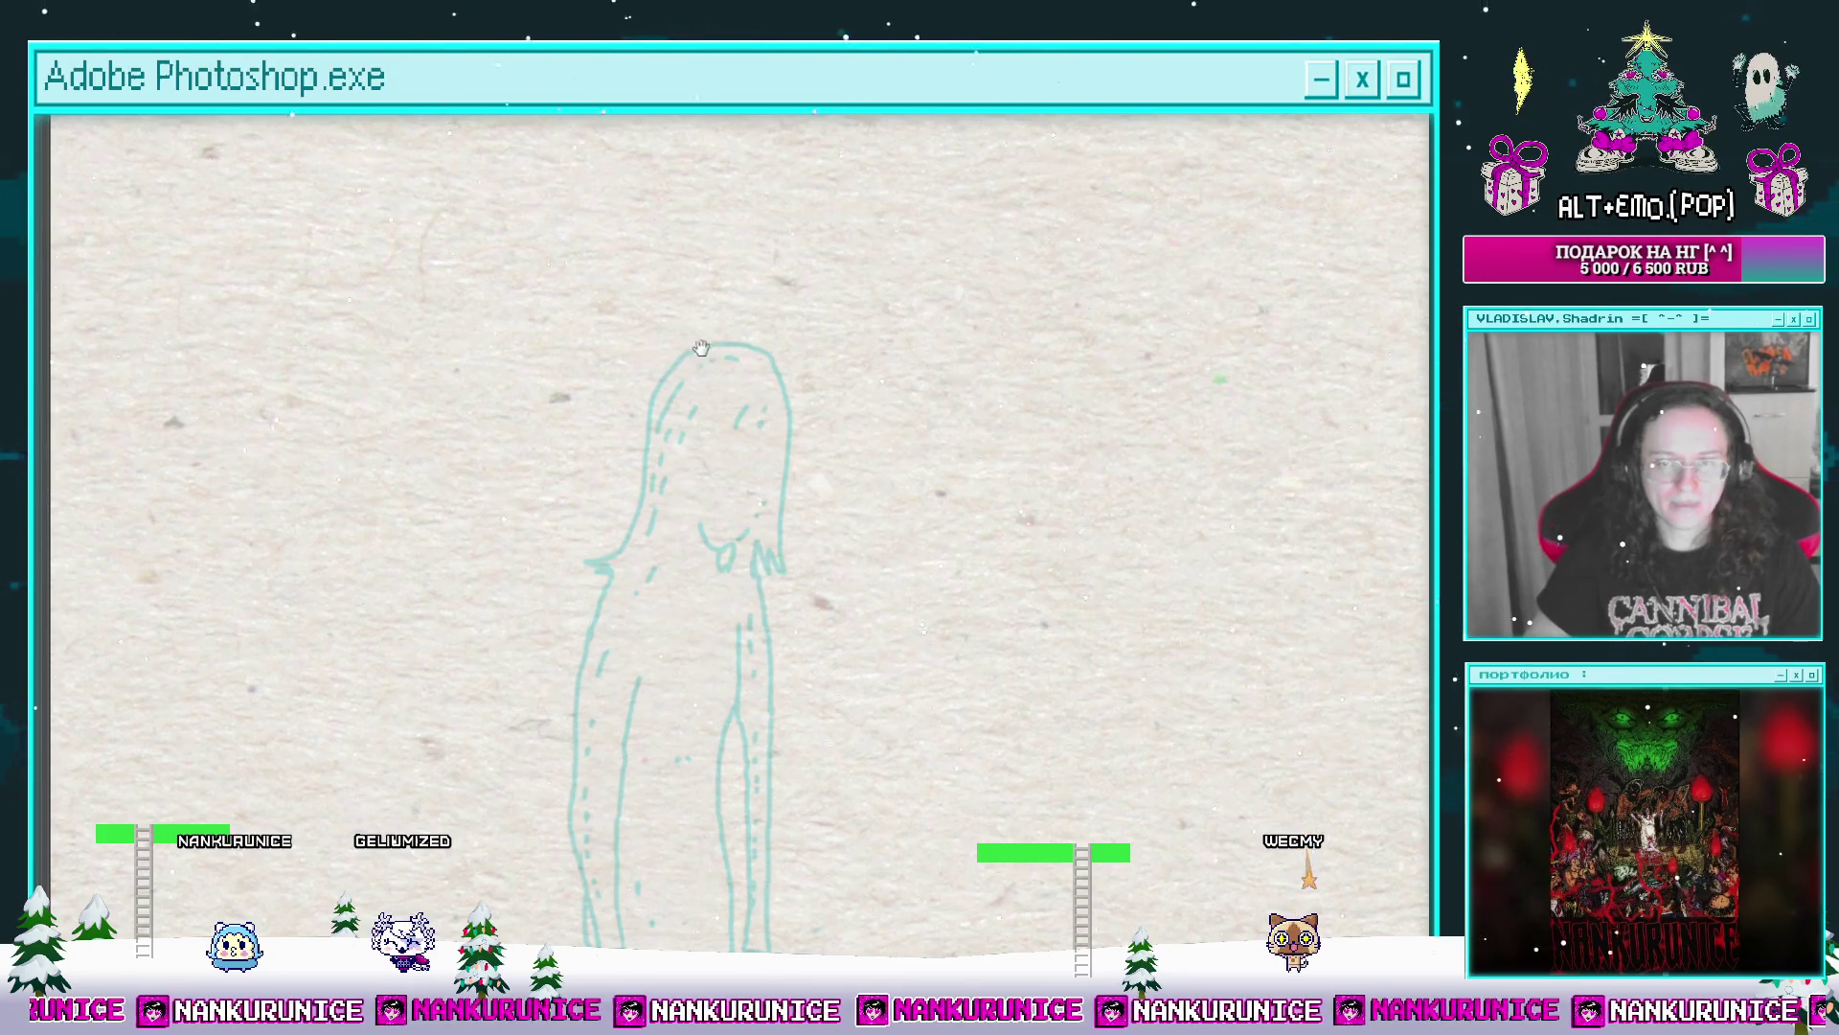
pyautogui.moveTo(702, 348); pyautogui.dragTo(723, 318)
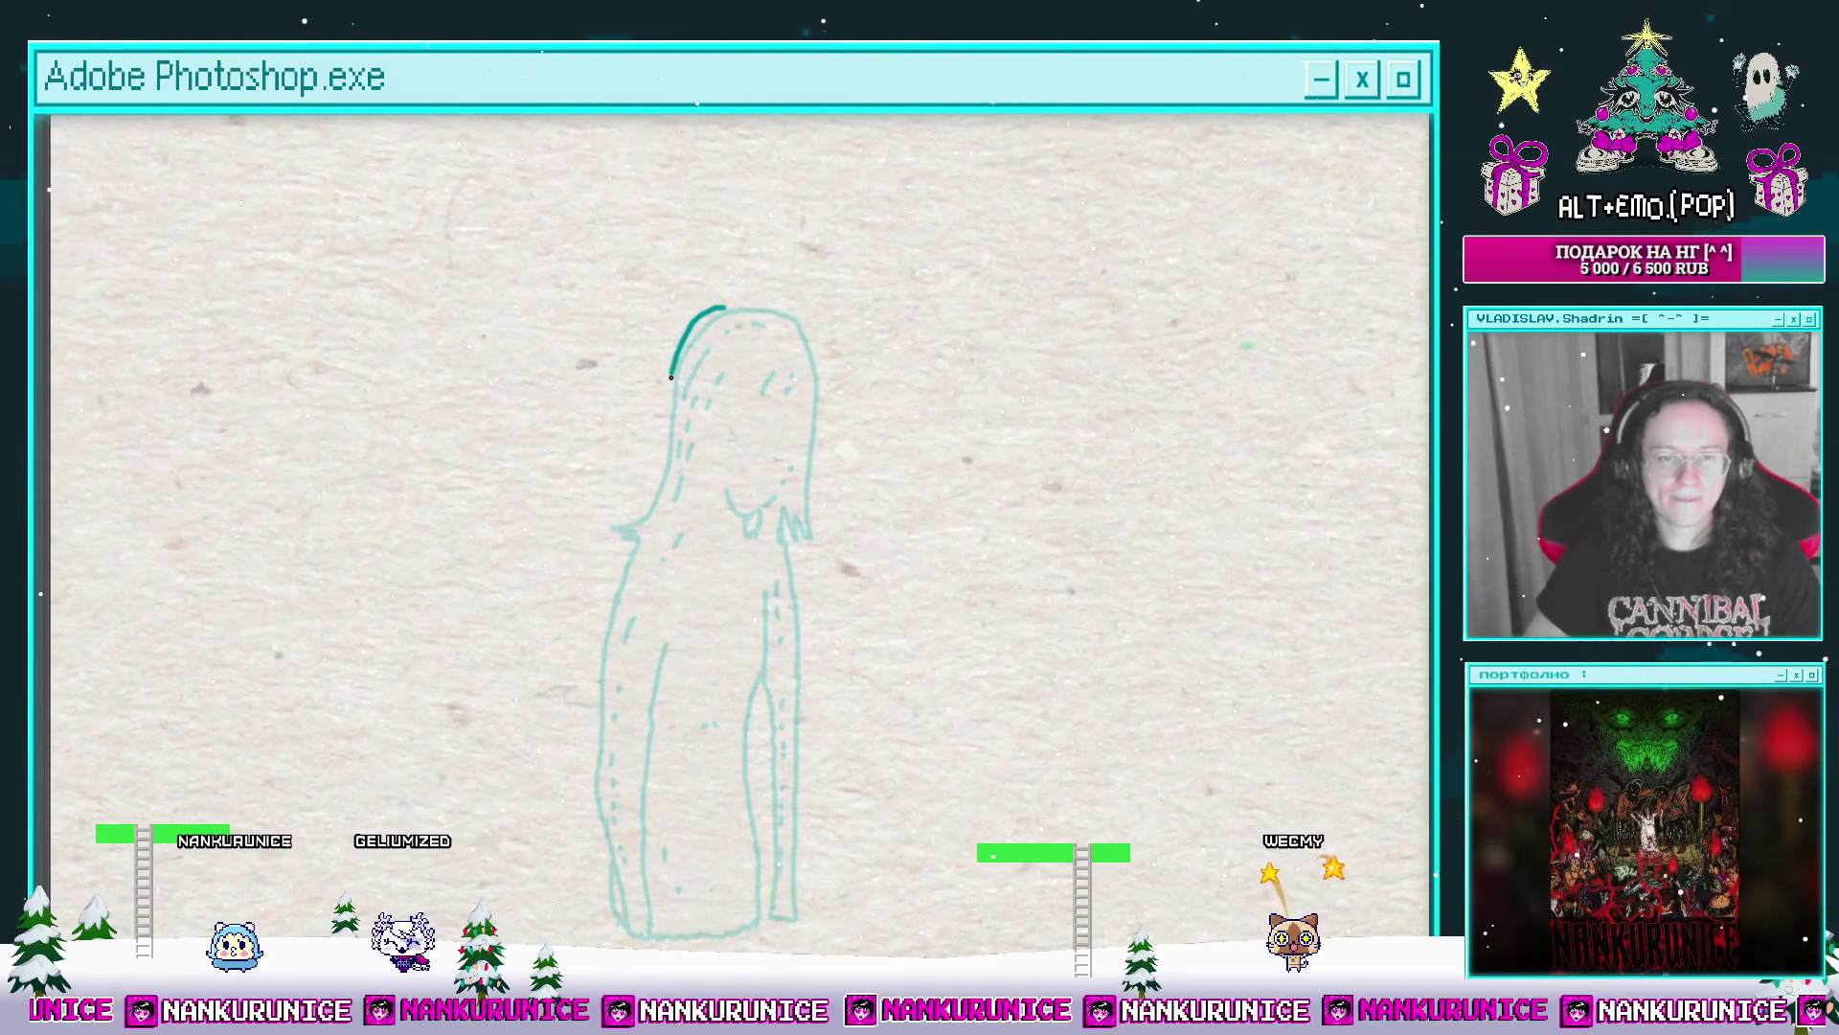
# Step: Ink the ghost's hair and left outline down to the base in bold teal
pyautogui.moveTo(661, 427)
pyautogui.mouseDown()
pyautogui.moveTo(599, 526)
pyautogui.moveTo(618, 544)
pyautogui.moveTo(716, 365)
pyautogui.mouseUp()
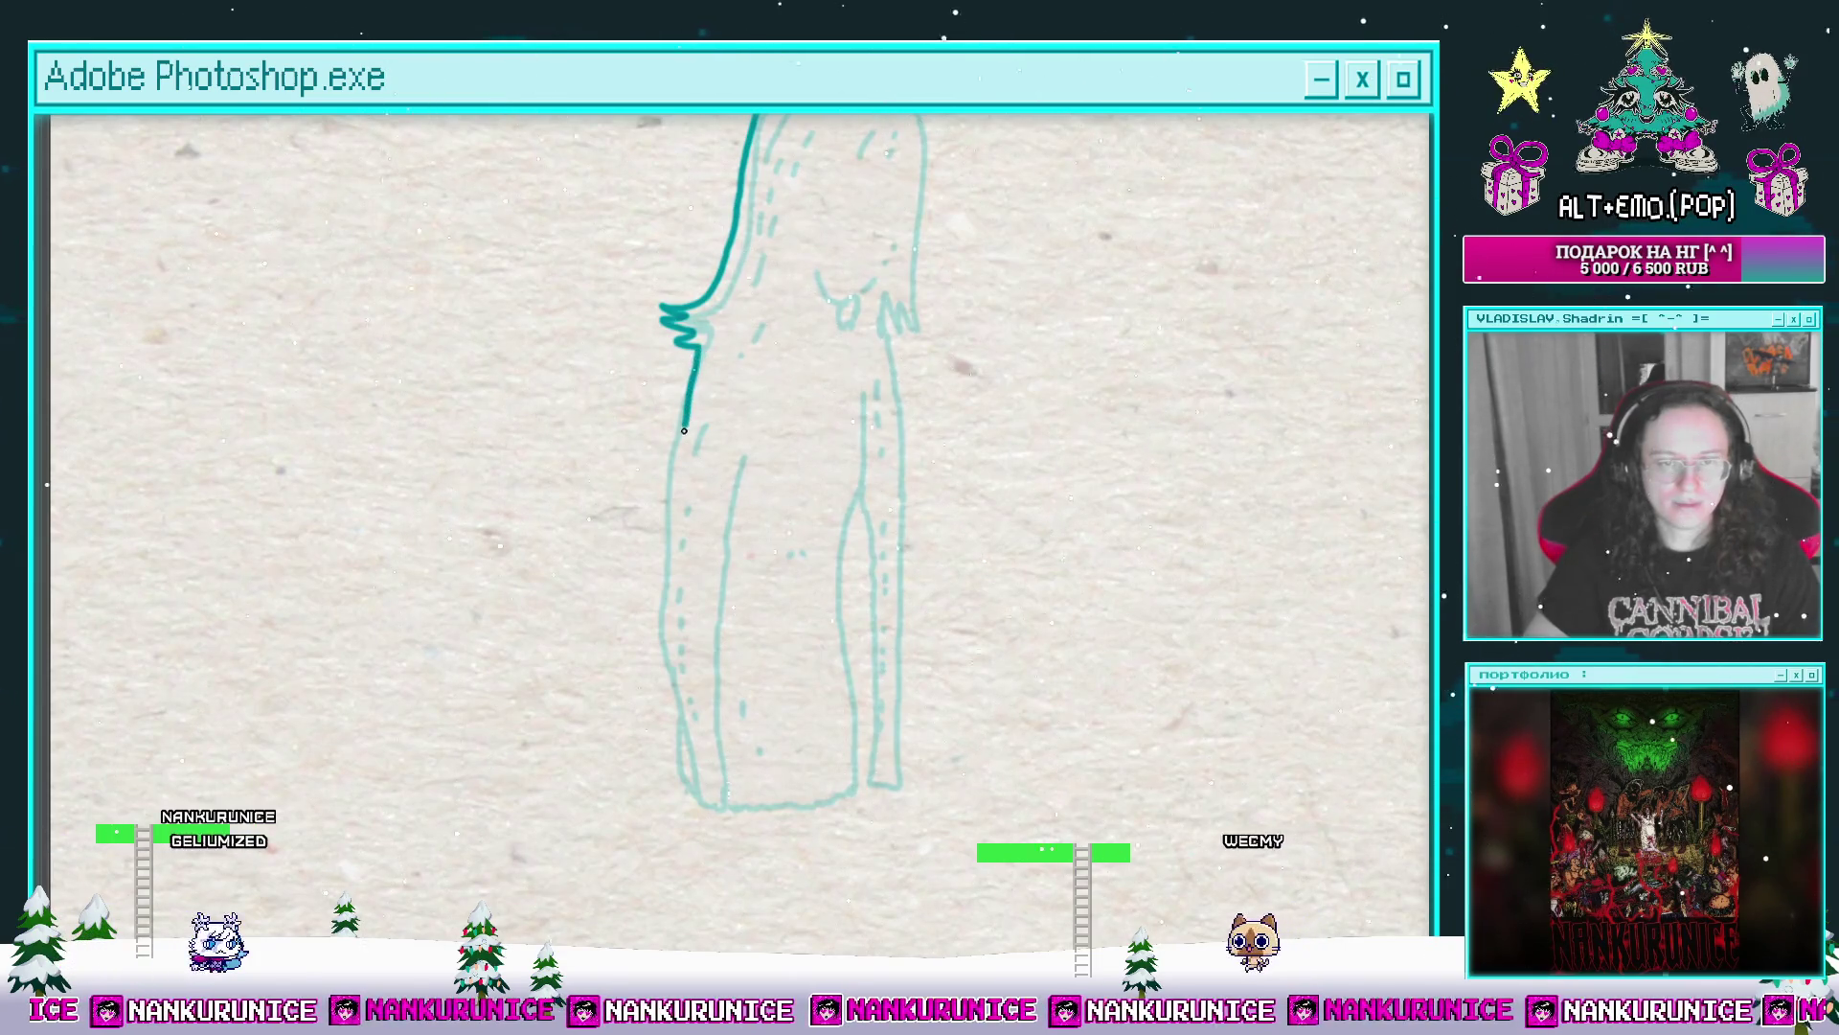
pyautogui.moveTo(694, 342)
pyautogui.mouseDown()
pyautogui.moveTo(673, 569)
pyautogui.moveTo(673, 459)
pyautogui.mouseUp()
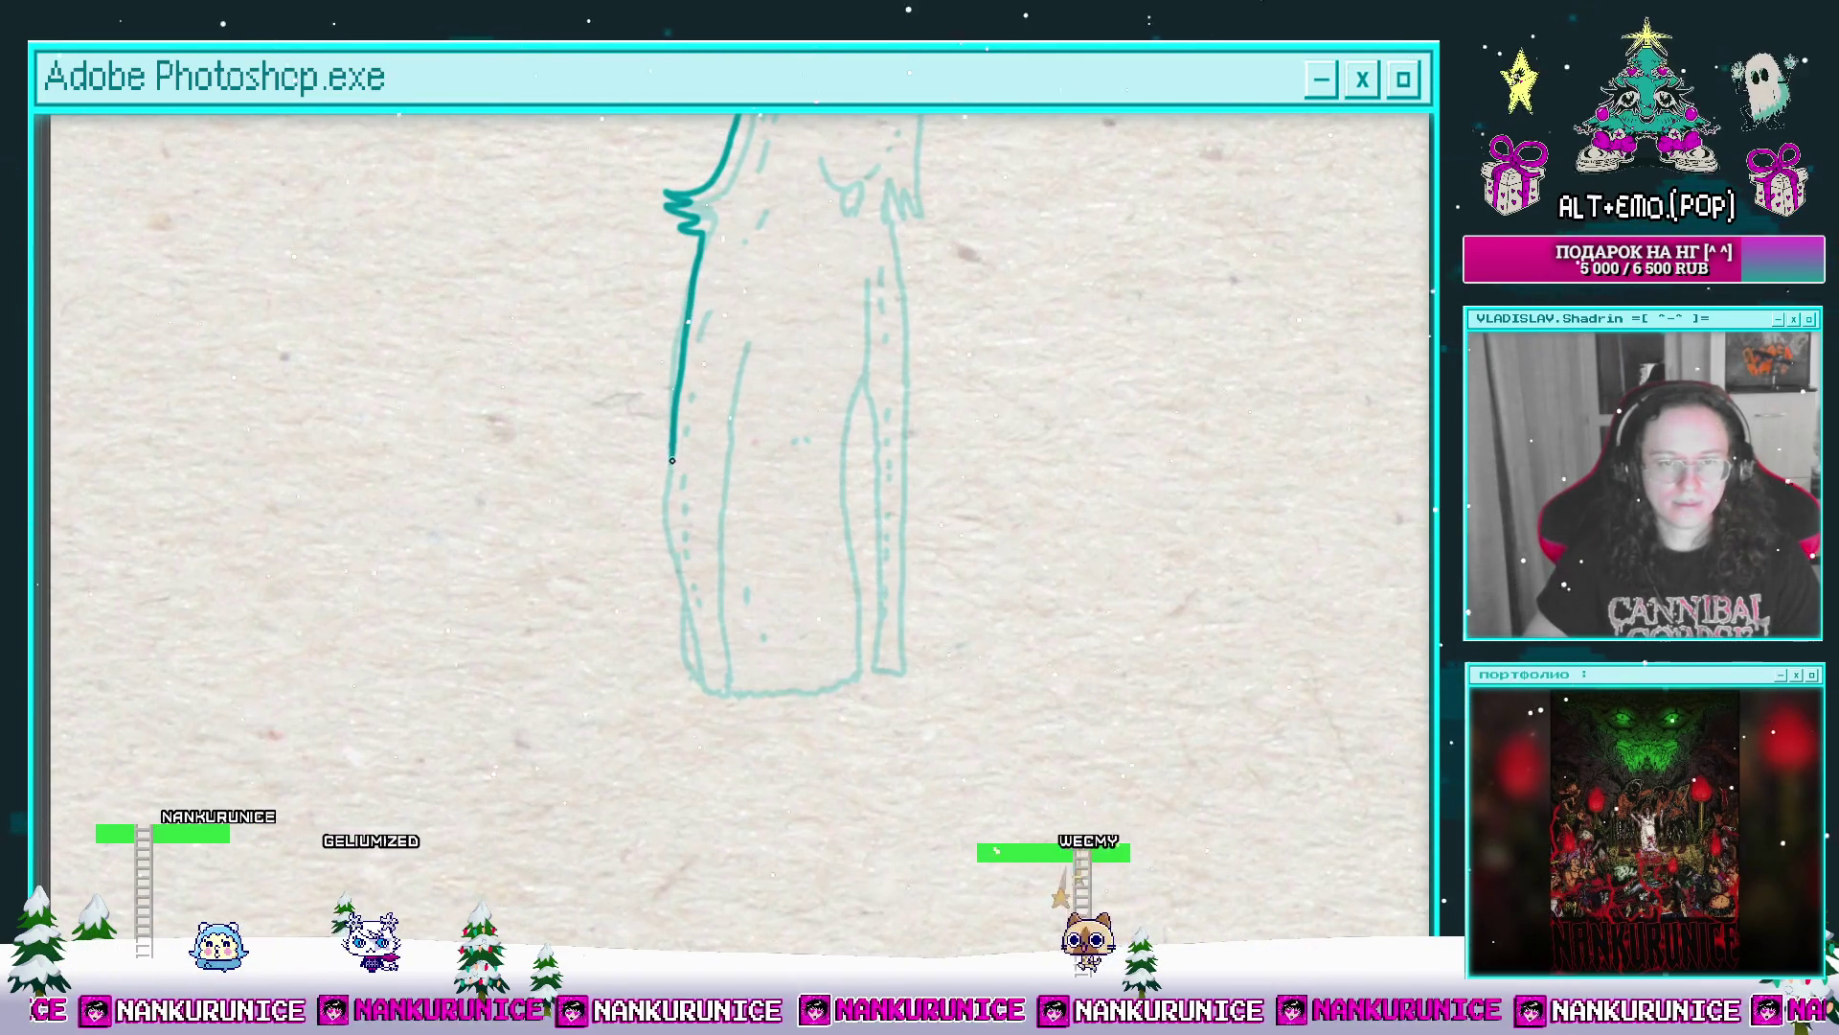
pyautogui.moveTo(668, 536); pyautogui.dragTo(688, 688)
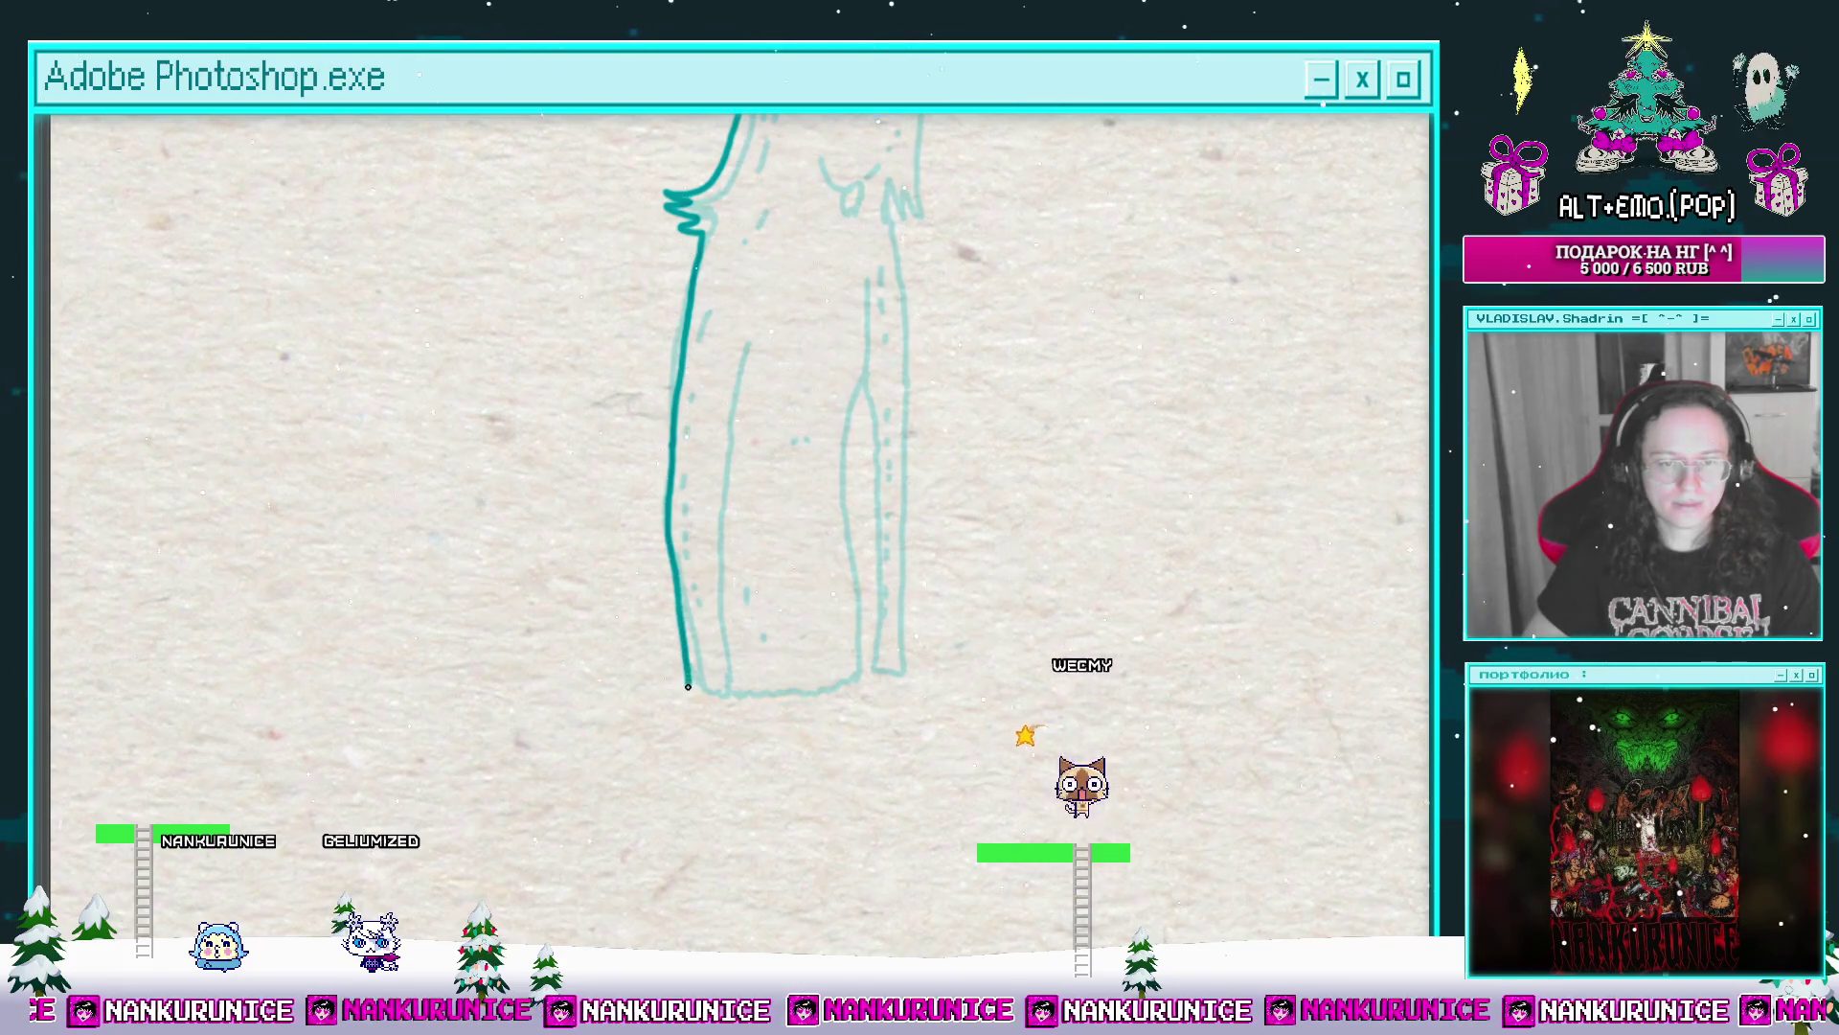
pyautogui.press('Tab')
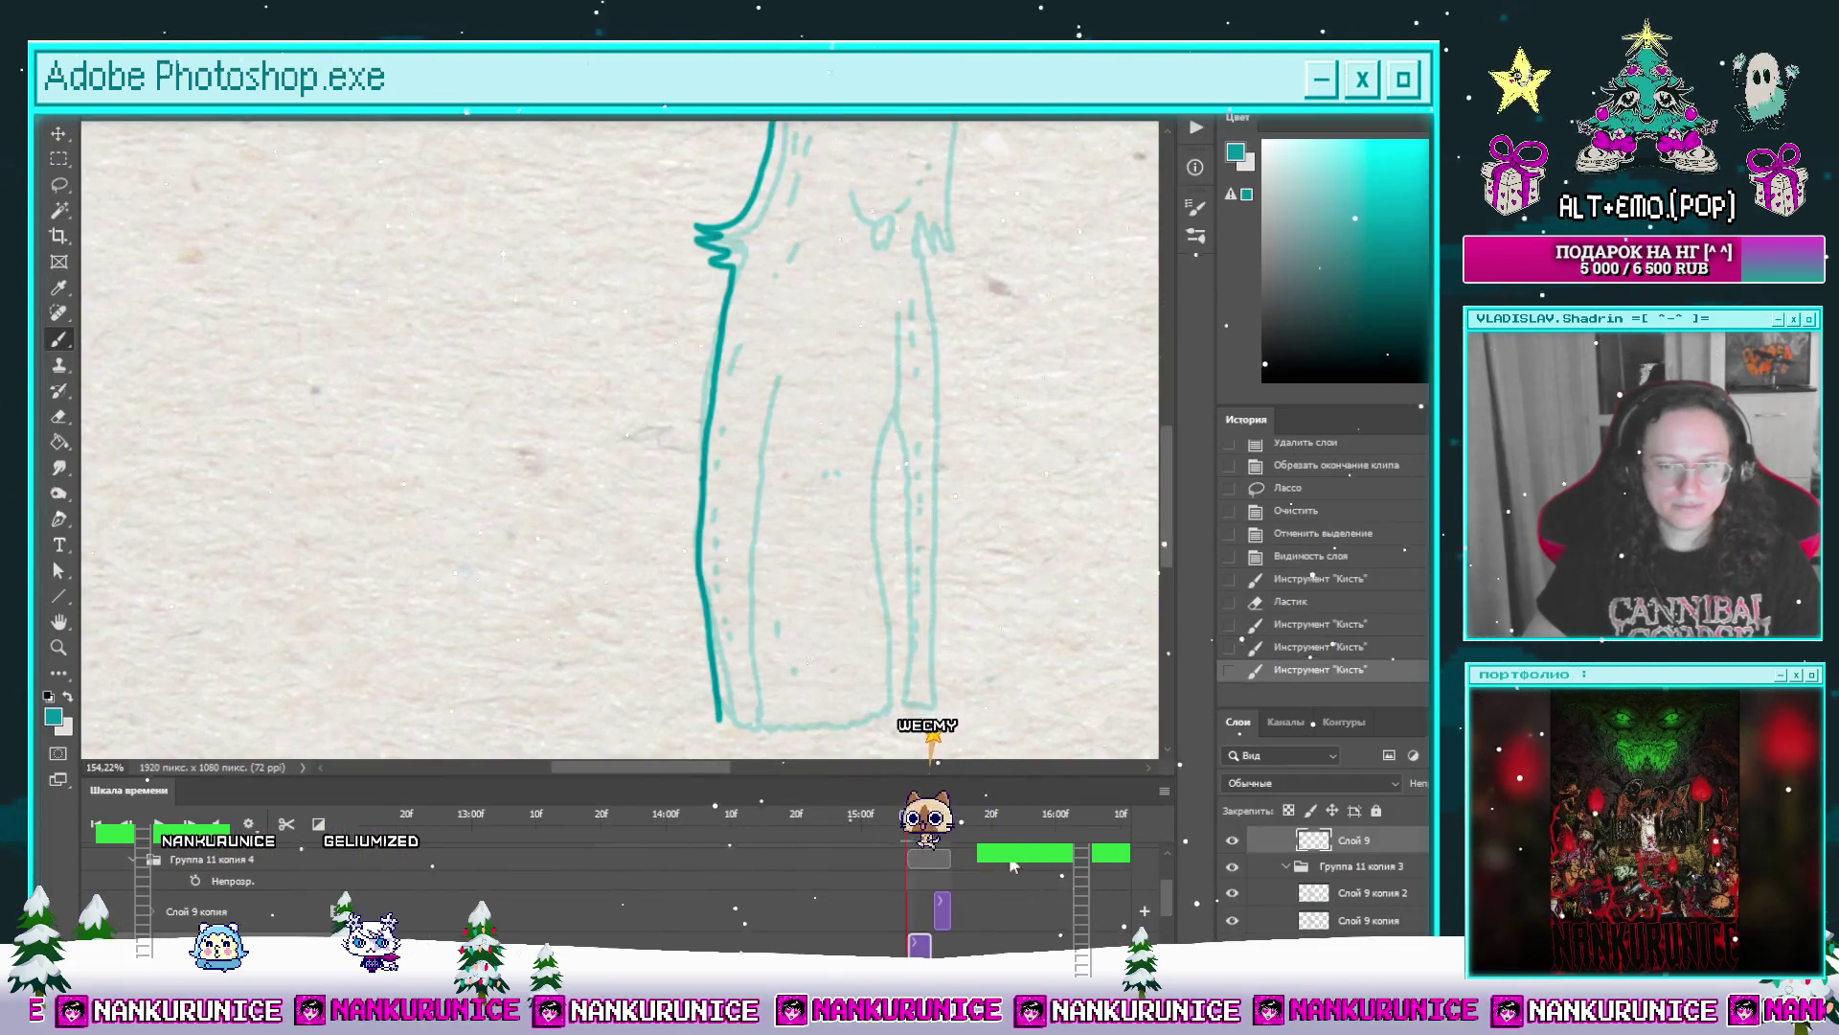
pyautogui.scroll(-2, 1166, 902)
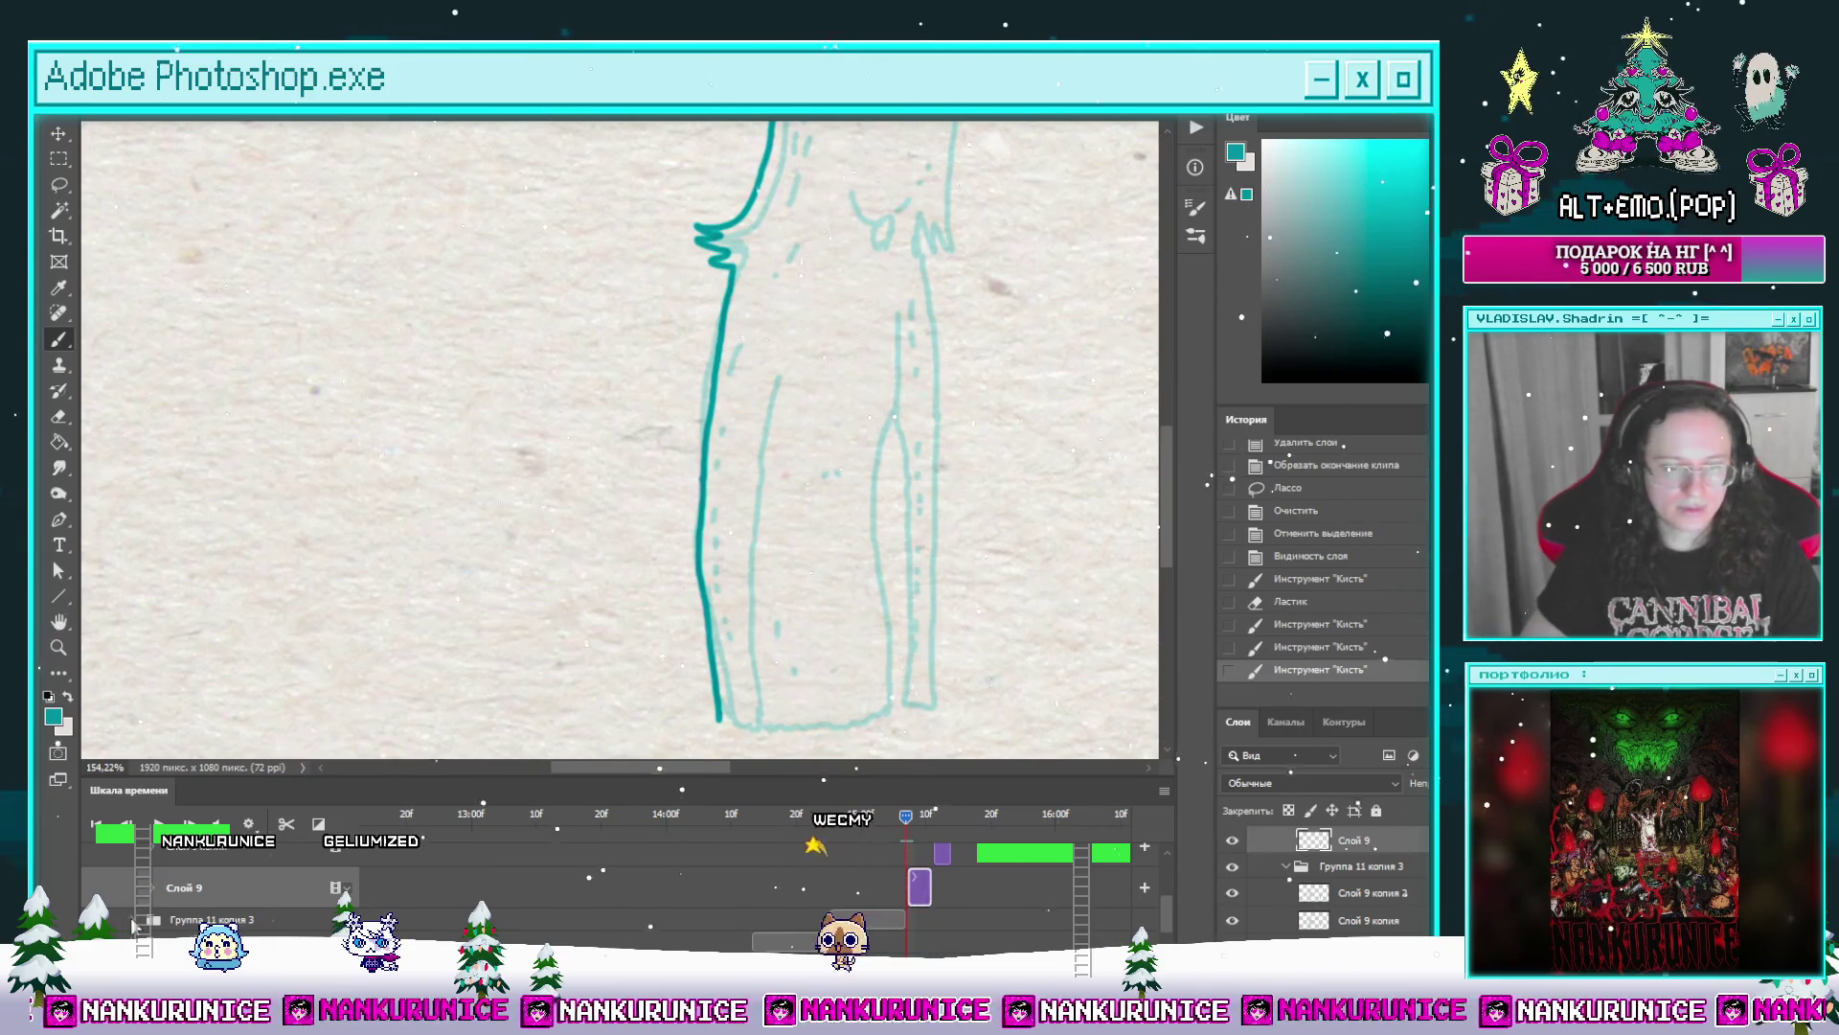
# Step: Add ground strokes and small marks around the figure's base on the fully inked frame
pyautogui.click(893, 815)
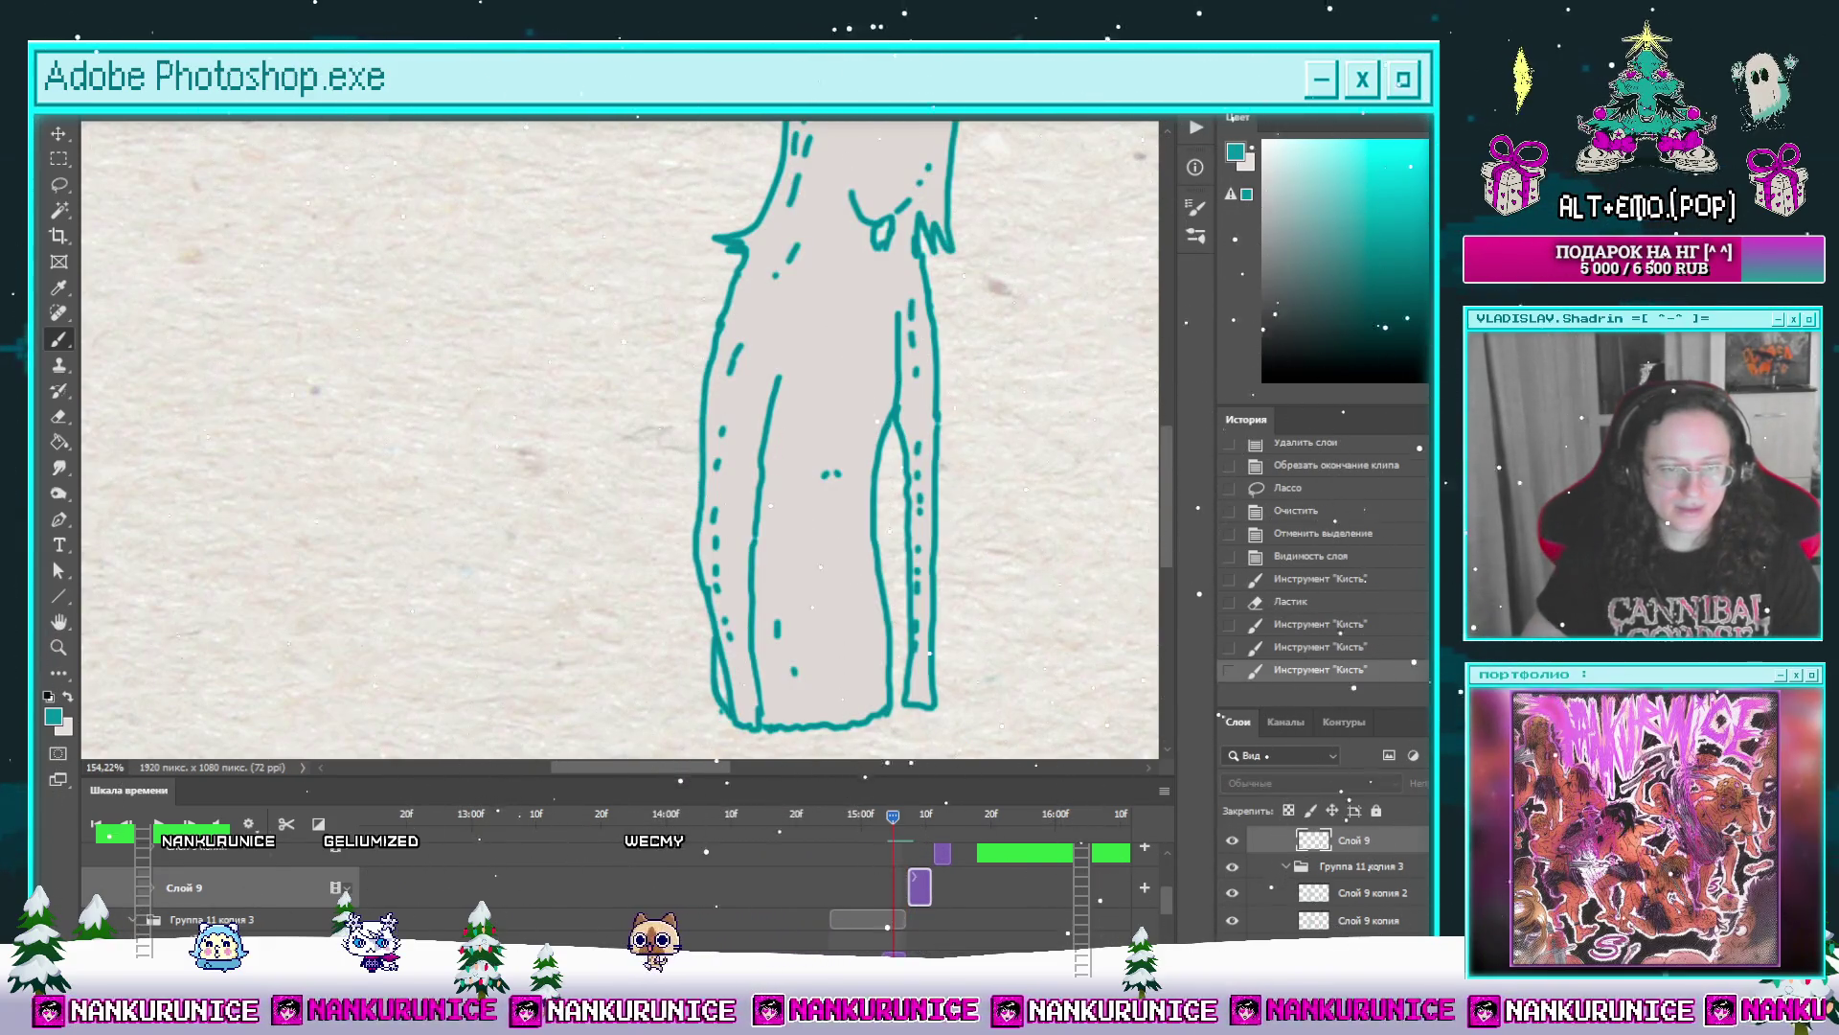
pyautogui.moveTo(426, 727); pyautogui.dragTo(346, 569)
pyautogui.moveTo(613, 529); pyautogui.dragTo(625, 553)
pyautogui.moveTo(603, 562); pyautogui.dragTo(800, 588)
pyautogui.moveTo(763, 599)
pyautogui.mouseDown()
pyautogui.moveTo(882, 547)
pyautogui.moveTo(794, 599)
pyautogui.mouseUp()
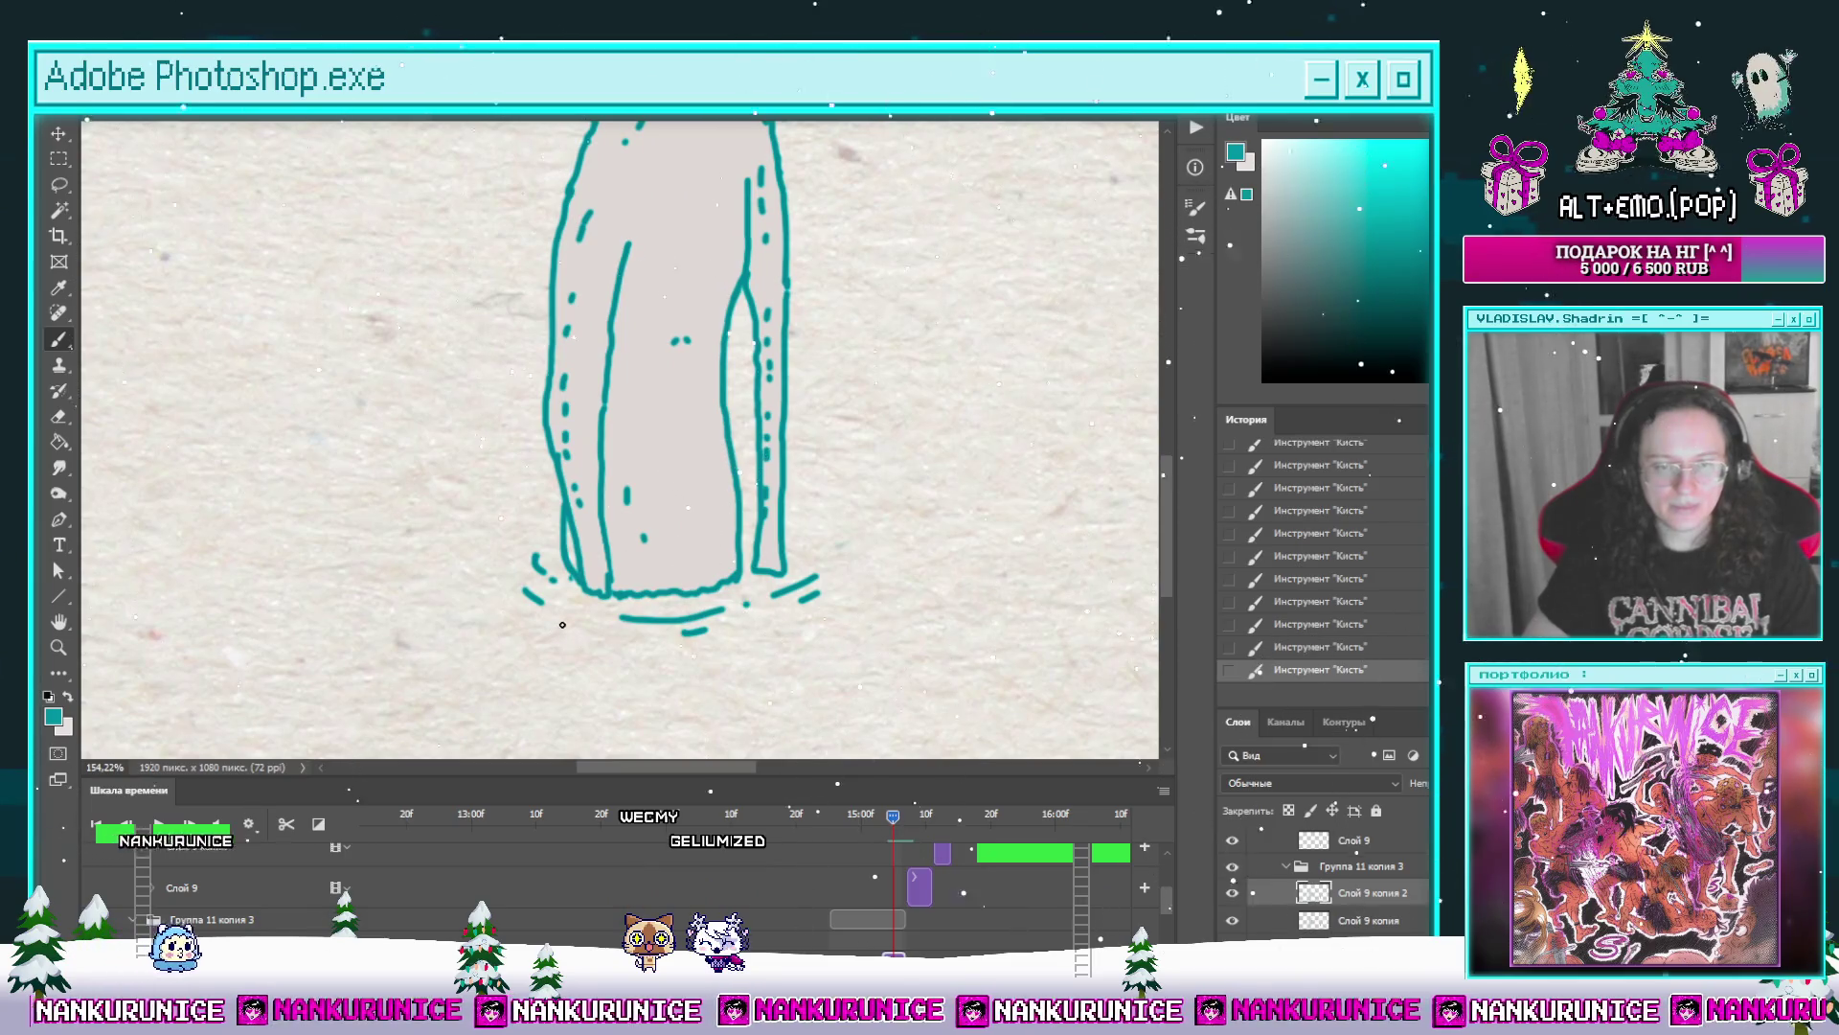
pyautogui.moveTo(570, 609); pyautogui.dragTo(590, 621)
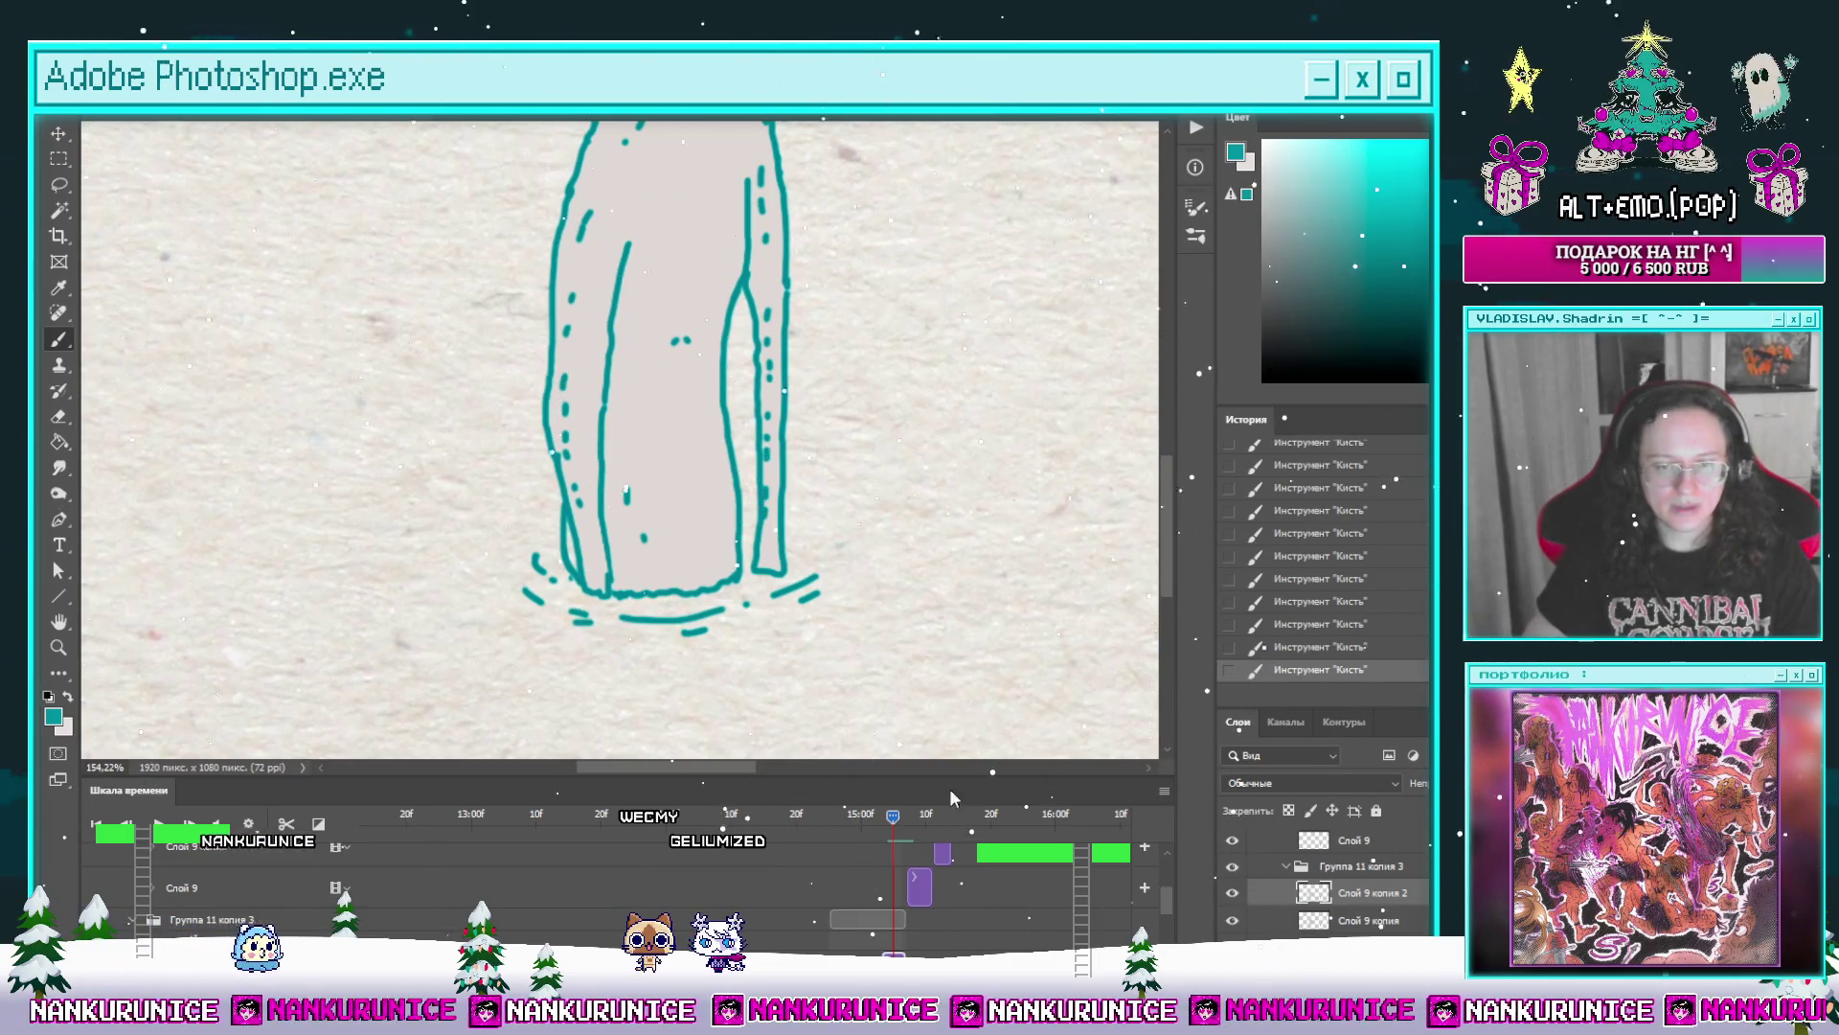
# Step: Move to the next animation frame and select layer Слой 9 to draw on
pyautogui.click(910, 821)
pyautogui.click(228, 888)
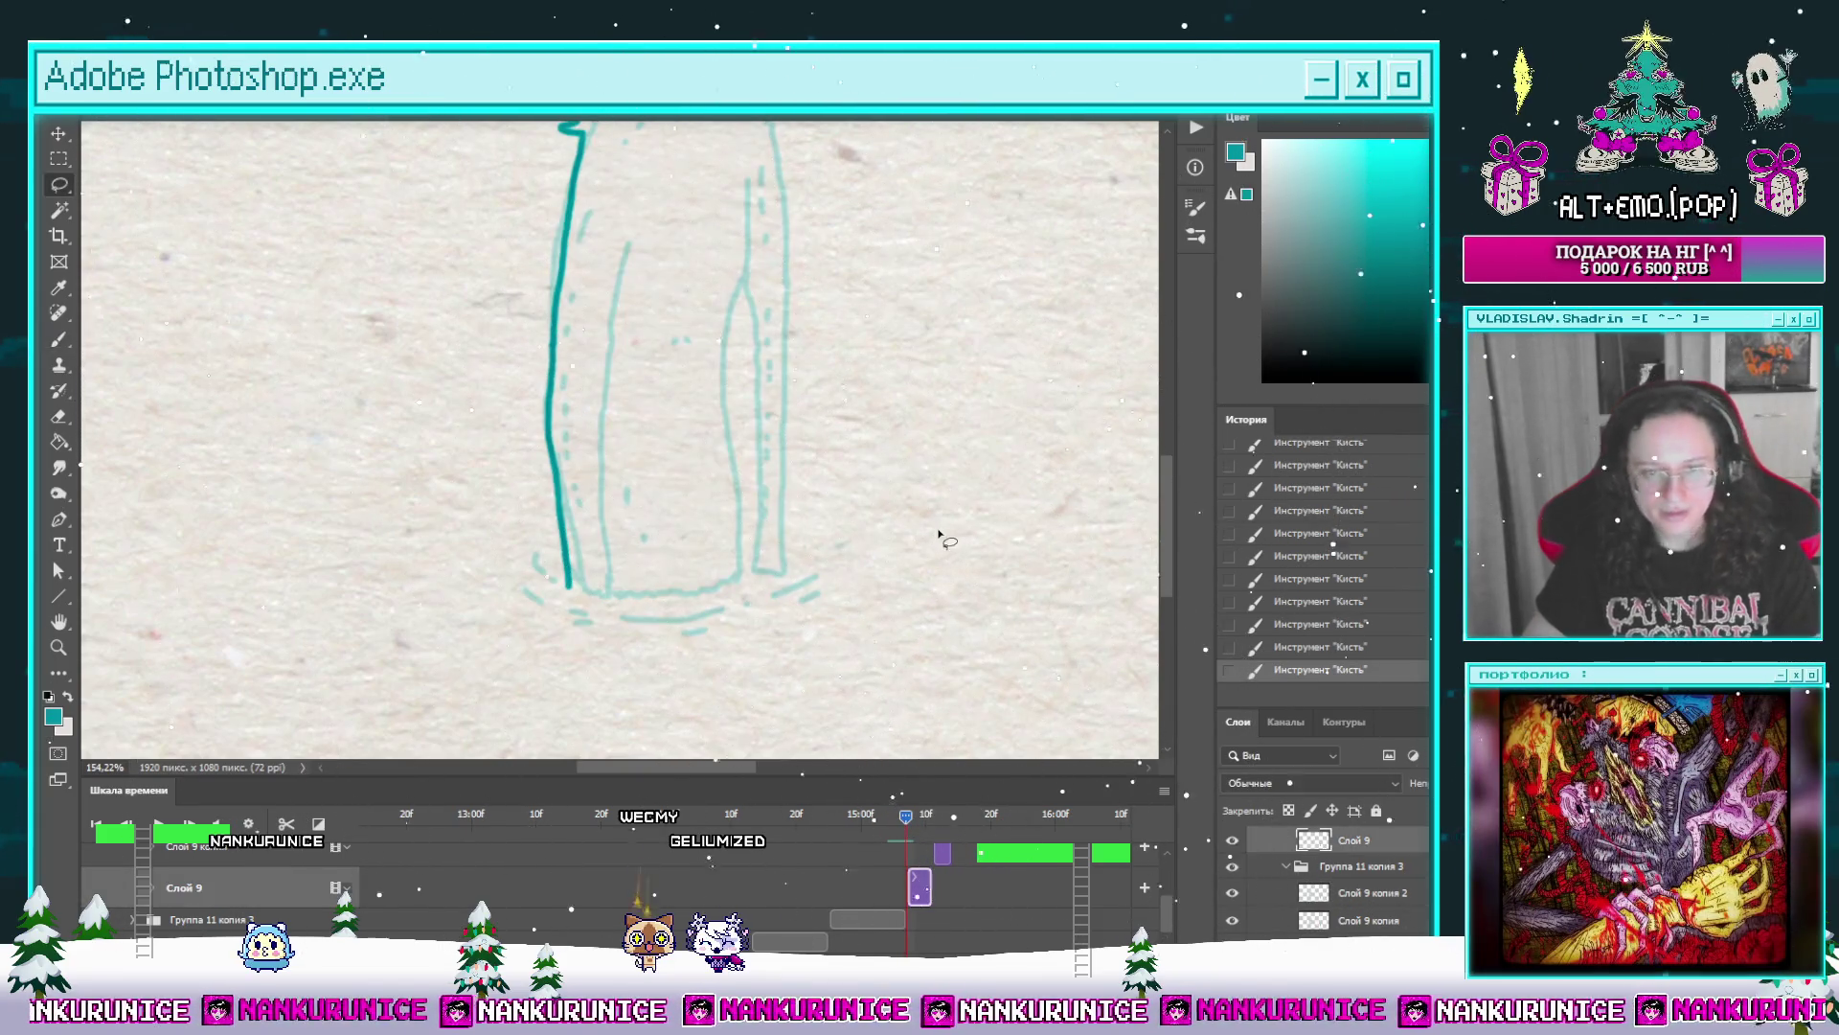
# Step: Ink the head's right side, hair curl, bottom hook stroke and inner left-leg line in bold teal
pyautogui.press('Tab')
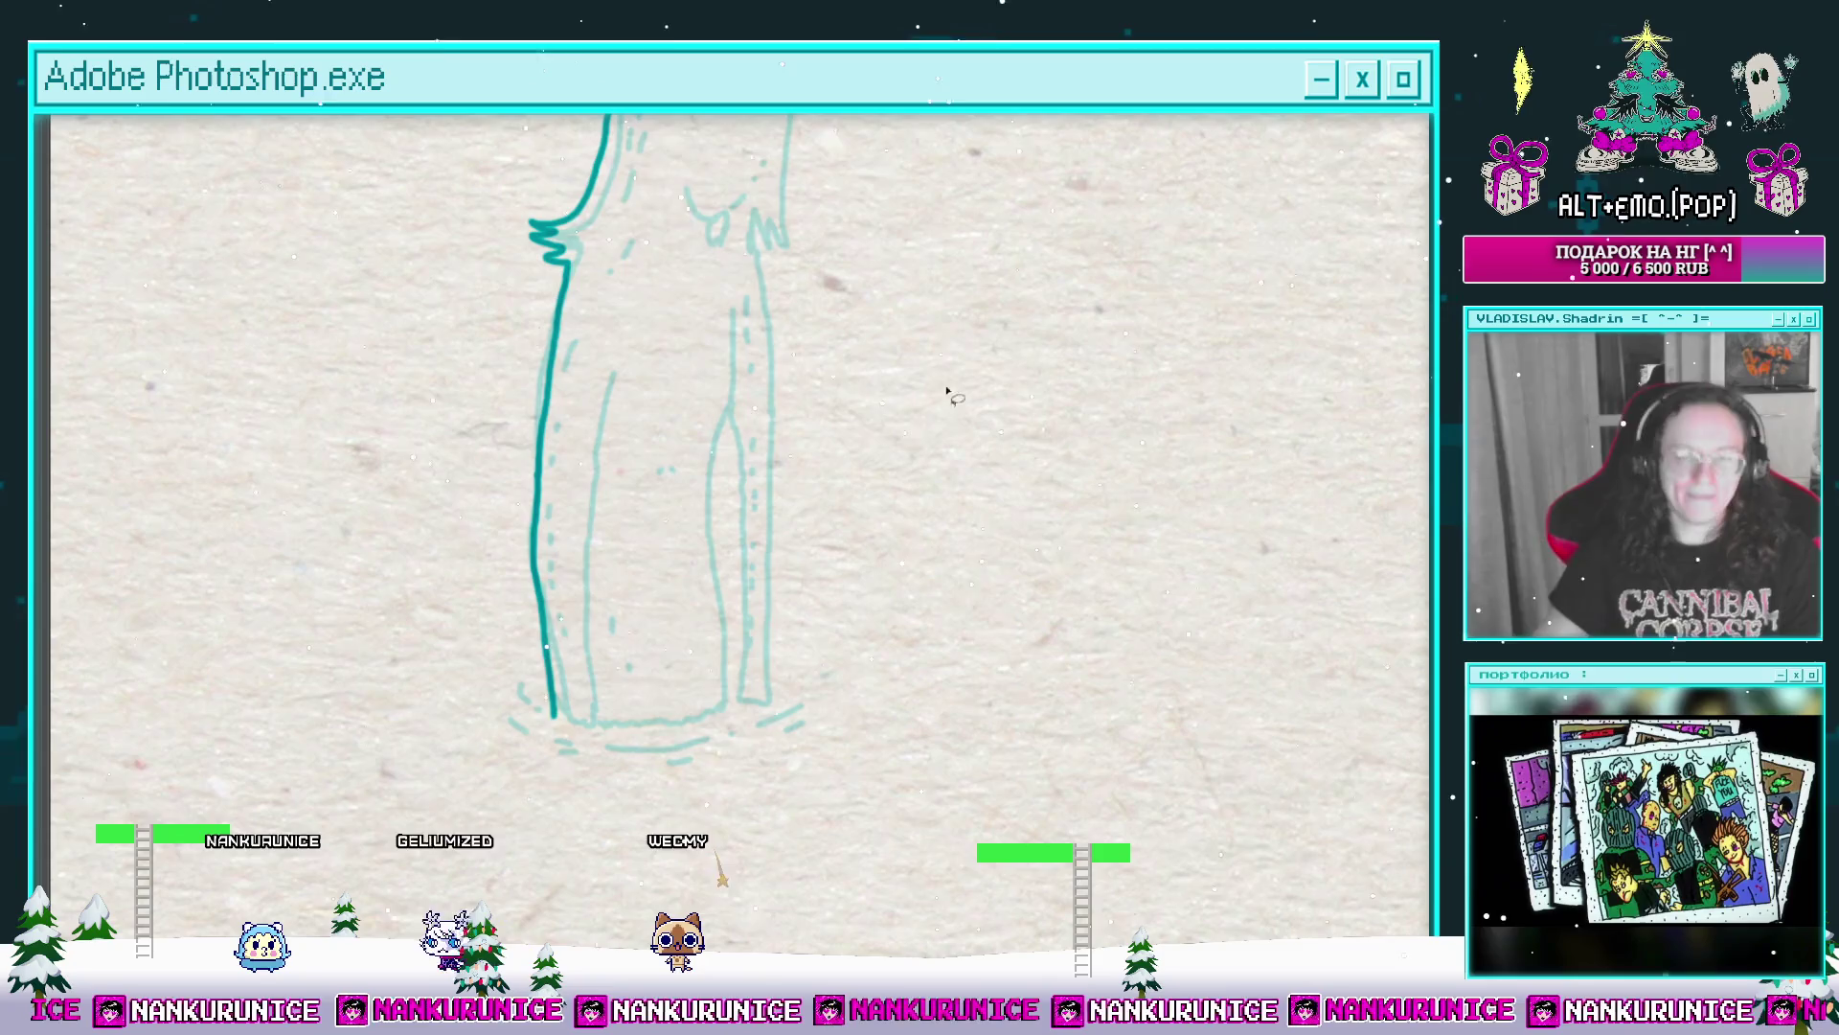
pyautogui.scroll(2, 948, 395)
pyautogui.scroll(2, 934, 489)
pyautogui.scroll(2, 769, 237)
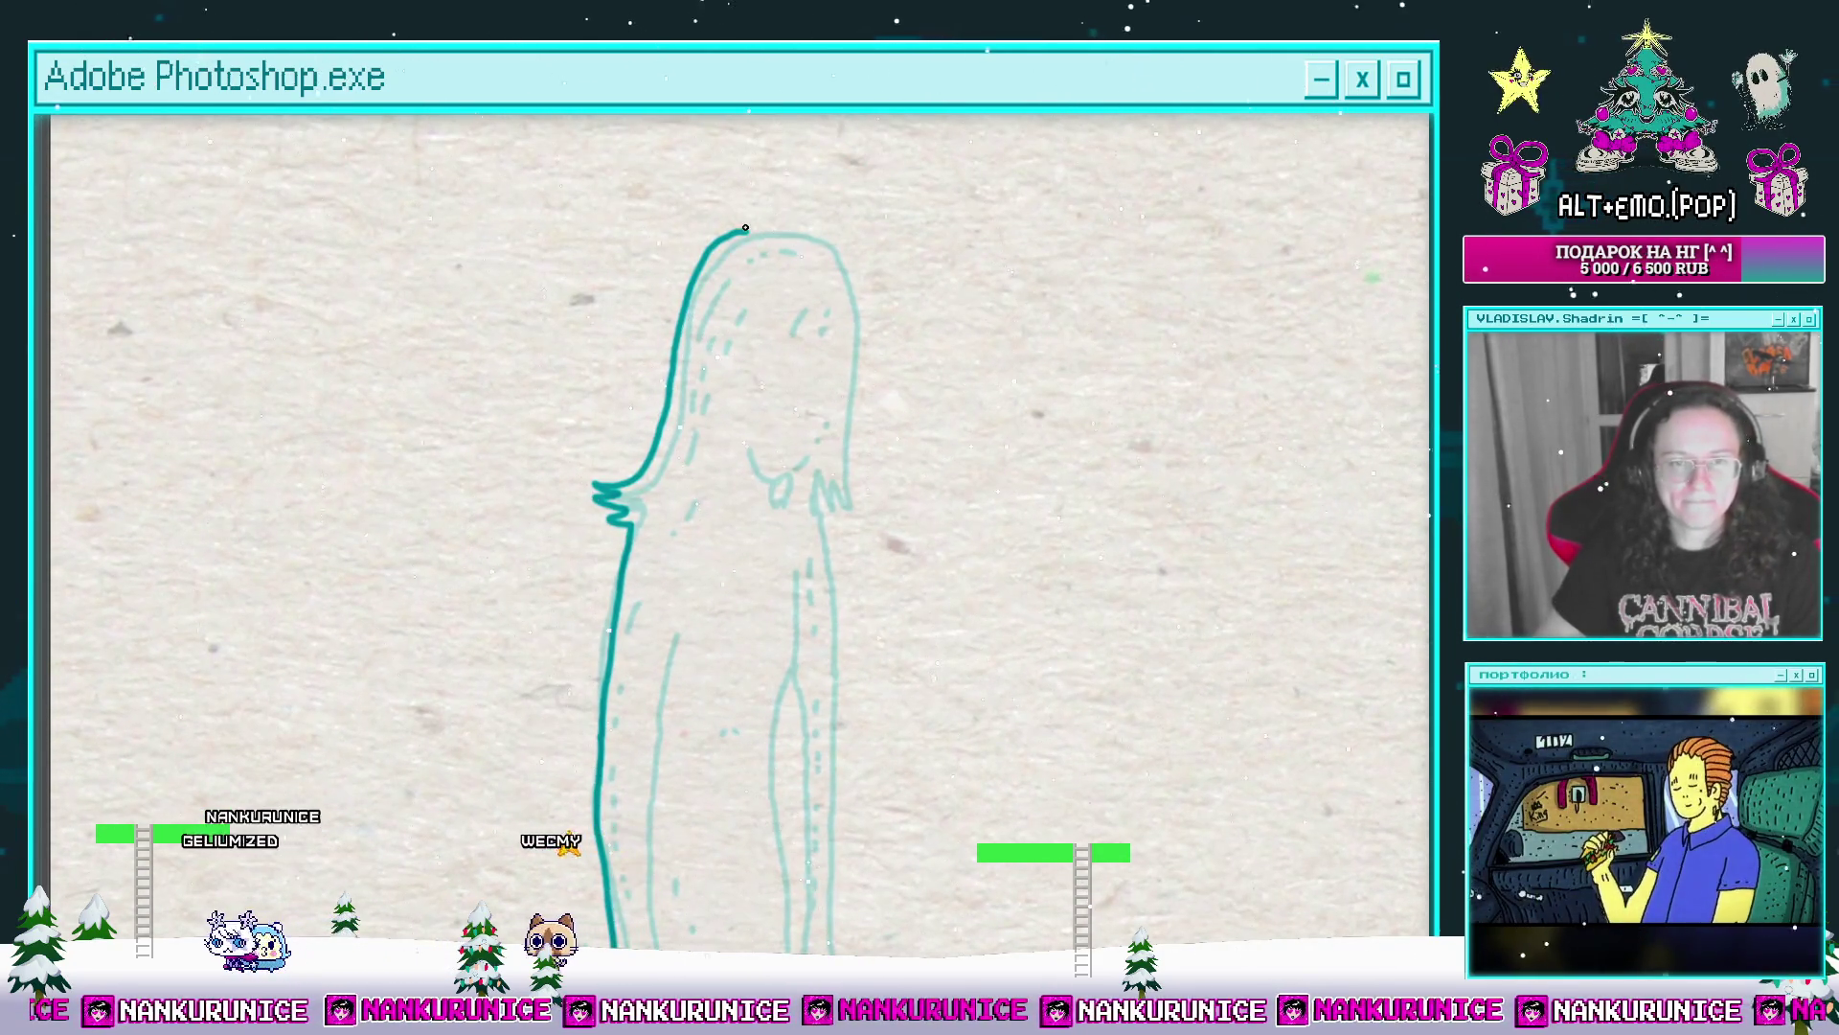
pyautogui.moveTo(820, 238); pyautogui.dragTo(844, 276)
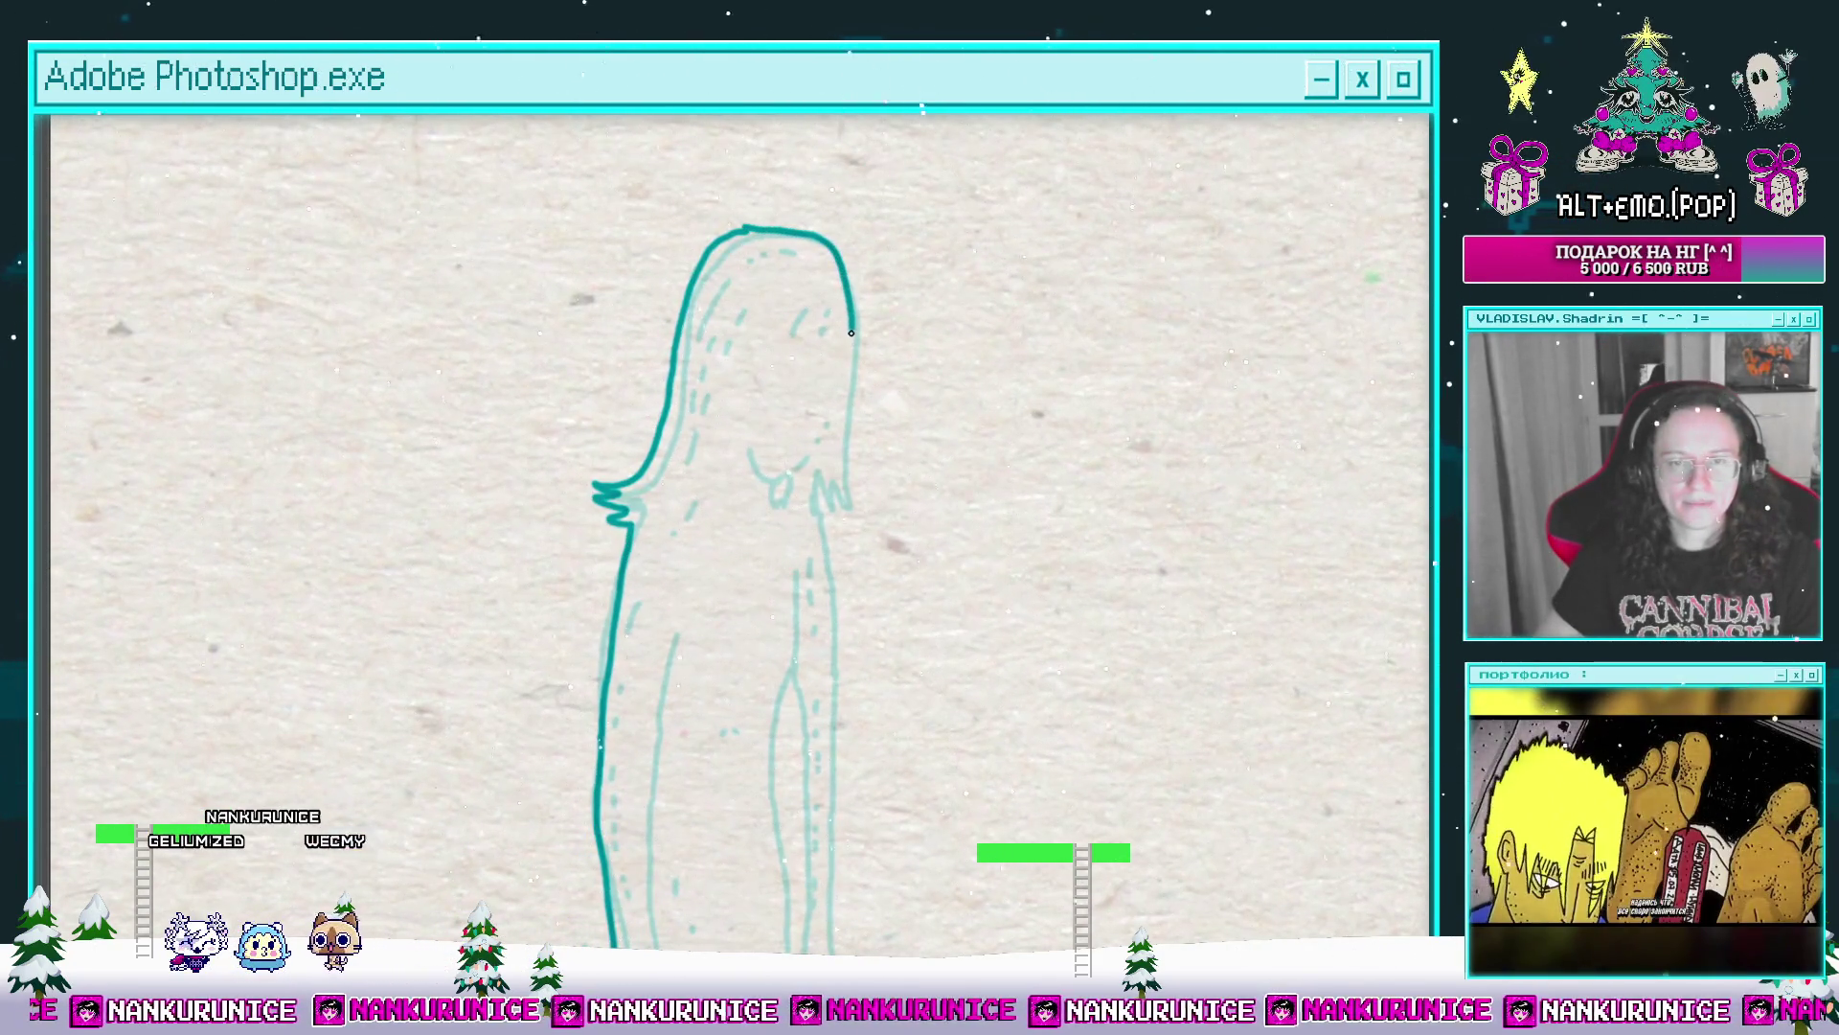
pyautogui.moveTo(852, 482); pyautogui.dragTo(835, 459)
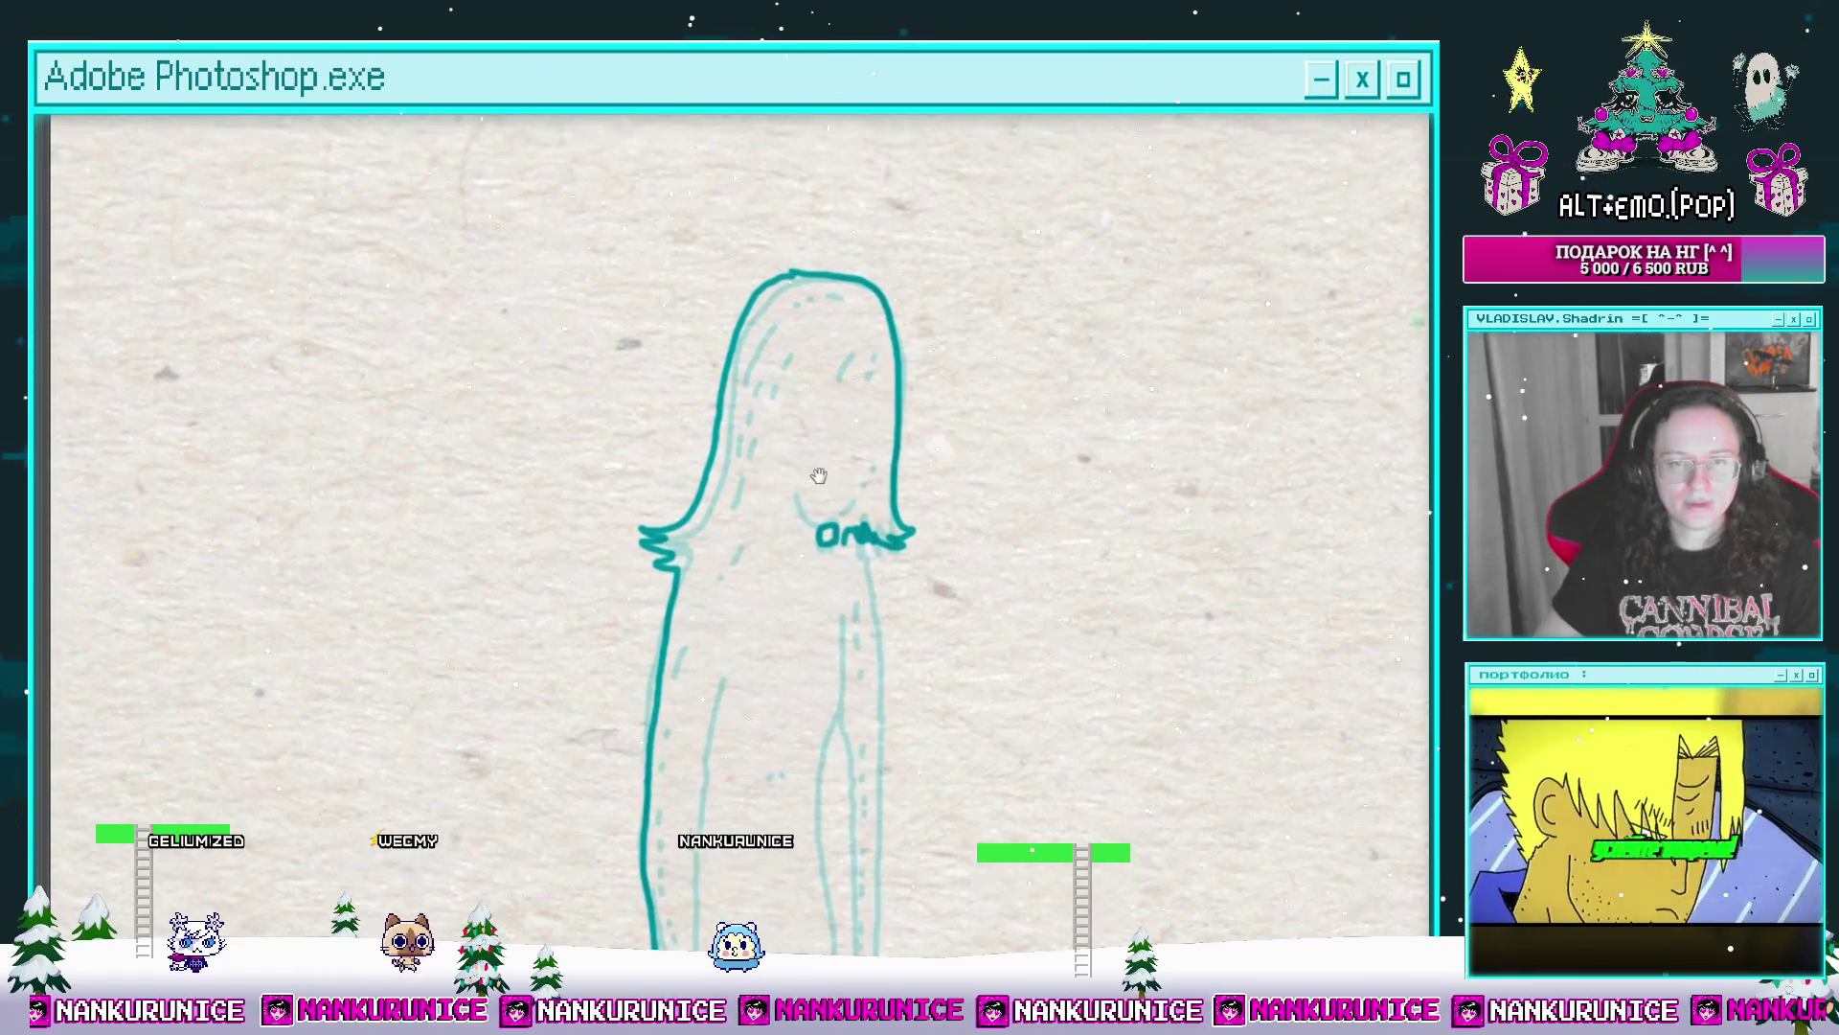
pyautogui.moveTo(798, 464)
pyautogui.mouseDown()
pyautogui.moveTo(866, 293)
pyautogui.moveTo(875, 432)
pyautogui.moveTo(867, 378)
pyautogui.mouseUp()
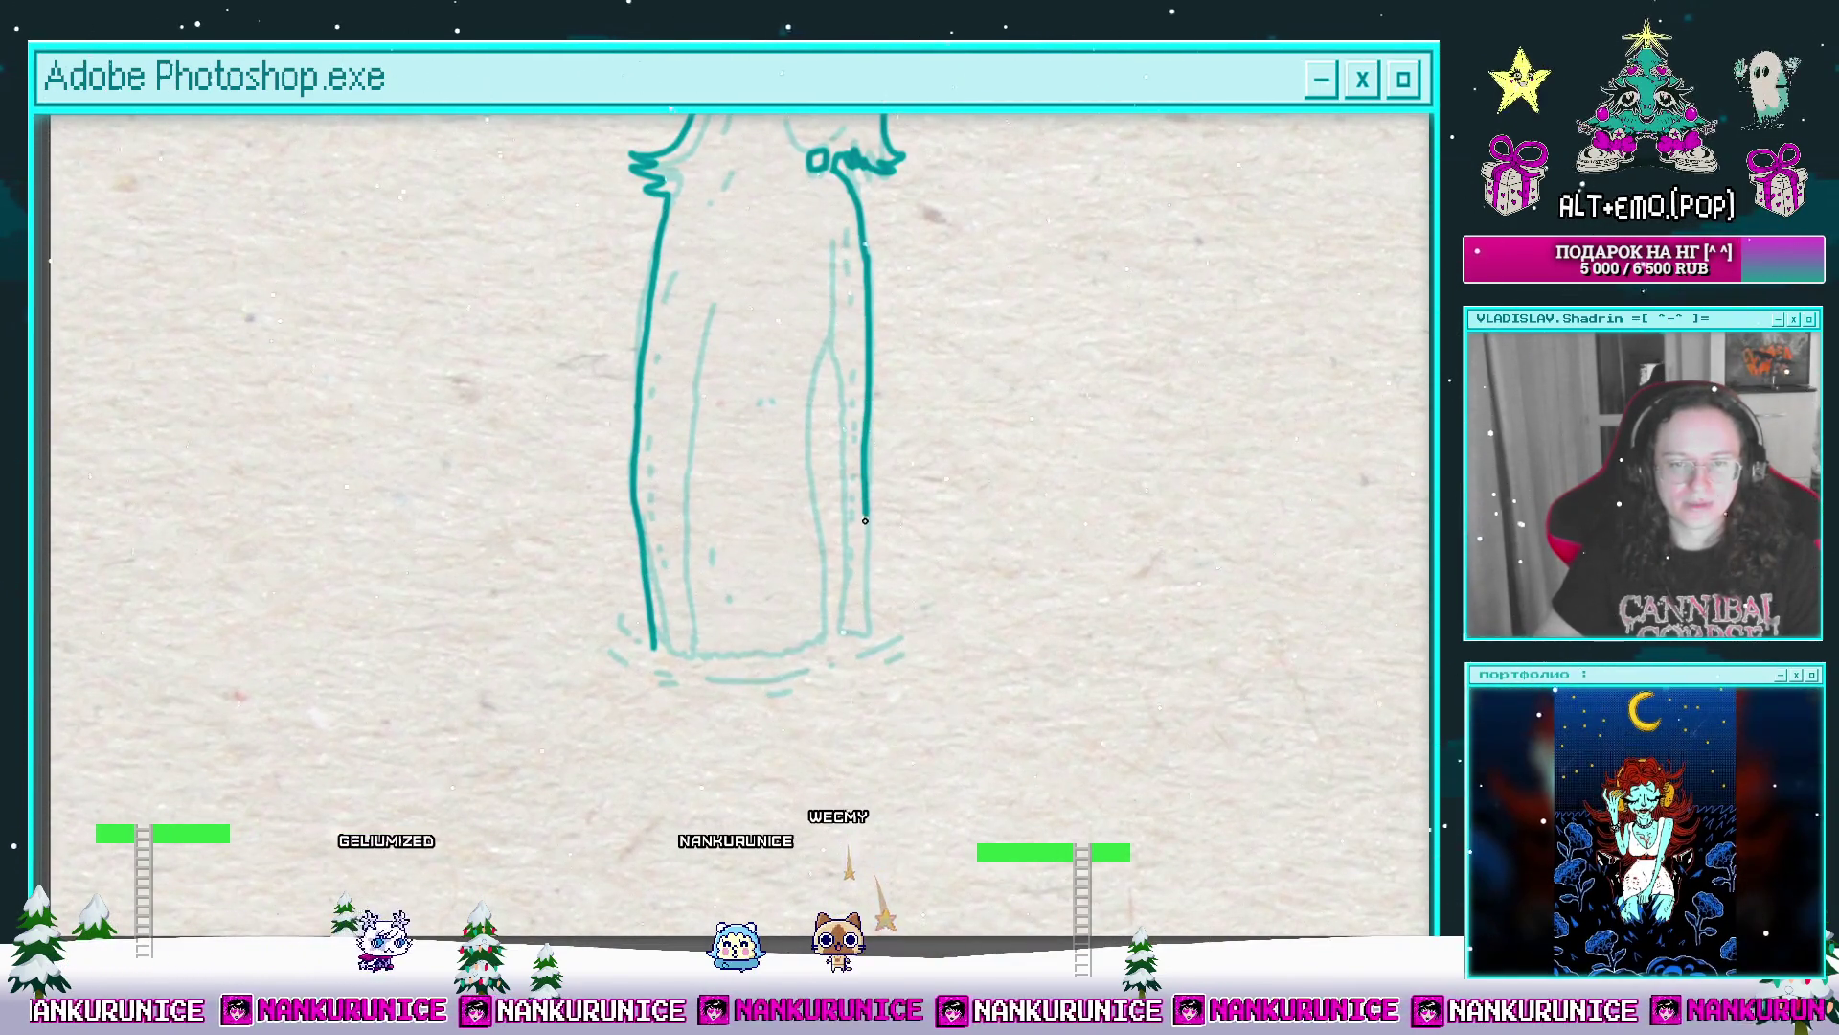
pyautogui.moveTo(844, 618); pyautogui.dragTo(840, 682)
pyautogui.moveTo(840, 689); pyautogui.dragTo(840, 544)
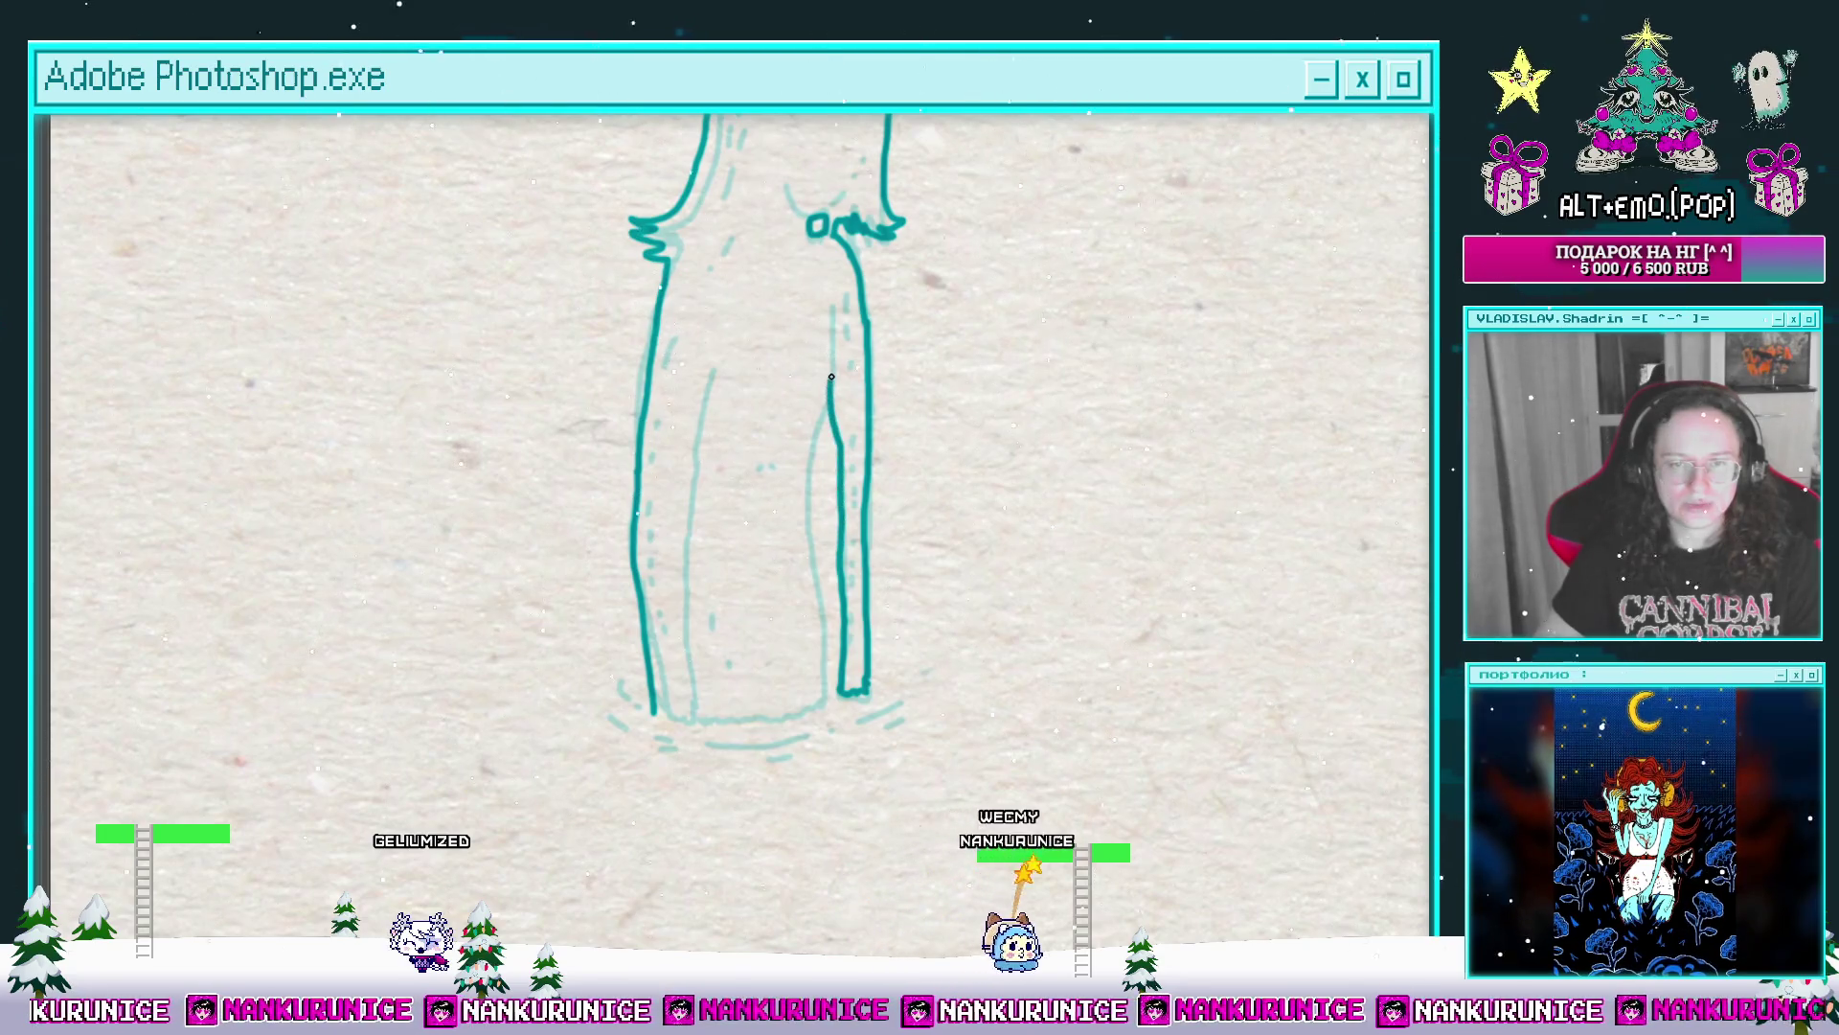
pyautogui.moveTo(846, 333); pyautogui.dragTo(880, 264)
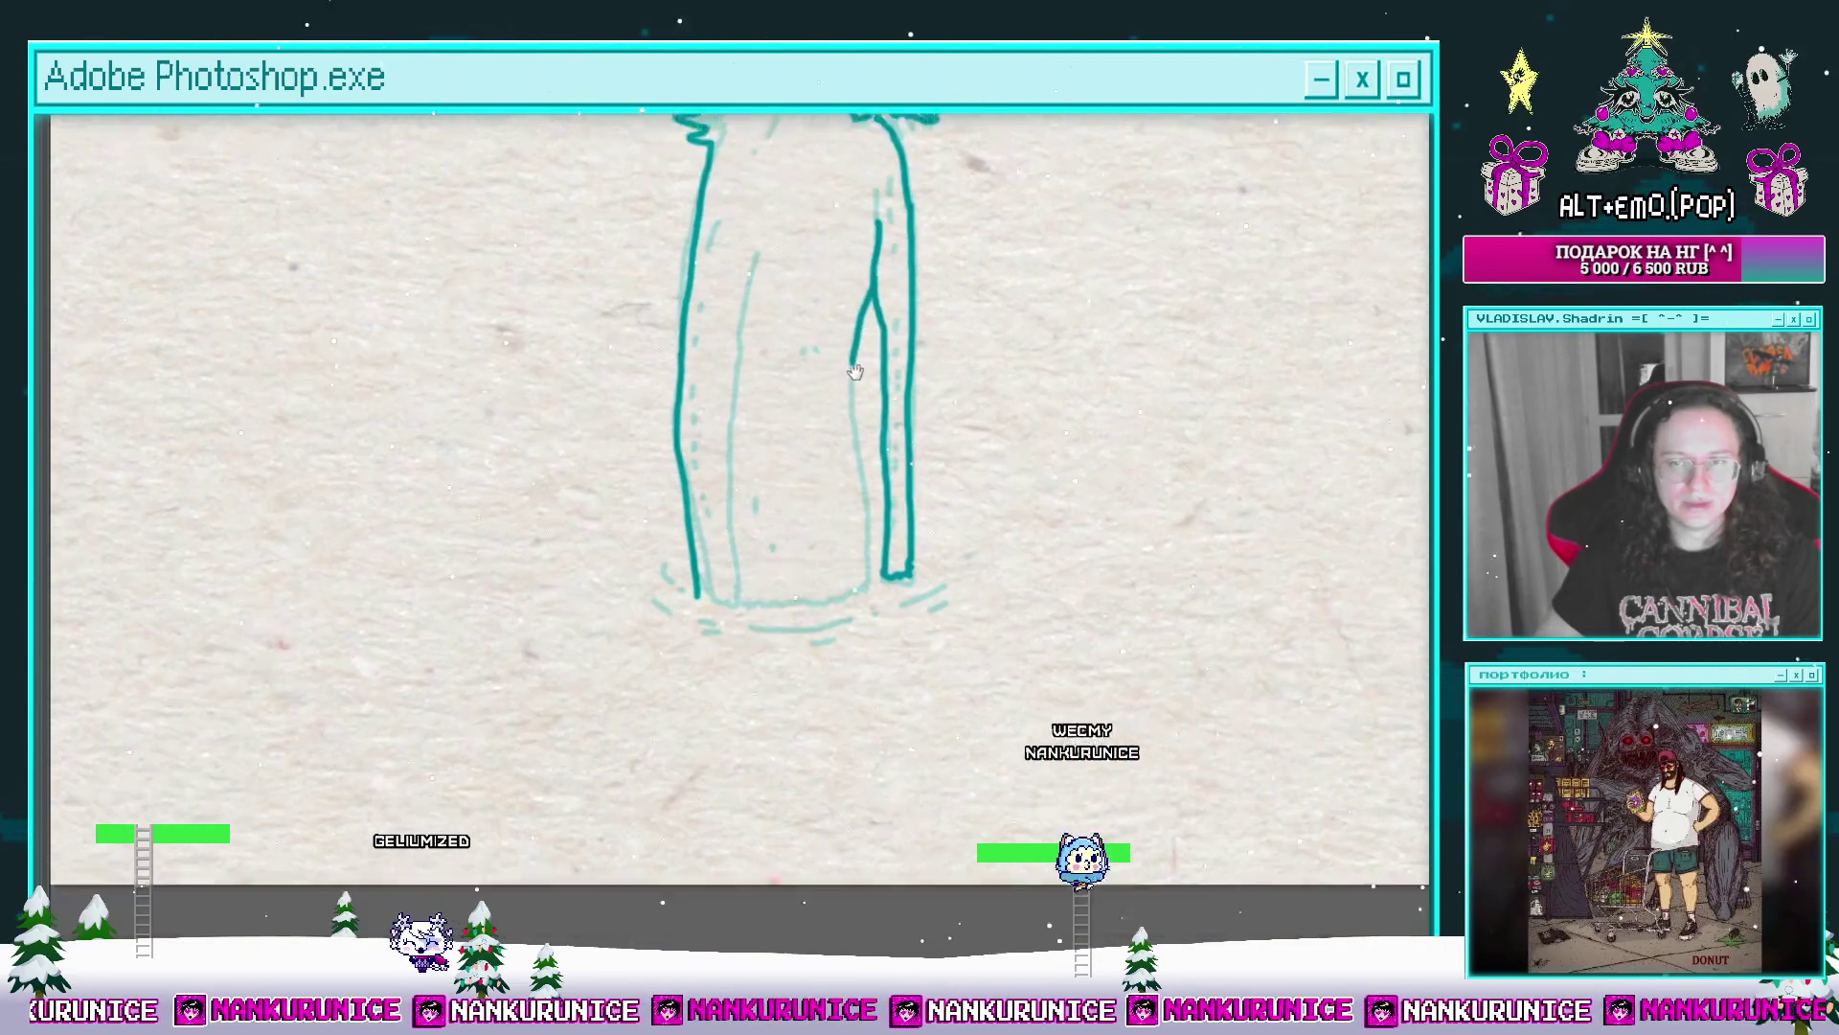
pyautogui.moveTo(853, 360); pyautogui.dragTo(868, 282)
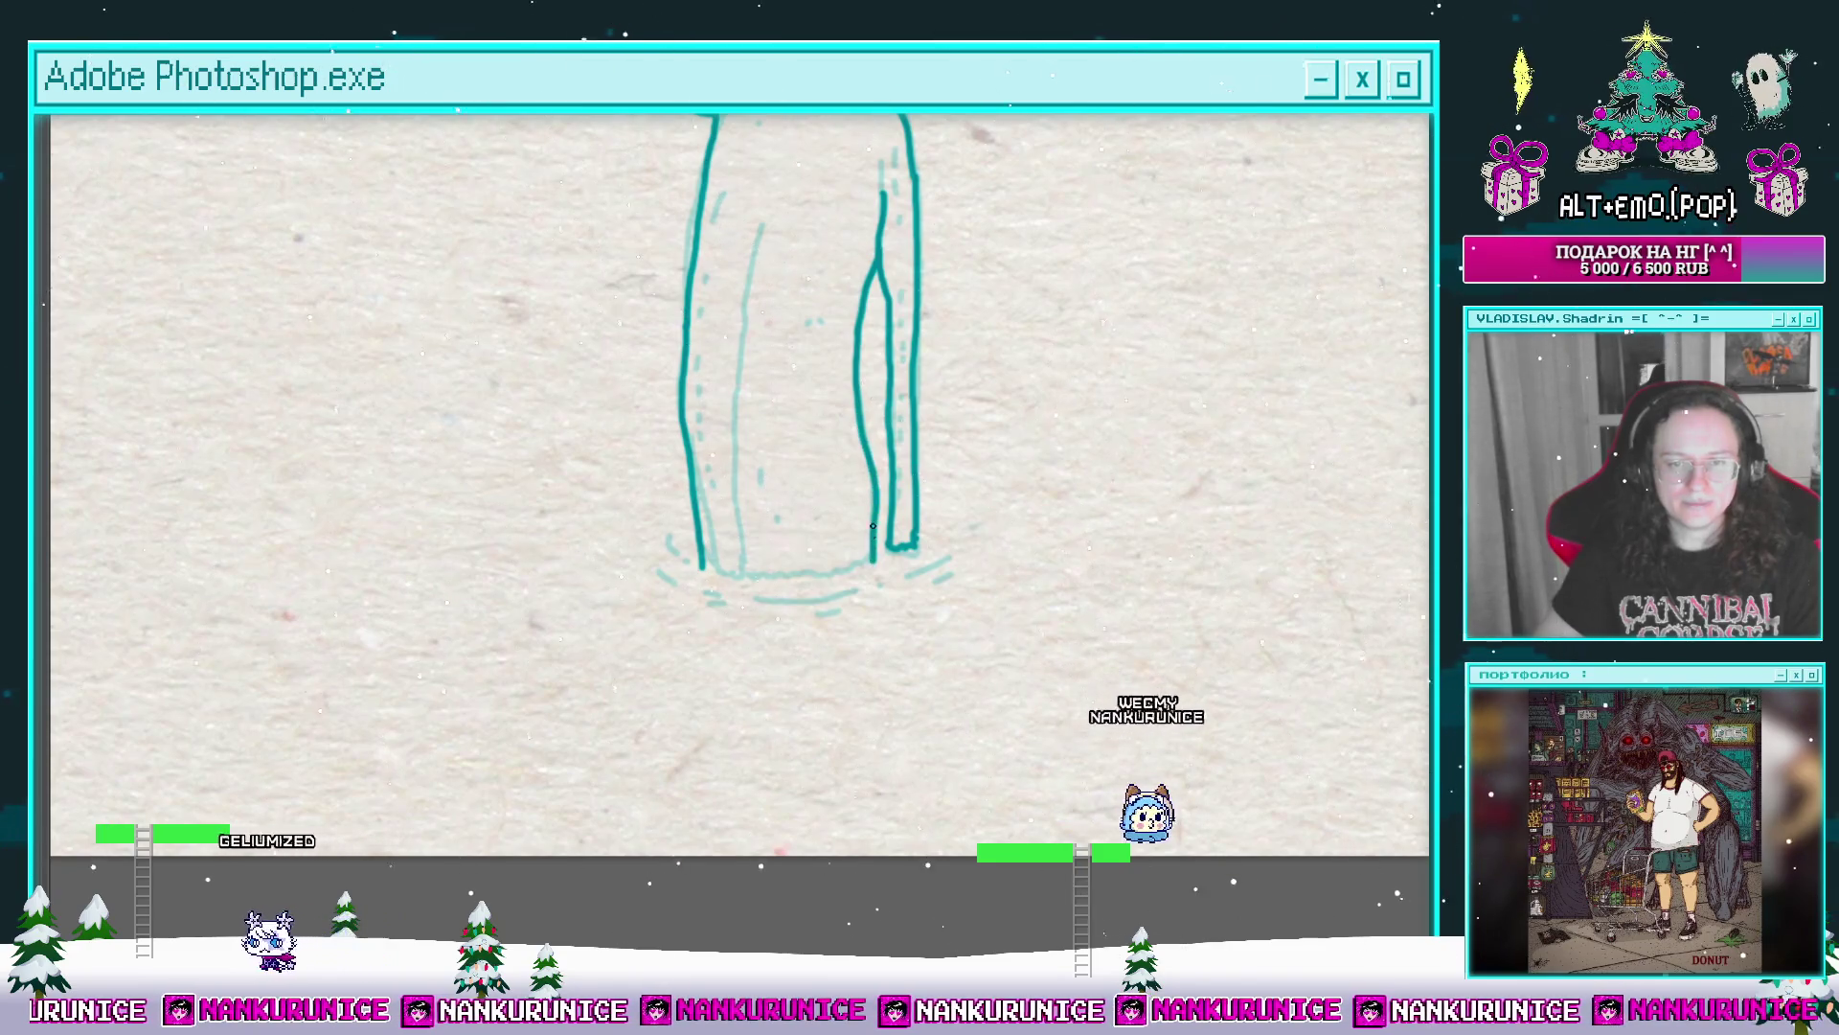
pyautogui.moveTo(872, 476); pyautogui.dragTo(861, 578)
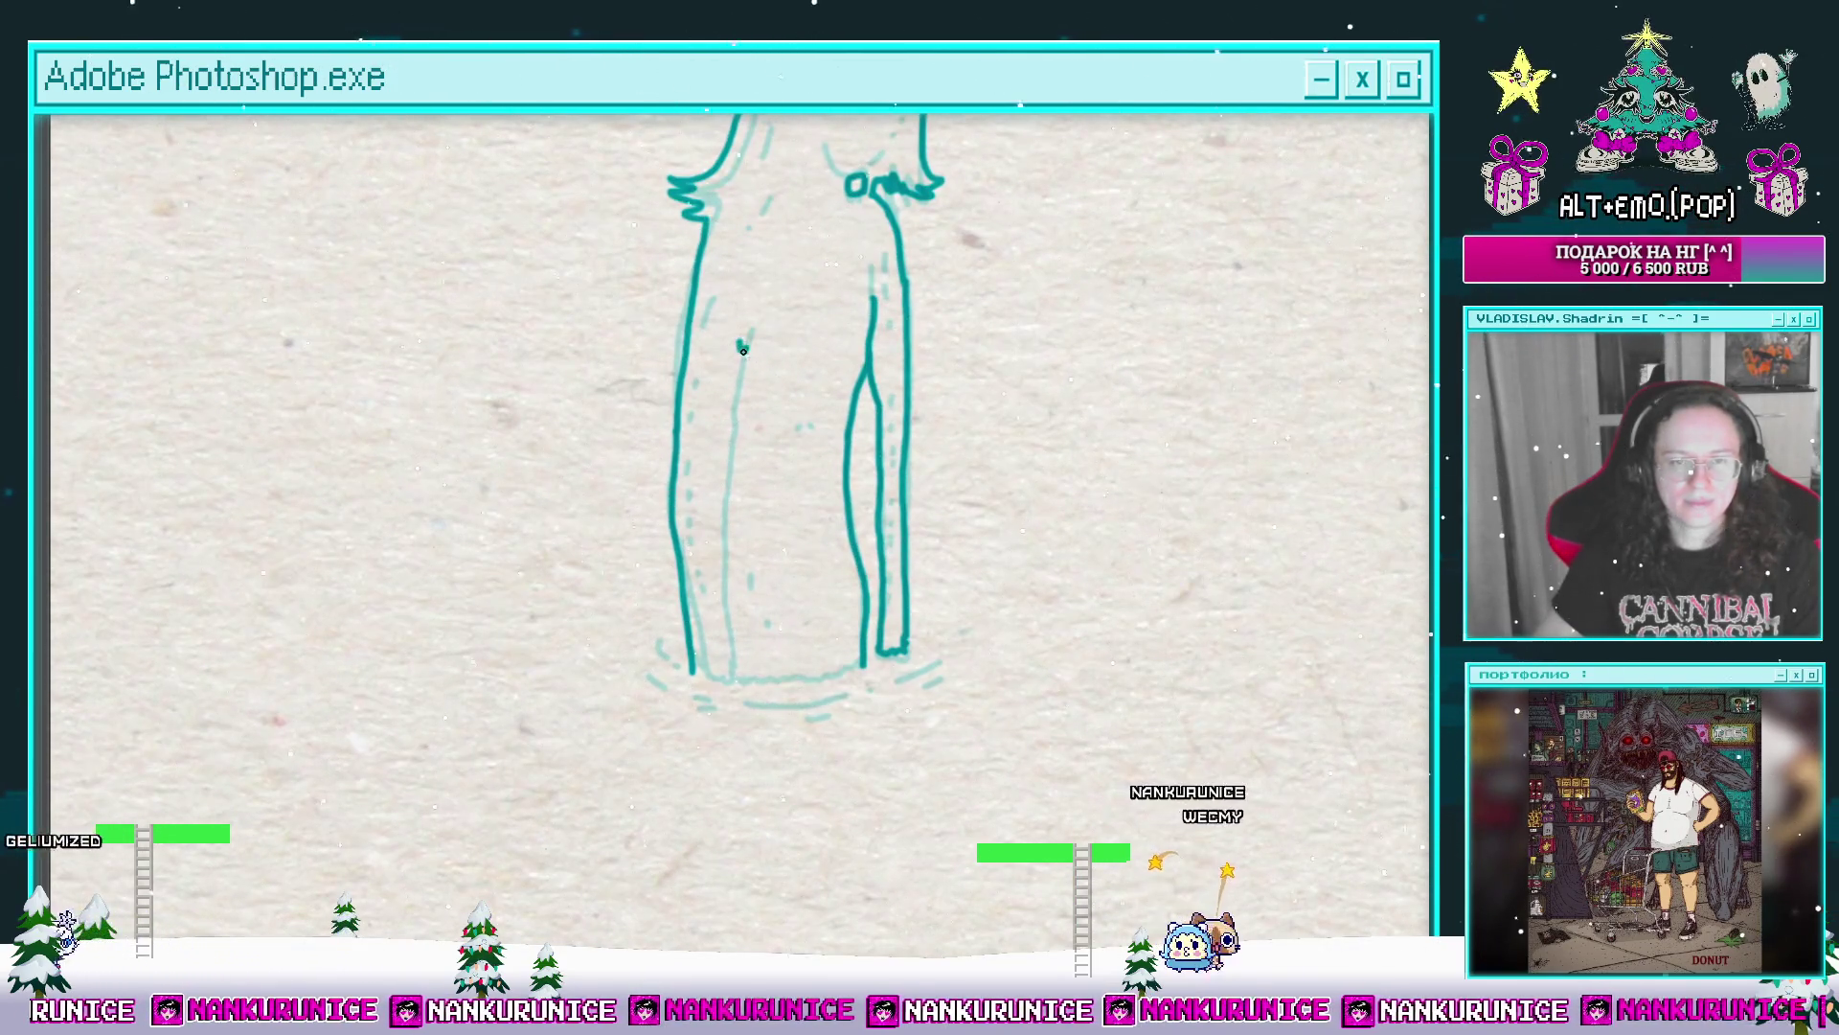
pyautogui.moveTo(725, 517)
pyautogui.mouseDown()
pyautogui.moveTo(725, 628)
pyautogui.moveTo(726, 469)
pyautogui.mouseUp()
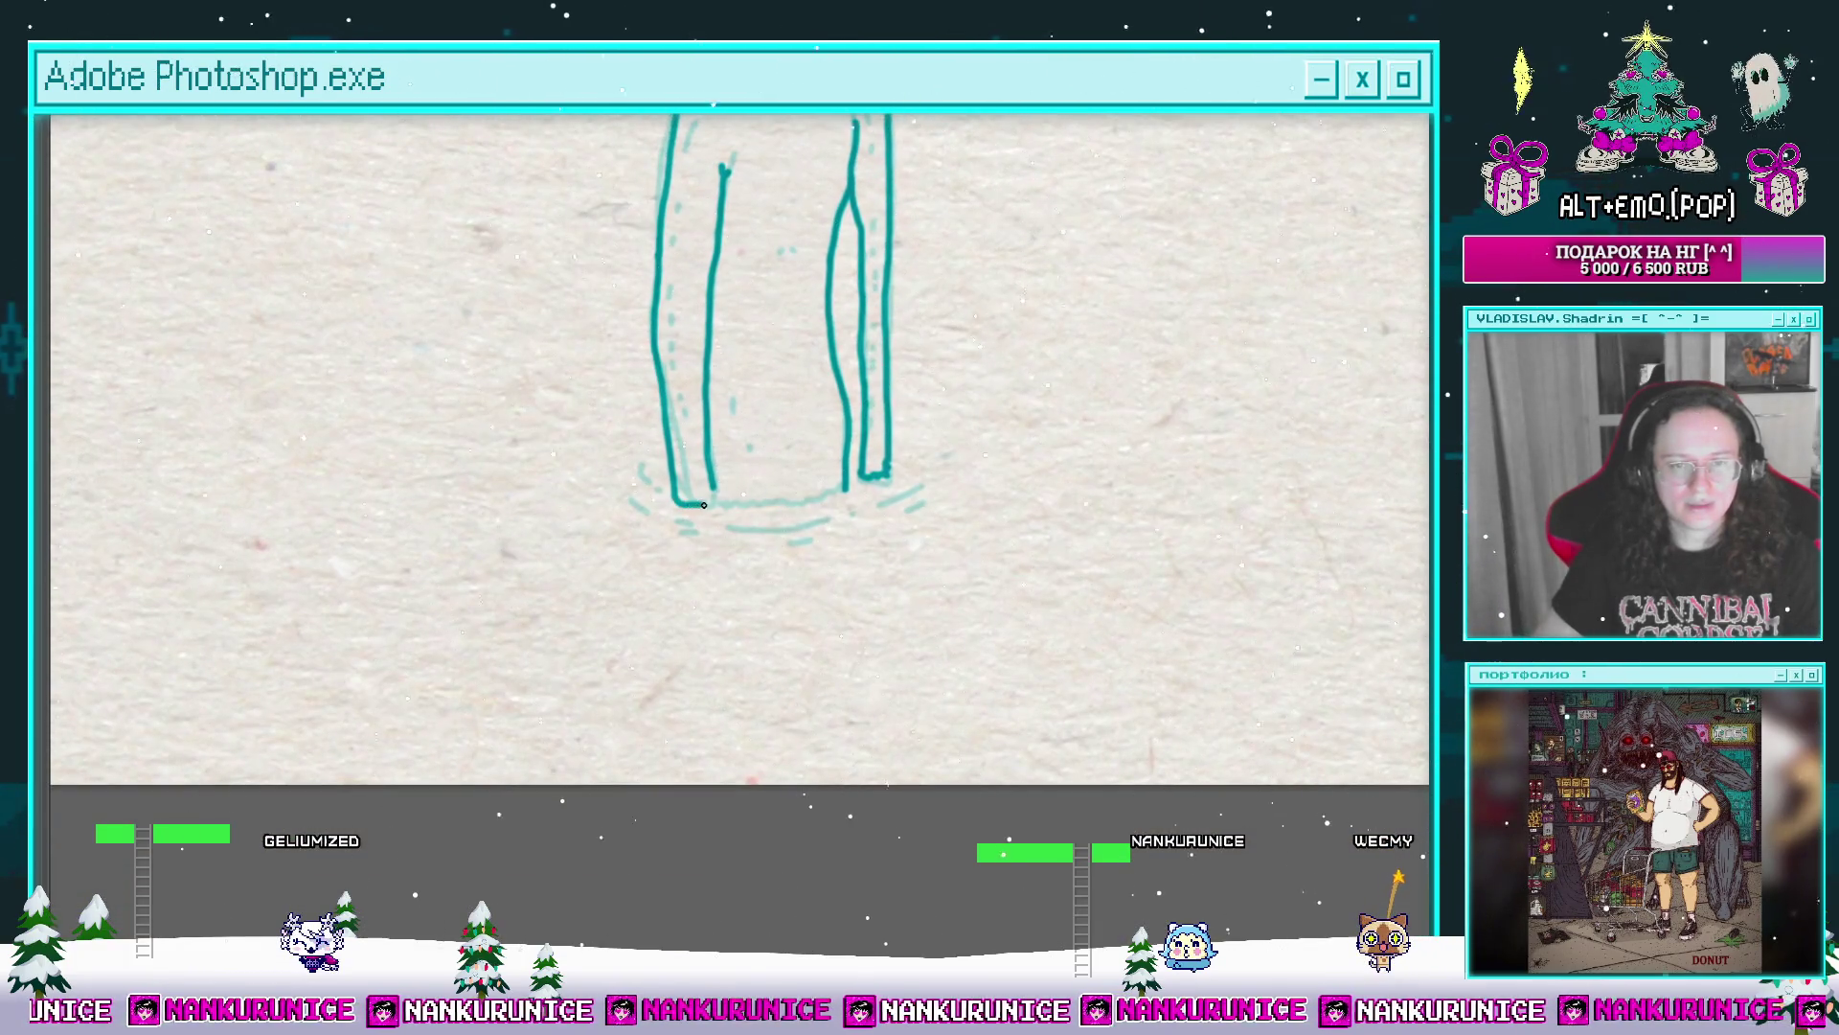
# Step: Add hatch marks on the left edge, thicken the head's left edge and stroke the hair
pyautogui.moveTo(782, 409); pyautogui.dragTo(793, 575)
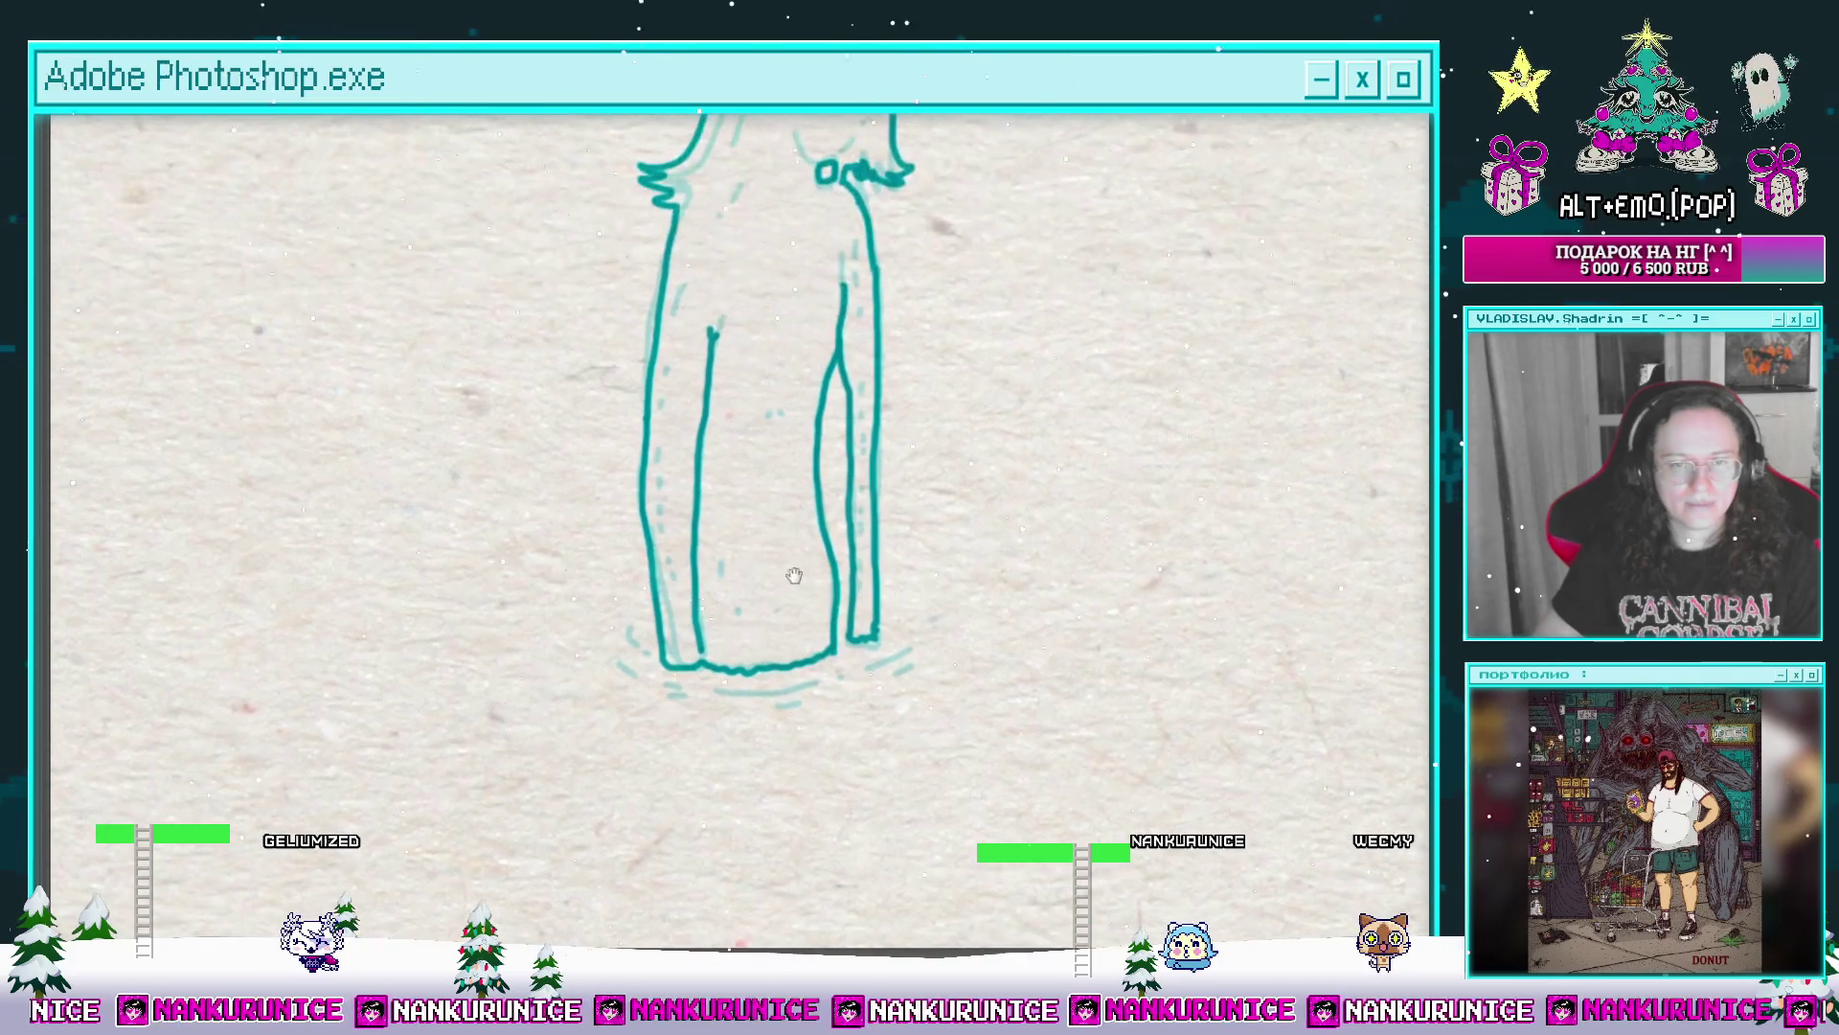
pyautogui.moveTo(676, 280); pyautogui.dragTo(667, 345)
pyautogui.moveTo(664, 361); pyautogui.dragTo(663, 374)
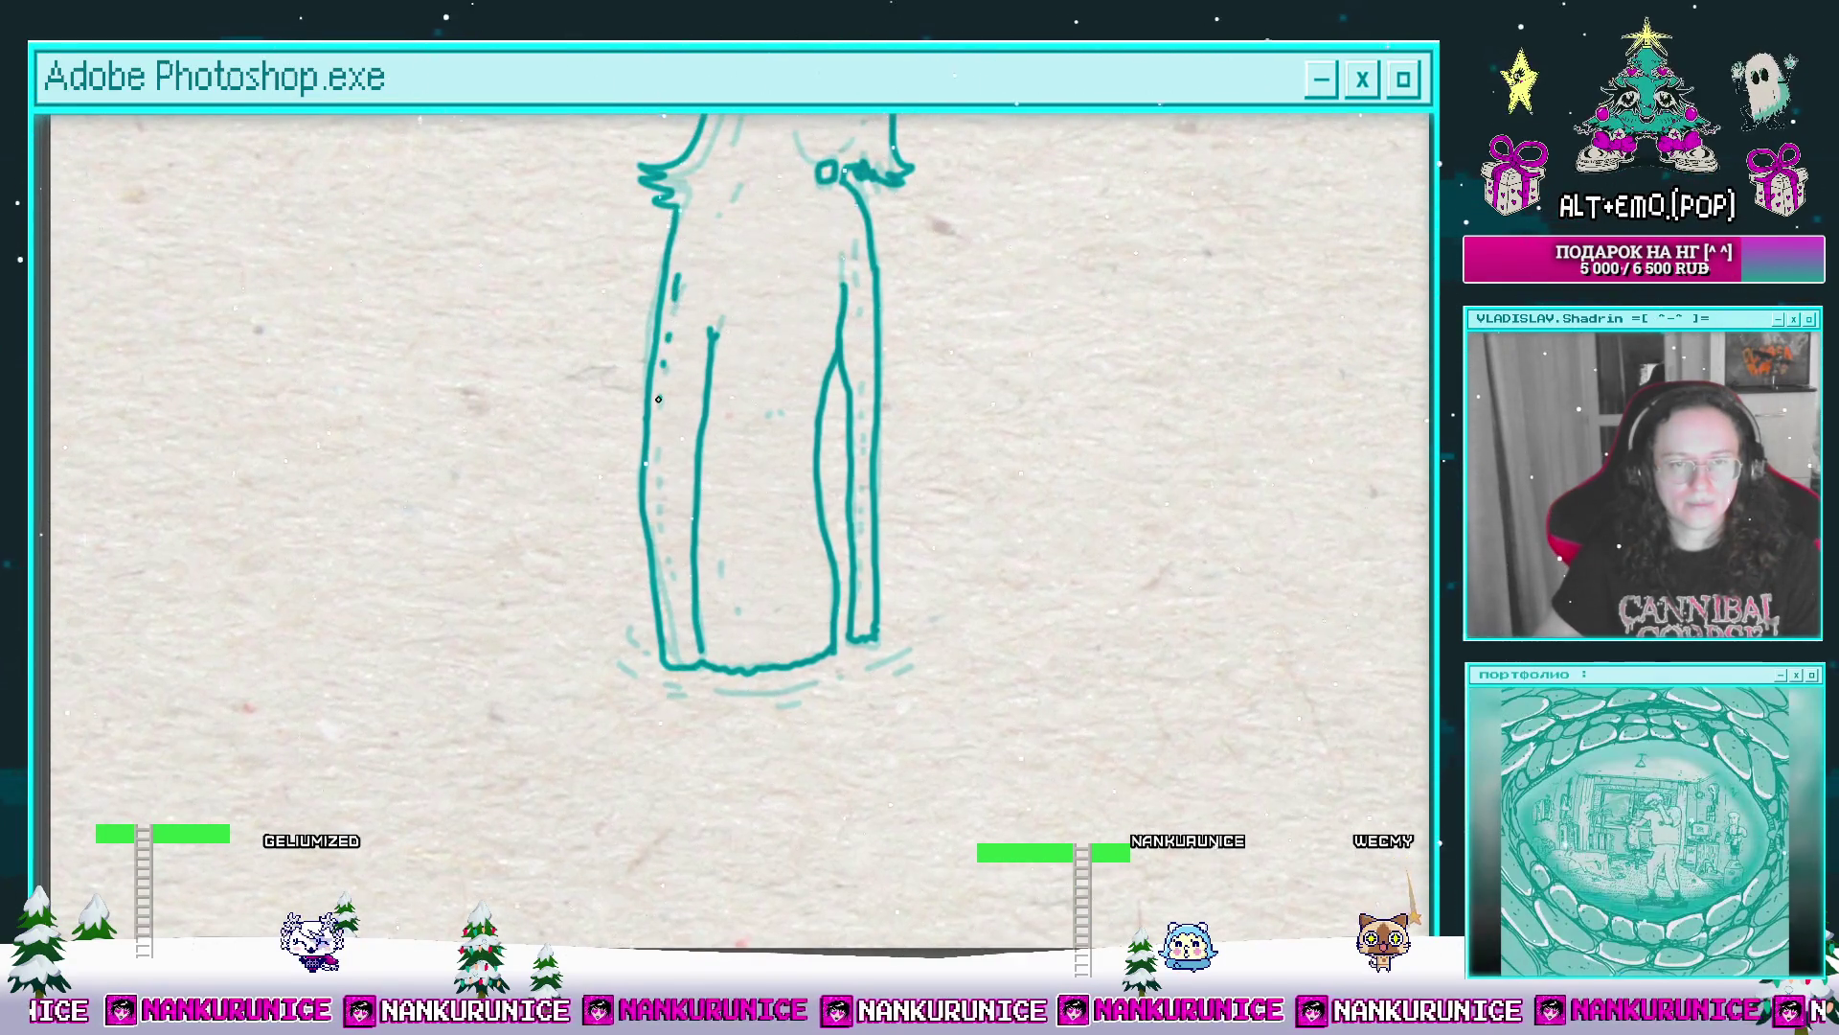
pyautogui.moveTo(791, 289); pyautogui.dragTo(791, 475)
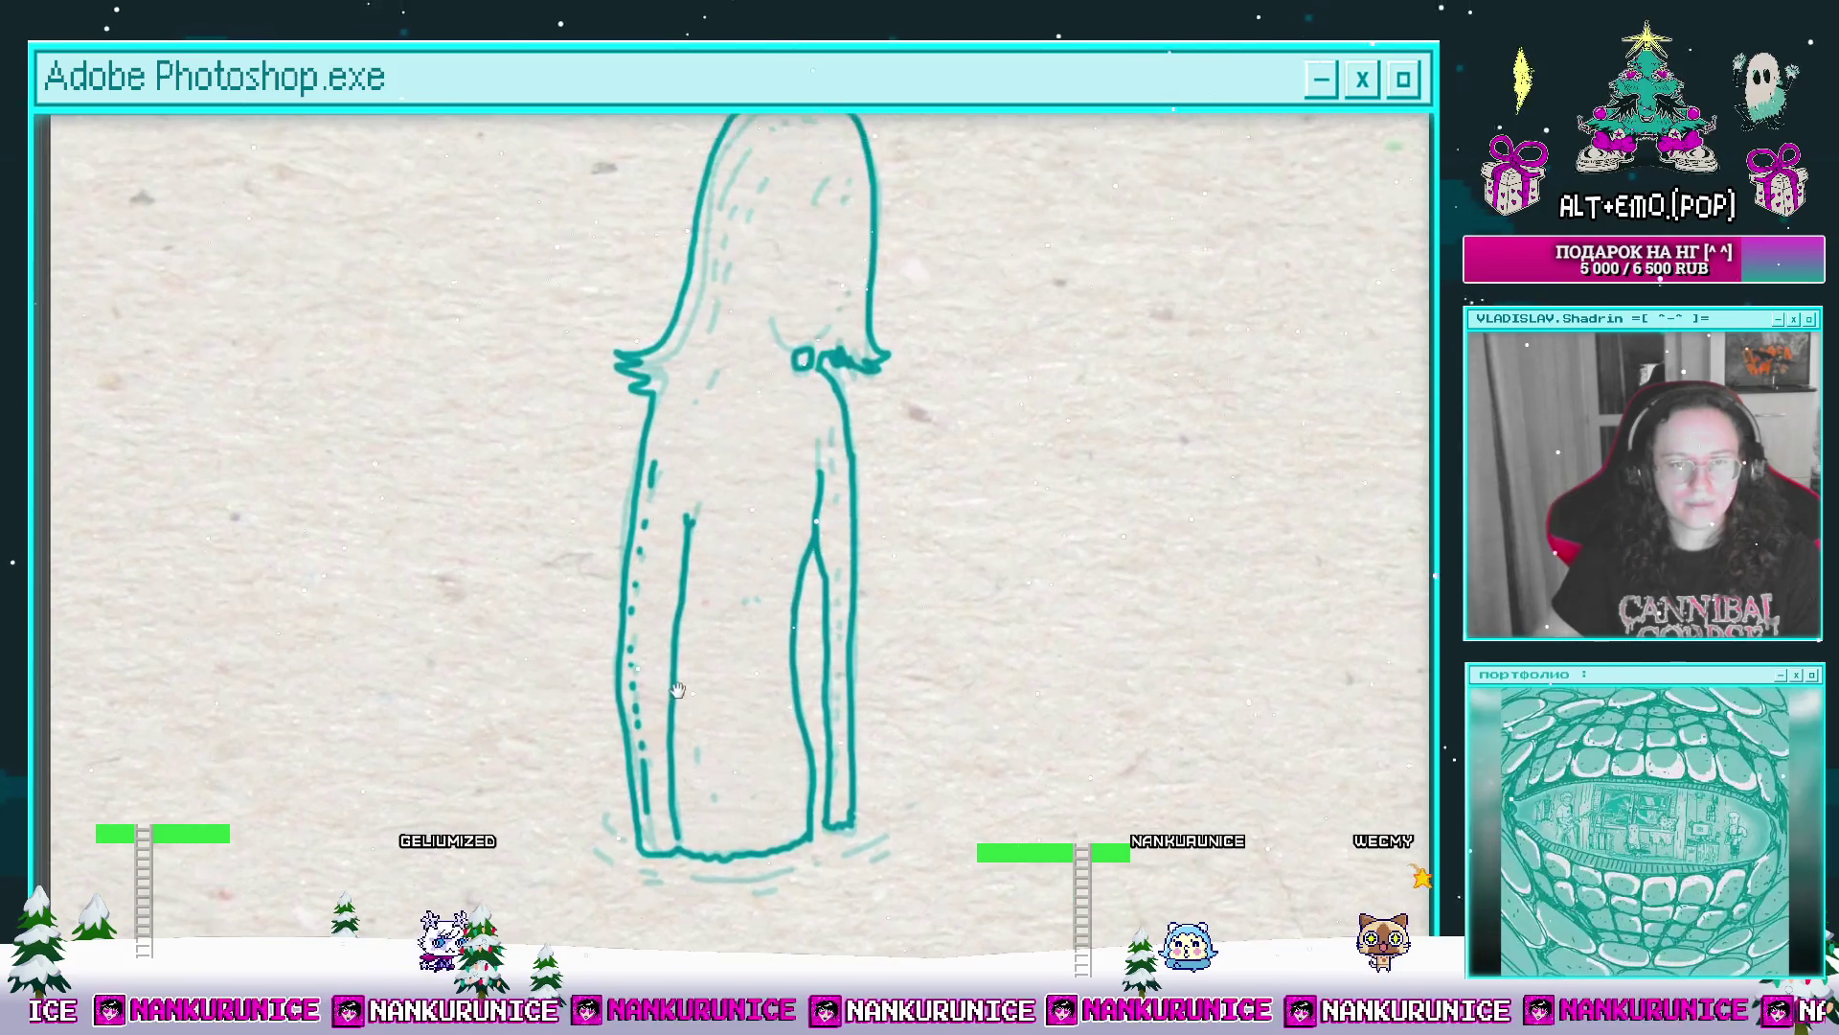
pyautogui.moveTo(795, 172); pyautogui.dragTo(795, 360)
pyautogui.moveTo(795, 218)
pyautogui.mouseDown()
pyautogui.moveTo(795, 325)
pyautogui.moveTo(818, 309)
pyautogui.moveTo(784, 306)
pyautogui.mouseUp()
pyautogui.moveTo(723, 375)
pyautogui.mouseDown()
pyautogui.moveTo(705, 447)
pyautogui.moveTo(788, 401)
pyautogui.moveTo(750, 465)
pyautogui.mouseUp()
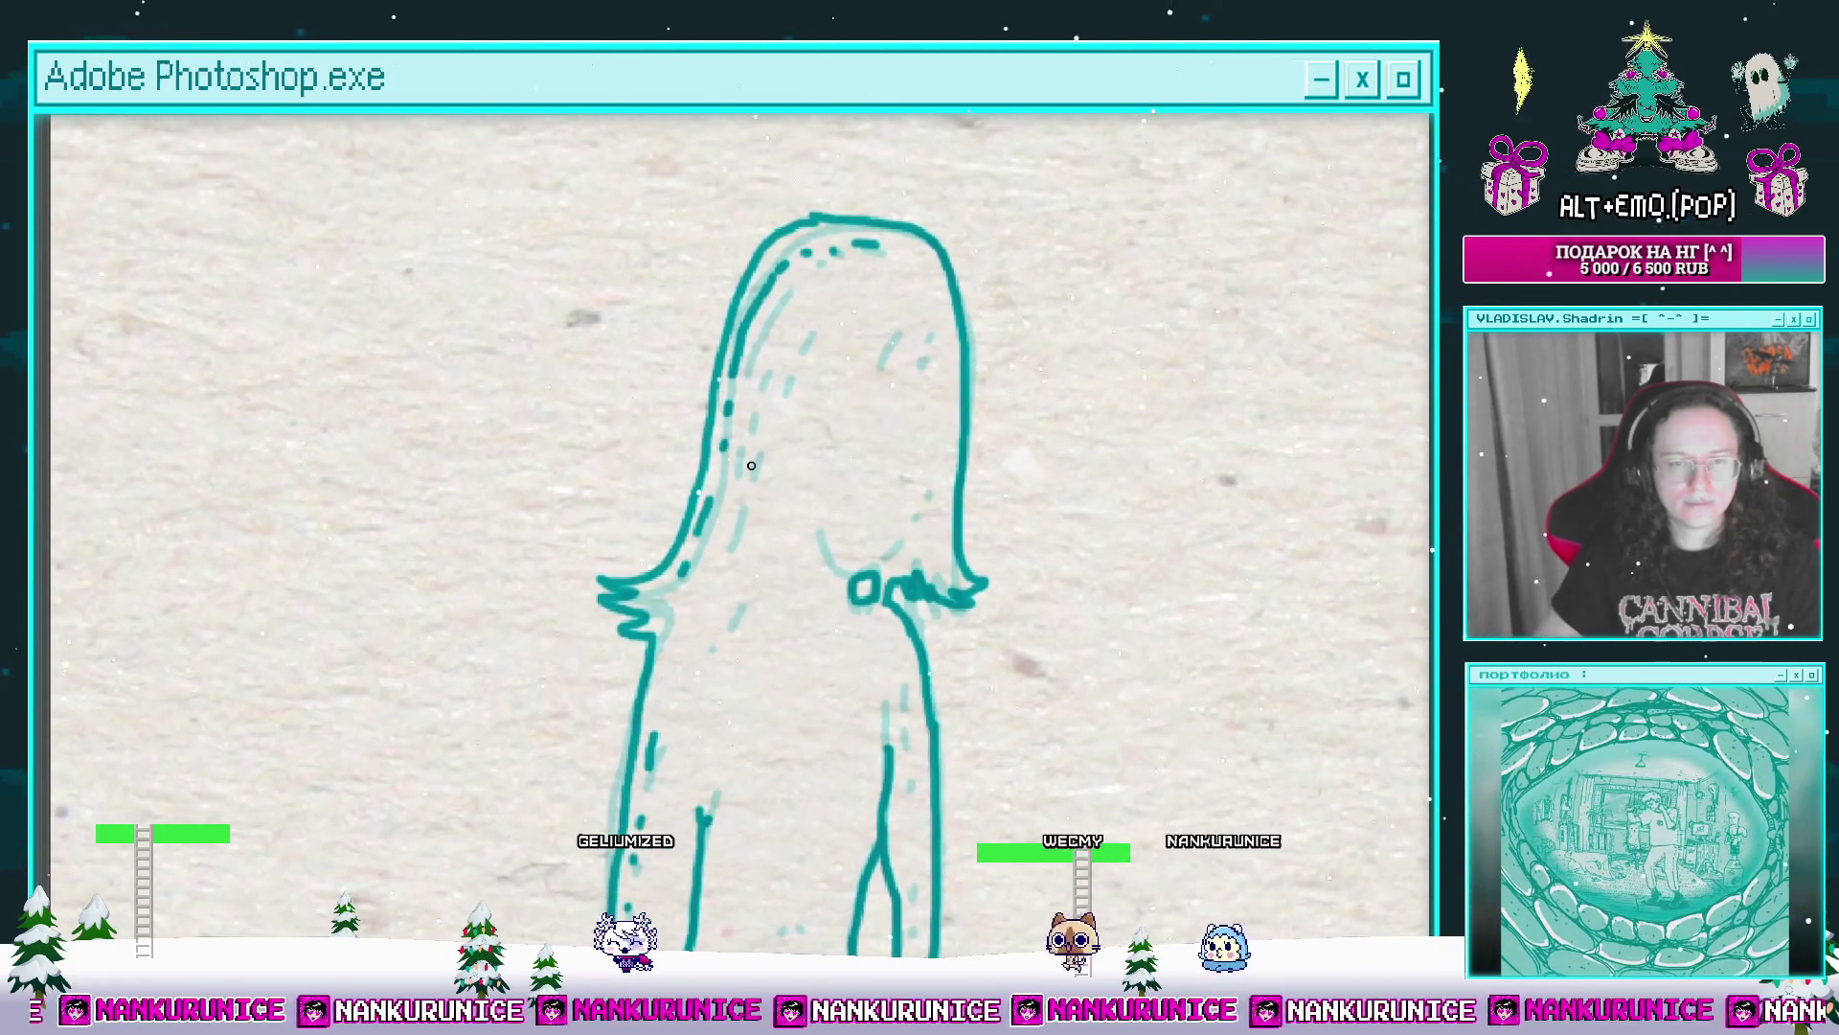
pyautogui.moveTo(784, 330)
pyautogui.mouseDown()
pyautogui.moveTo(806, 367)
pyautogui.moveTo(814, 324)
pyautogui.mouseUp()
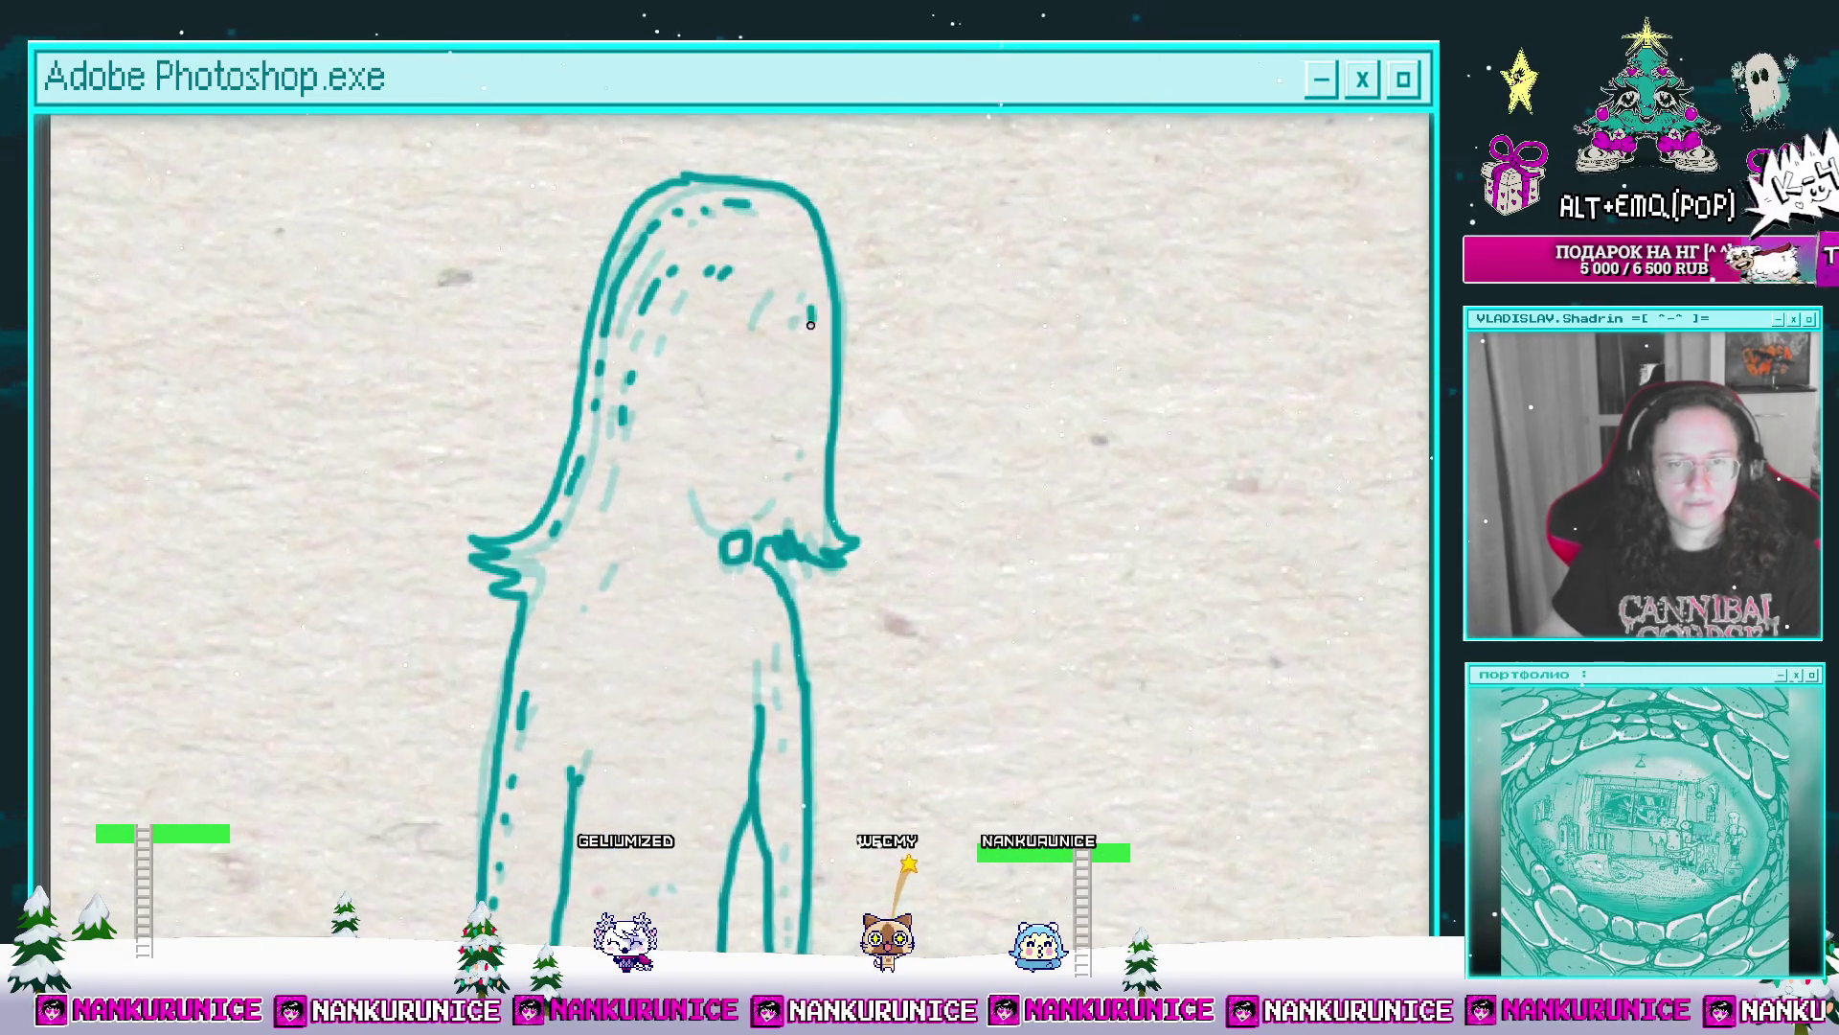
pyautogui.moveTo(715, 409)
pyautogui.mouseDown()
pyautogui.moveTo(741, 443)
pyautogui.moveTo(874, 285)
pyautogui.mouseUp()
pyautogui.moveTo(738, 378); pyautogui.dragTo(690, 255)
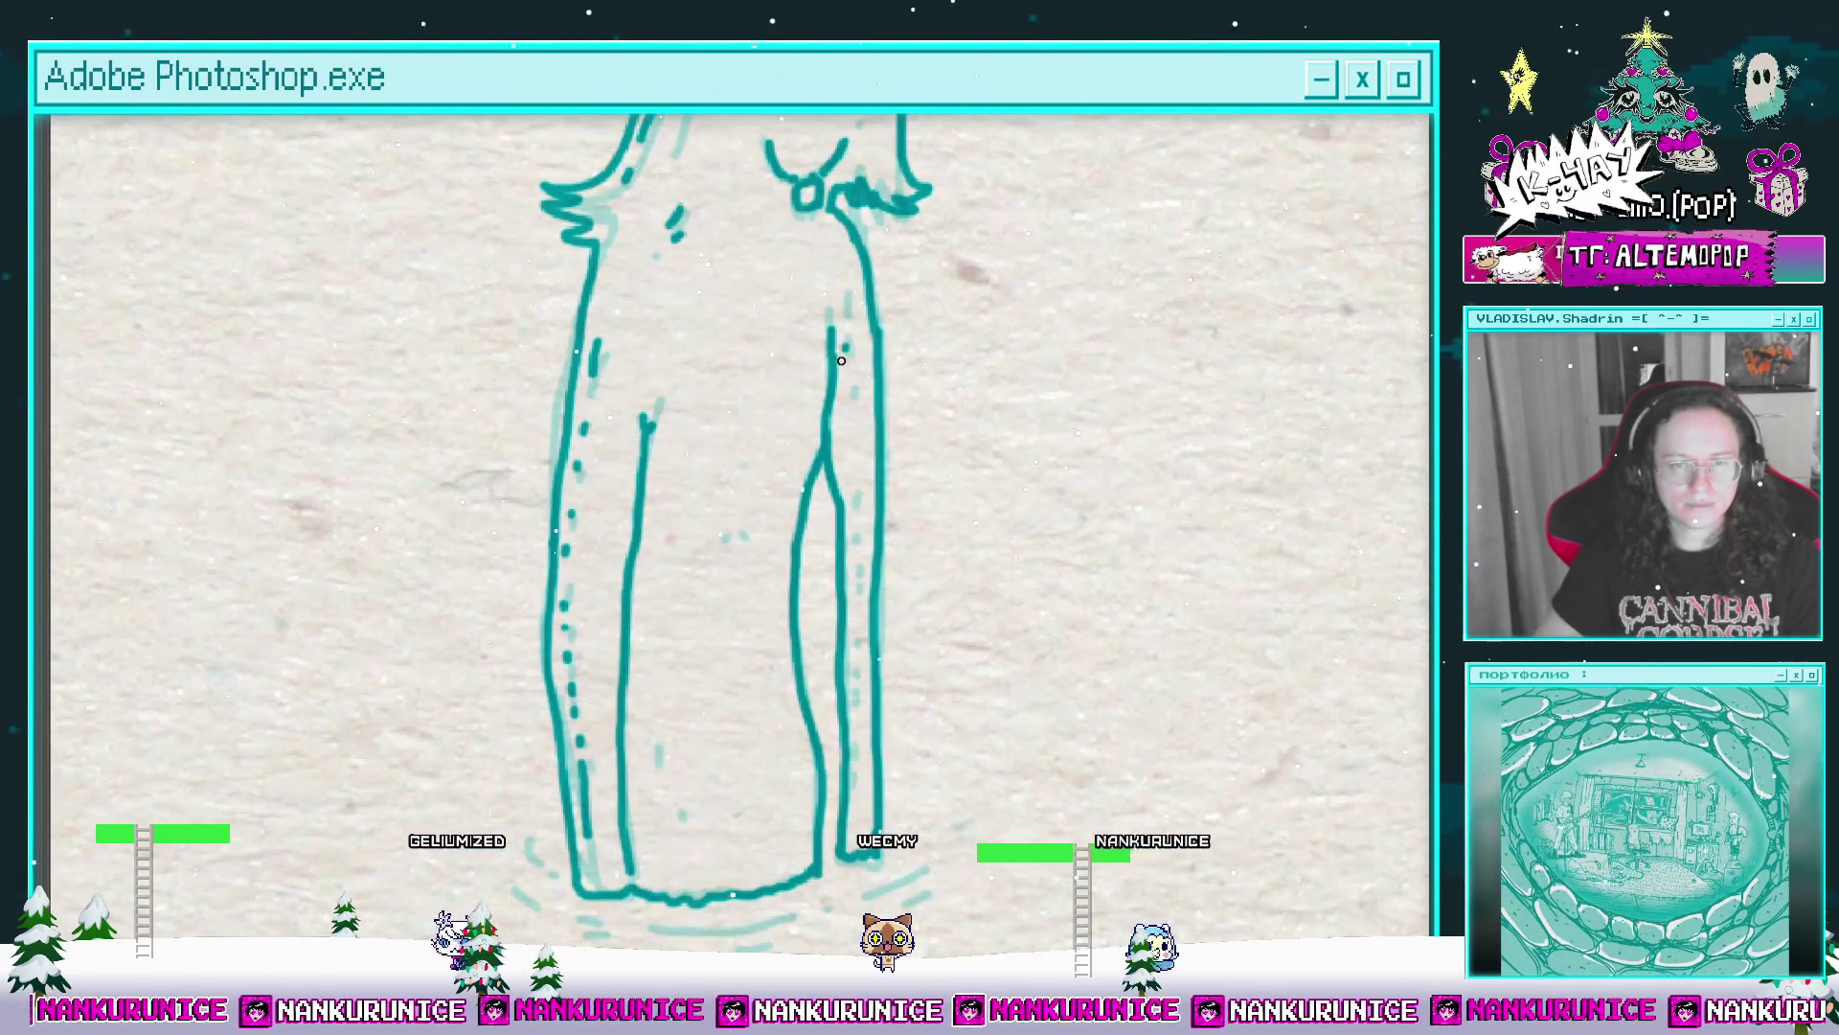
pyautogui.moveTo(719, 529); pyautogui.dragTo(748, 406)
pyautogui.scroll(-1, 770, 412)
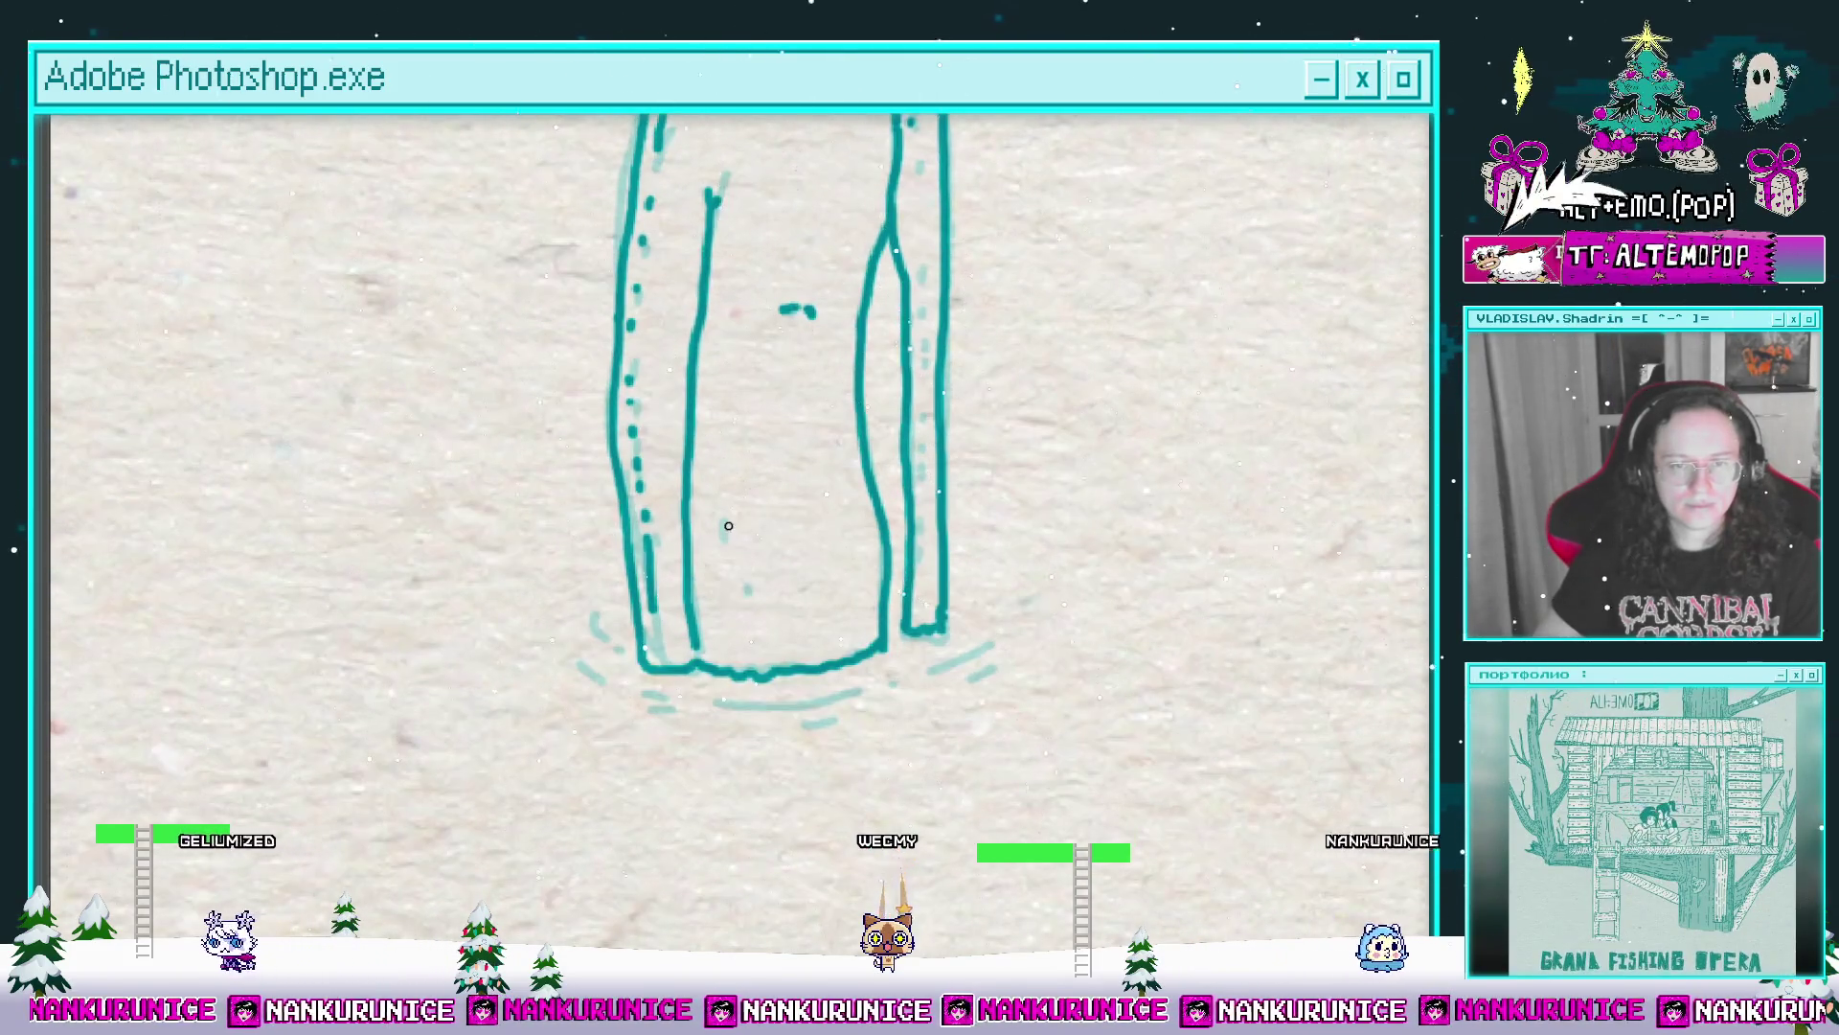
pyautogui.scroll(-1, 773, 541)
# Step: Paint-bucket the traced figure's body with pale grey and check its base
pyautogui.moveTo(794, 474); pyautogui.dragTo(767, 558)
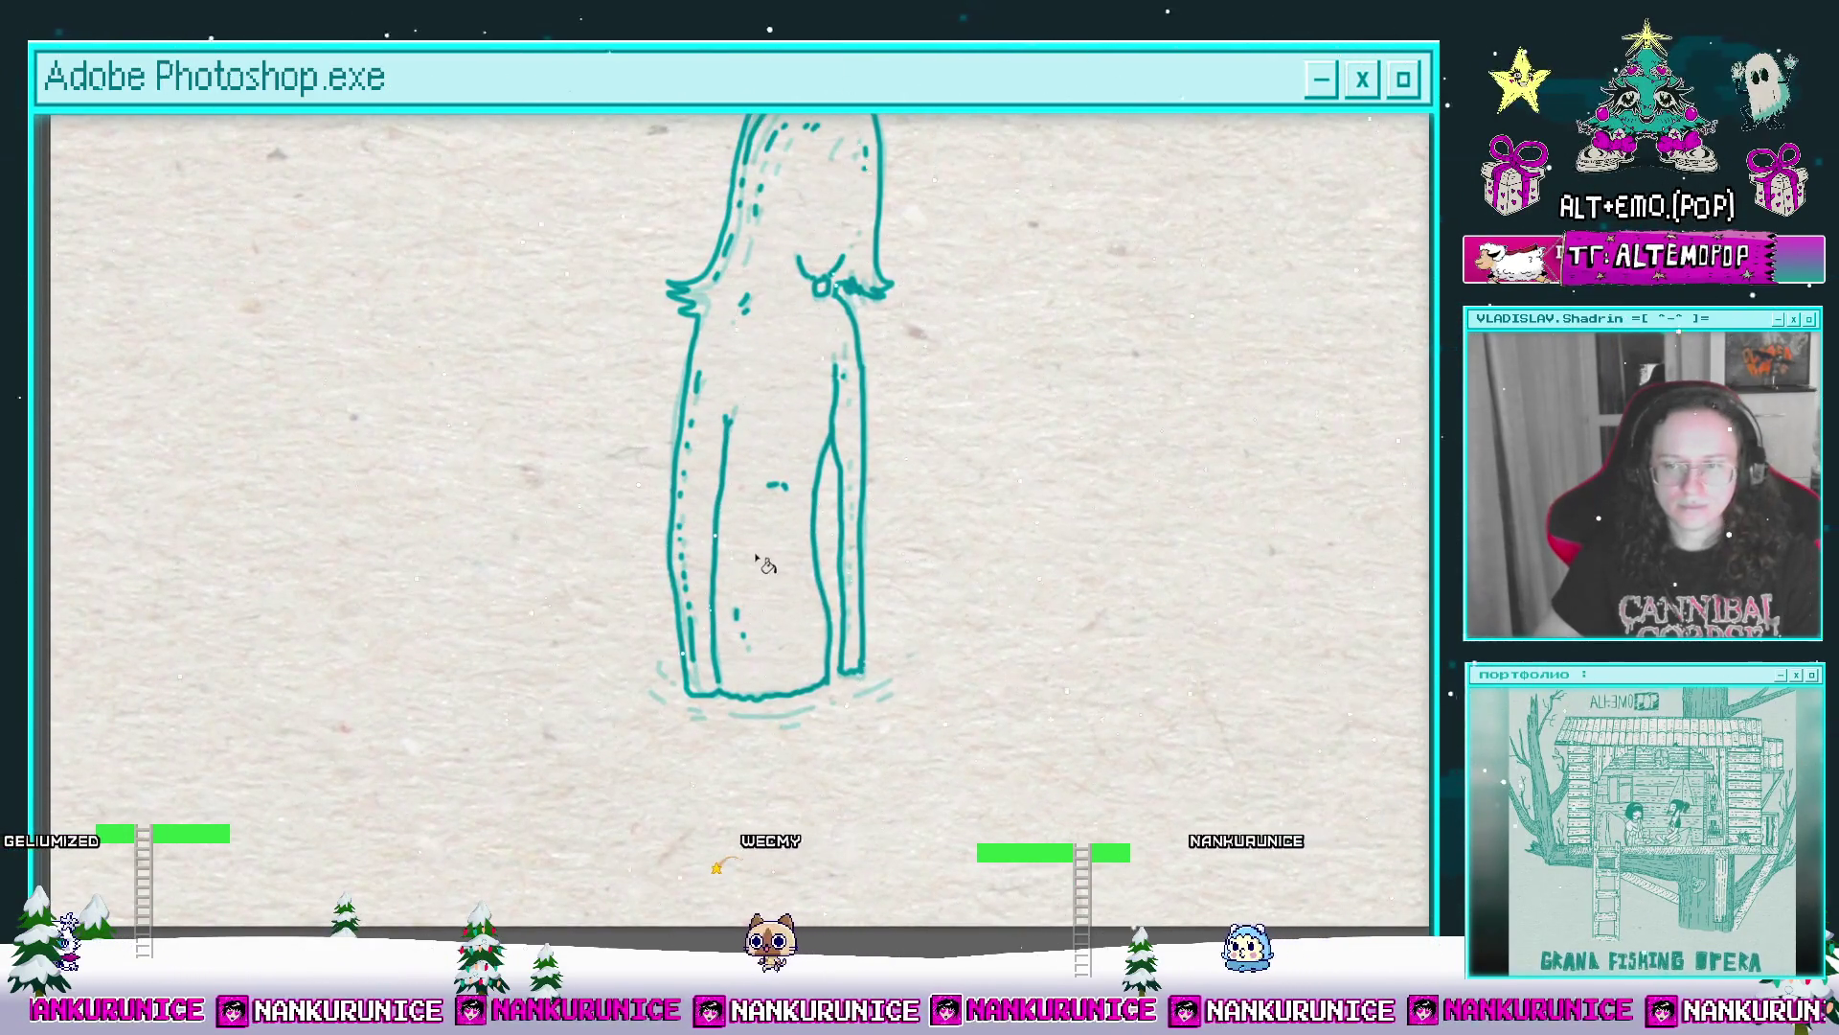
pyautogui.click(766, 558)
pyautogui.scroll(-1, 767, 558)
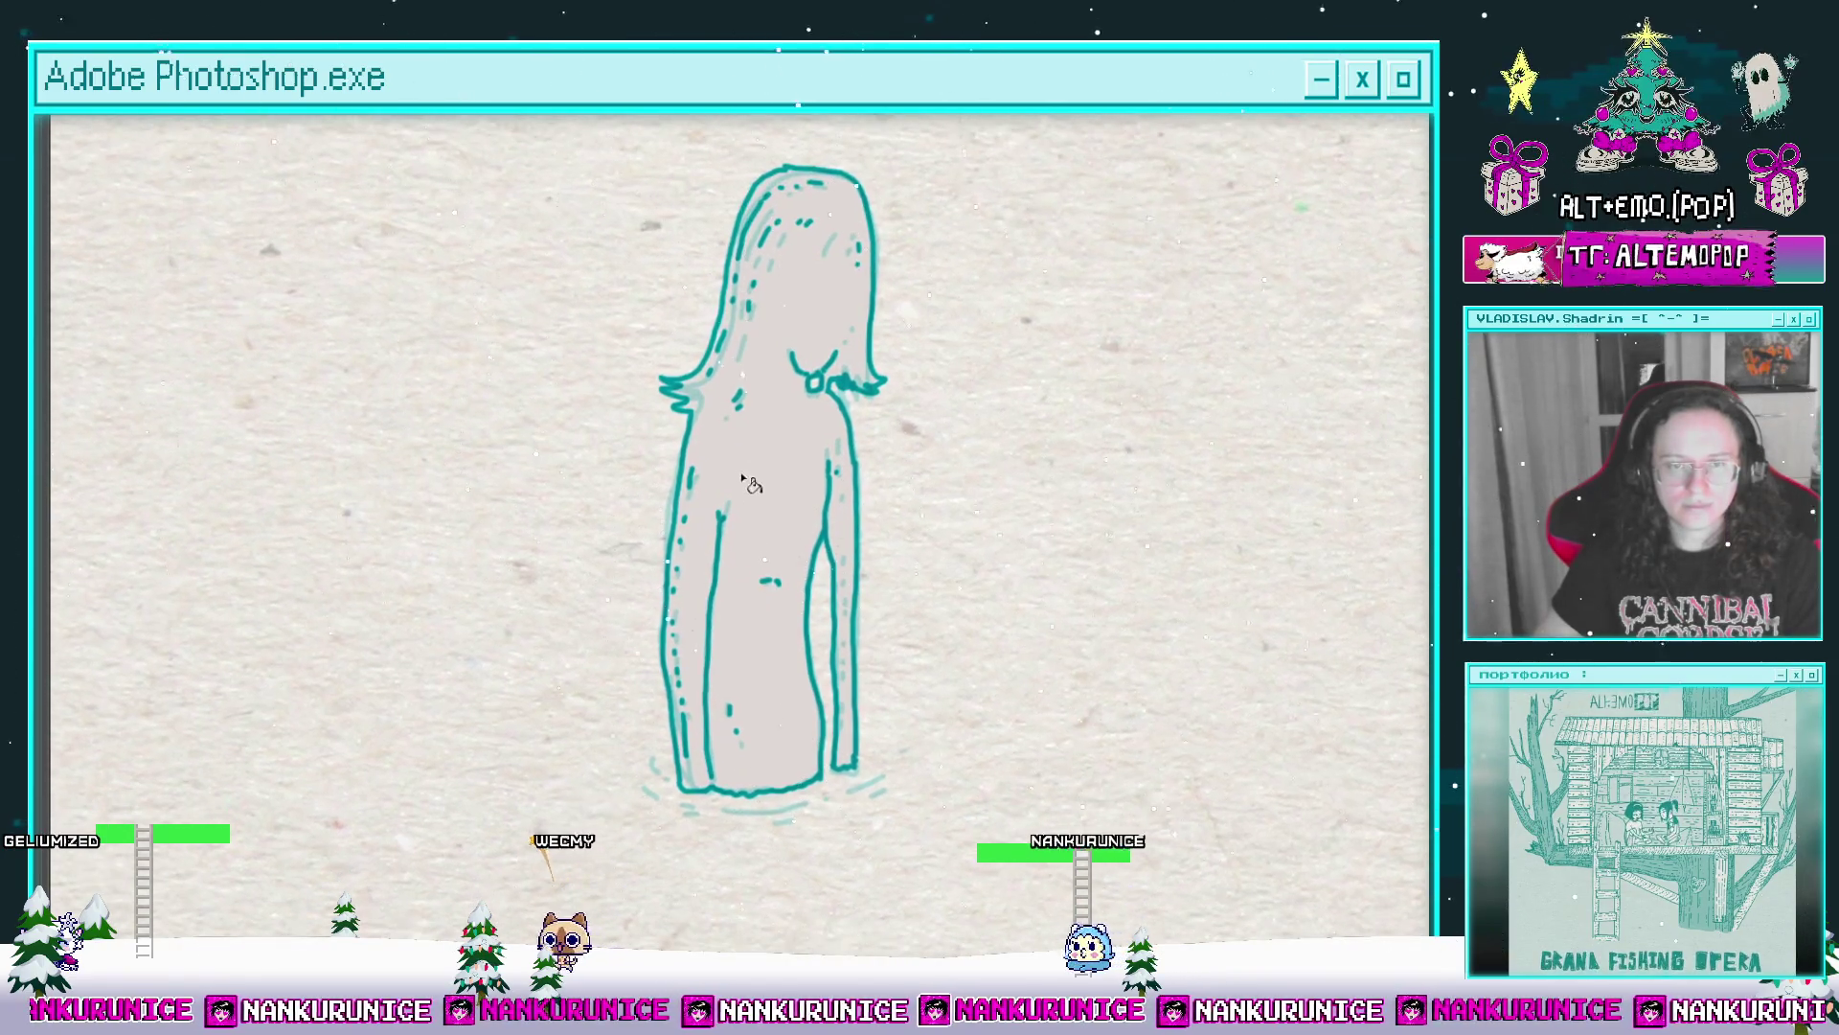
pyautogui.scroll(1, 732, 402)
pyautogui.scroll(1, 703, 570)
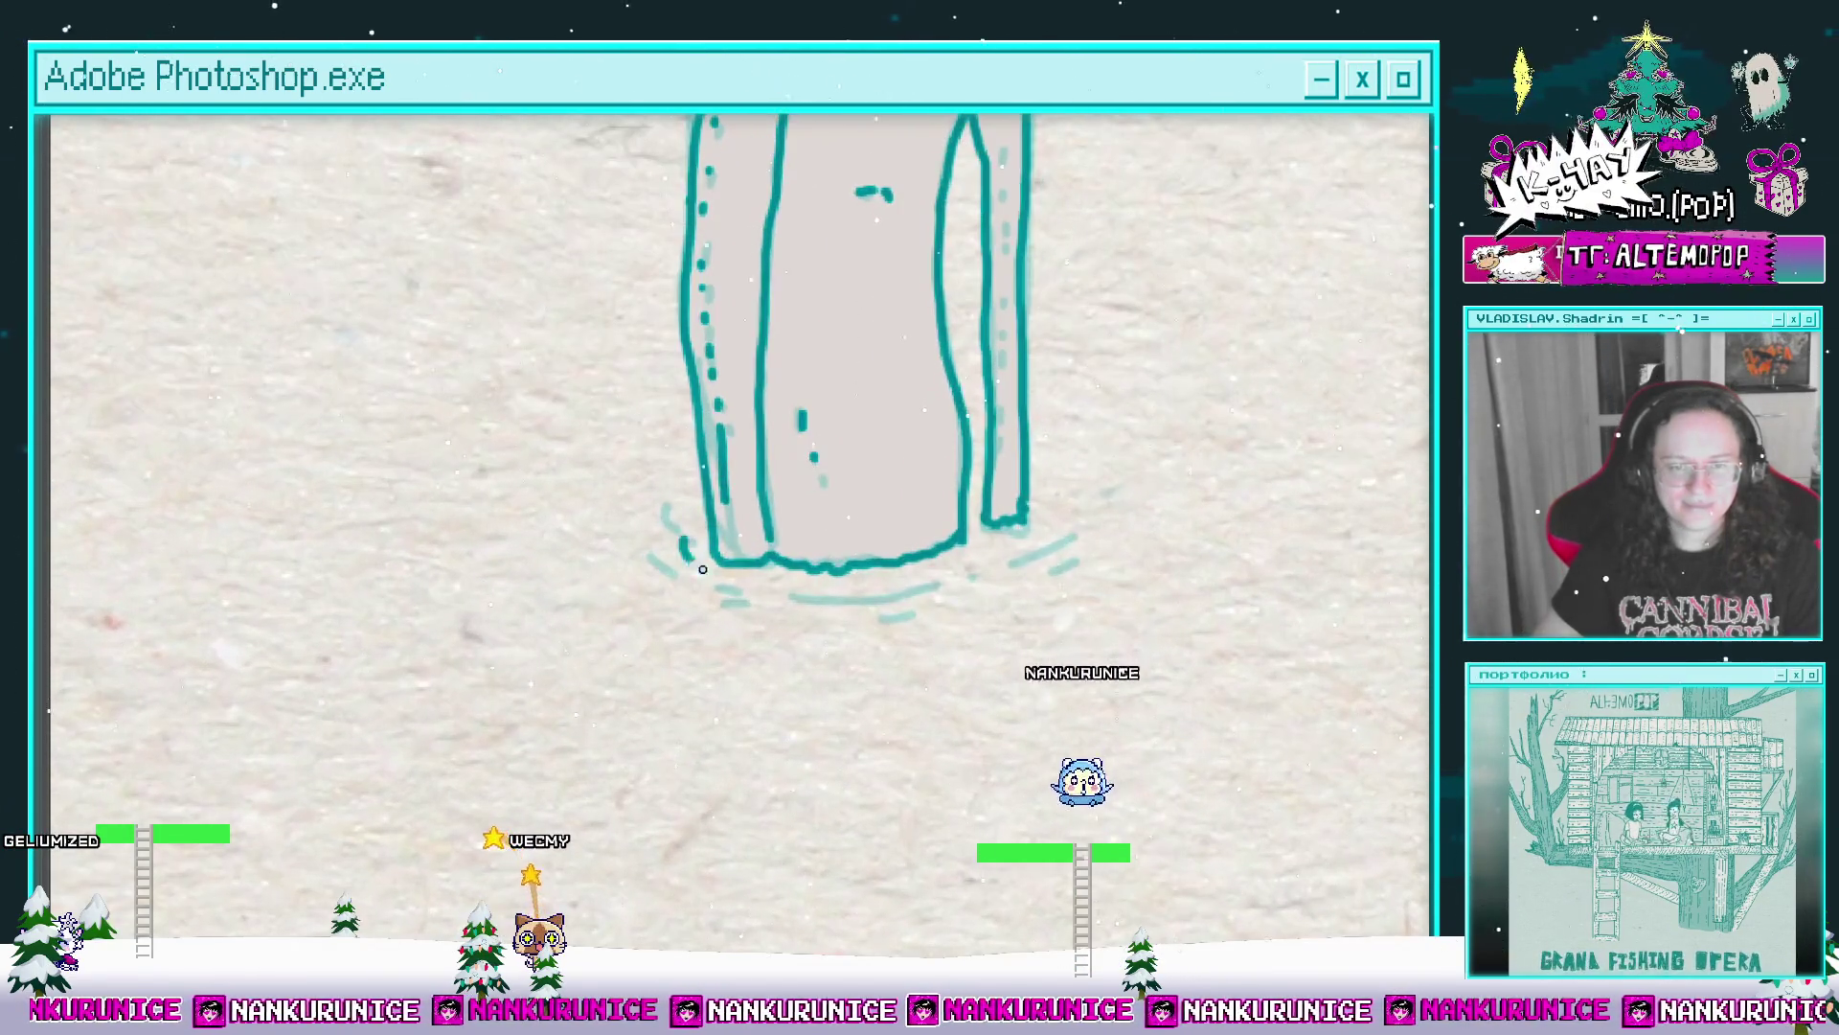
pyautogui.scroll(-1, 666, 518)
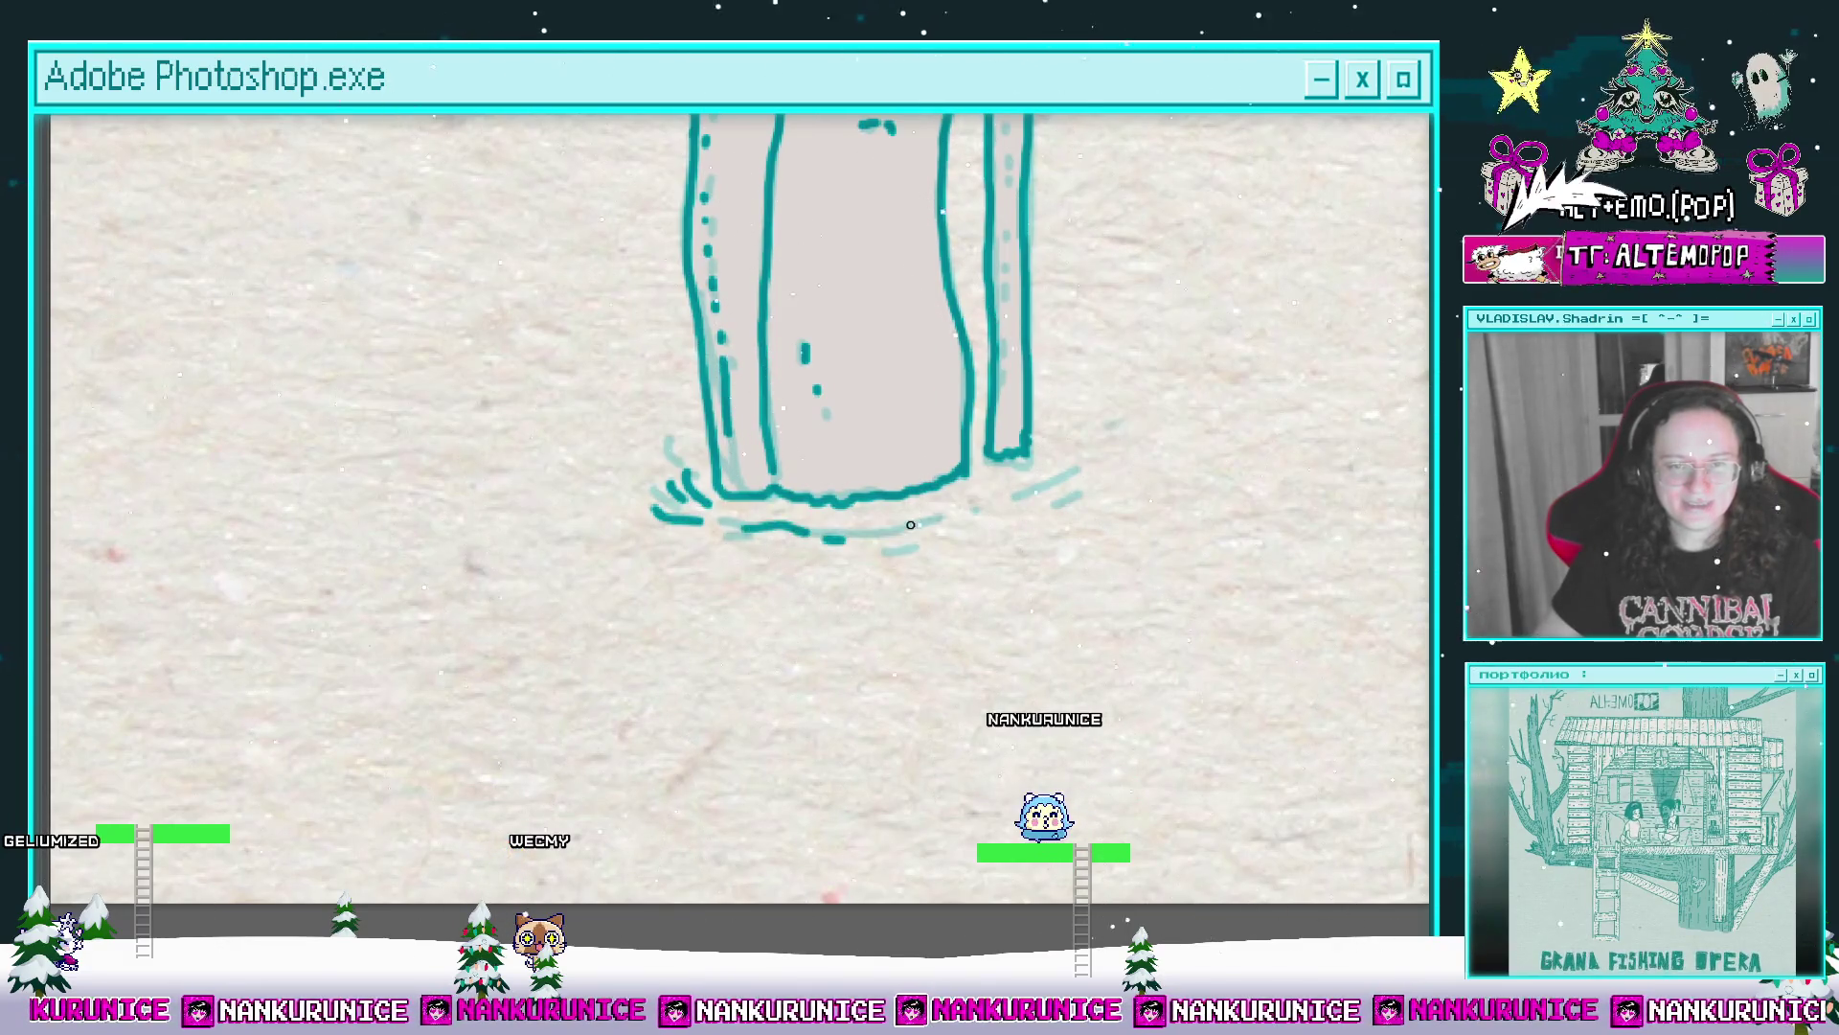
pyautogui.moveTo(910, 524); pyautogui.dragTo(823, 619)
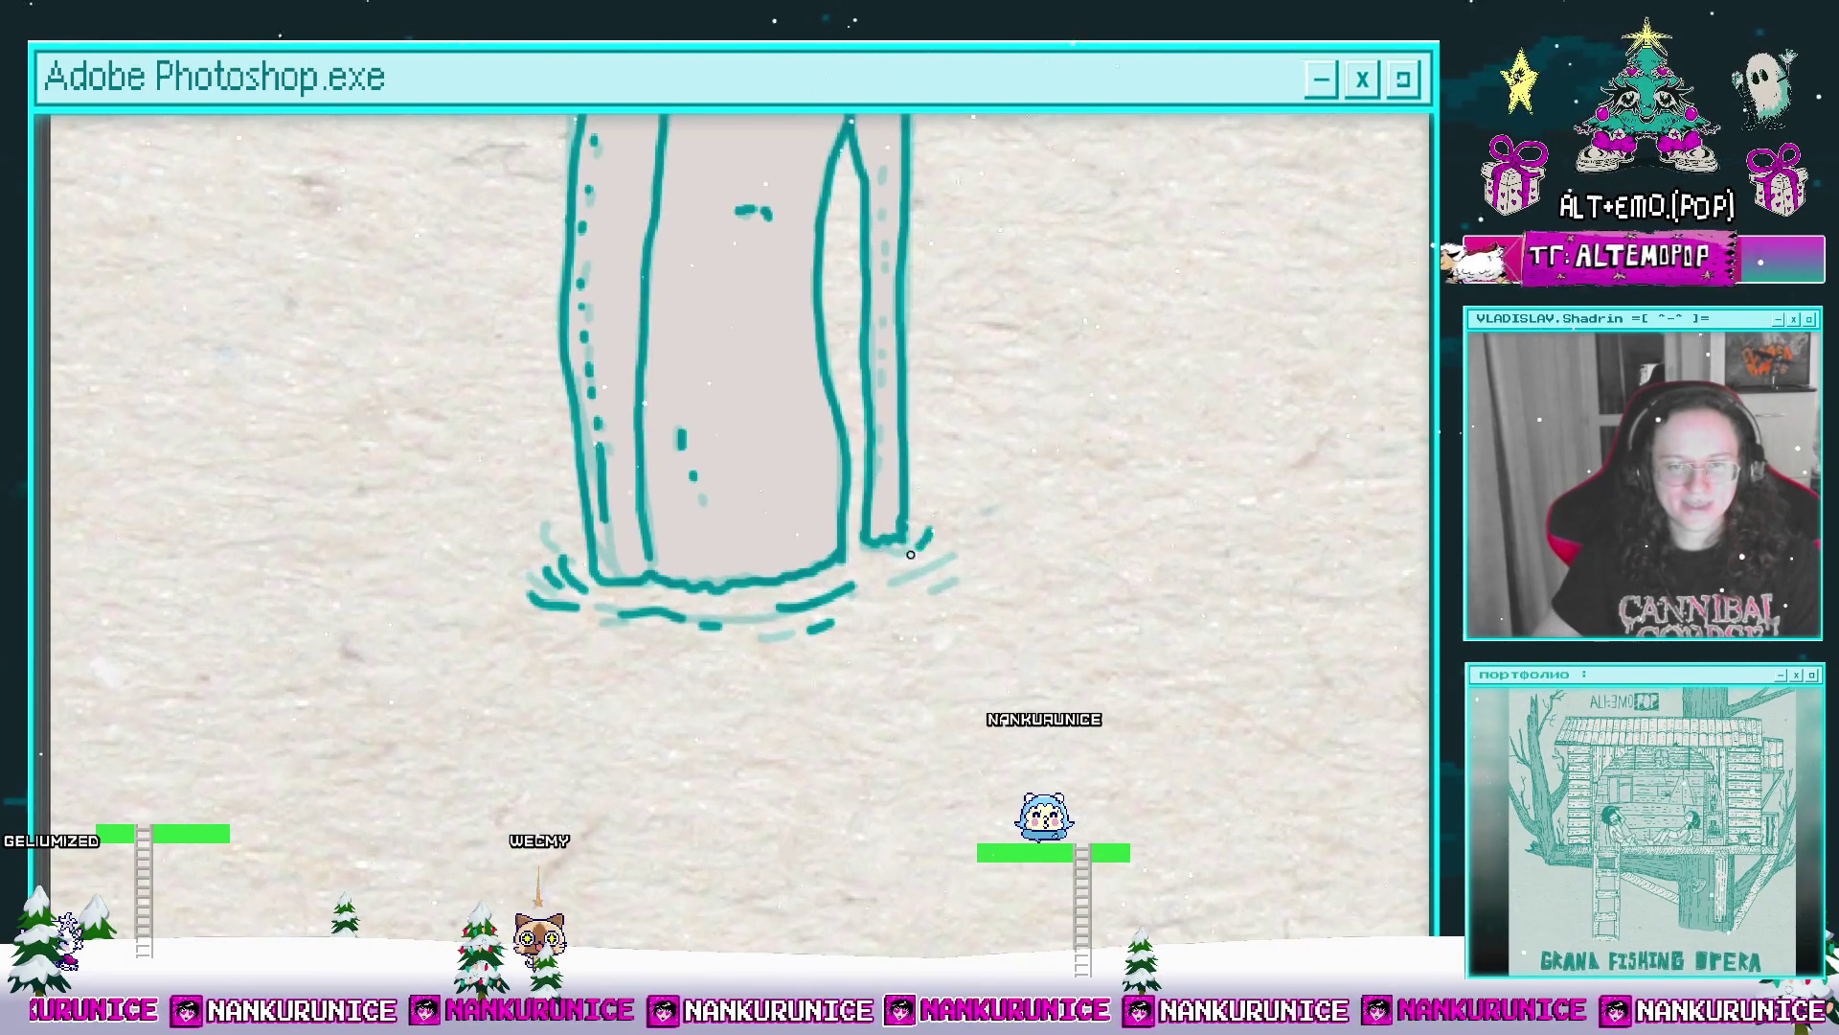
pyautogui.moveTo(984, 534)
pyautogui.mouseDown()
pyautogui.moveTo(972, 462)
pyautogui.moveTo(880, 553)
pyautogui.moveTo(929, 484)
pyautogui.mouseUp()
pyautogui.scroll(-2, 945, 493)
pyautogui.scroll(-2, 947, 494)
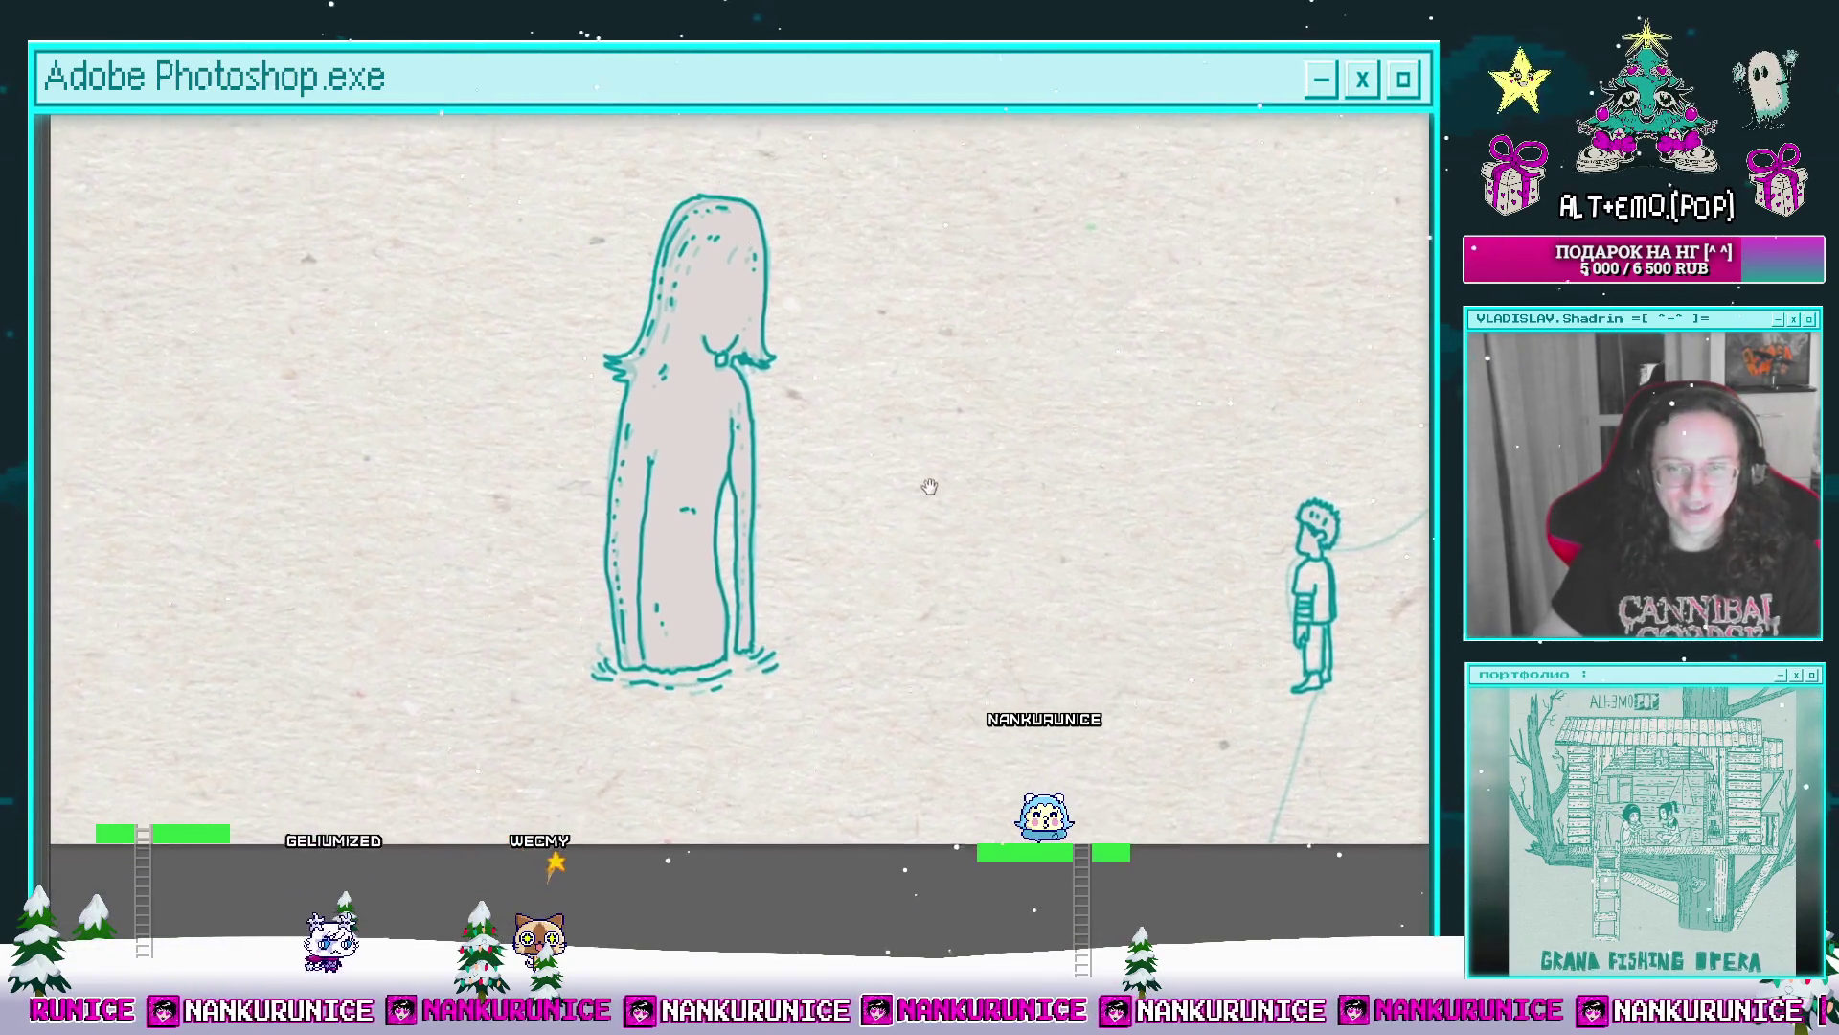
pyautogui.scroll(-2, 920, 484)
# Step: Move to the next animation frame and select the Слой 9 копия layer
pyautogui.press('Tab')
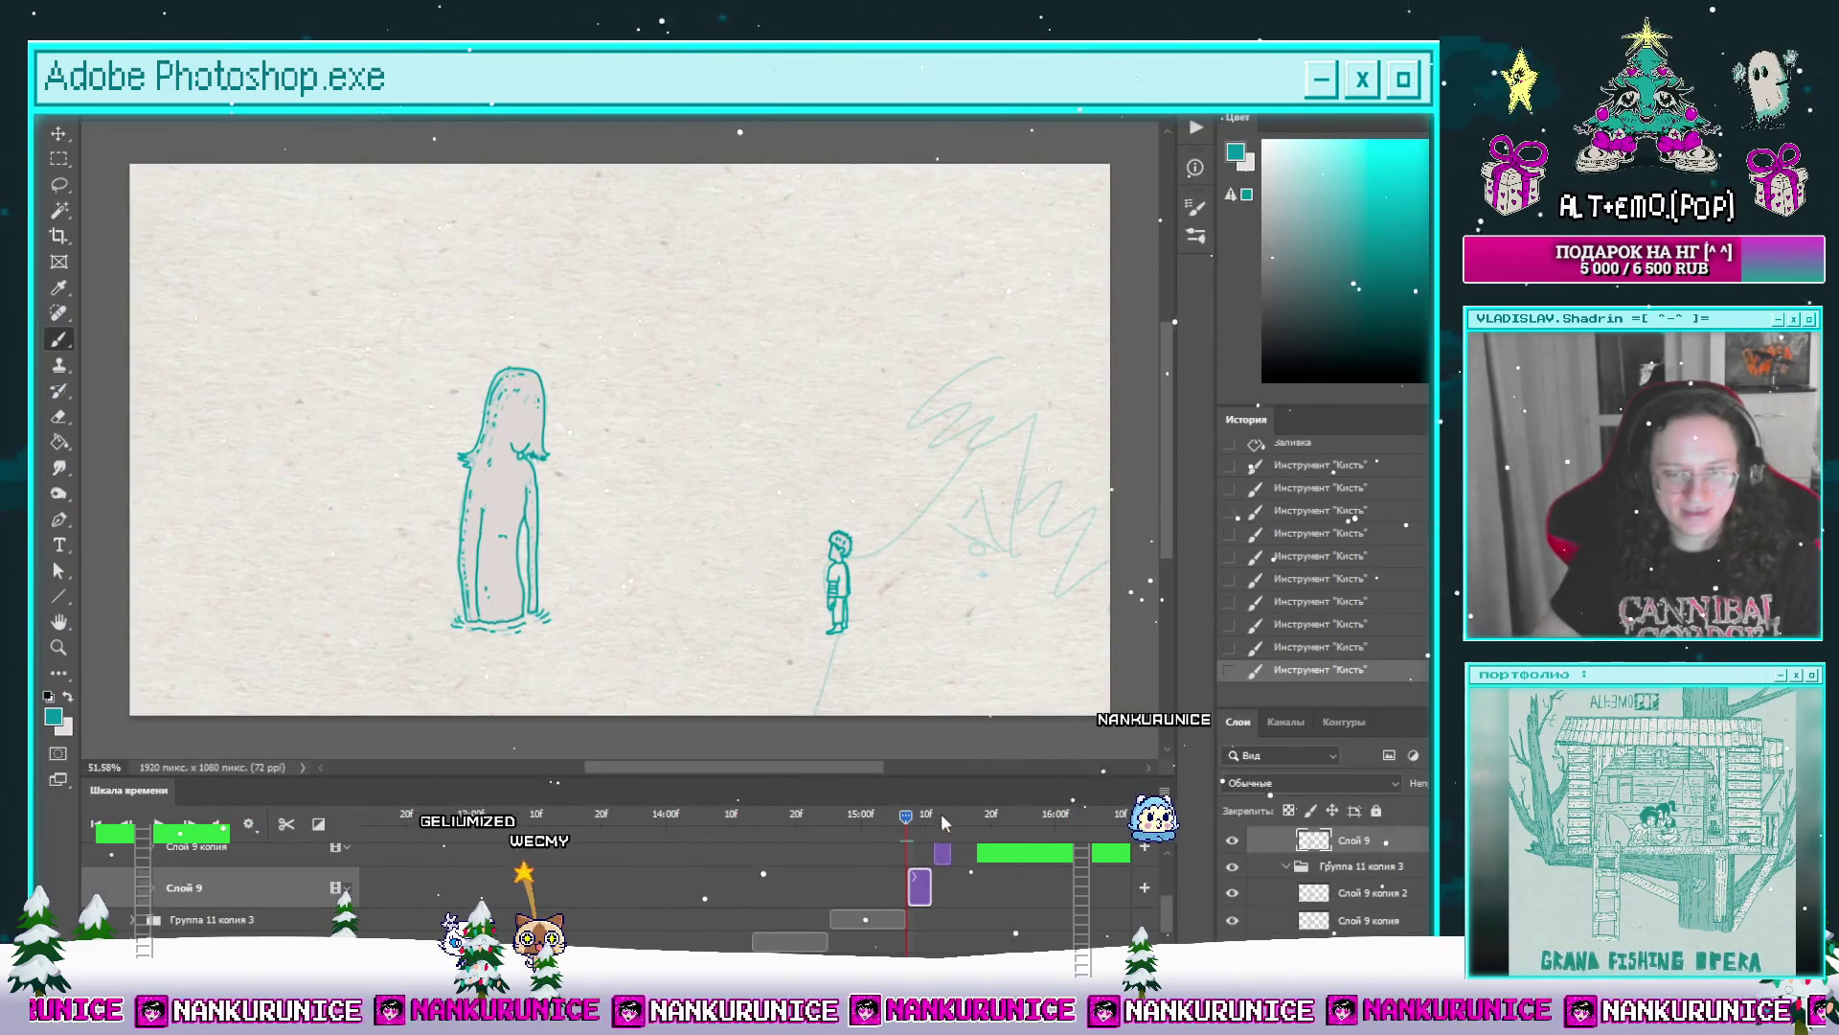
pyautogui.moveTo(943, 821); pyautogui.dragTo(949, 818)
pyautogui.click(238, 853)
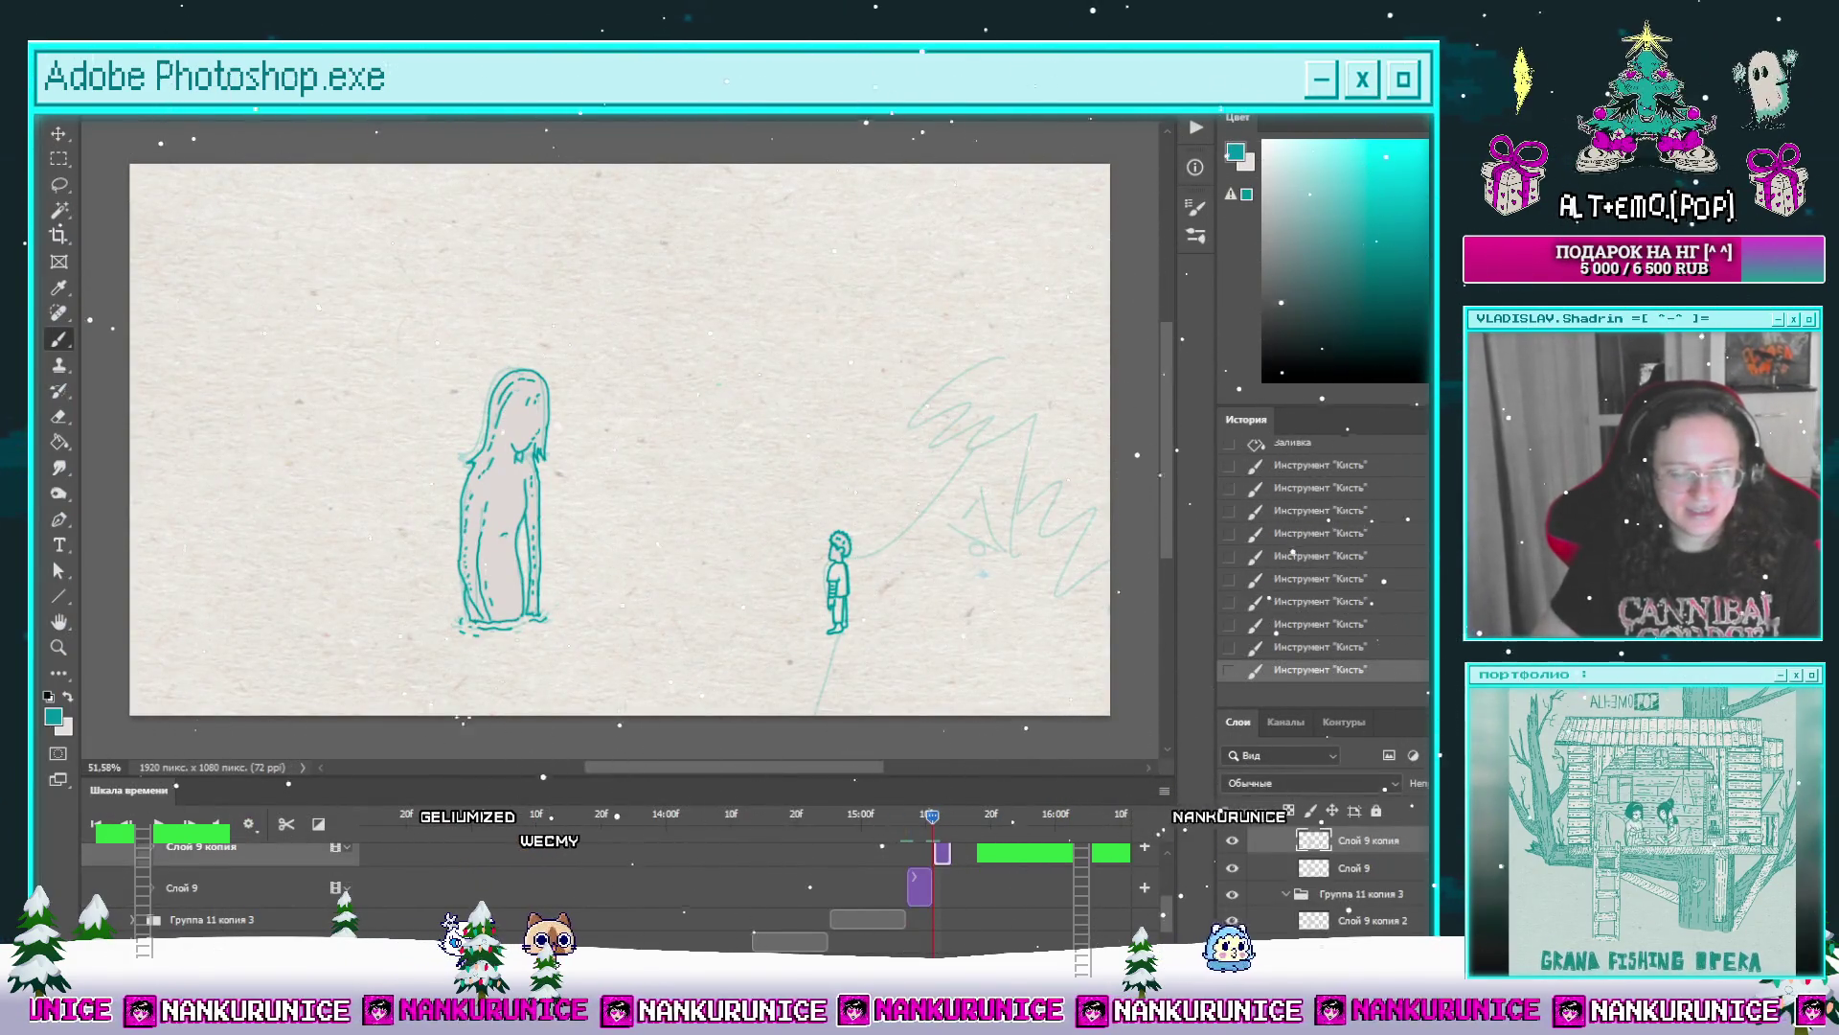
# Step: Lasso the copied figure drawing, erase it, deselect and hide the panels again
pyautogui.press('l')
pyautogui.moveTo(625, 556); pyautogui.dragTo(640, 474)
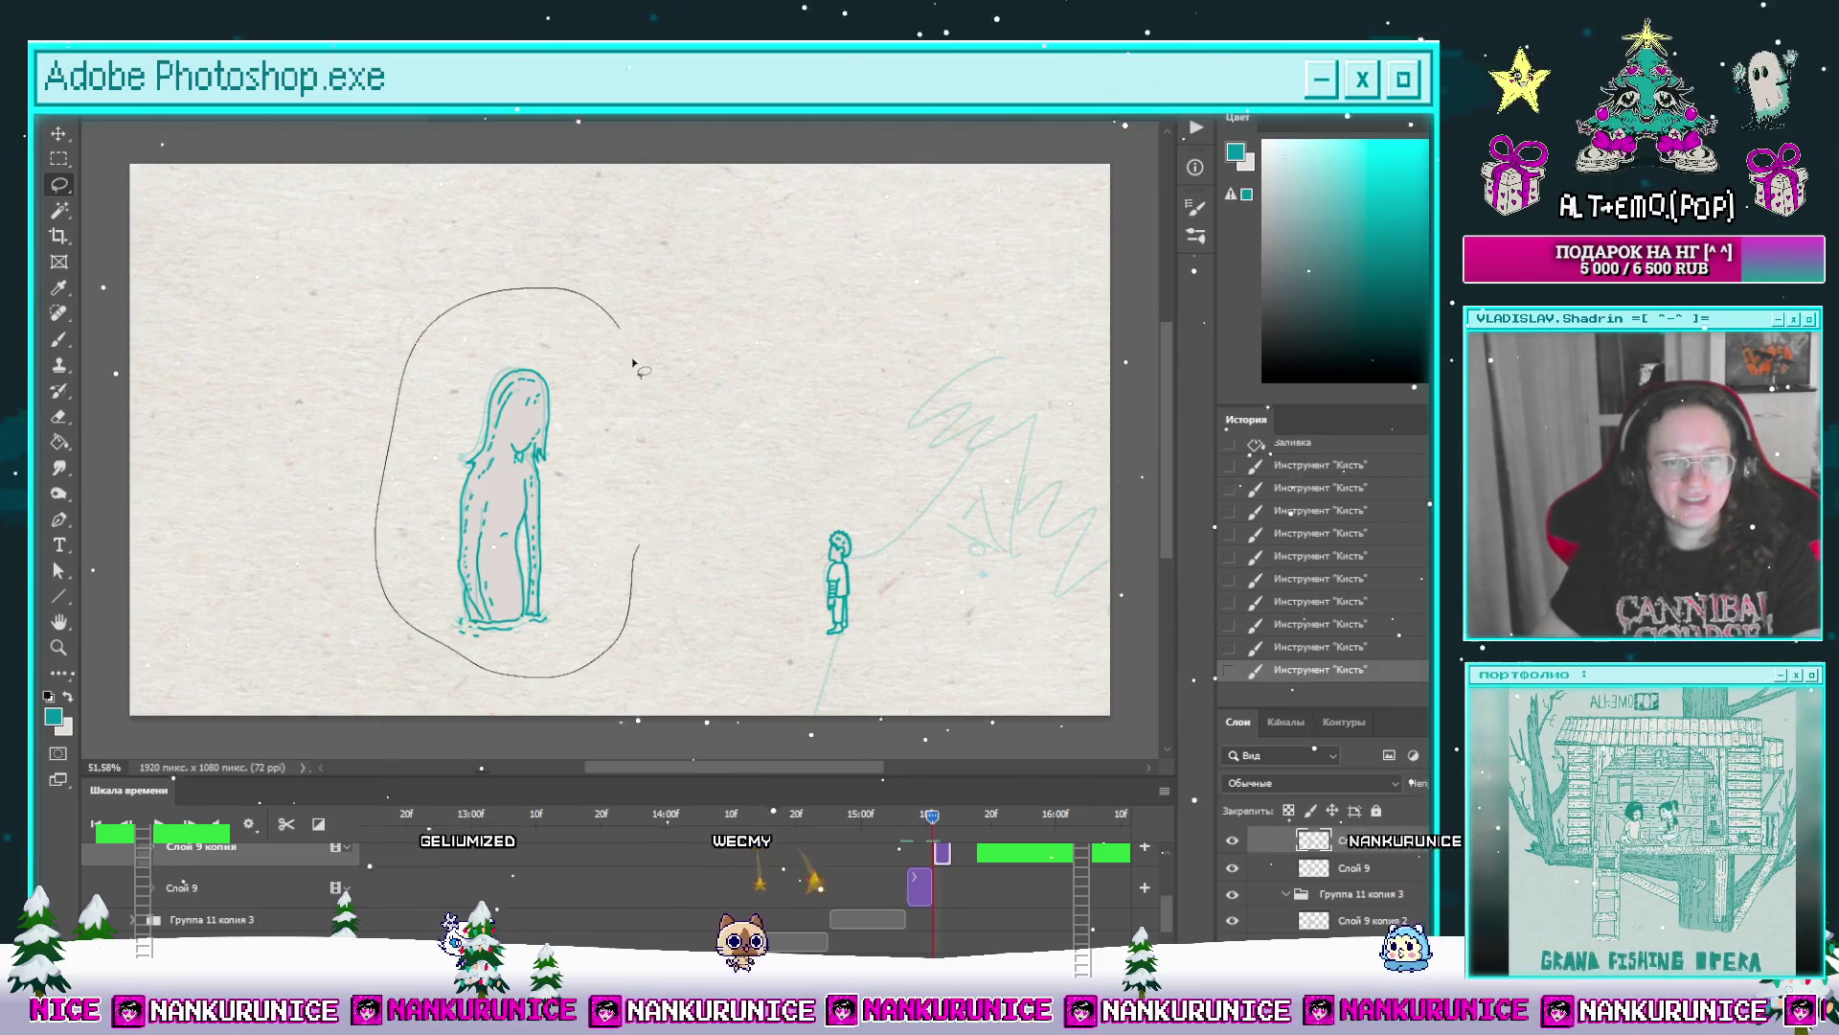
pyautogui.press('Delete')
pyautogui.hotkey('ctrl', 'd')
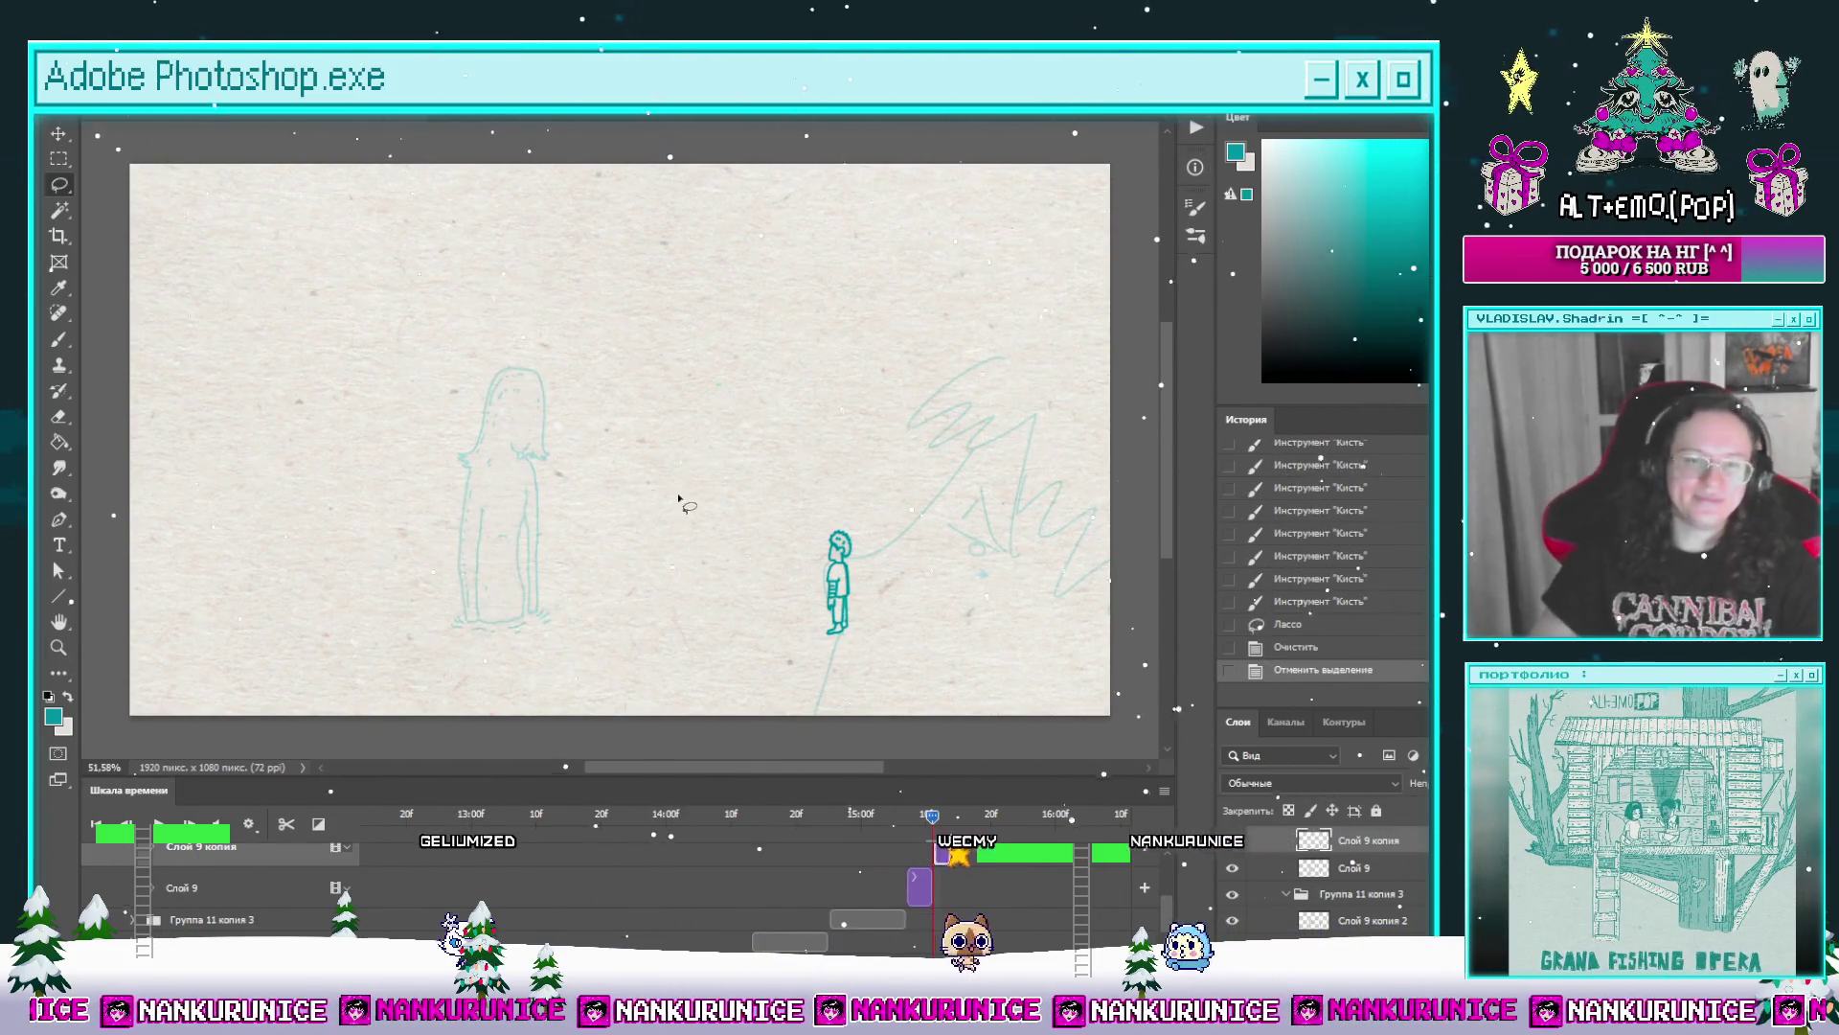
pyautogui.scroll(1, 706, 406)
pyautogui.press('Tab')
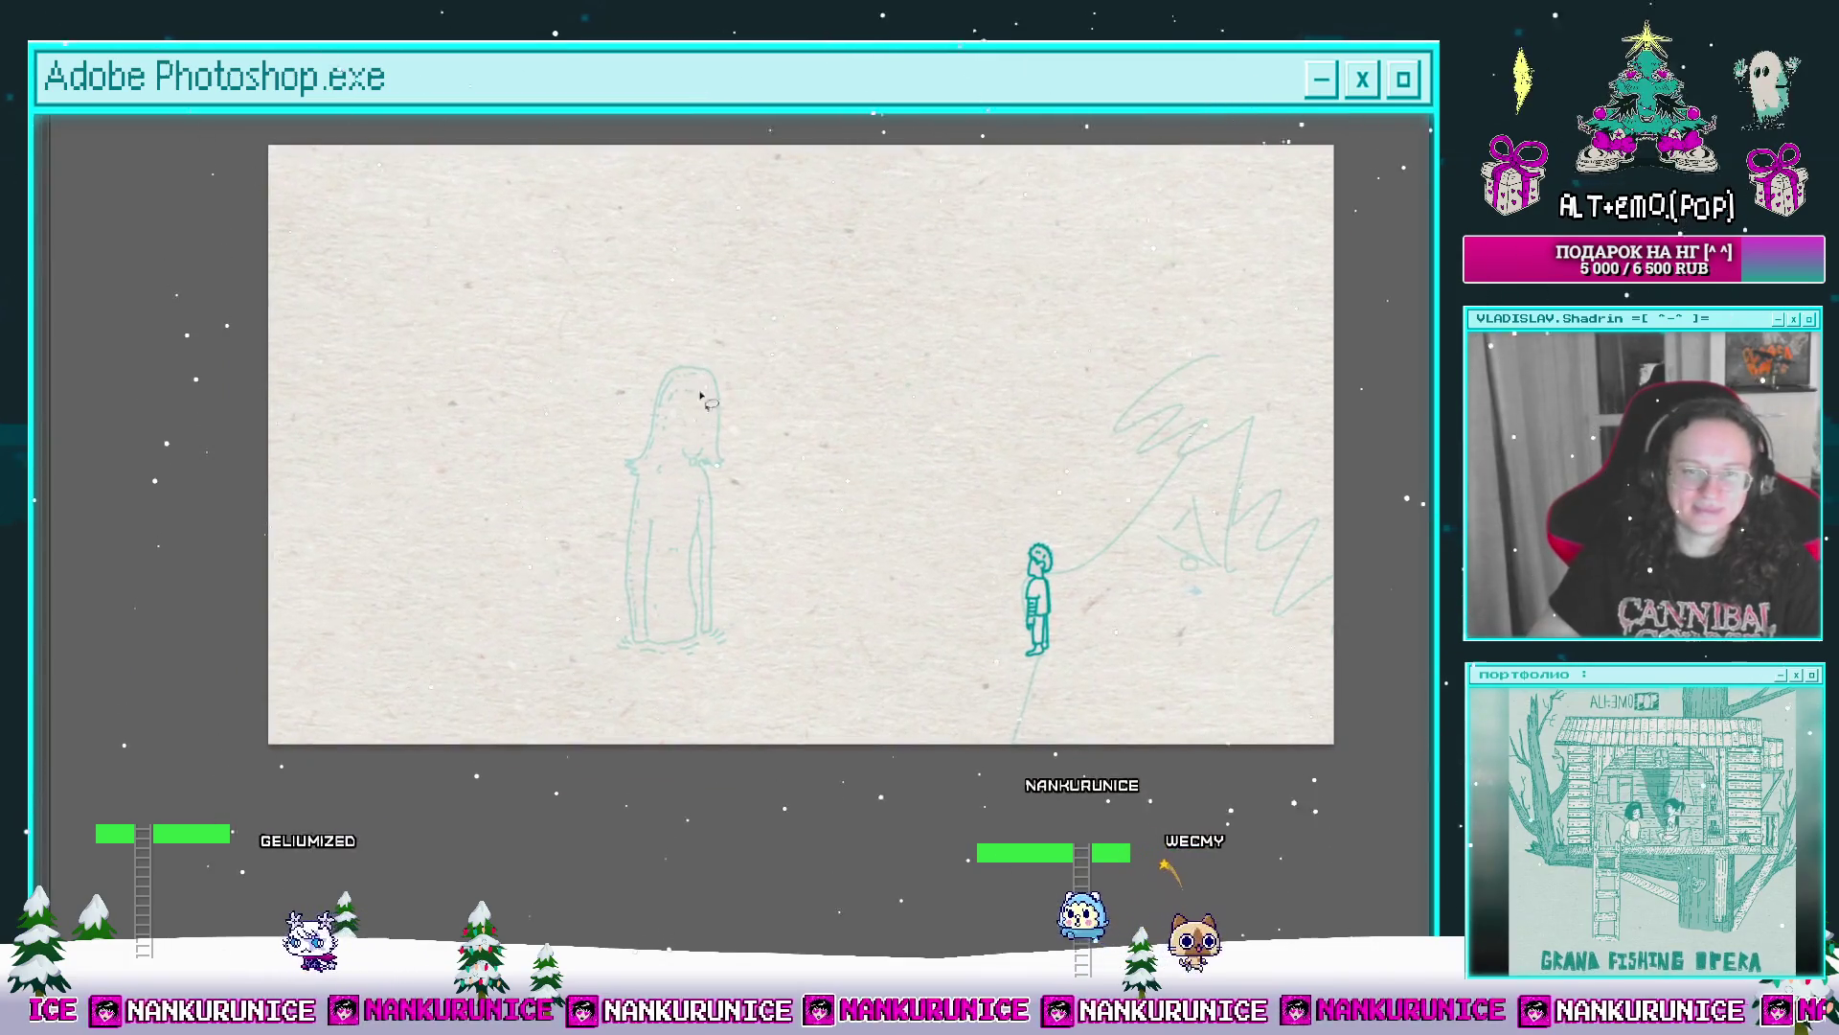
pyautogui.scroll(1, 698, 397)
pyautogui.scroll(2, 698, 396)
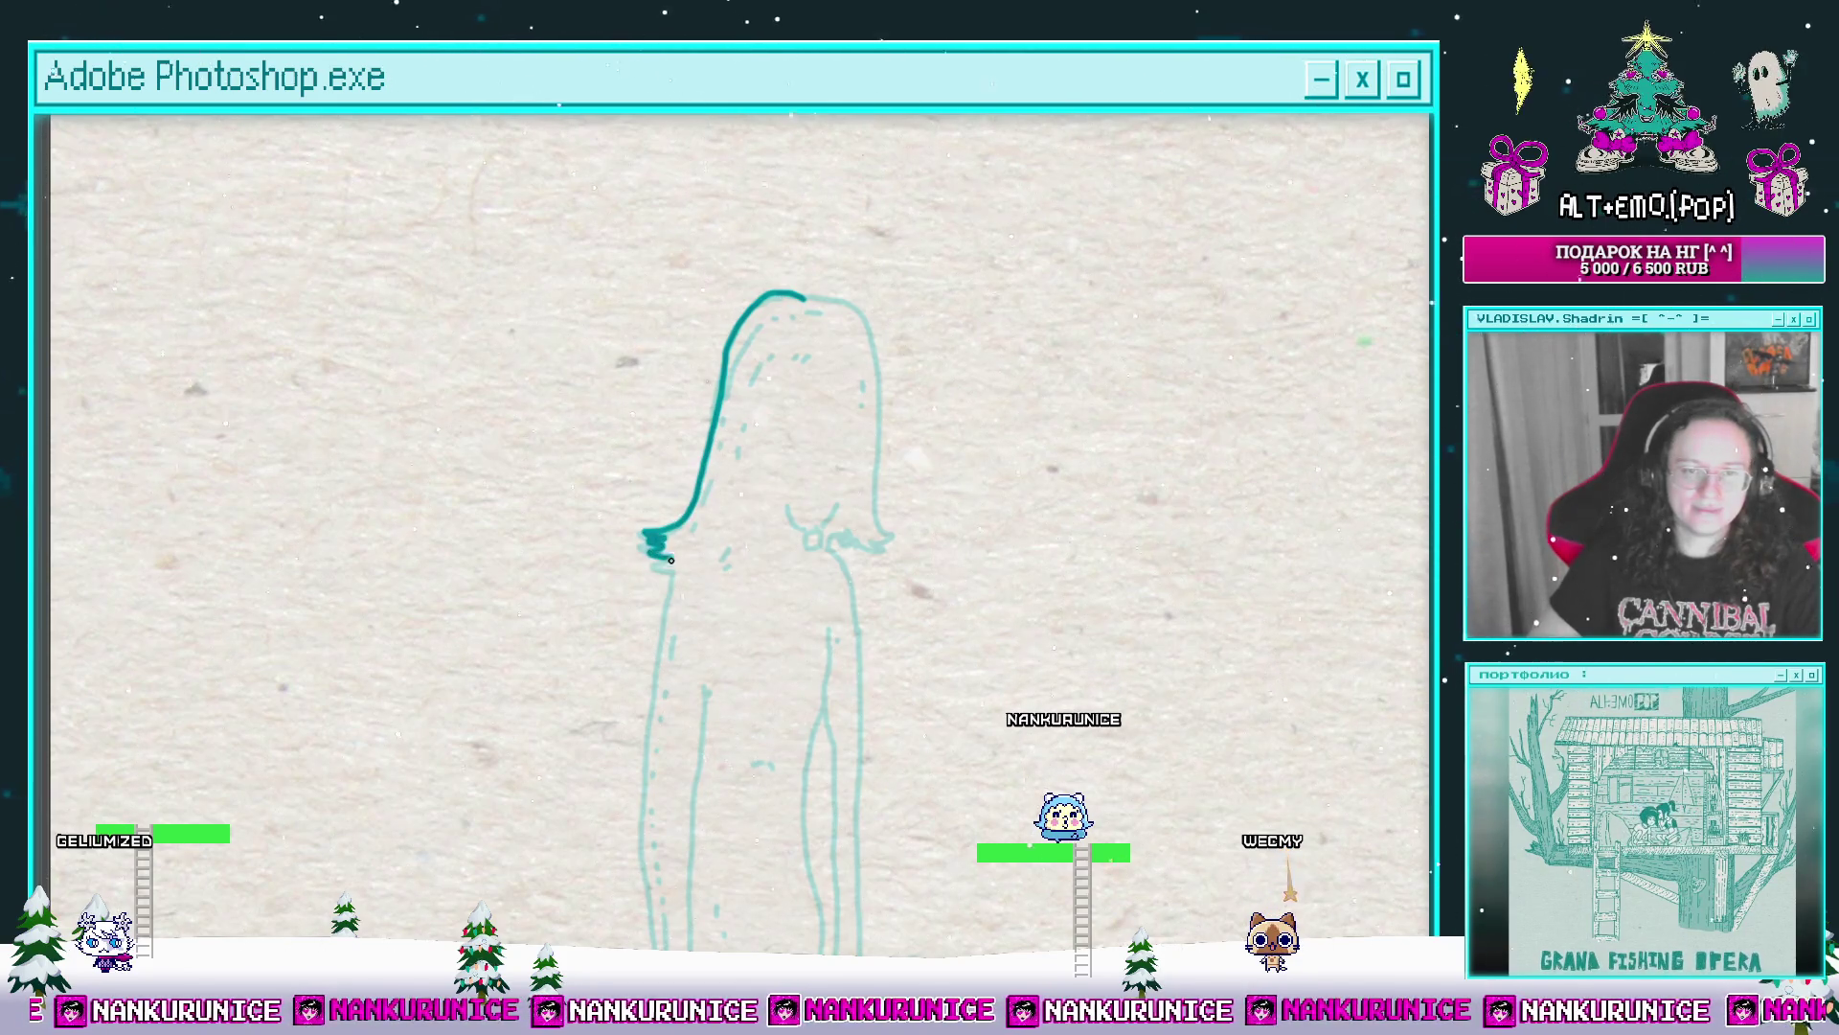
# Step: Ink the figure's shoulder outline and a short inner-leg line in bold teal
pyautogui.moveTo(715, 567); pyautogui.dragTo(658, 621)
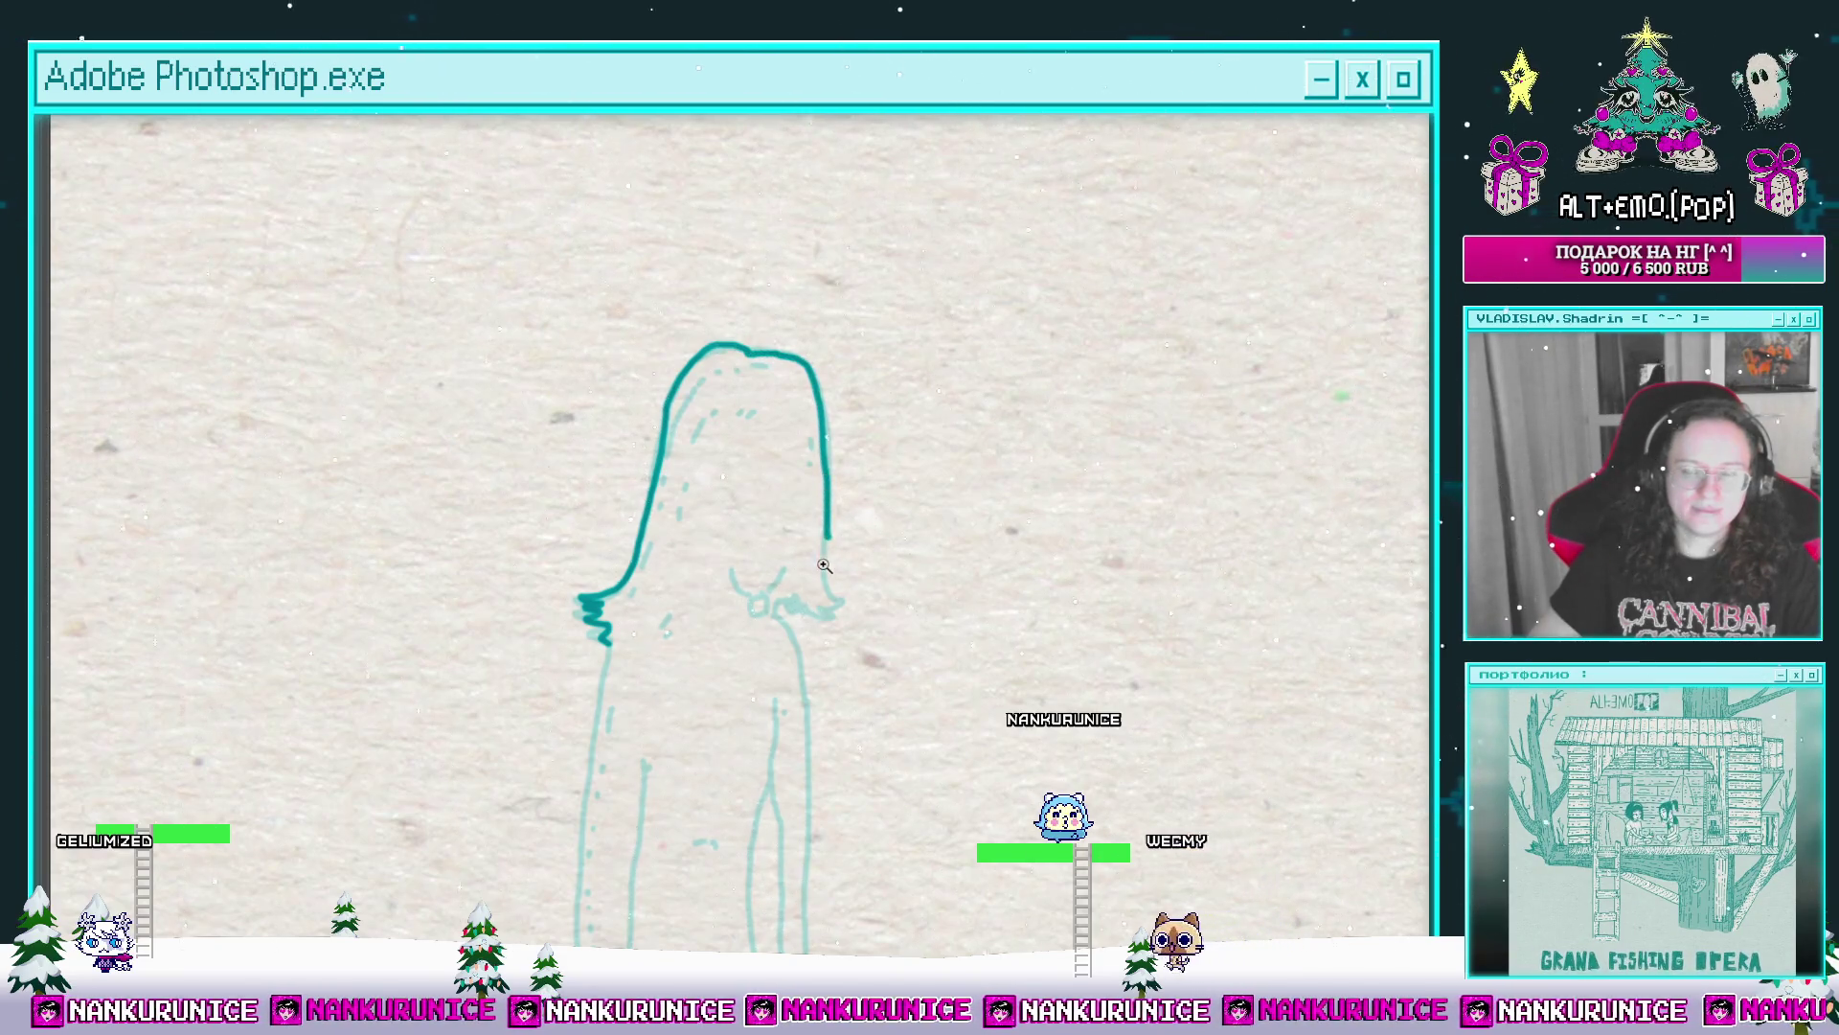
pyautogui.scroll(1, 822, 565)
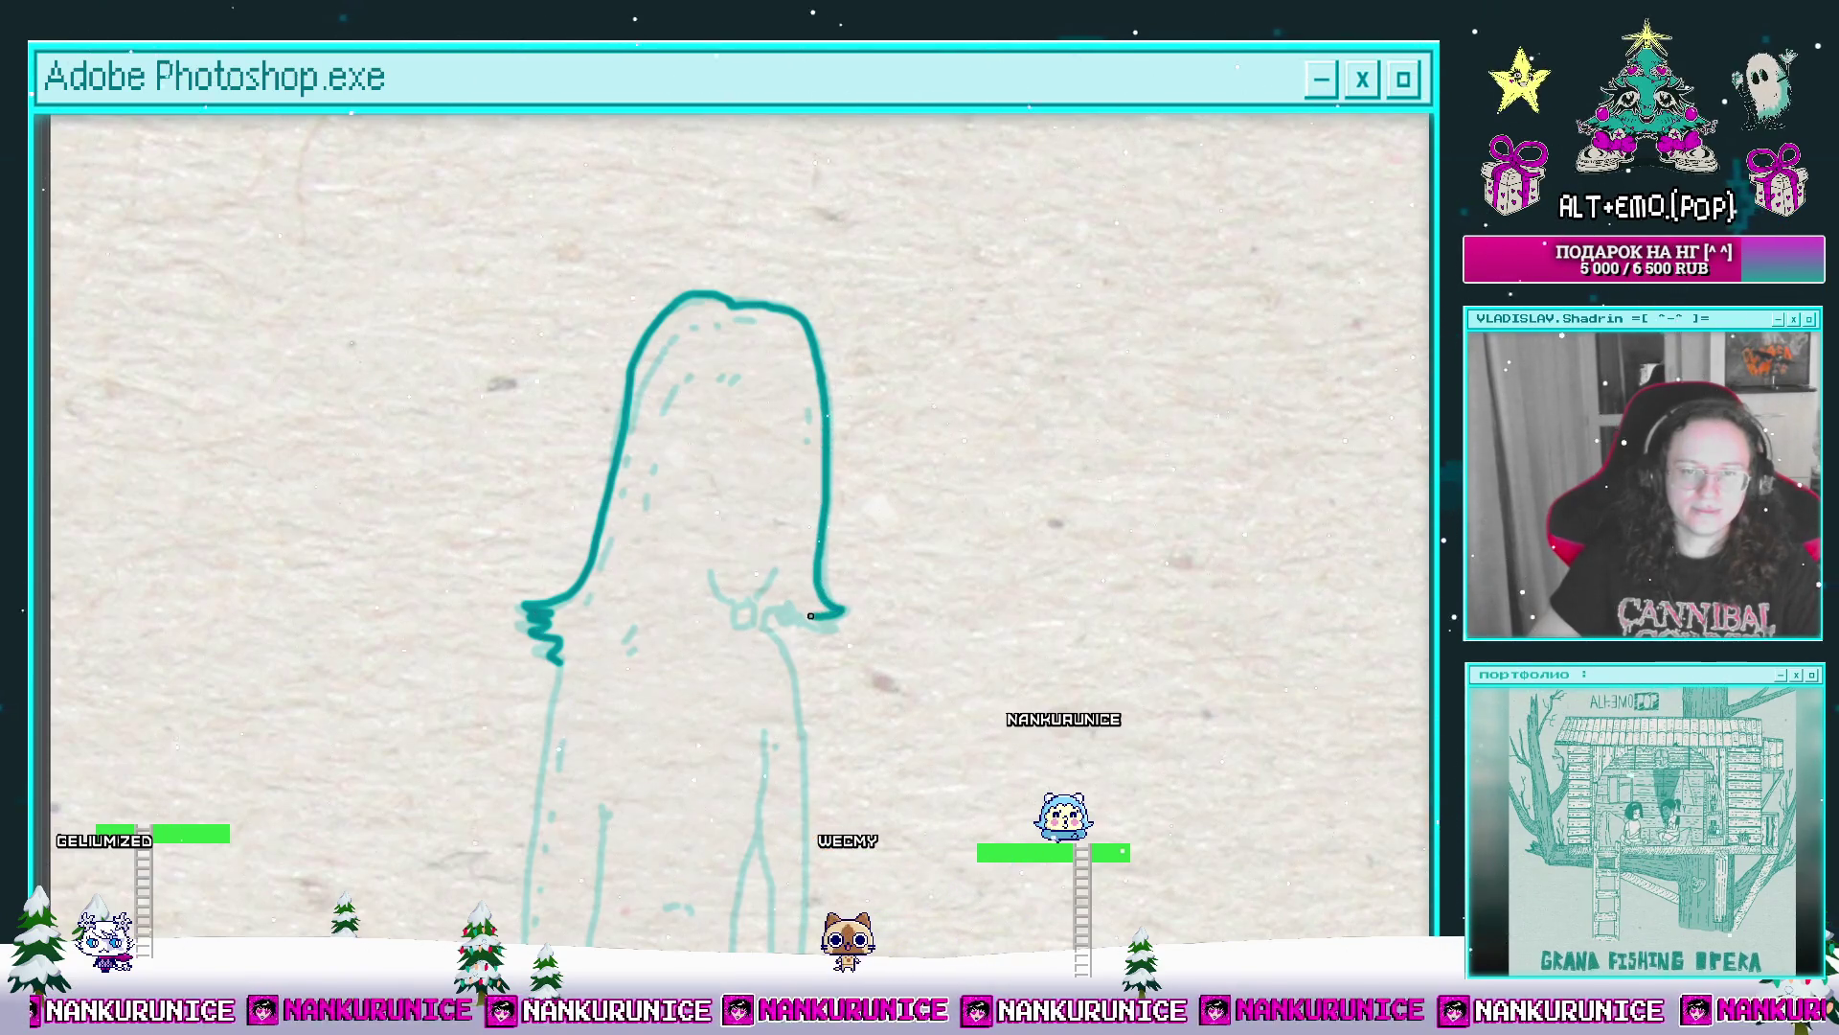
pyautogui.moveTo(775, 614)
pyautogui.mouseDown()
pyautogui.moveTo(819, 478)
pyautogui.moveTo(753, 457)
pyautogui.mouseUp()
pyautogui.scroll(1, 840, 540)
pyautogui.moveTo(840, 514)
pyautogui.mouseDown()
pyautogui.moveTo(801, 510)
pyautogui.moveTo(821, 492)
pyautogui.moveTo(786, 425)
pyautogui.moveTo(807, 340)
pyautogui.moveTo(837, 462)
pyautogui.moveTo(707, 270)
pyautogui.moveTo(690, 380)
pyautogui.mouseUp()
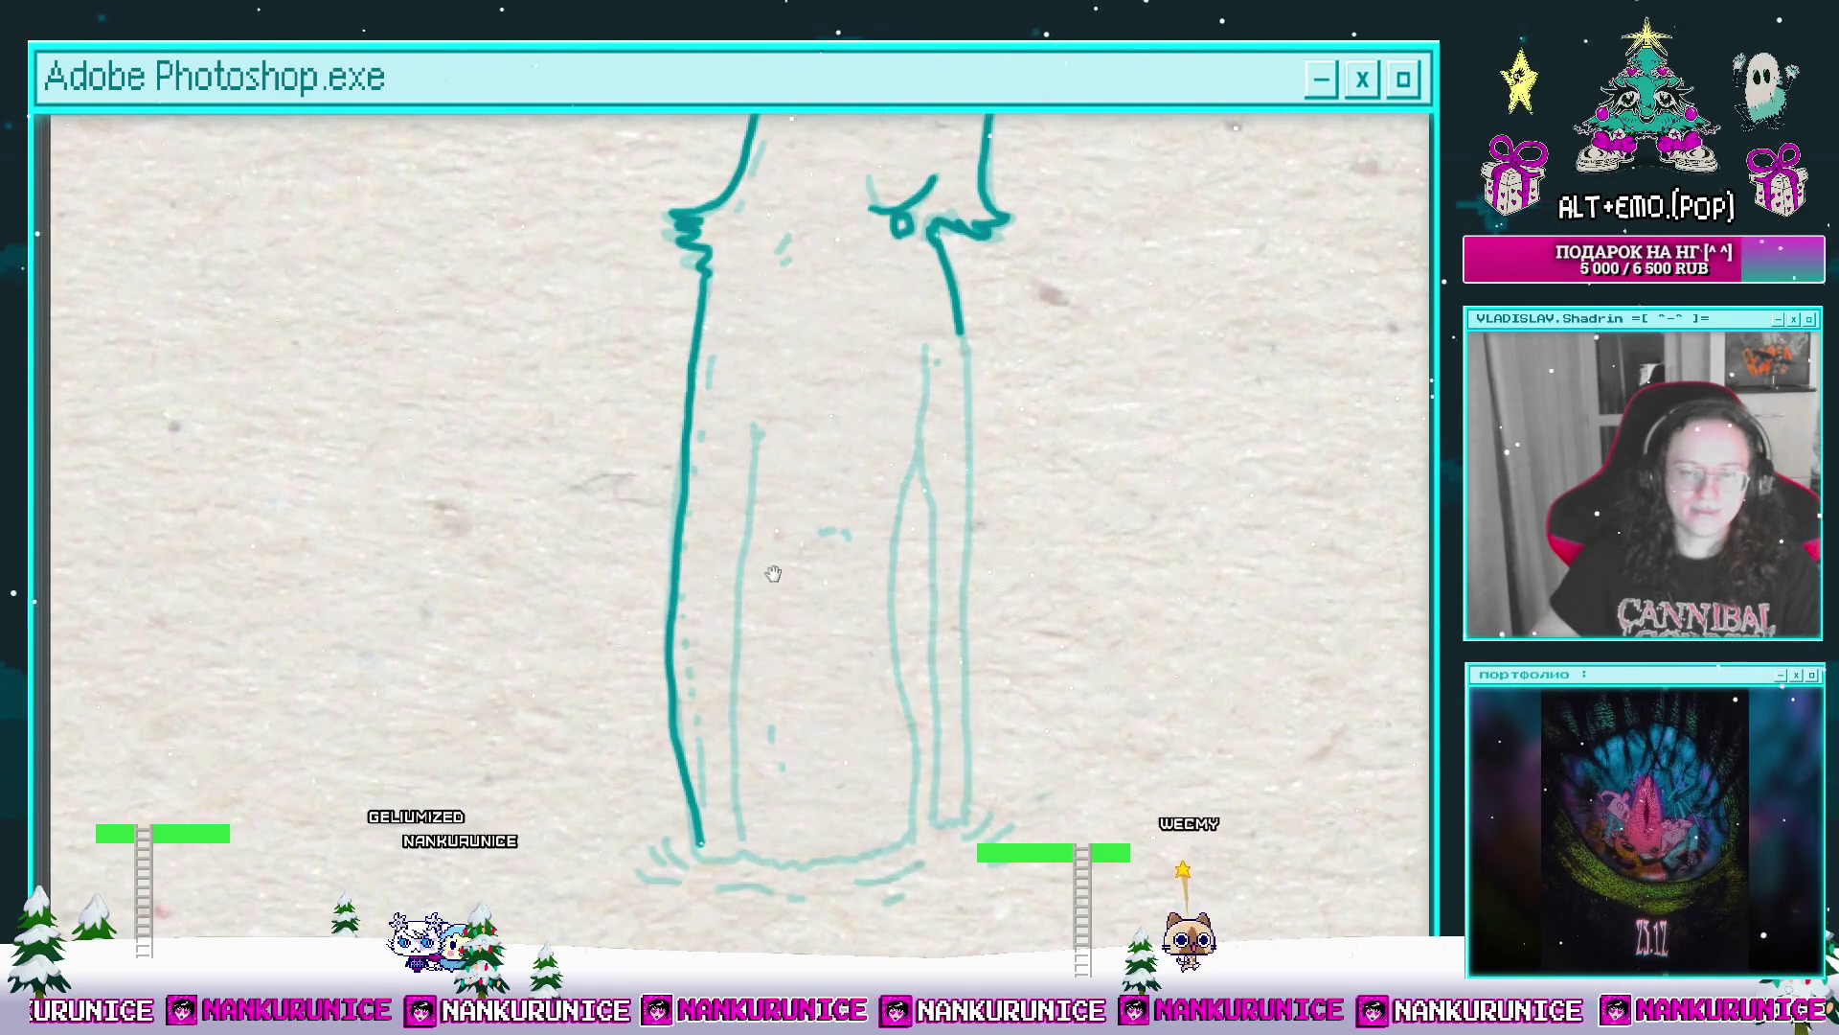
pyautogui.moveTo(774, 573); pyautogui.dragTo(762, 580)
pyautogui.moveTo(750, 447); pyautogui.dragTo(767, 357)
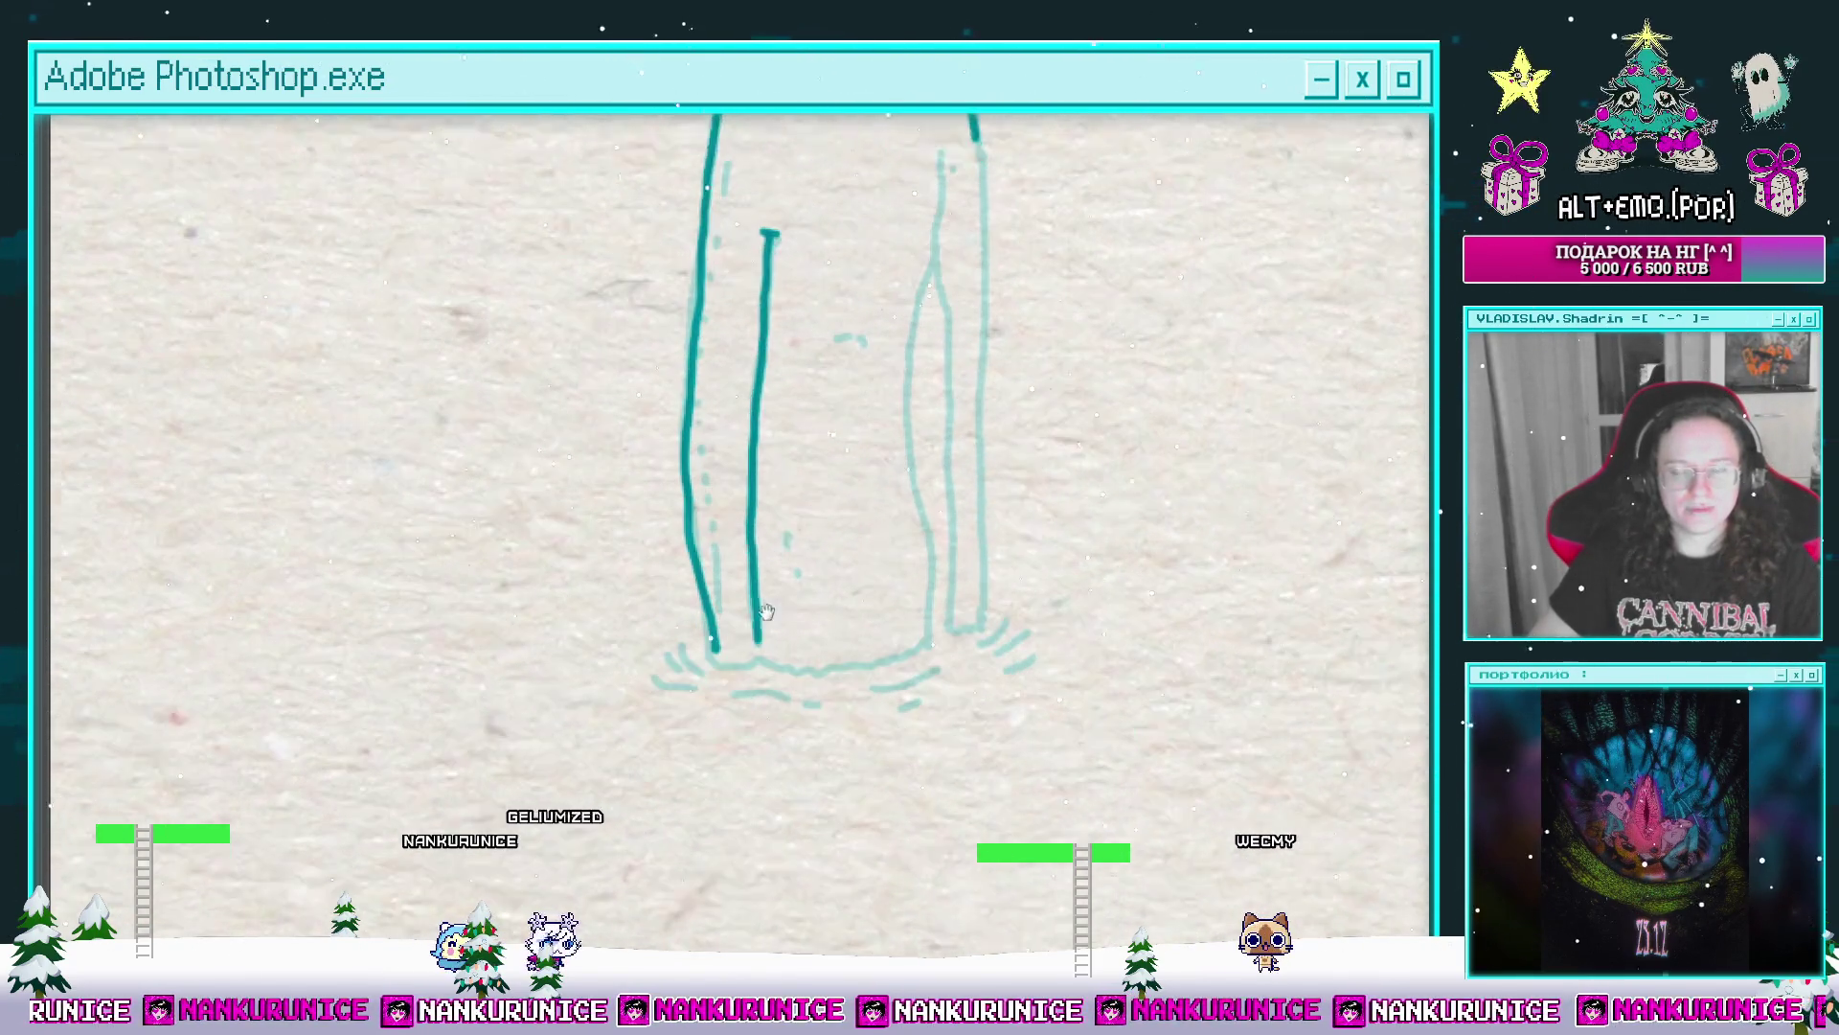
pyautogui.moveTo(755, 740)
pyautogui.mouseDown()
pyautogui.moveTo(748, 597)
pyautogui.moveTo(668, 612)
pyautogui.mouseUp()
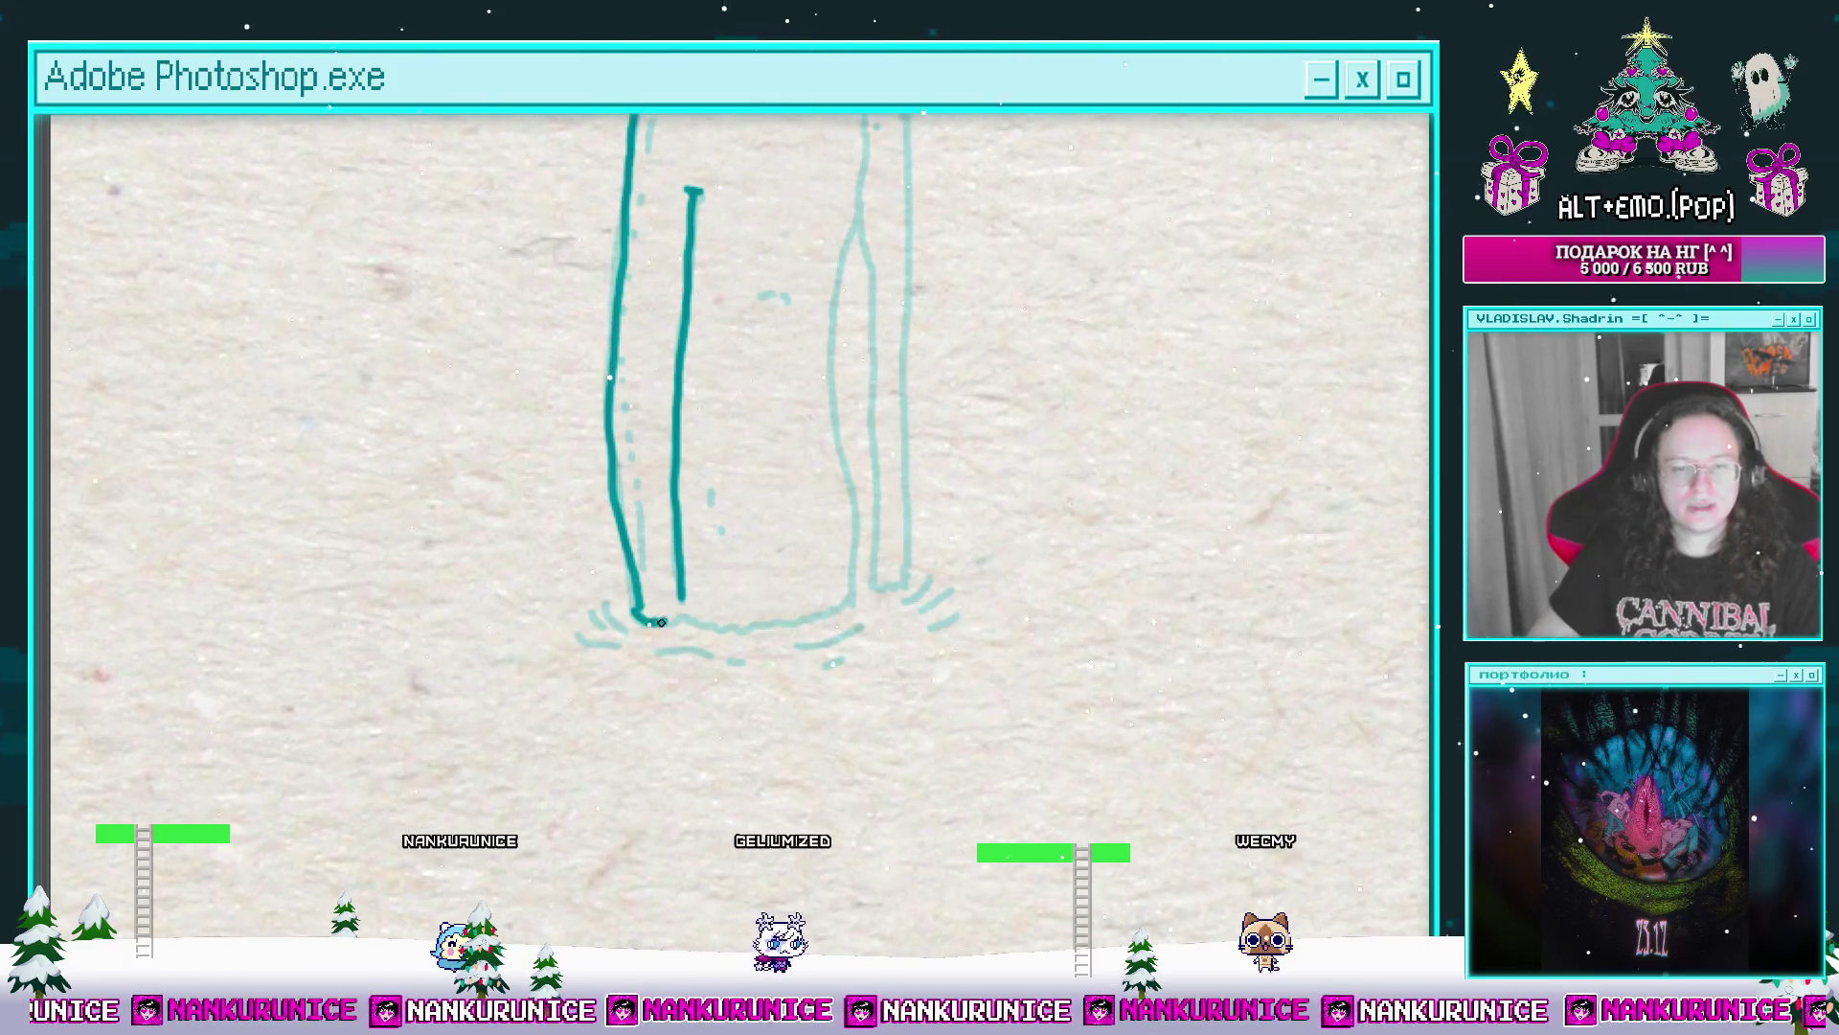
pyautogui.moveTo(794, 619); pyautogui.dragTo(827, 743)
pyautogui.moveTo(843, 256); pyautogui.dragTo(825, 605)
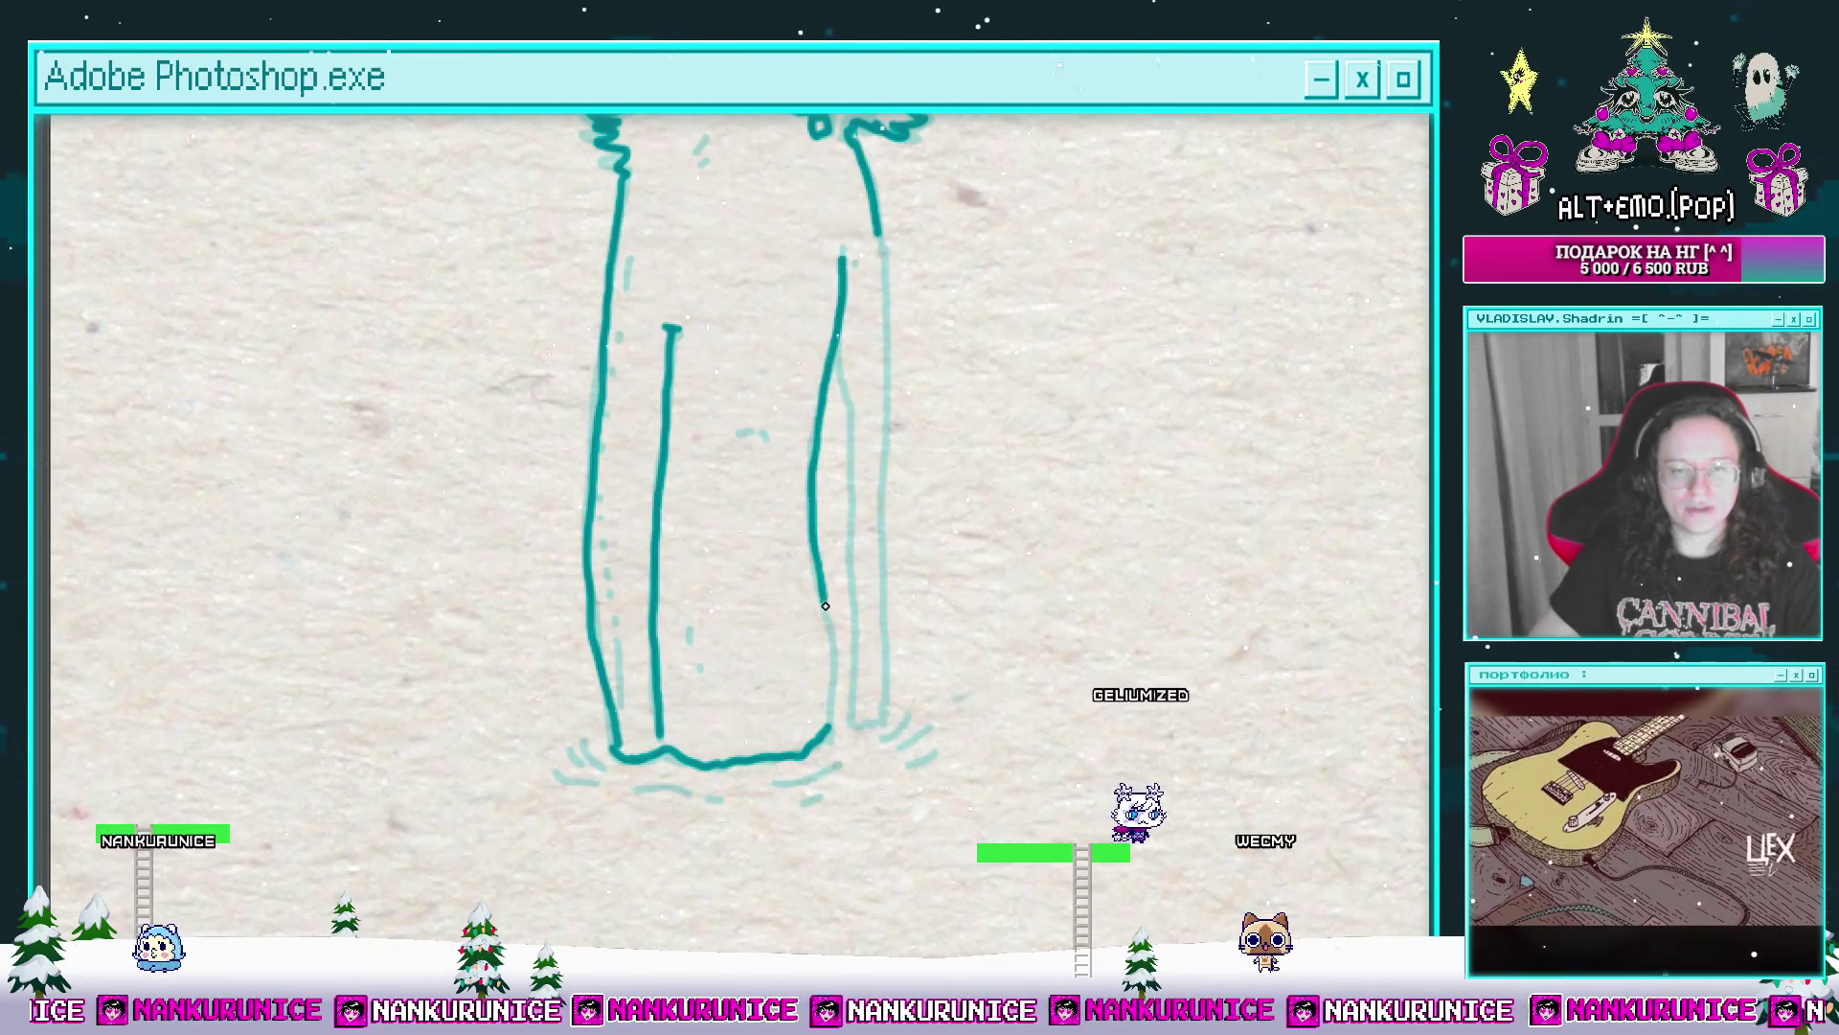
# Step: Extend and join the right leg's outer outline and add a short left-leg line
pyautogui.moveTo(834, 686); pyautogui.dragTo(798, 676)
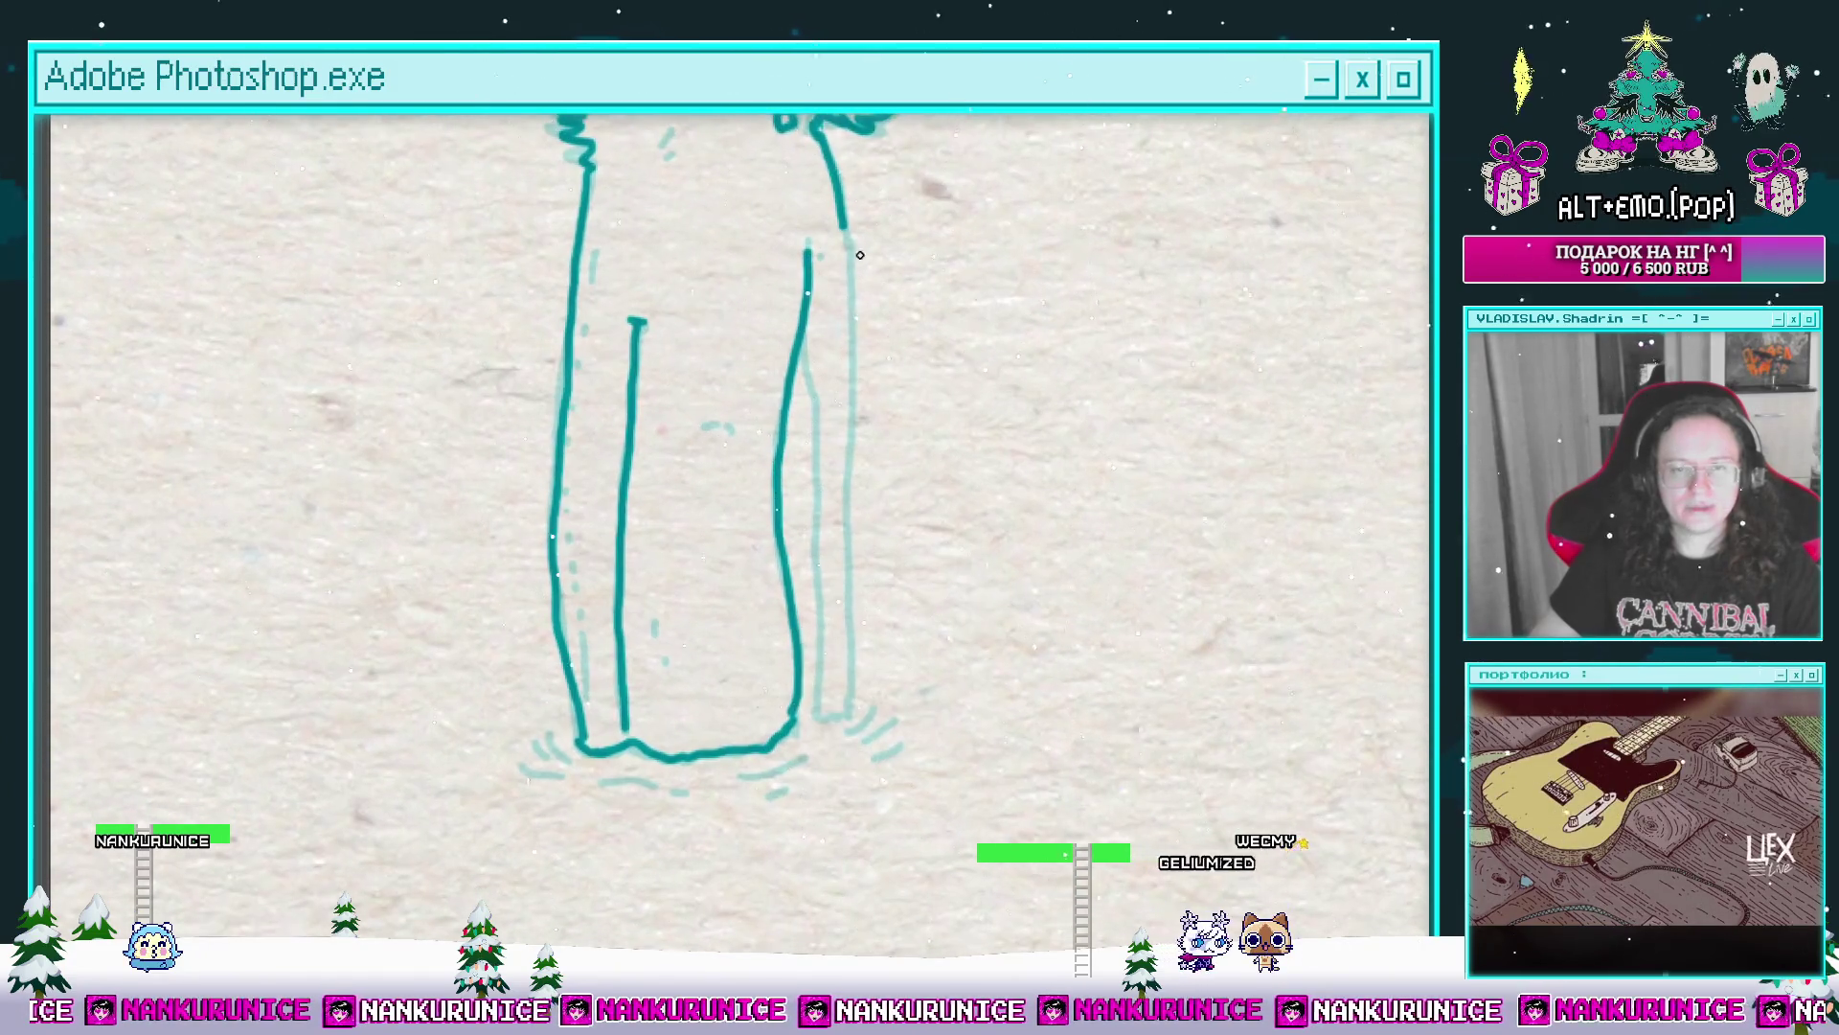
pyautogui.moveTo(855, 387); pyautogui.dragTo(847, 499)
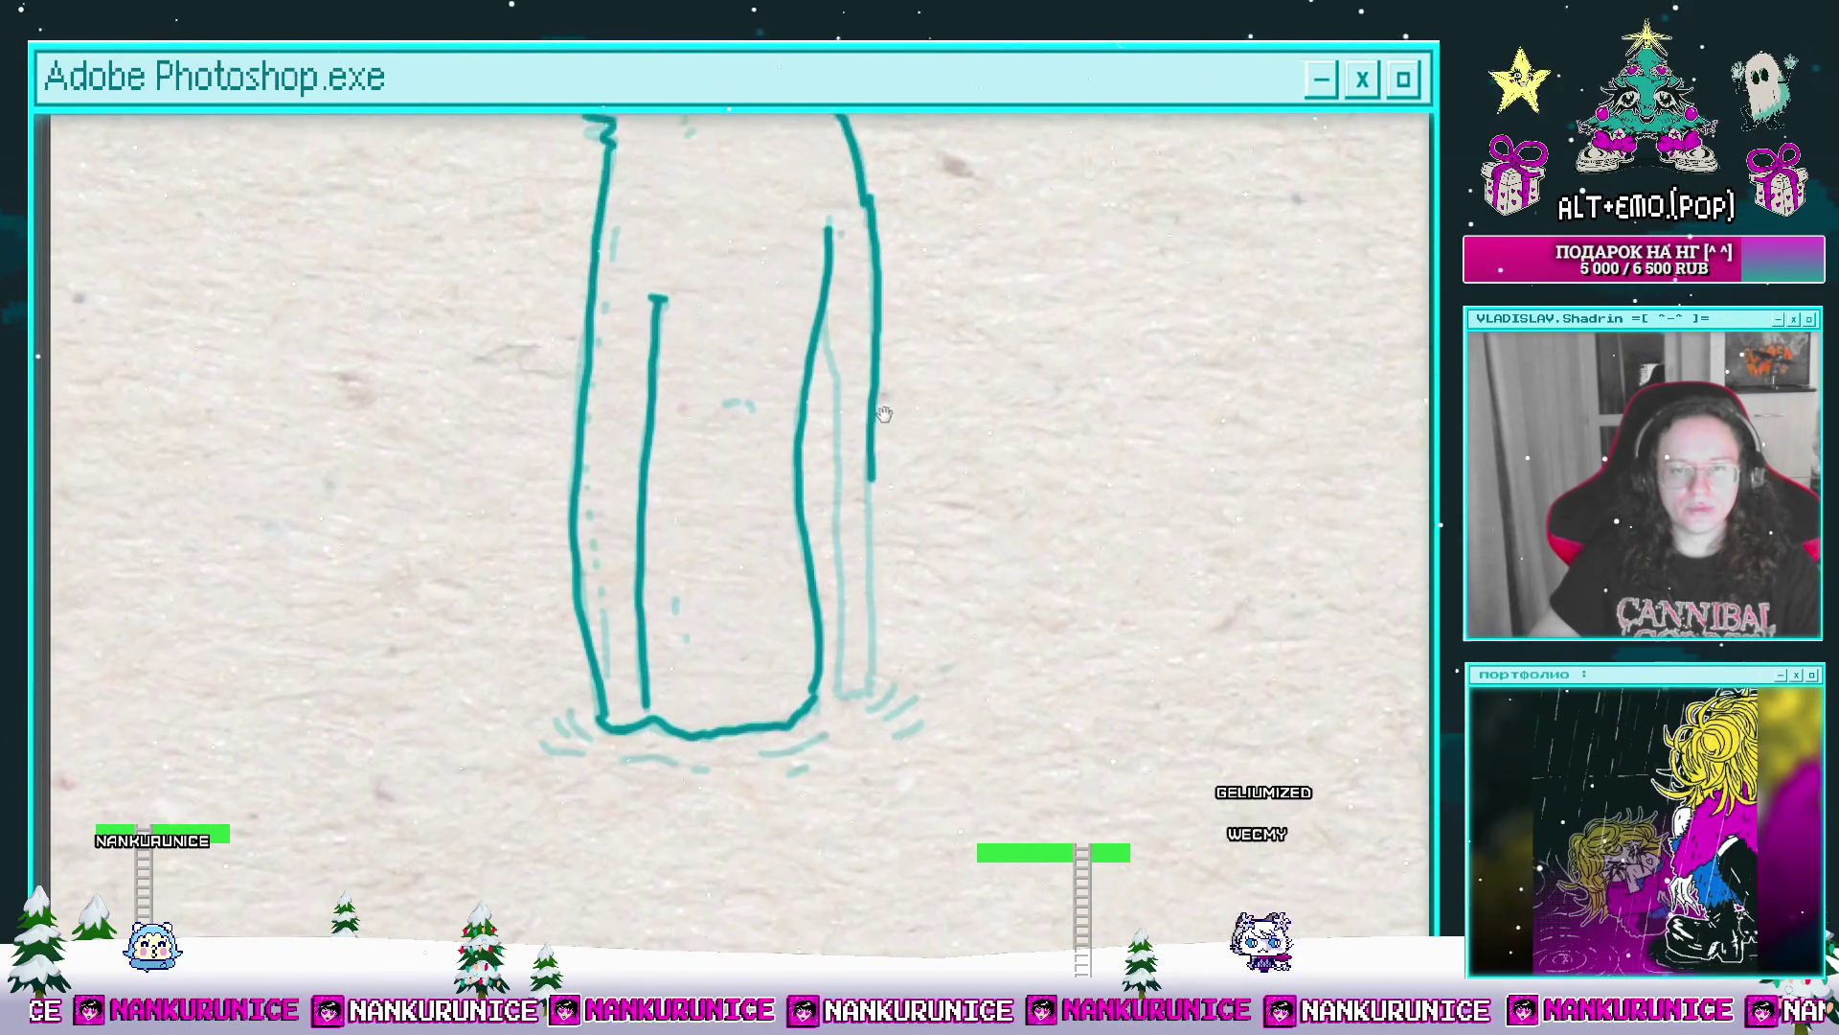
pyautogui.moveTo(805, 349); pyautogui.dragTo(840, 278)
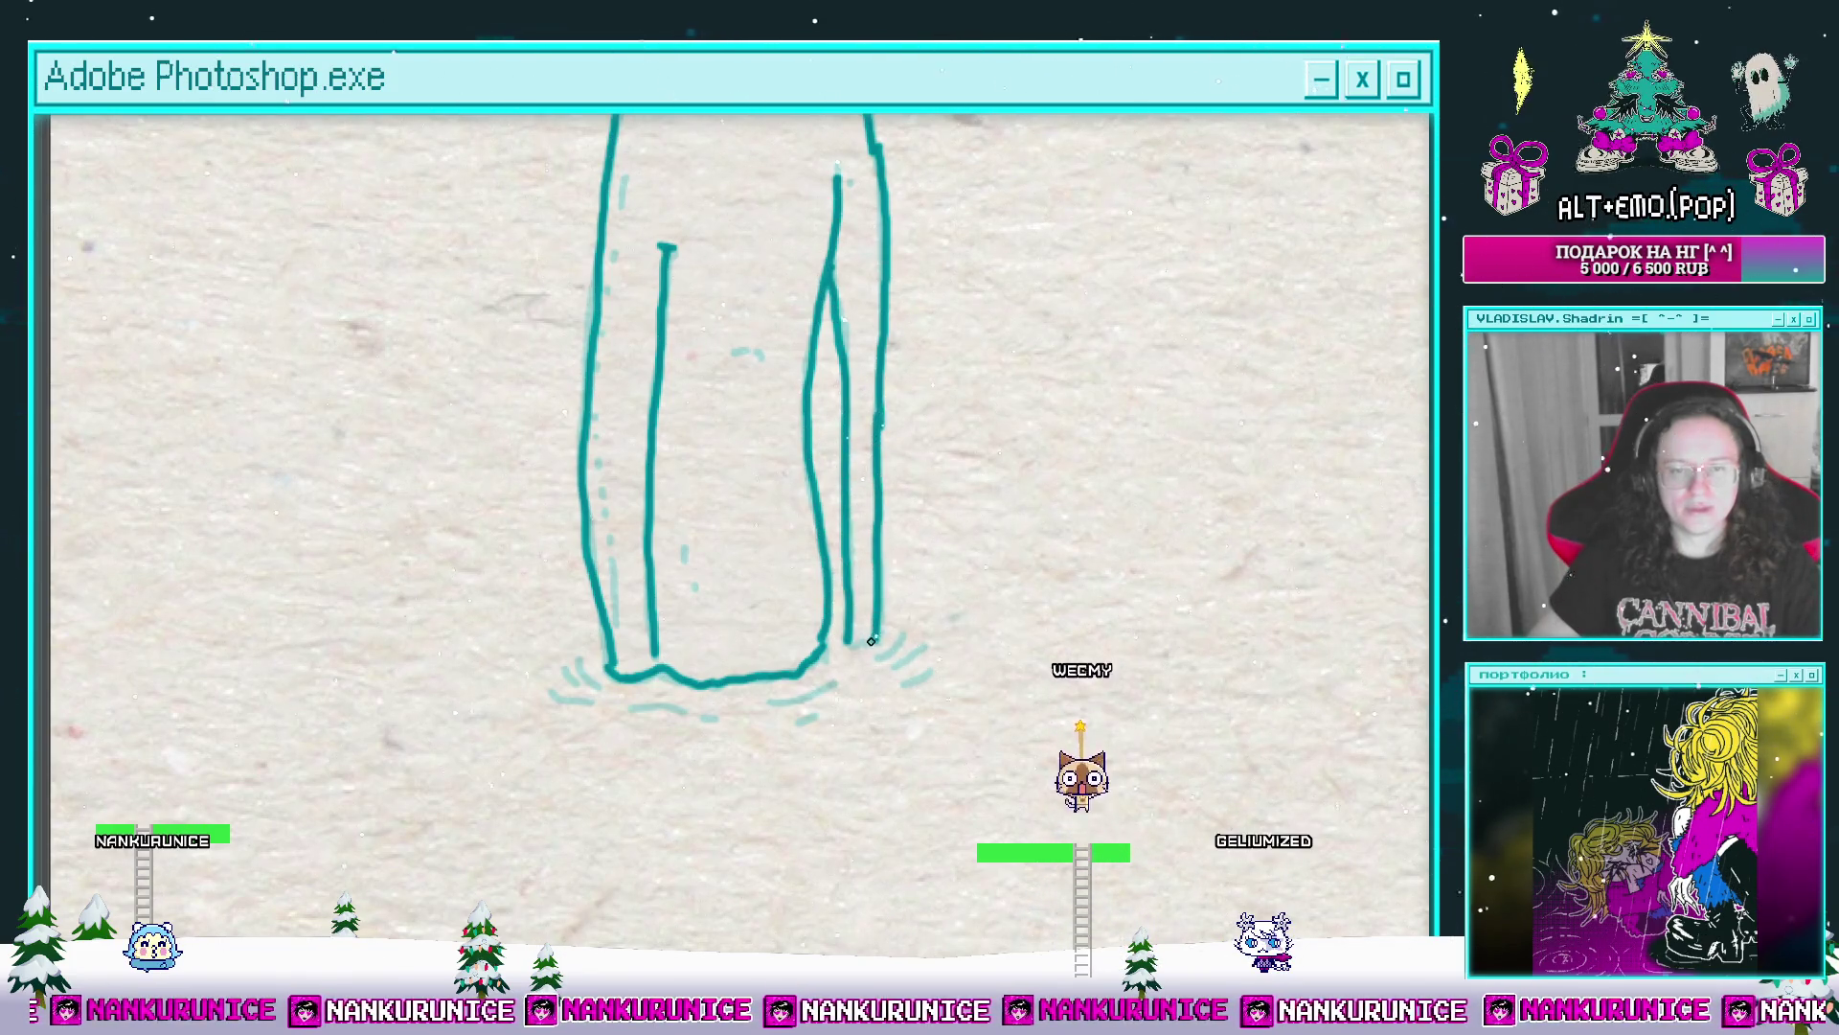
pyautogui.moveTo(870, 641)
pyautogui.mouseDown()
pyautogui.moveTo(847, 644)
pyautogui.moveTo(904, 635)
pyautogui.mouseUp()
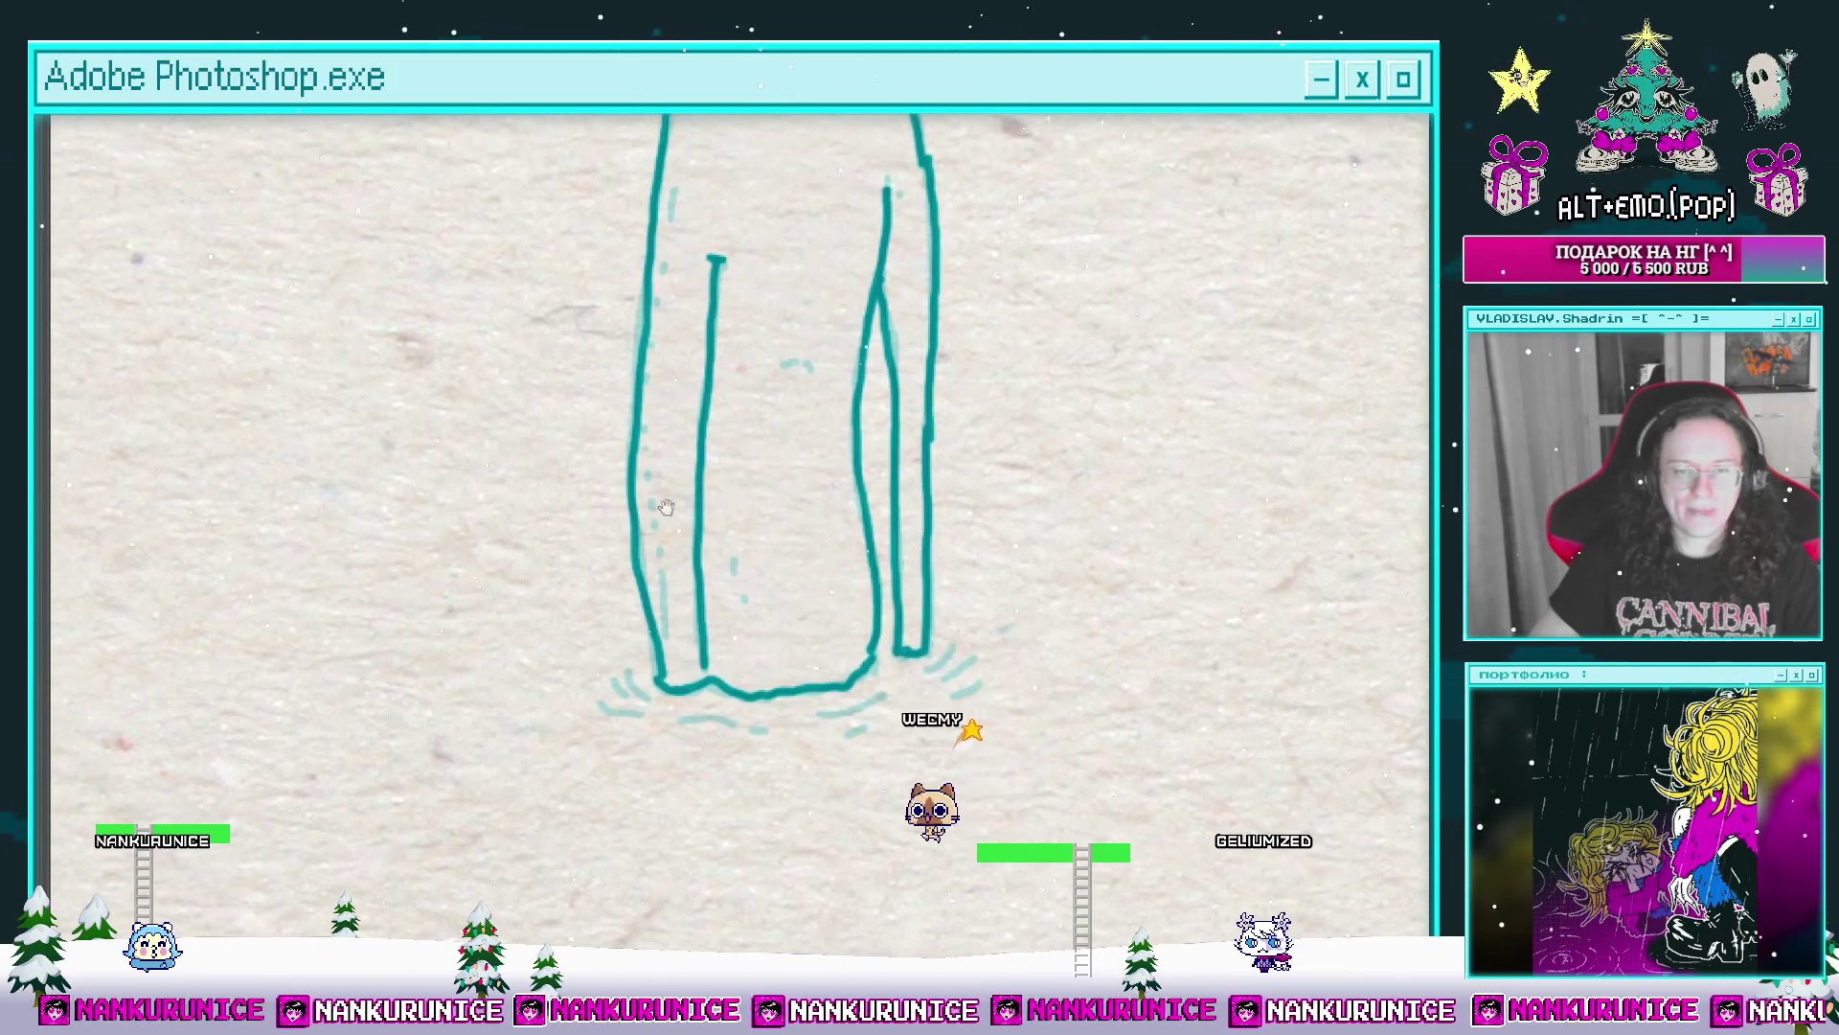
pyautogui.moveTo(663, 570); pyautogui.dragTo(662, 610)
pyautogui.moveTo(642, 454)
pyautogui.mouseDown()
pyautogui.moveTo(671, 476)
pyautogui.moveTo(724, 436)
pyautogui.moveTo(734, 600)
pyautogui.mouseUp()
pyautogui.moveTo(741, 312); pyautogui.dragTo(784, 356)
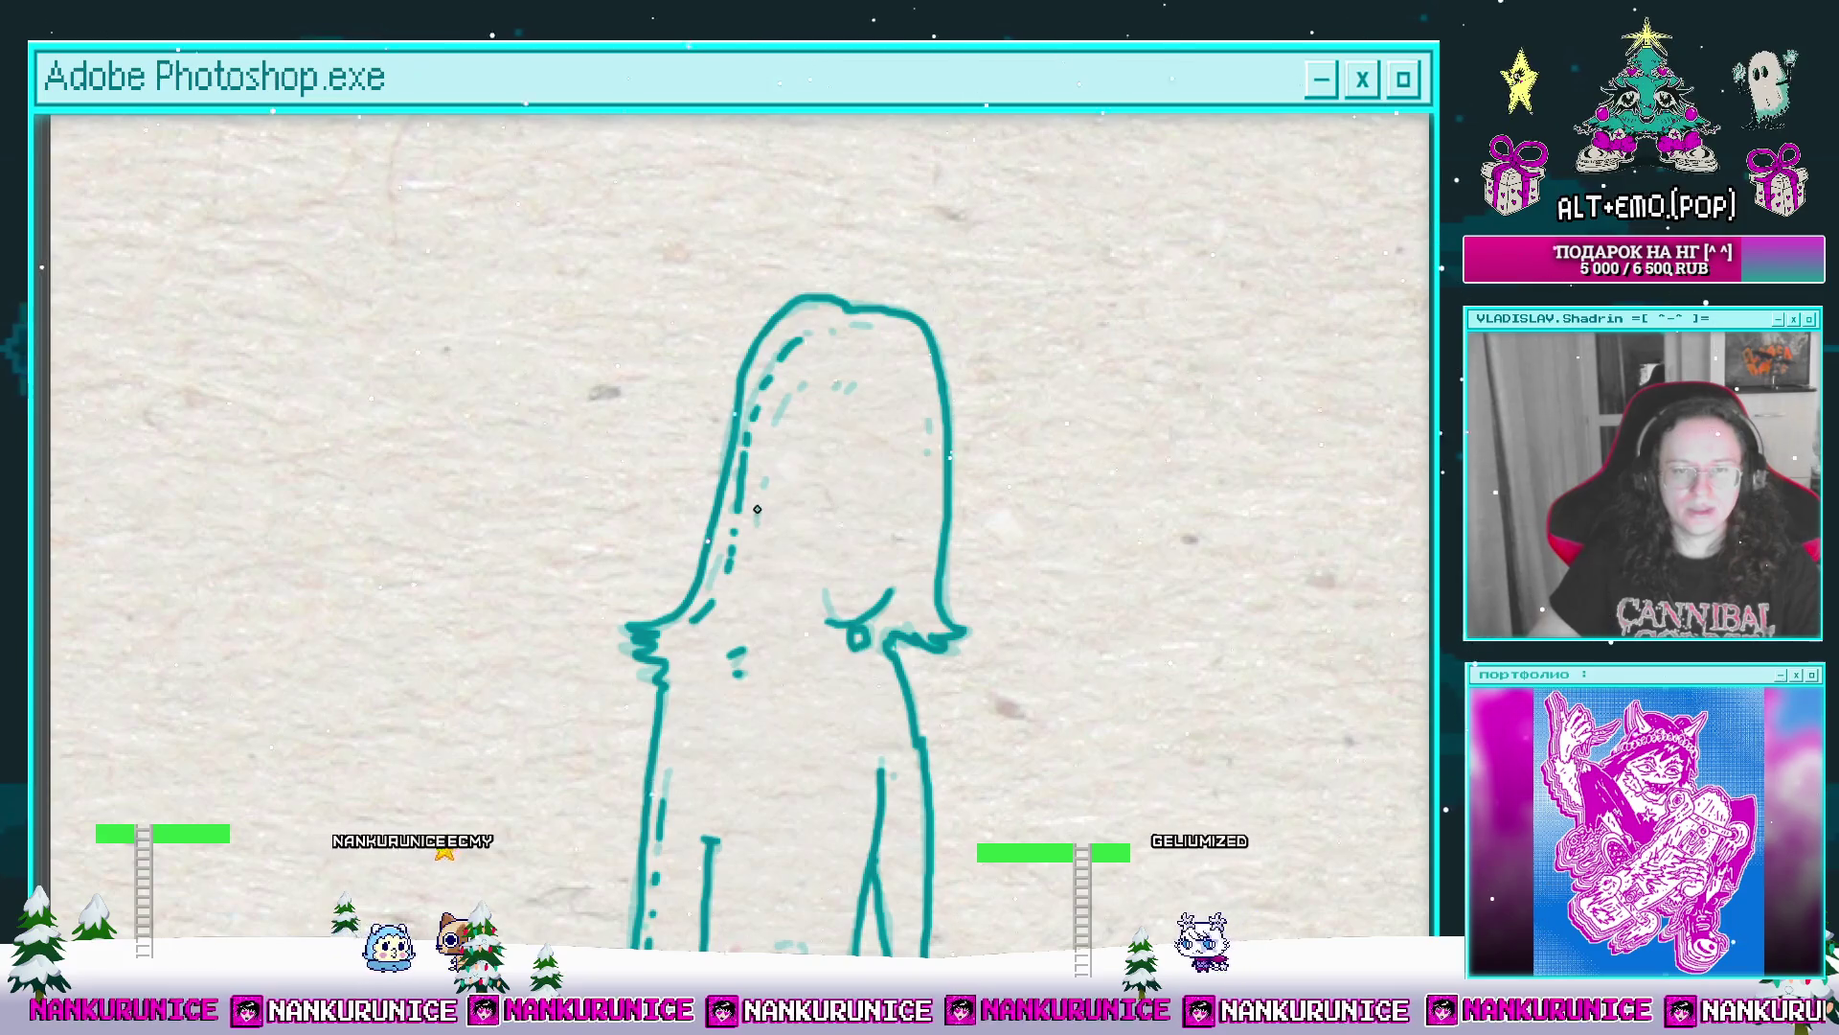
pyautogui.moveTo(816, 411)
pyautogui.mouseDown()
pyautogui.moveTo(784, 373)
pyautogui.moveTo(791, 291)
pyautogui.mouseUp()
pyautogui.moveTo(885, 399)
pyautogui.mouseDown()
pyautogui.moveTo(885, 321)
pyautogui.moveTo(882, 381)
pyautogui.mouseUp()
pyautogui.moveTo(868, 471); pyautogui.dragTo(865, 316)
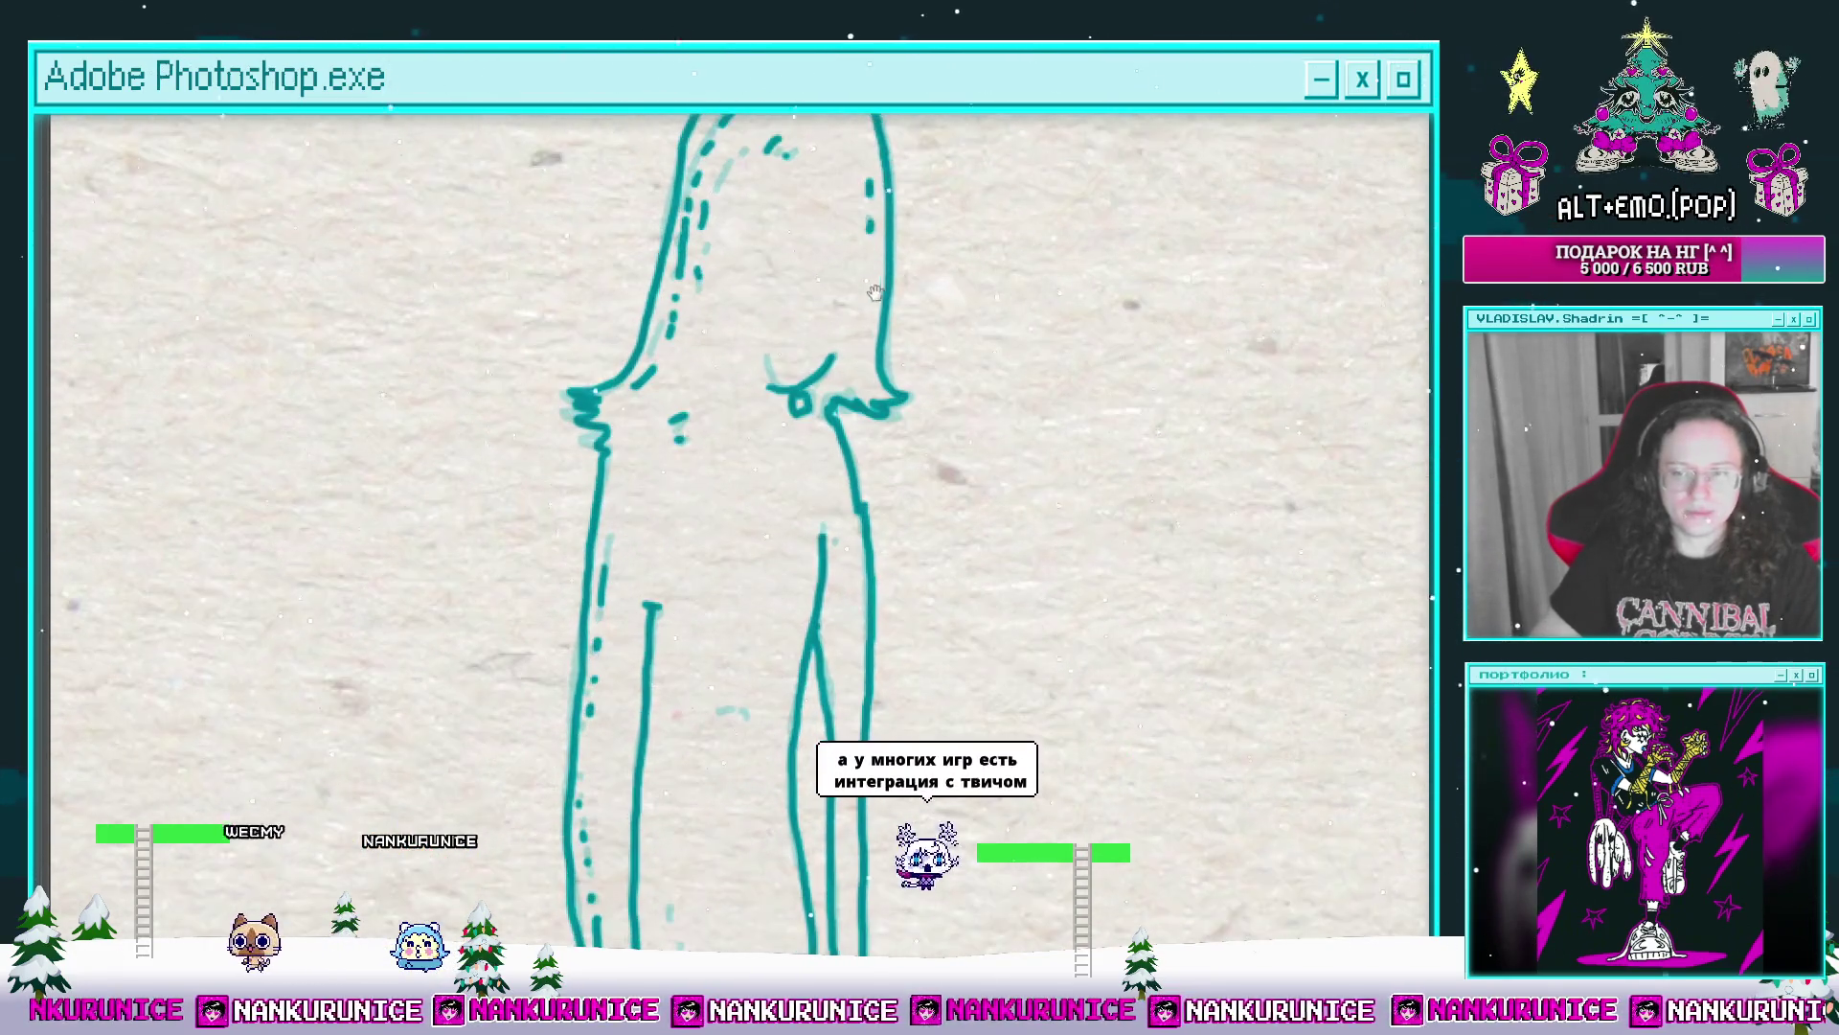
pyautogui.scroll(-3, 861, 367)
pyautogui.scroll(4, 860, 368)
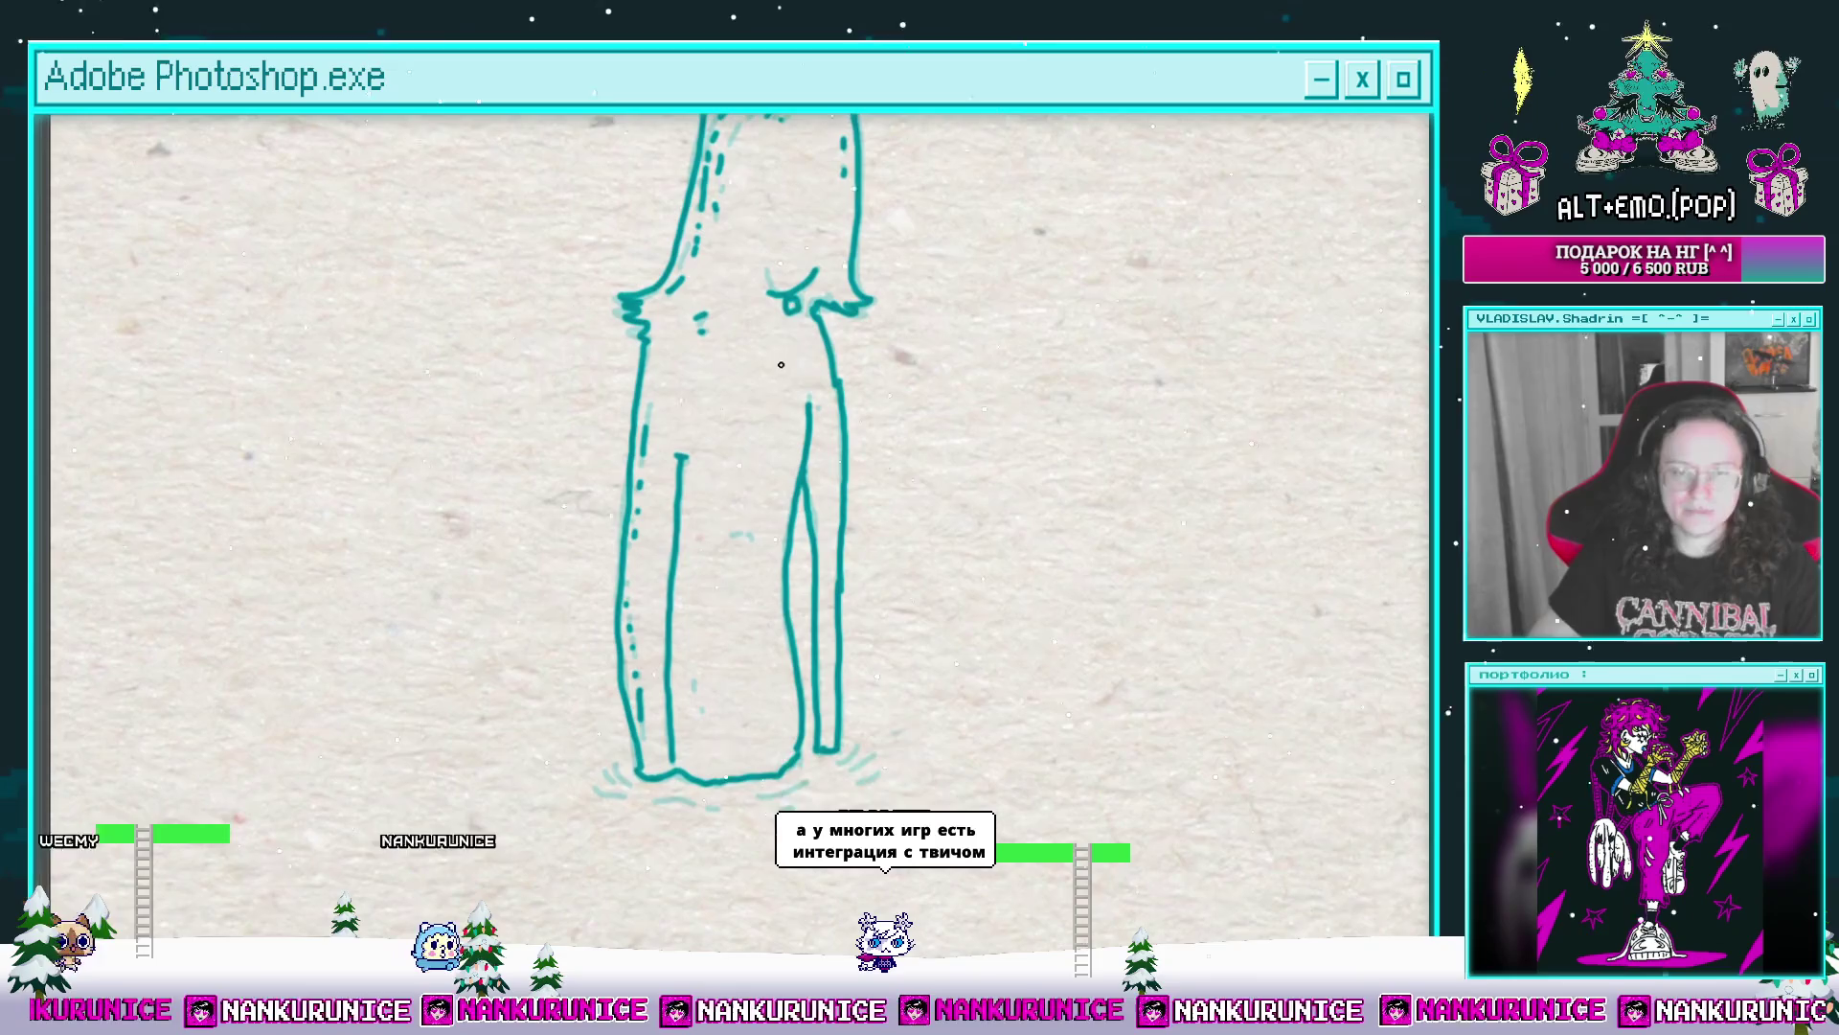
# Step: Dot small face marks on the figure, then paint-bucket its body with light grey
pyautogui.click(746, 537)
pyautogui.moveTo(762, 546); pyautogui.dragTo(763, 431)
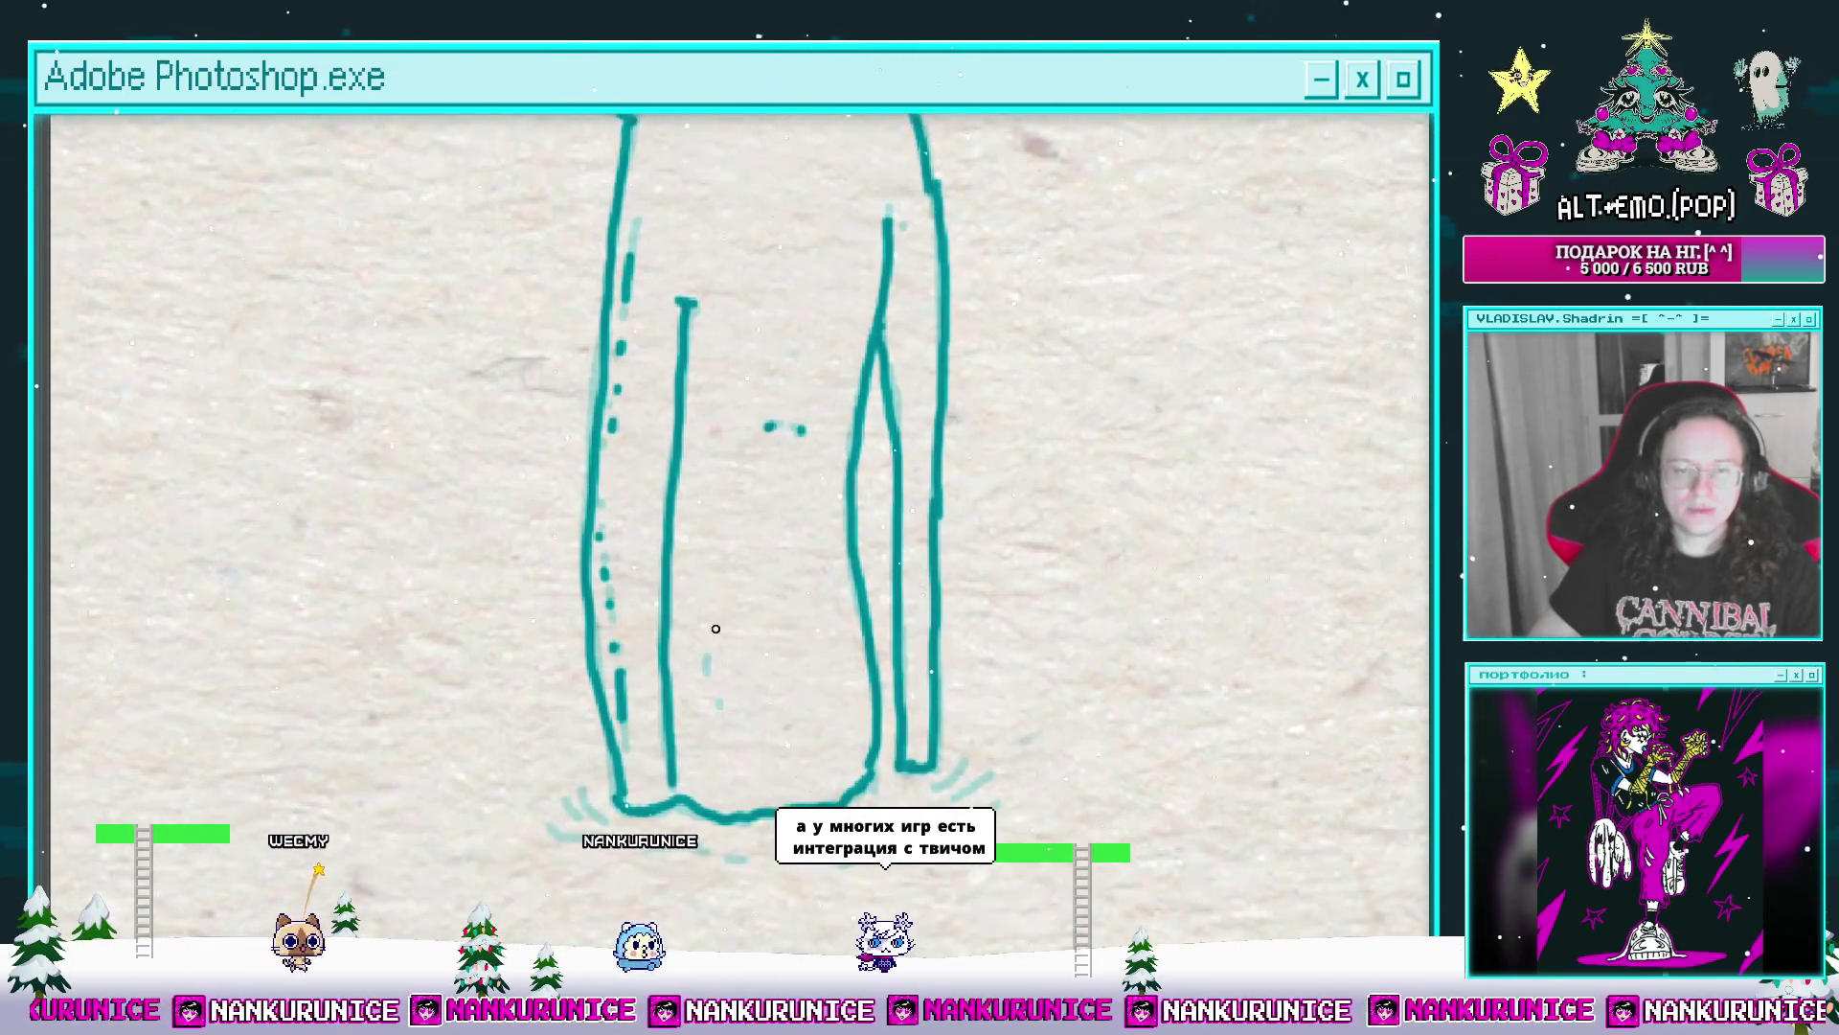
pyautogui.moveTo(770, 559); pyautogui.dragTo(769, 675)
pyautogui.scroll(-2, 769, 673)
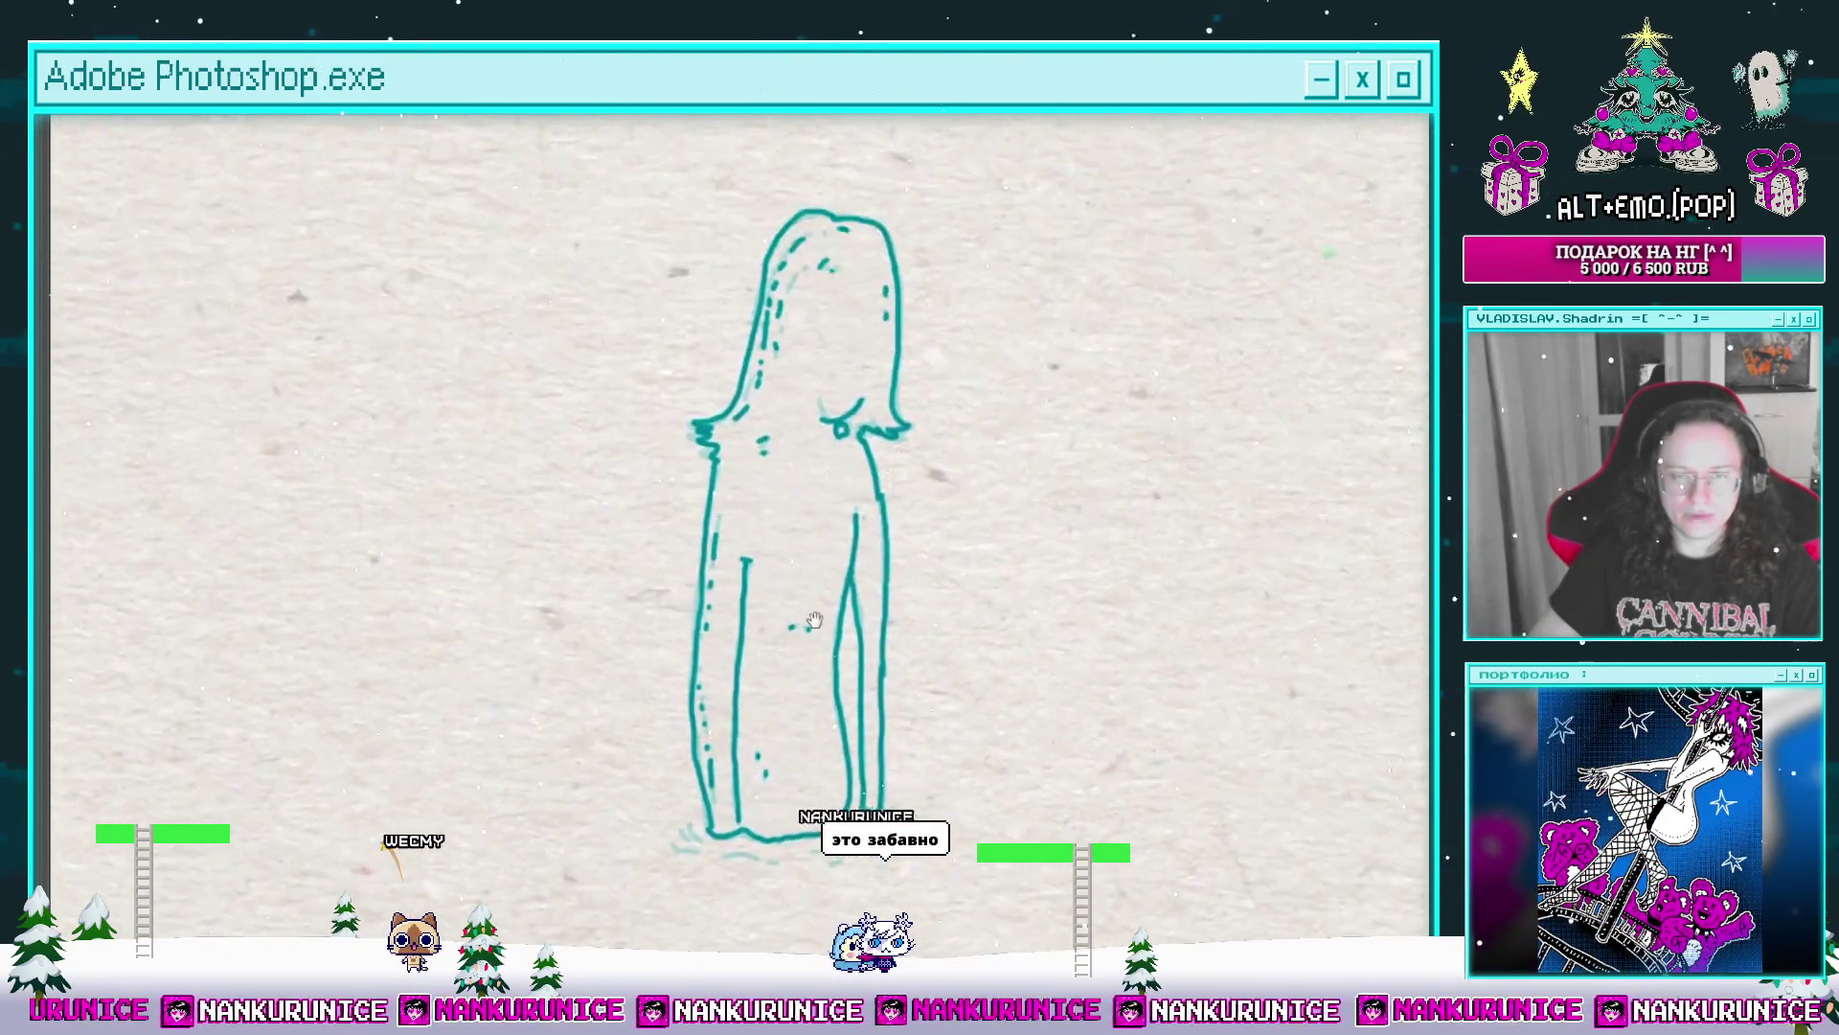
pyautogui.scroll(-1, 769, 674)
pyautogui.click(813, 474)
pyautogui.scroll(1, 824, 377)
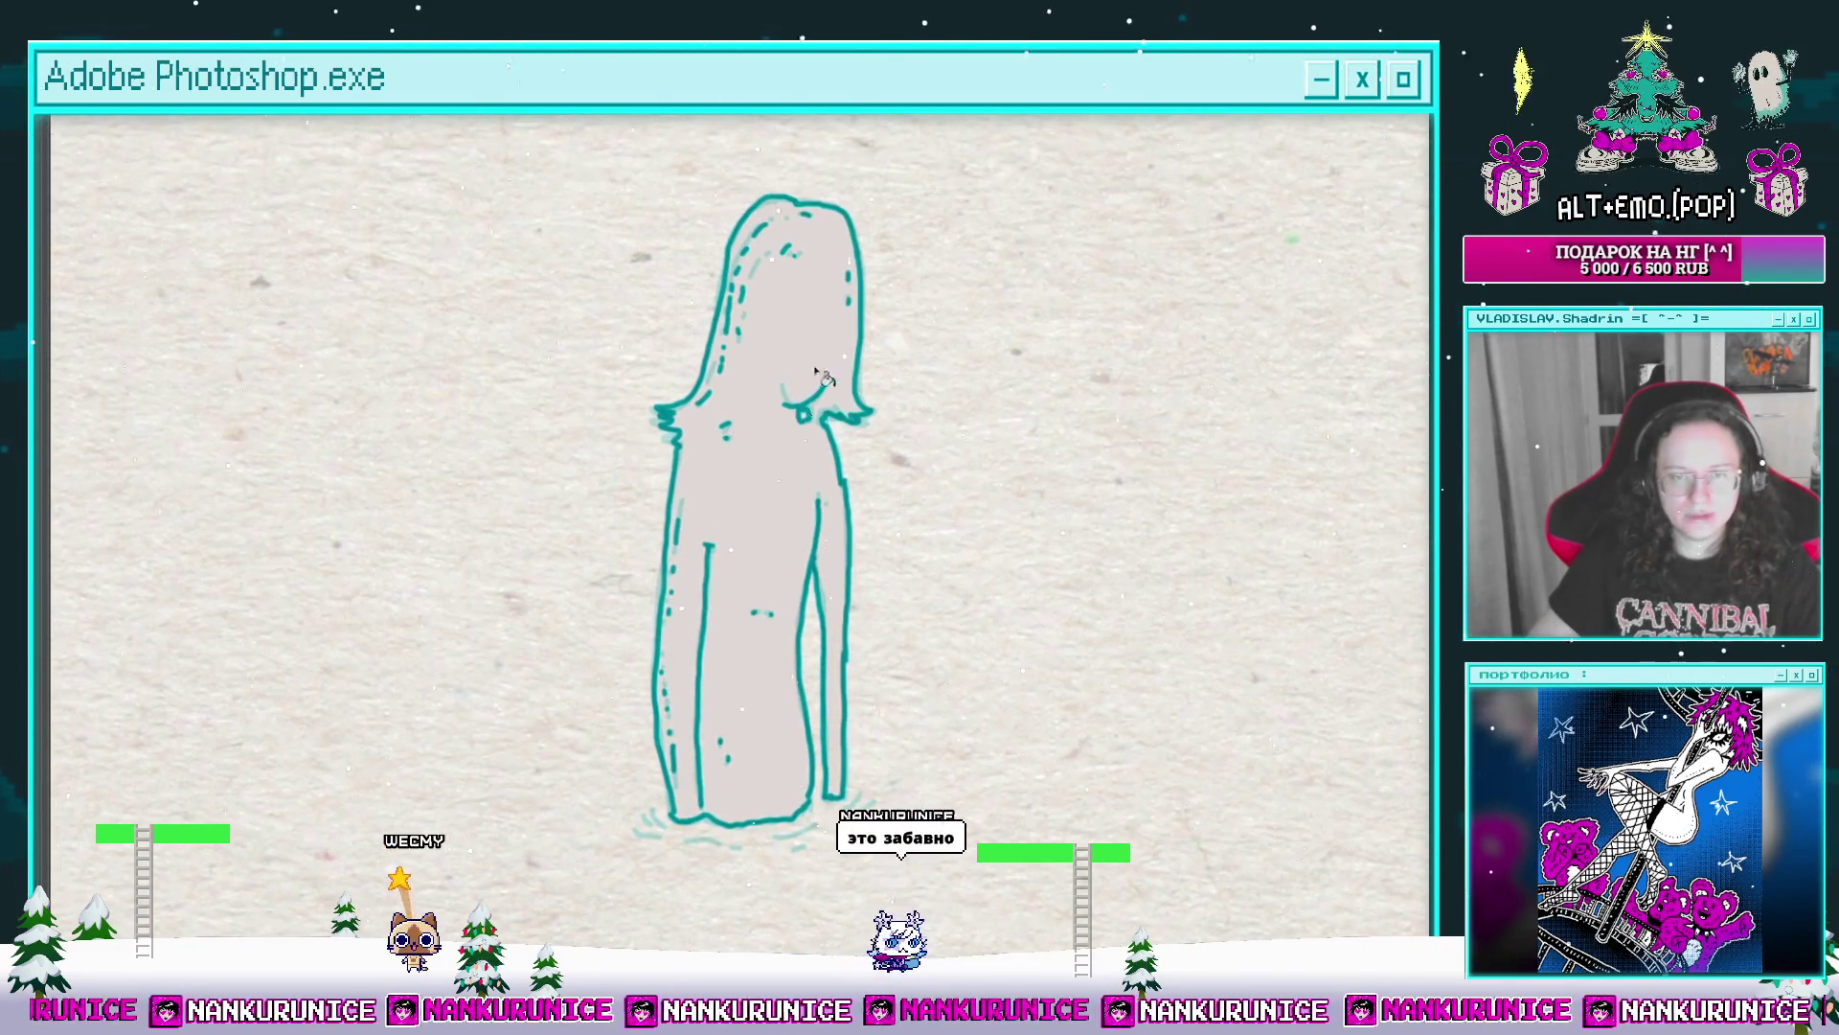
pyautogui.scroll(-2, 847, 435)
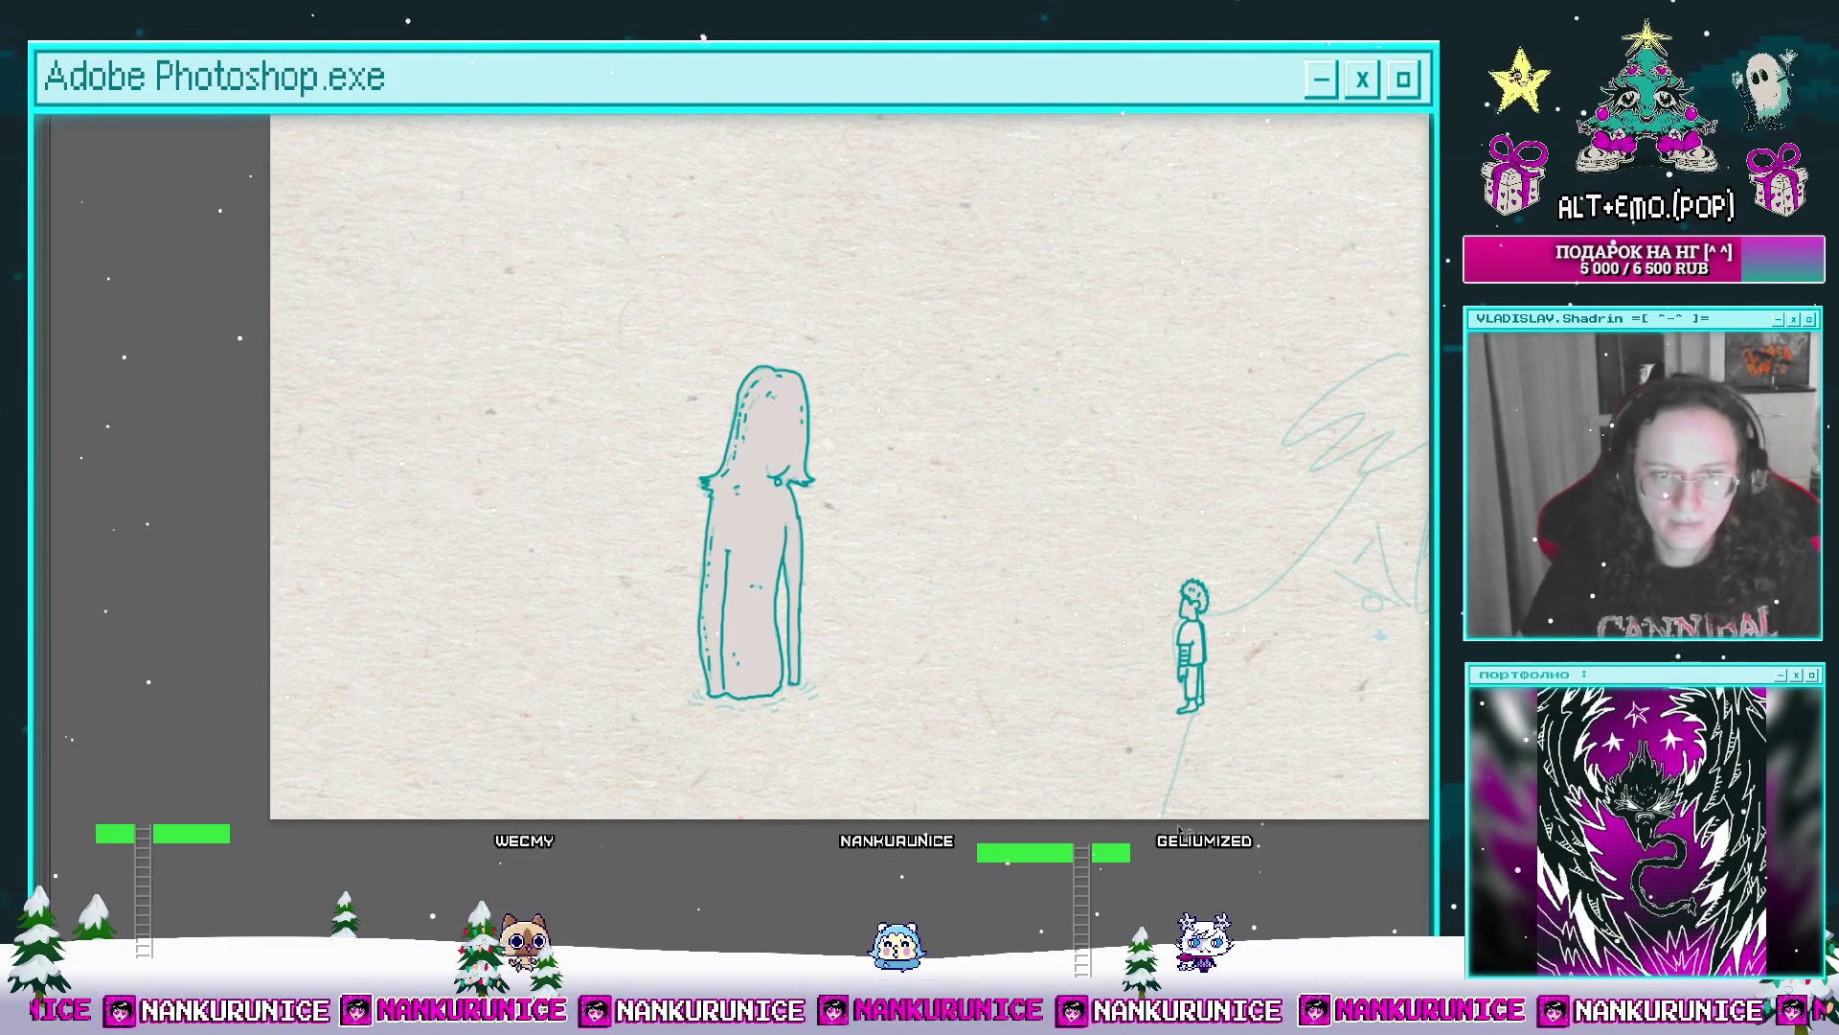
# Step: Restore the workspace panels and reveal the teal icy-sea background layer behind the figures
pyautogui.press('Tab')
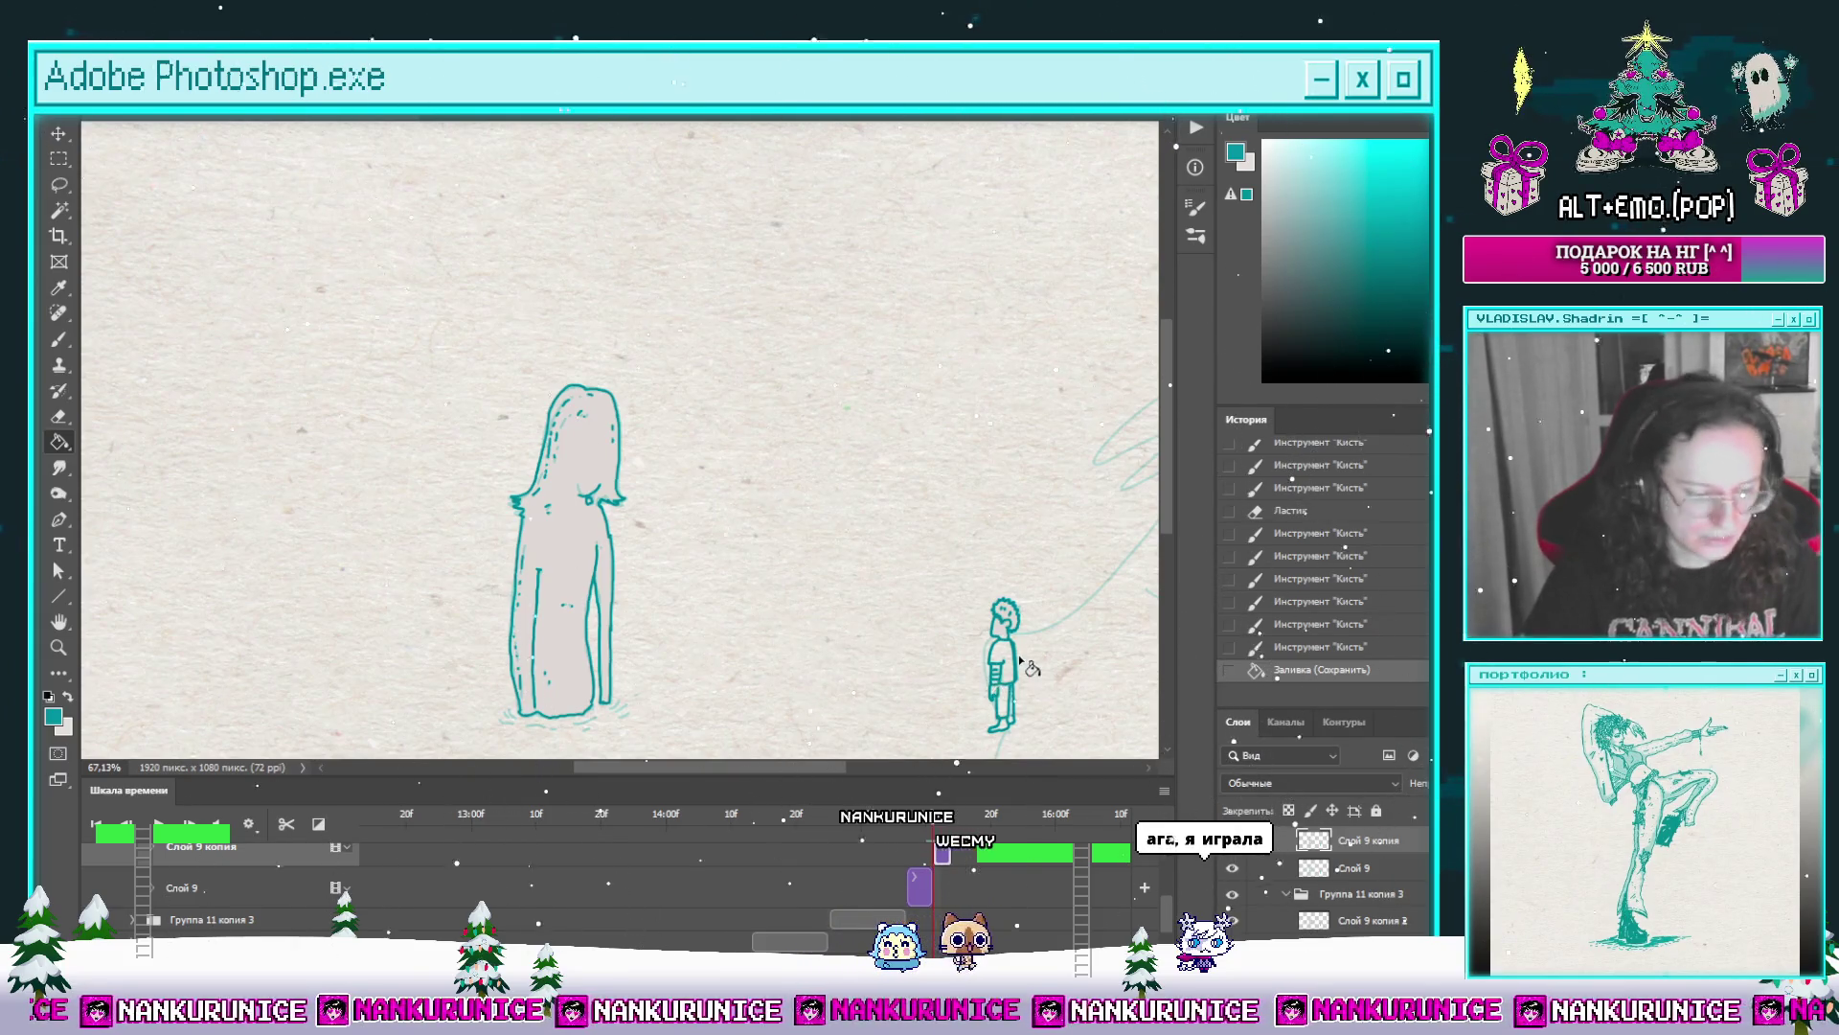
pyautogui.moveTo(1031, 669)
pyautogui.mouseDown()
pyautogui.moveTo(830, 537)
pyautogui.moveTo(807, 556)
pyautogui.mouseUp()
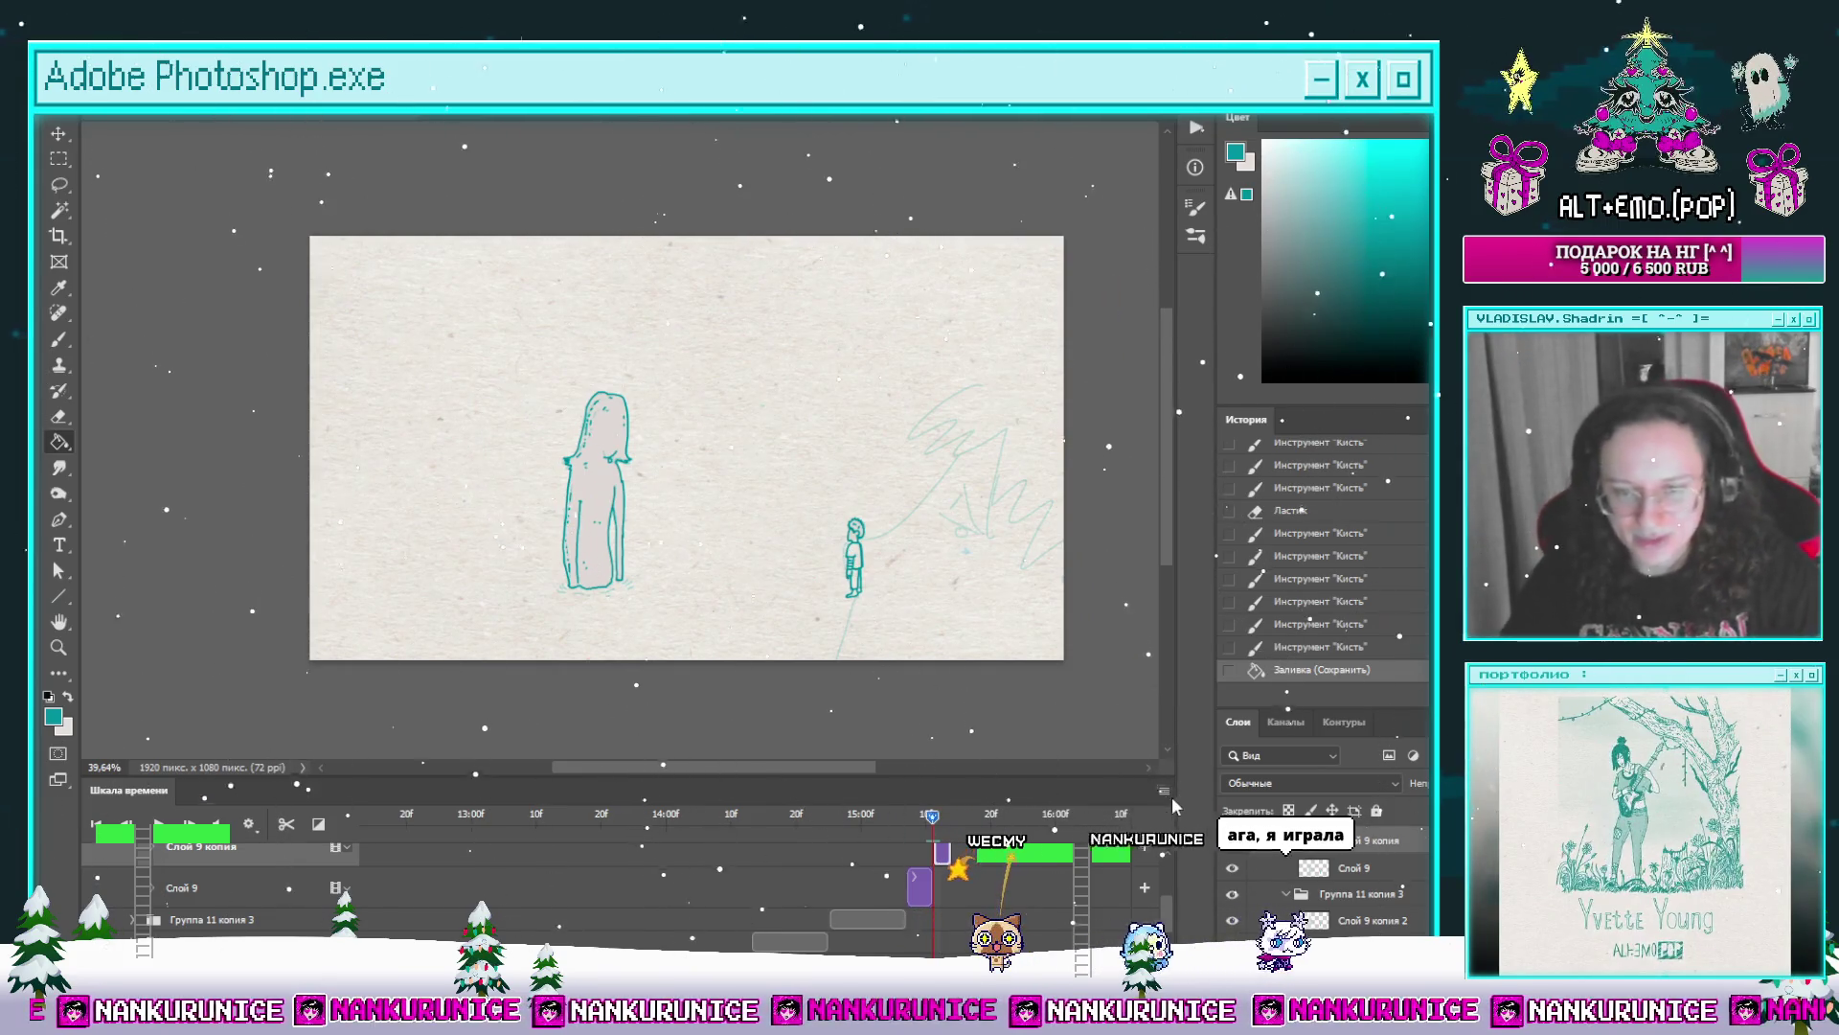
pyautogui.scroll(-3, 930, 896)
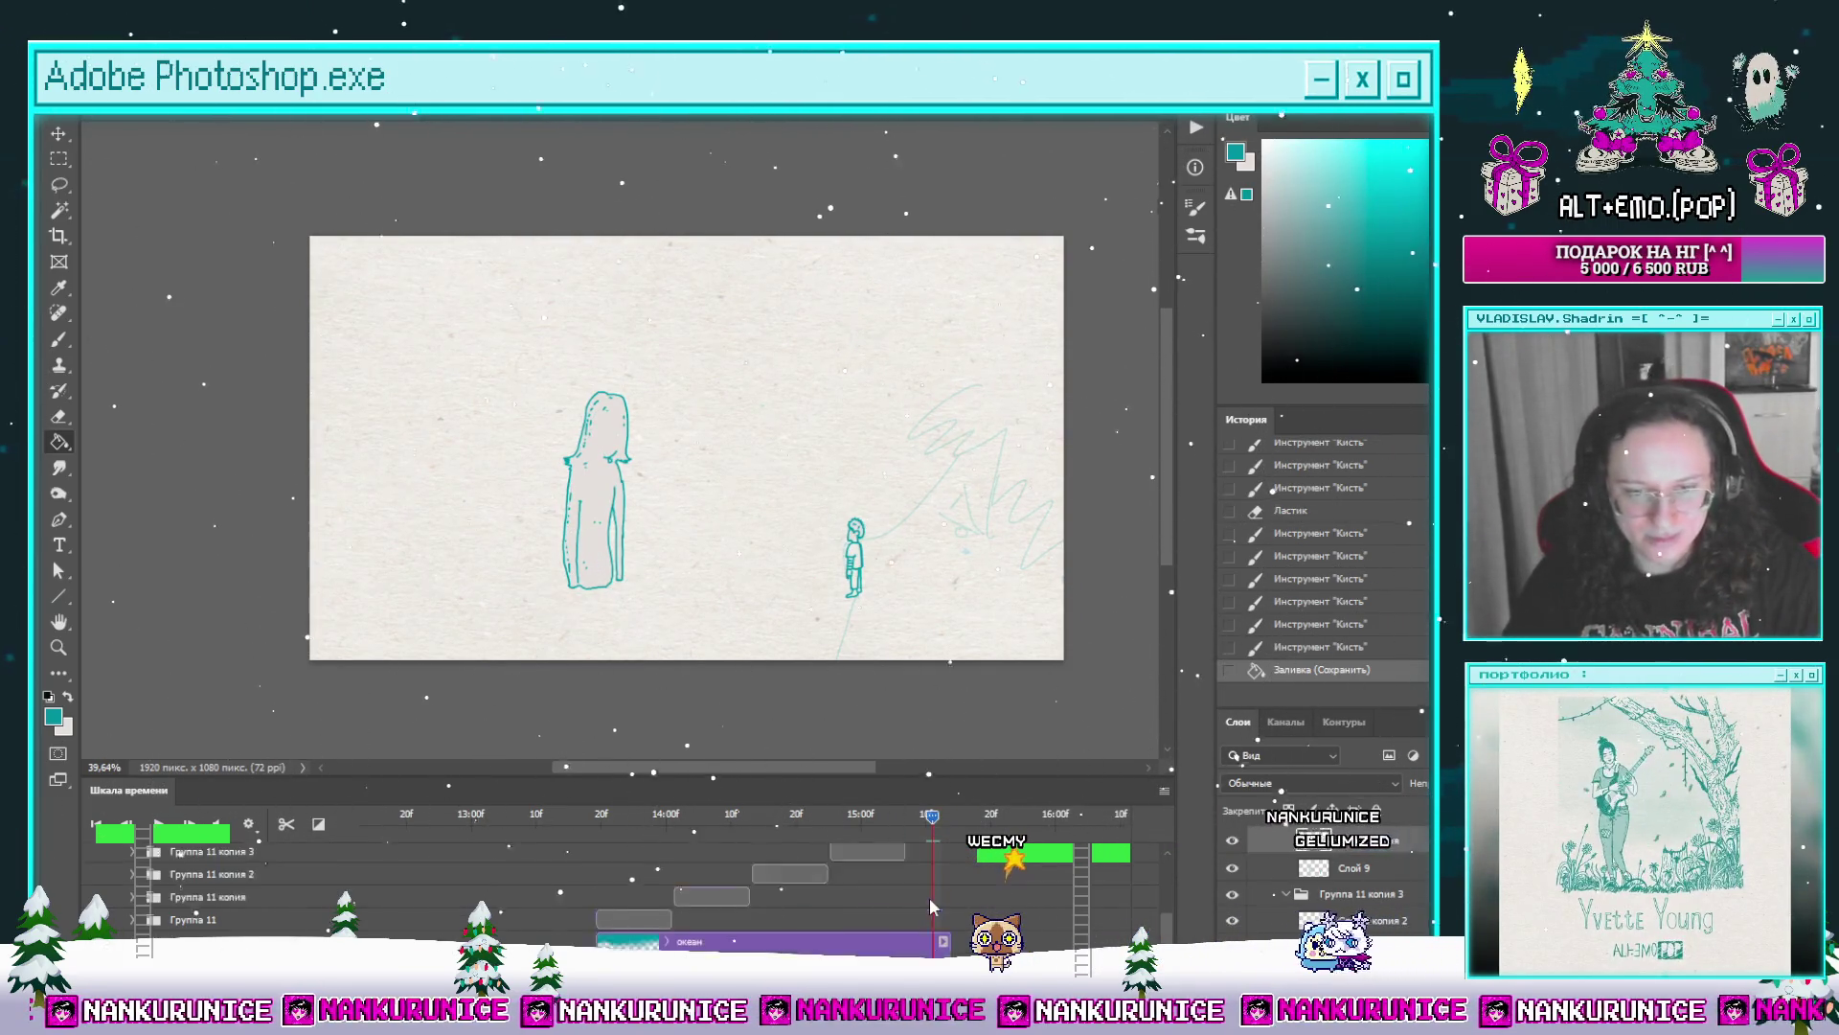
pyautogui.hotkey('ctrl', ',')
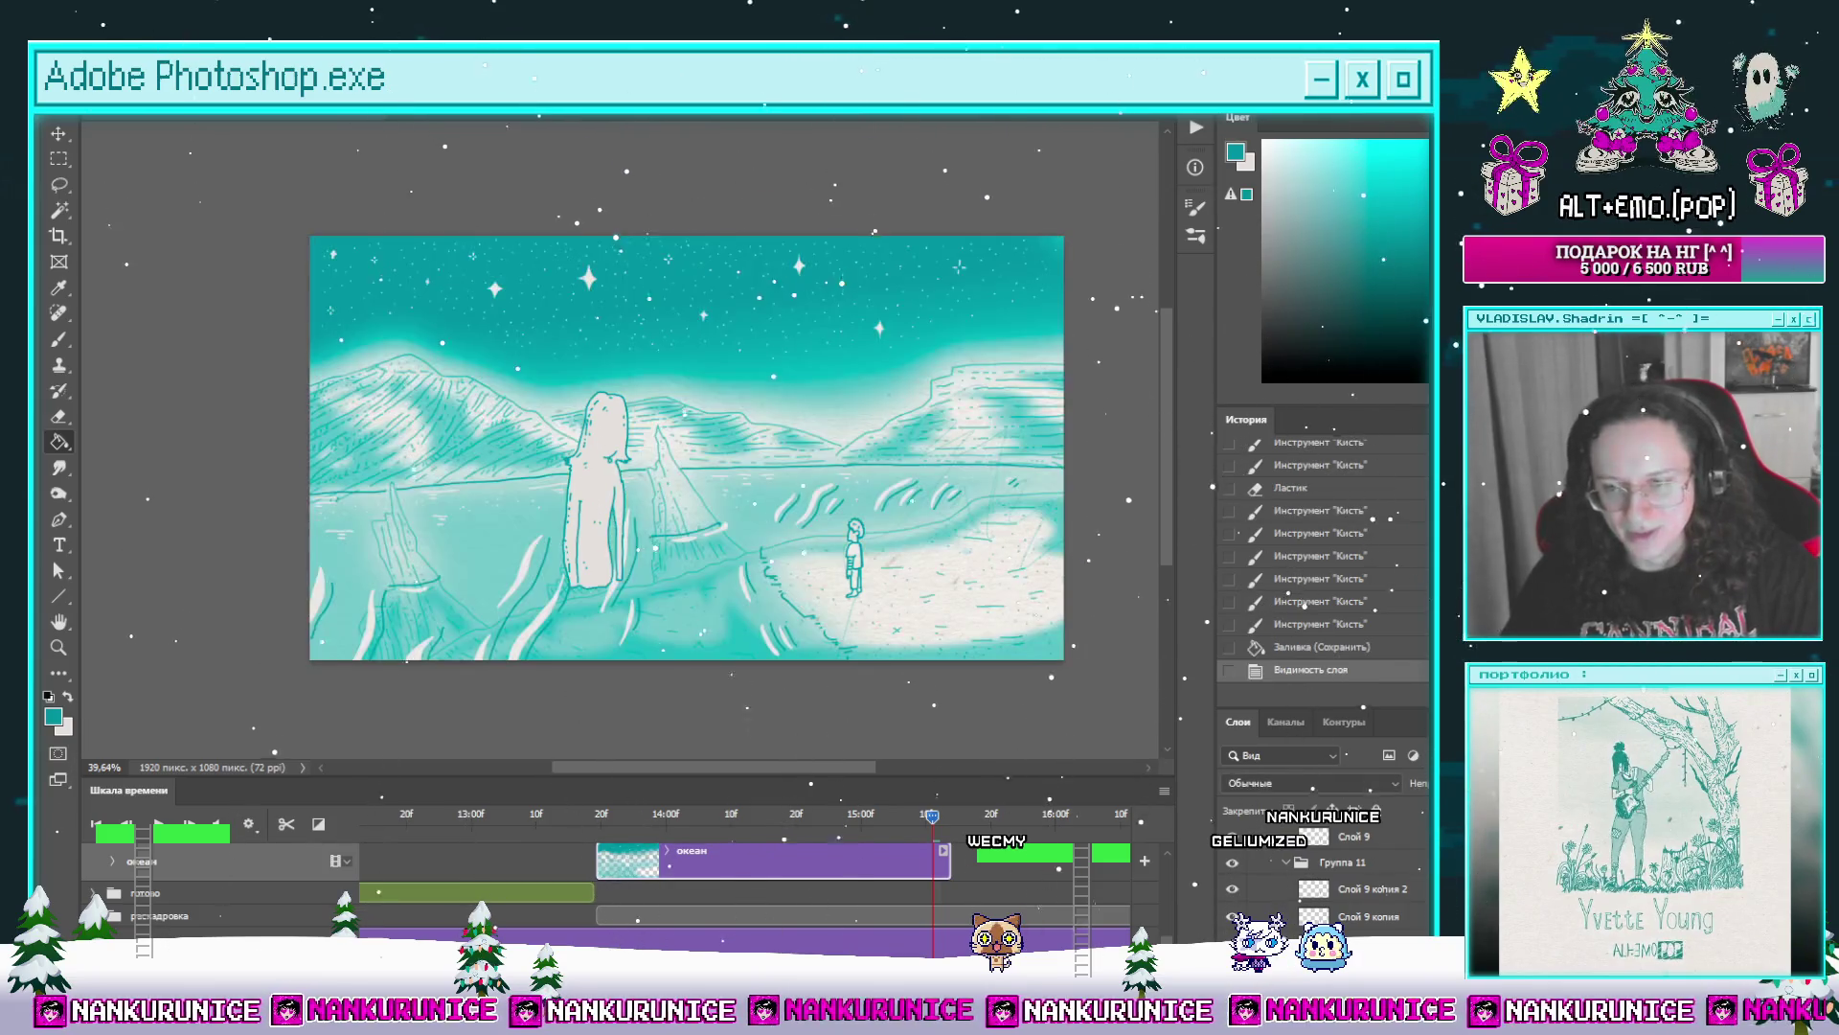
pyautogui.scroll(-2, 998, 899)
# Step: Scrub the timeline playhead back to an earlier frame of the animation
pyautogui.click(763, 815)
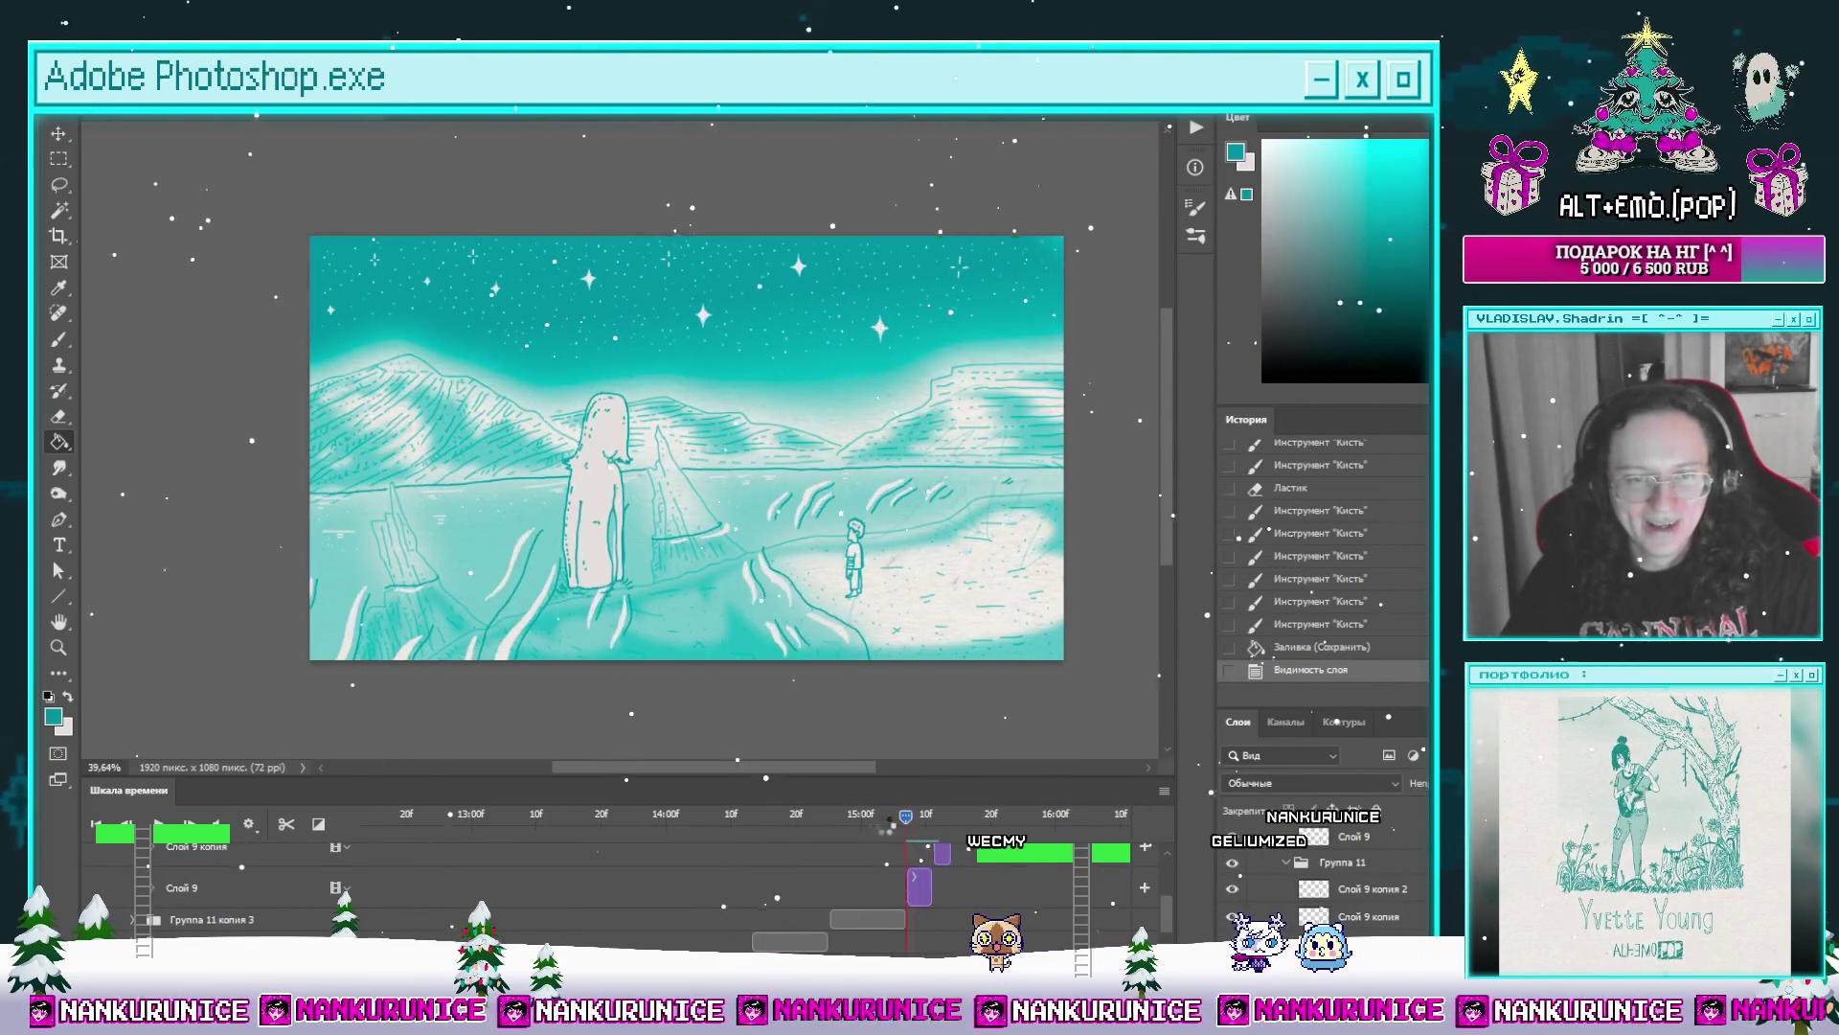
pyautogui.moveTo(857, 823)
pyautogui.mouseDown()
pyautogui.moveTo(684, 820)
pyautogui.moveTo(943, 817)
pyautogui.mouseUp()
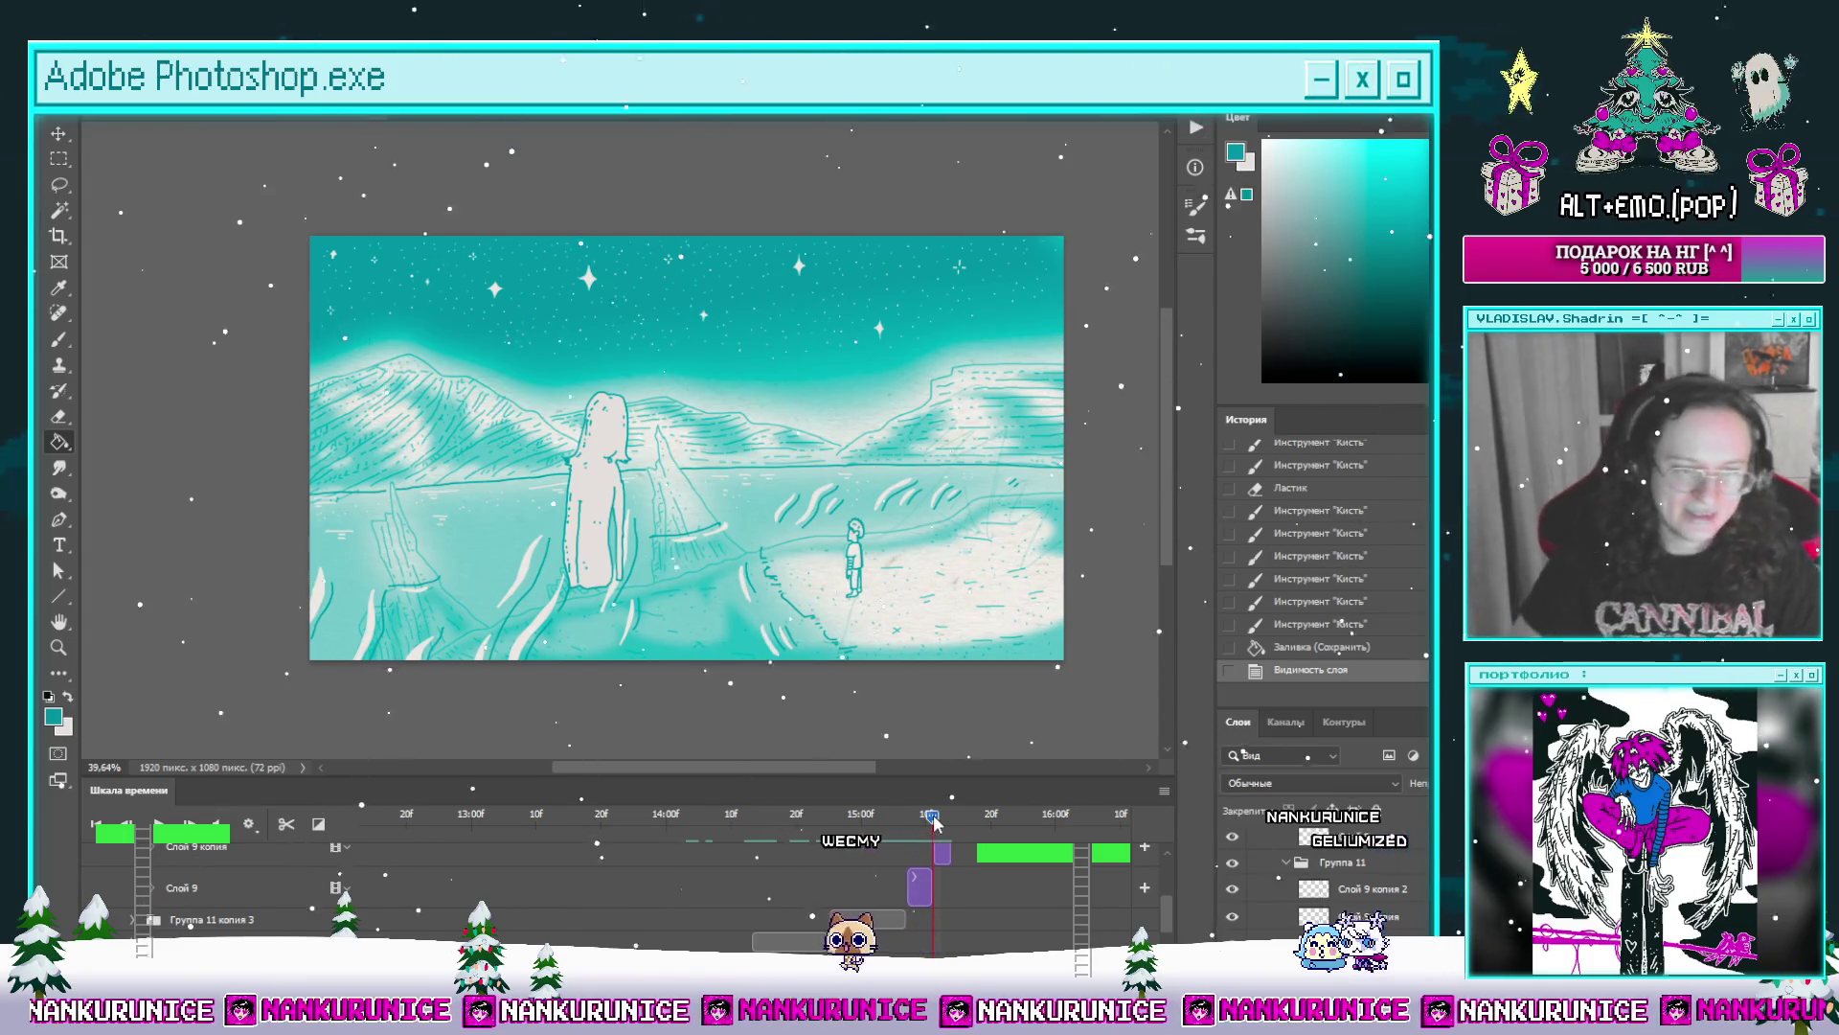
# Step: Zoom in on the tall figure's base and return to the brush
pyautogui.press('z')
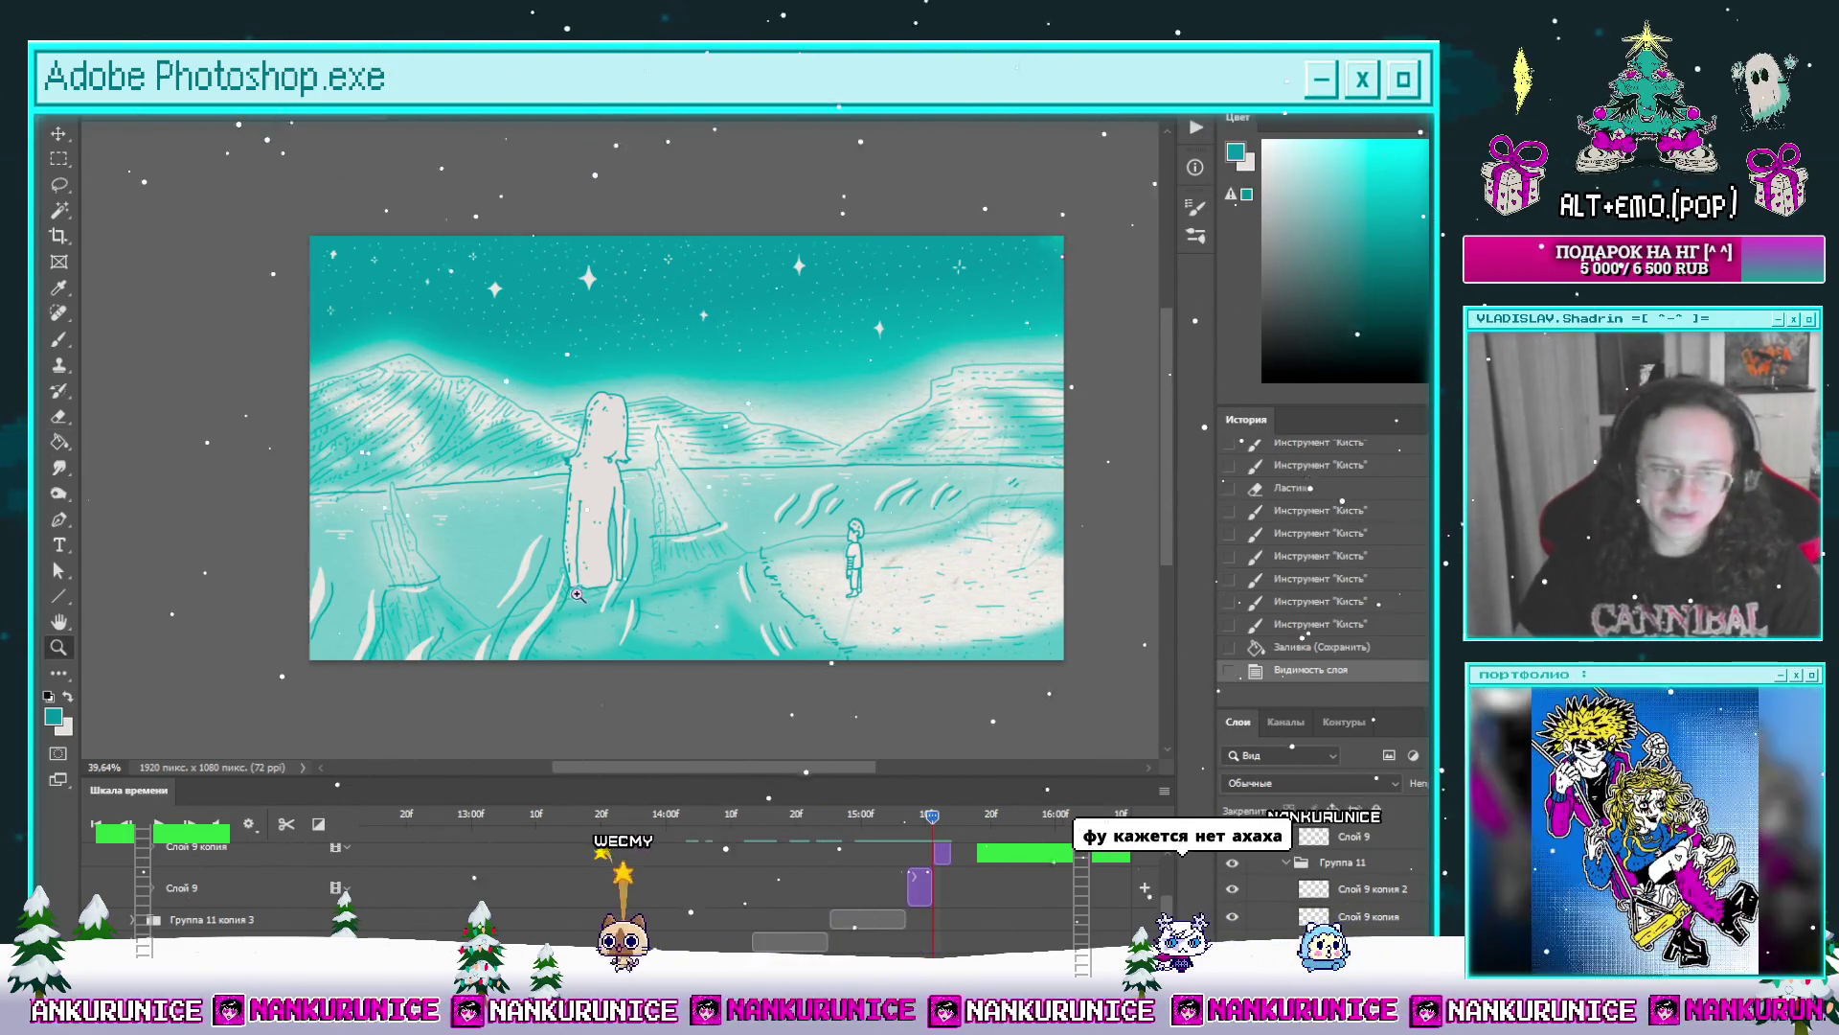
pyautogui.click(620, 558)
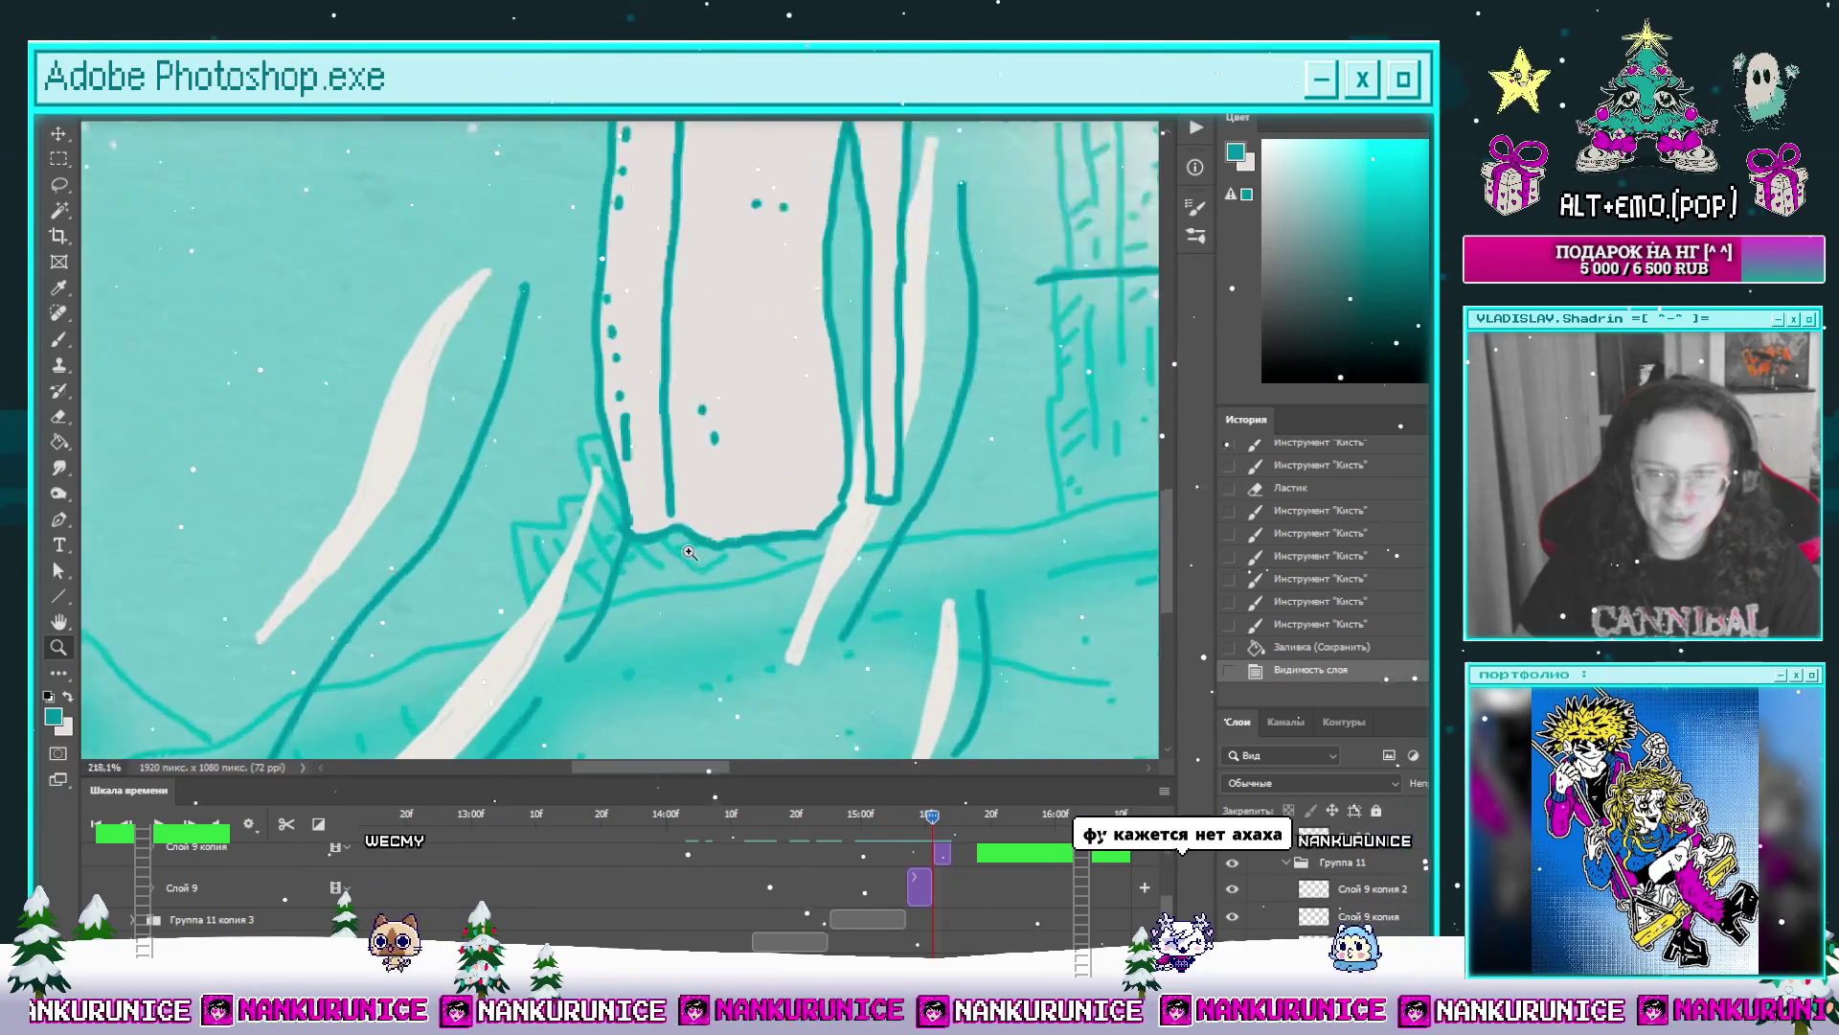
pyautogui.moveTo(620, 559); pyautogui.dragTo(816, 543)
pyautogui.press('b')
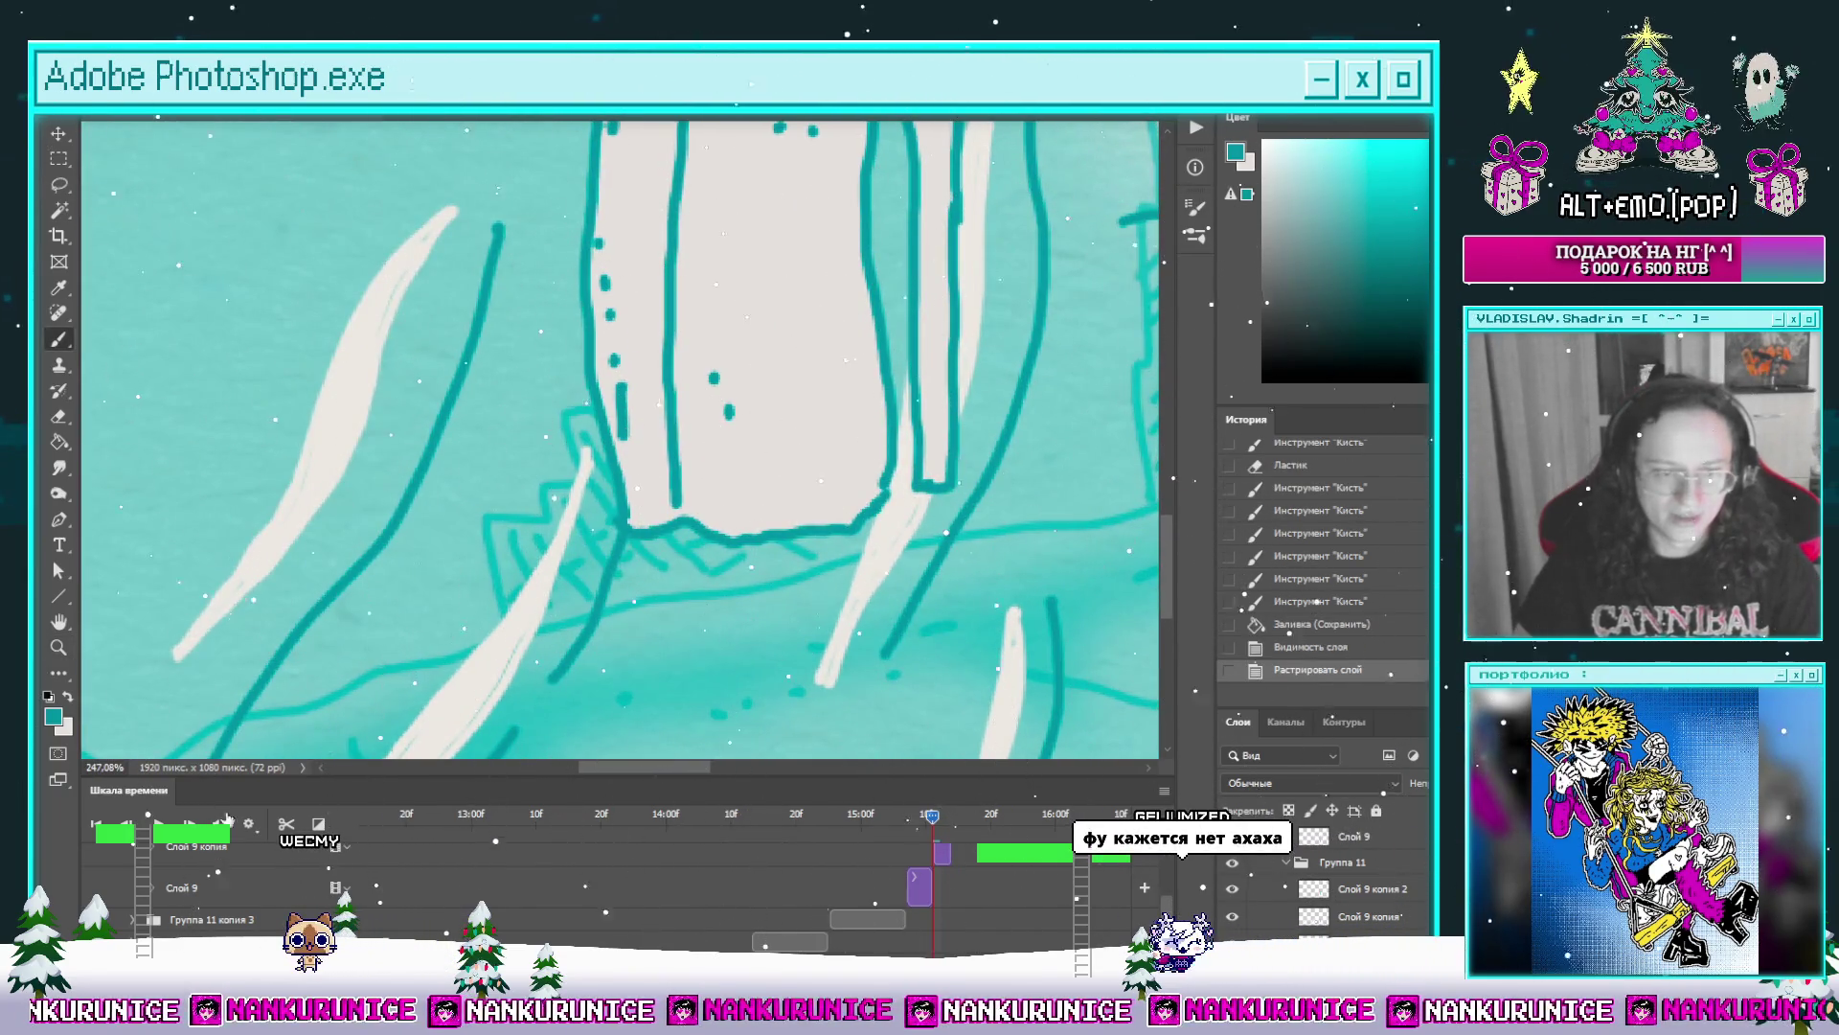
# Step: Paint teal water strokes under the figure on Слой 9 копия, undoing and redrawing one
pyautogui.click(236, 844)
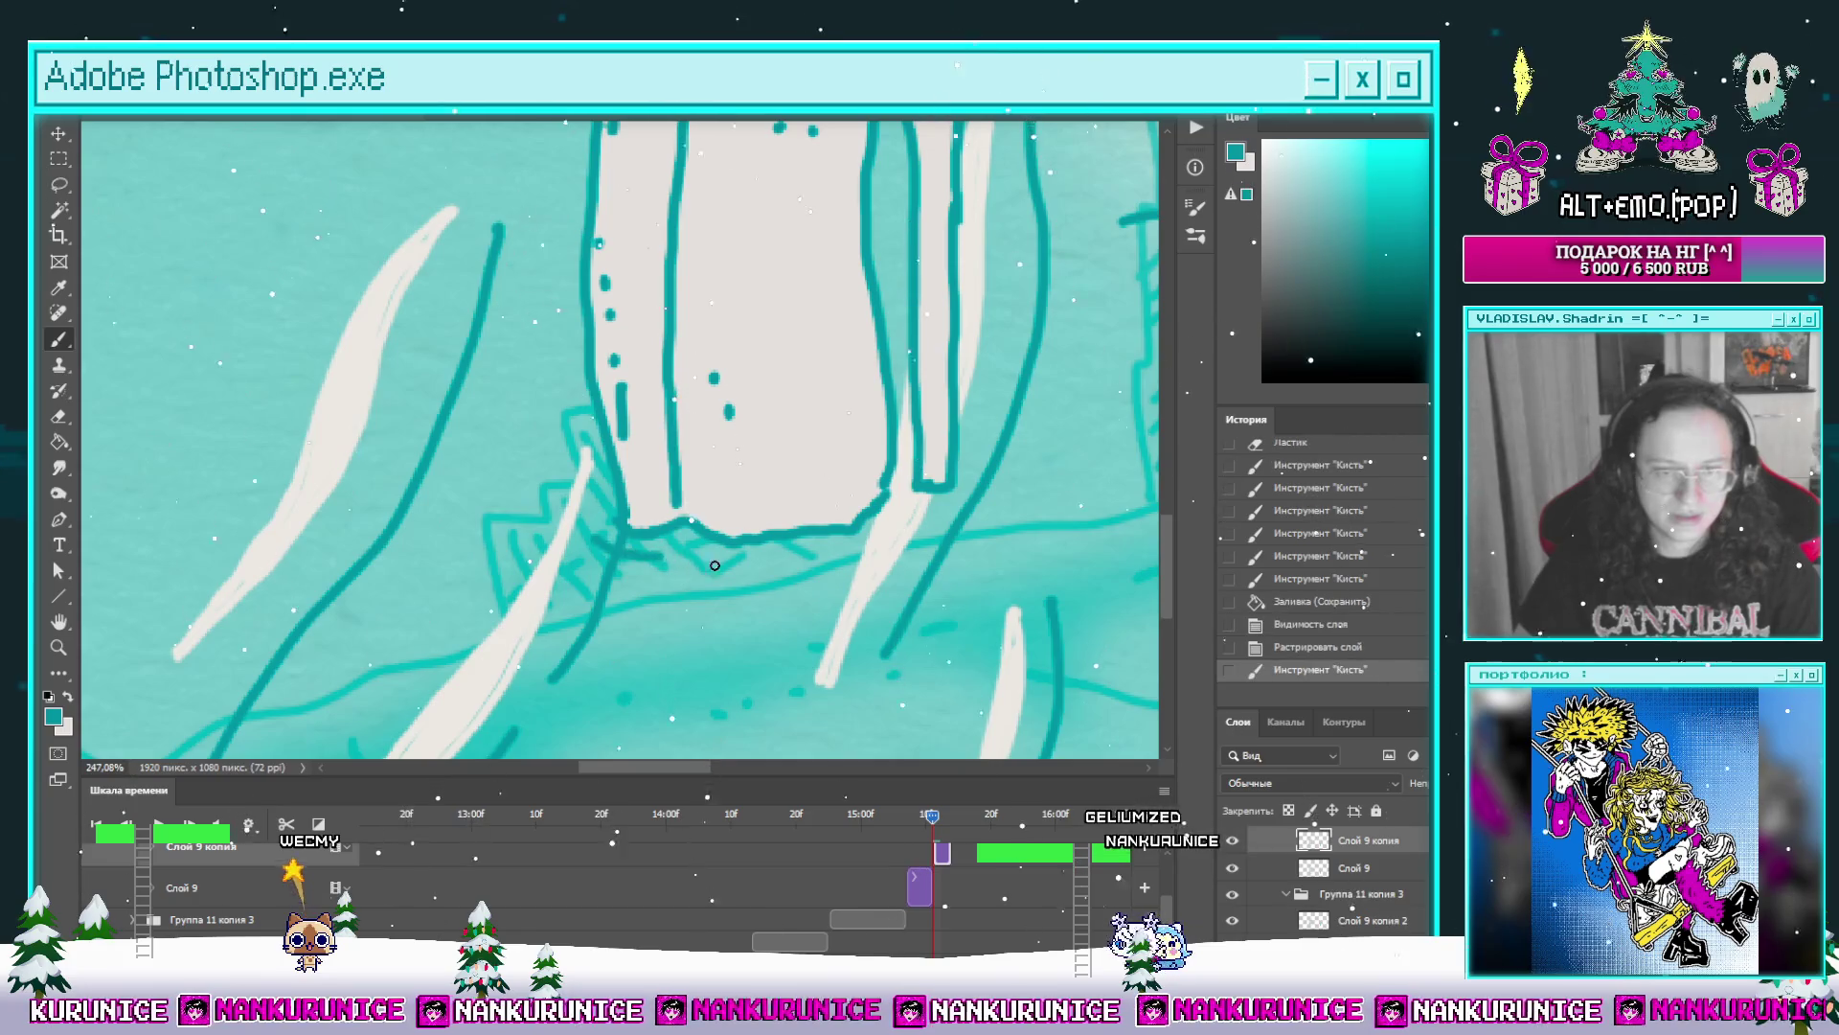
pyautogui.moveTo(661, 572); pyautogui.dragTo(848, 591)
pyautogui.hotkey('ctrl', 'z')
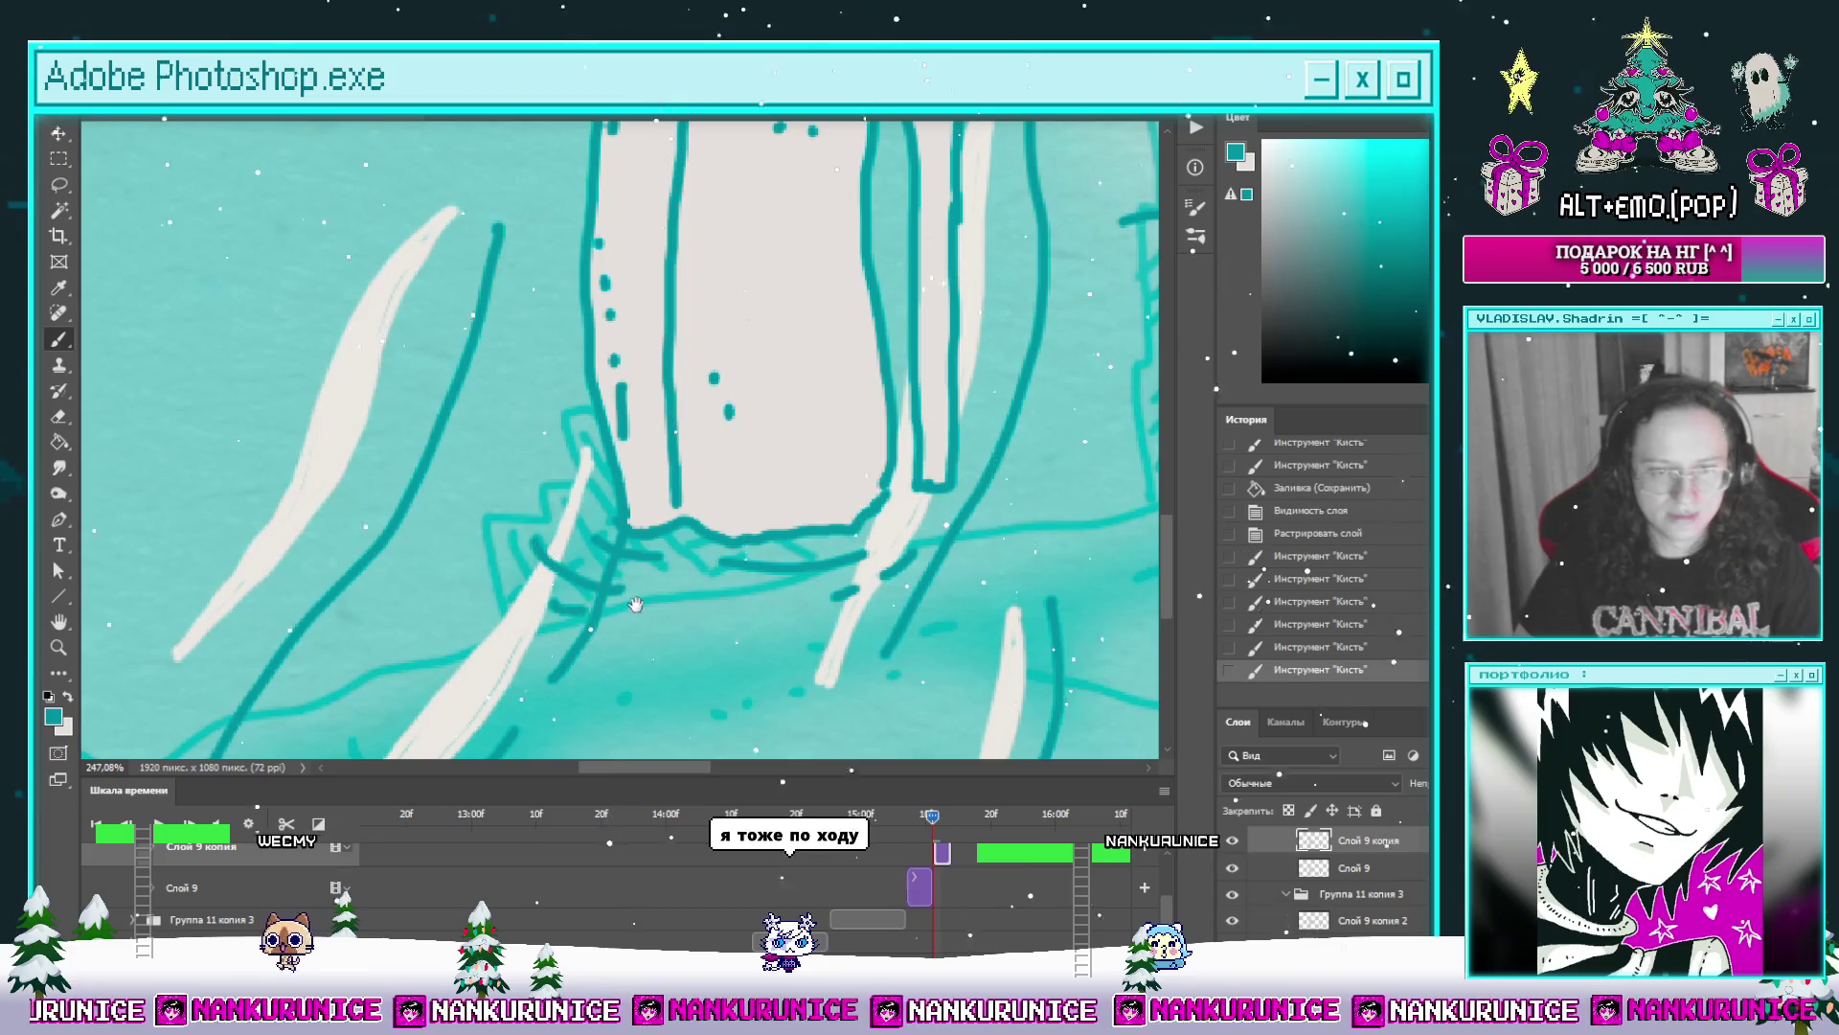
pyautogui.moveTo(637, 606); pyautogui.dragTo(822, 542)
pyautogui.scroll(2, 832, 544)
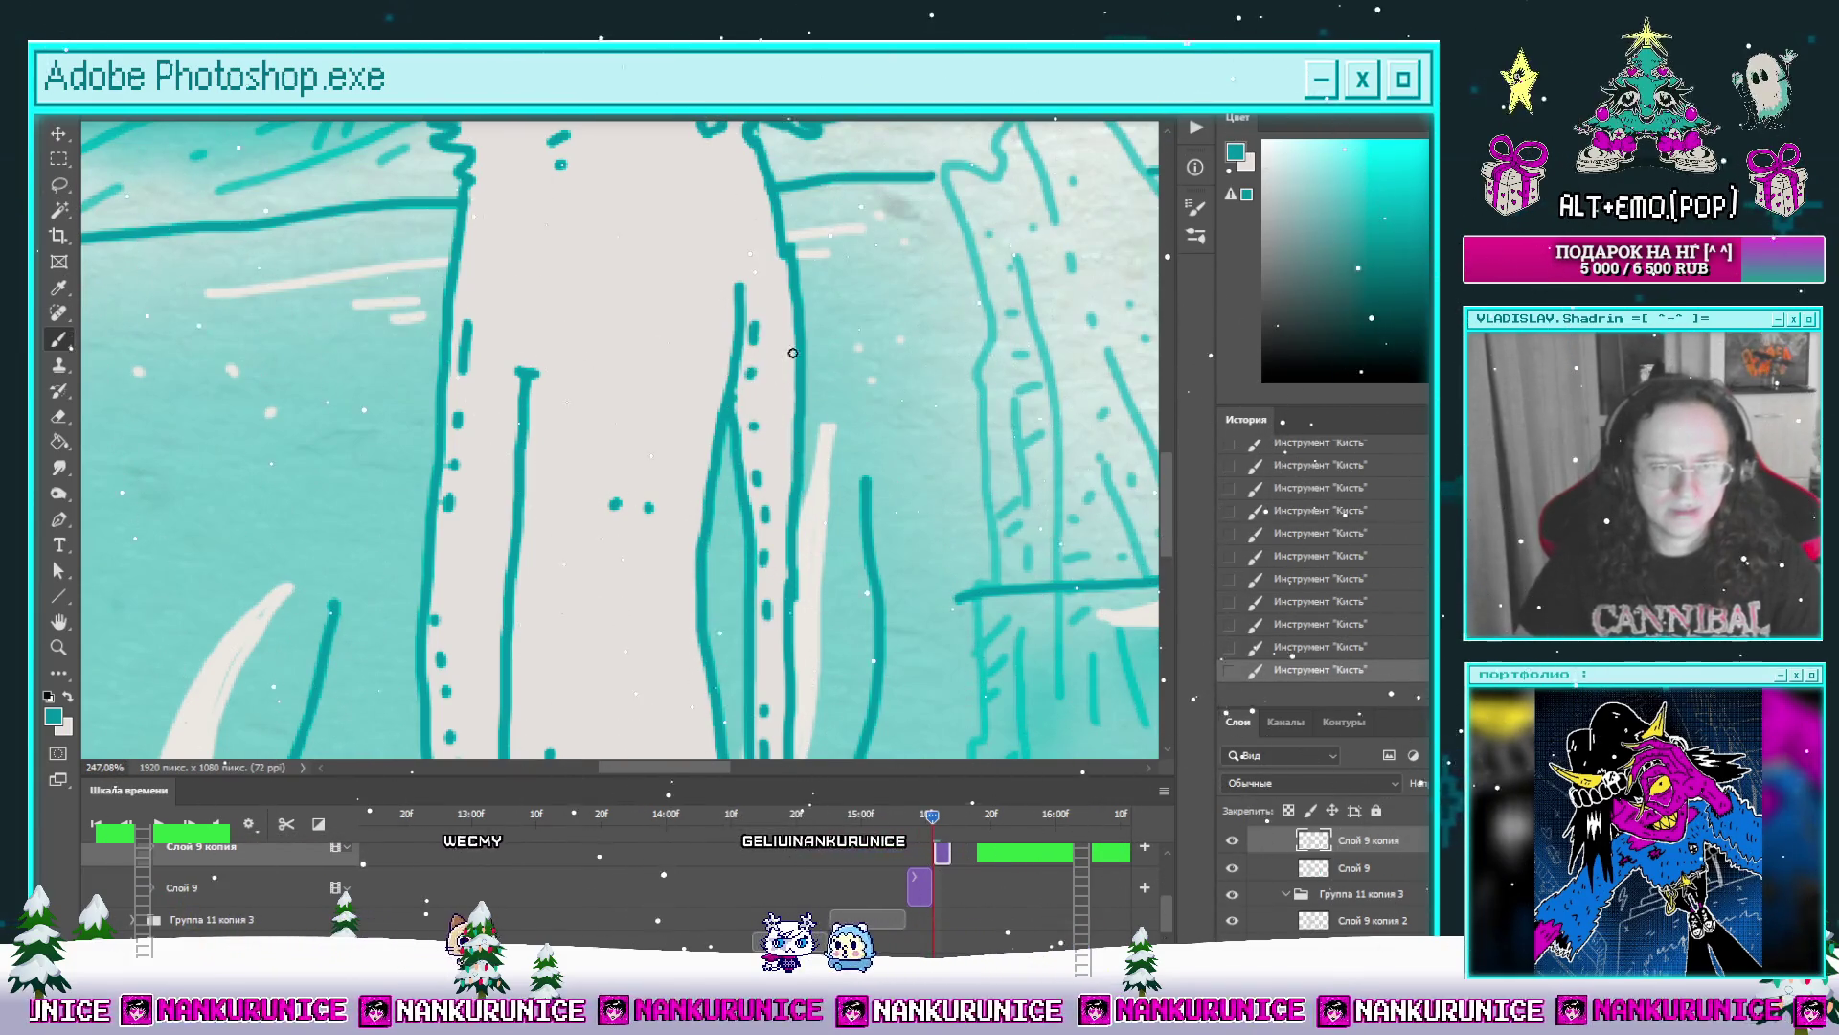
pyautogui.scroll(-5, 767, 436)
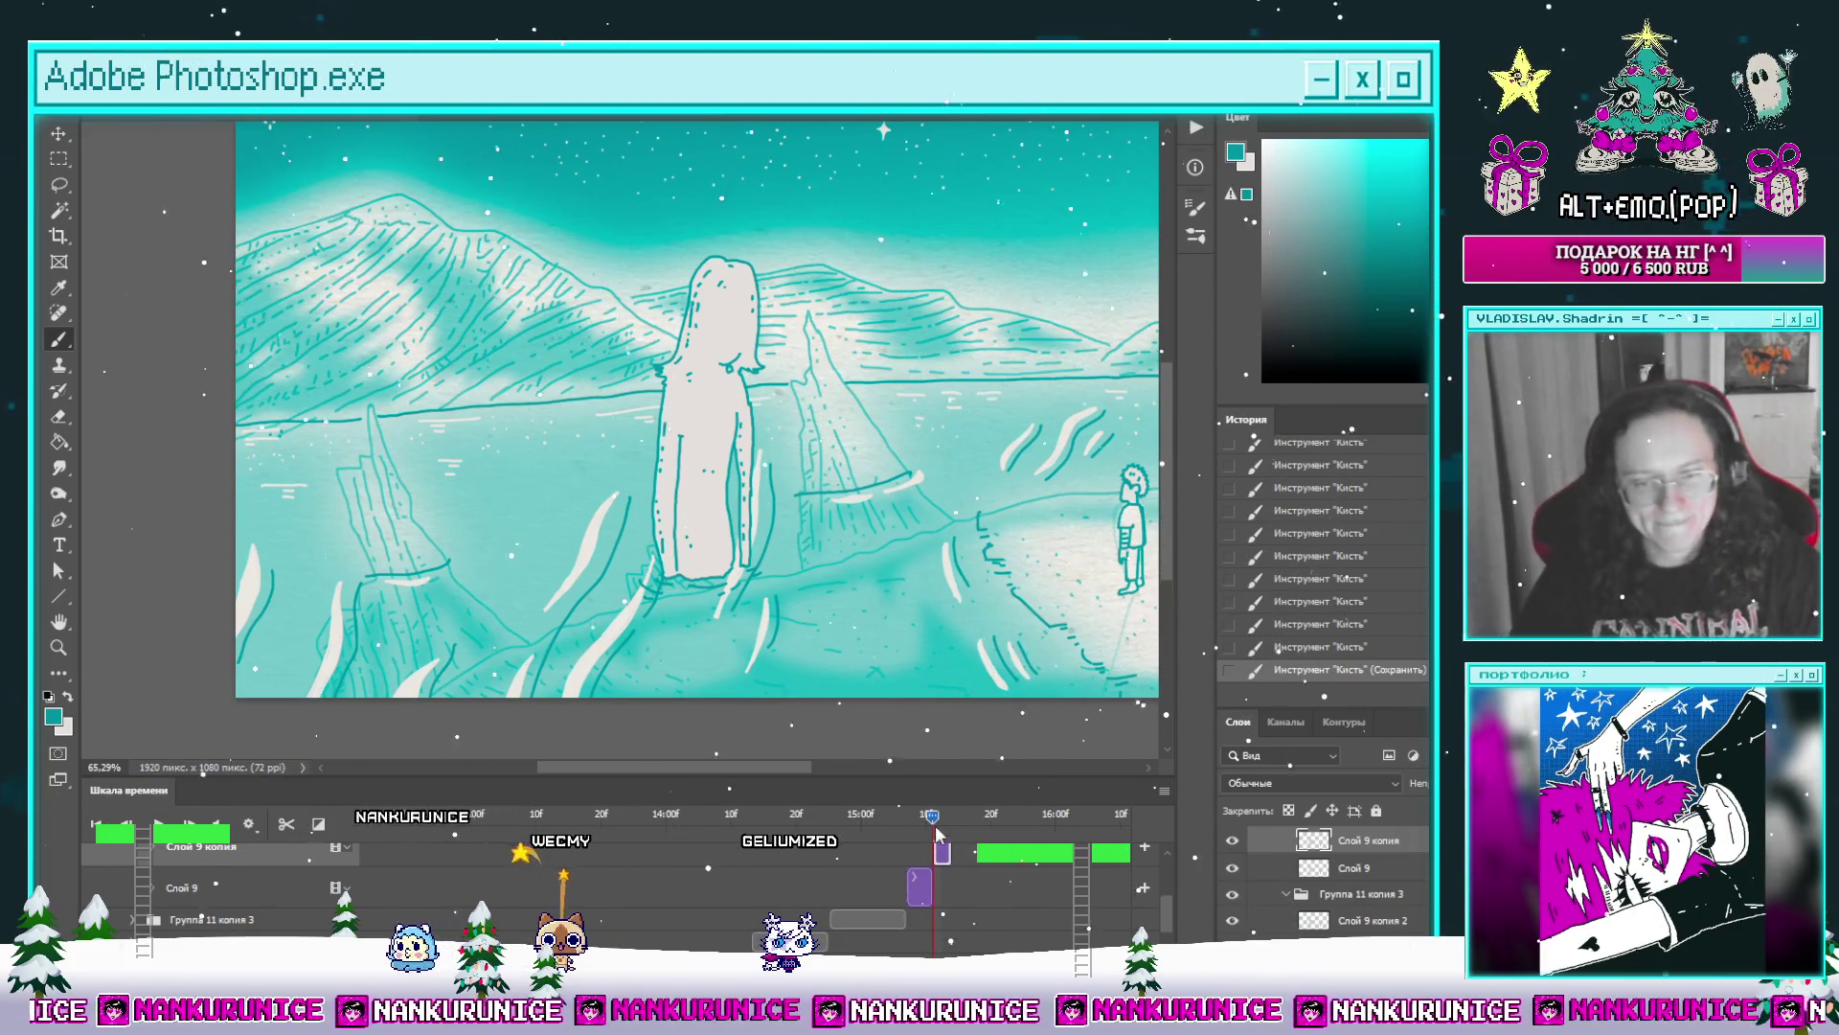
# Step: Delete the teal mountain scene layer so the frame shows the pale paper sketch and the boy
pyautogui.moveTo(935, 832); pyautogui.dragTo(716, 874)
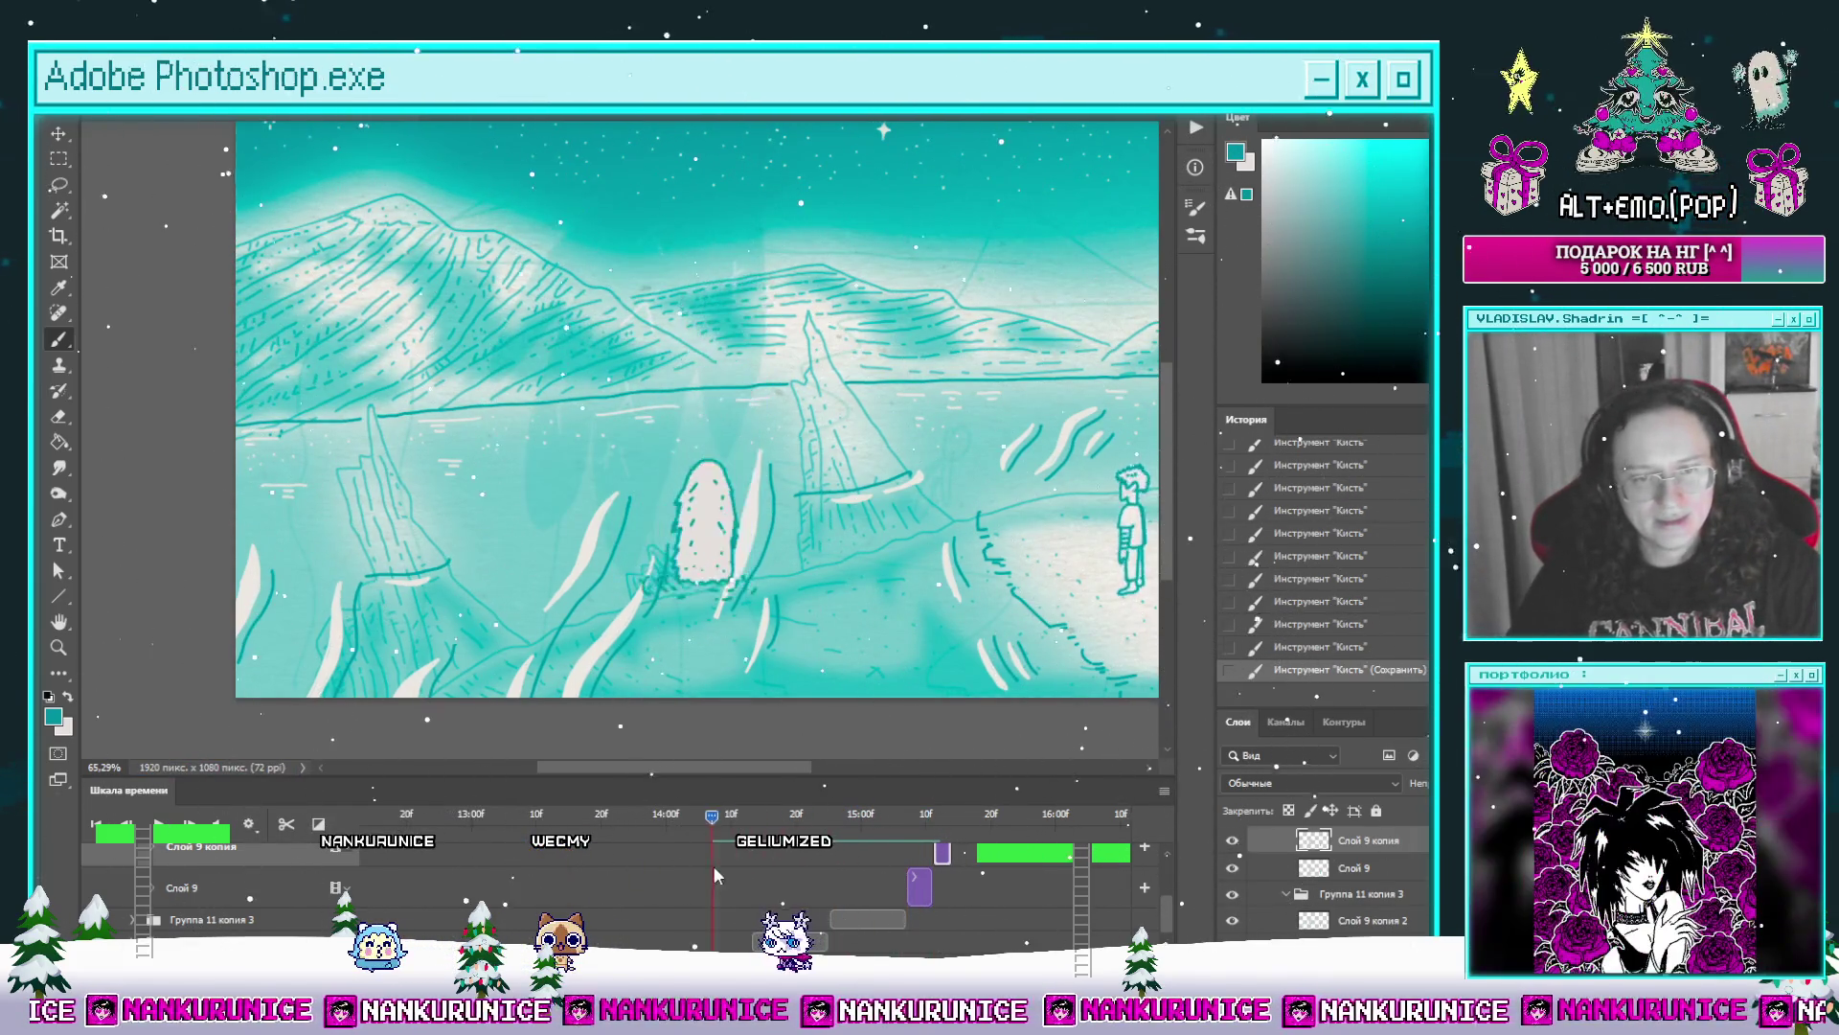
pyautogui.moveTo(717, 873)
pyautogui.mouseDown()
pyautogui.moveTo(907, 880)
pyautogui.moveTo(636, 927)
pyautogui.mouseUp()
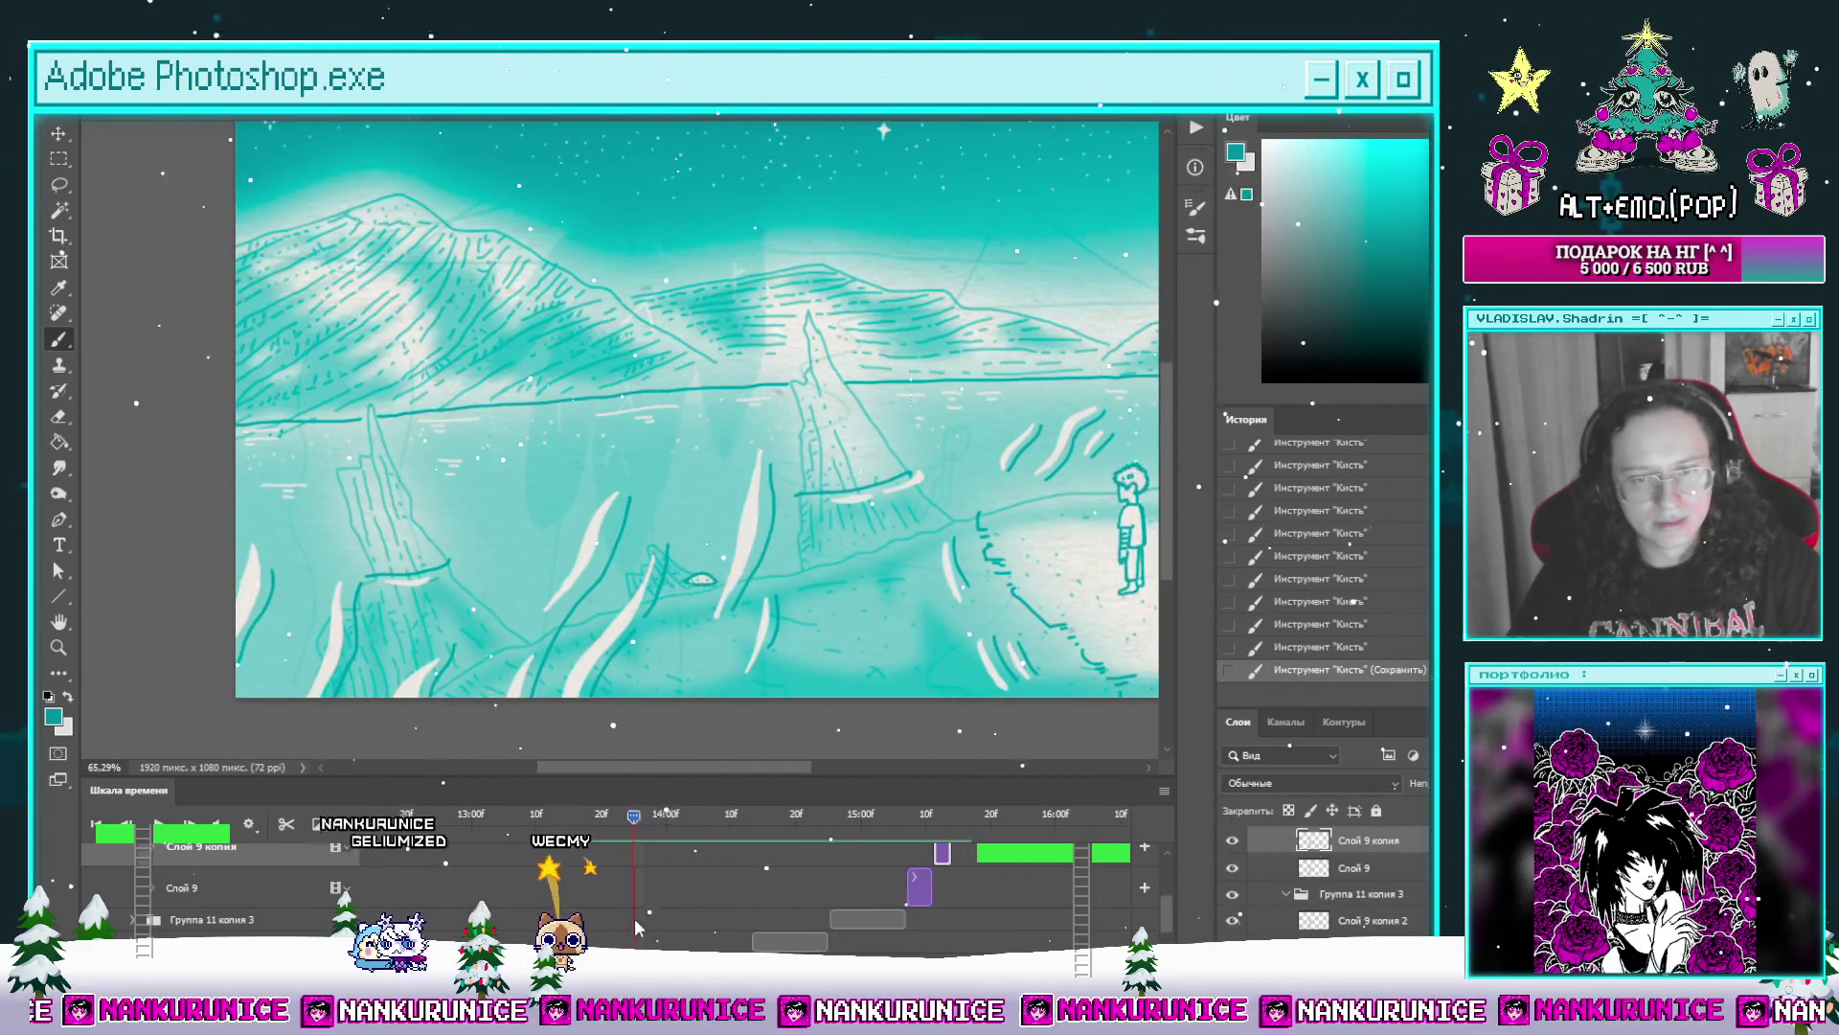
pyautogui.scroll(-2, 725, 936)
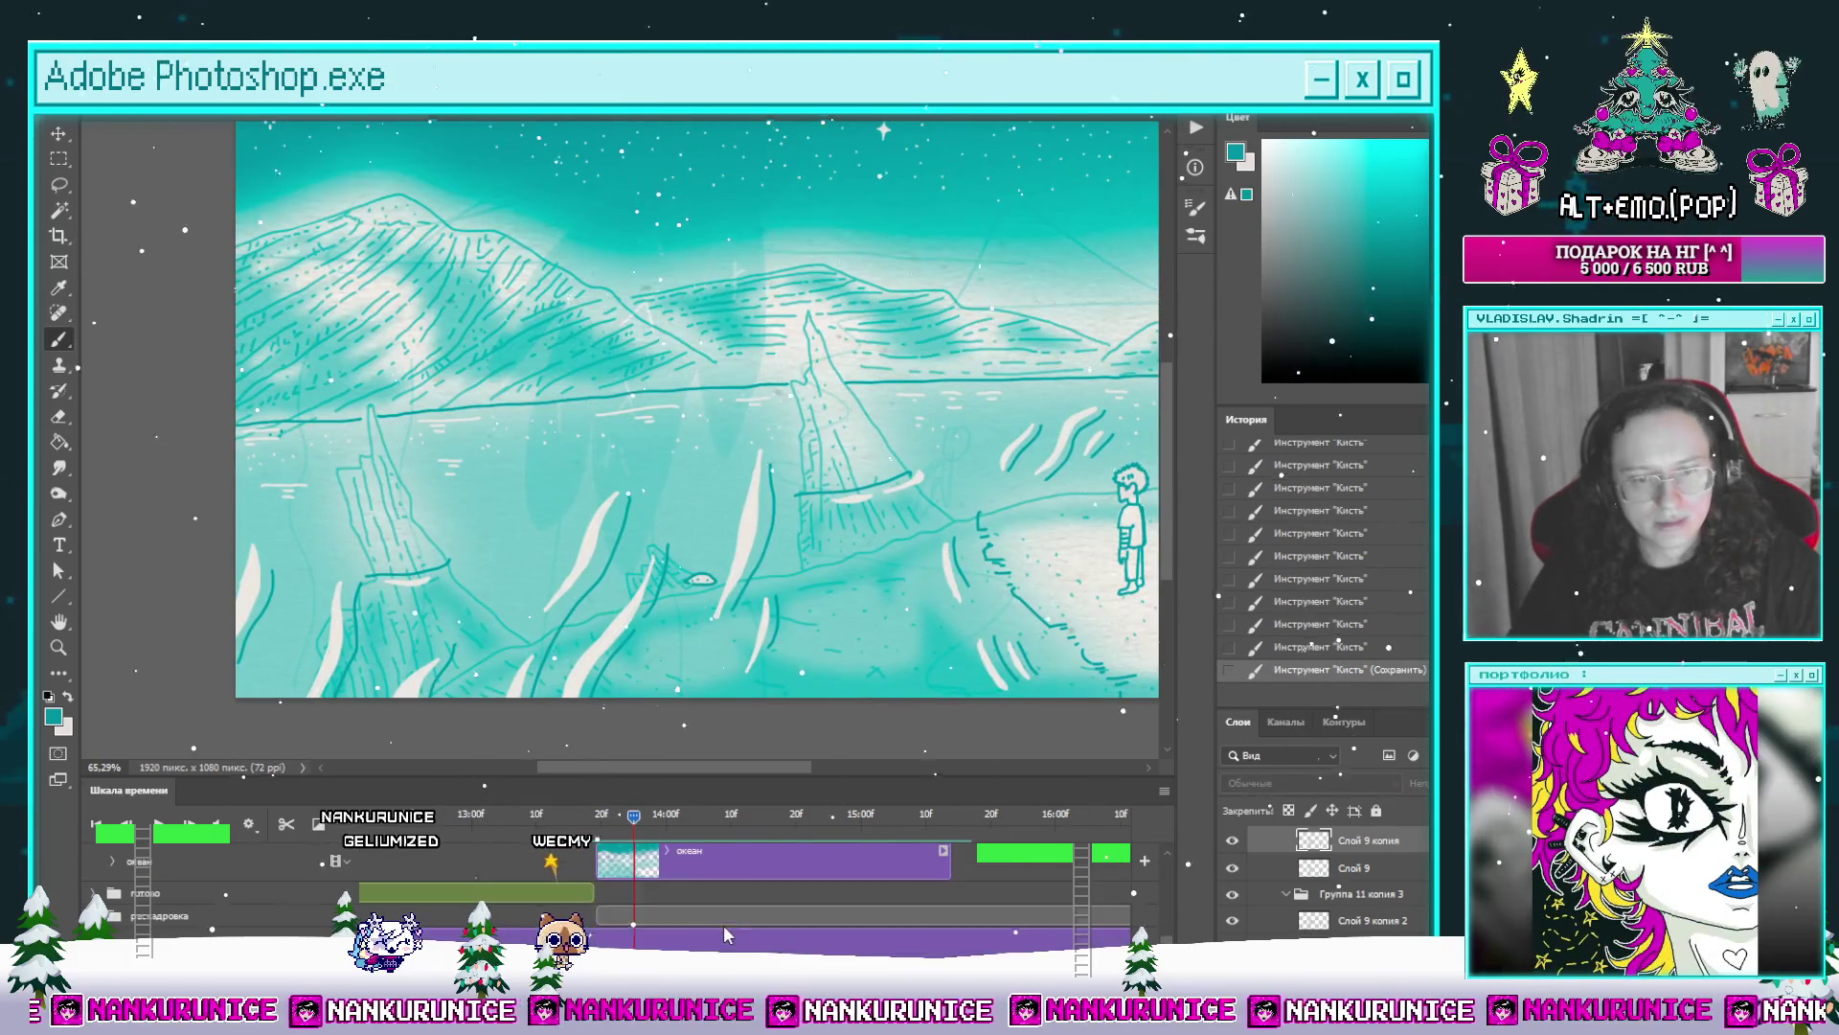
pyautogui.click(1125, 860)
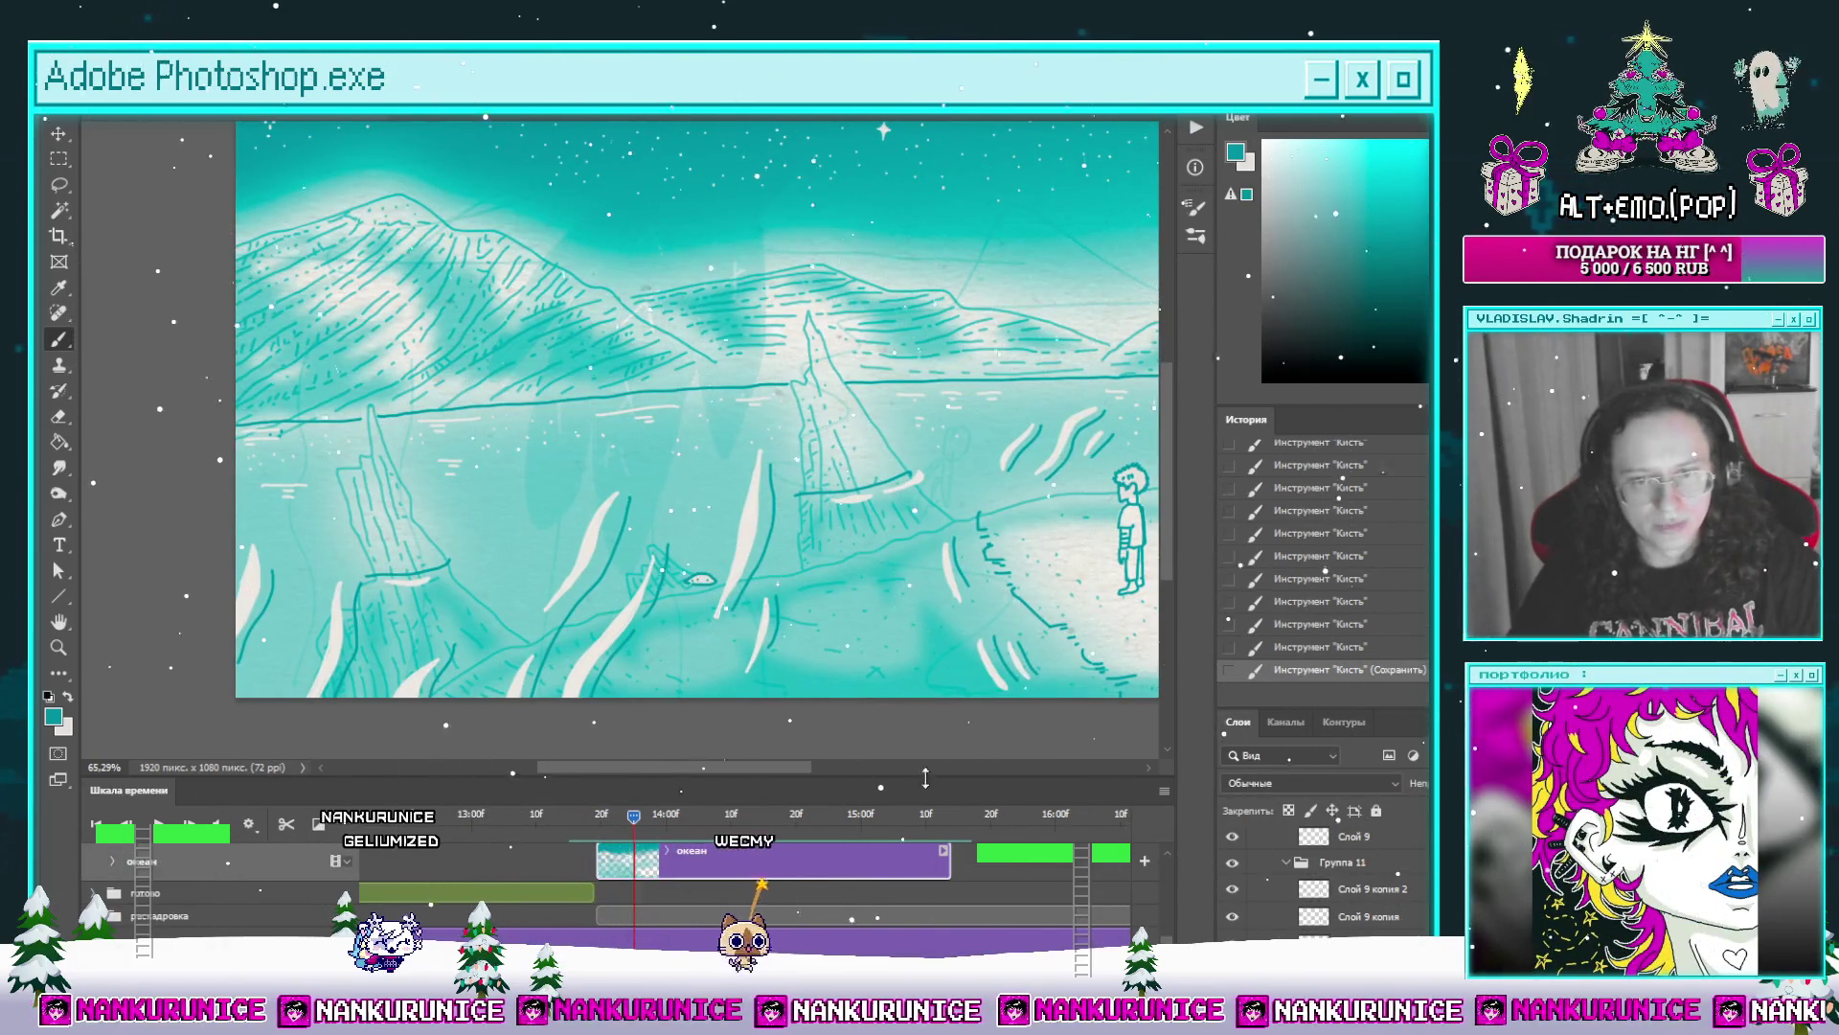
pyautogui.moveTo(643, 824); pyautogui.dragTo(654, 823)
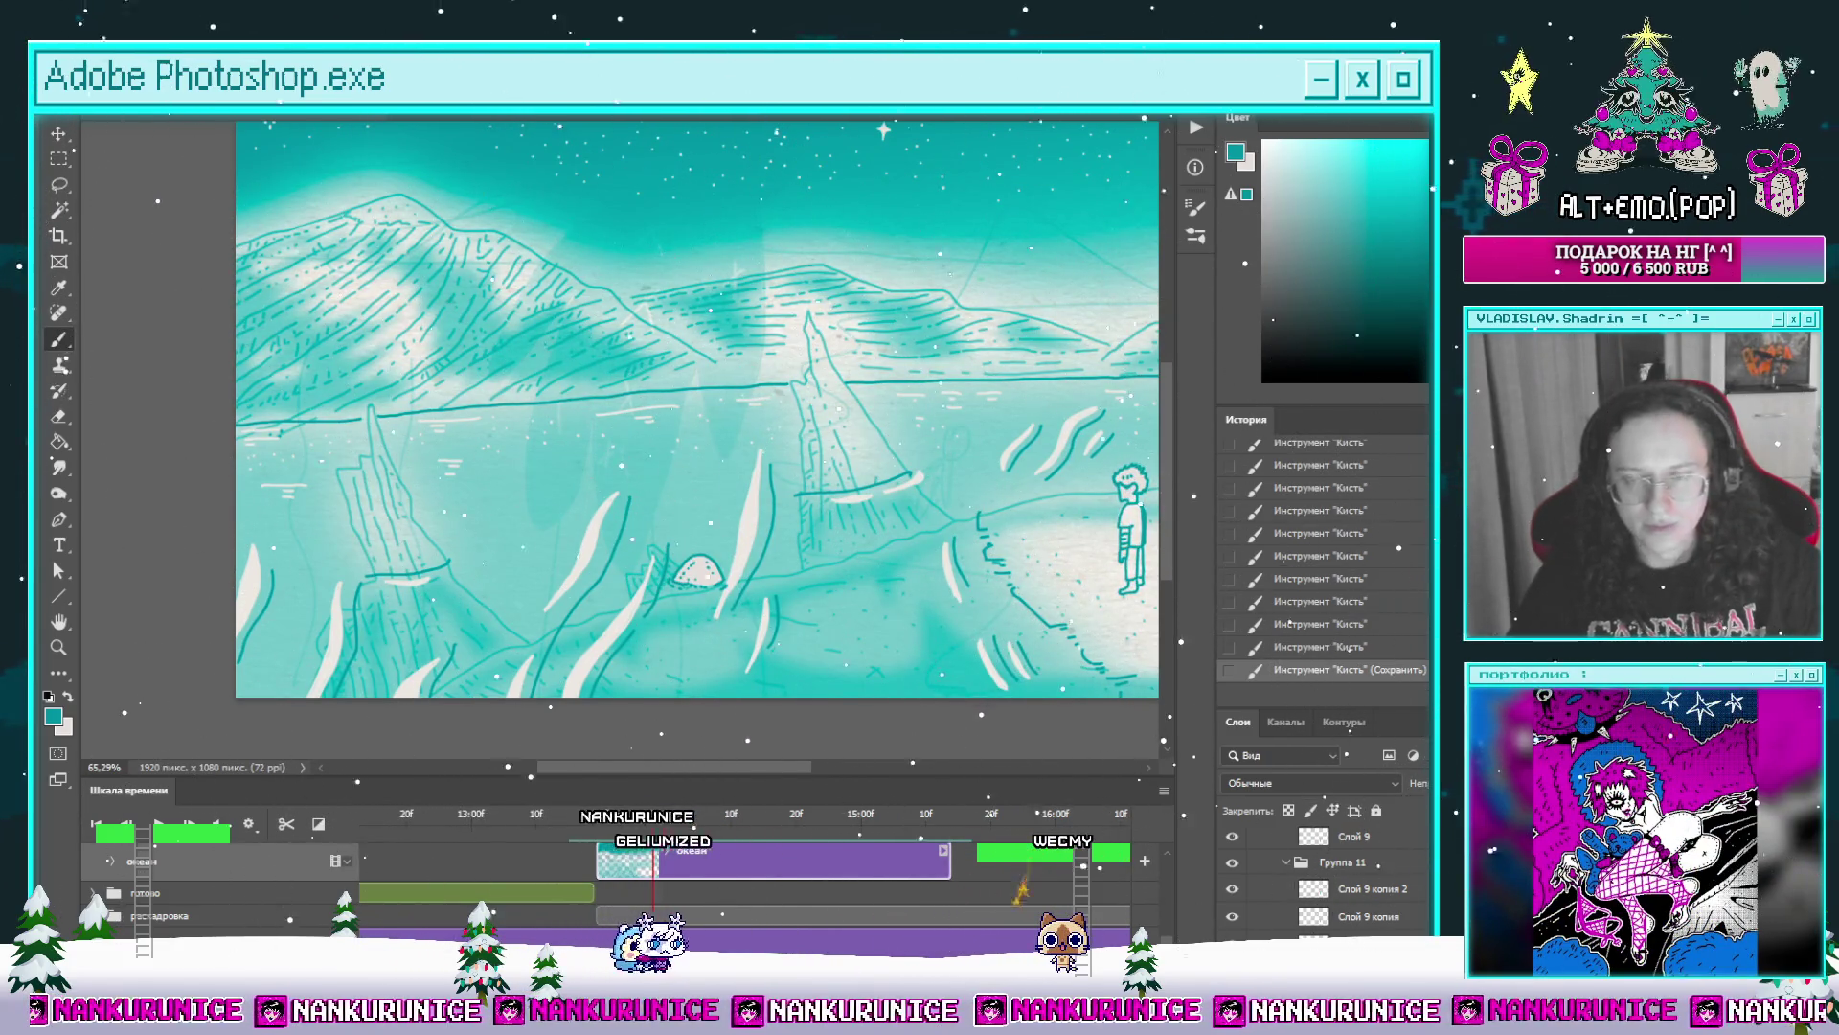
pyautogui.scroll(-3, 862, 921)
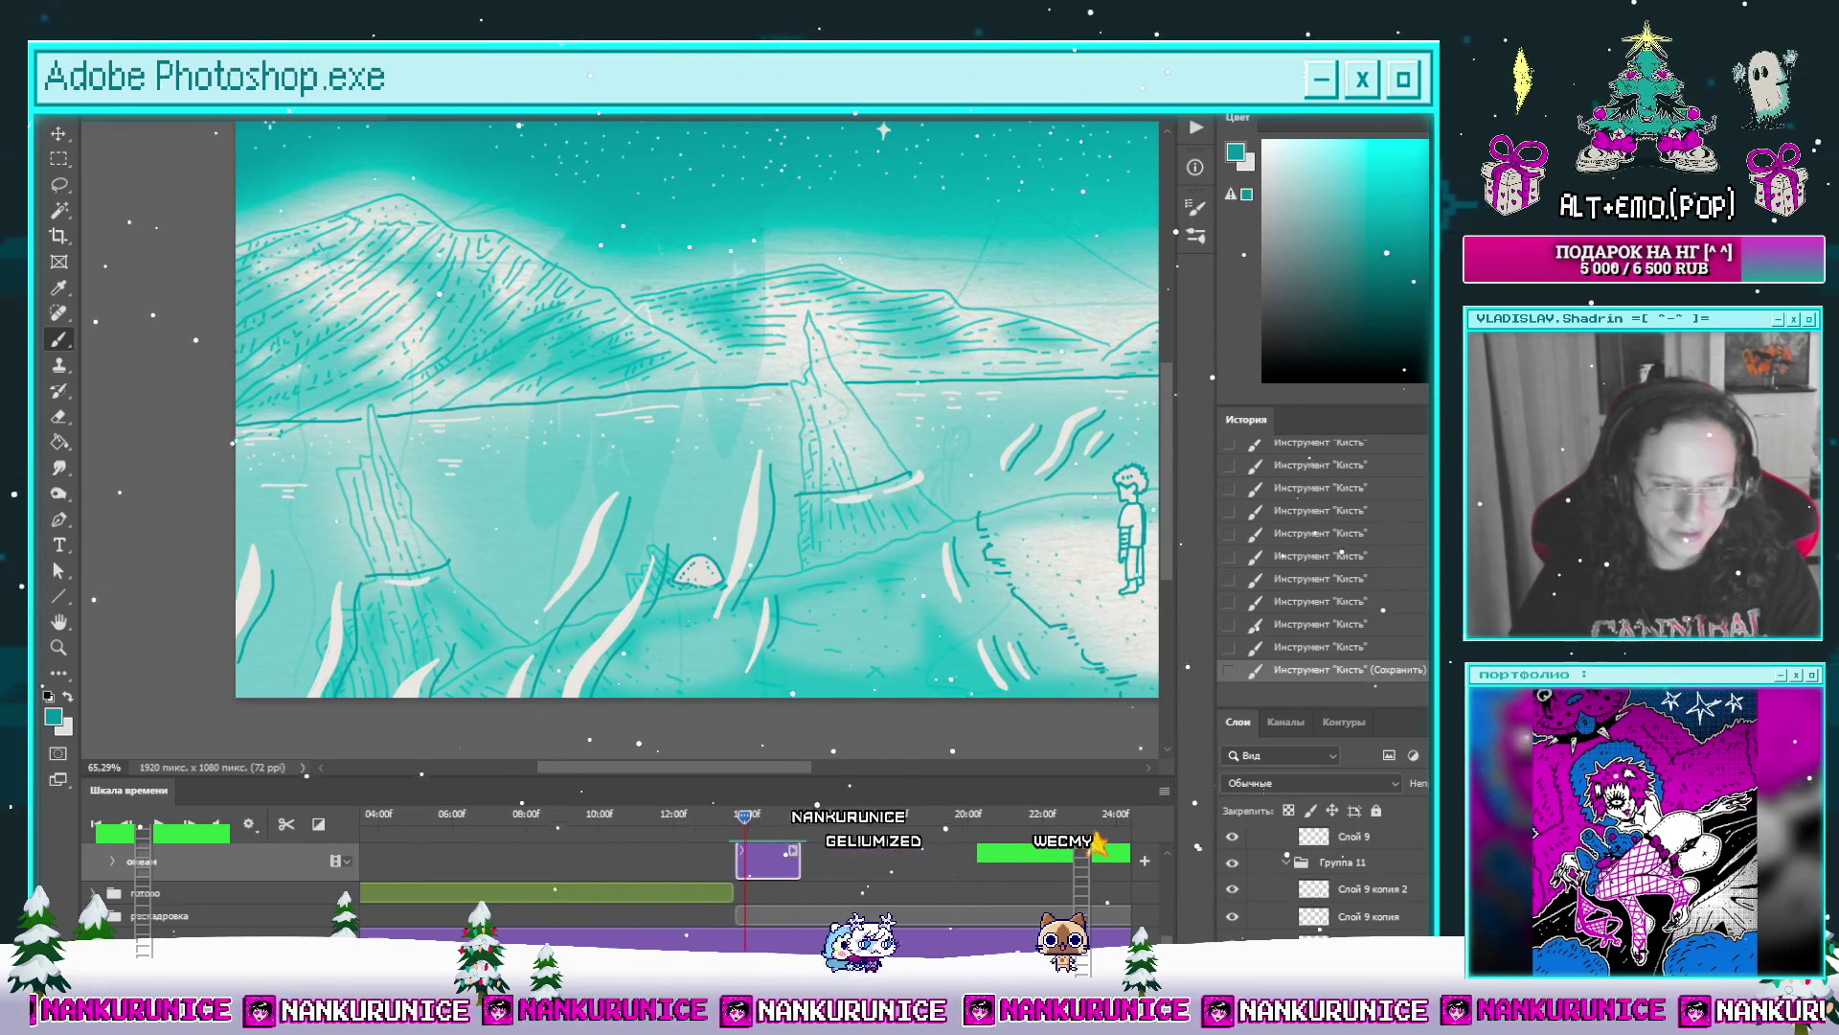
pyautogui.press('Delete')
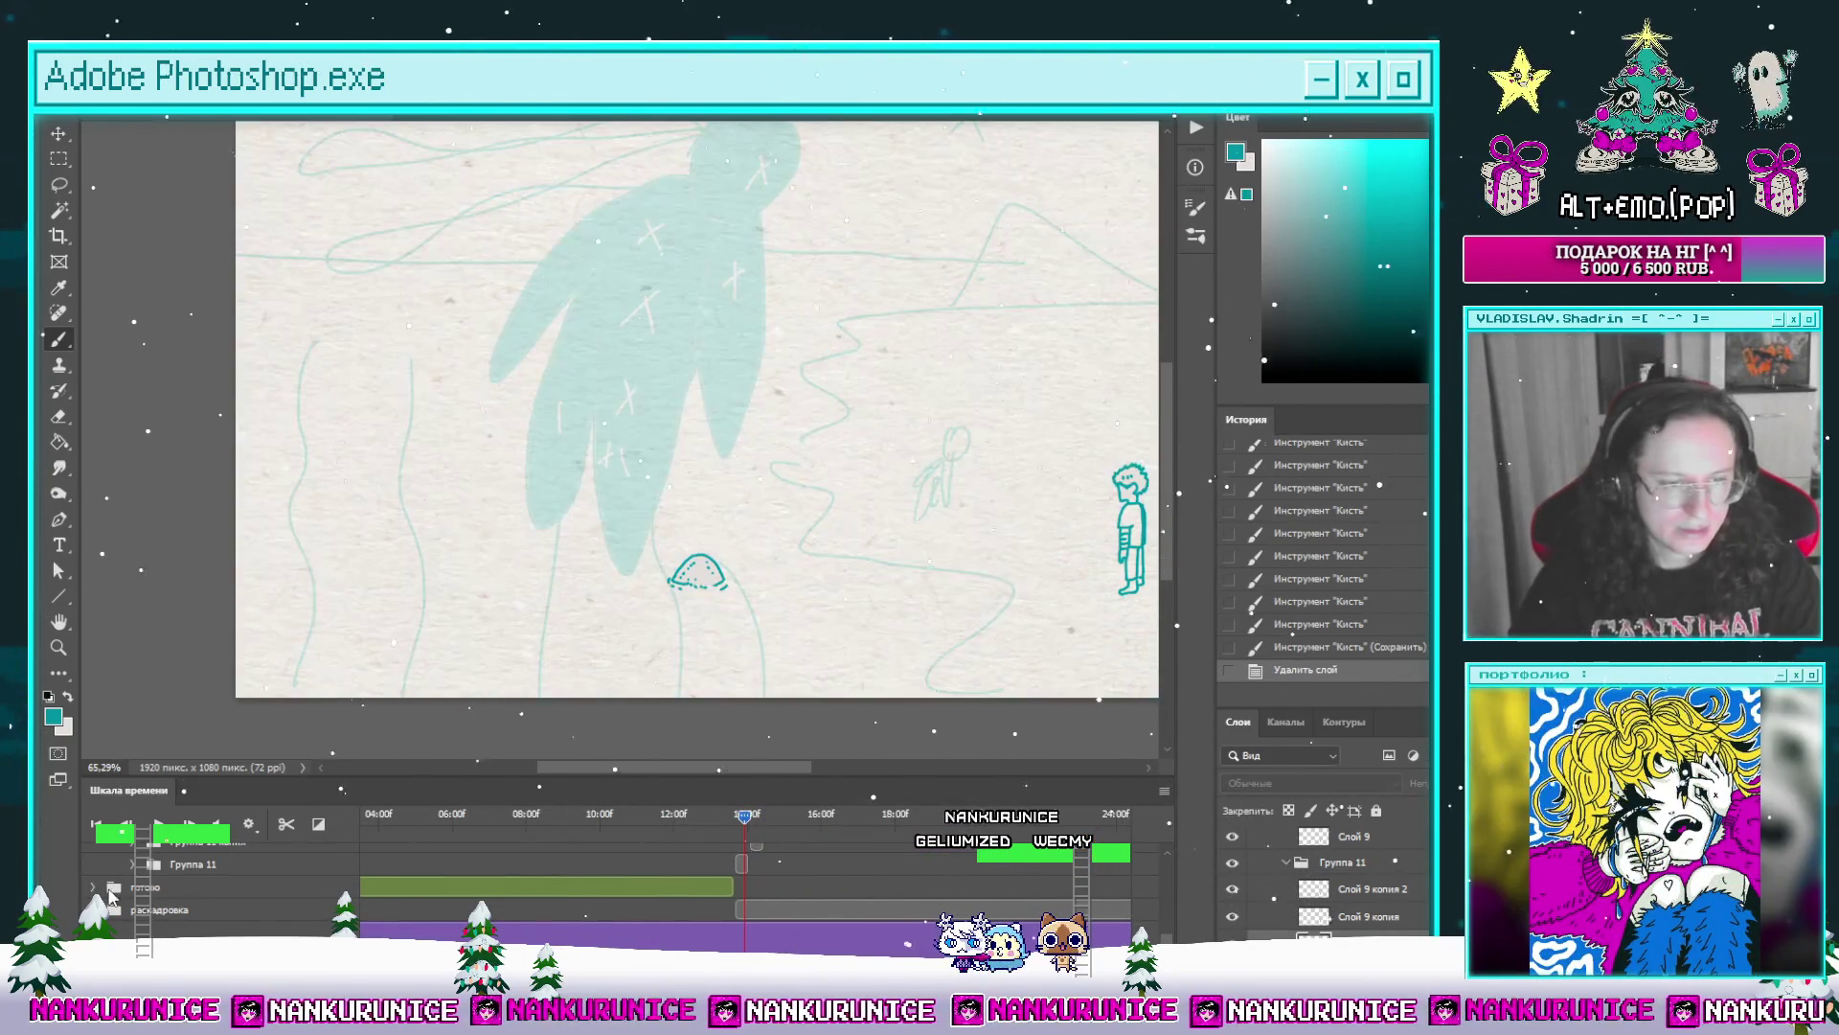
pyautogui.scroll(-2, 500, 922)
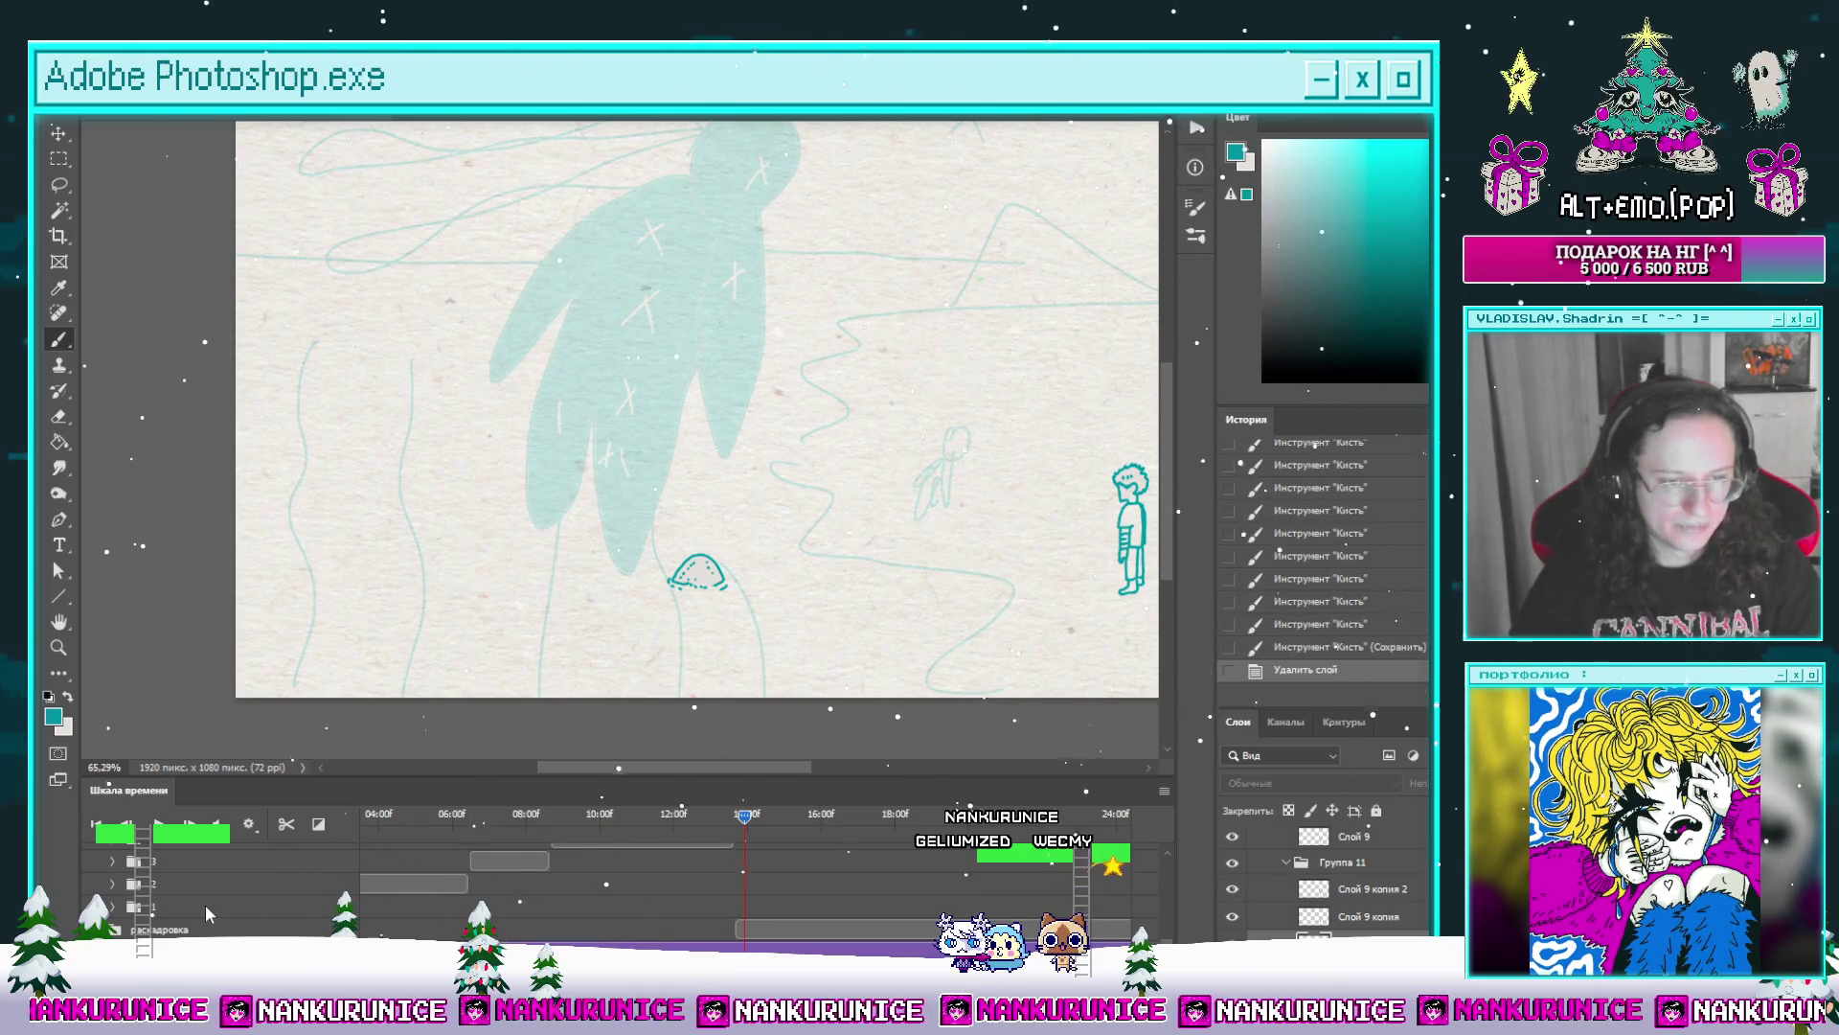
# Step: Duplicate the layer, move it up the stack and retime two clips along the timeline
pyautogui.hotkey('ctrl', 'j')
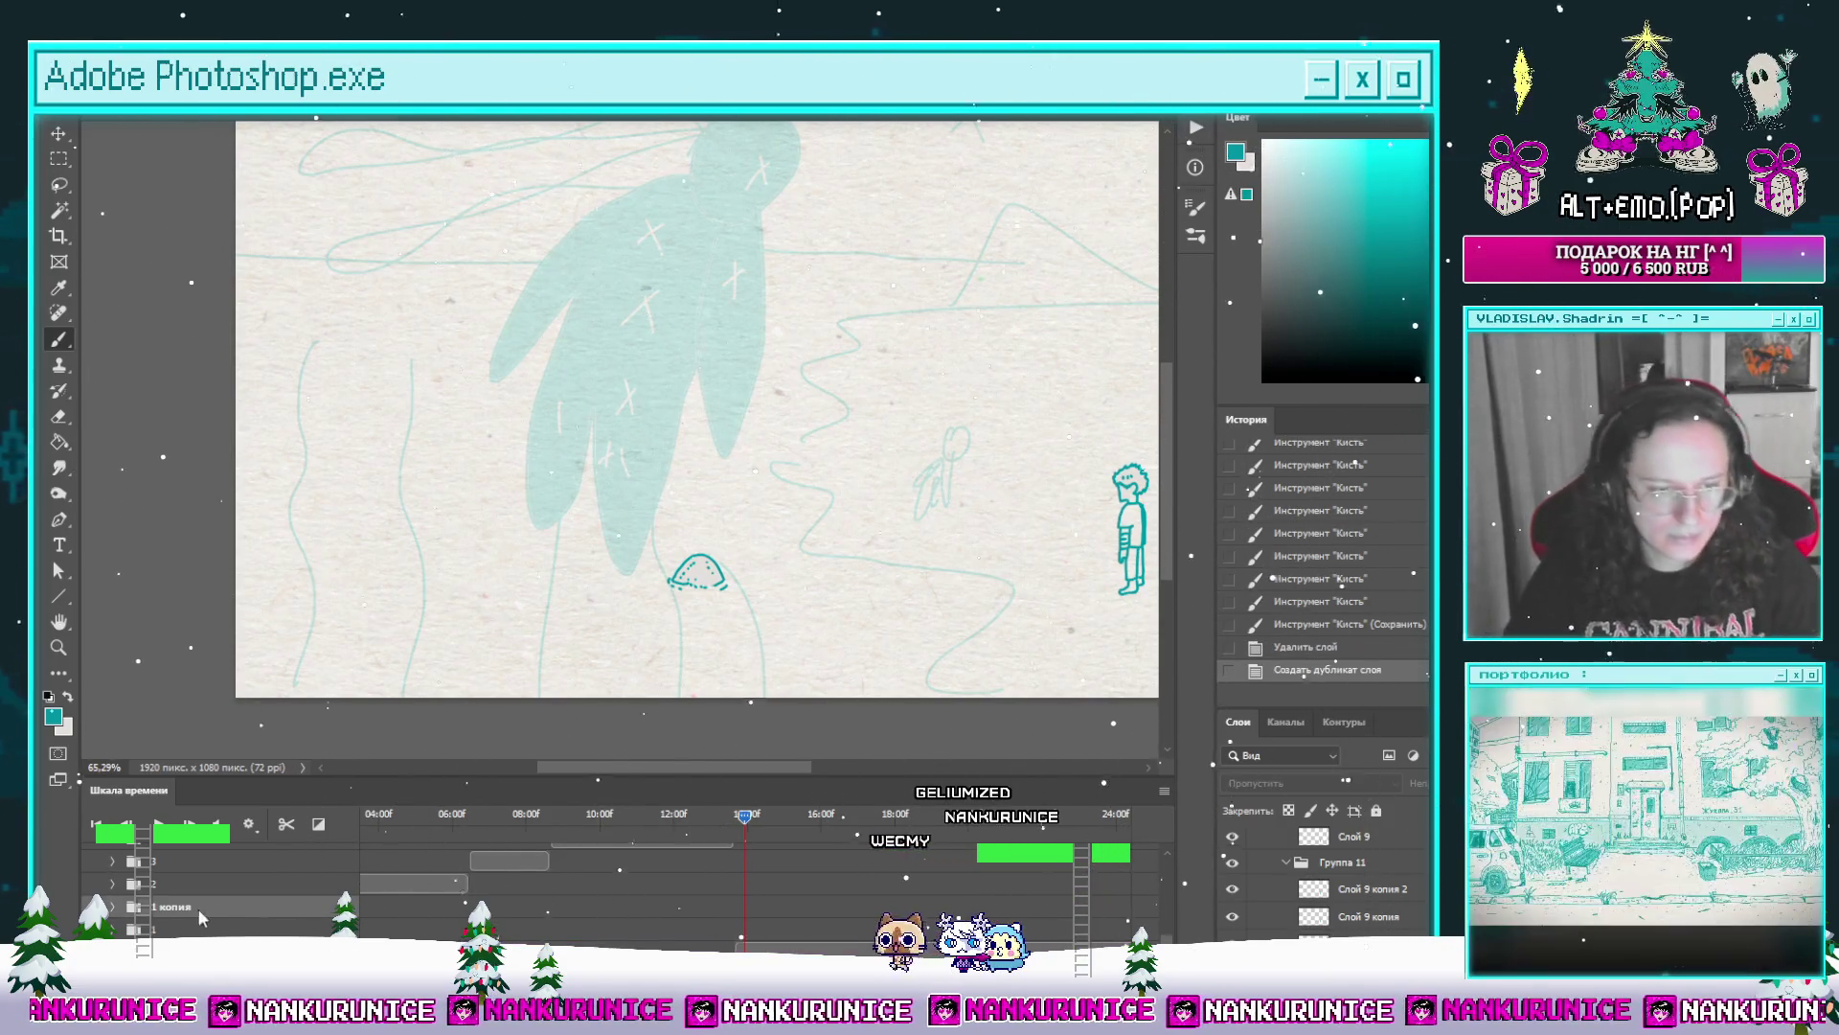
pyautogui.scroll(-5, 199, 909)
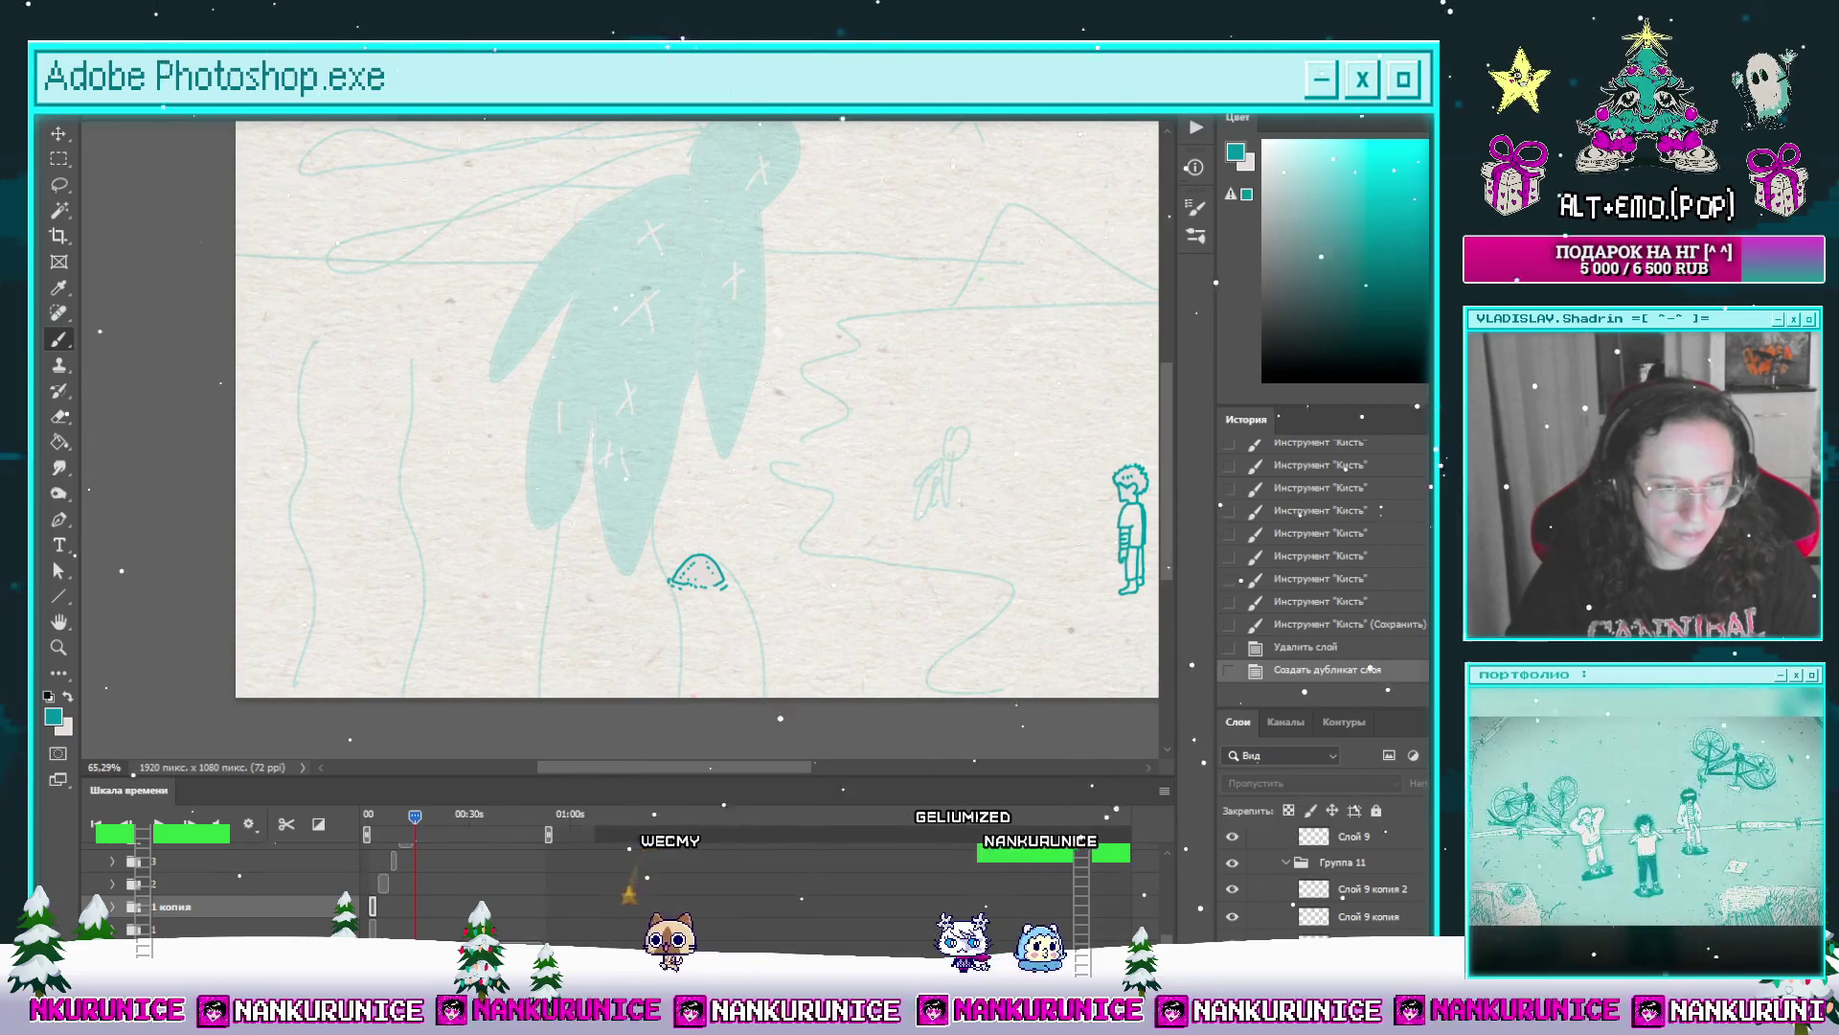
pyautogui.scroll(5, 395, 923)
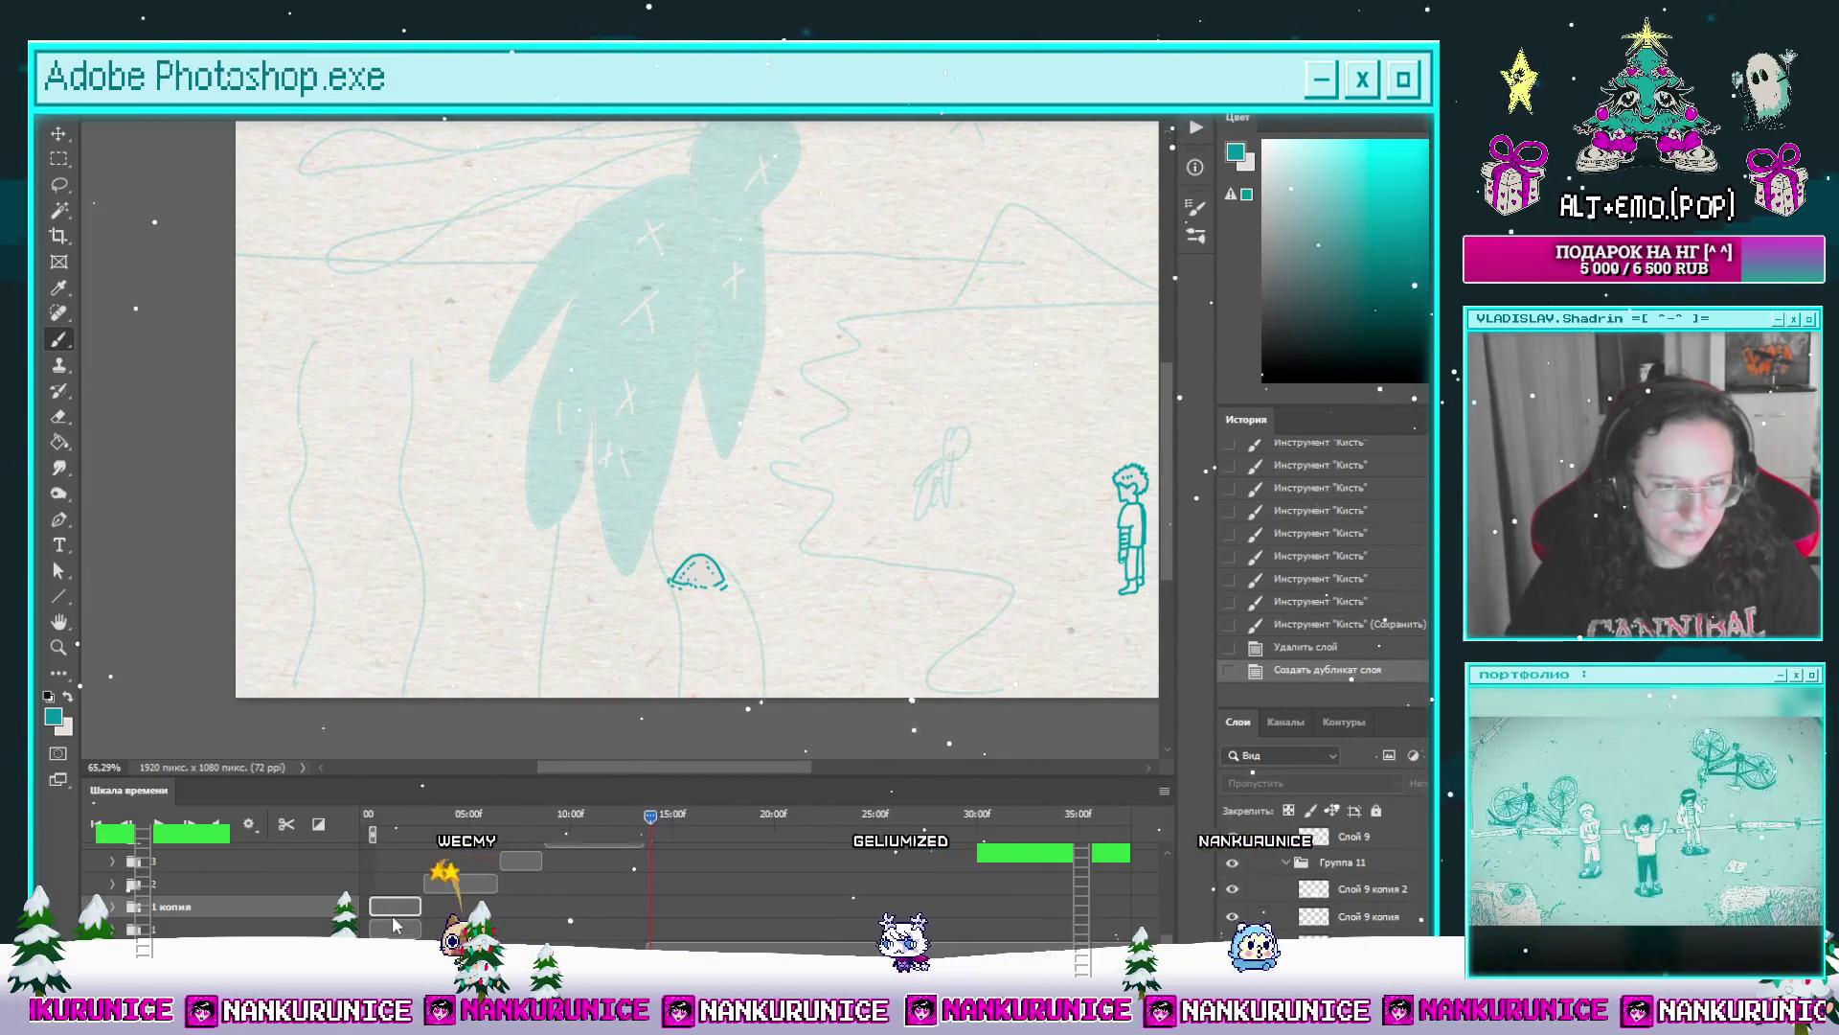
pyautogui.hotkey('ctrl', ']')
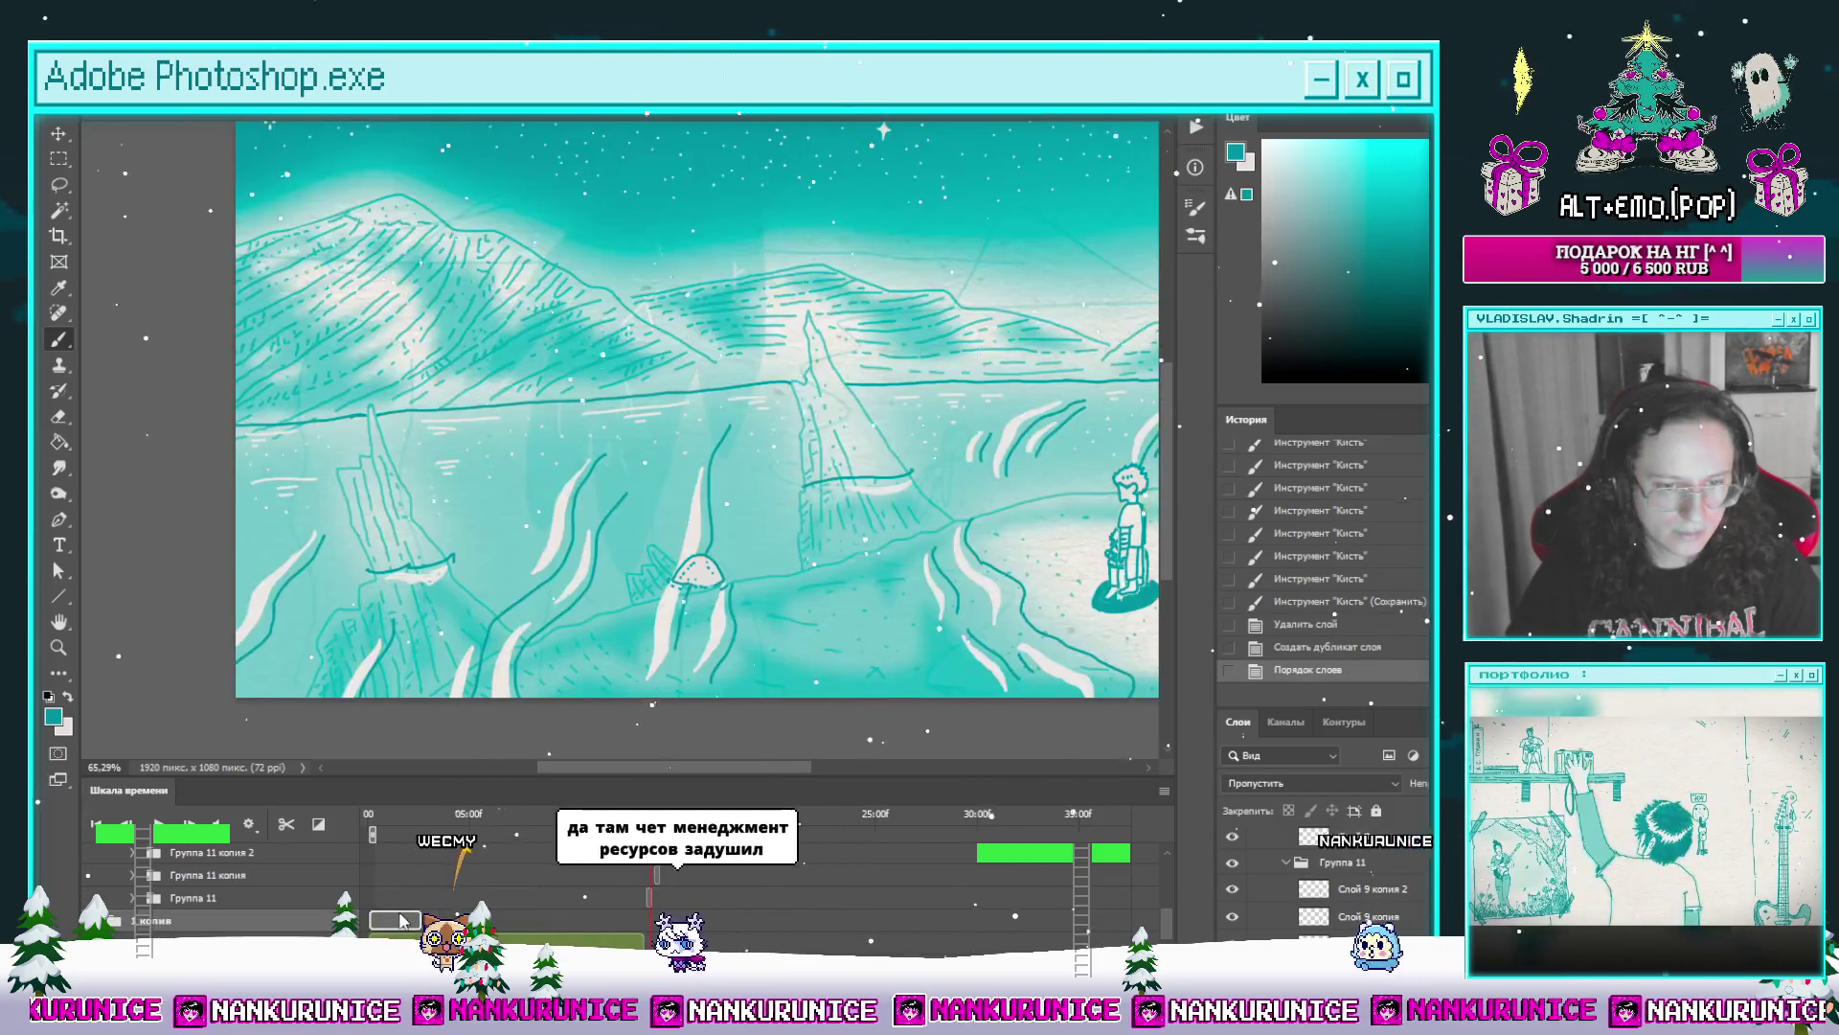
pyautogui.moveTo(404, 921); pyautogui.dragTo(709, 920)
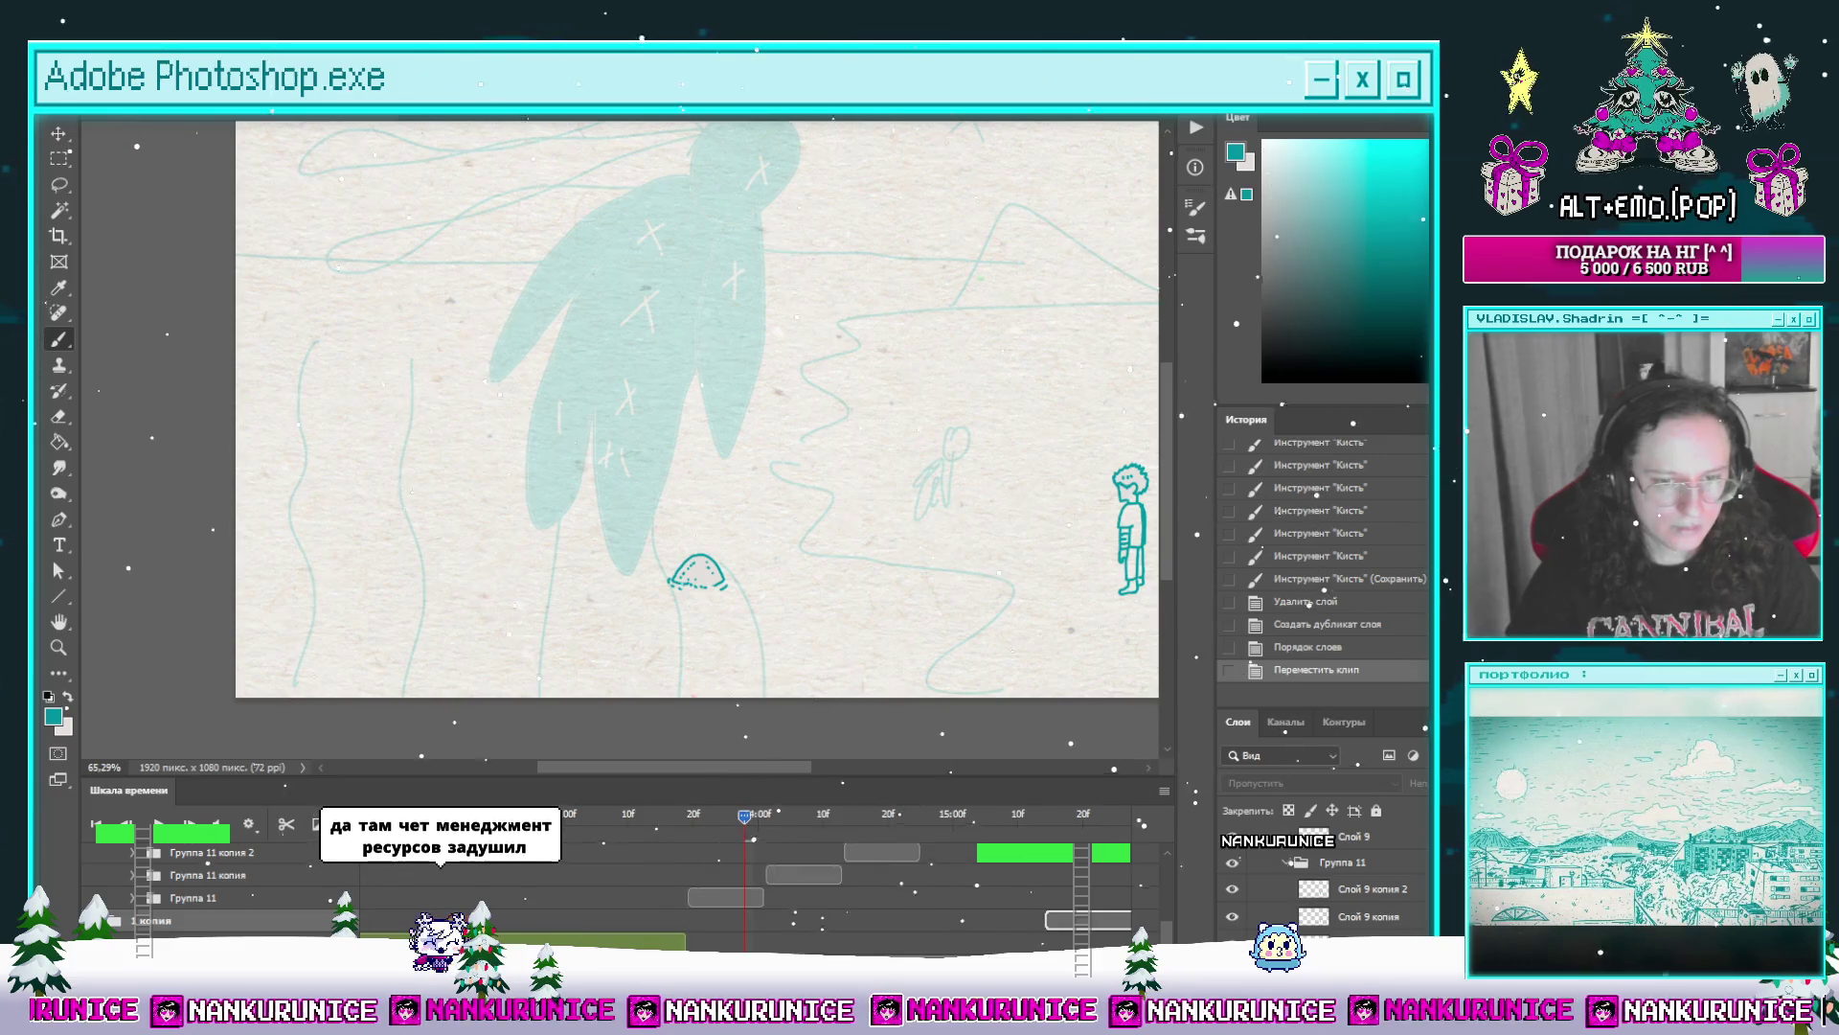
pyautogui.scroll(3, 726, 921)
pyautogui.moveTo(725, 919)
pyautogui.mouseDown()
pyautogui.moveTo(693, 920)
pyautogui.moveTo(719, 938)
pyautogui.mouseUp()
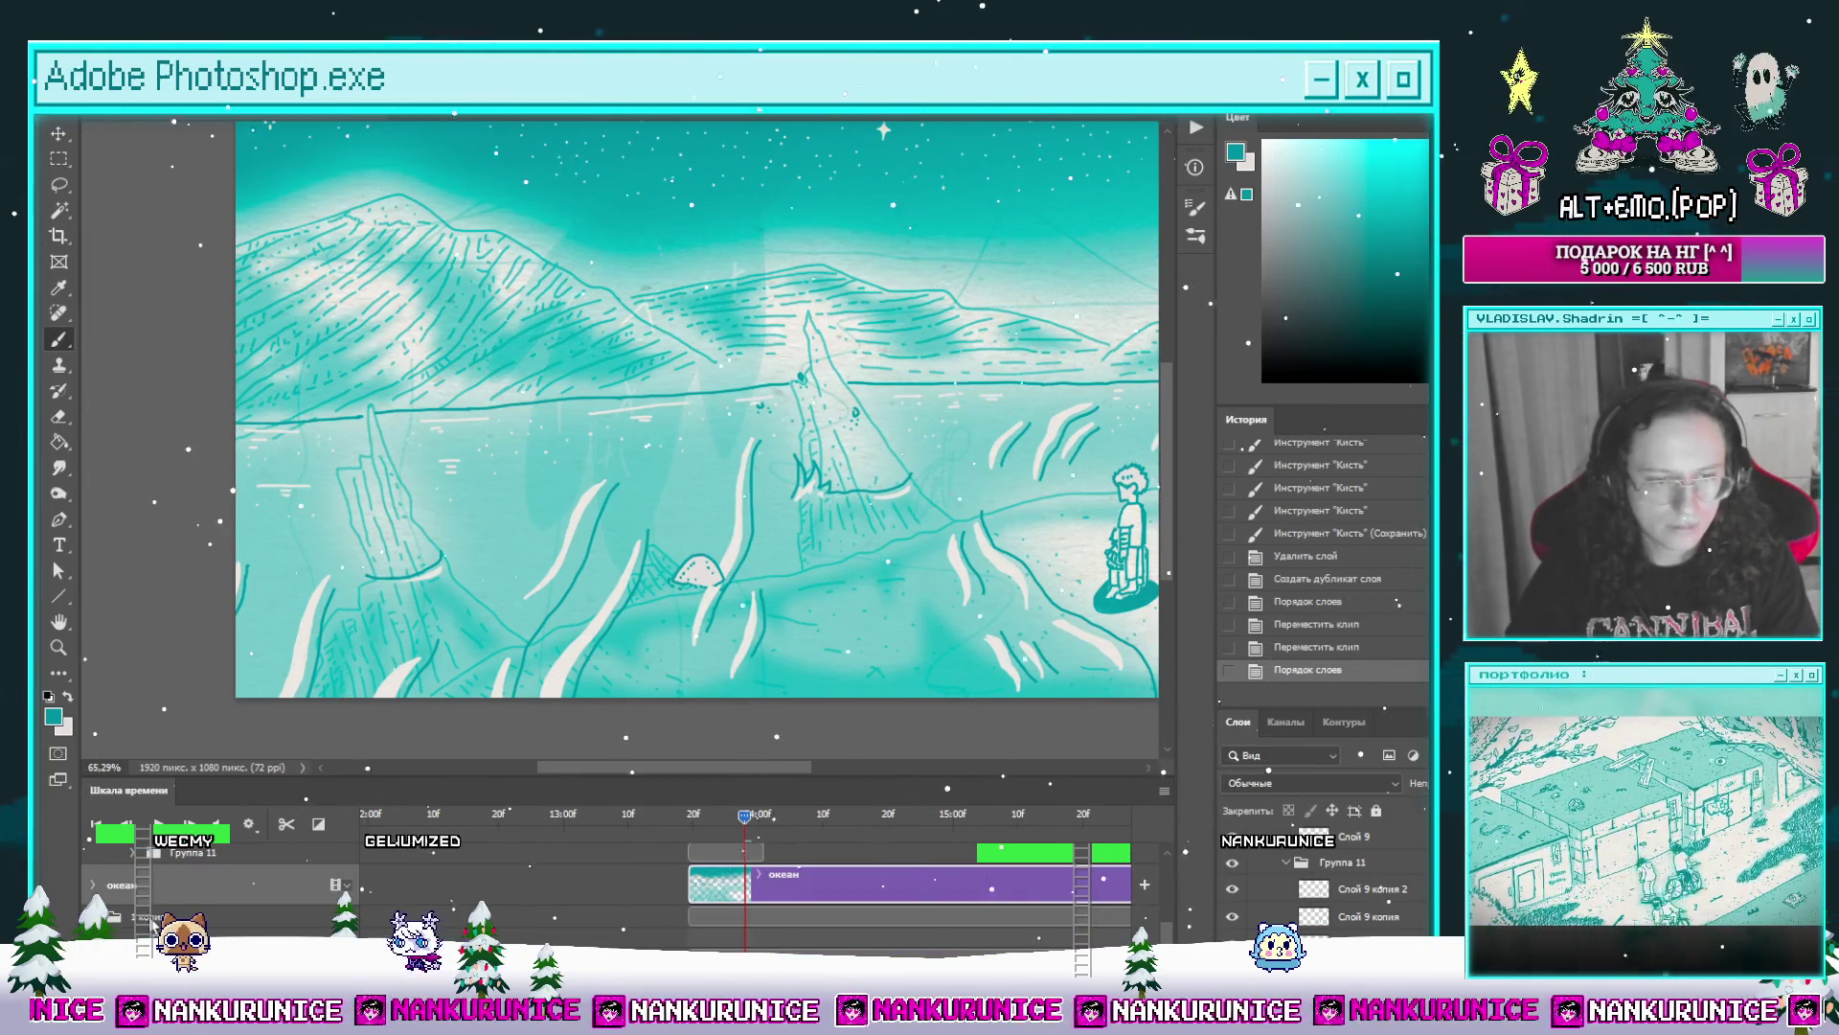
# Step: Delete Группа 11 and play back the animation
pyautogui.press('Delete')
pyautogui.press('space')
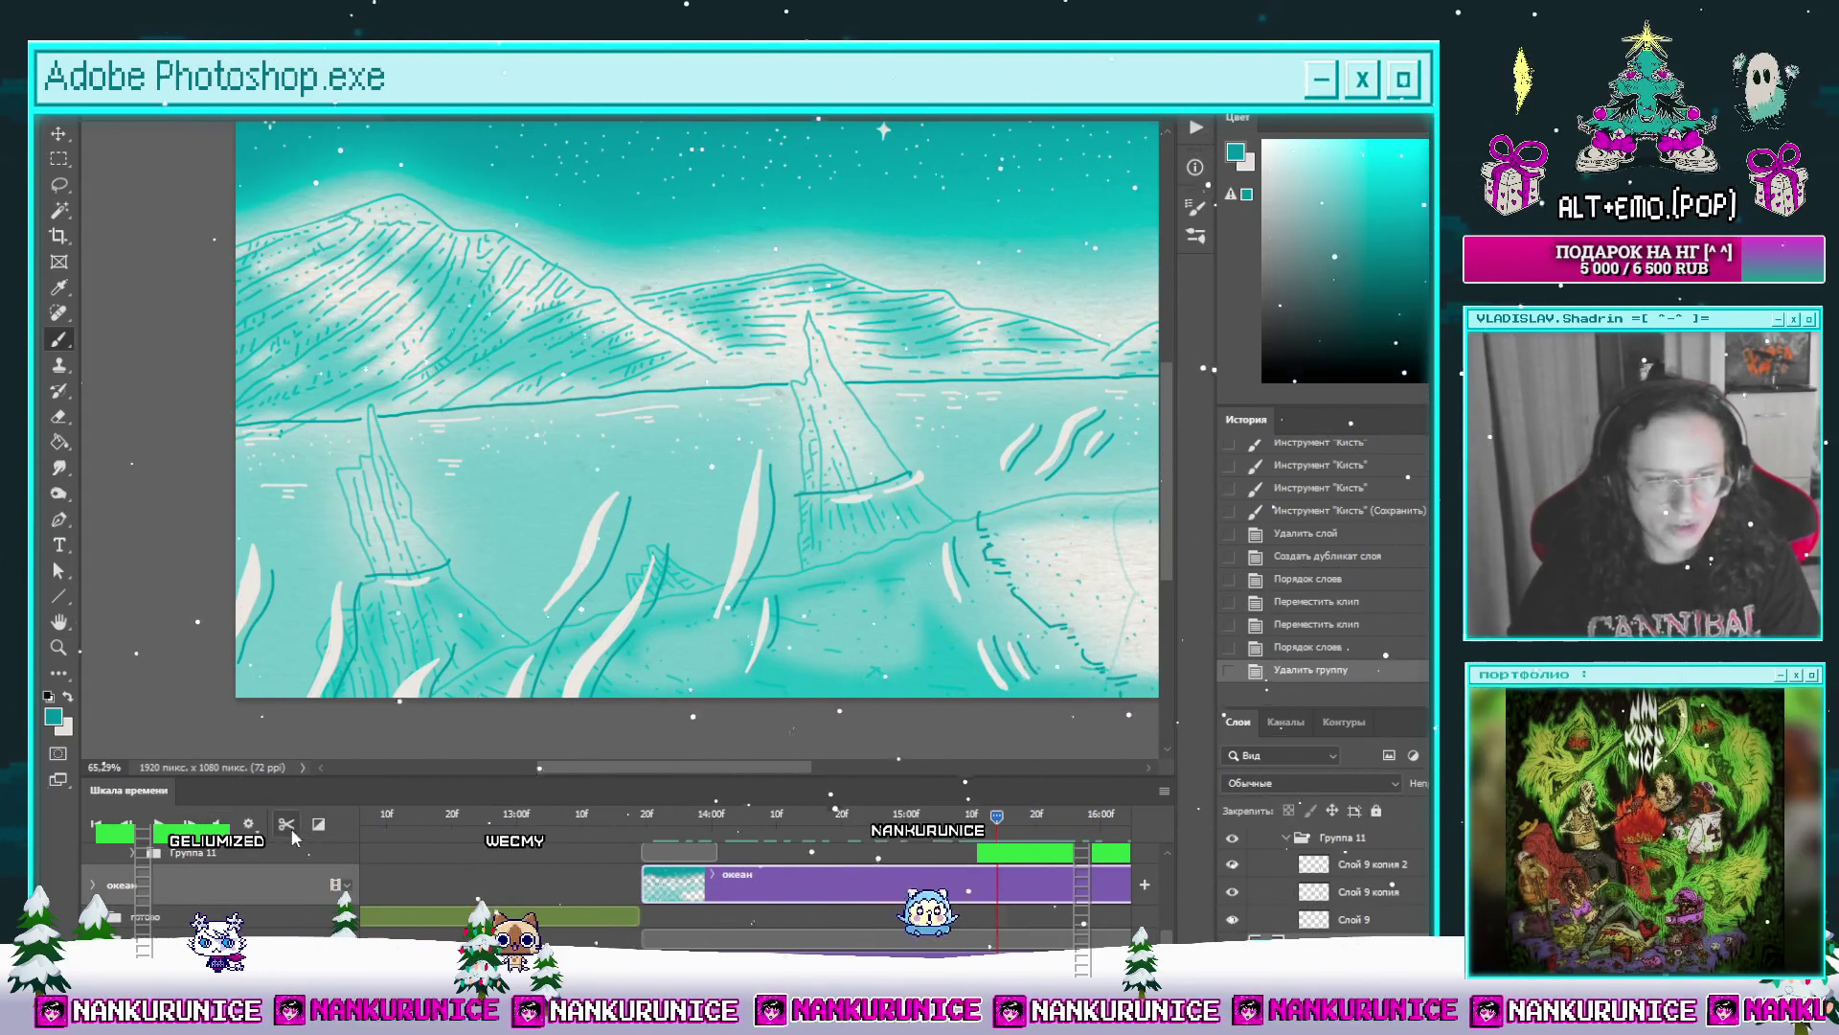
# Step: Split the океан clip at the playhead and delete the split-off tail so it ends earlier
pyautogui.hotkey('ctrl', 'shift', 's')
pyautogui.press('Delete')
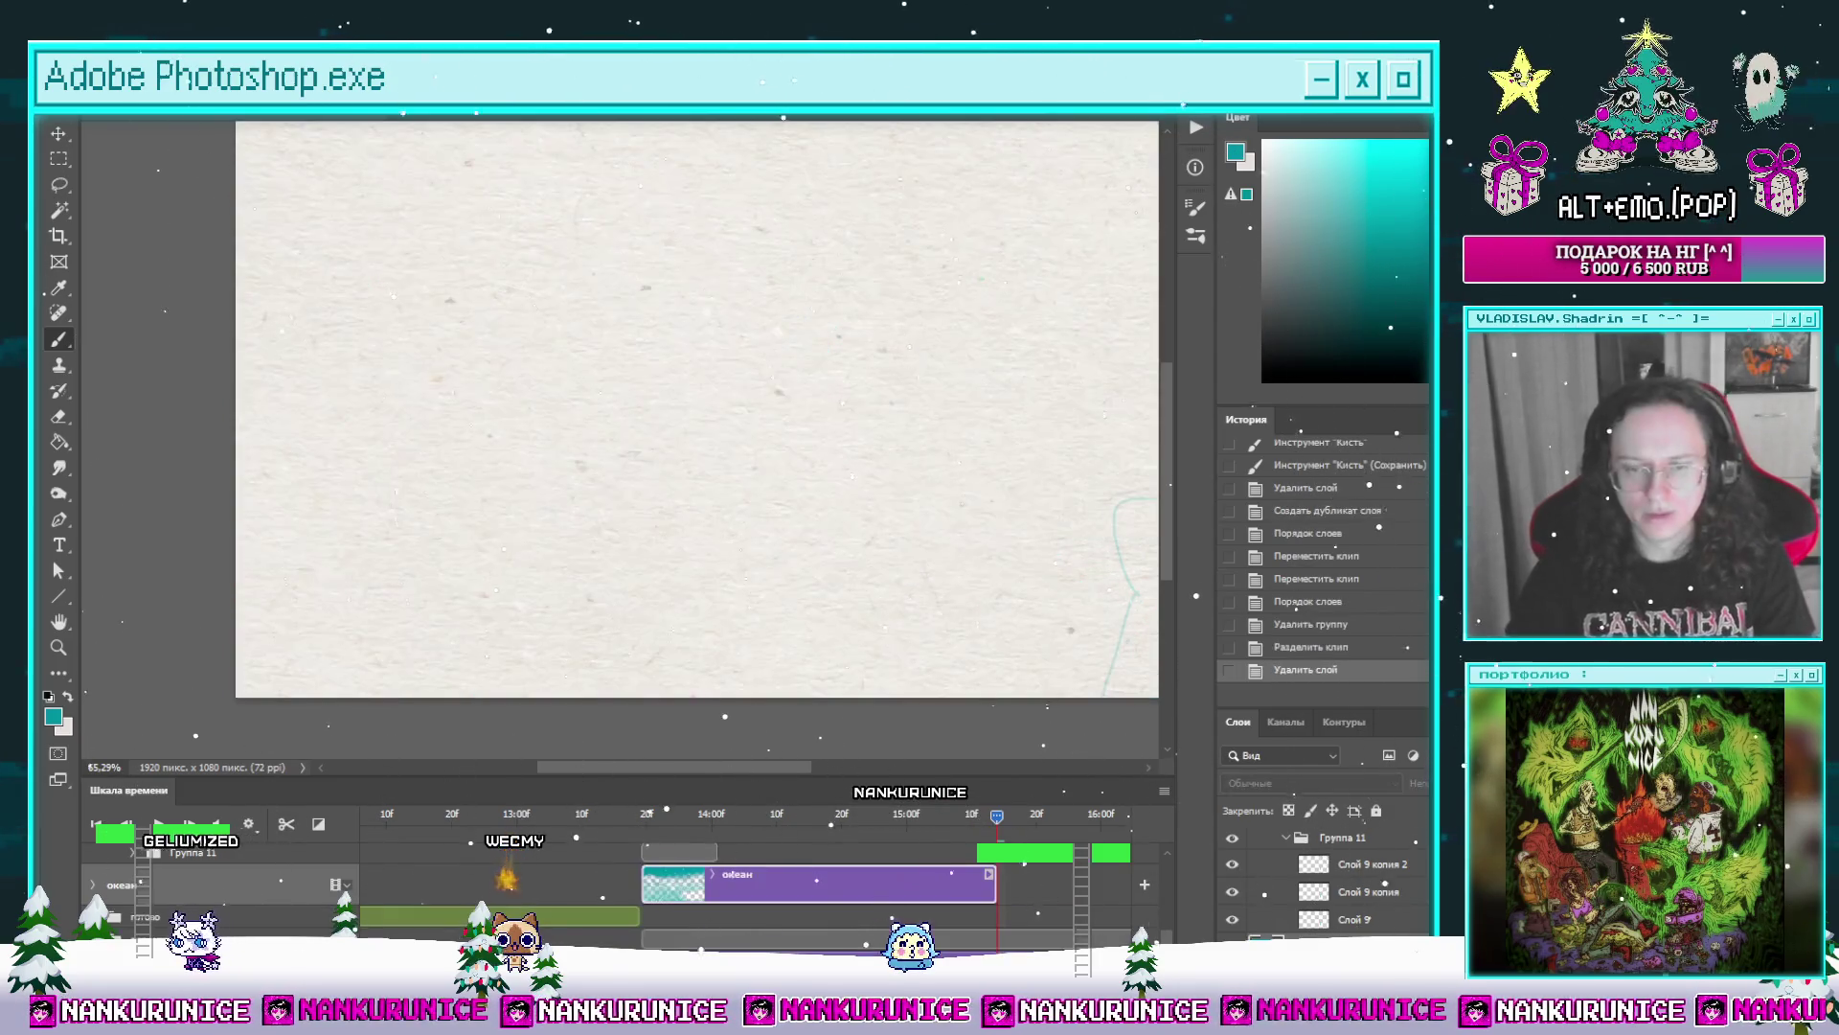
pyautogui.click(836, 815)
pyautogui.moveTo(836, 831); pyautogui.dragTo(820, 833)
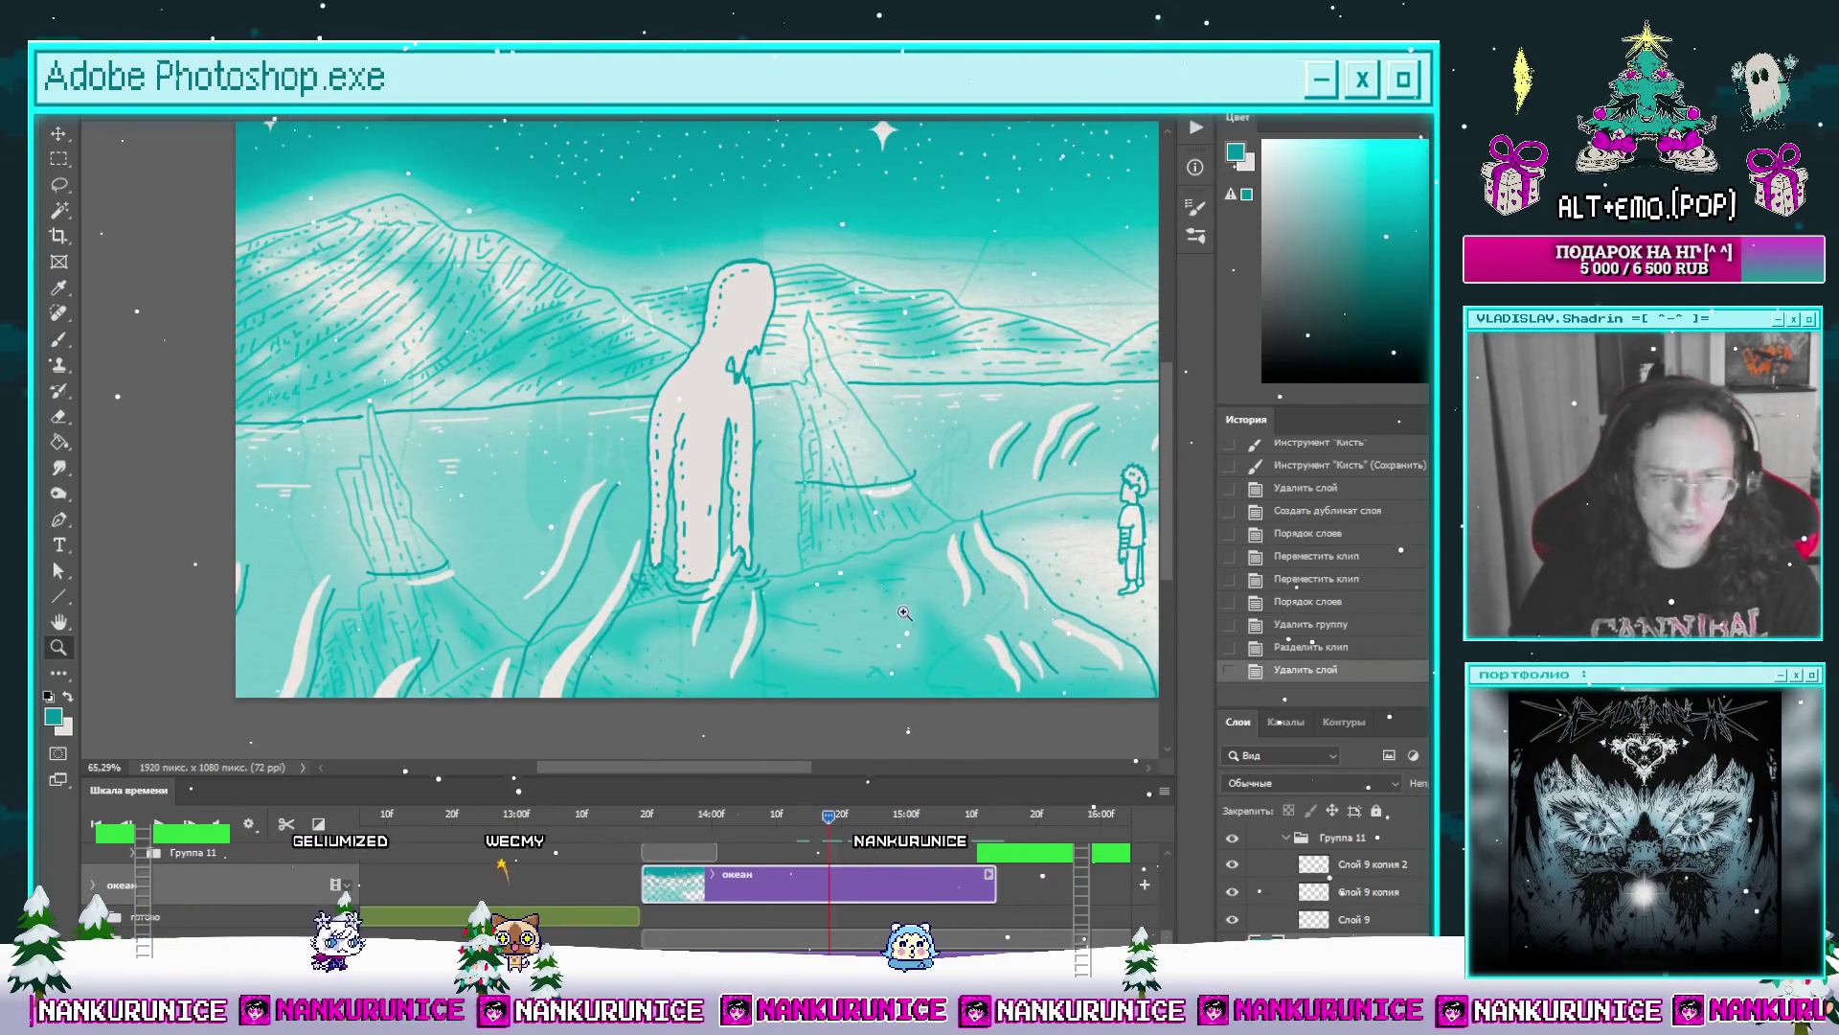
pyautogui.scroll(-4, 905, 612)
pyautogui.scroll(2, 652, 620)
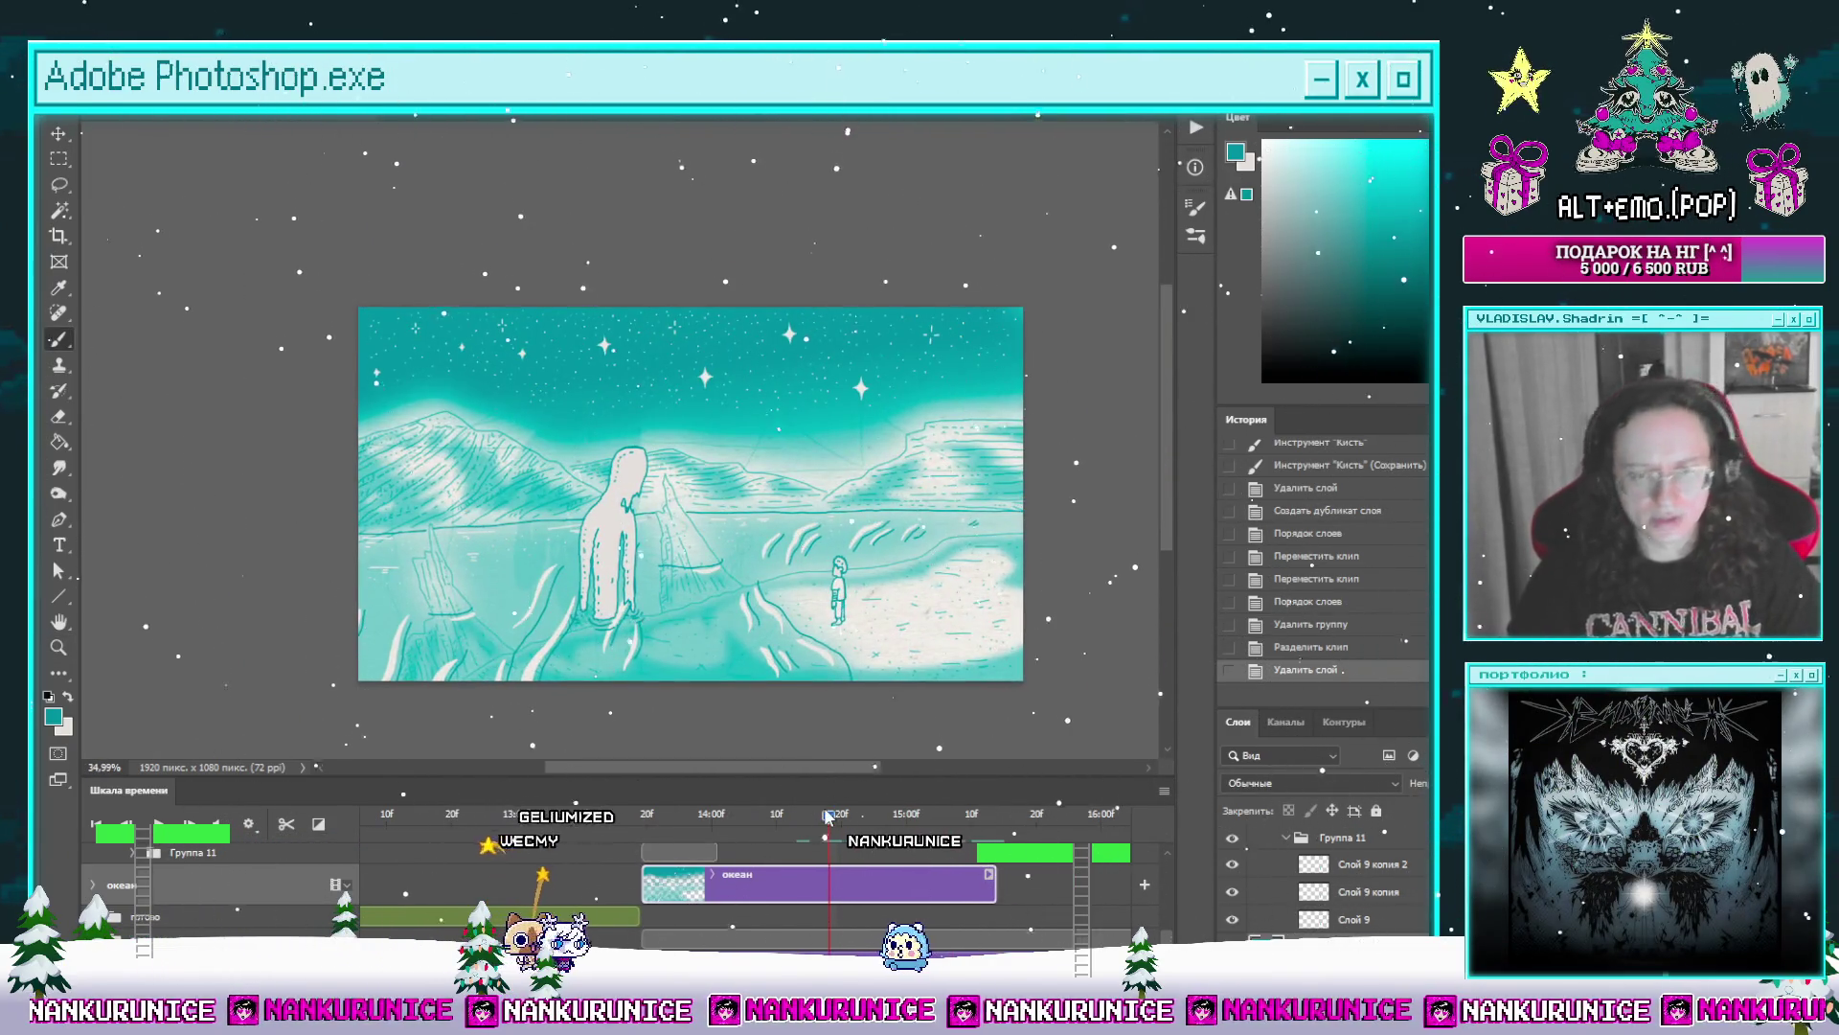
pyautogui.moveTo(828, 816); pyautogui.dragTo(643, 814)
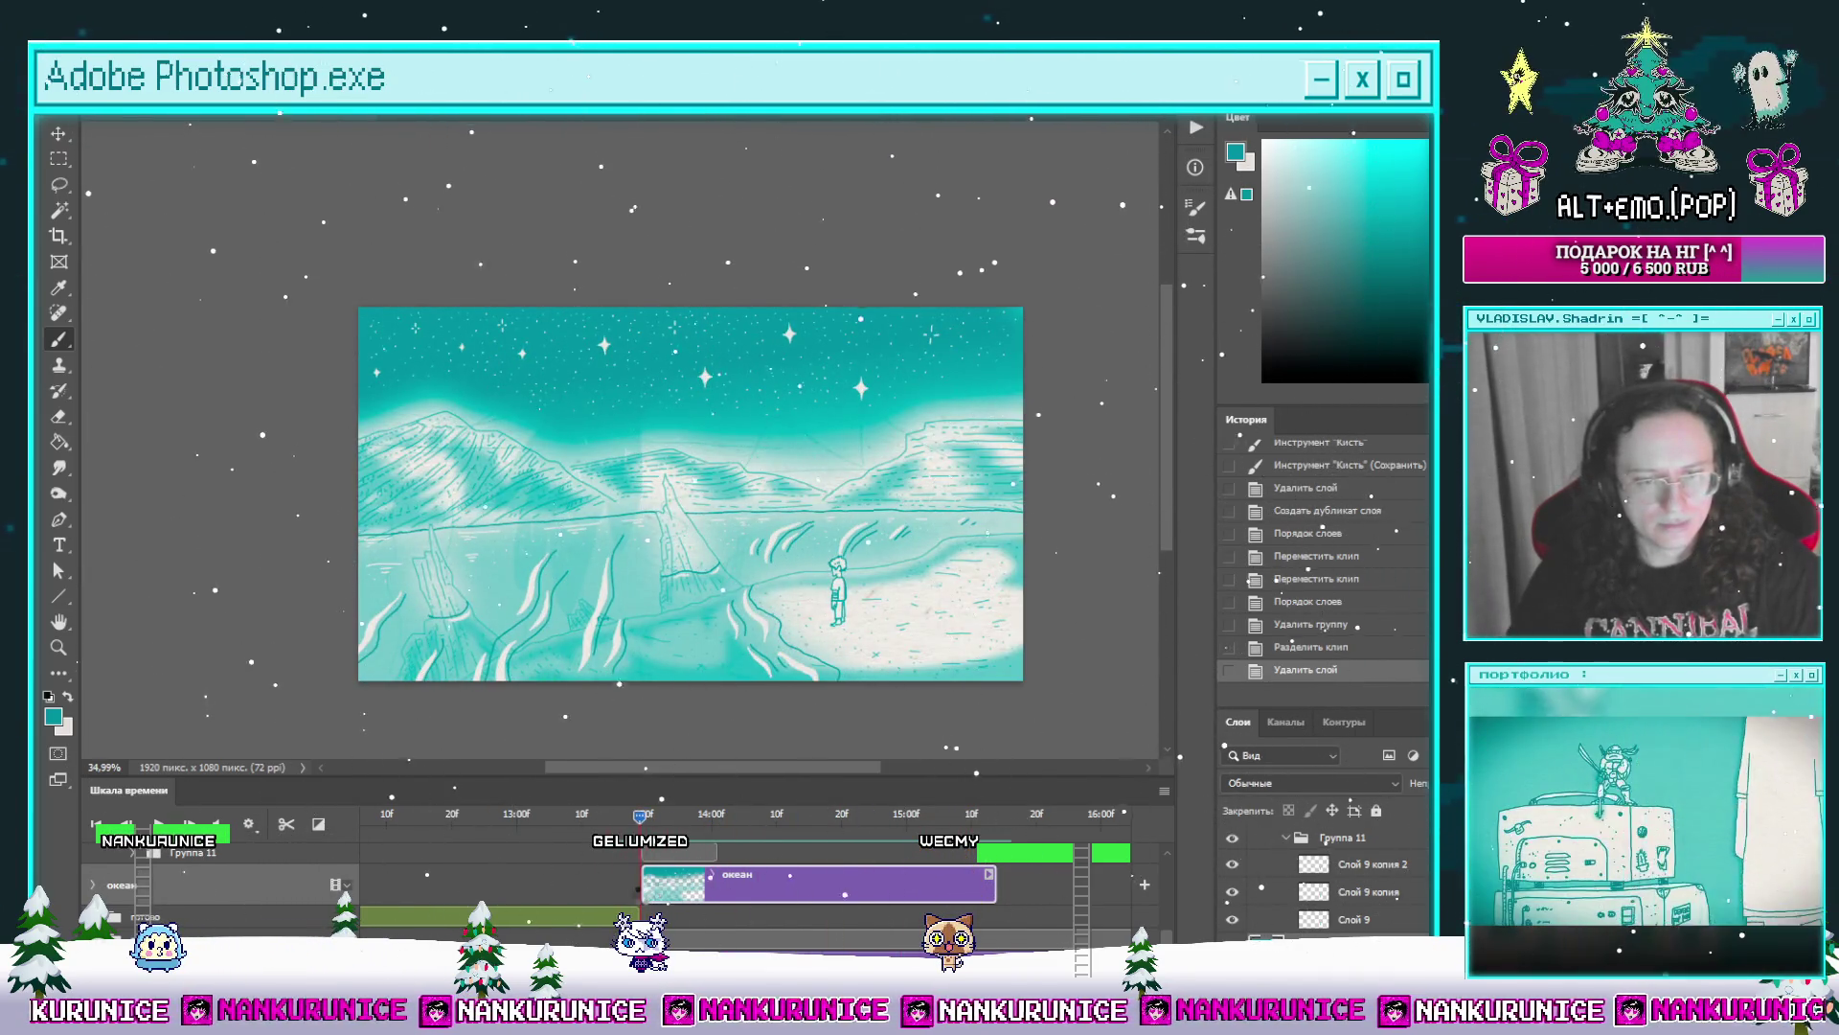
pyautogui.press('space')
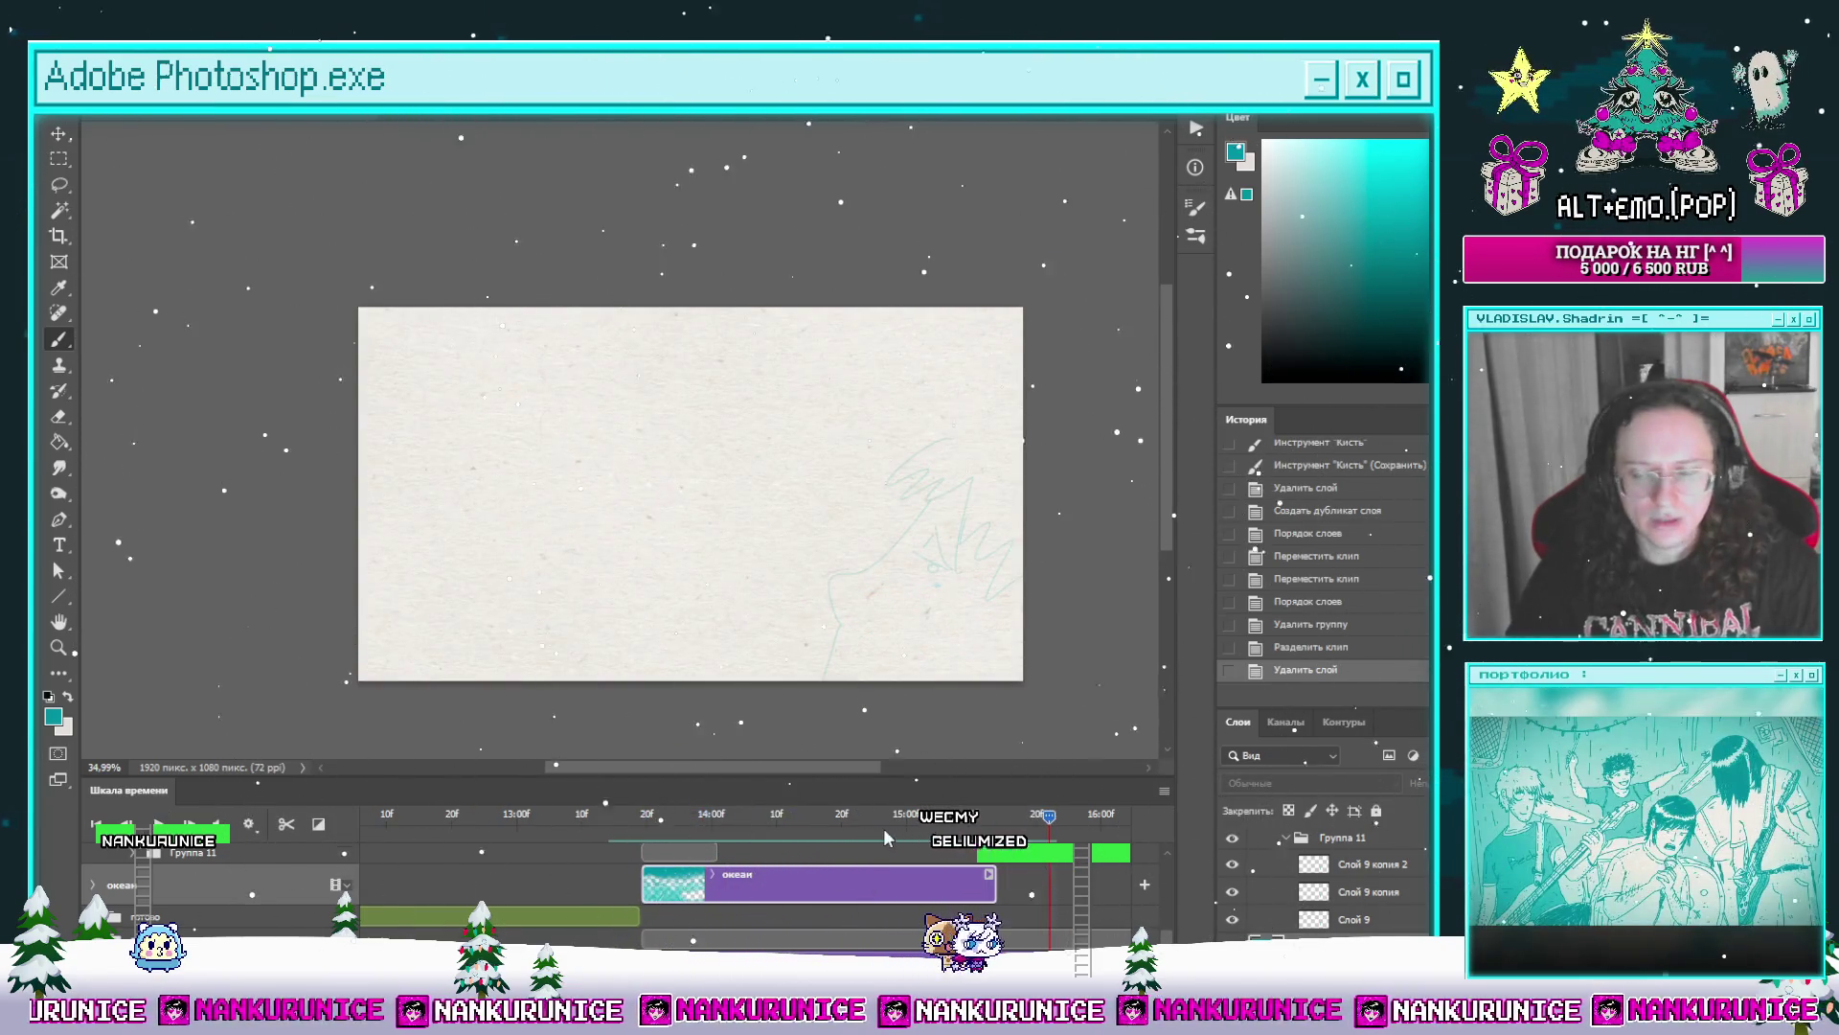
pyautogui.click(646, 815)
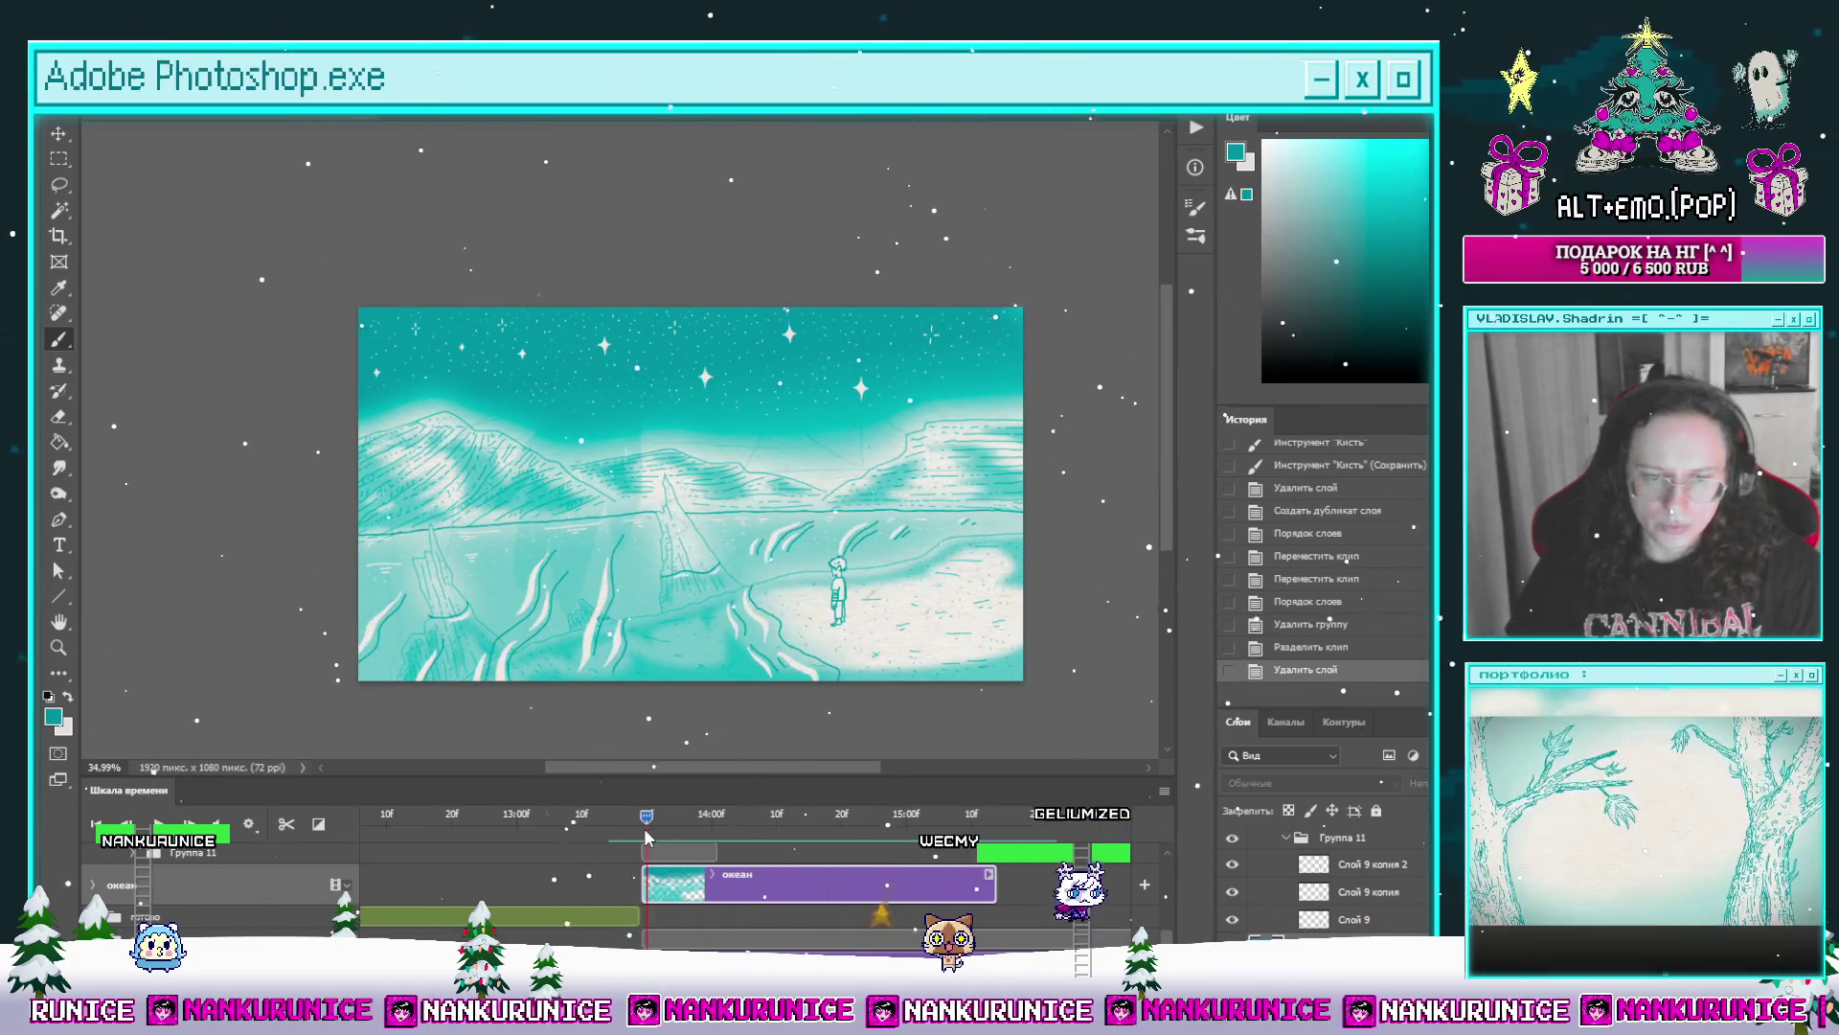
pyautogui.click(219, 854)
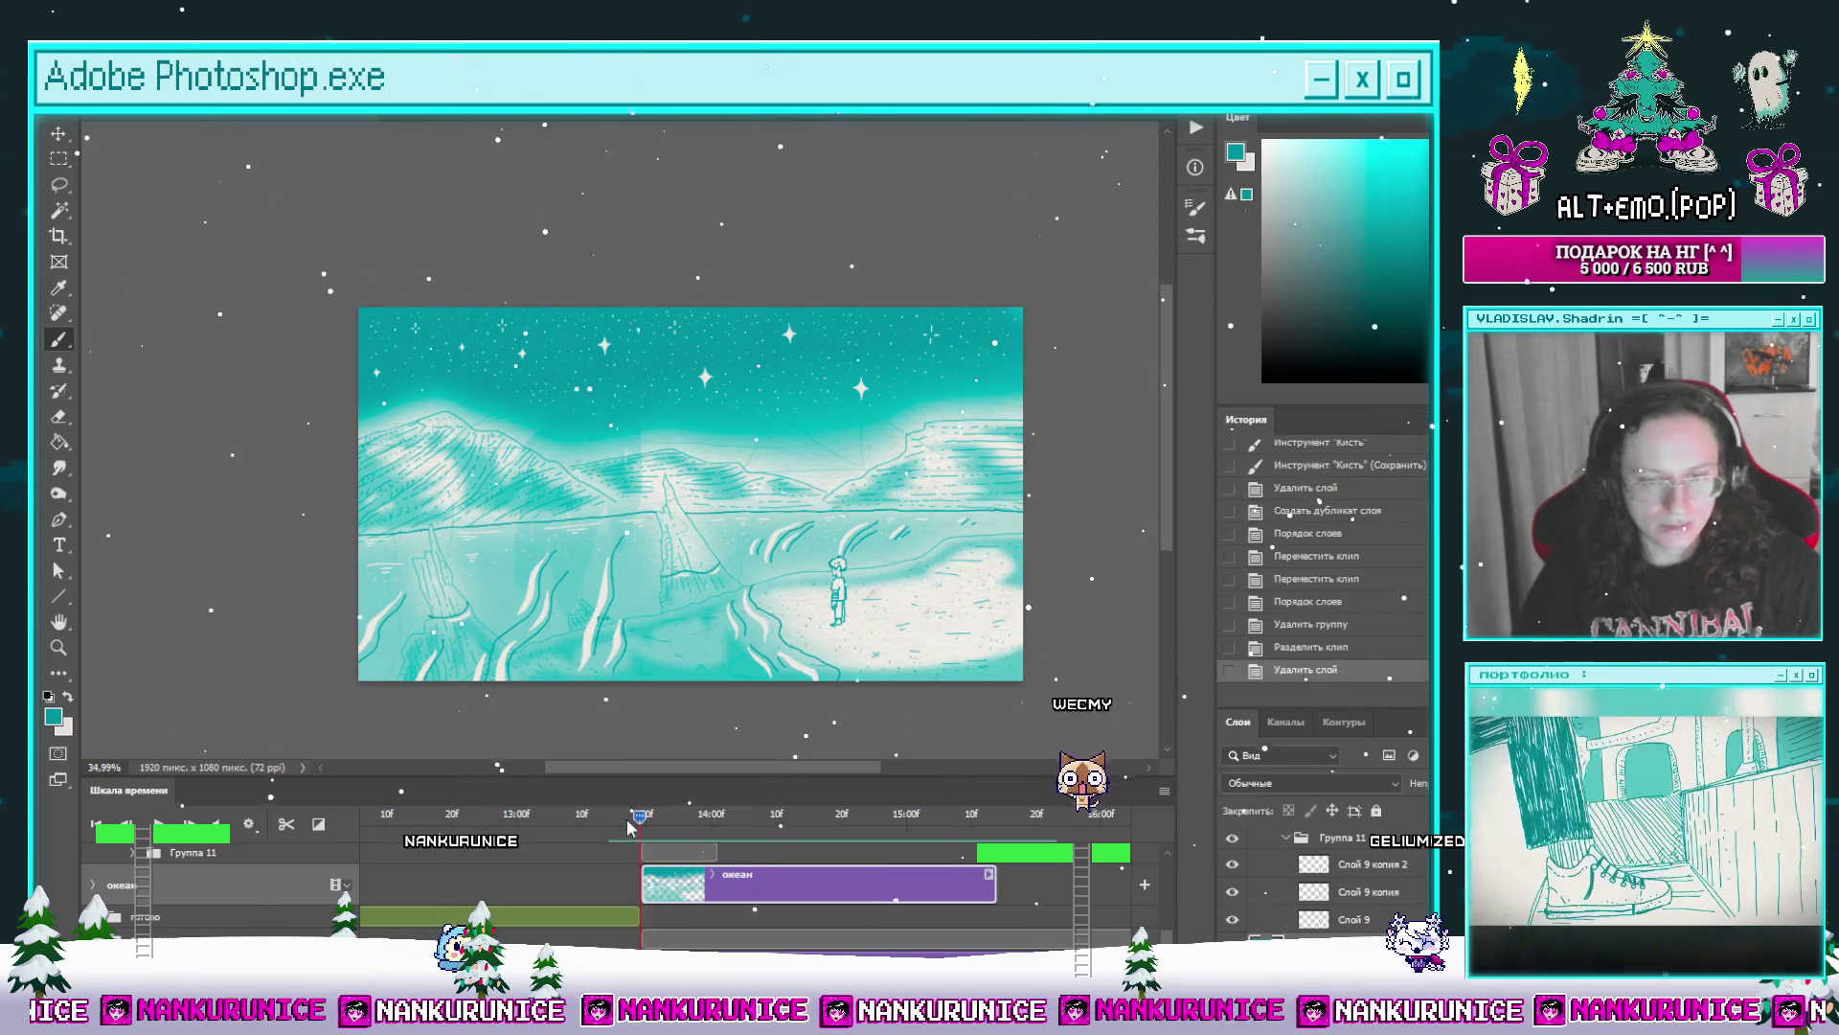
pyautogui.moveTo(627, 823)
pyautogui.mouseDown()
pyautogui.moveTo(878, 822)
pyautogui.moveTo(948, 848)
pyautogui.moveTo(755, 857)
pyautogui.mouseUp()
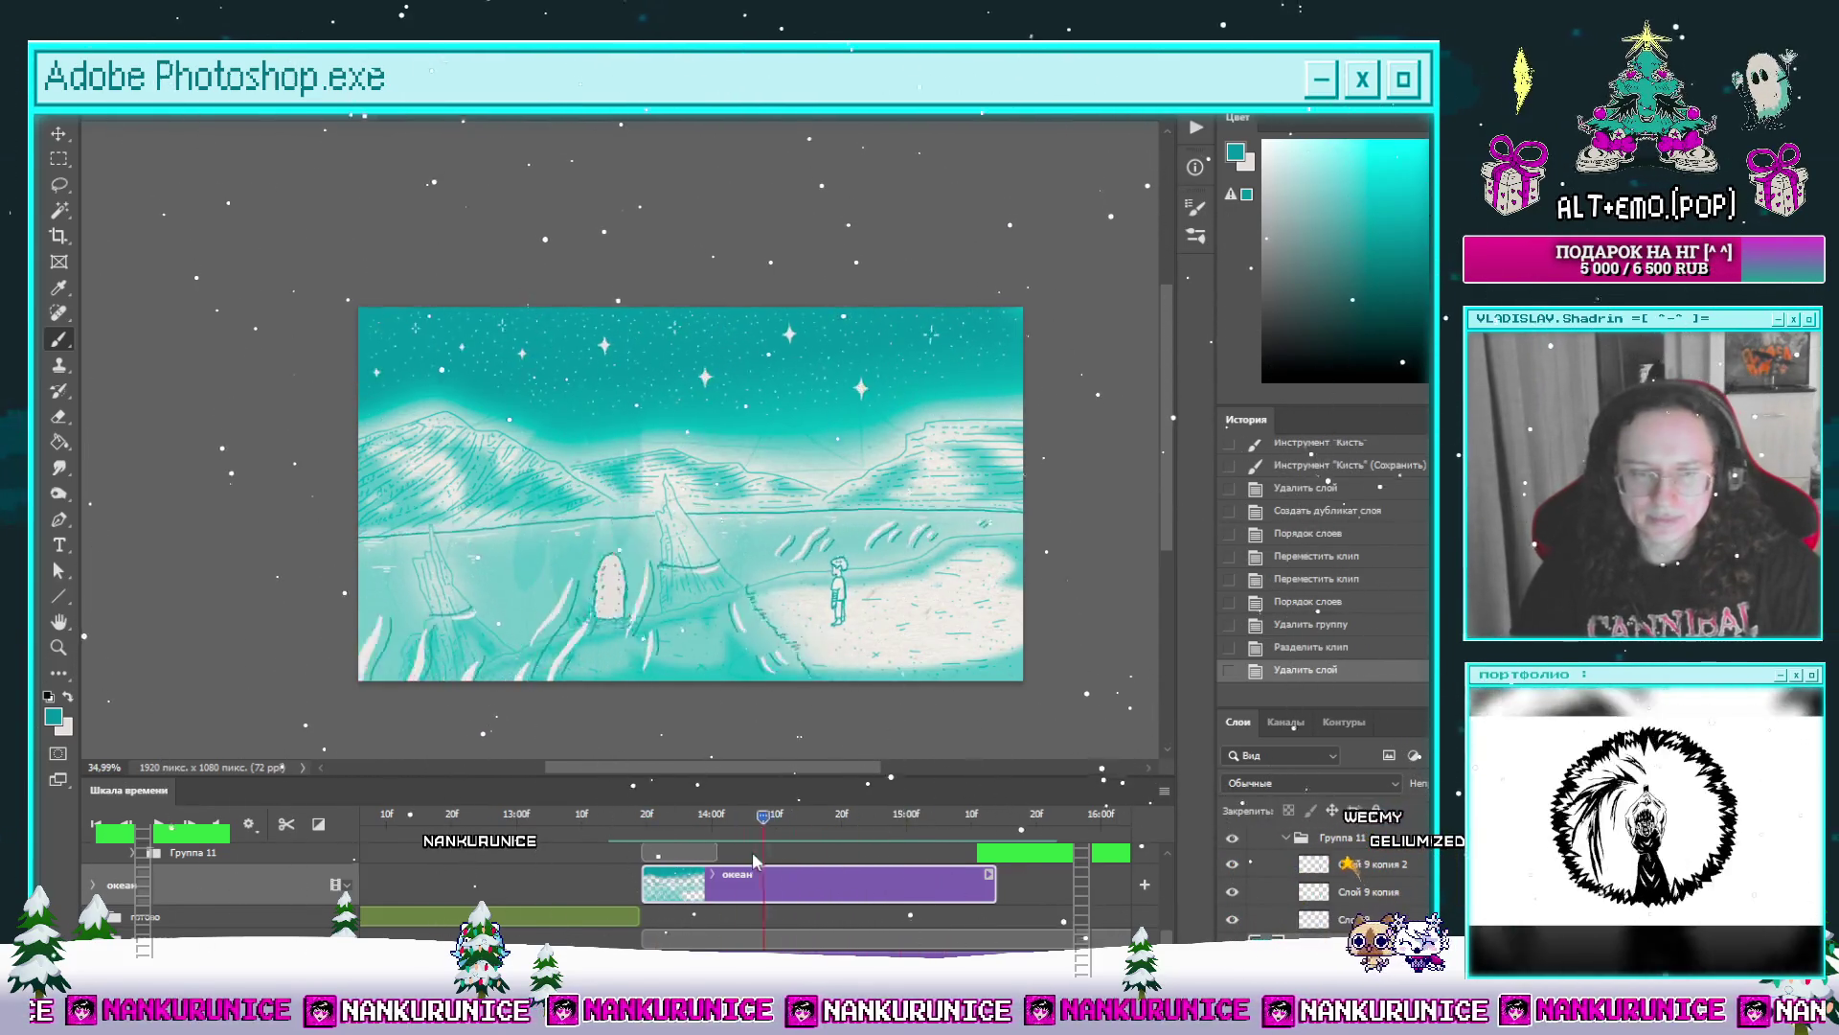
pyautogui.moveTo(752, 853)
pyautogui.mouseDown()
pyautogui.moveTo(949, 870)
pyautogui.moveTo(540, 876)
pyautogui.mouseUp()
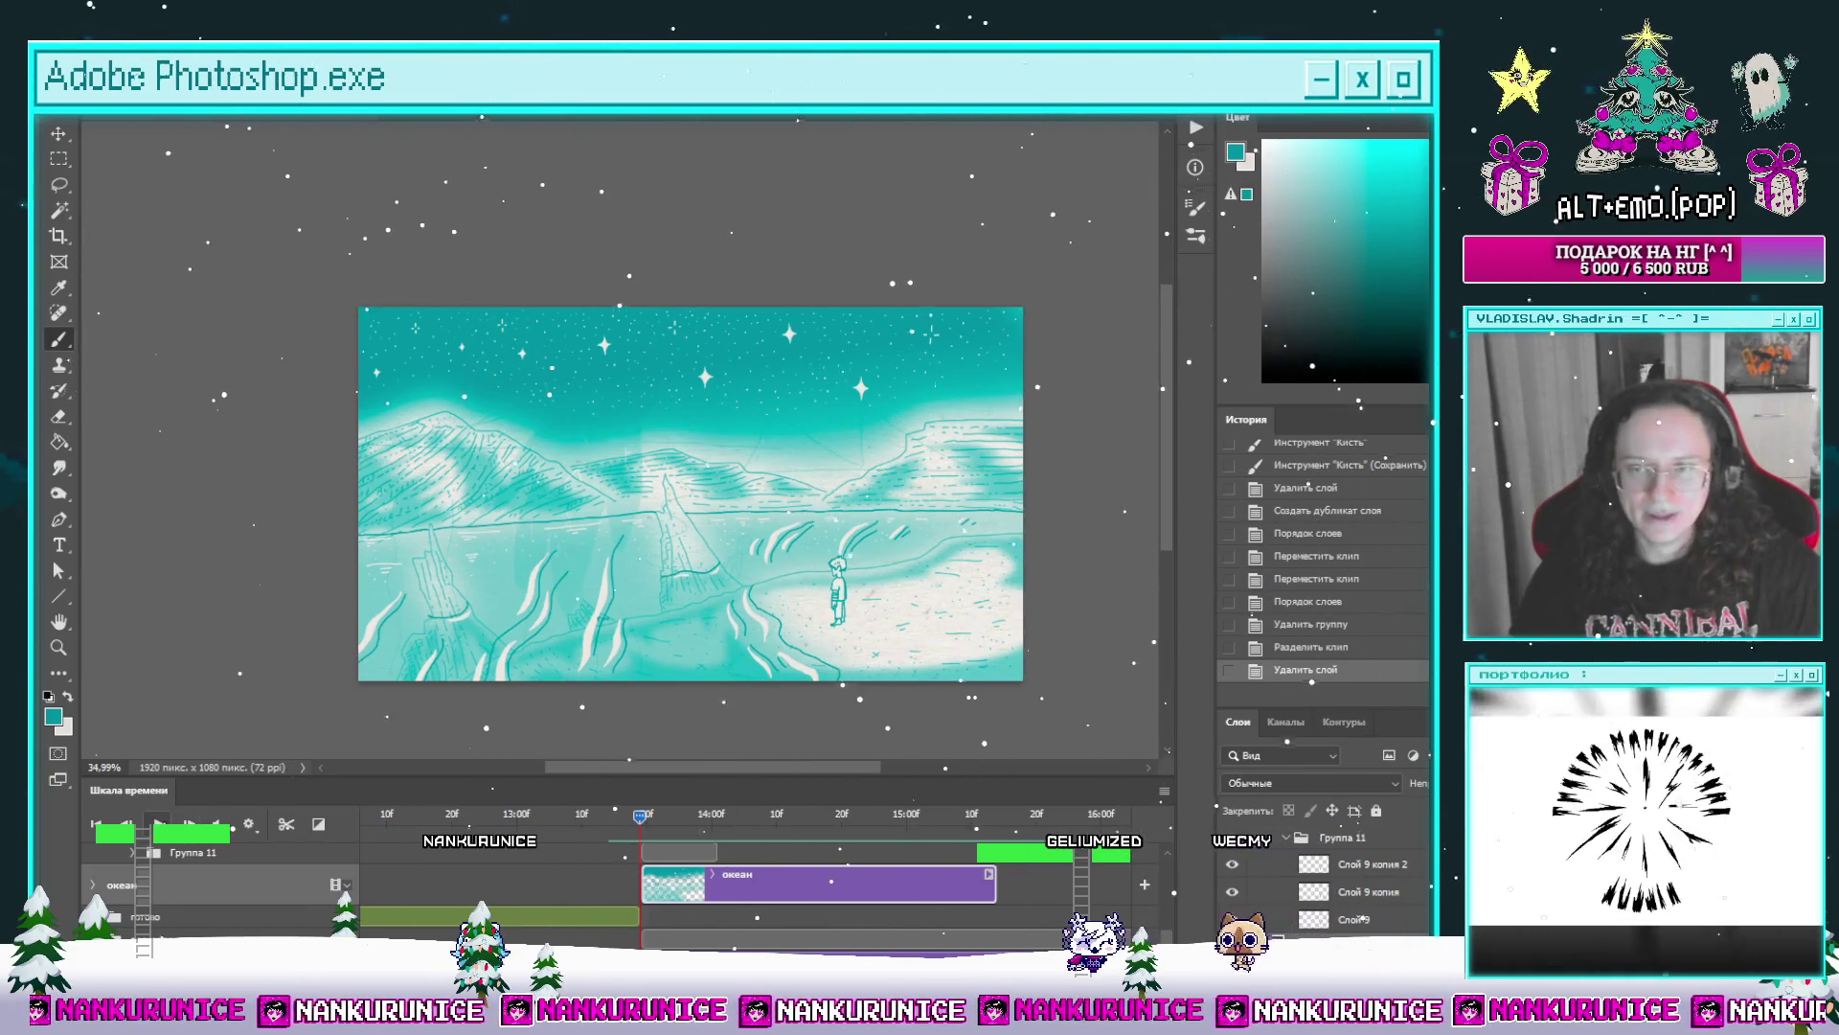
pyautogui.press('space')
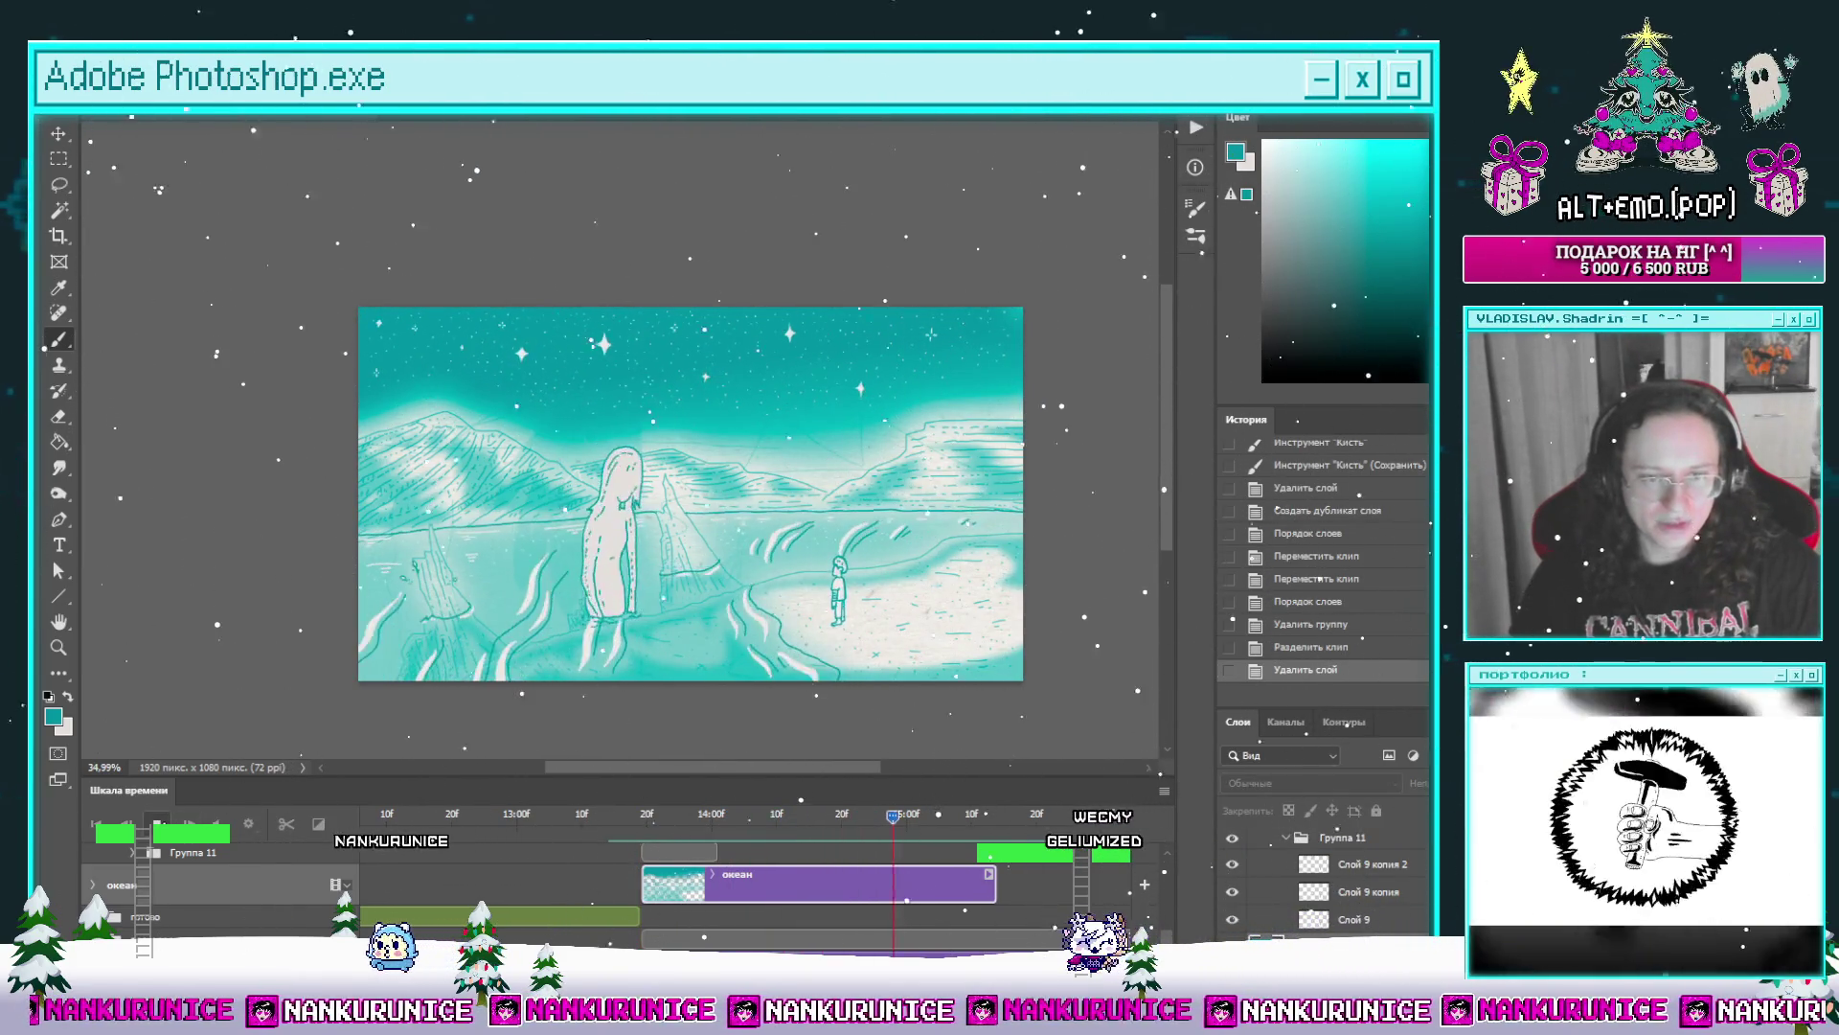
pyautogui.scroll(2, 953, 893)
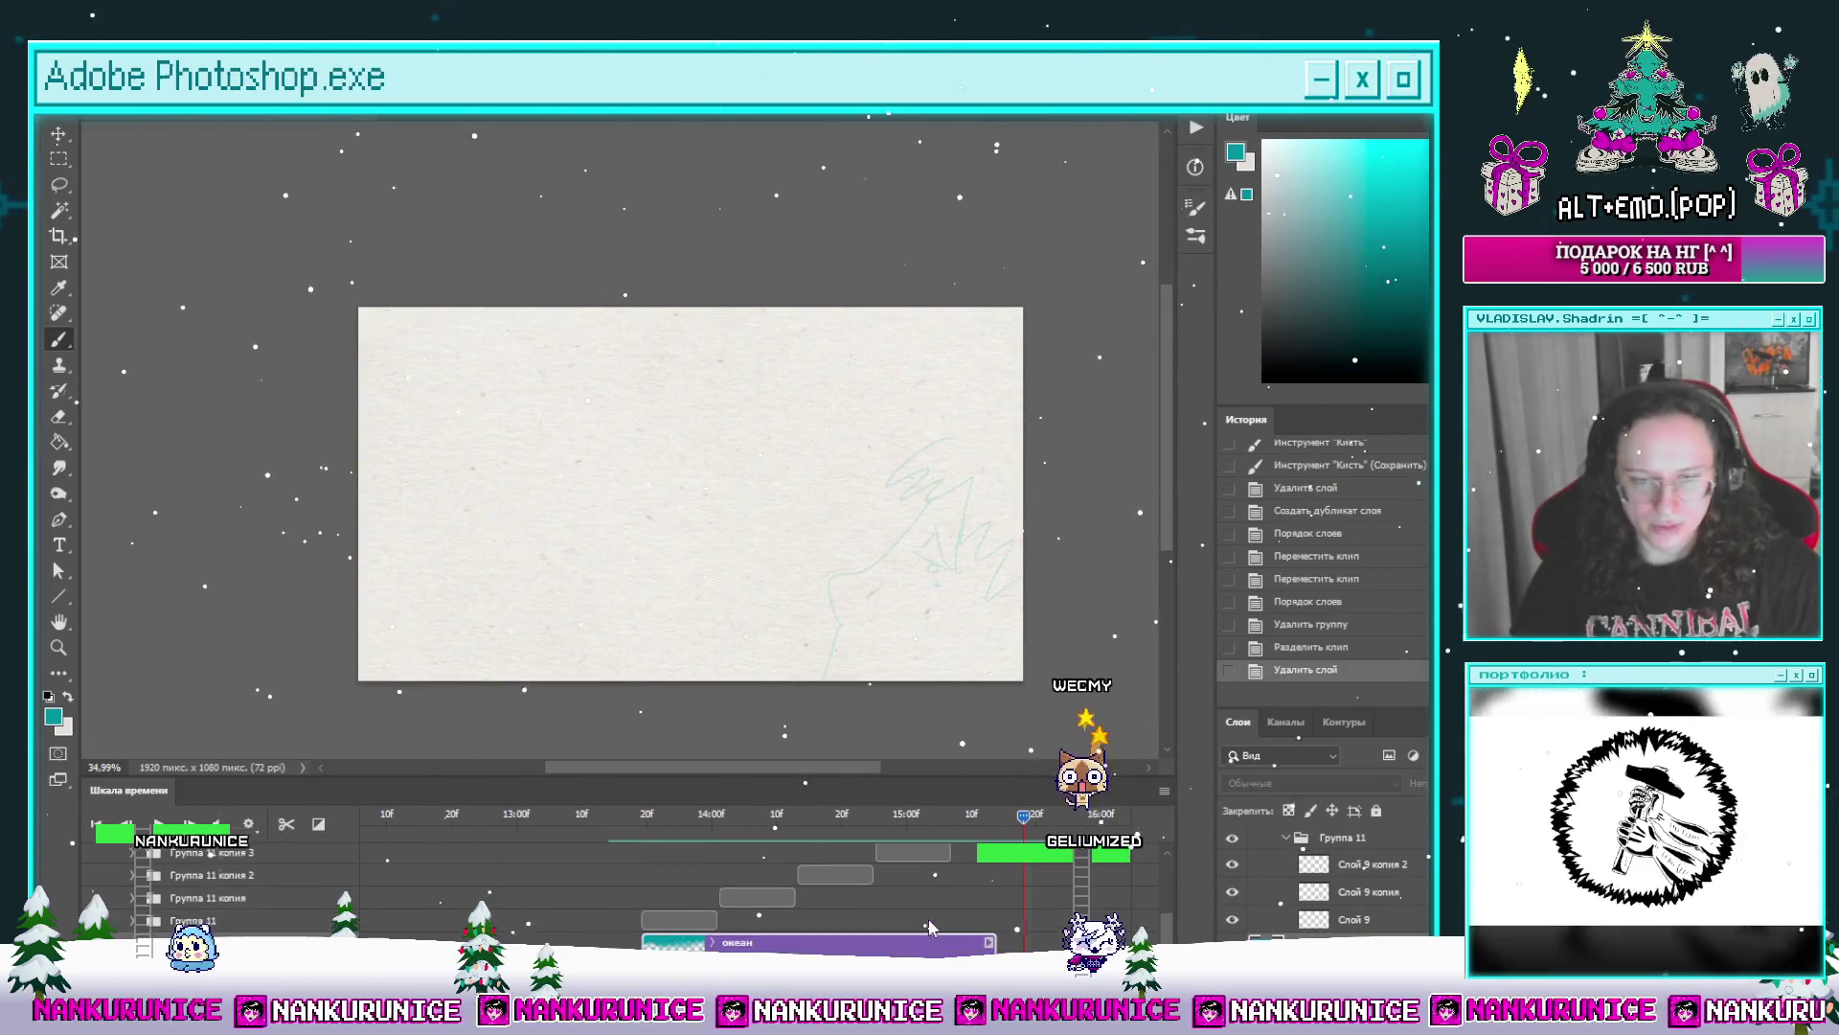
pyautogui.scroll(1, 952, 893)
# Step: Select the Группа 11 copies and combine them into a new group, Группа 12
pyautogui.click(640, 813)
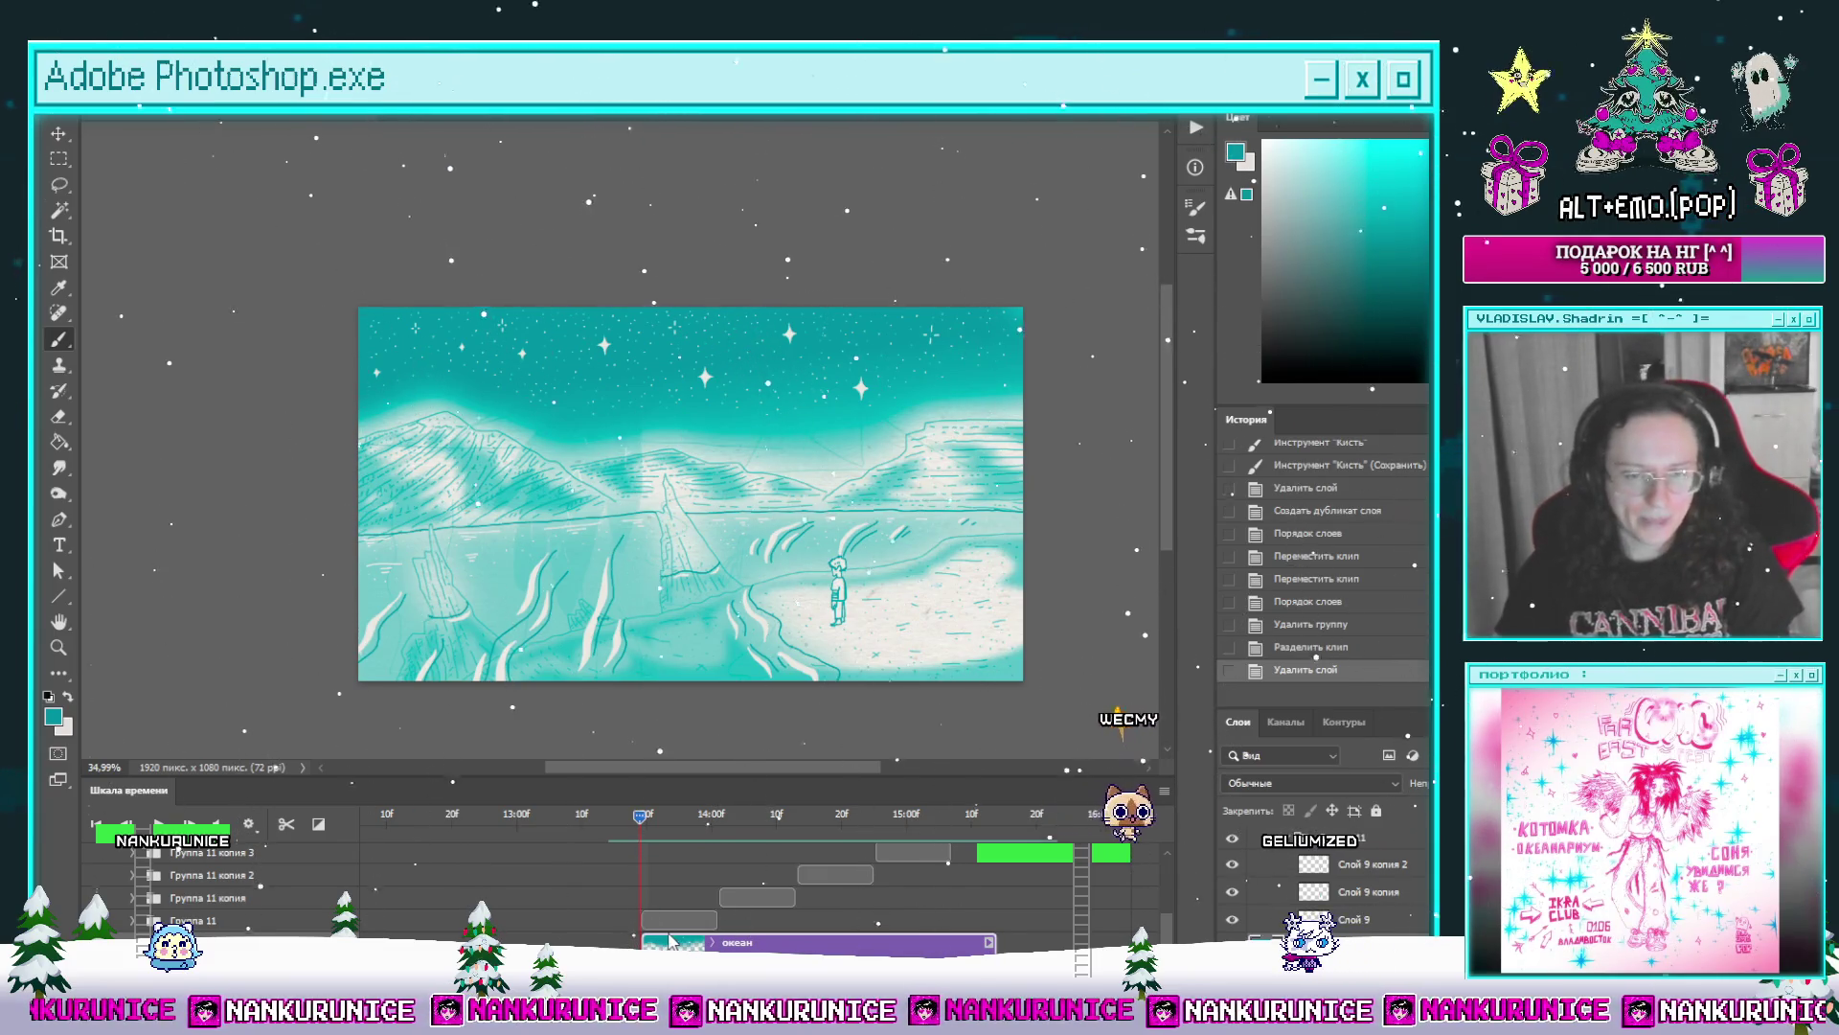
pyautogui.click(264, 924)
pyautogui.scroll(1, 574, 920)
pyautogui.scroll(2, 574, 891)
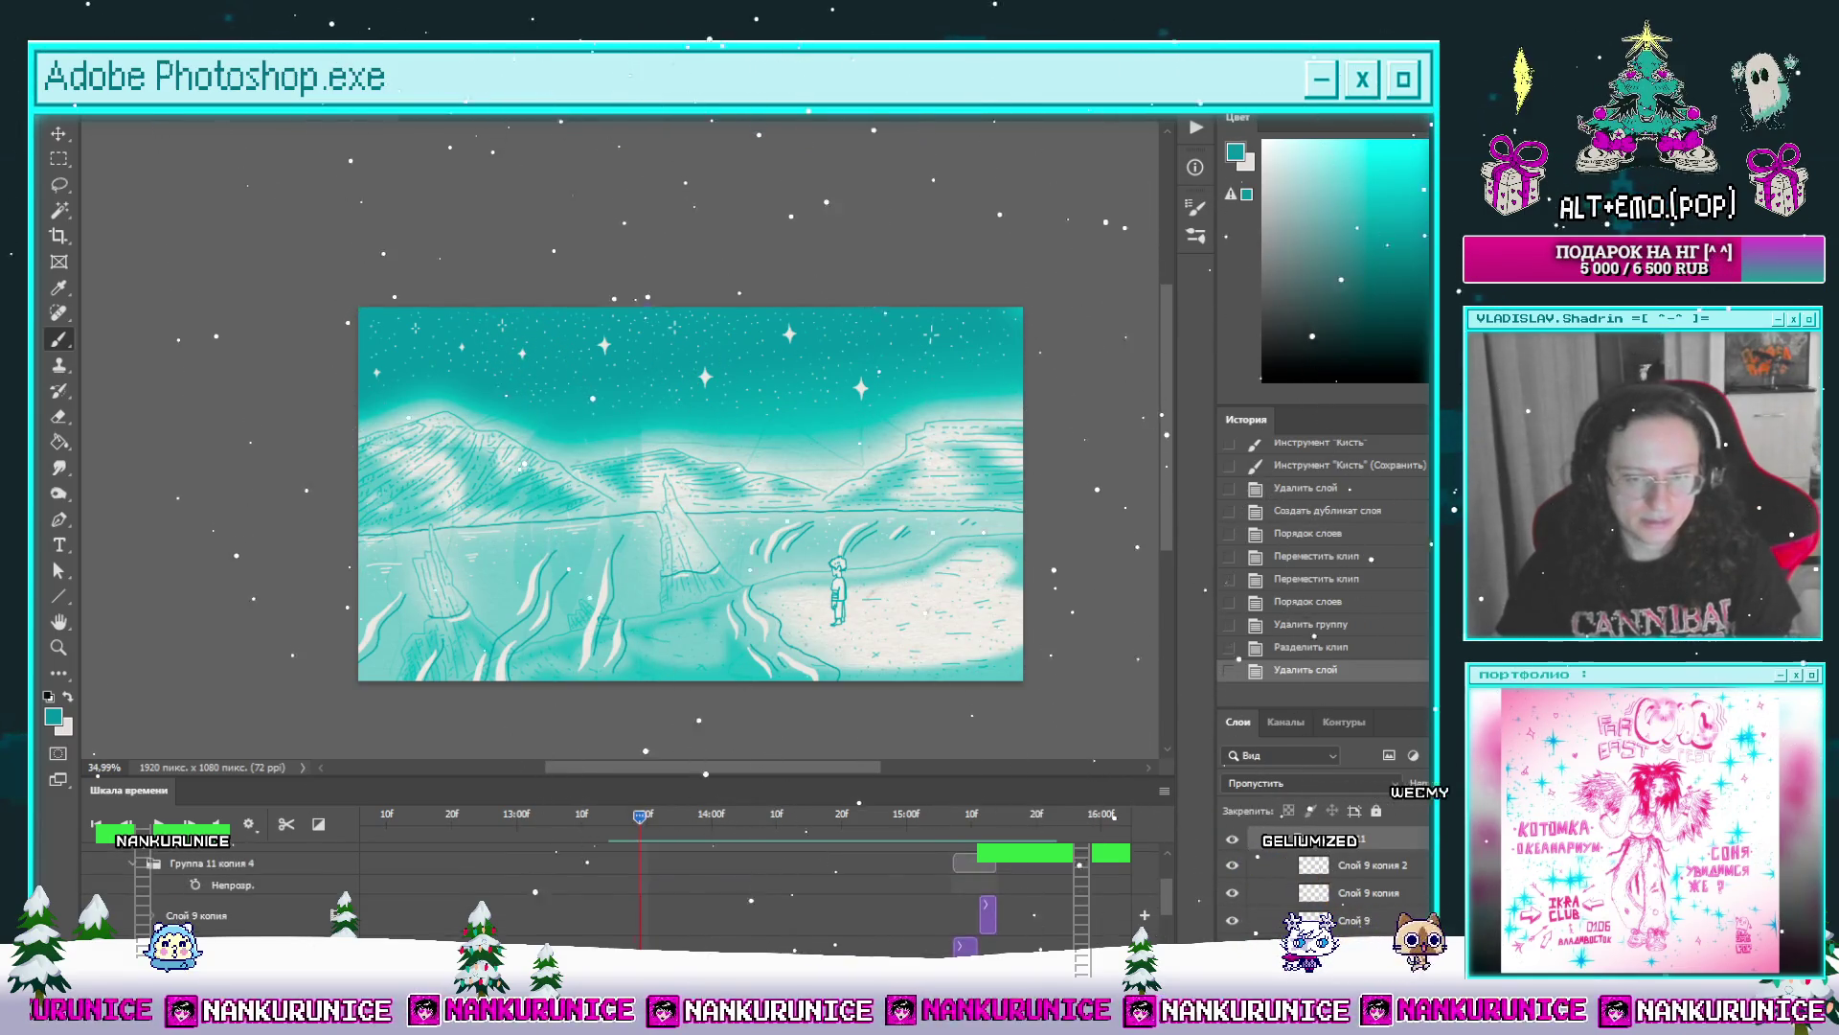
pyautogui.scroll(2, 500, 921)
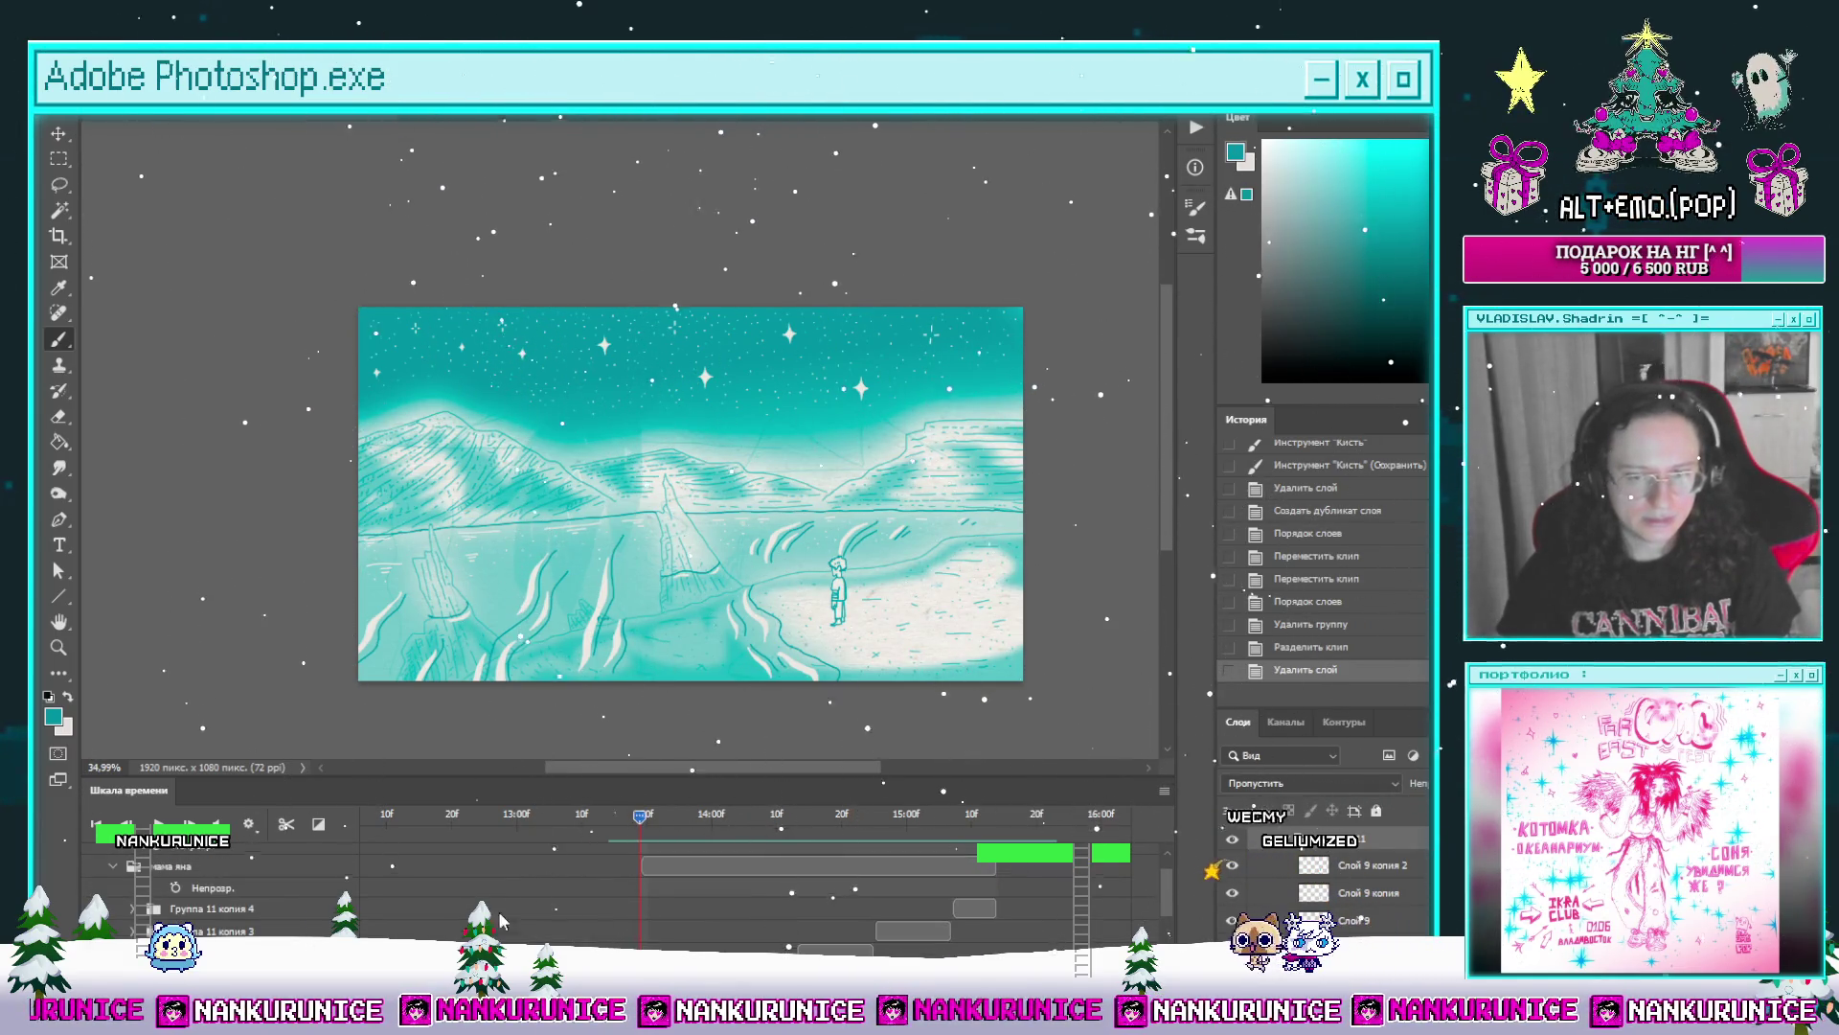
pyautogui.click(212, 906)
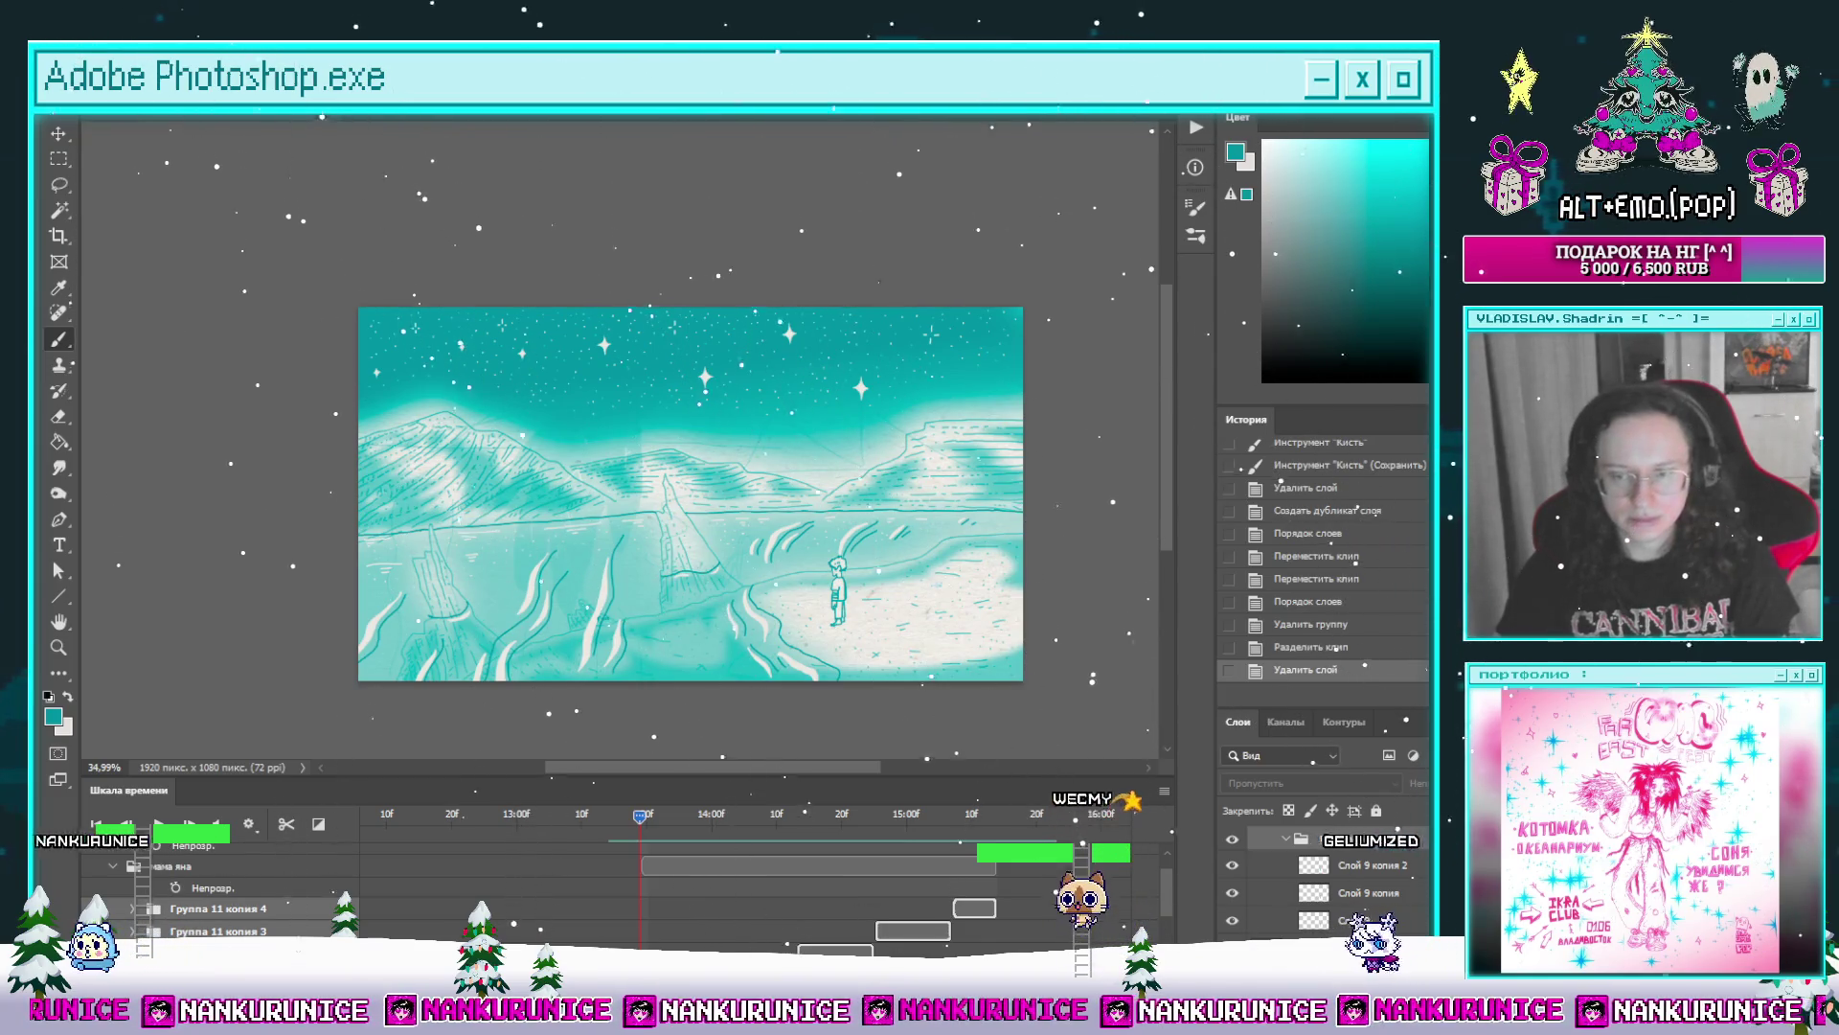
pyautogui.hotkey('ctrl', 'g')
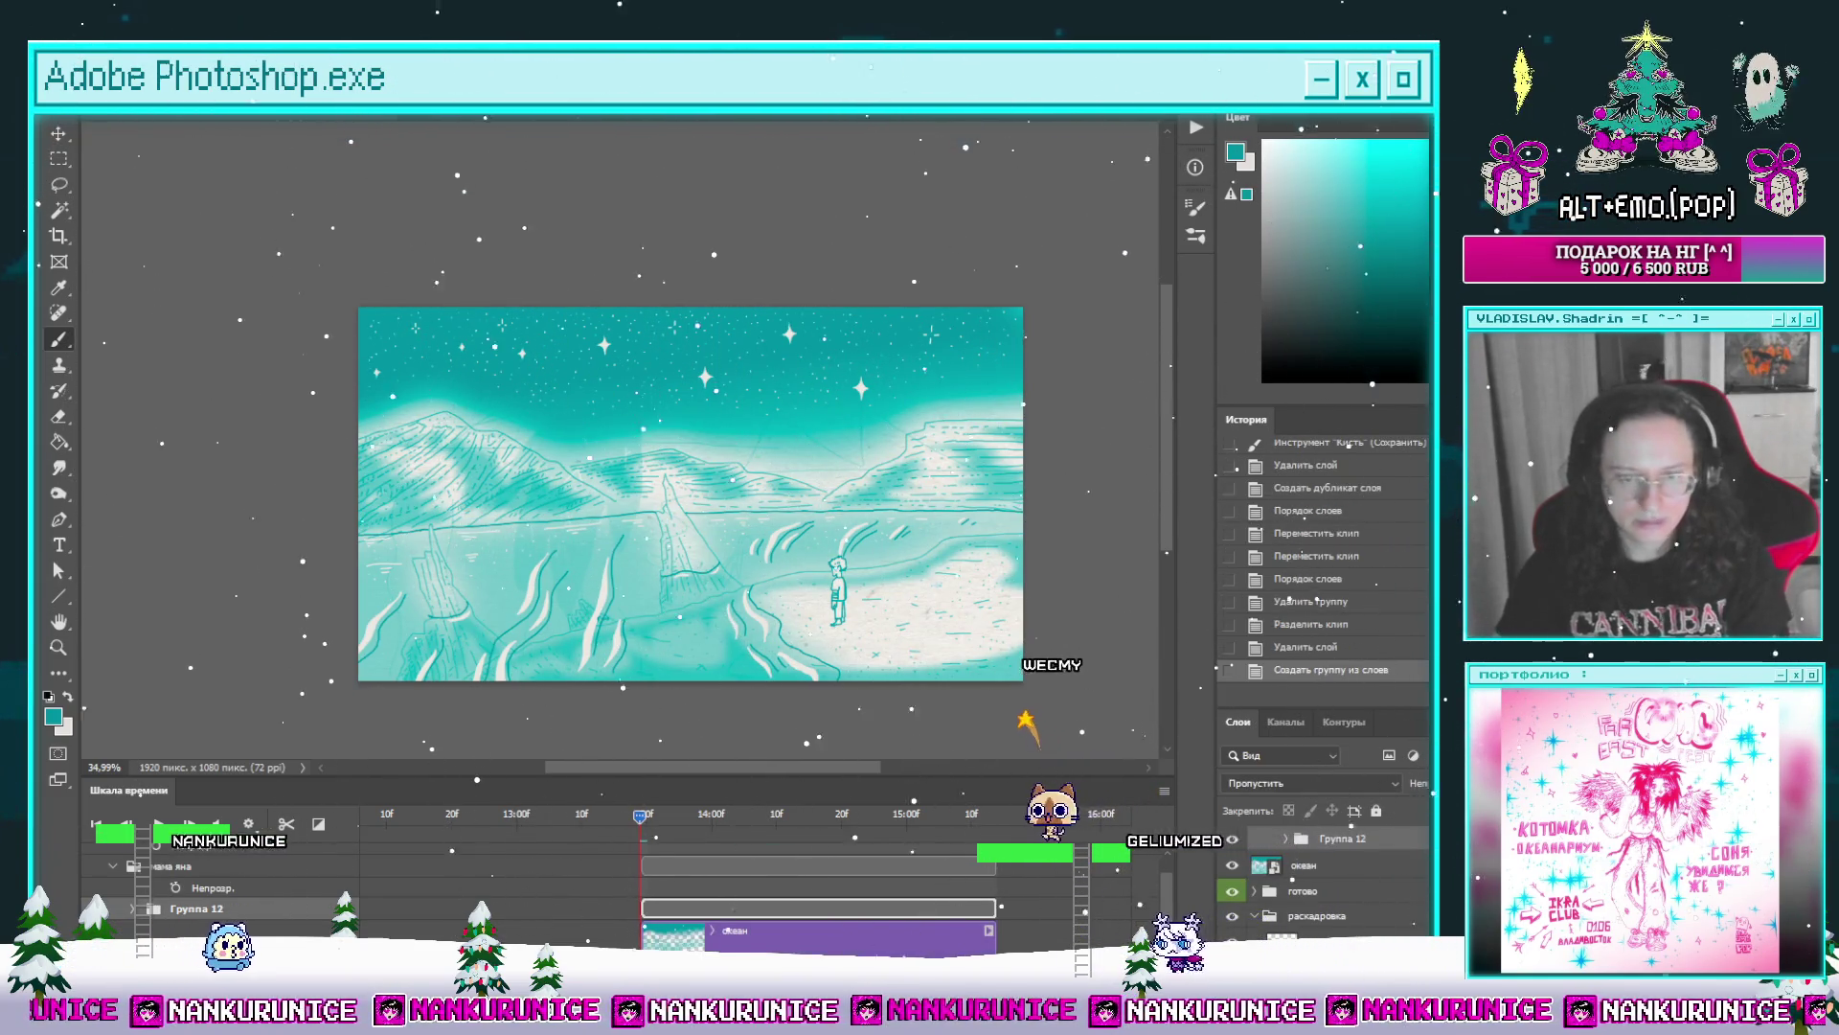
pyautogui.hotkey('ctrl', 'j')
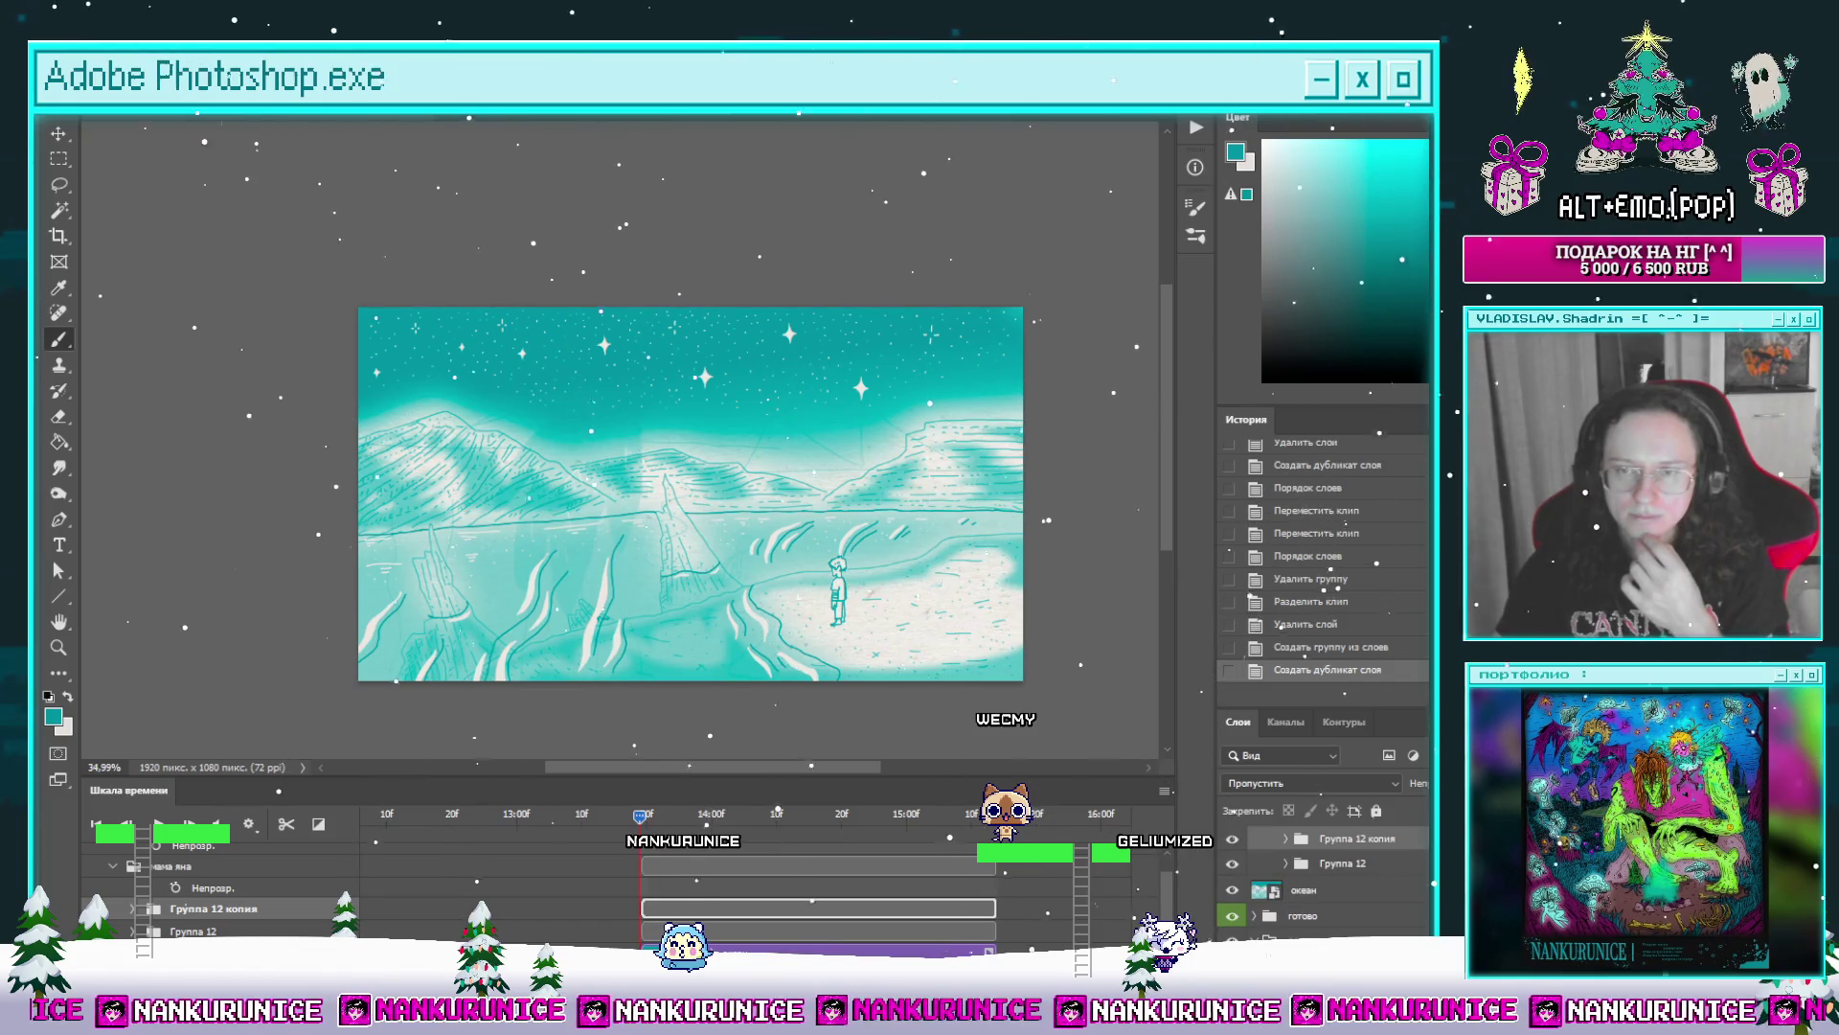
pyautogui.hotkey('ctrl', 'alt', 's')
pyautogui.moveTo(660, 833); pyautogui.dragTo(771, 811)
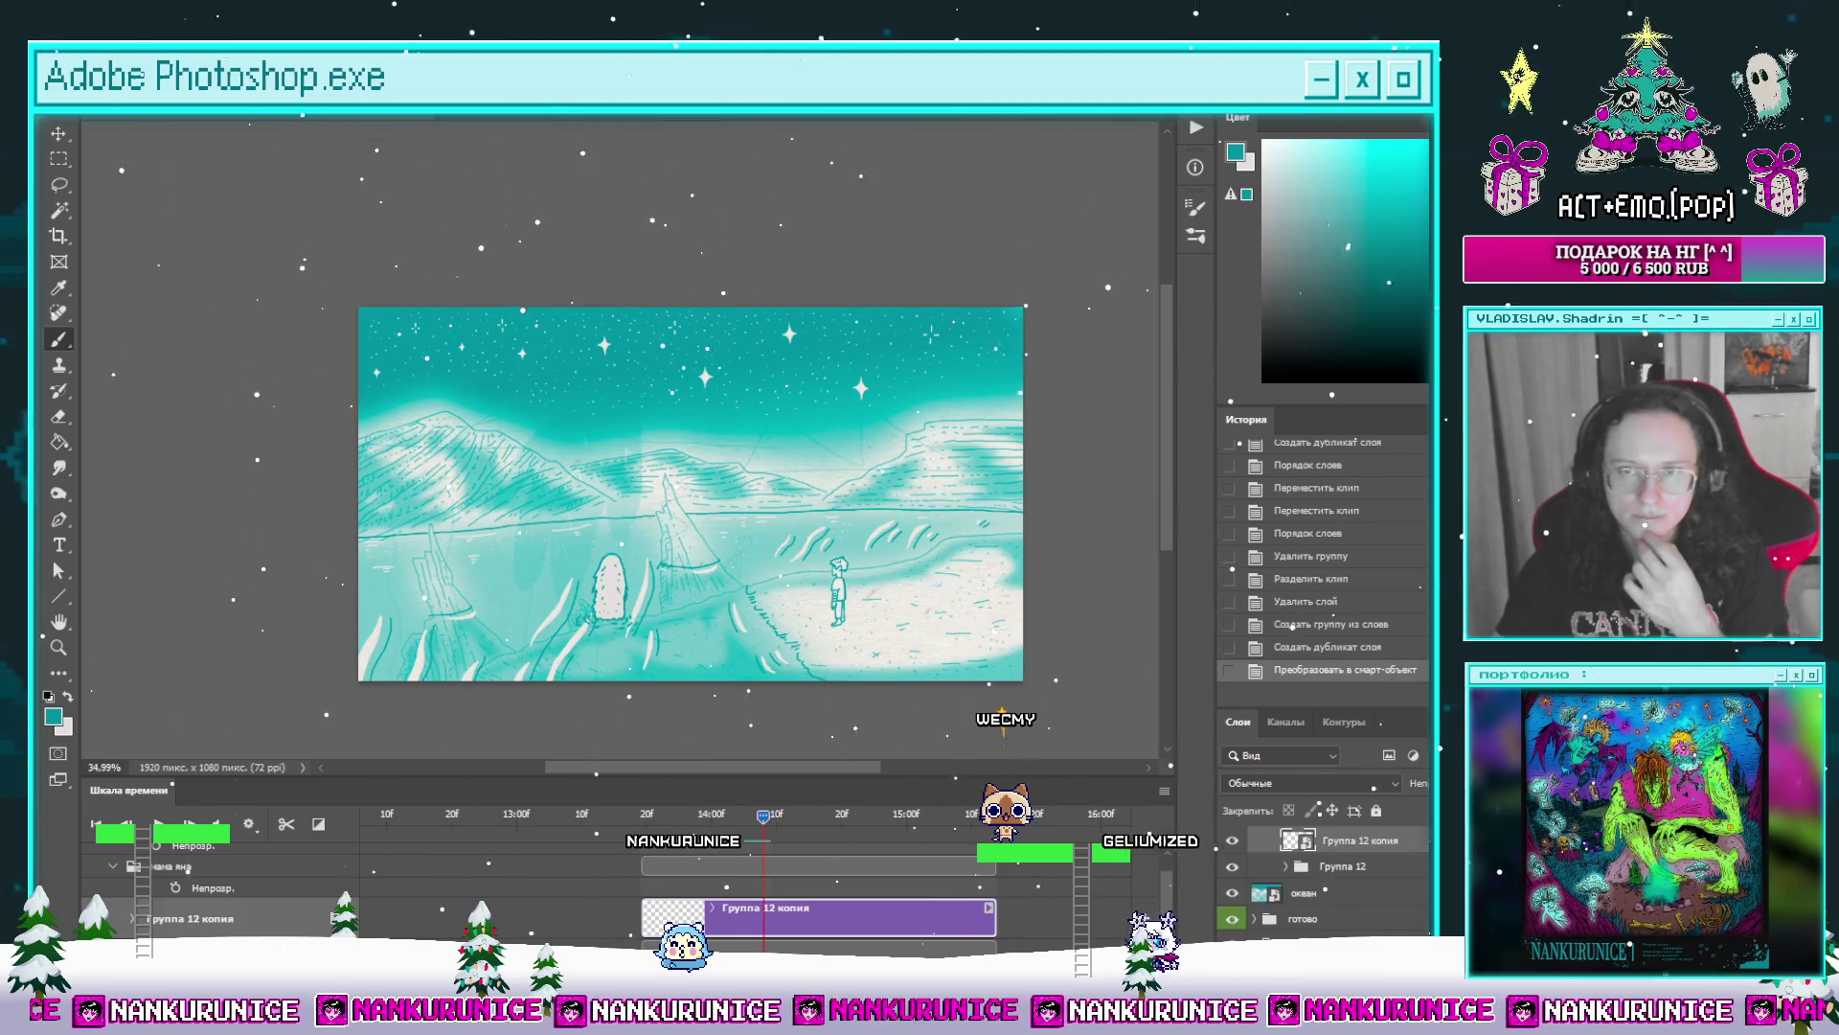
pyautogui.press('h')
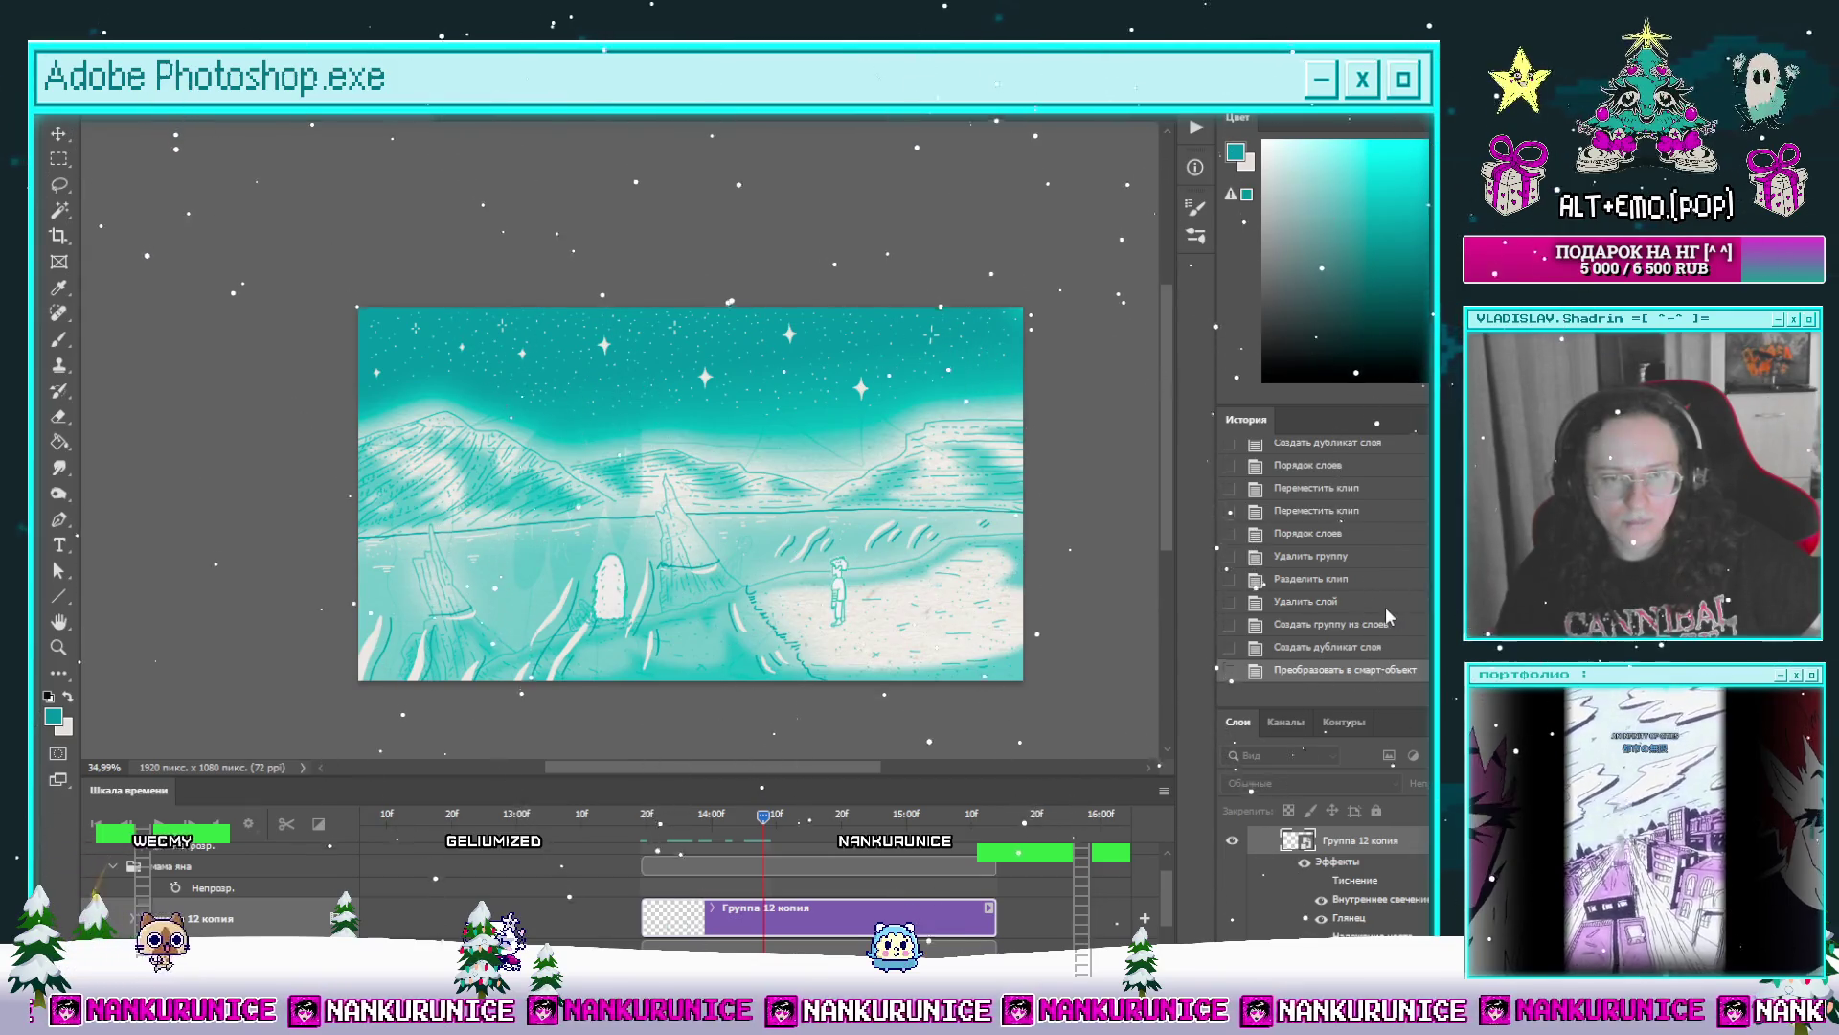
pyautogui.press('b')
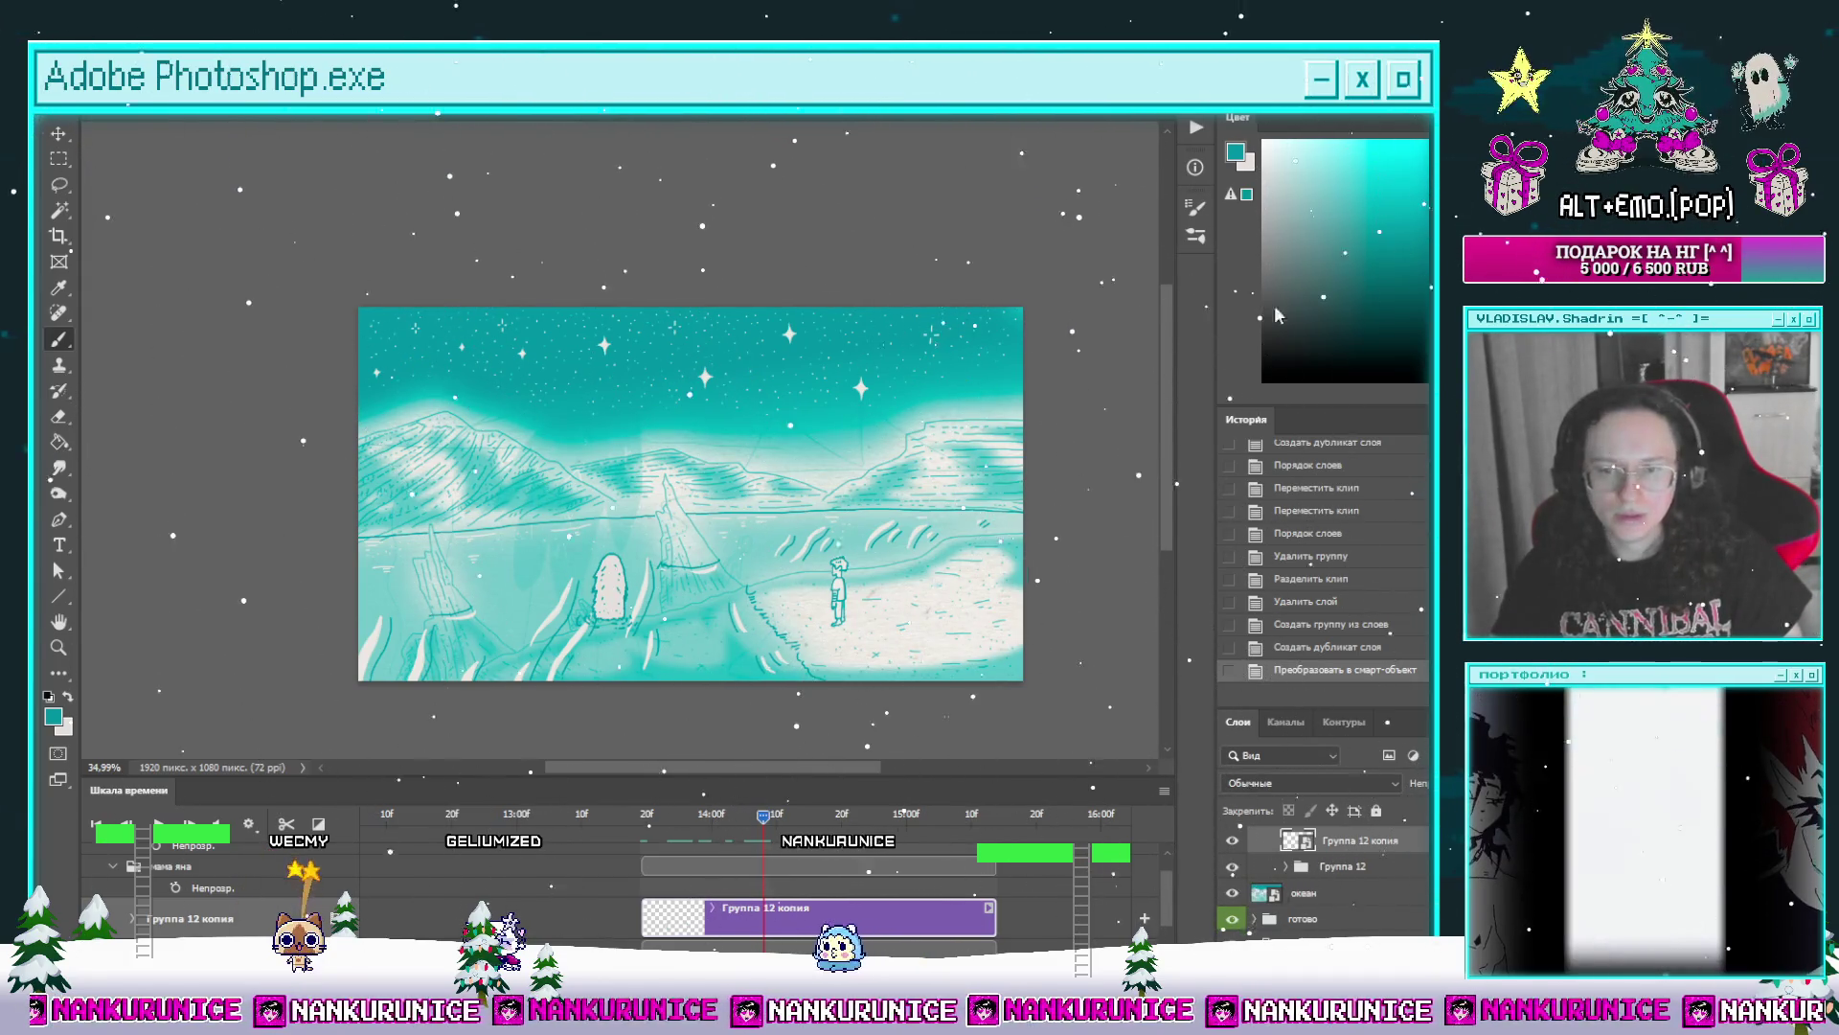
# Step: Tint the figure solid teal with a Color Overlay and add a layer mask to Группа 12 копия
pyautogui.press('space')
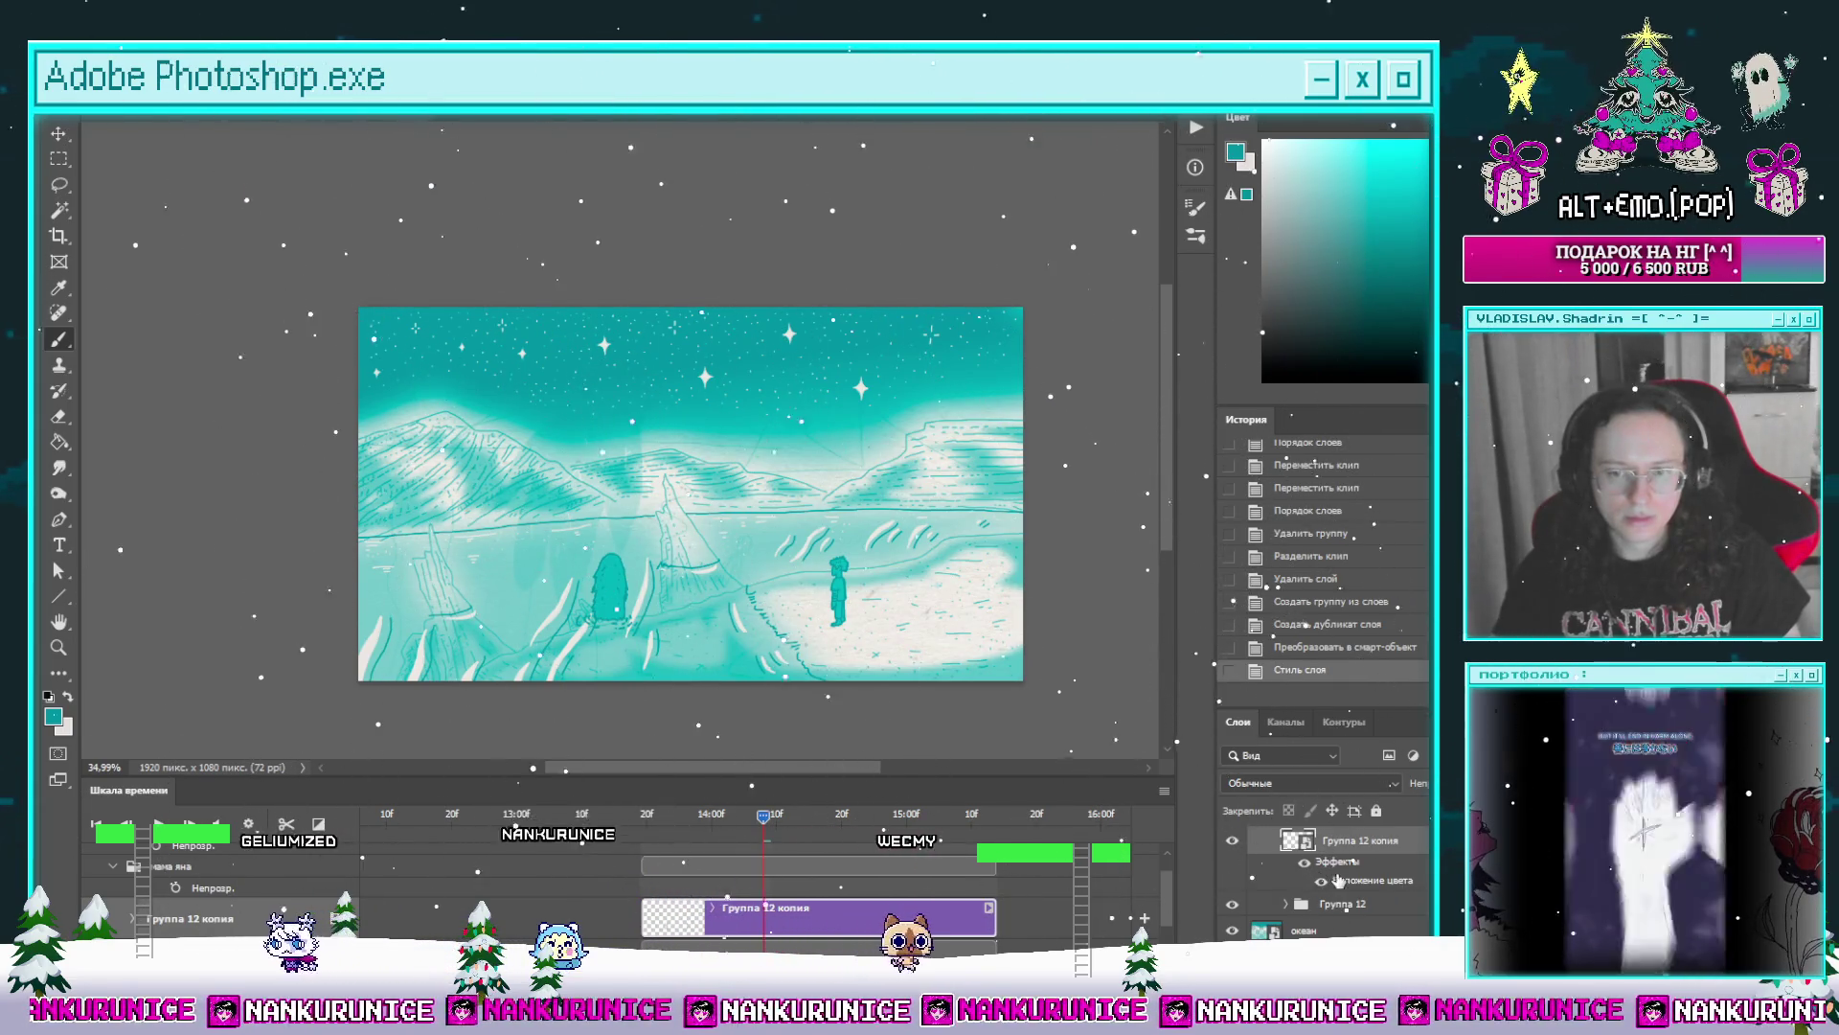
pyautogui.press('space')
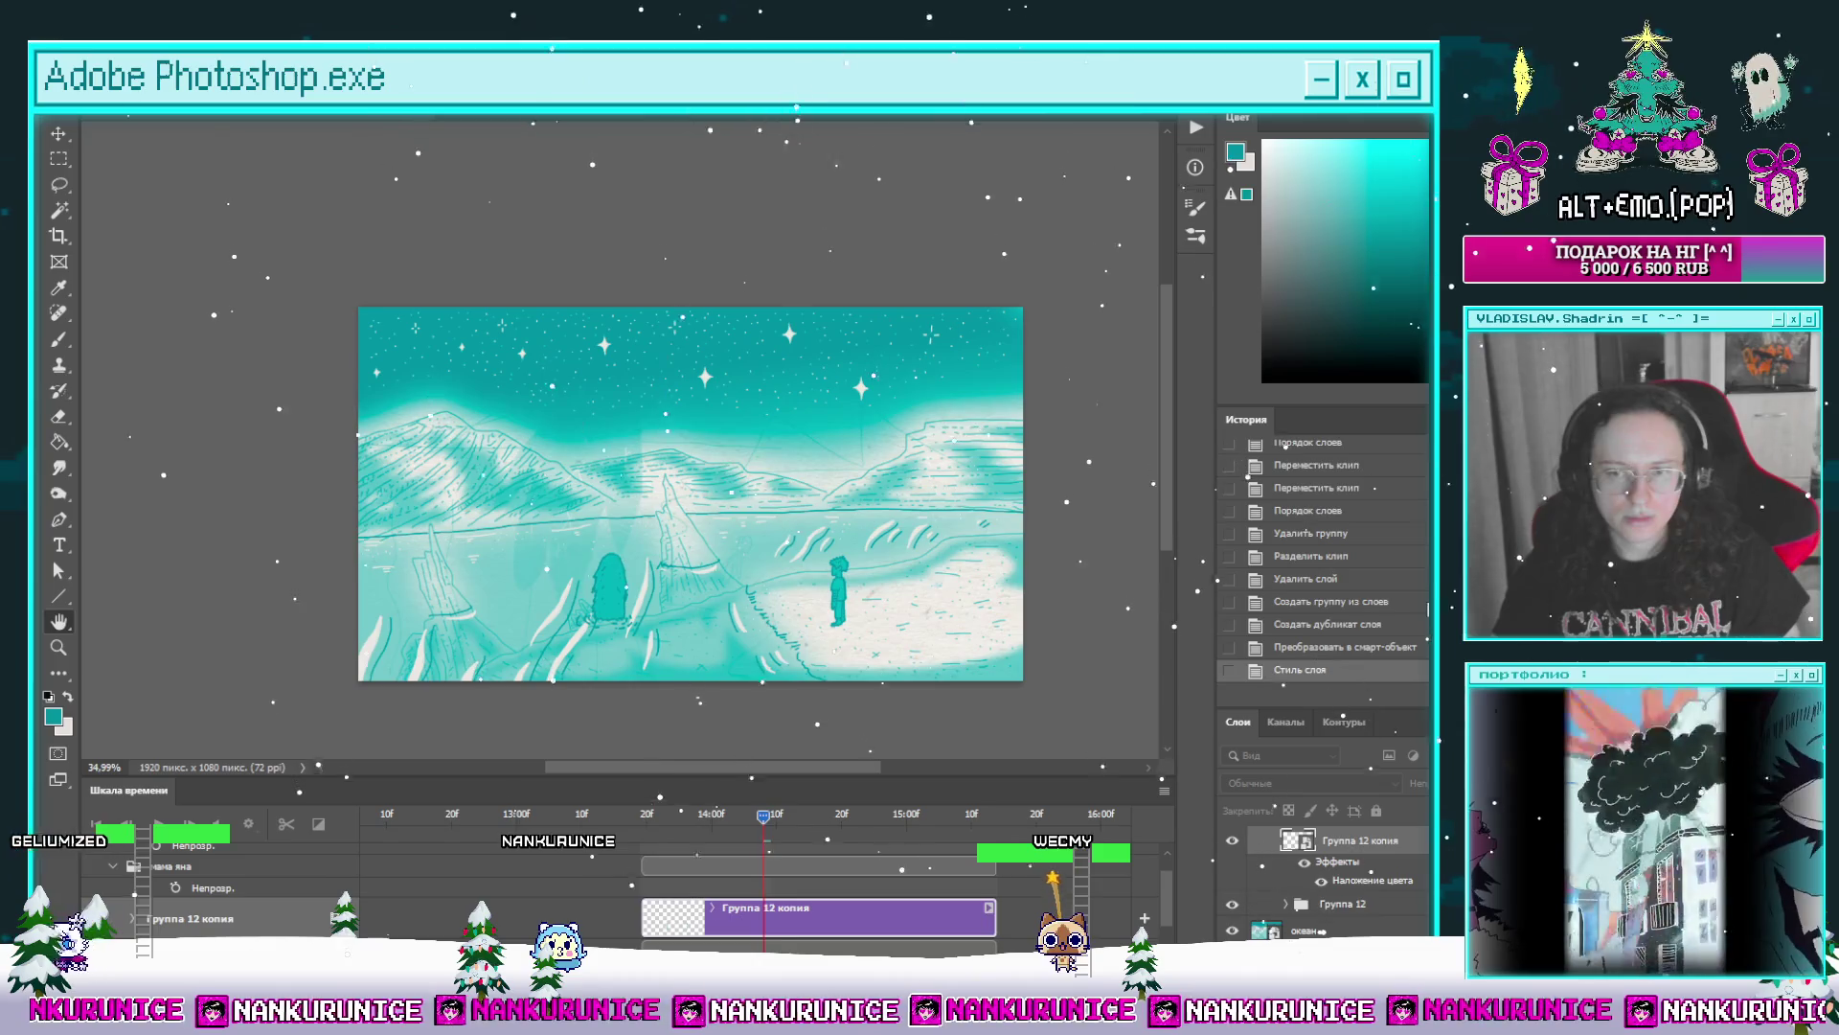
pyautogui.press('Return')
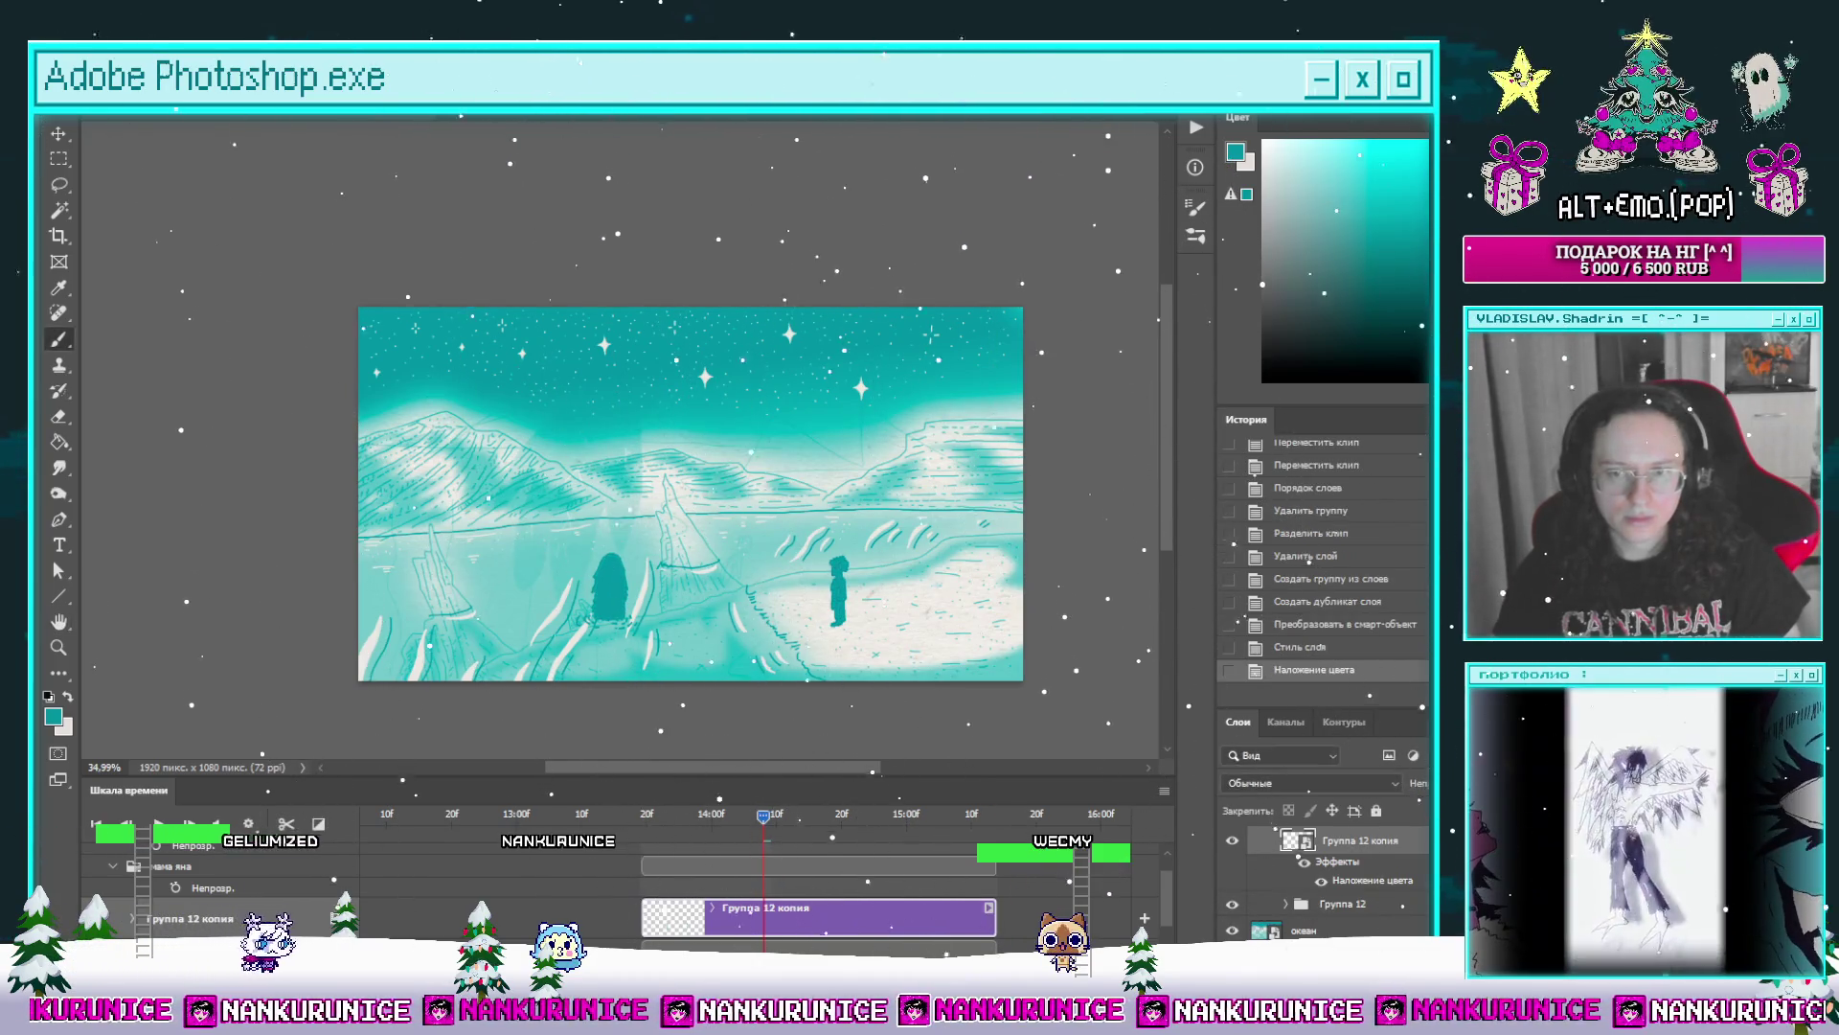
pyautogui.press('space')
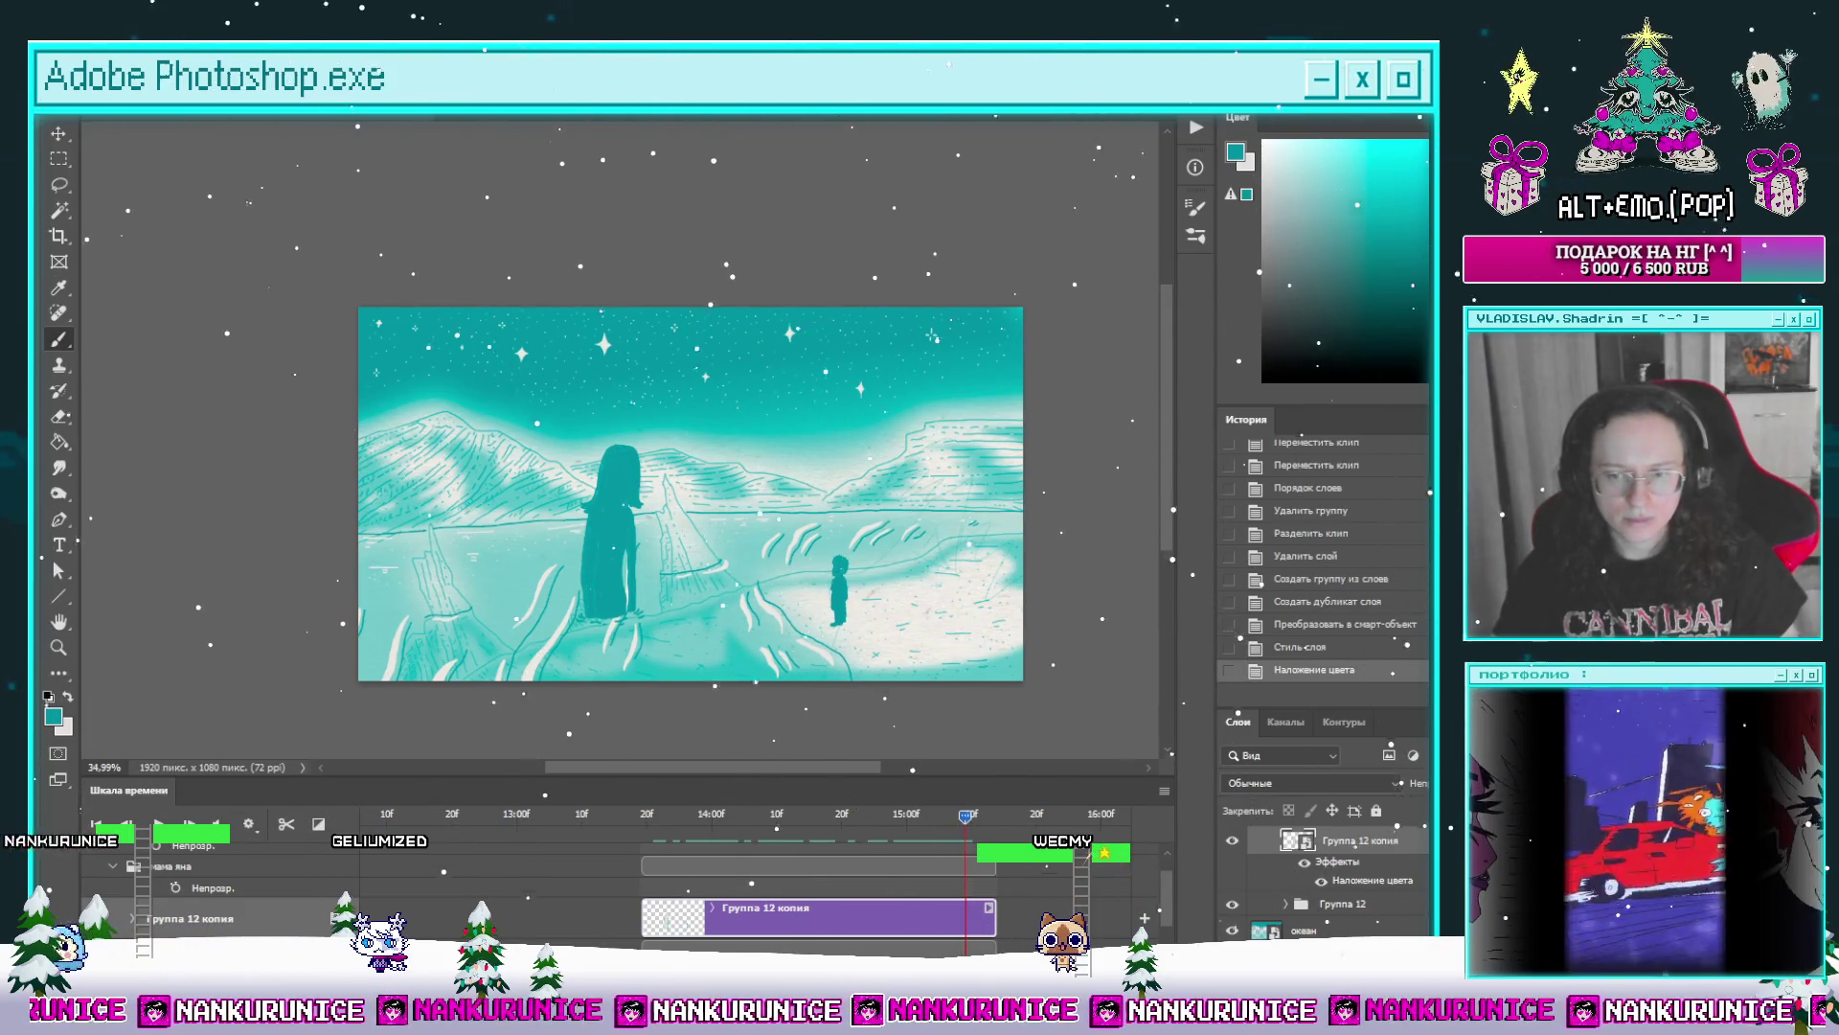
pyautogui.click(1301, 951)
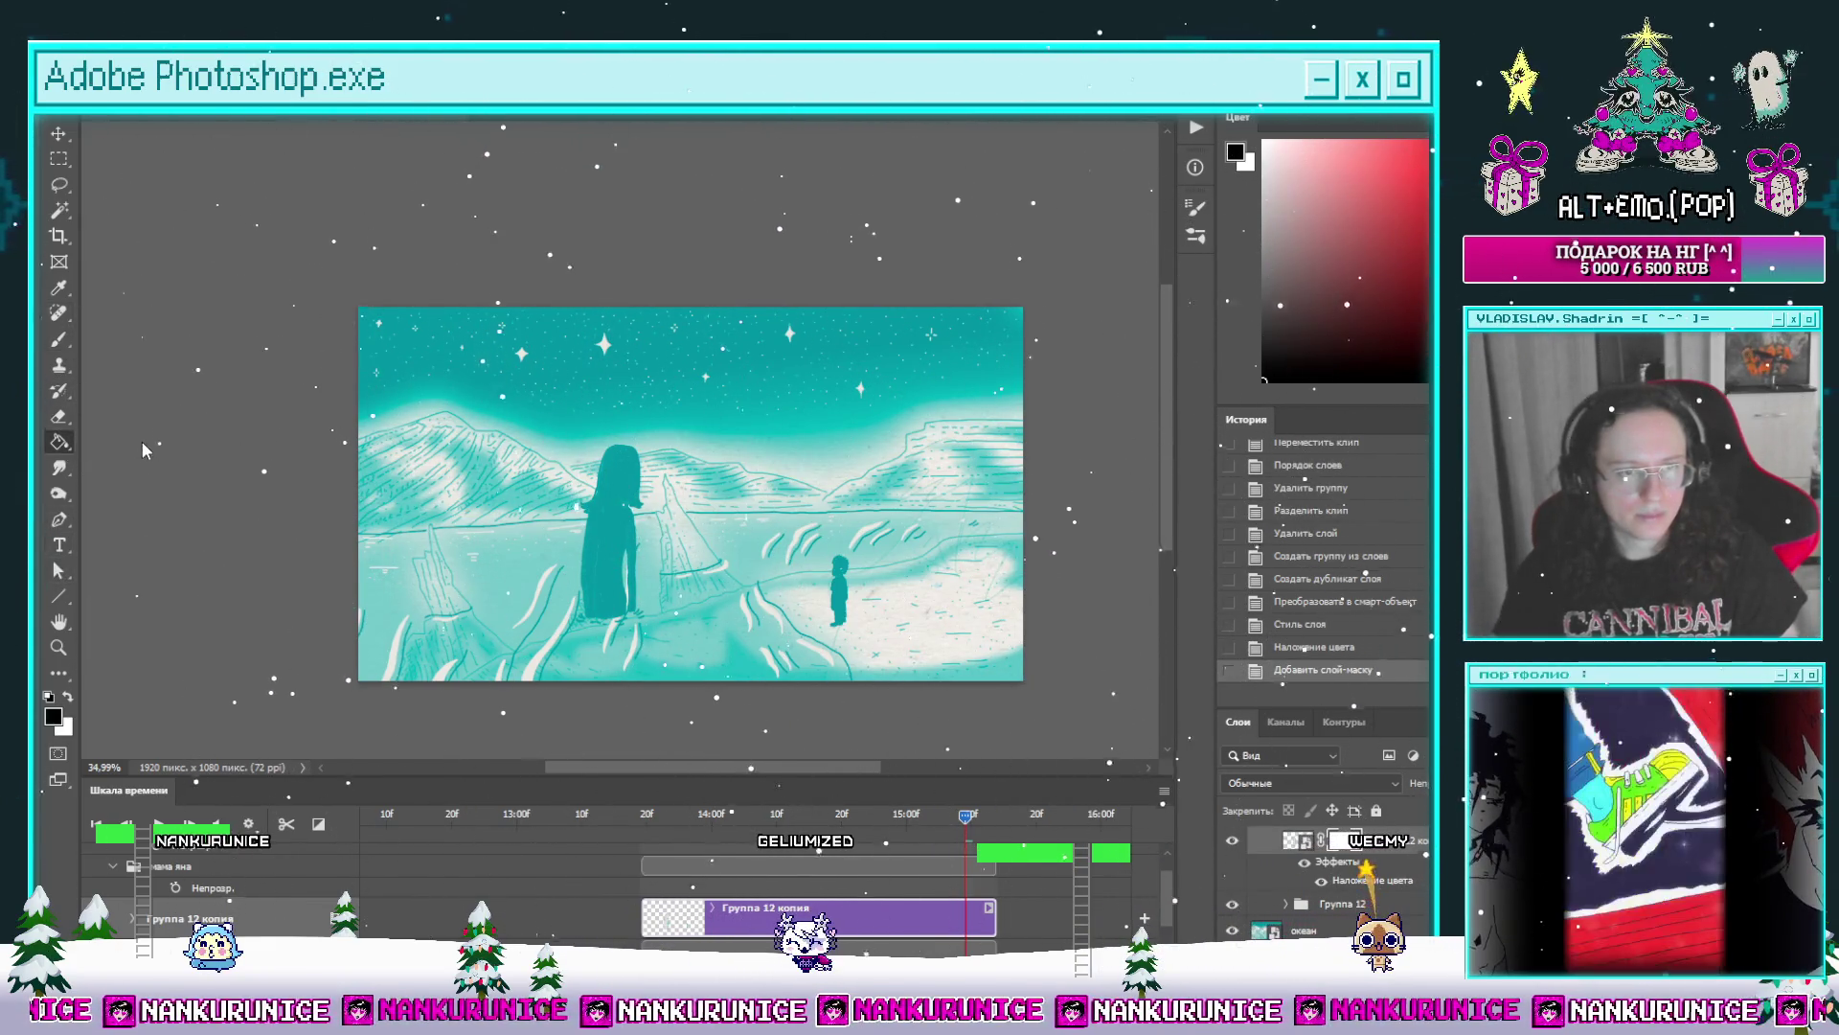
# Step: Draw a gradient on the mask so the figure's lower body fades at sea level
pyautogui.hotkey('shift', 'g')
pyautogui.moveTo(551, 407); pyautogui.dragTo(639, 684)
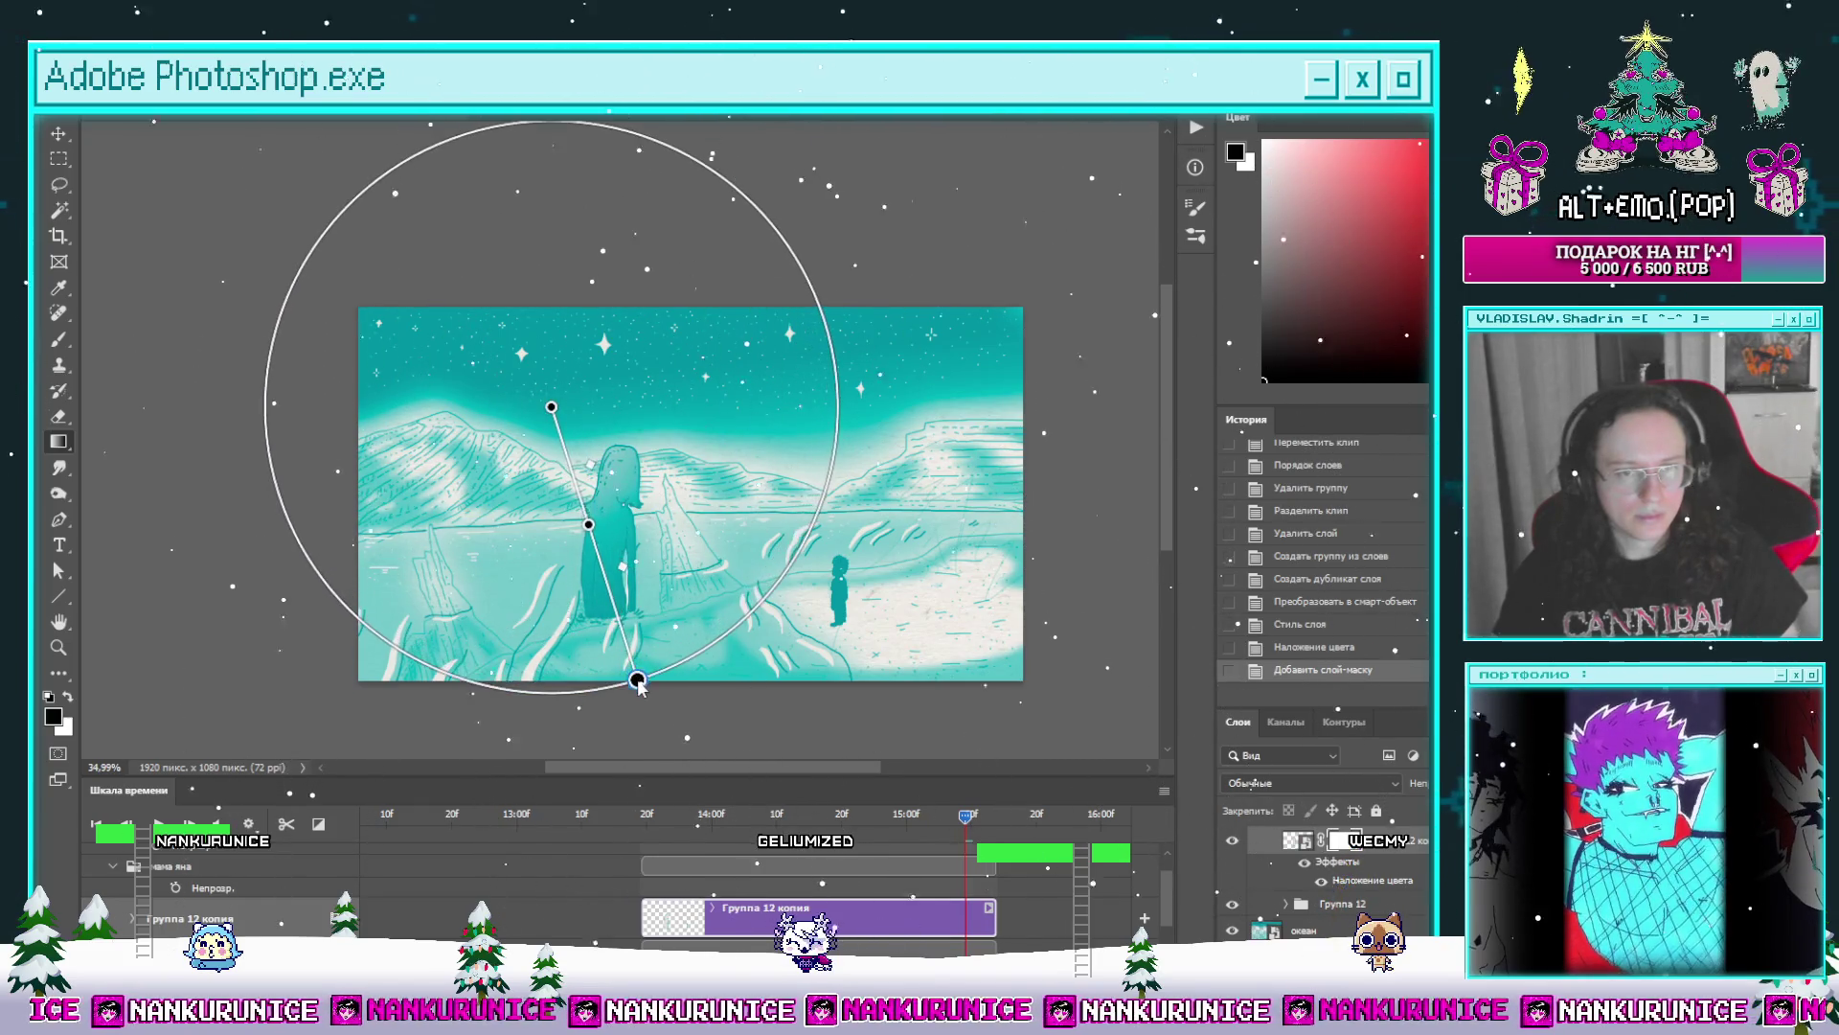
pyautogui.moveTo(551, 410)
pyautogui.mouseDown()
pyautogui.moveTo(570, 411)
pyautogui.moveTo(562, 428)
pyautogui.mouseUp()
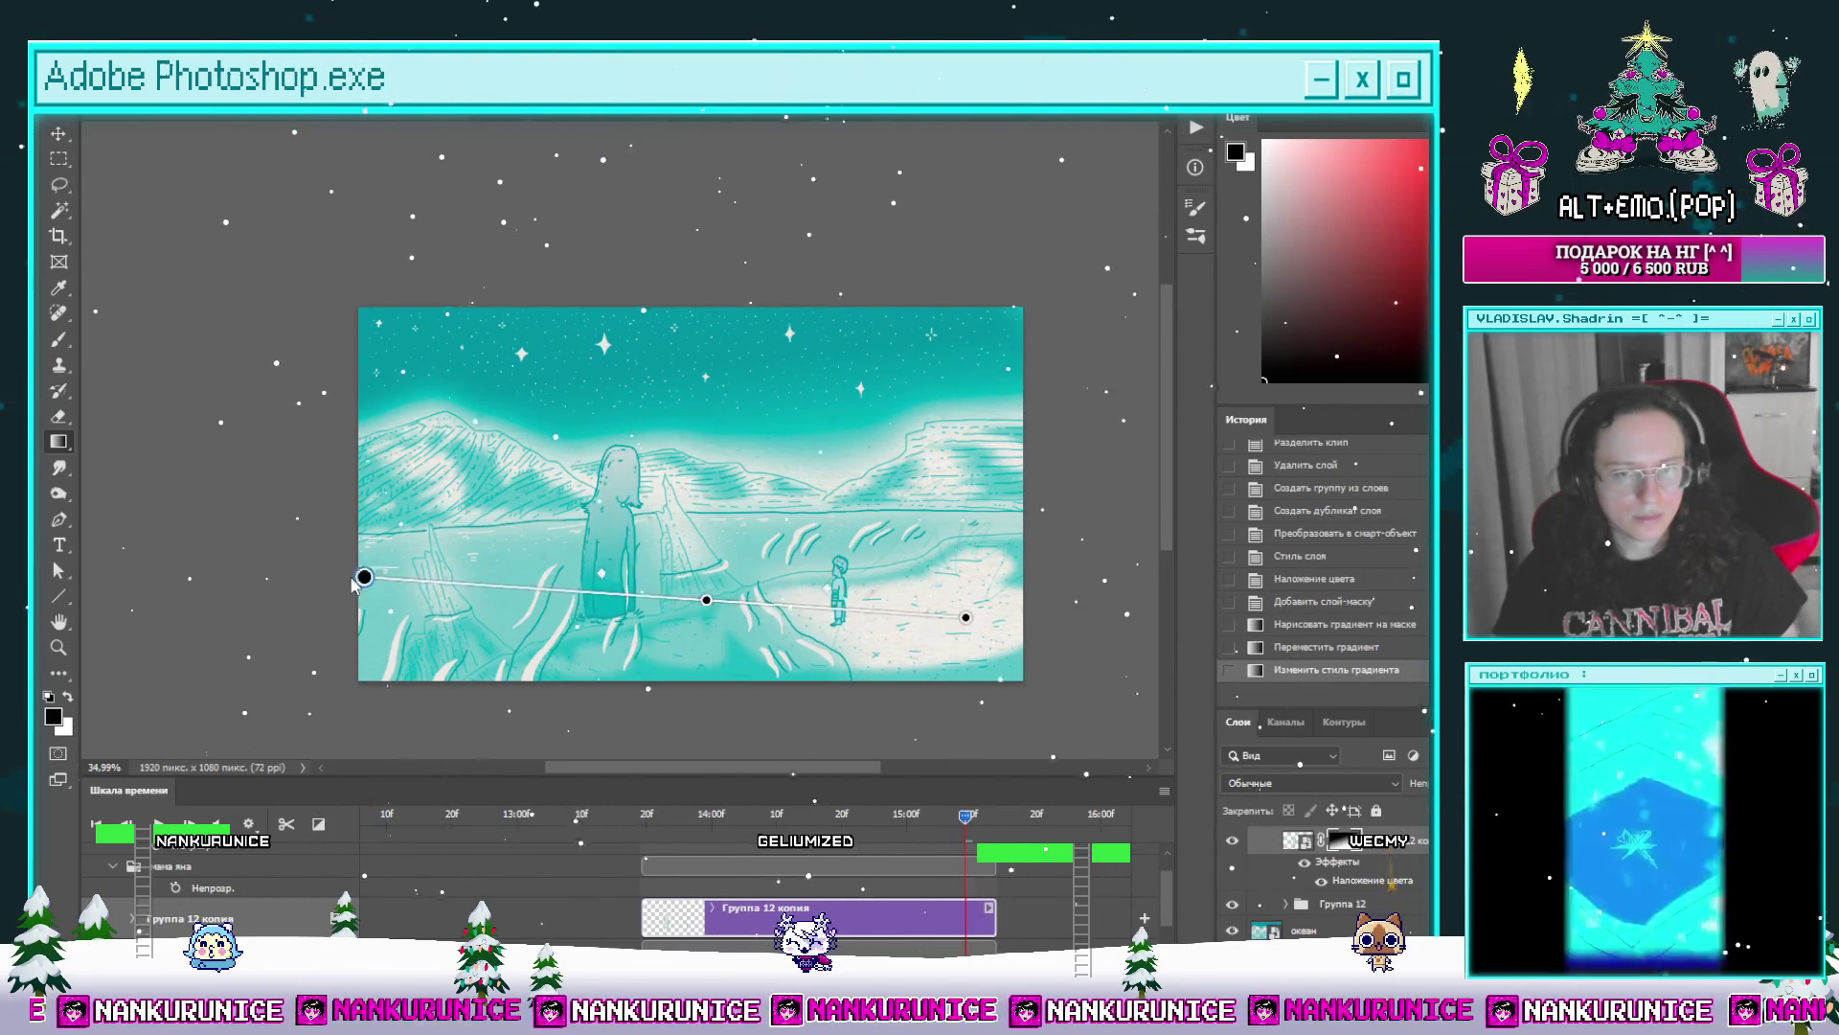
pyautogui.moveTo(364, 577)
pyautogui.mouseDown()
pyautogui.moveTo(426, 599)
pyautogui.moveTo(775, 609)
pyautogui.mouseUp()
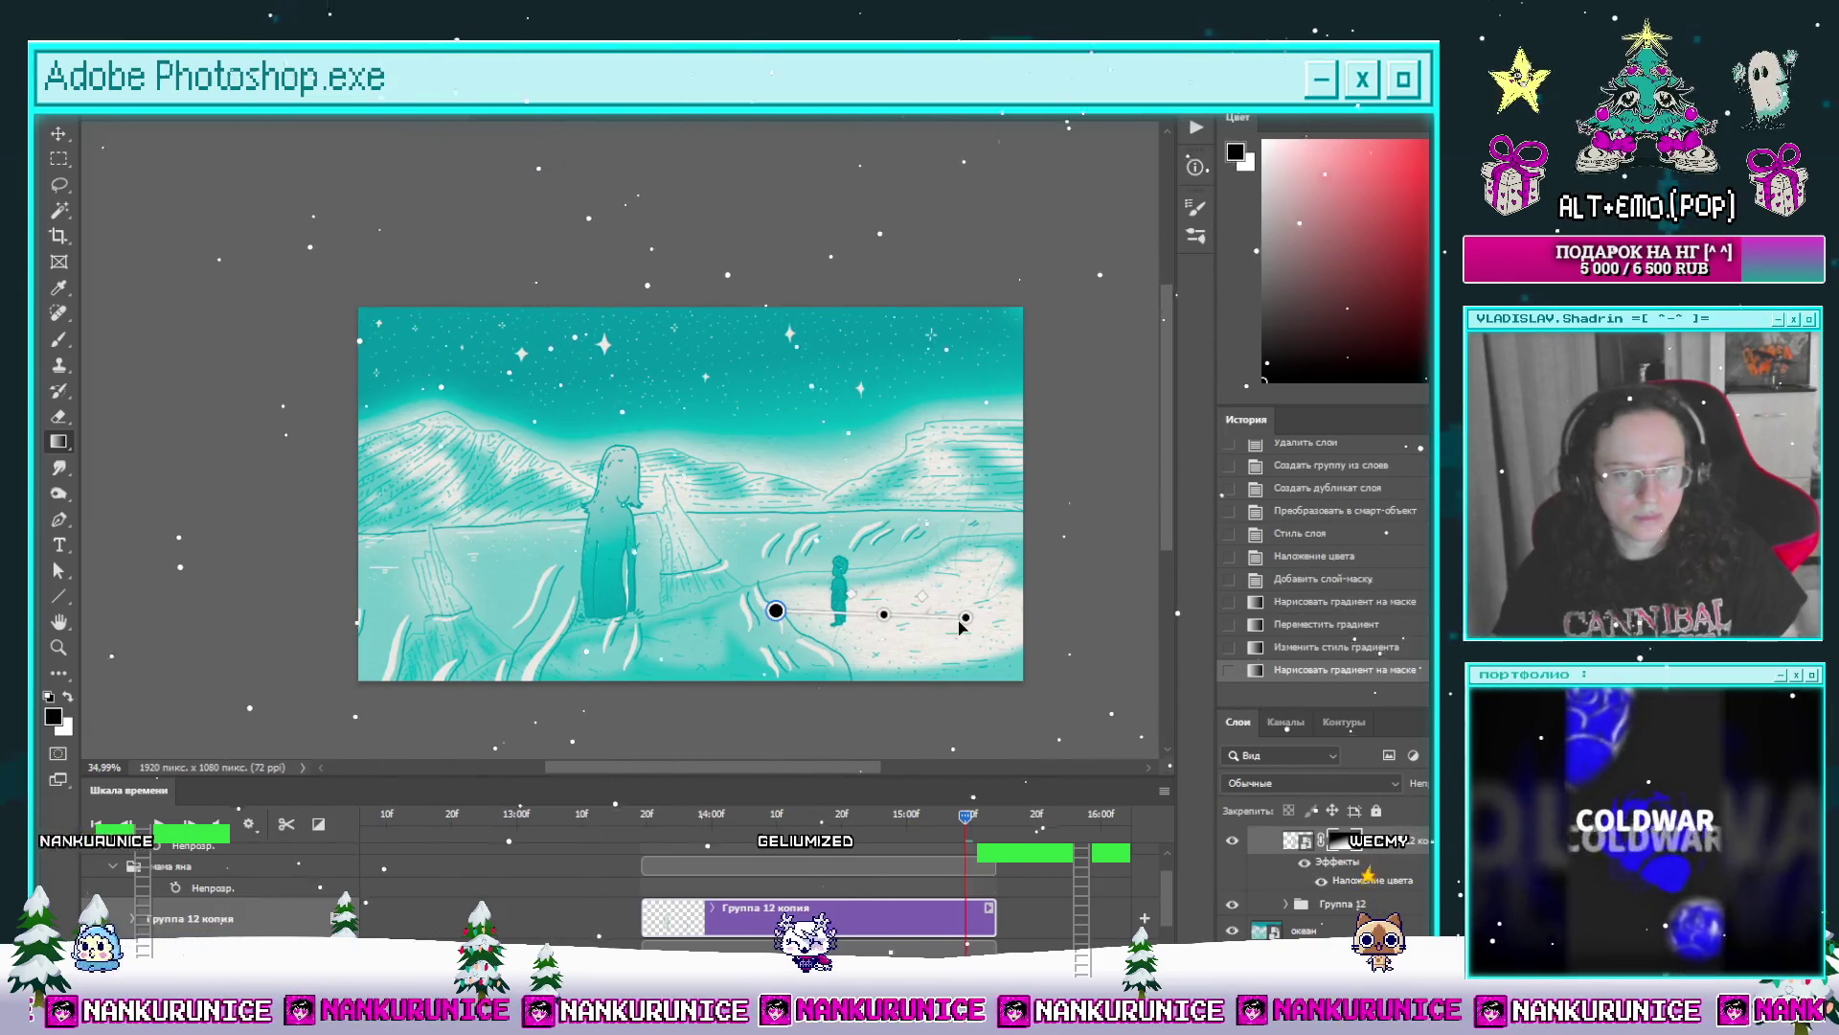
pyautogui.moveTo(964, 622); pyautogui.dragTo(811, 606)
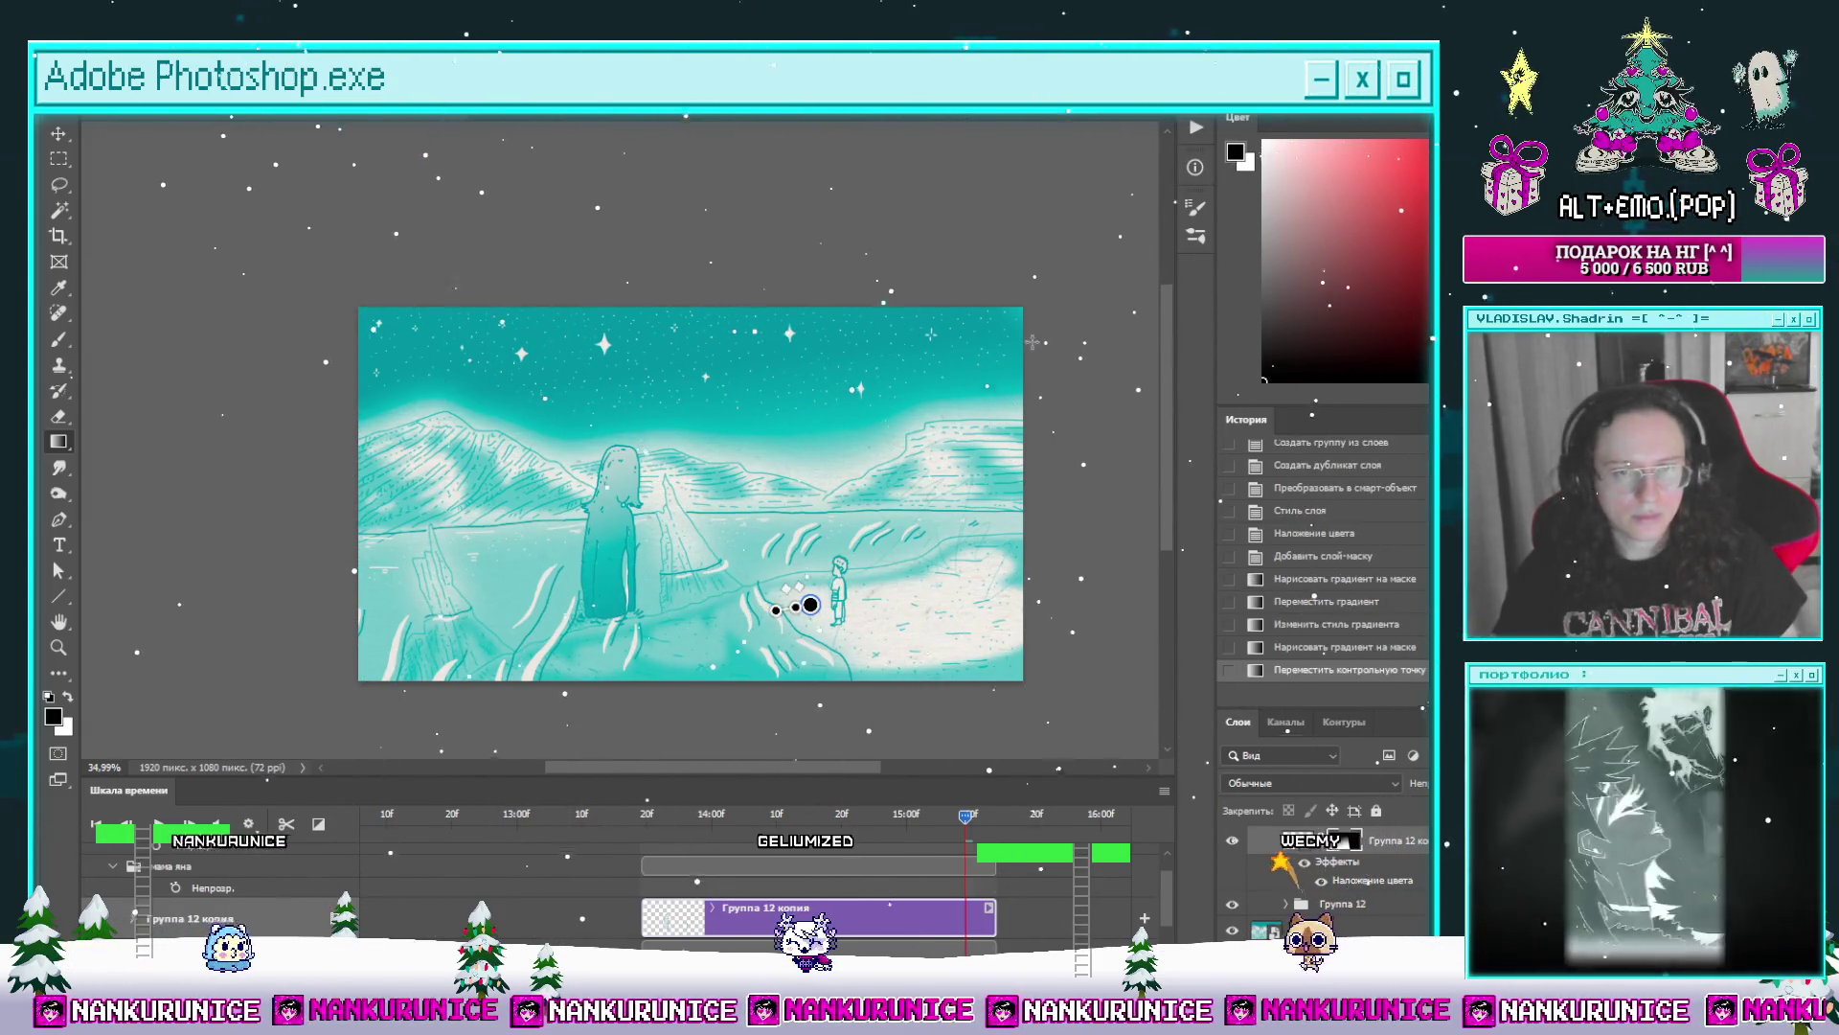
pyautogui.press('l')
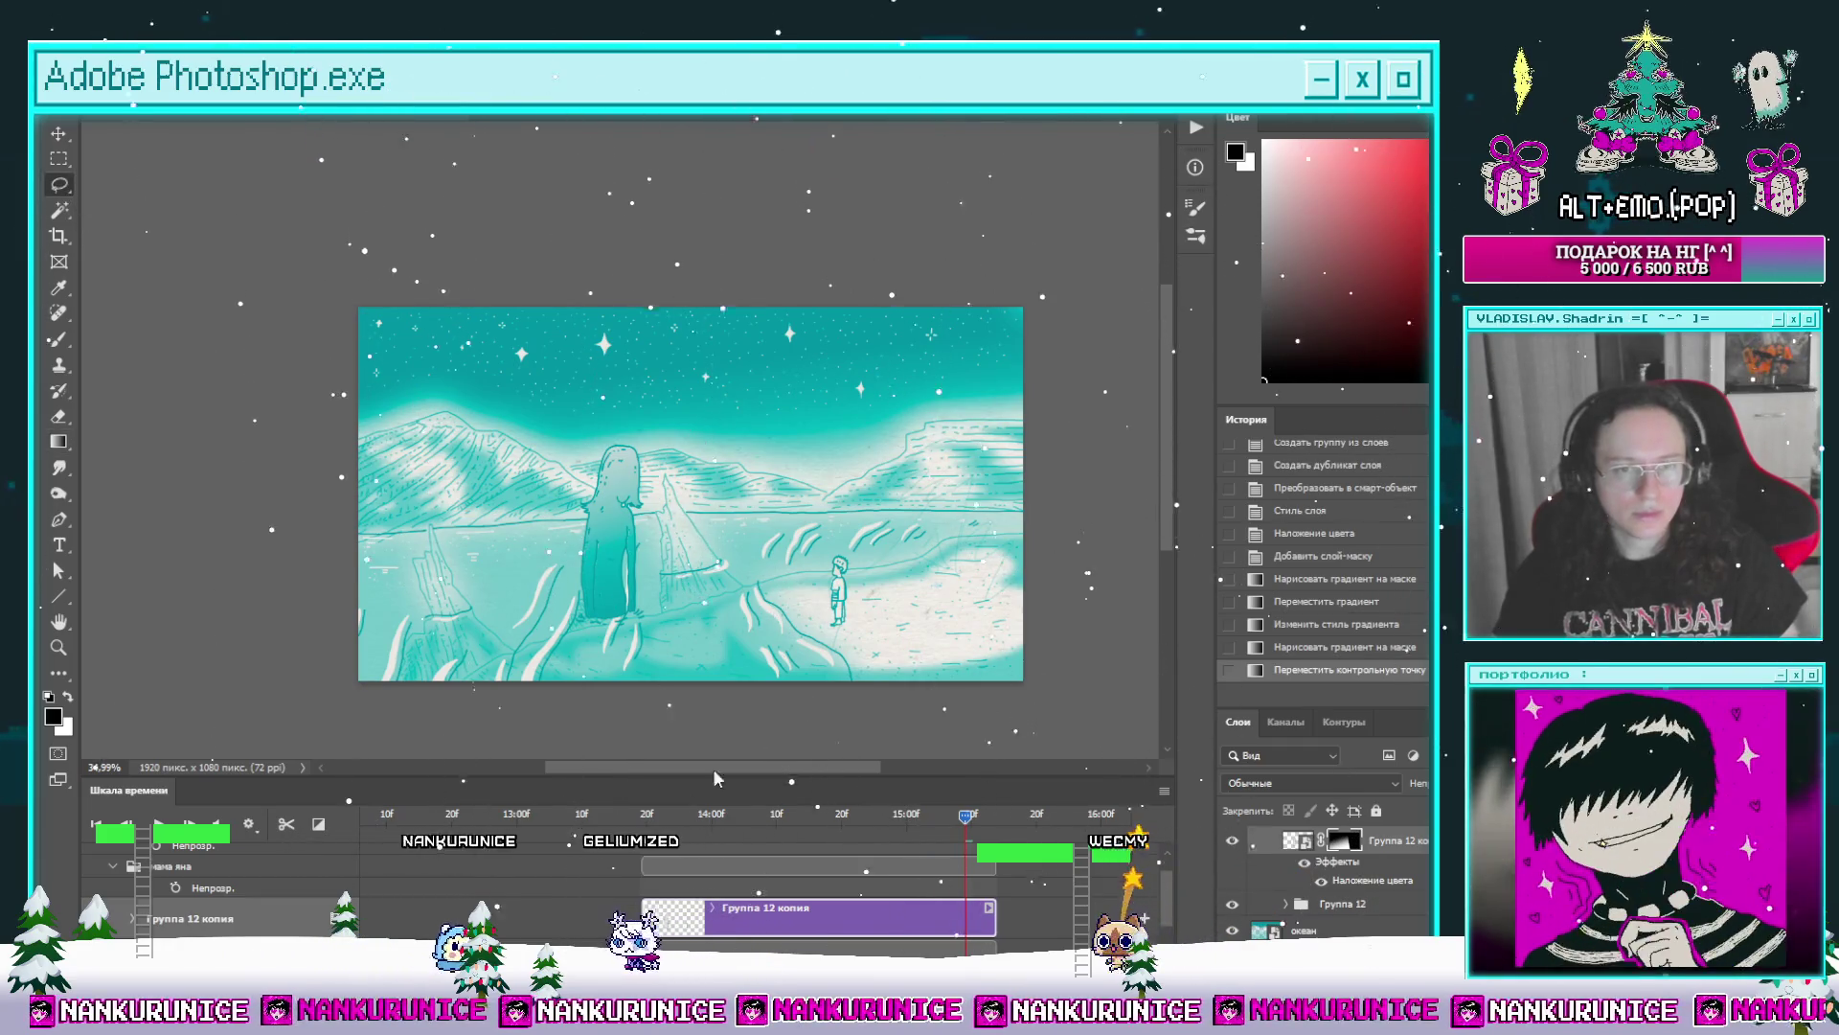
# Step: Check the fade across frames and soften the mask with a Gaussian Blur
pyautogui.click(722, 814)
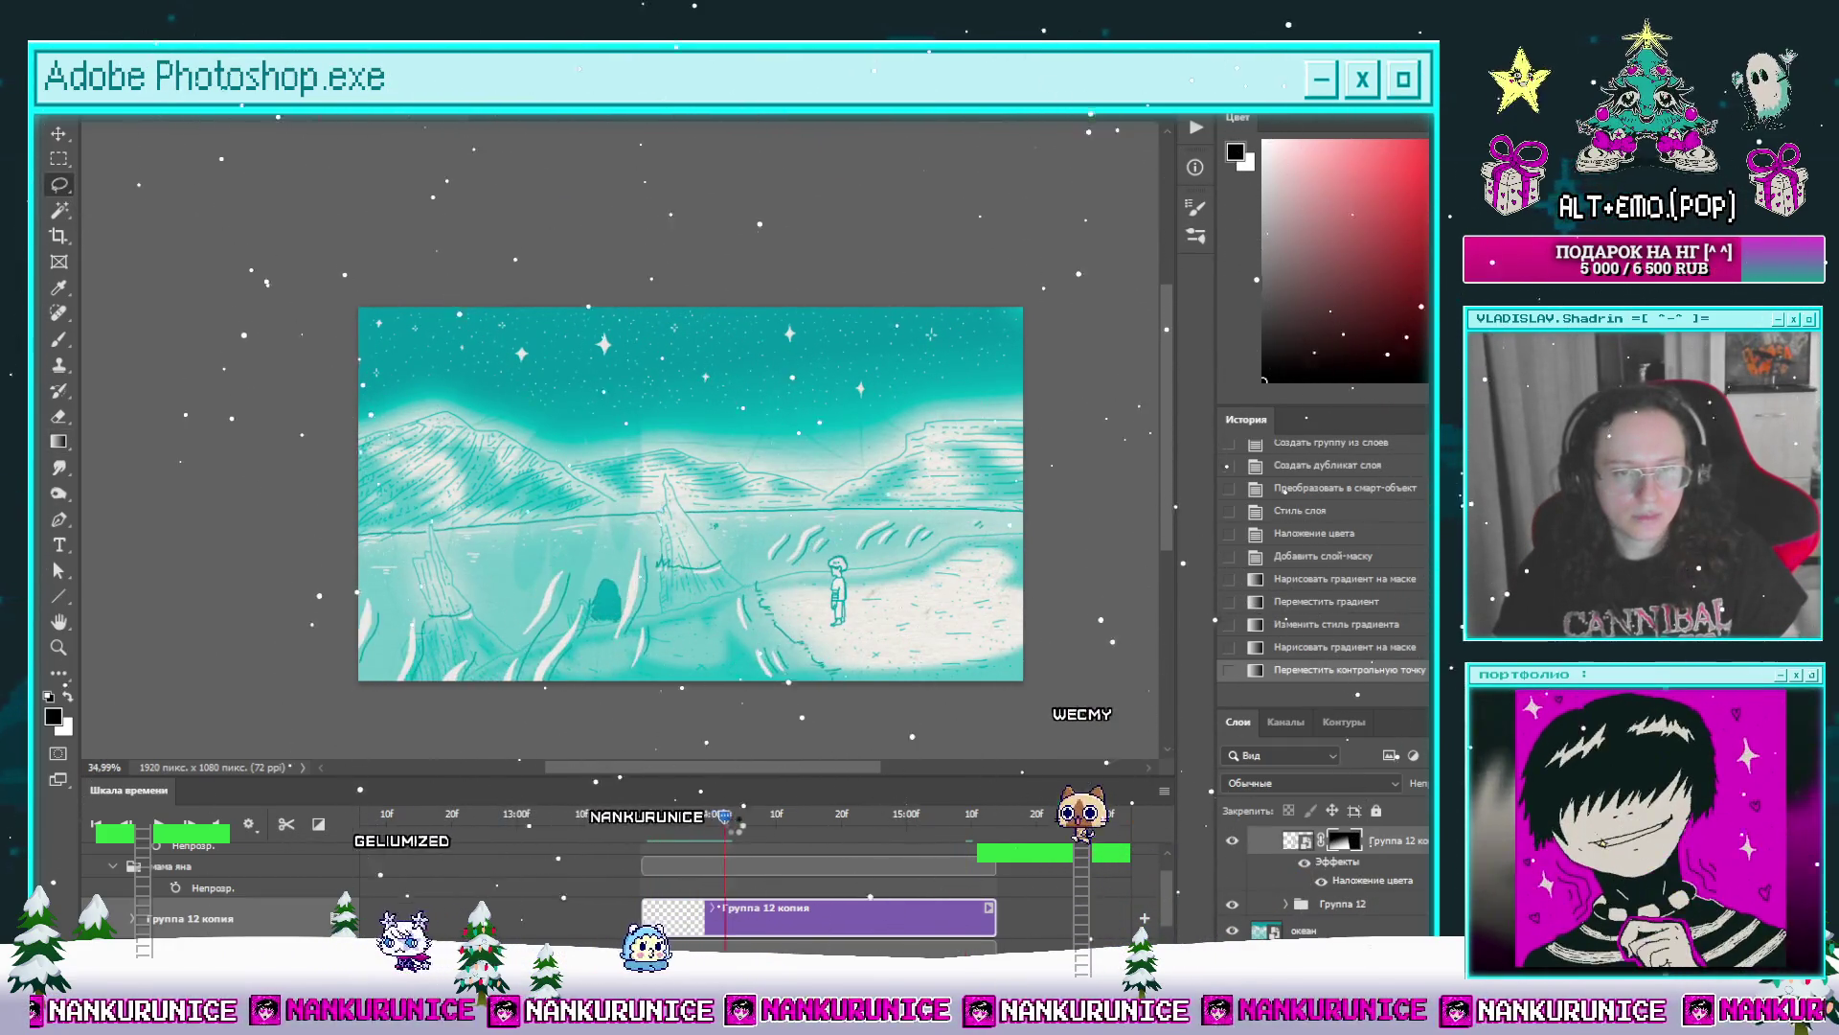
pyautogui.moveTo(723, 815); pyautogui.dragTo(938, 818)
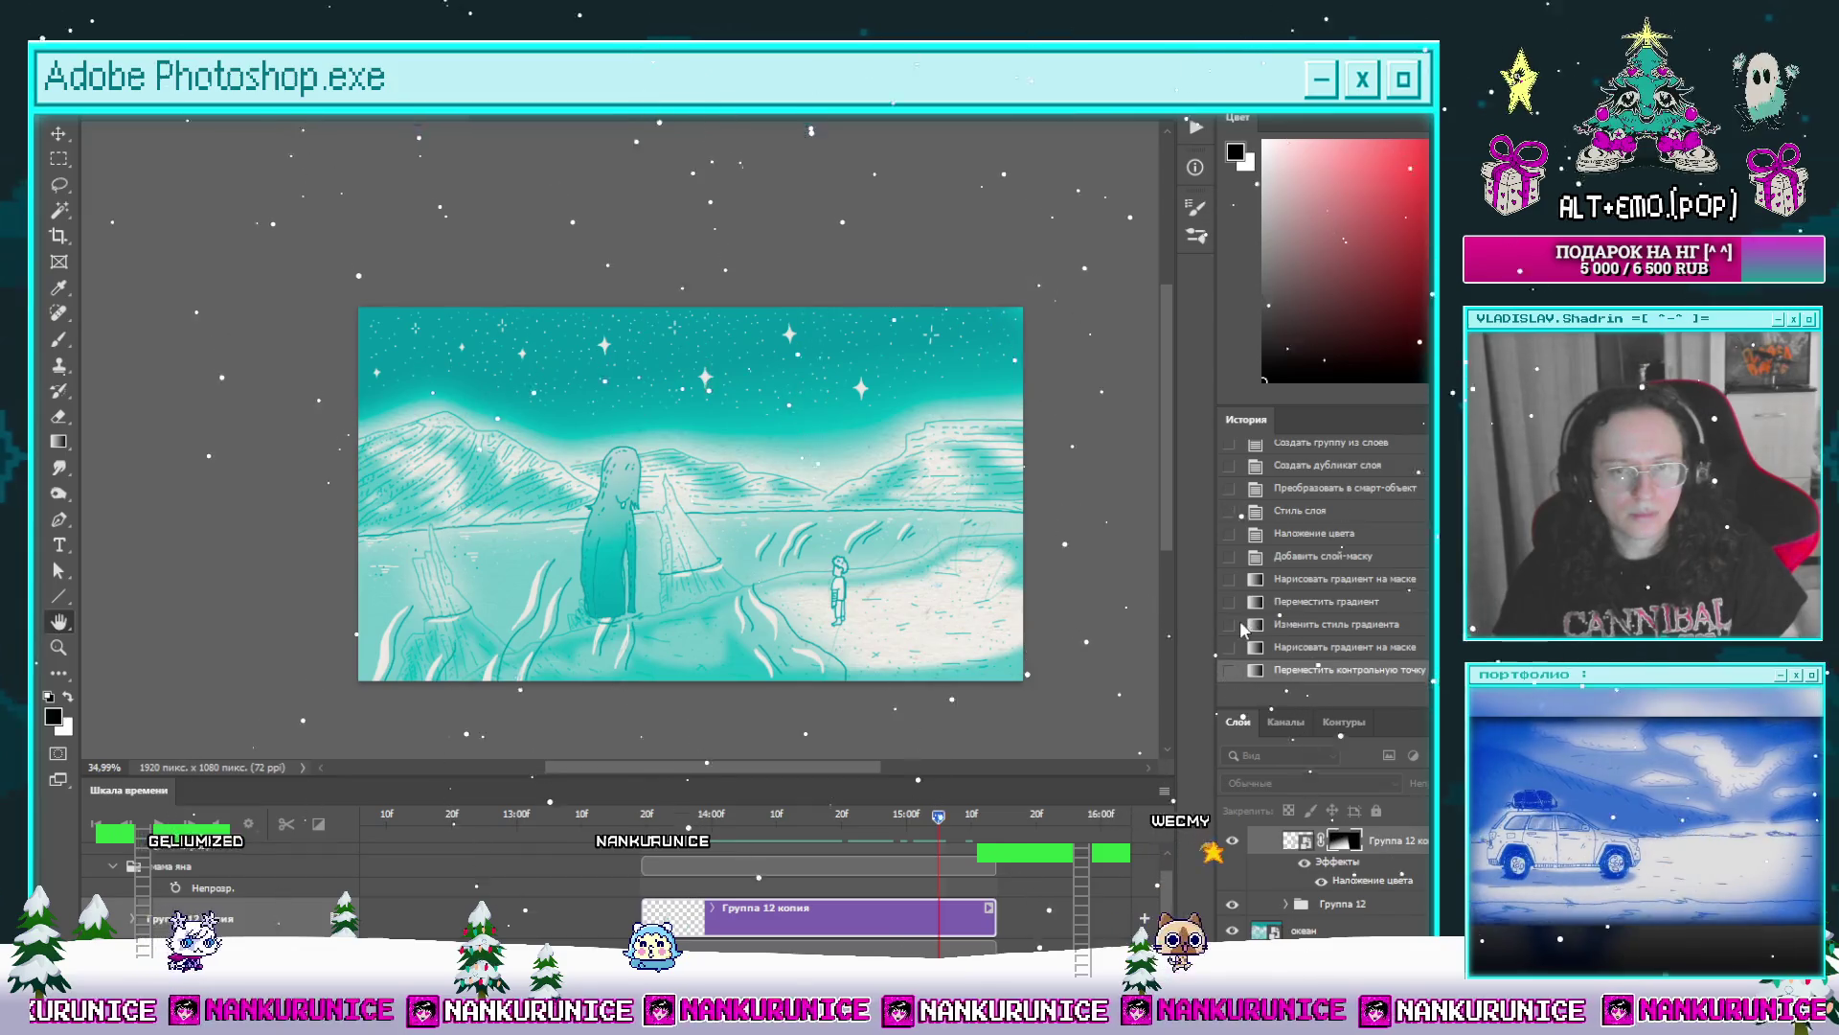
pyautogui.press('Return')
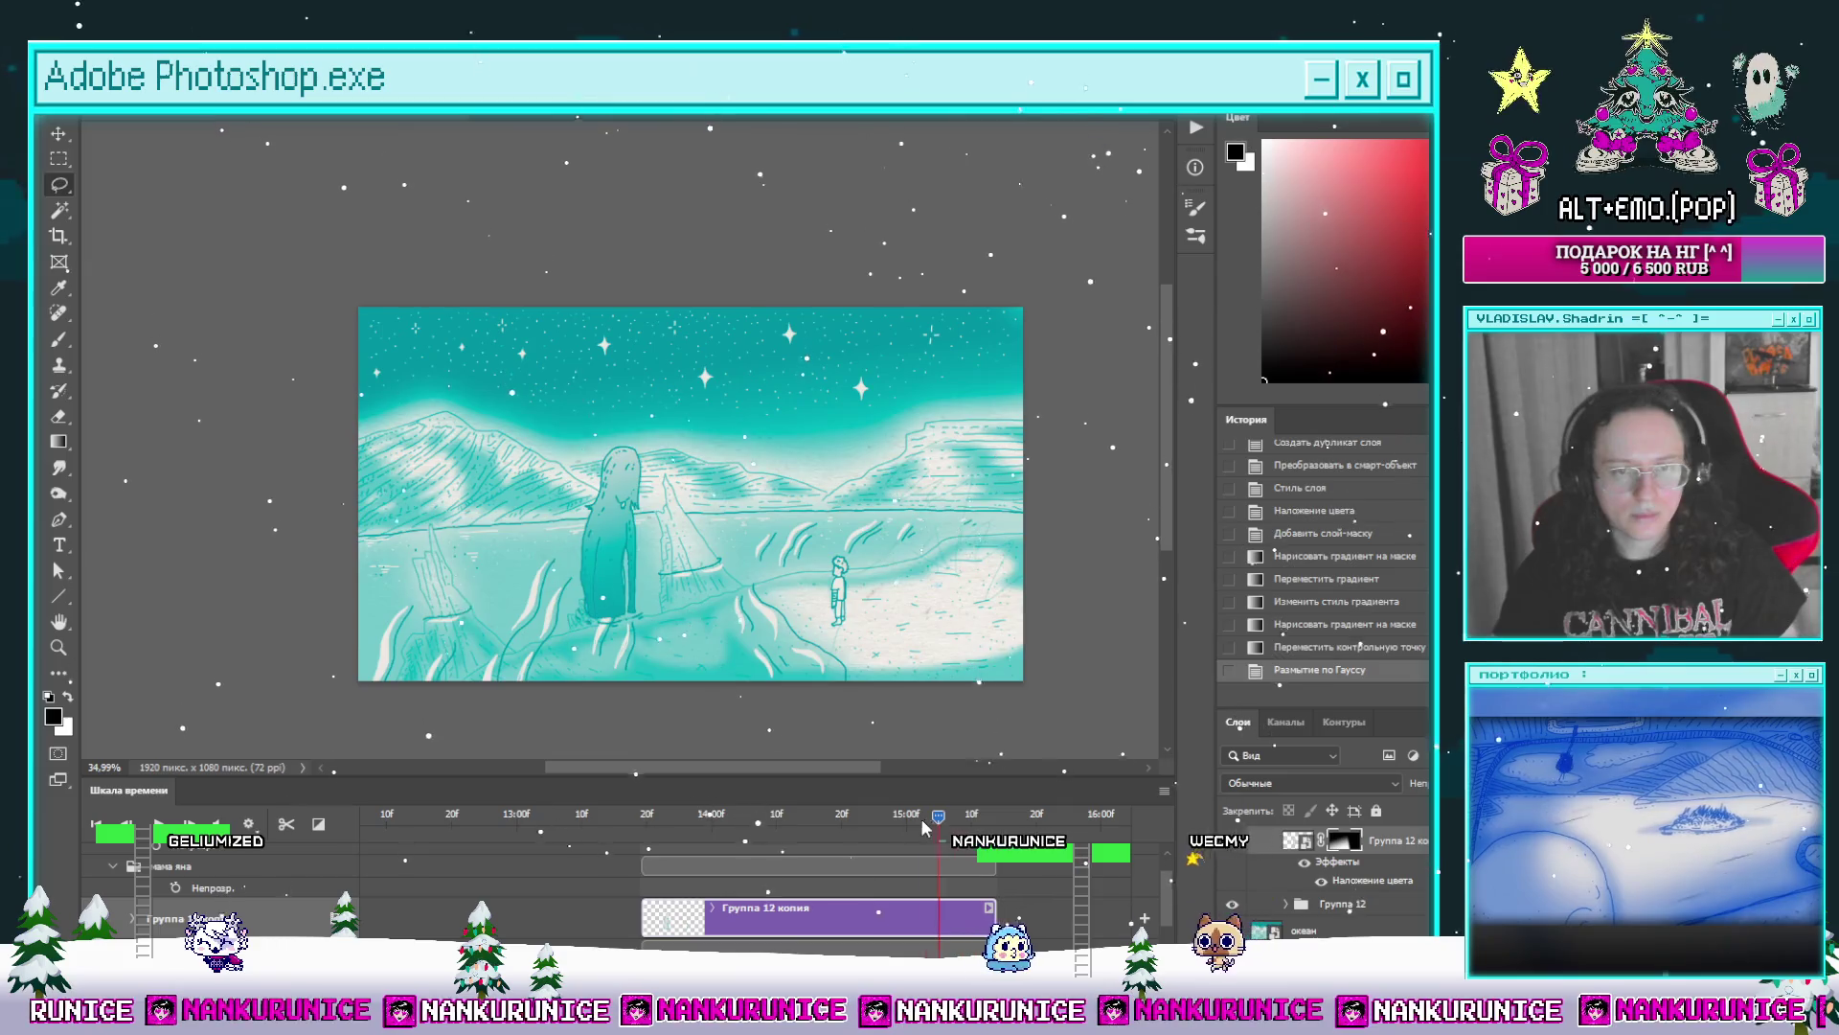
pyautogui.scroll(-2, 849, 907)
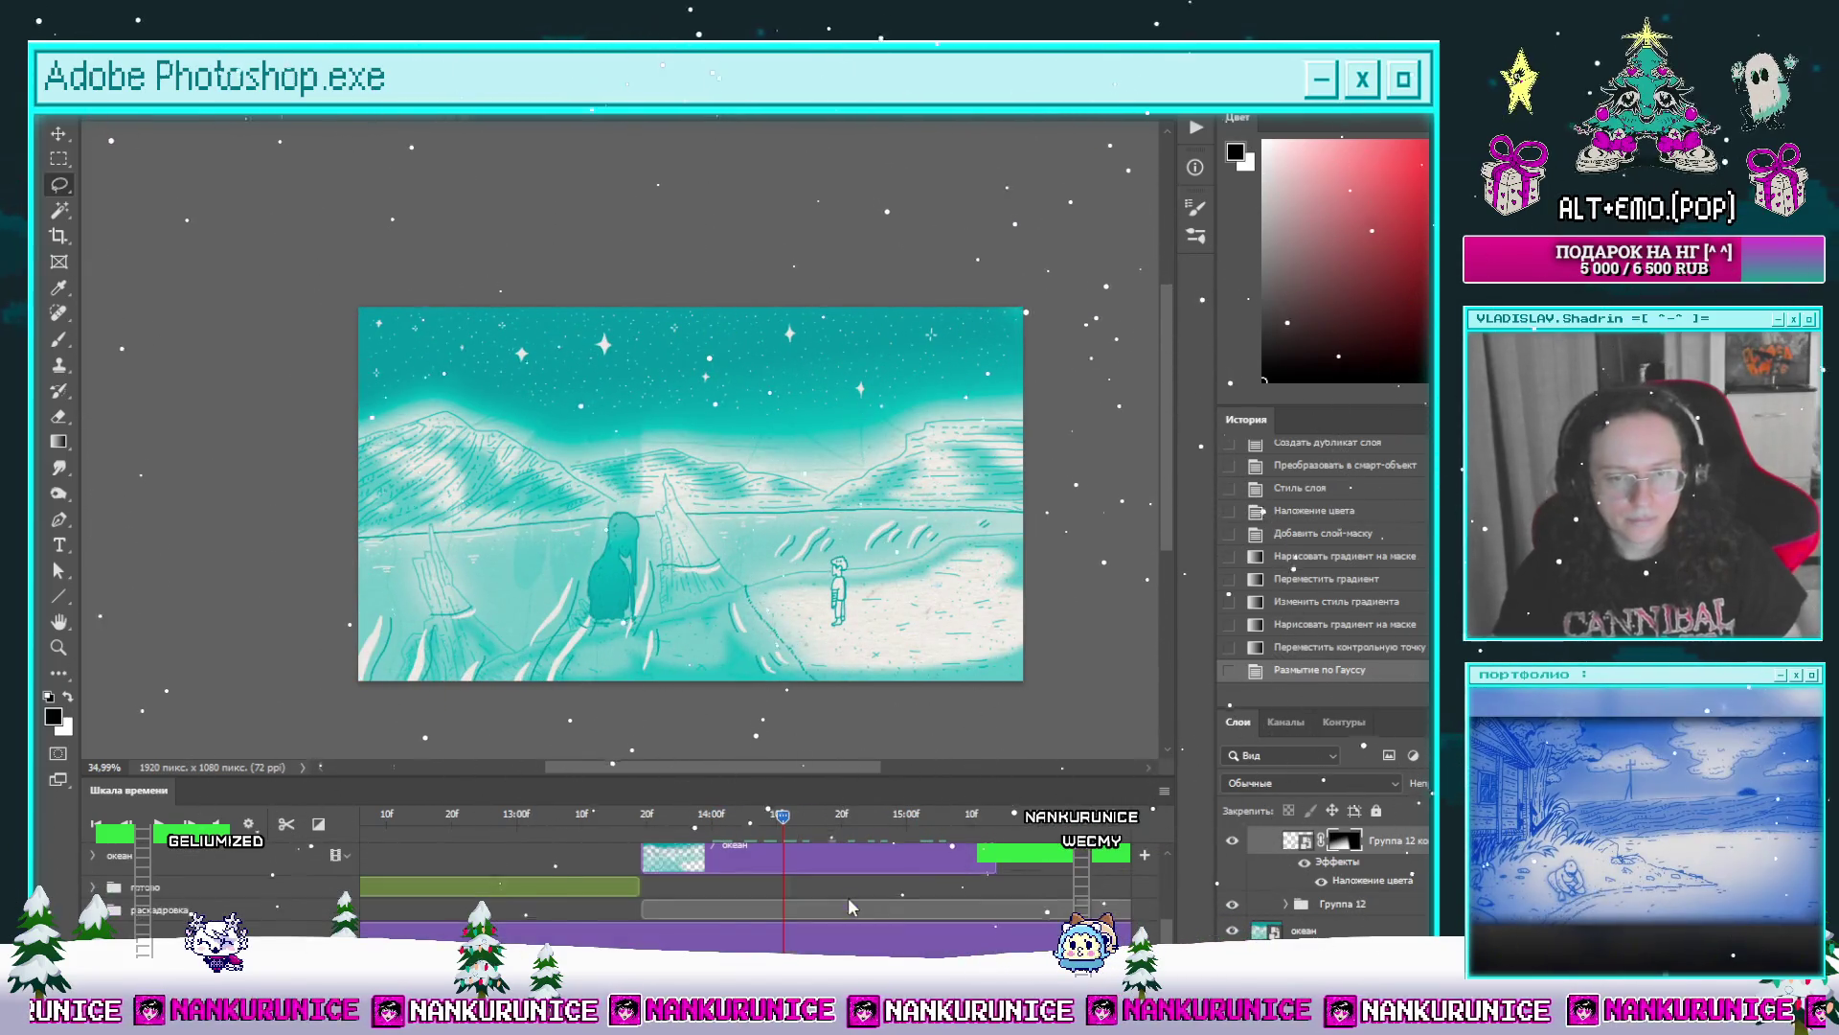
pyautogui.scroll(-1, 1171, 871)
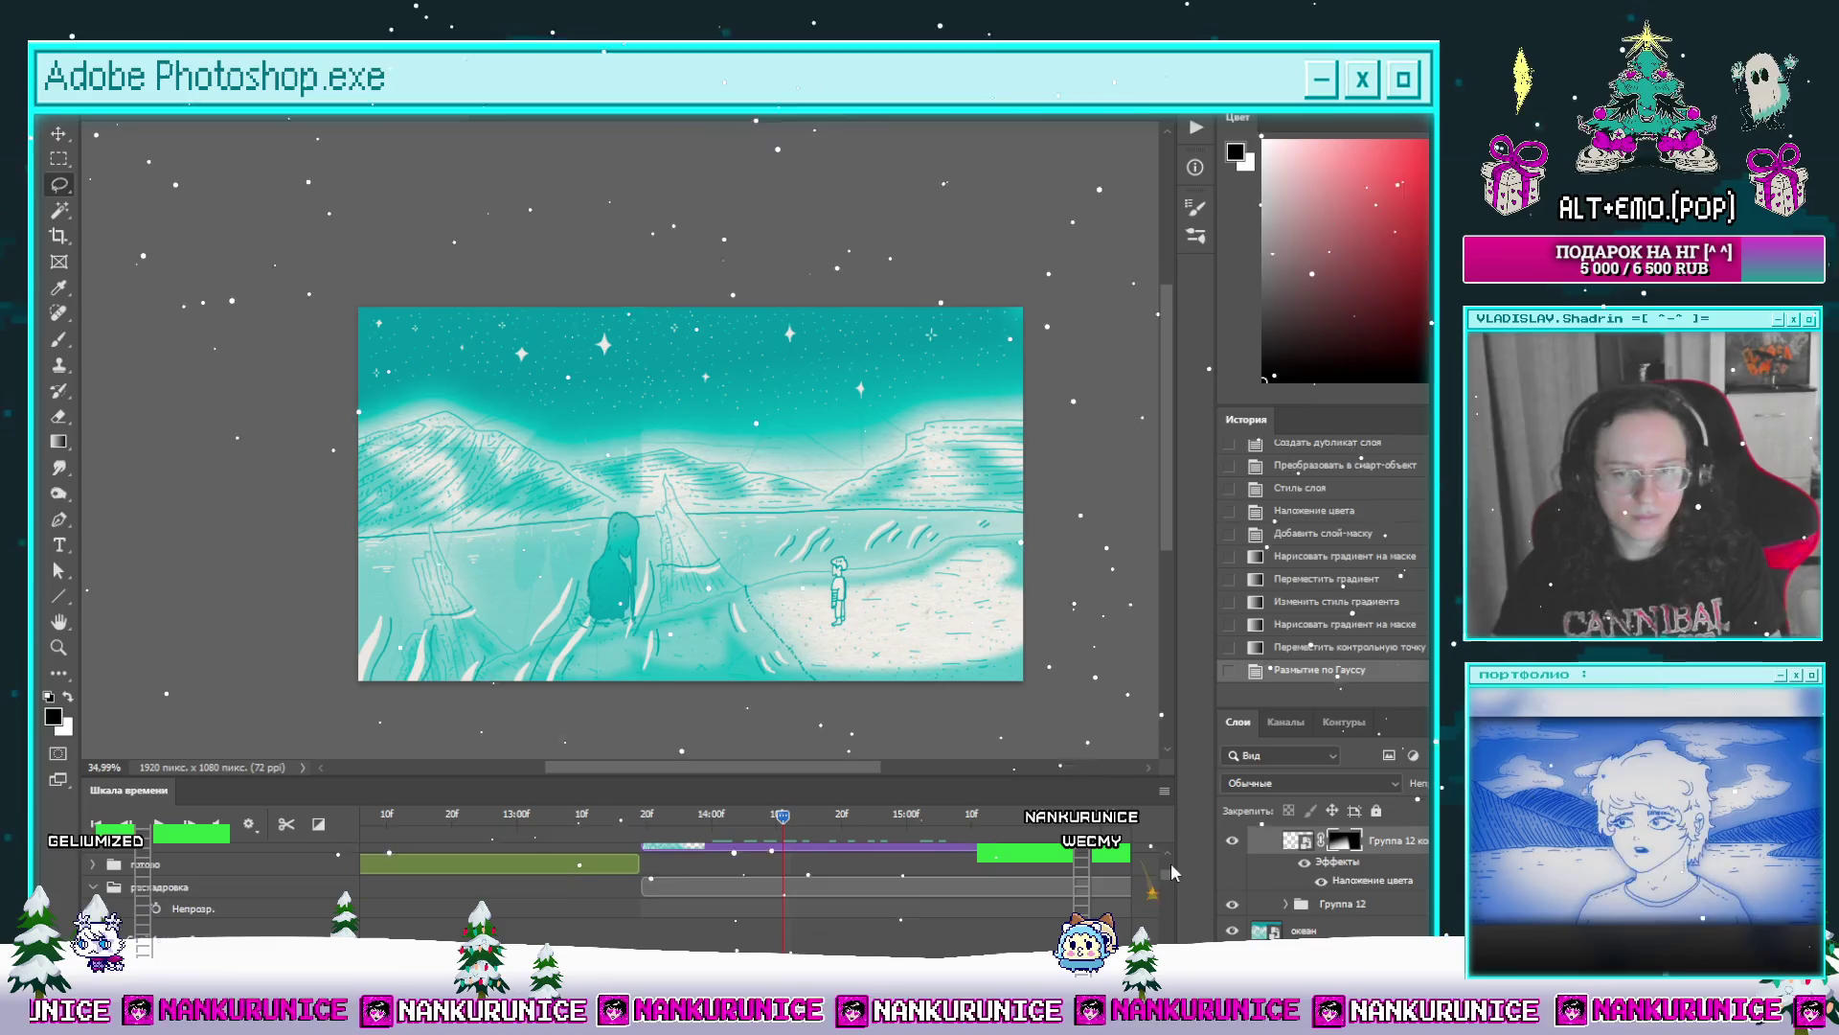
pyautogui.scroll(-2, 1166, 886)
# Step: Delete an unneeded layer, compare Группа 12 hidden and shown, then select Группа 12 копия
pyautogui.press('Delete')
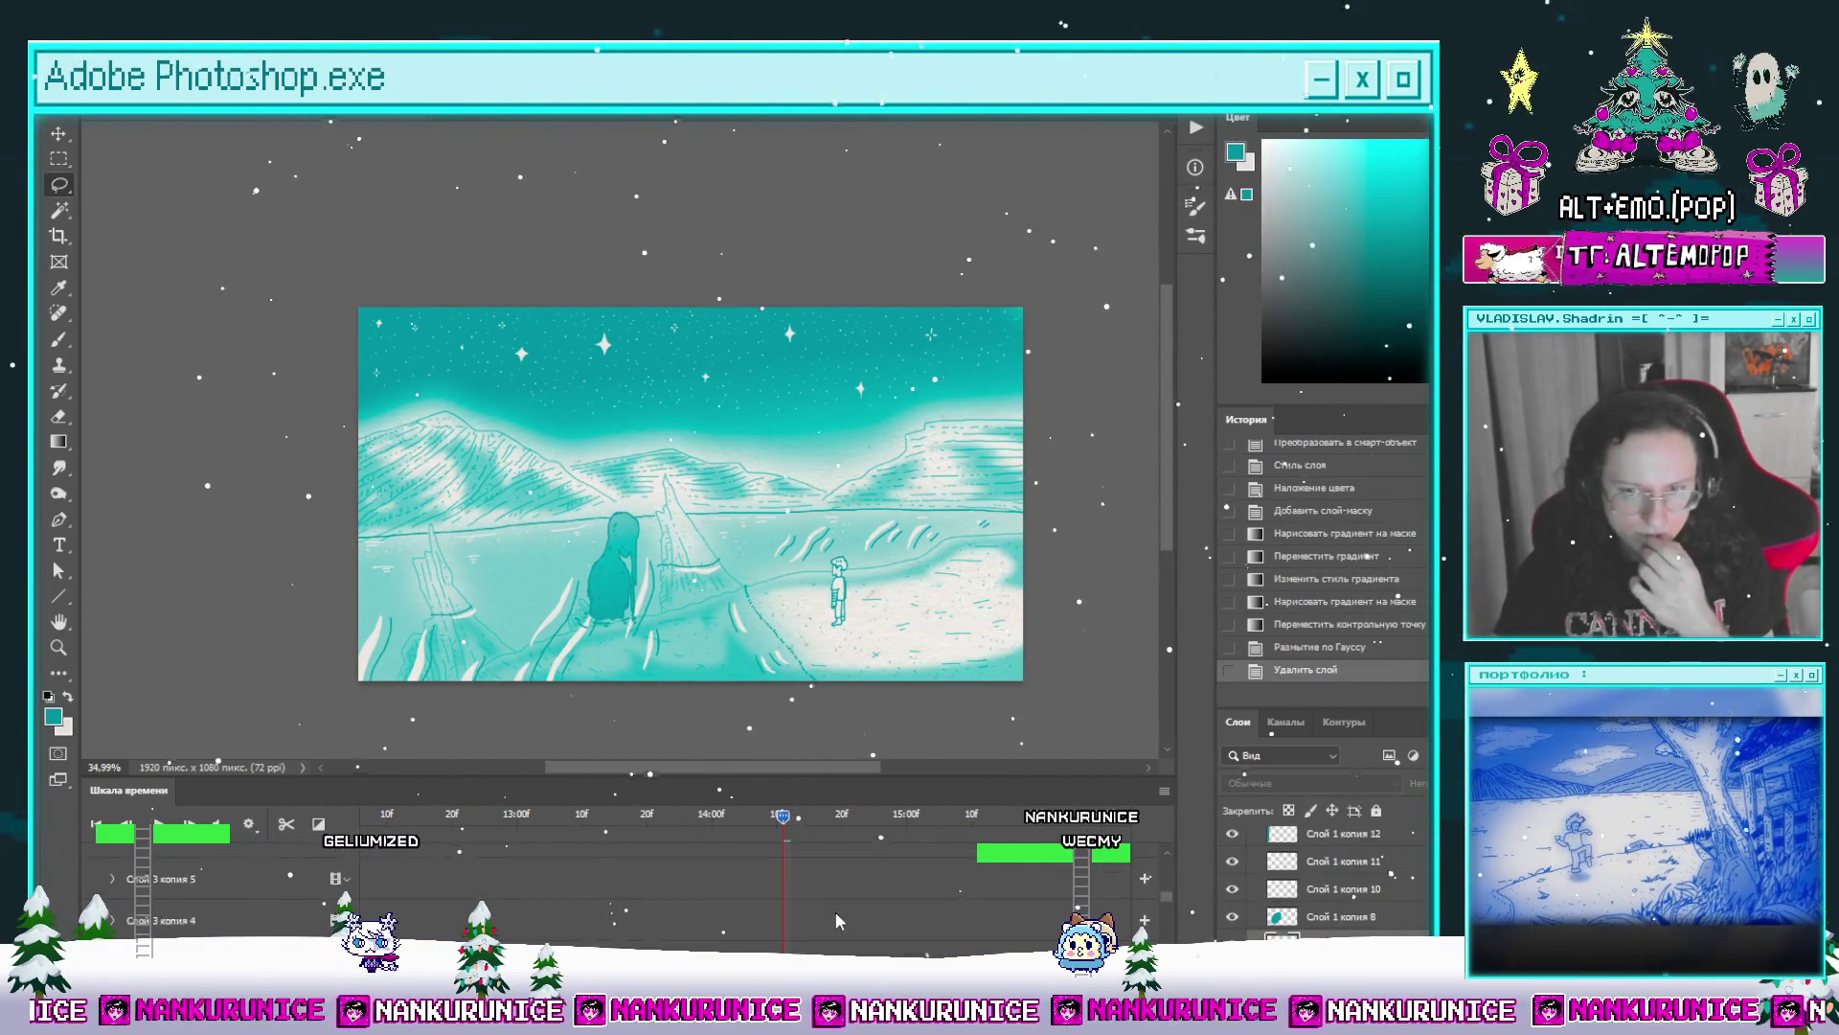
pyautogui.scroll(5, 835, 920)
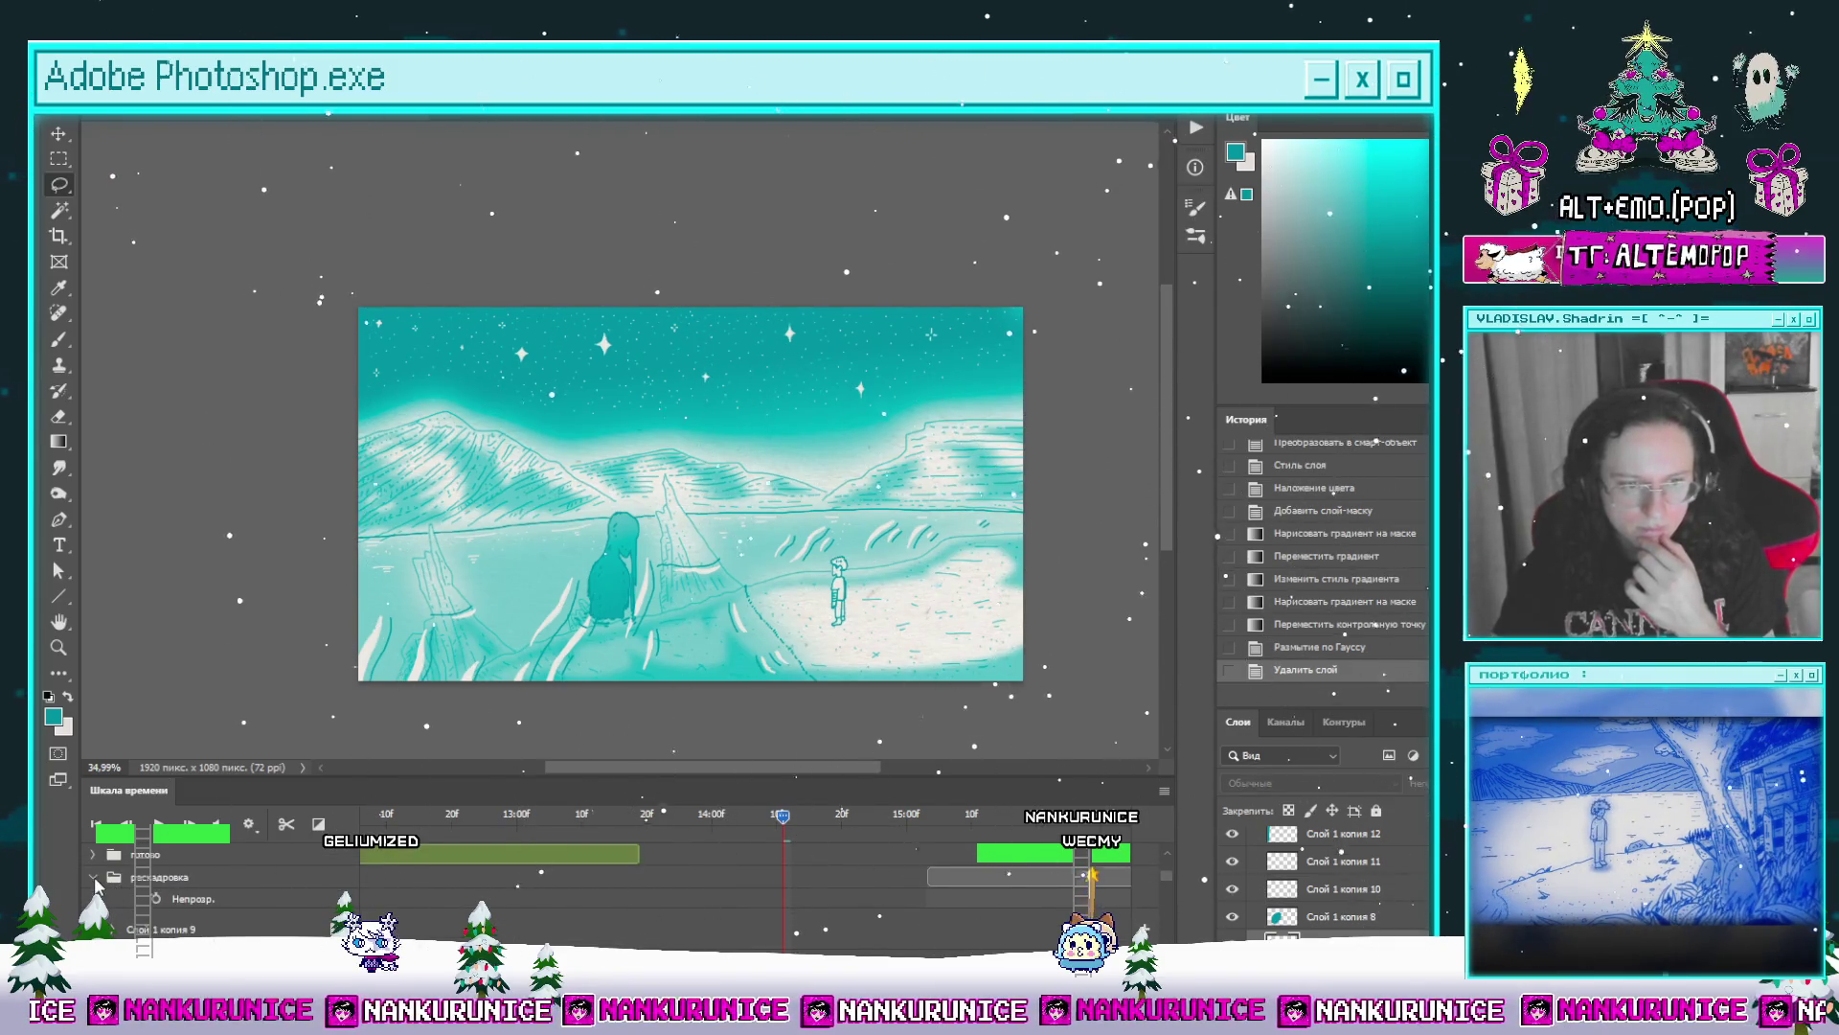
pyautogui.scroll(-3, 657, 862)
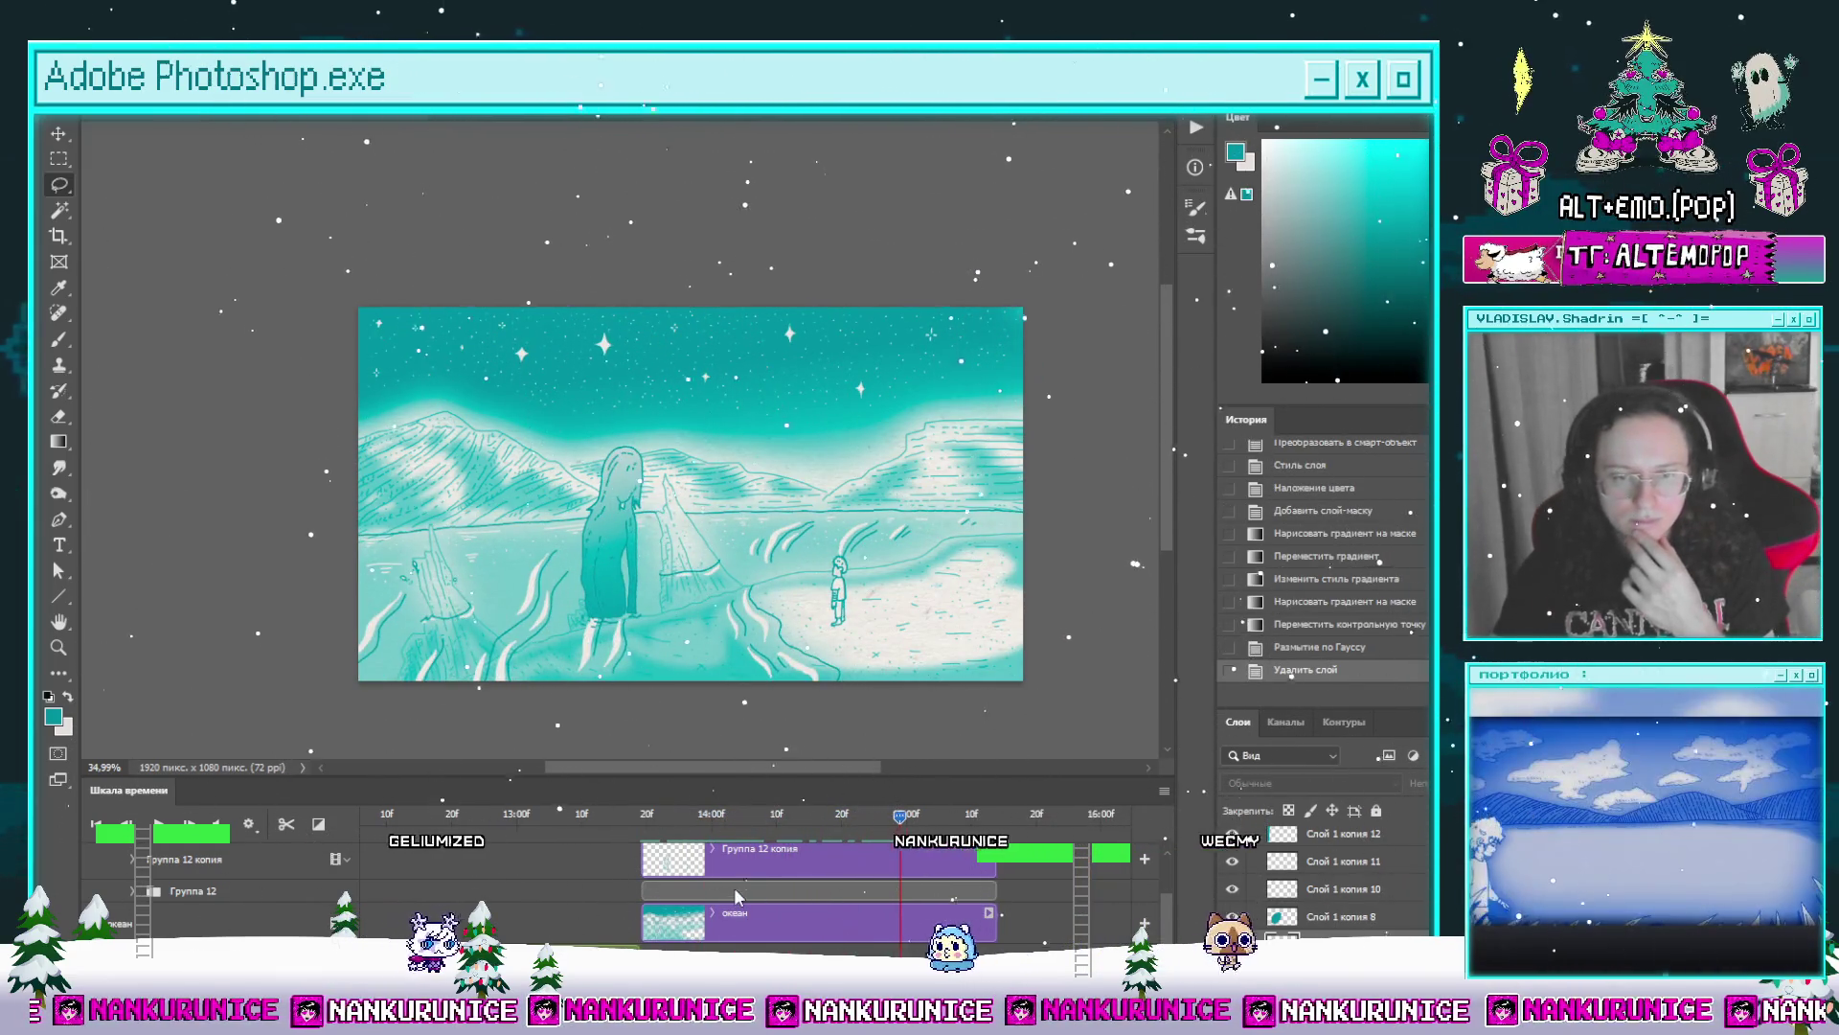
pyautogui.click(626, 902)
pyautogui.click(1298, 901)
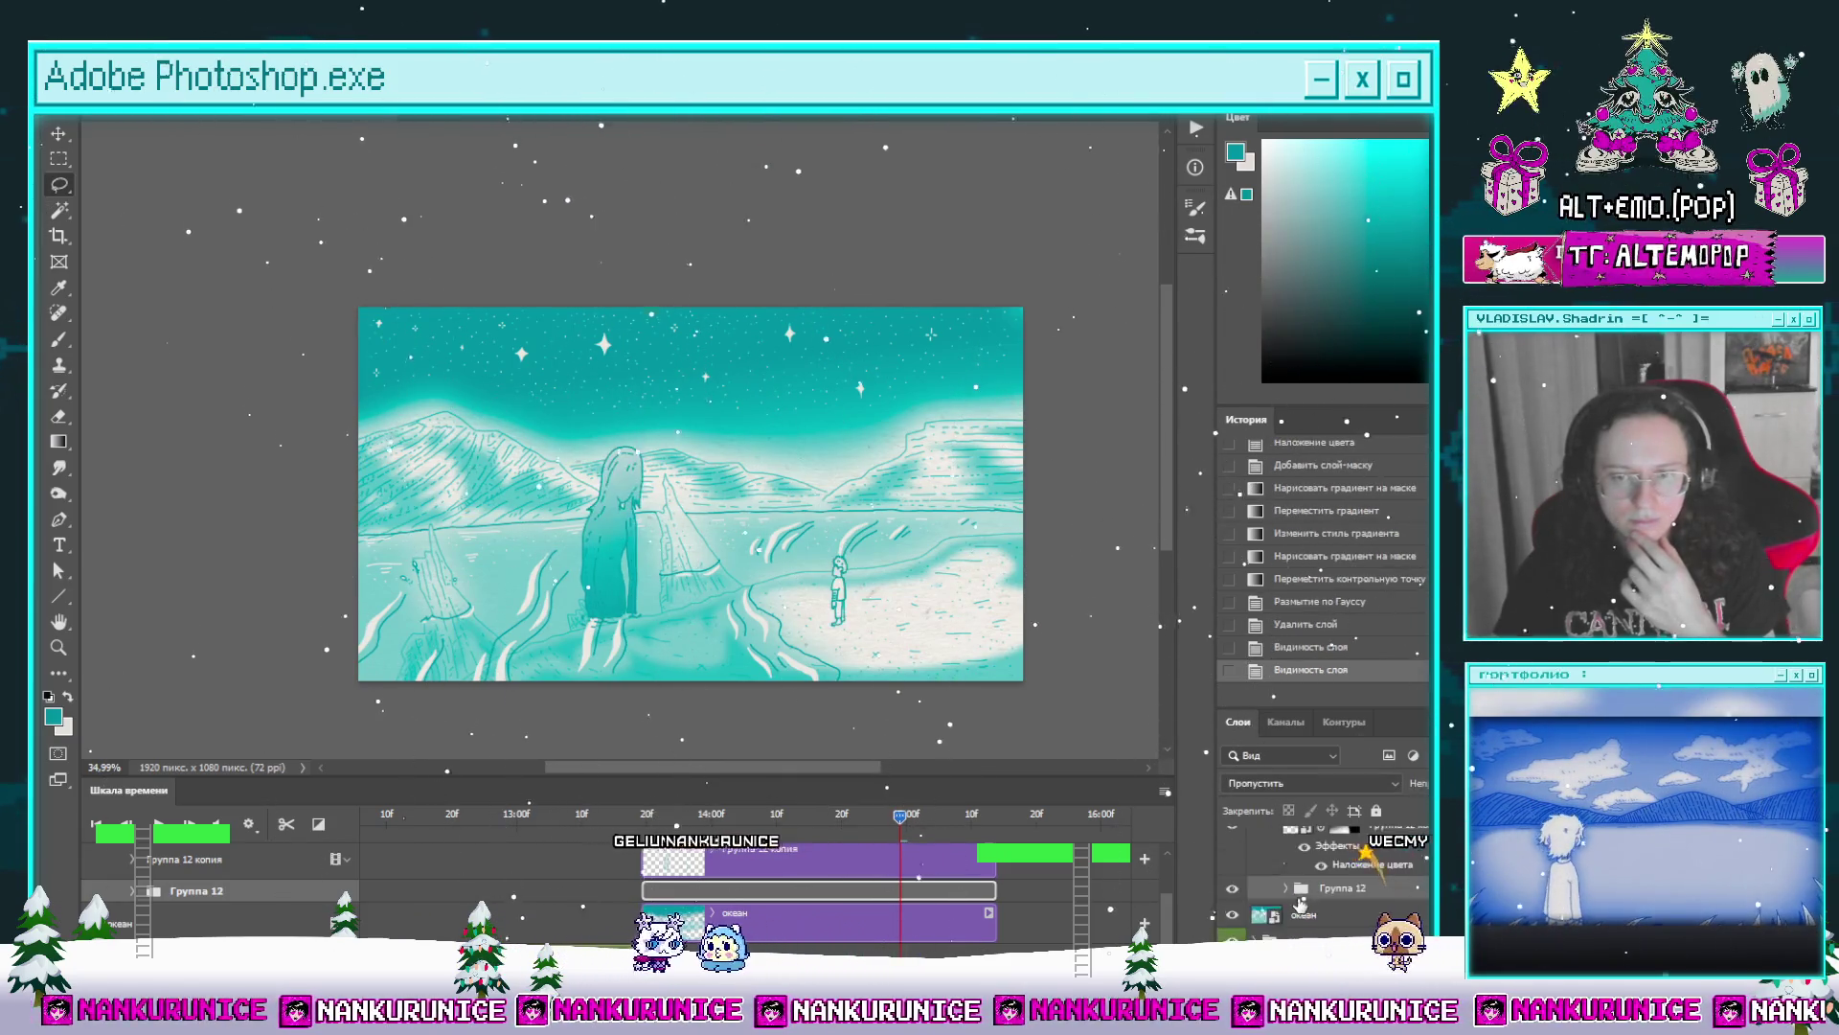
pyautogui.click(1298, 900)
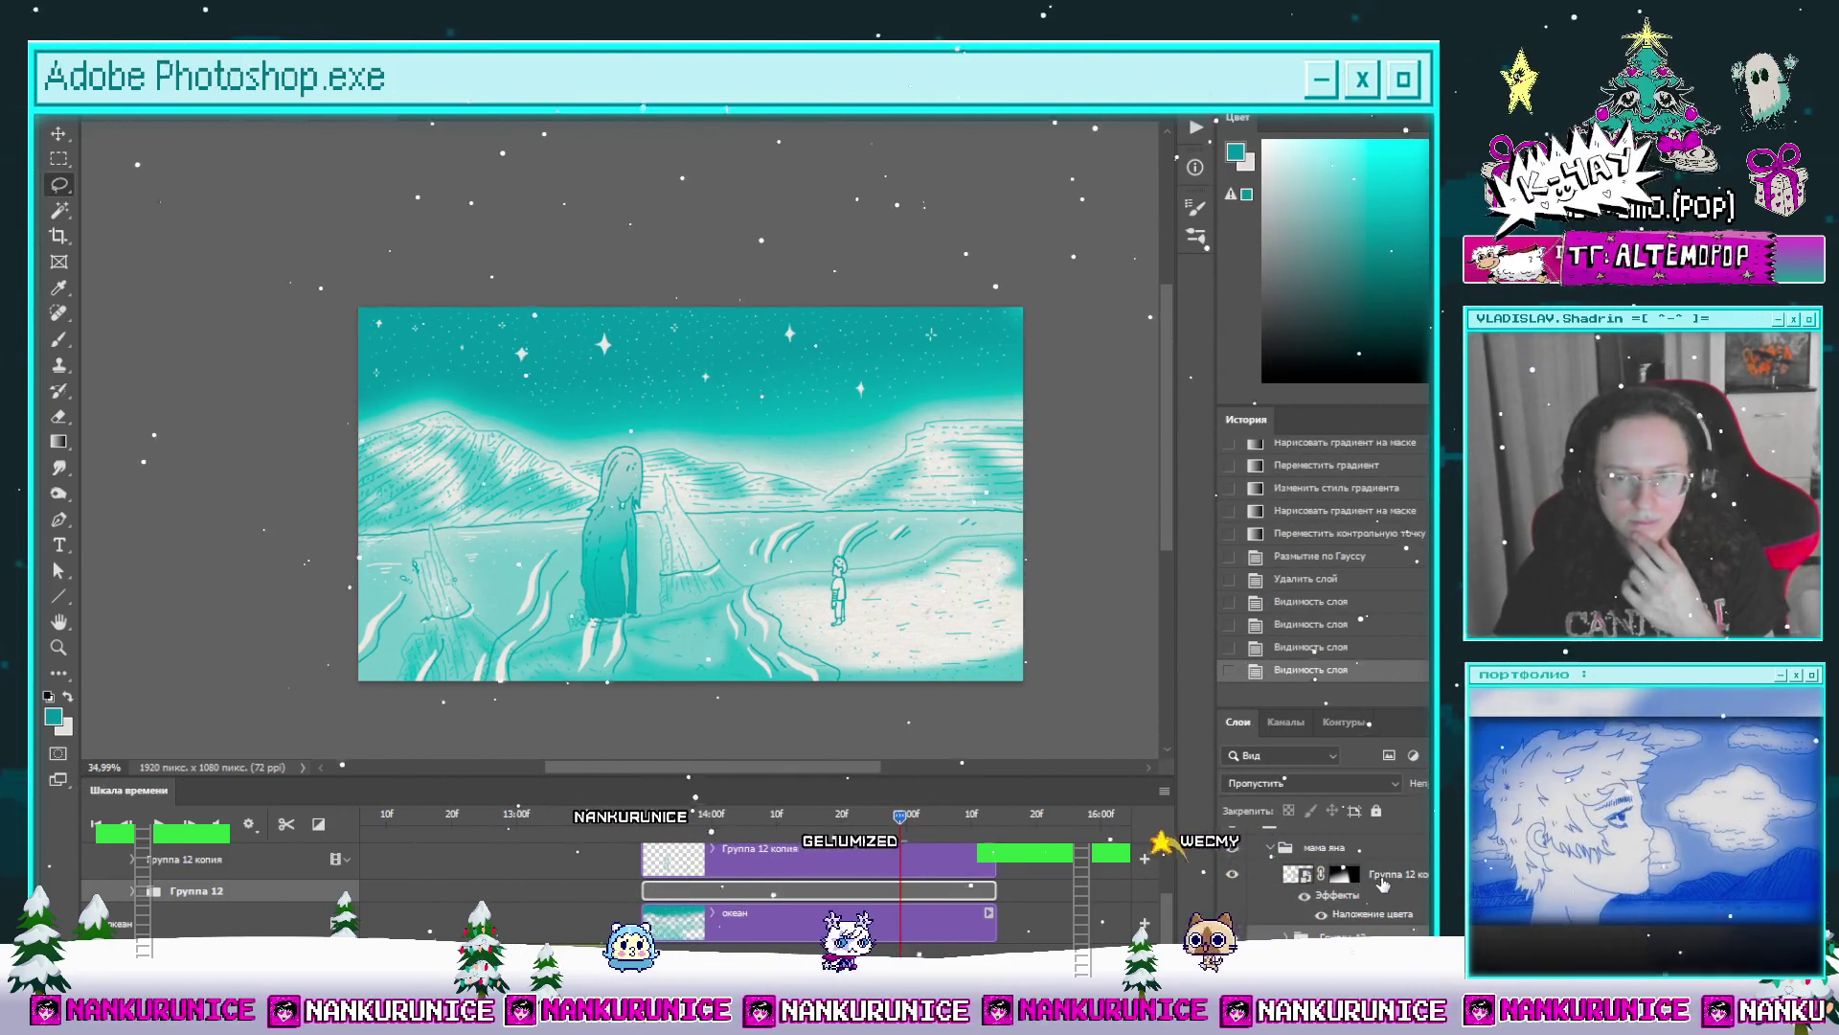
pyautogui.click(1380, 879)
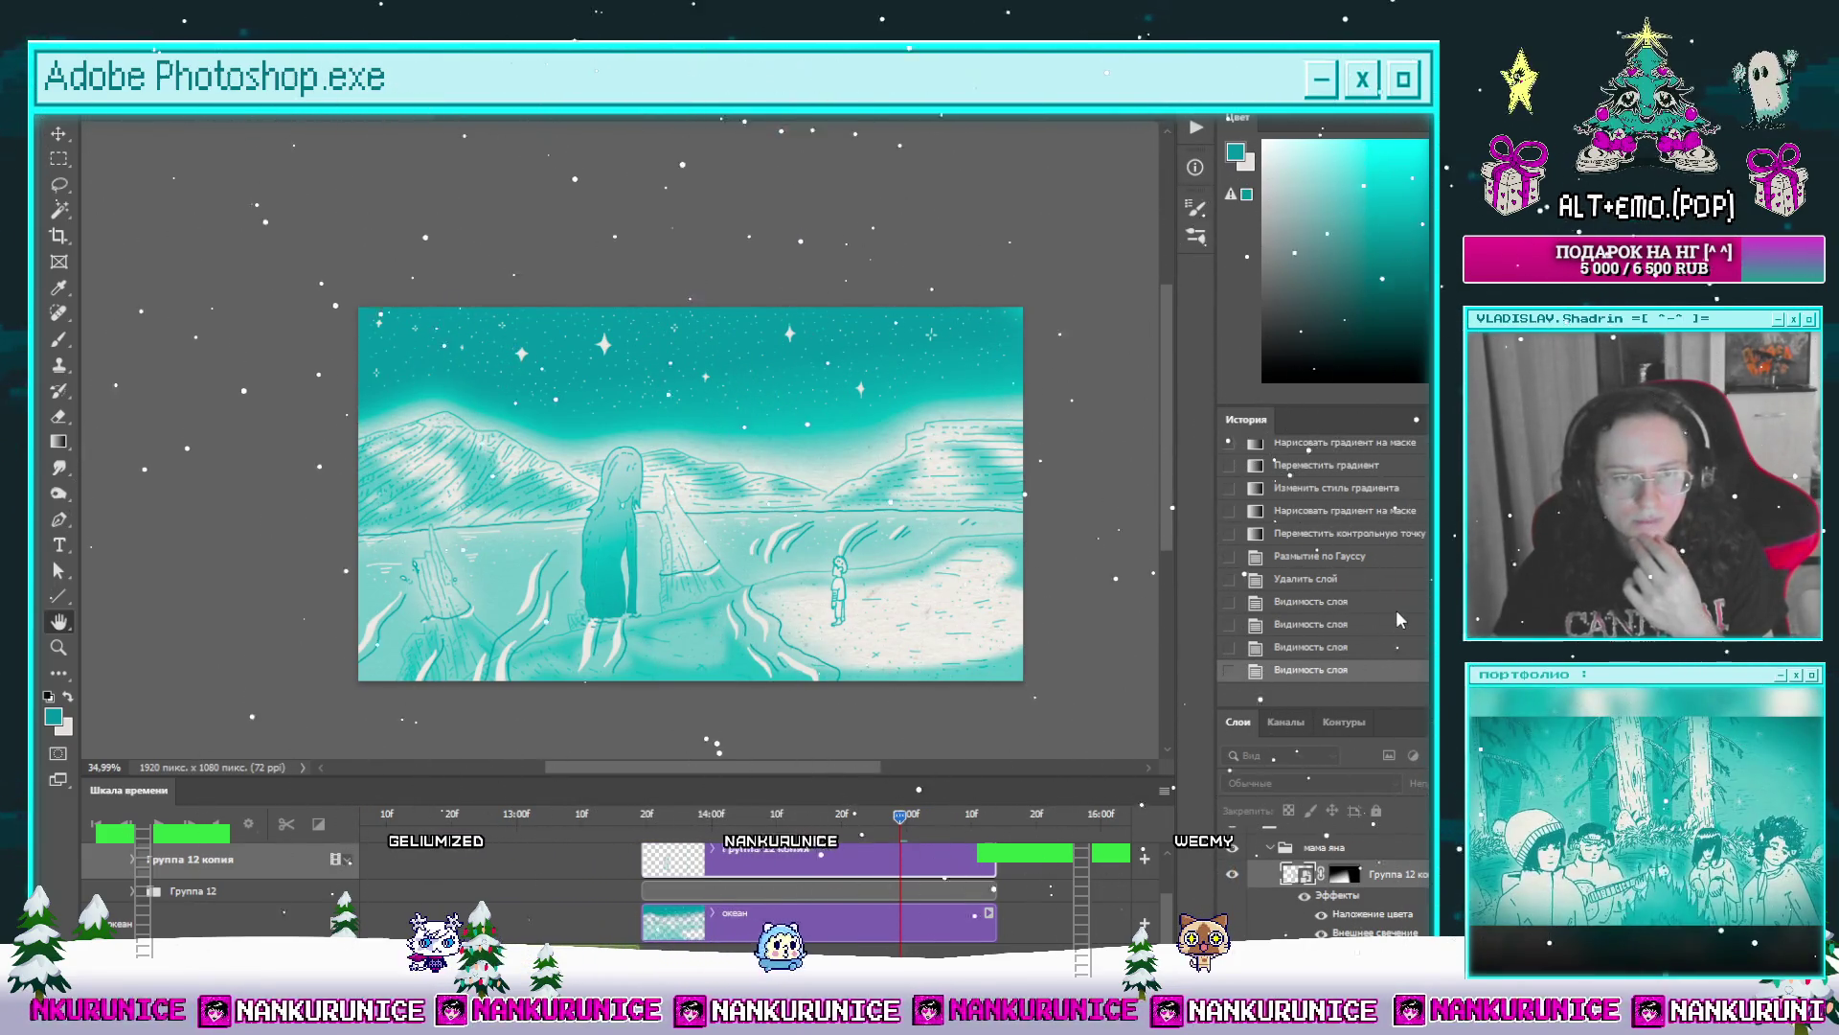
# Step: Confirm the outer glow, rename Группа 12 to персонажи and duplicate it as персонажи копия
pyautogui.press('Return')
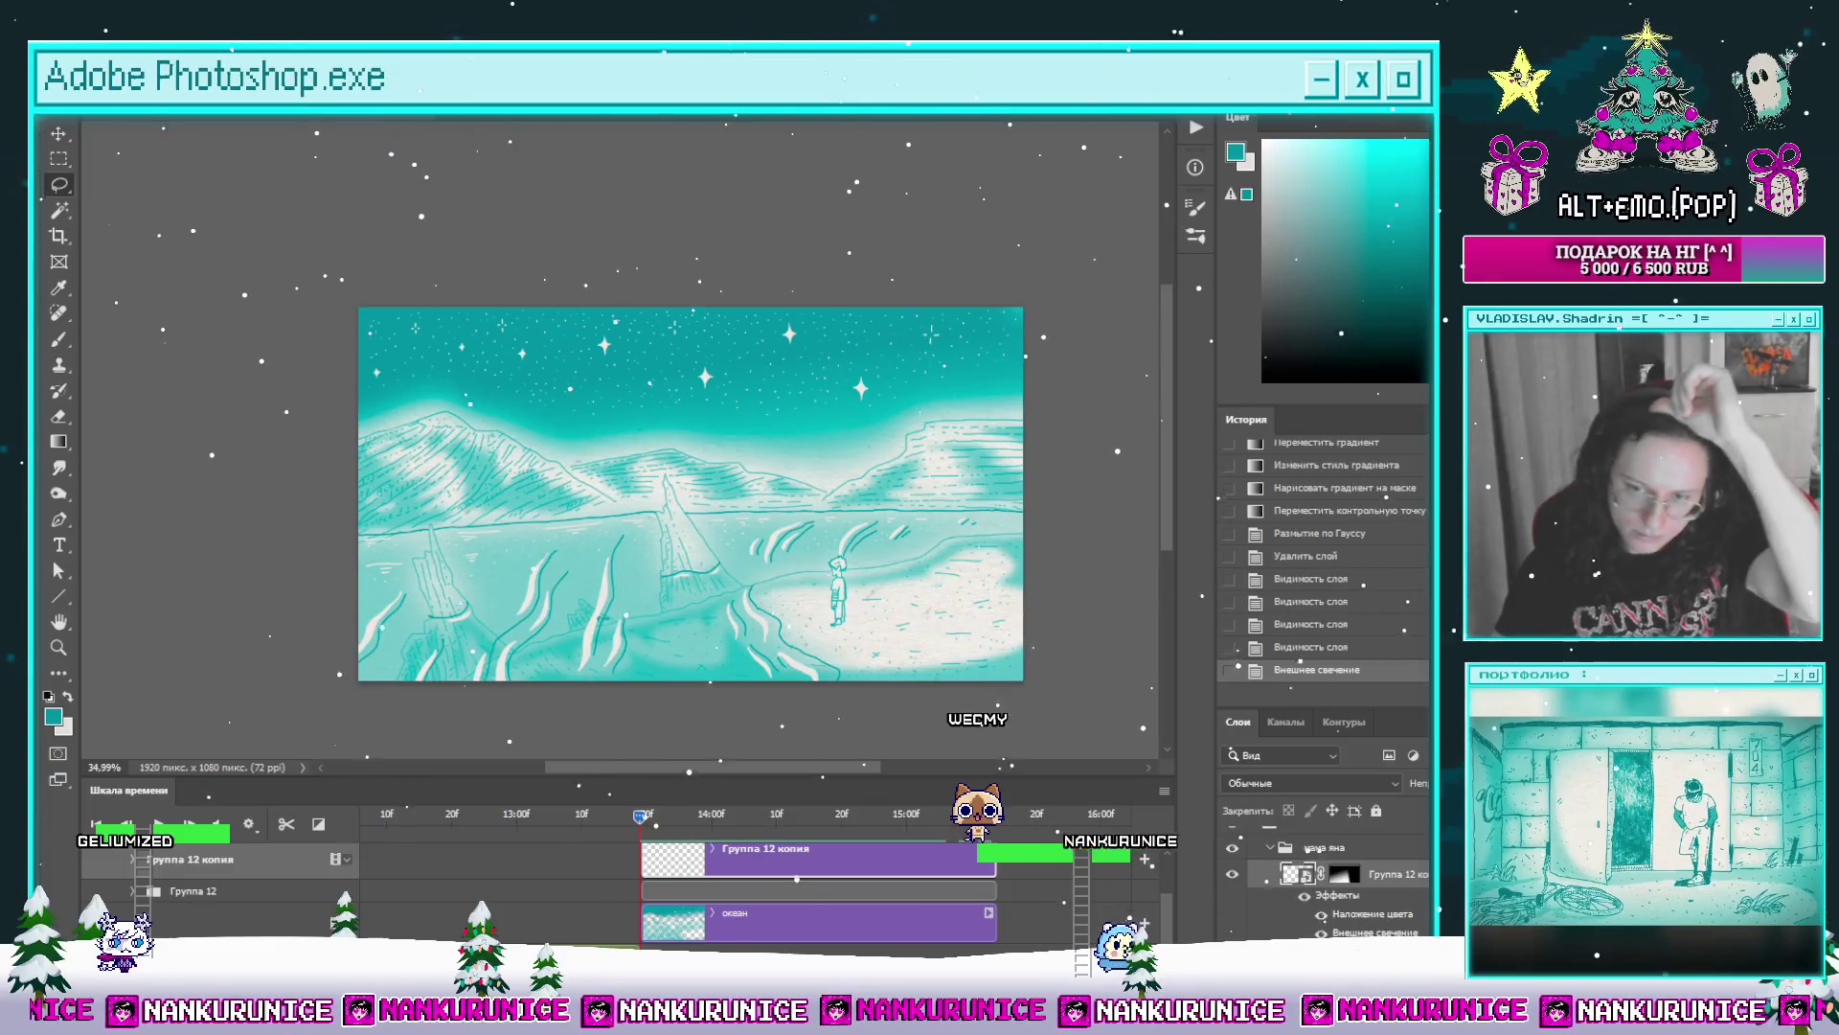
pyautogui.click(681, 893)
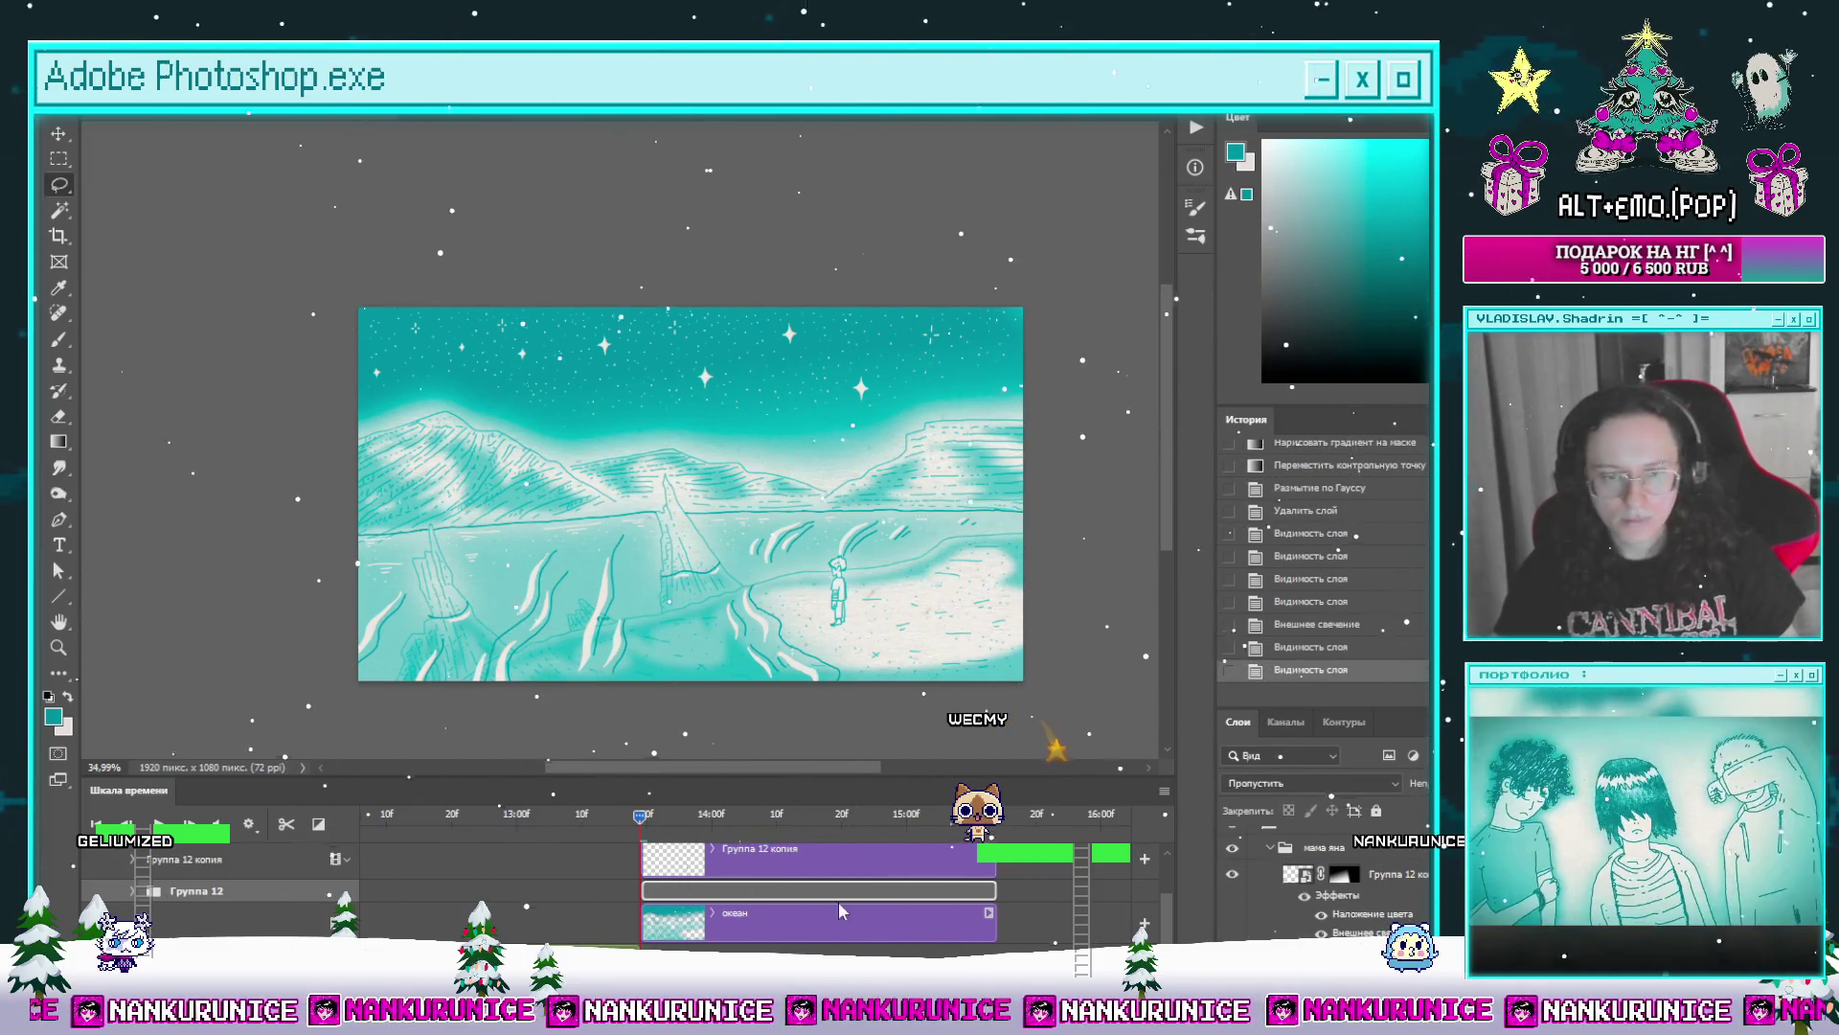
pyautogui.scroll(-1, 776, 890)
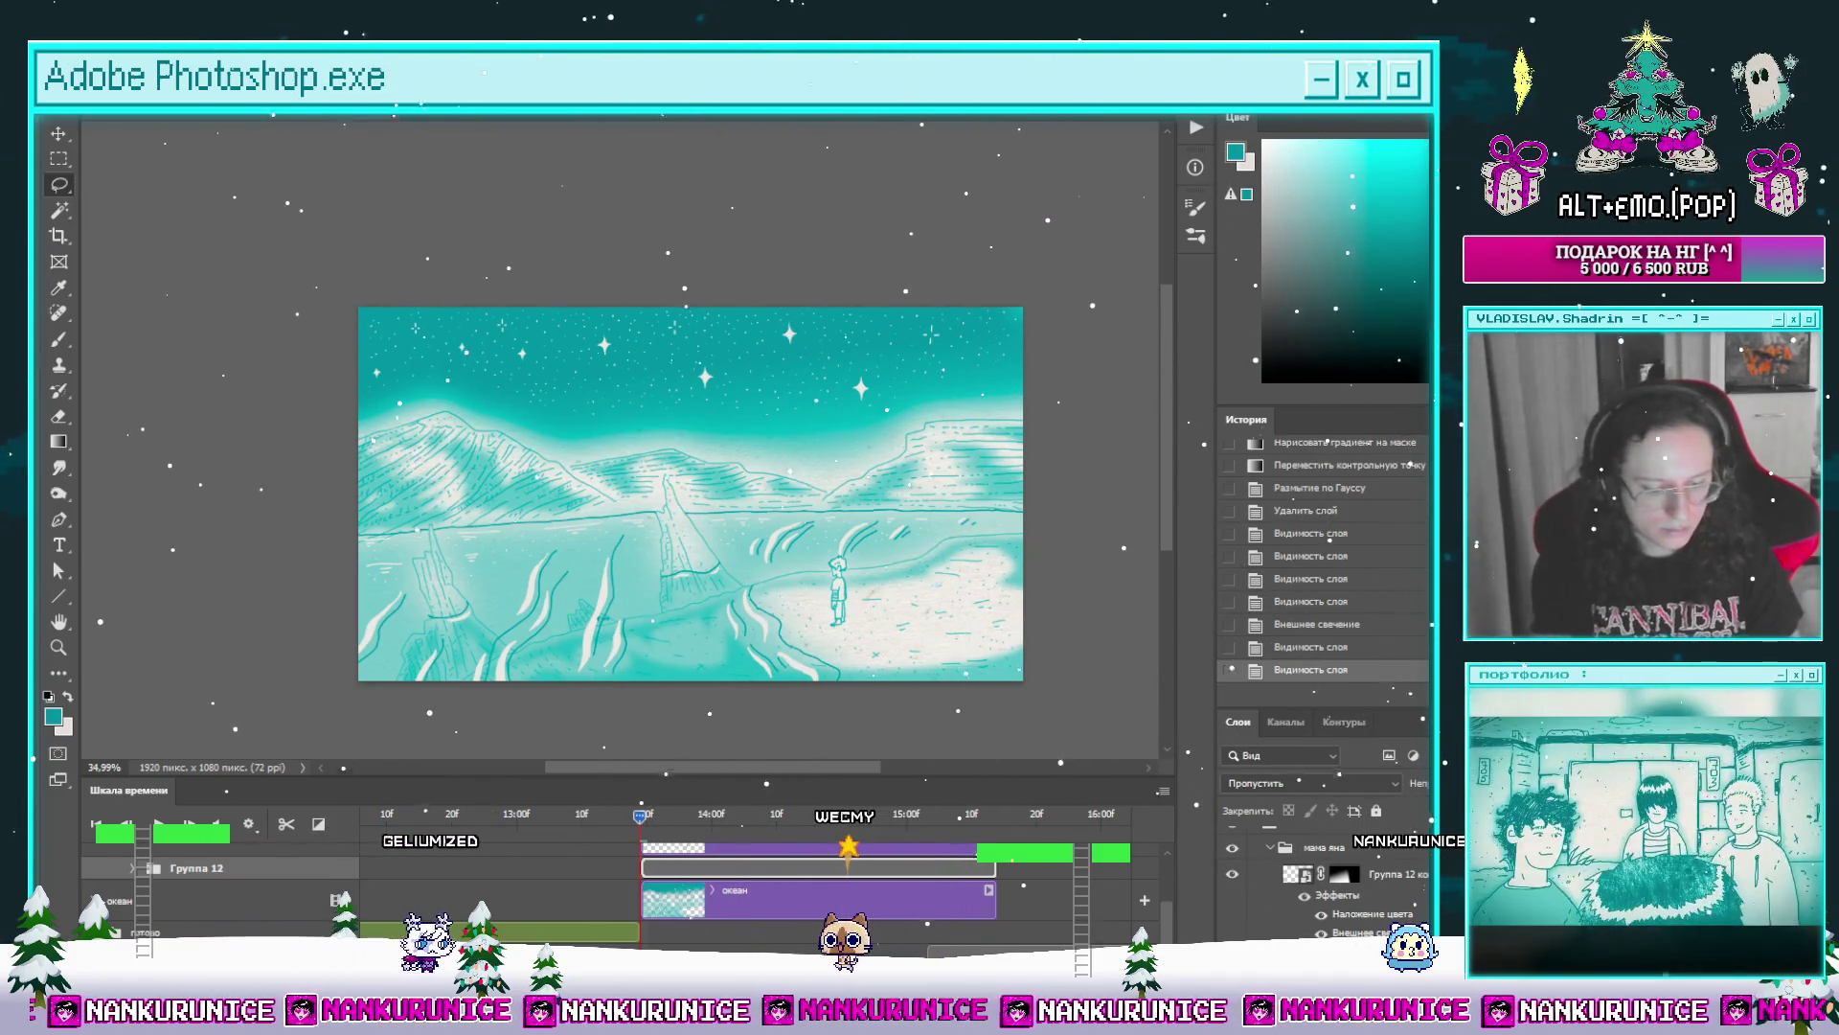
pyautogui.press('Return')
pyautogui.hotkey('ctrl', 'j')
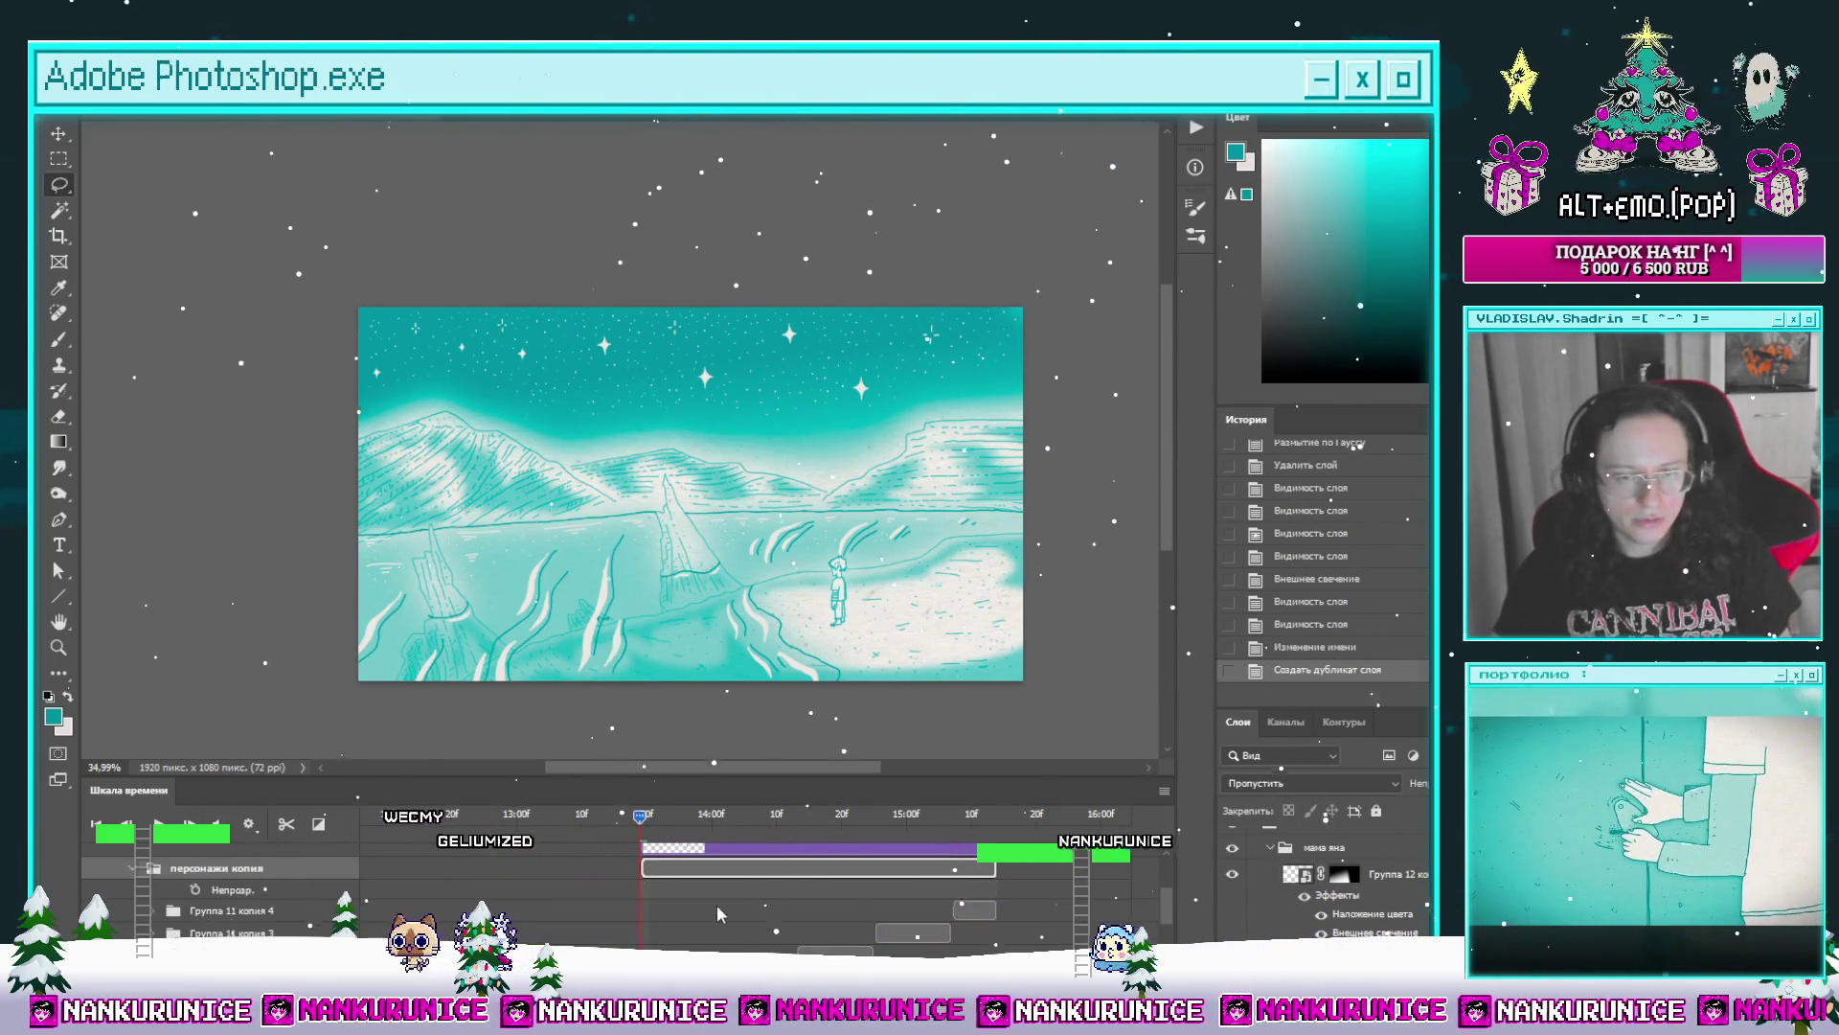
pyautogui.scroll(-3, 432, 905)
pyautogui.scroll(-3, 624, 941)
# Step: Delete the three unneeded duplicate groups starting from Группа 11
pyautogui.click(243, 928)
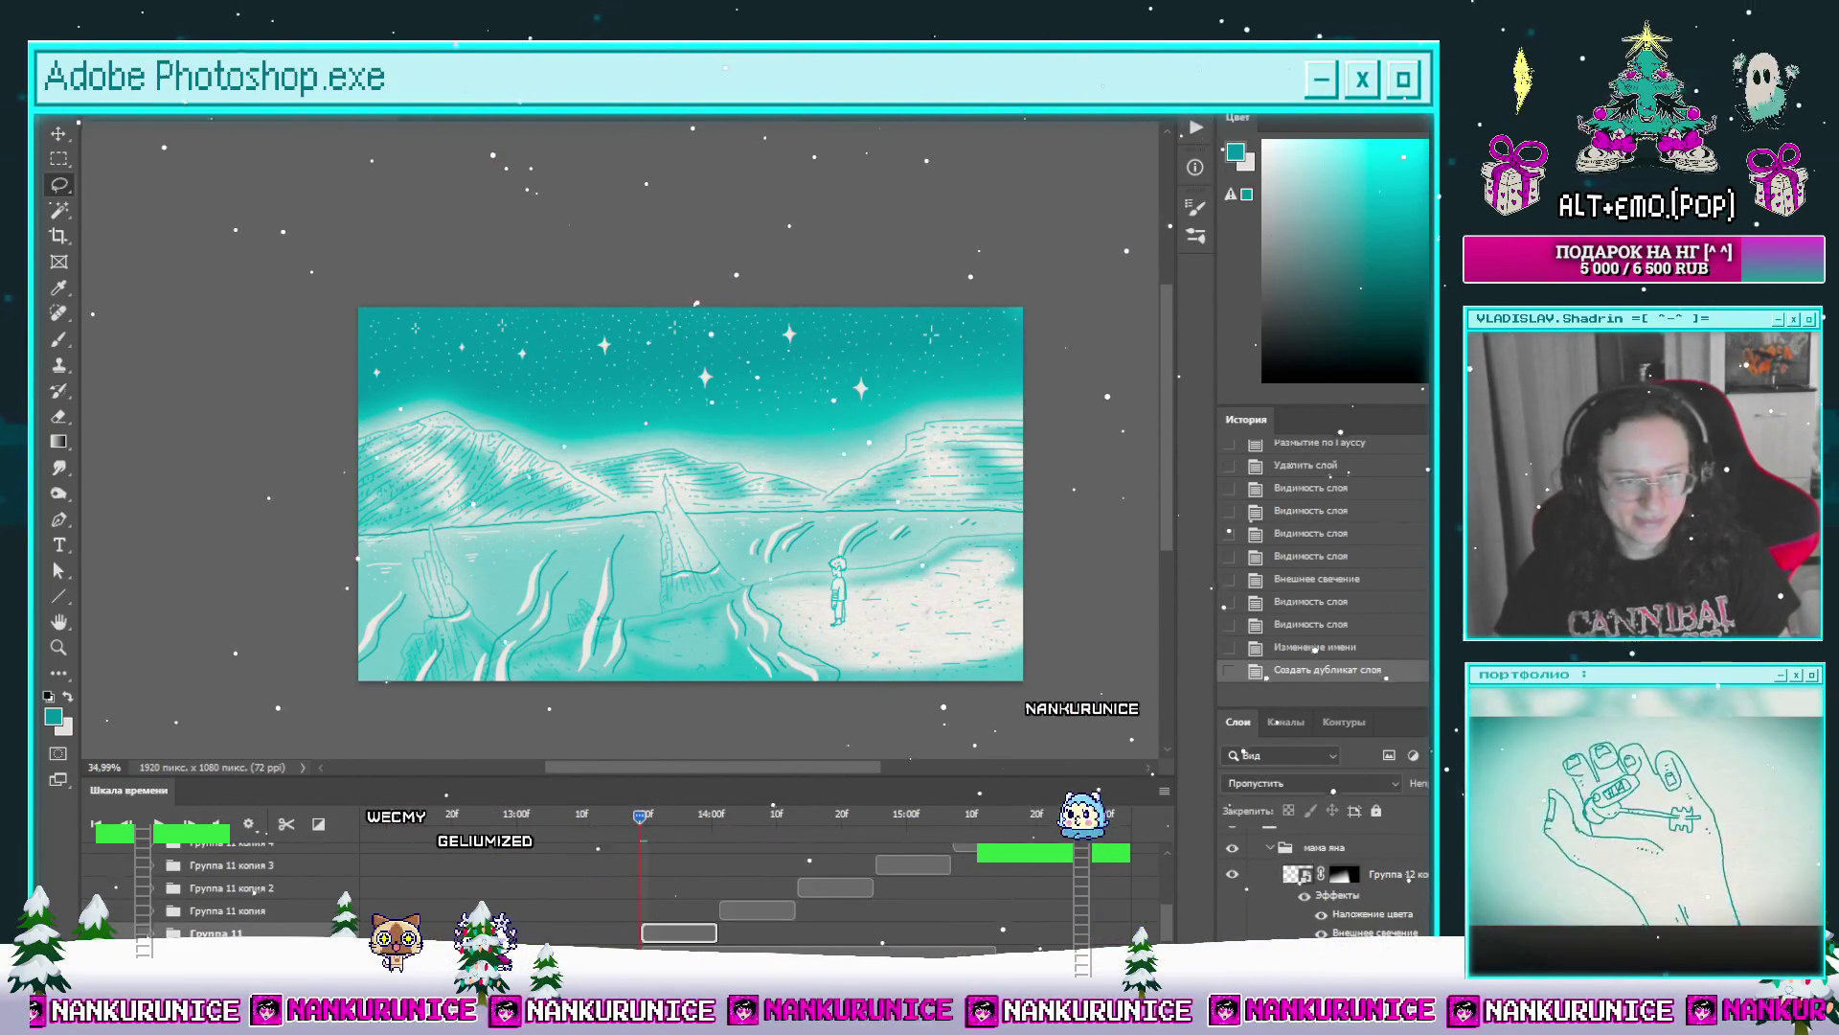
pyautogui.scroll(-3, 431, 891)
pyautogui.scroll(-2, 689, 474)
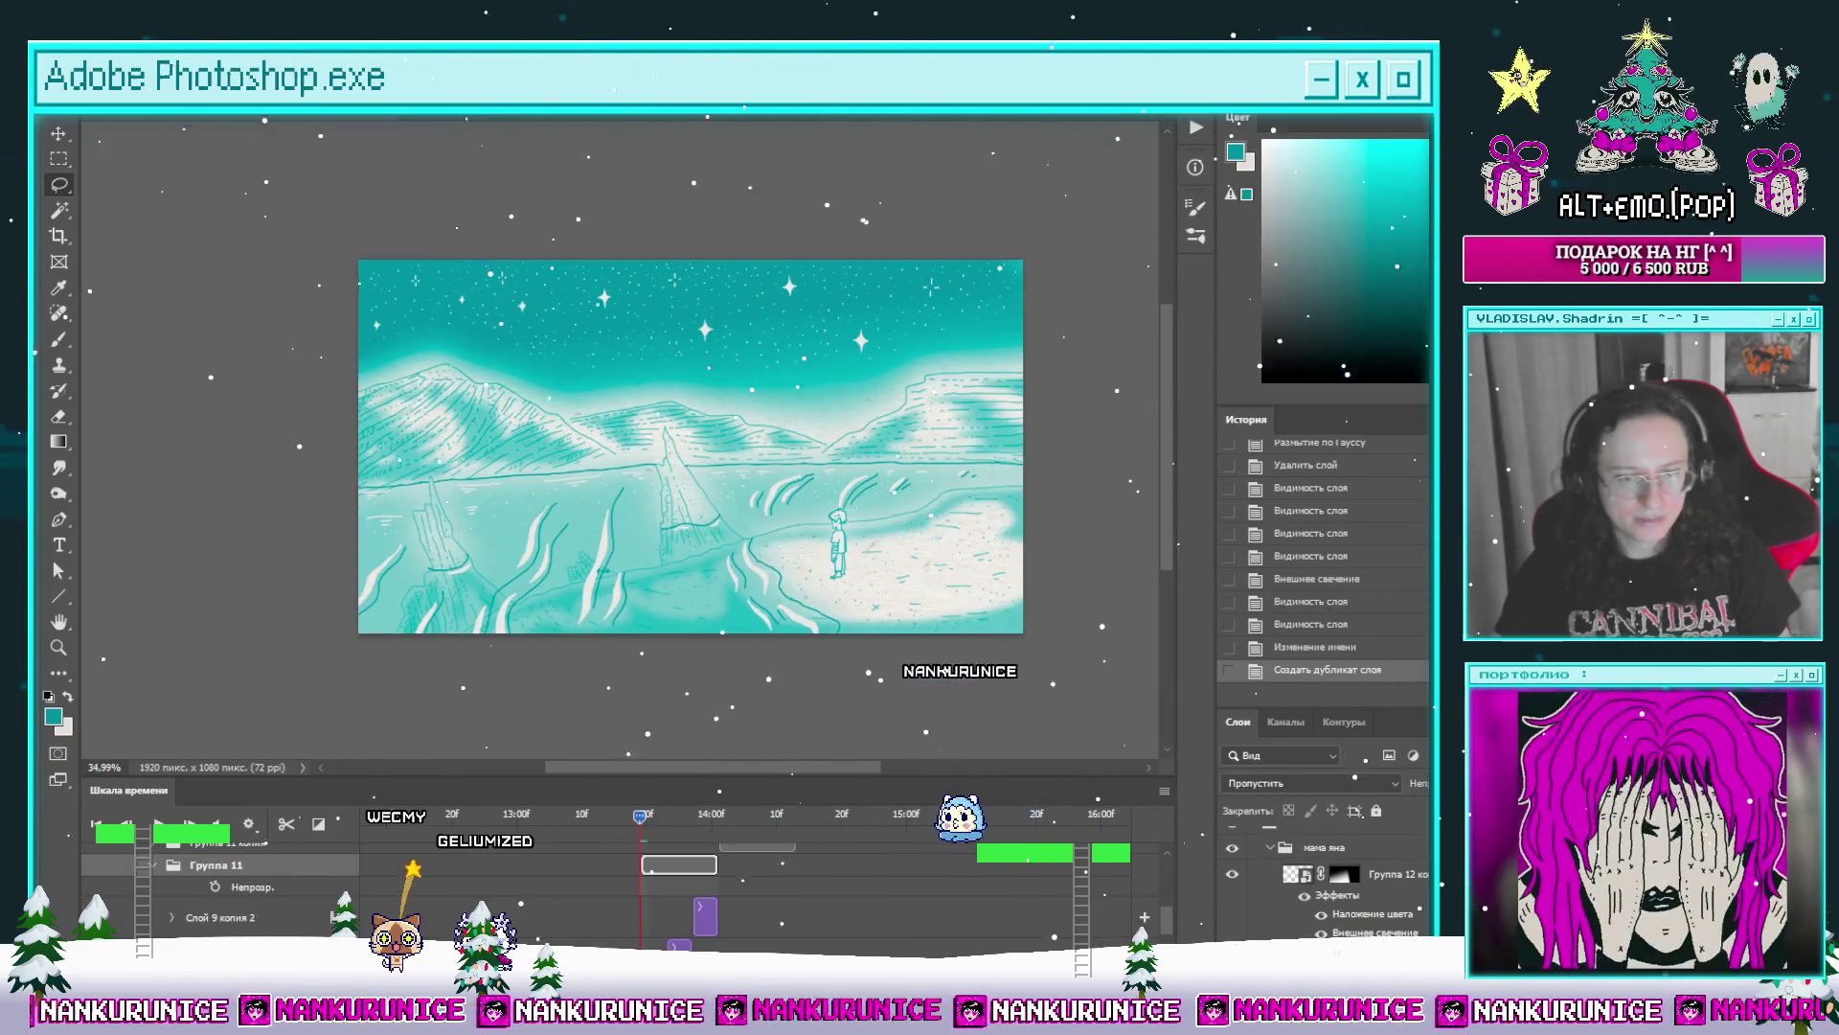
pyautogui.scroll(-2, 431, 891)
pyautogui.scroll(5, 602, 936)
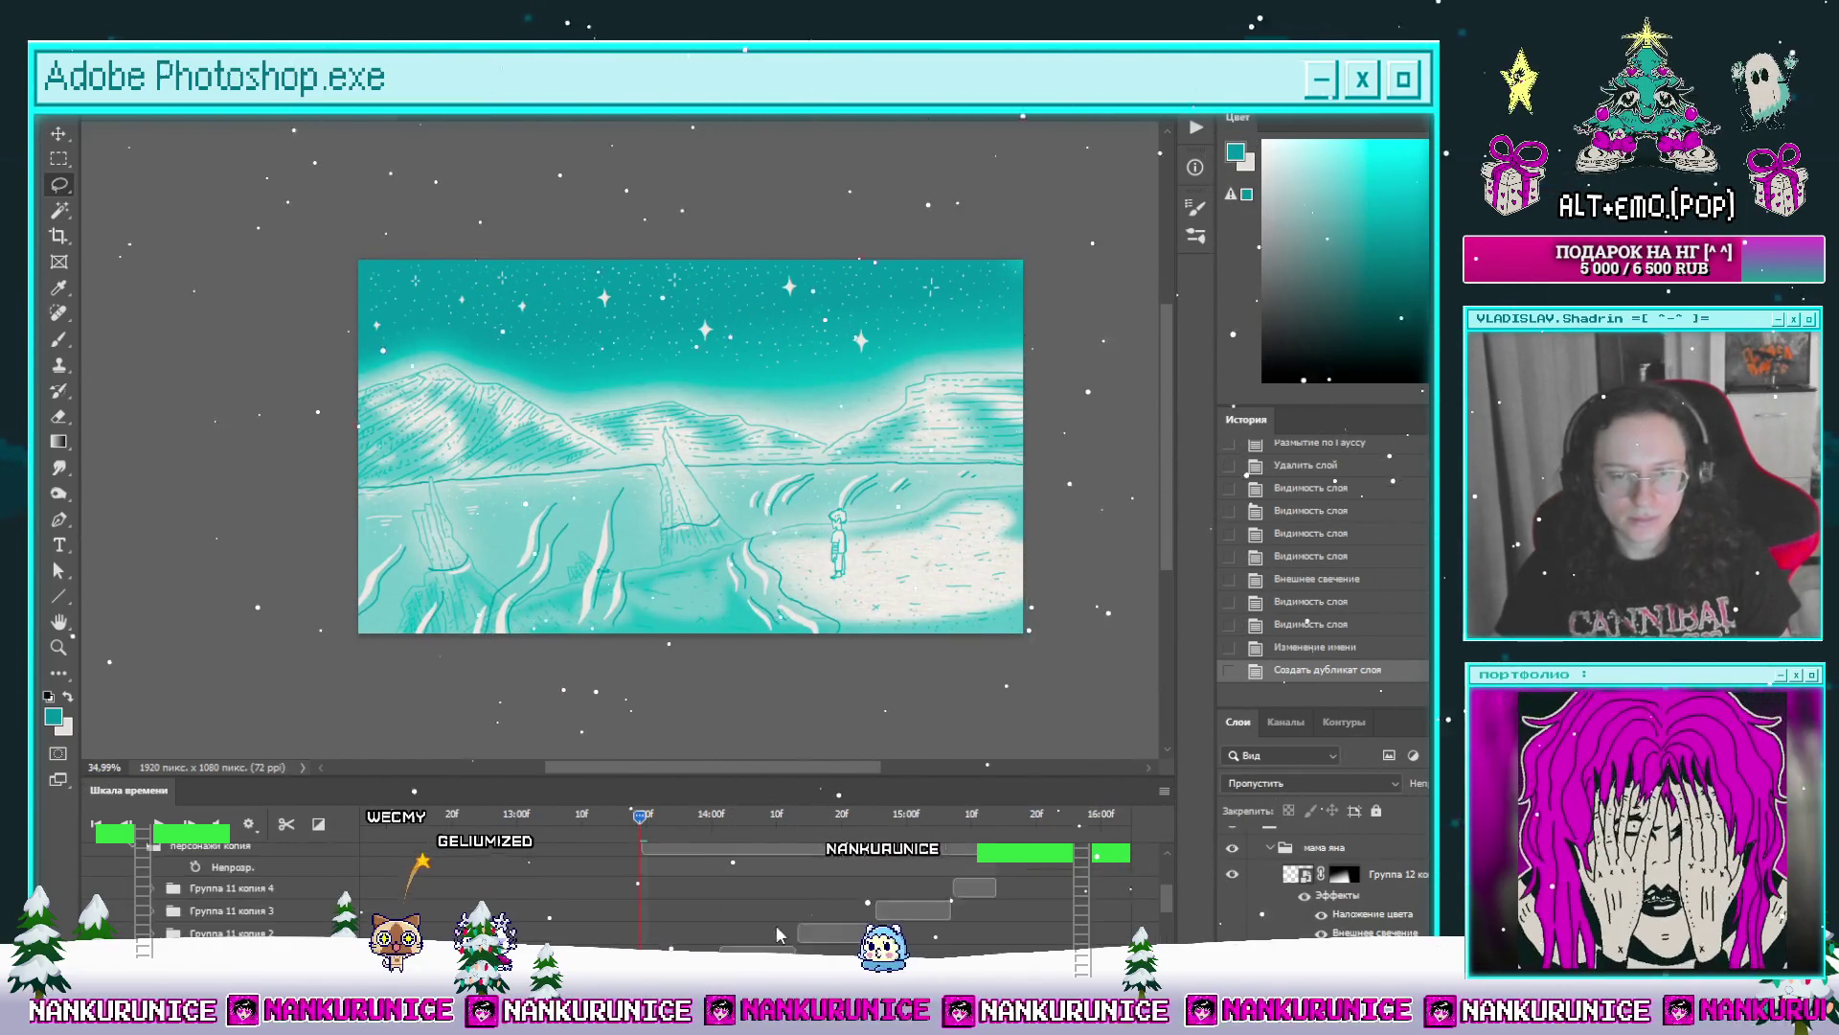
pyautogui.press('Delete')
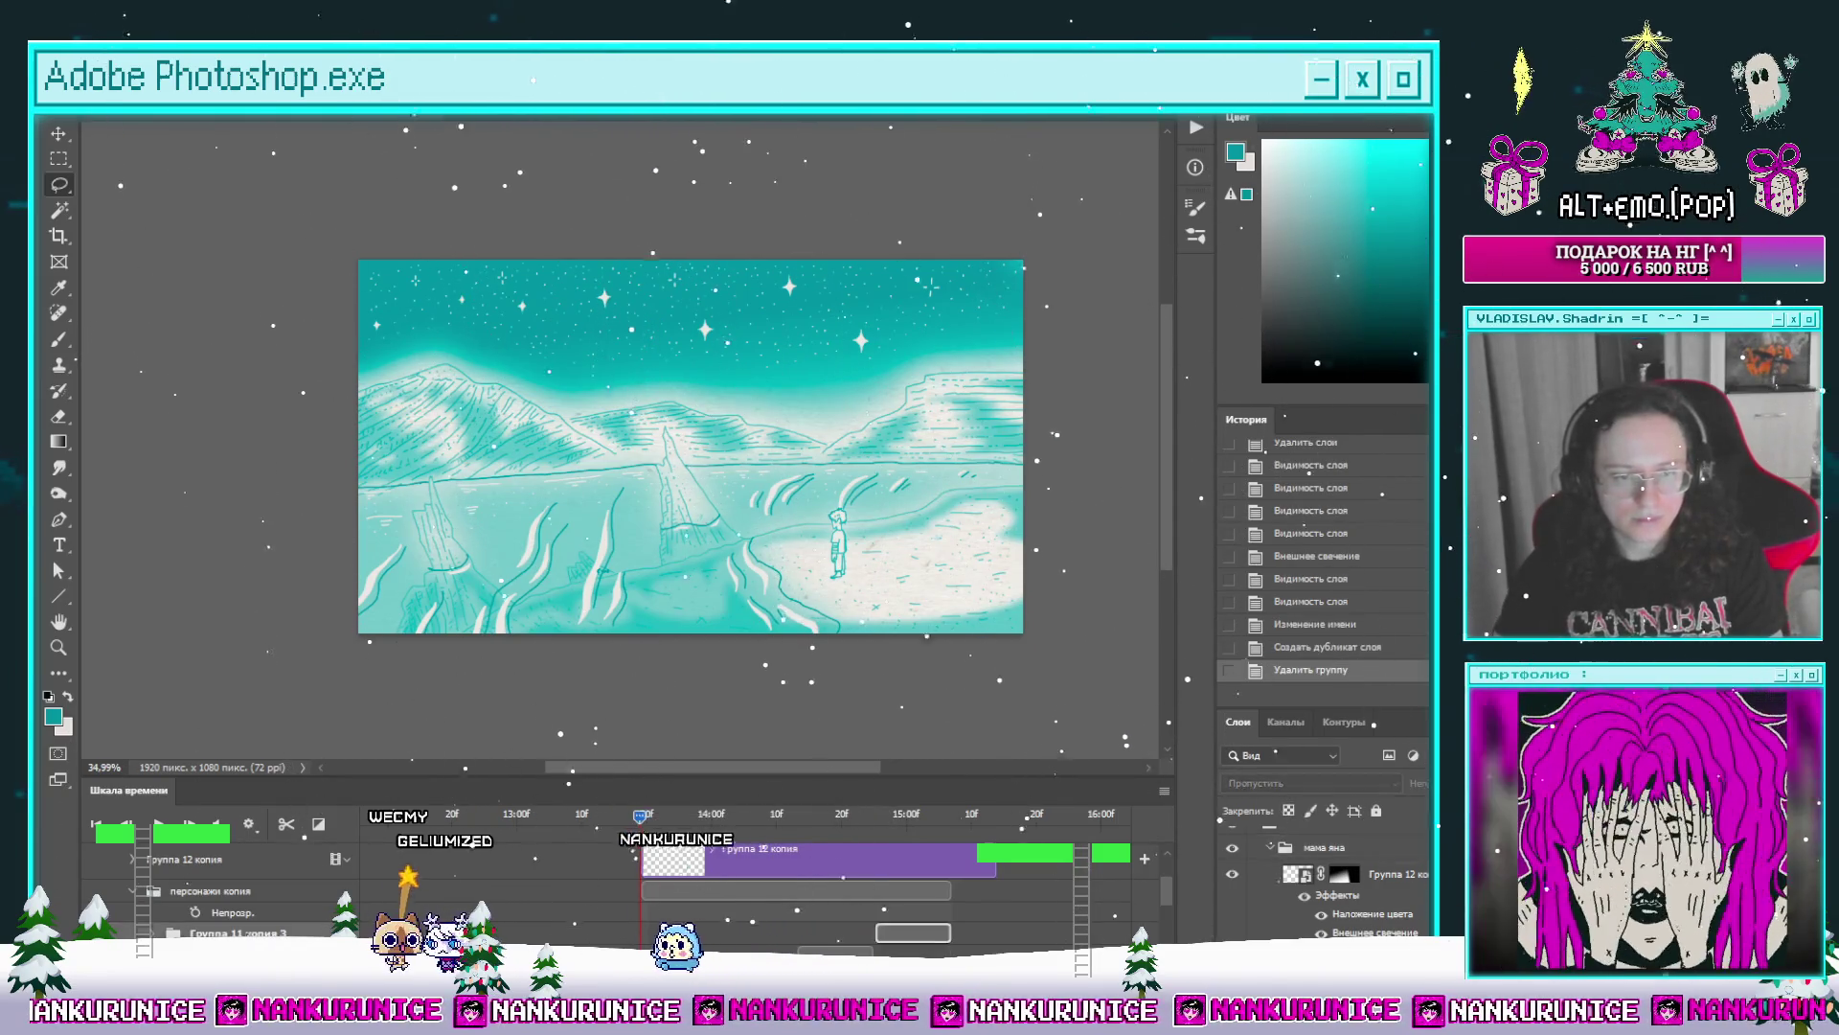
pyautogui.press('Delete')
pyautogui.press('Delete')
pyautogui.press('Delete')
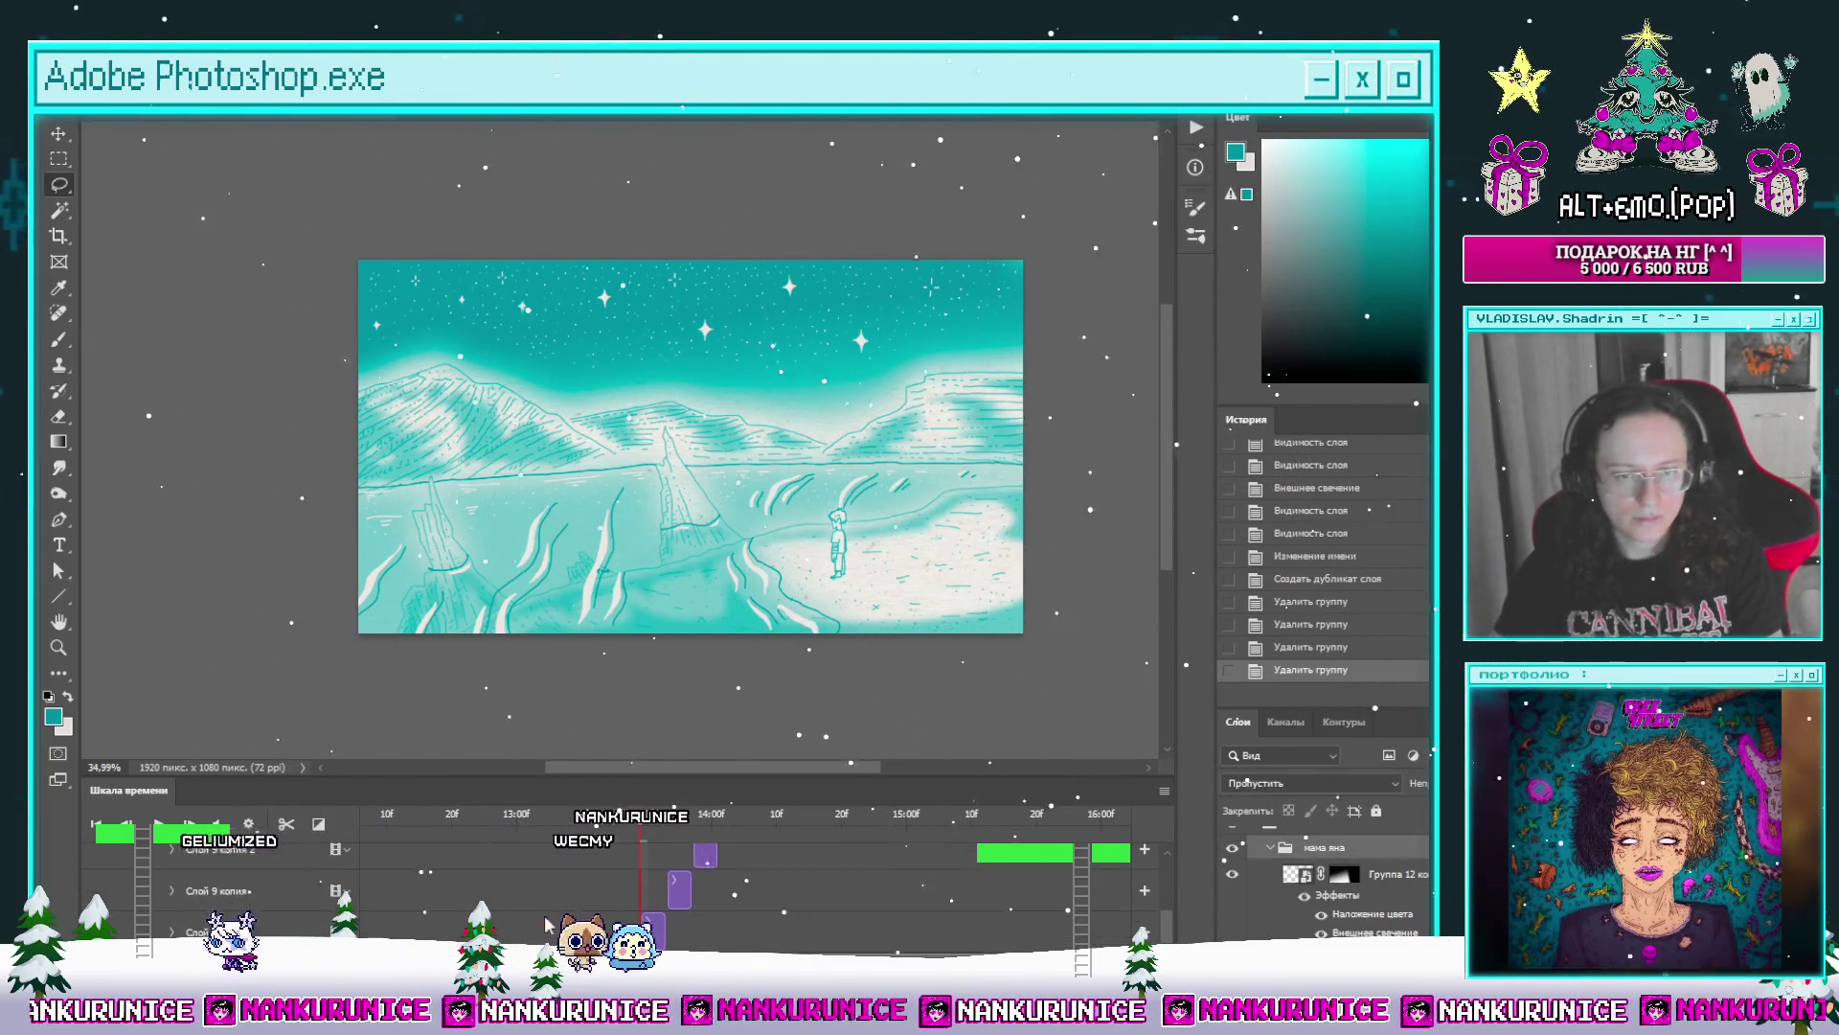
# Step: Wipe the current frame's drawing clean by selecting all and deleting
pyautogui.hotkey('ctrl', 'a')
pyautogui.press('Delete')
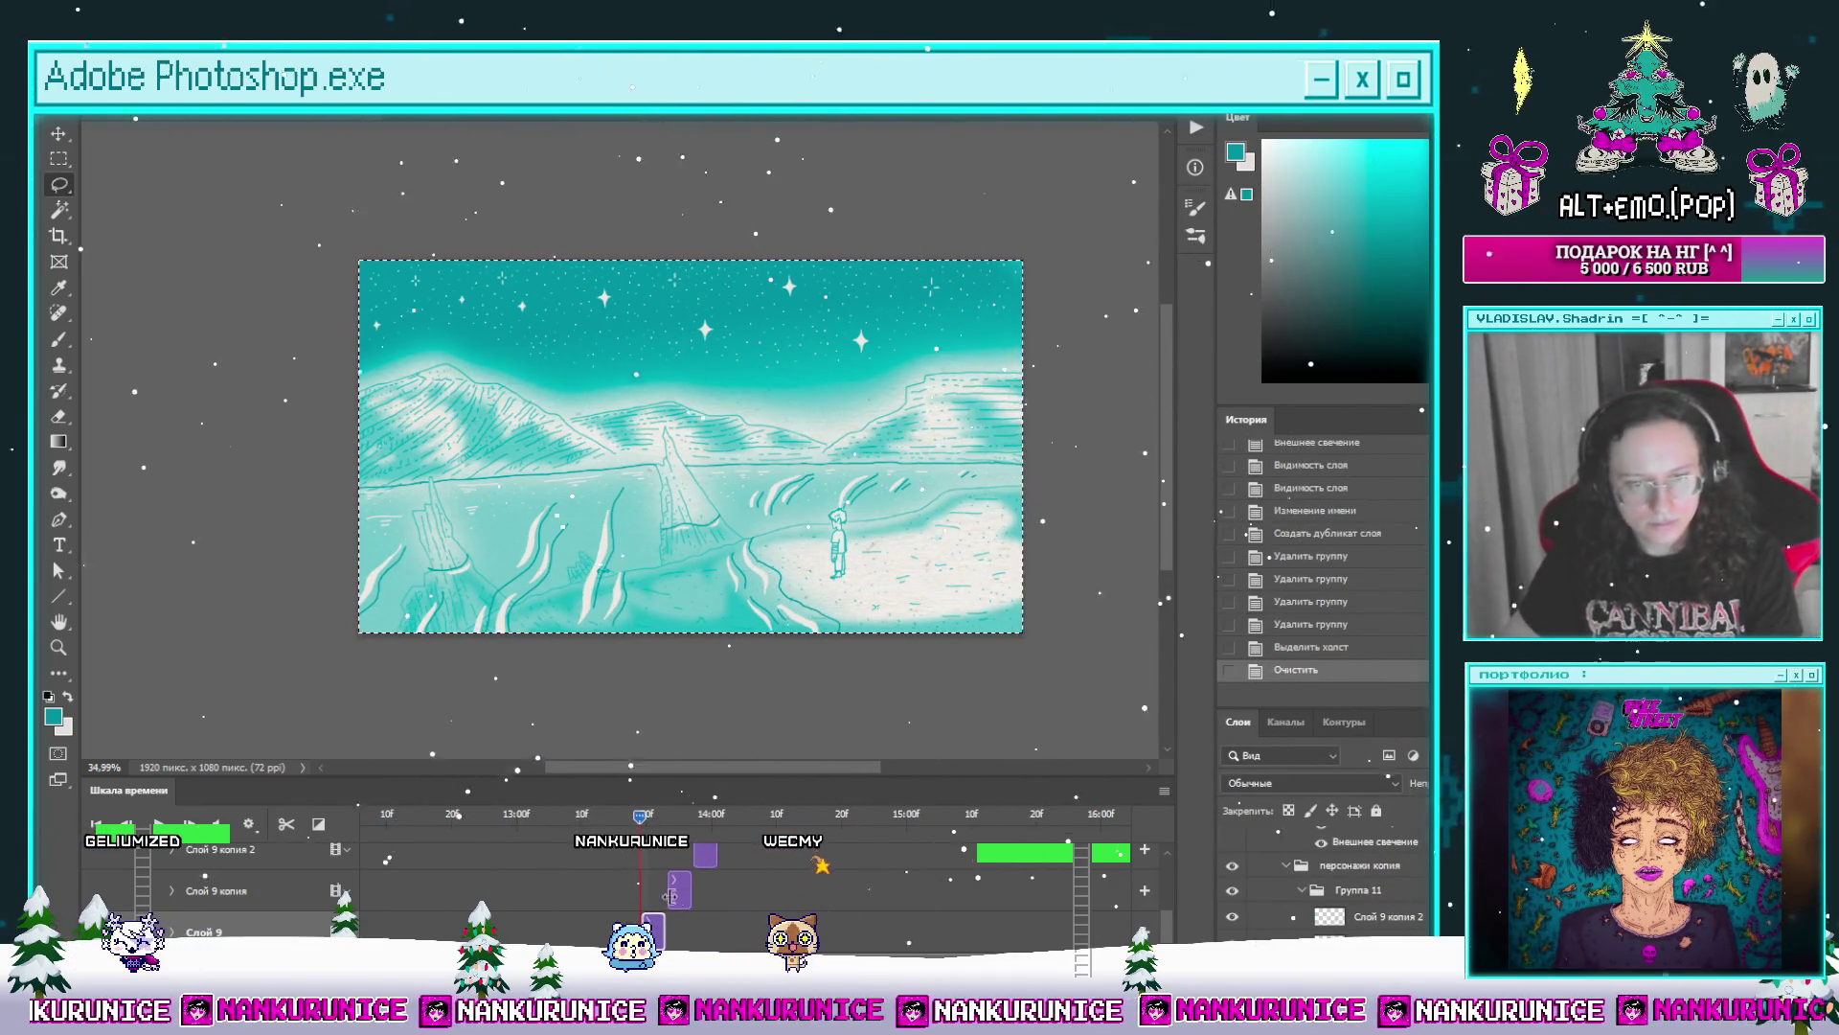
pyautogui.press('Delete')
pyautogui.click(708, 817)
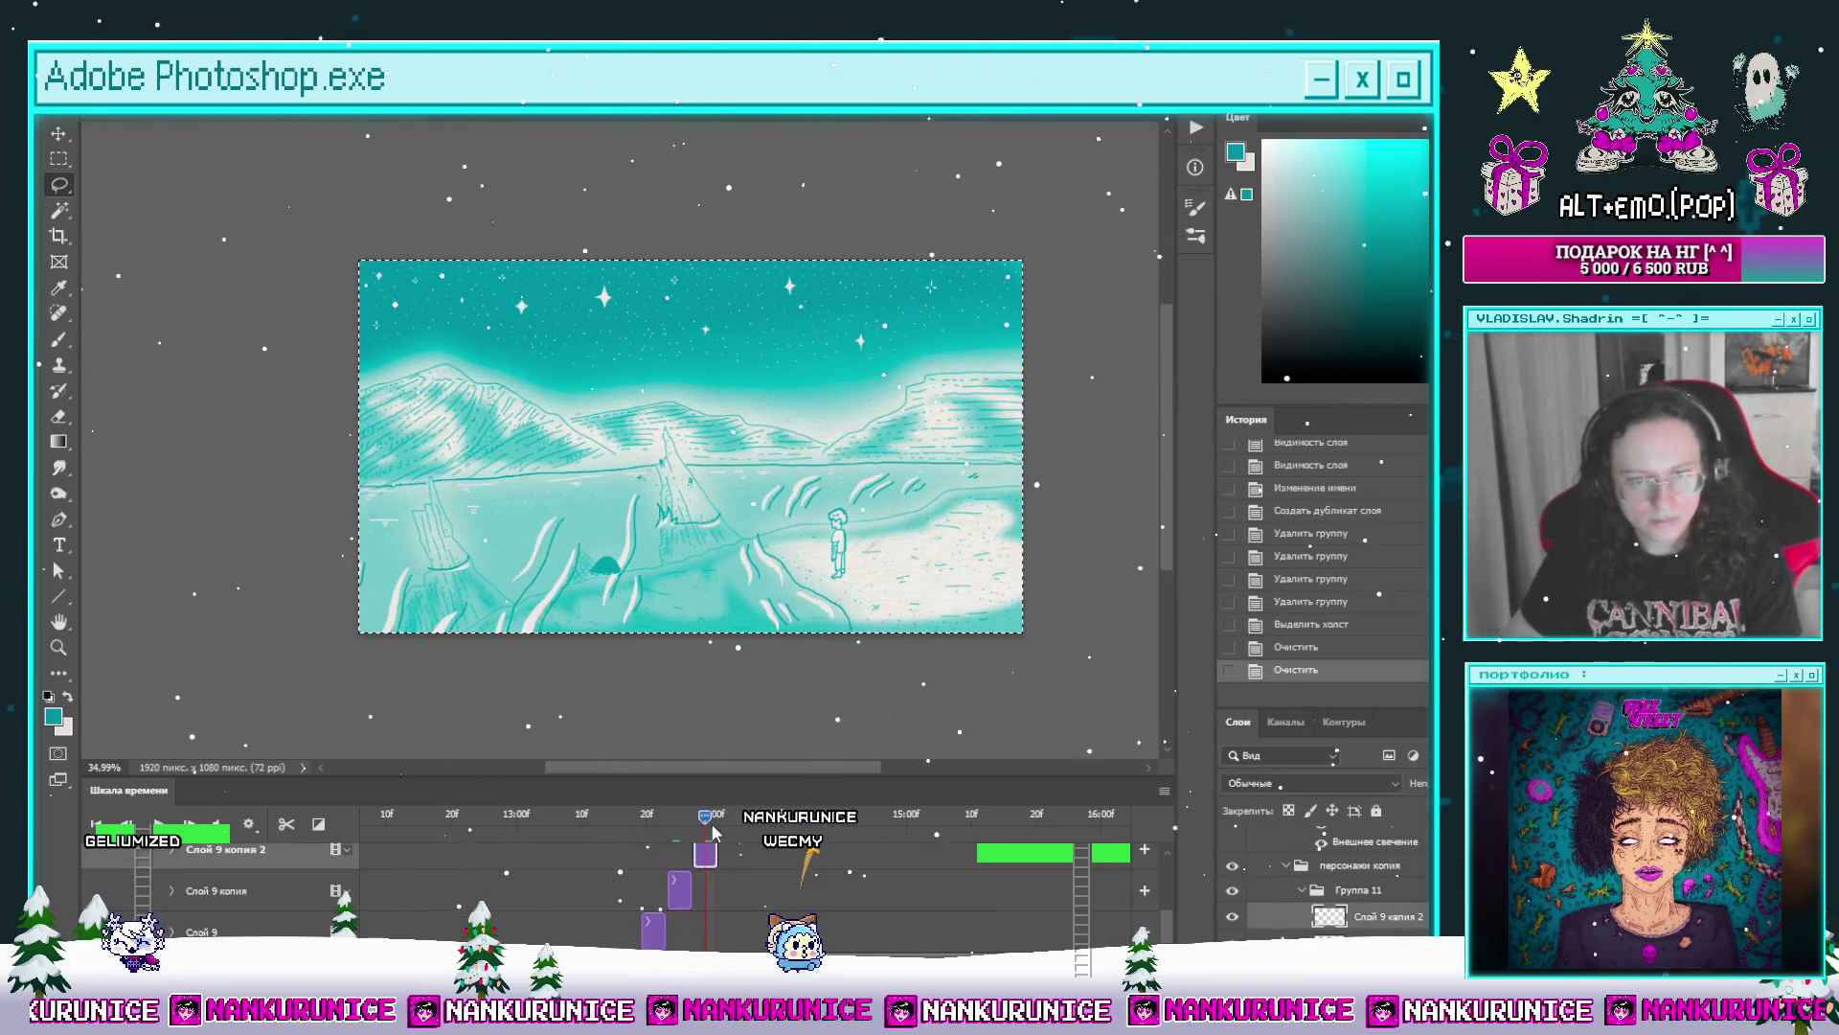
pyautogui.click(649, 816)
# Step: Move the персонажи копия group below персонажи in the timeline
pyautogui.click(654, 931)
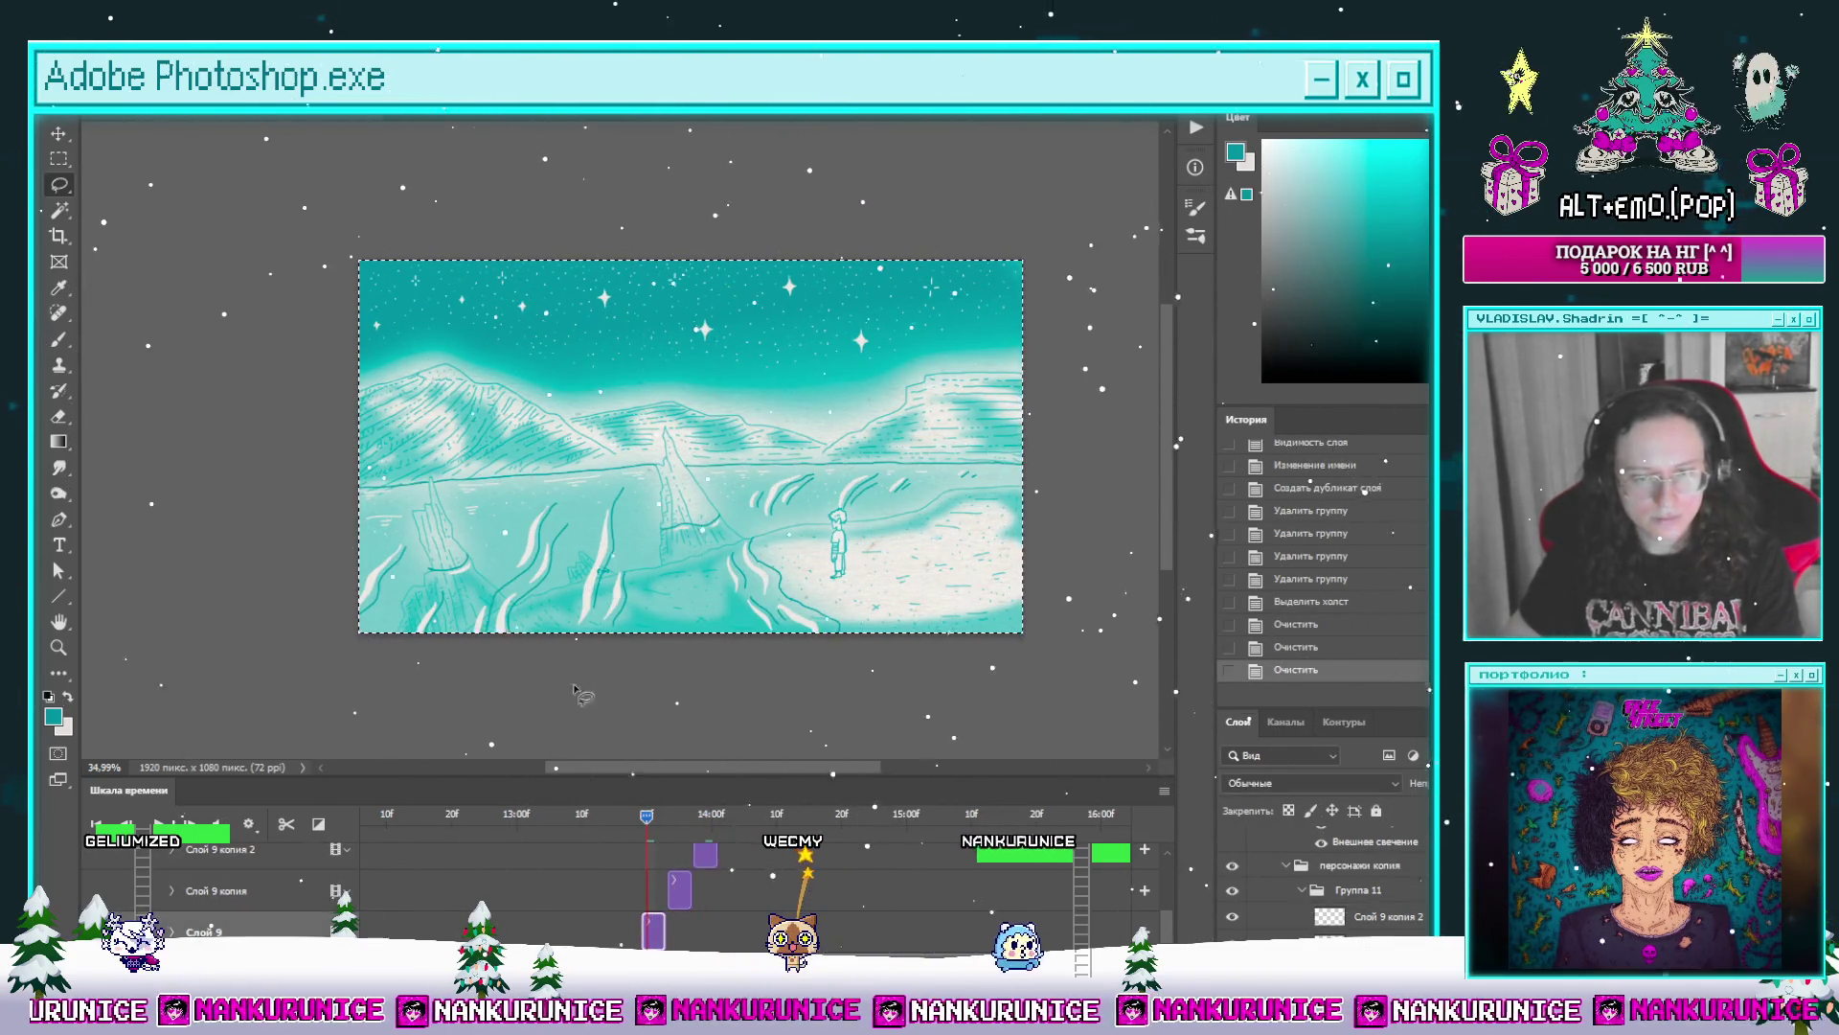
pyautogui.scroll(1, 431, 891)
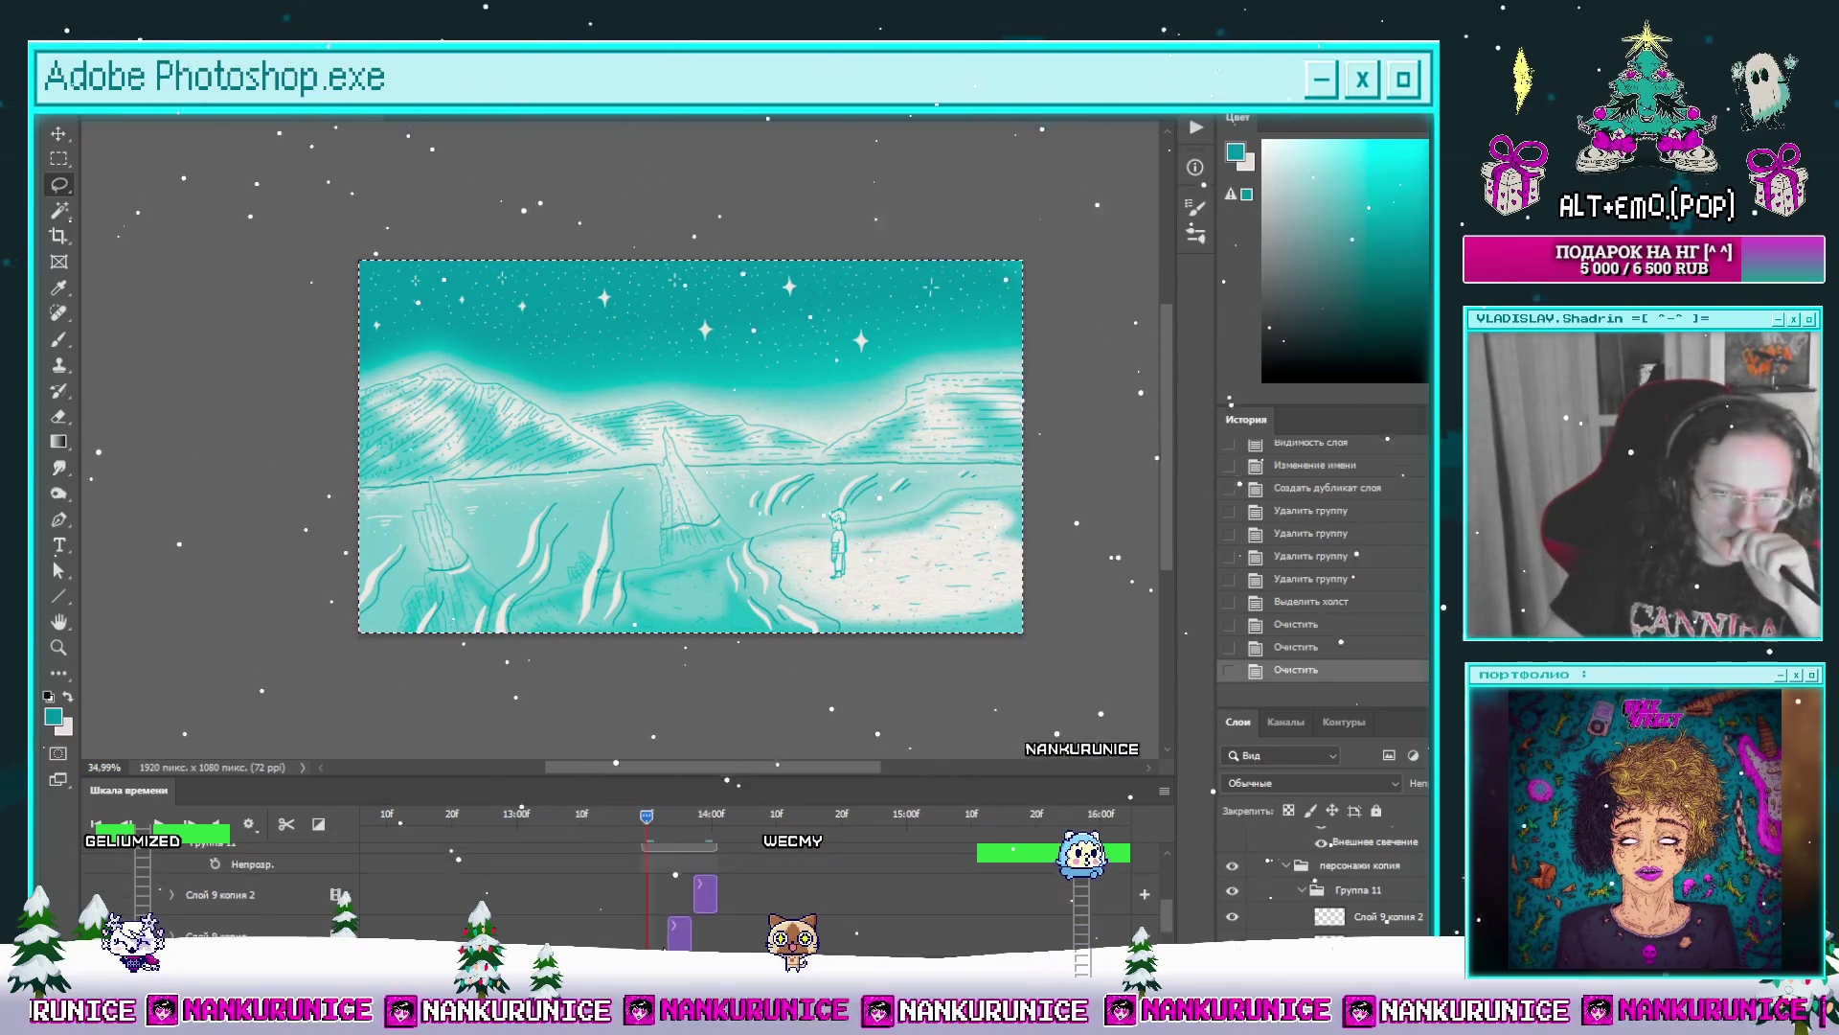
pyautogui.scroll(1, 167, 878)
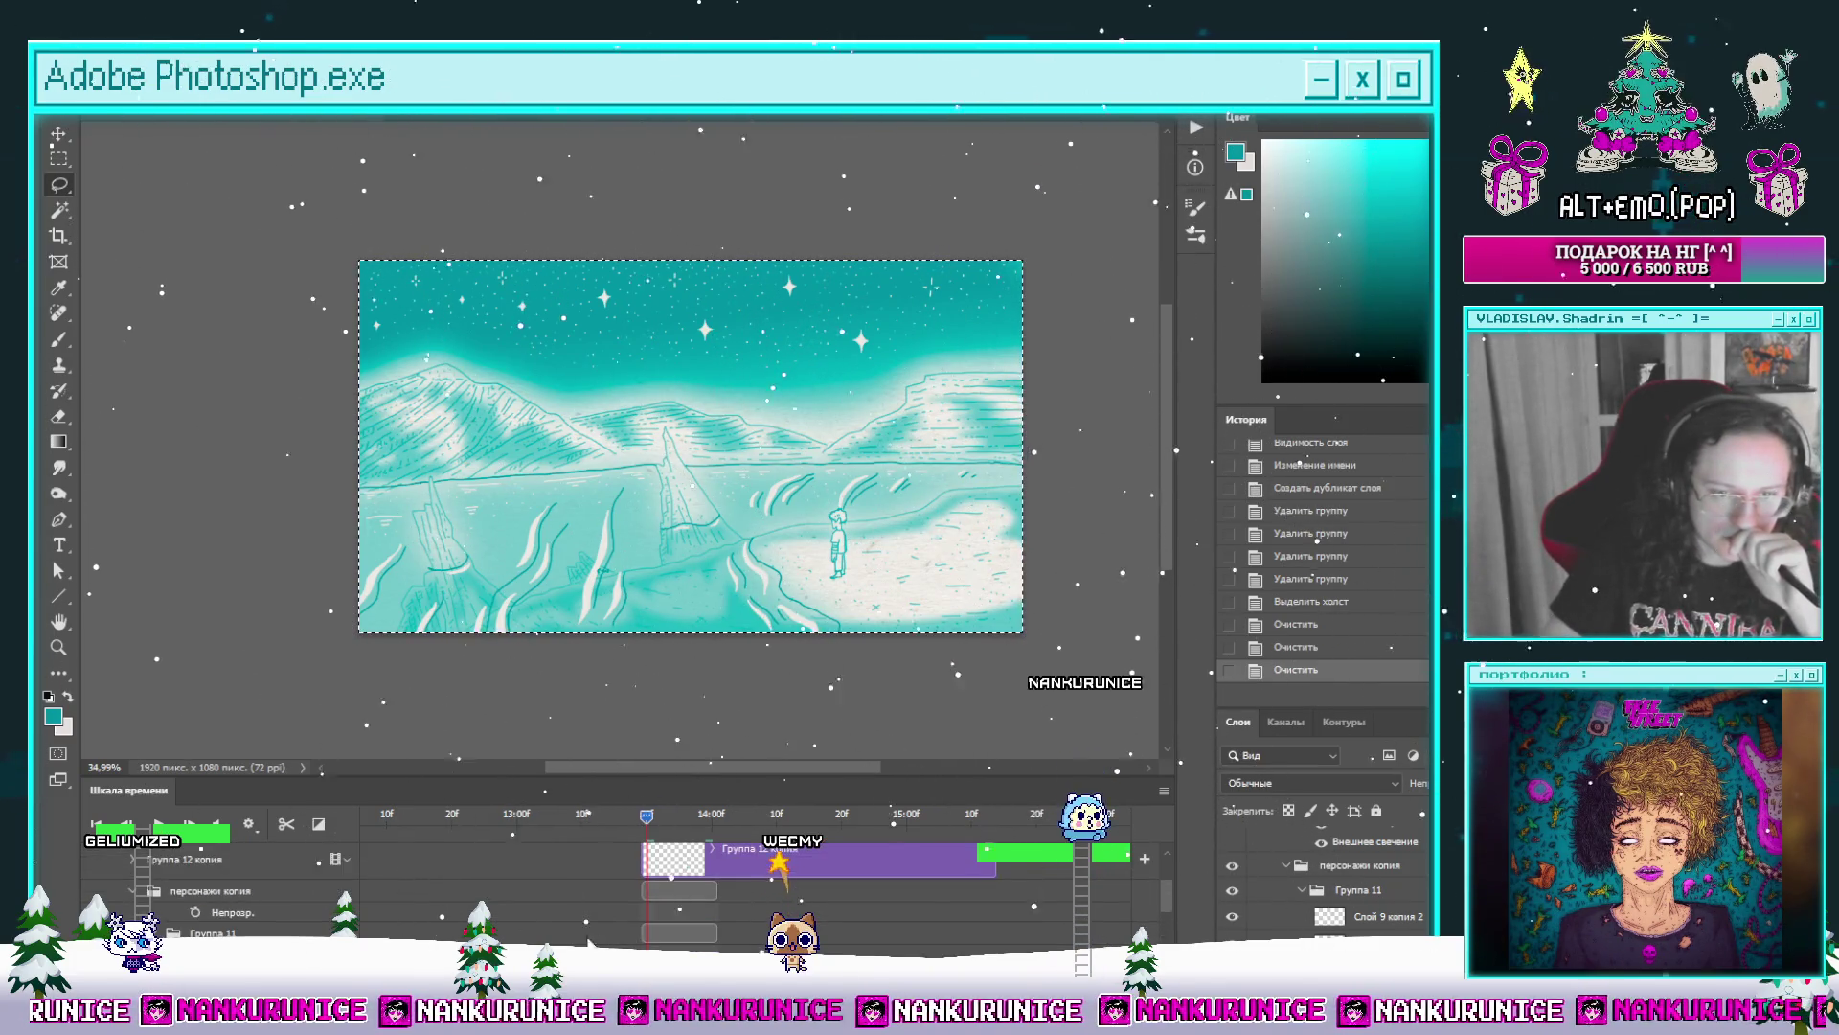
pyautogui.click(139, 892)
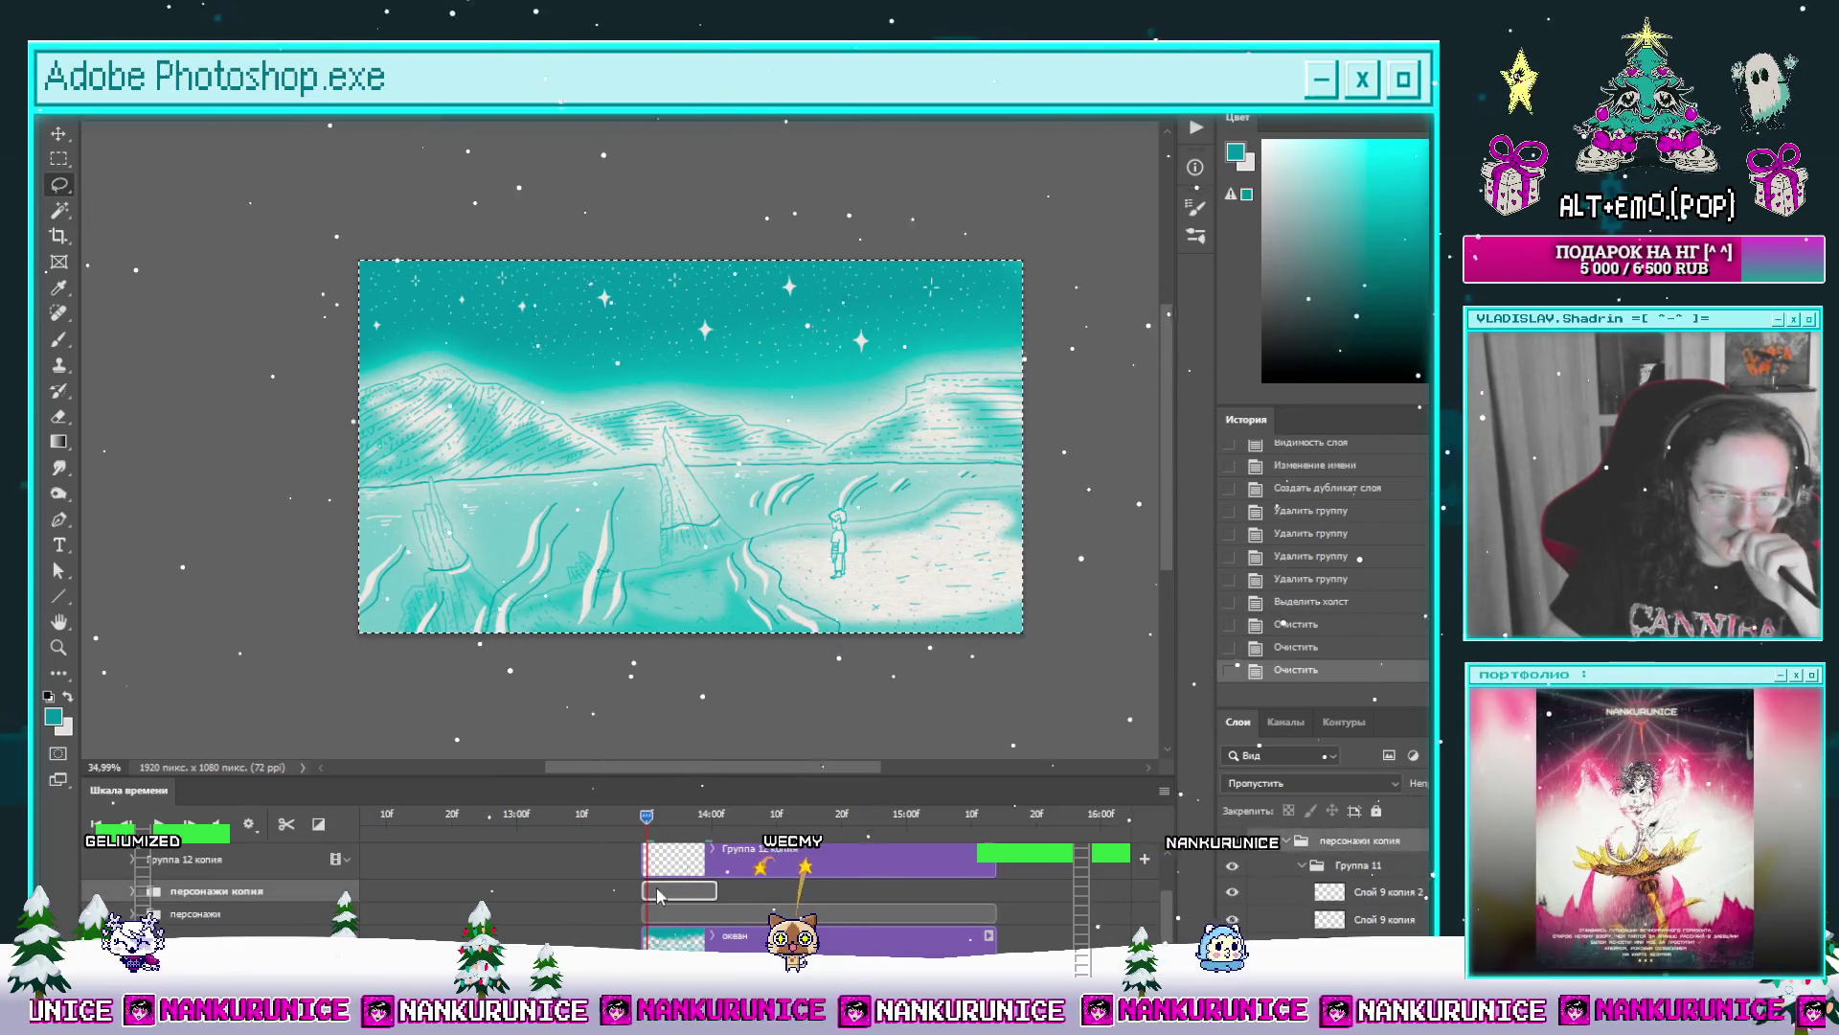
pyautogui.moveTo(655, 928); pyautogui.dragTo(560, 927)
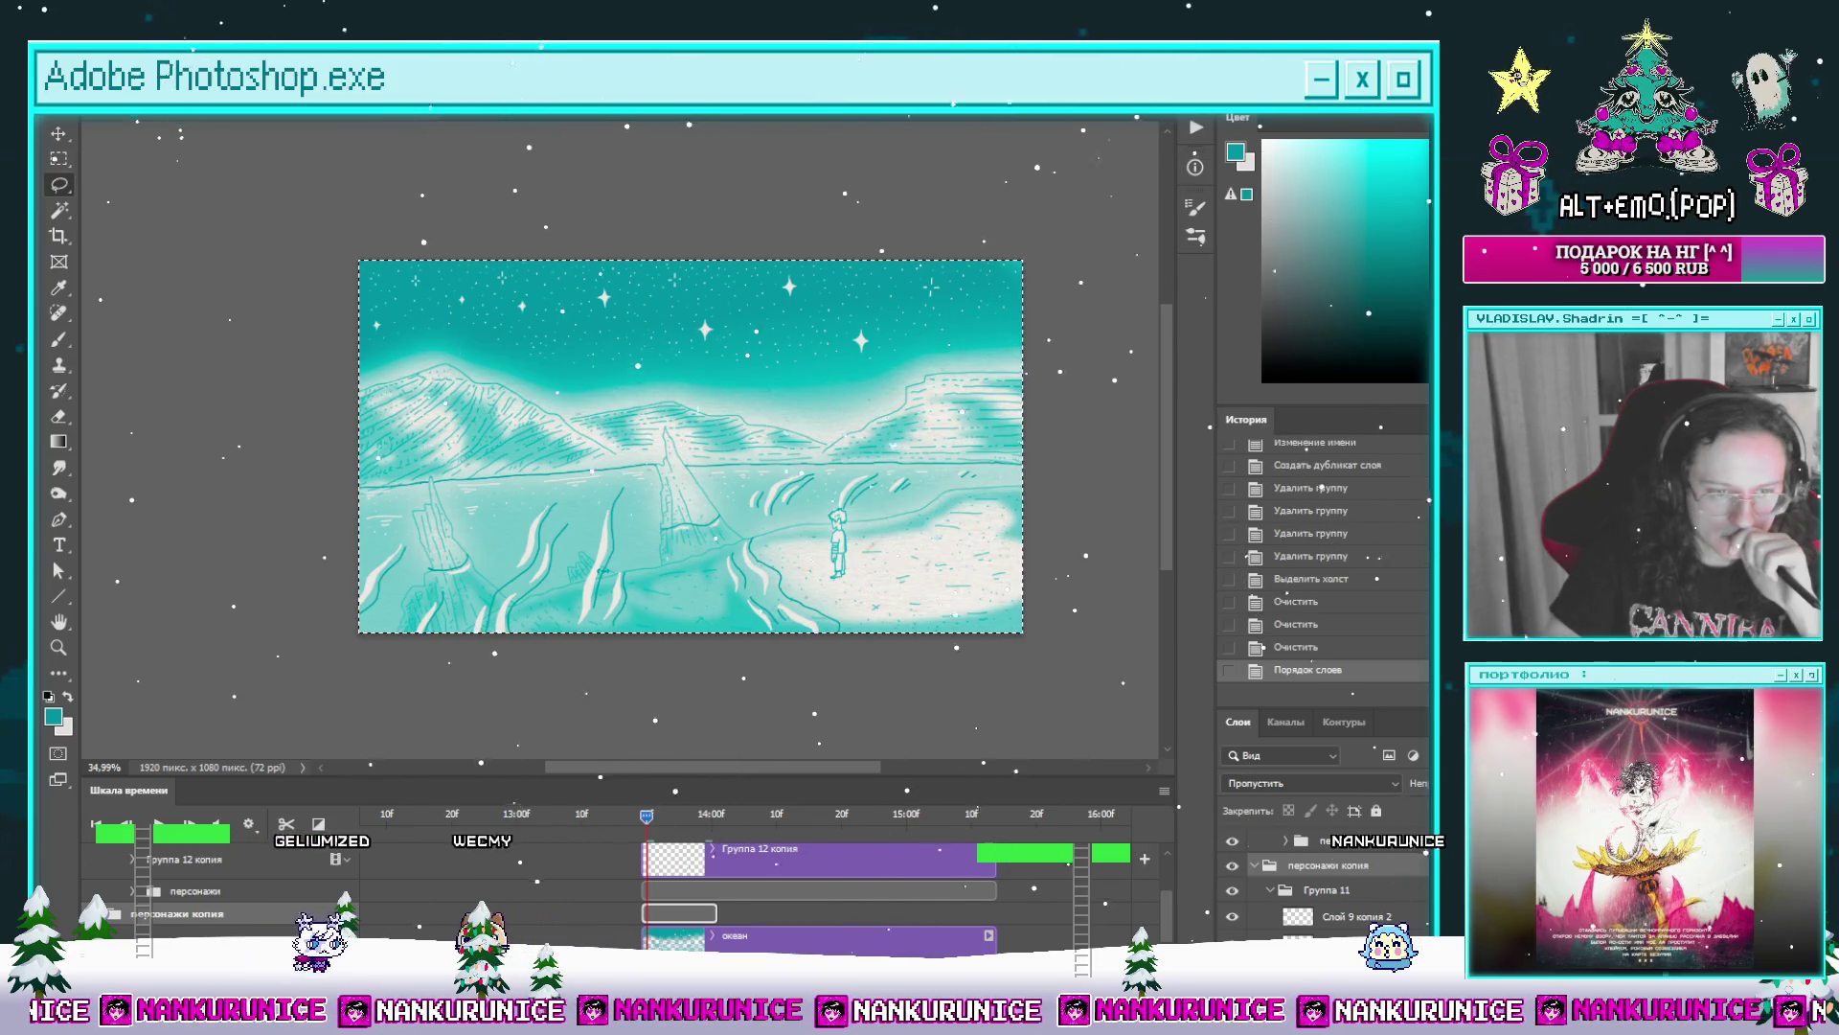
pyautogui.scroll(-3, 646, 883)
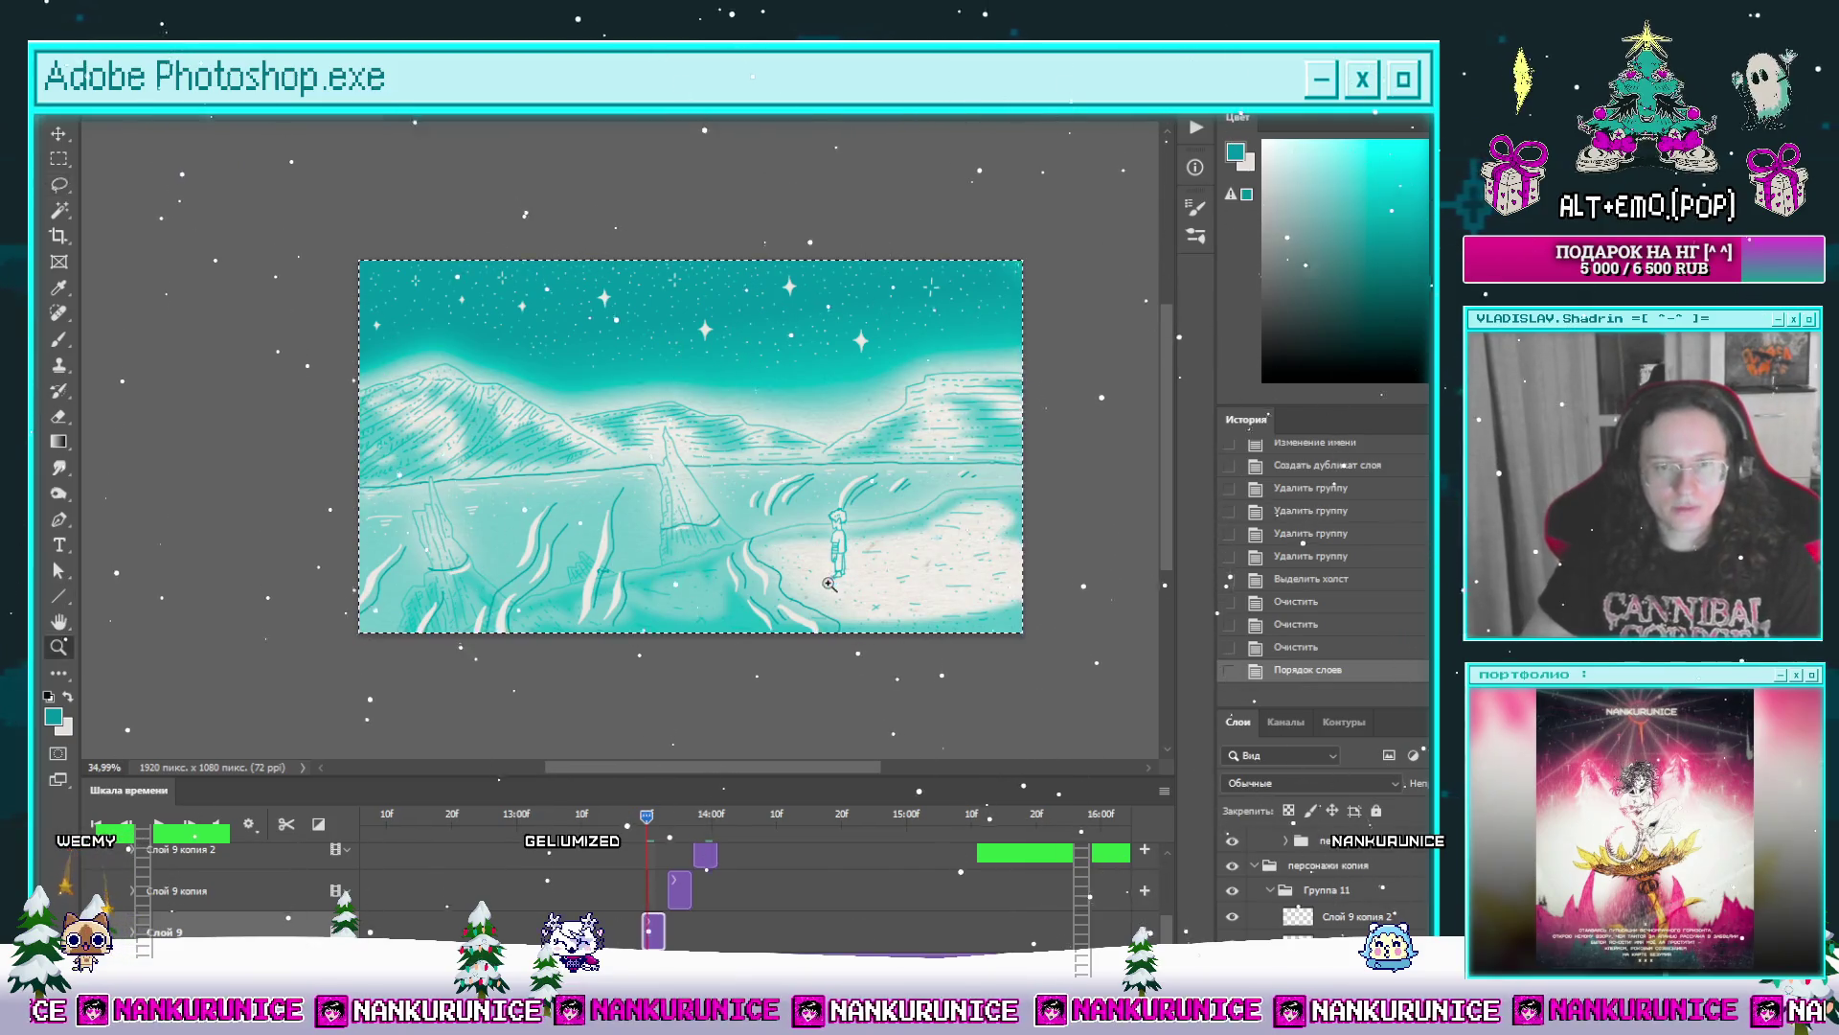
# Step: Fill the sole under the boy's shoe with teal
pyautogui.moveTo(829, 581); pyautogui.dragTo(844, 552)
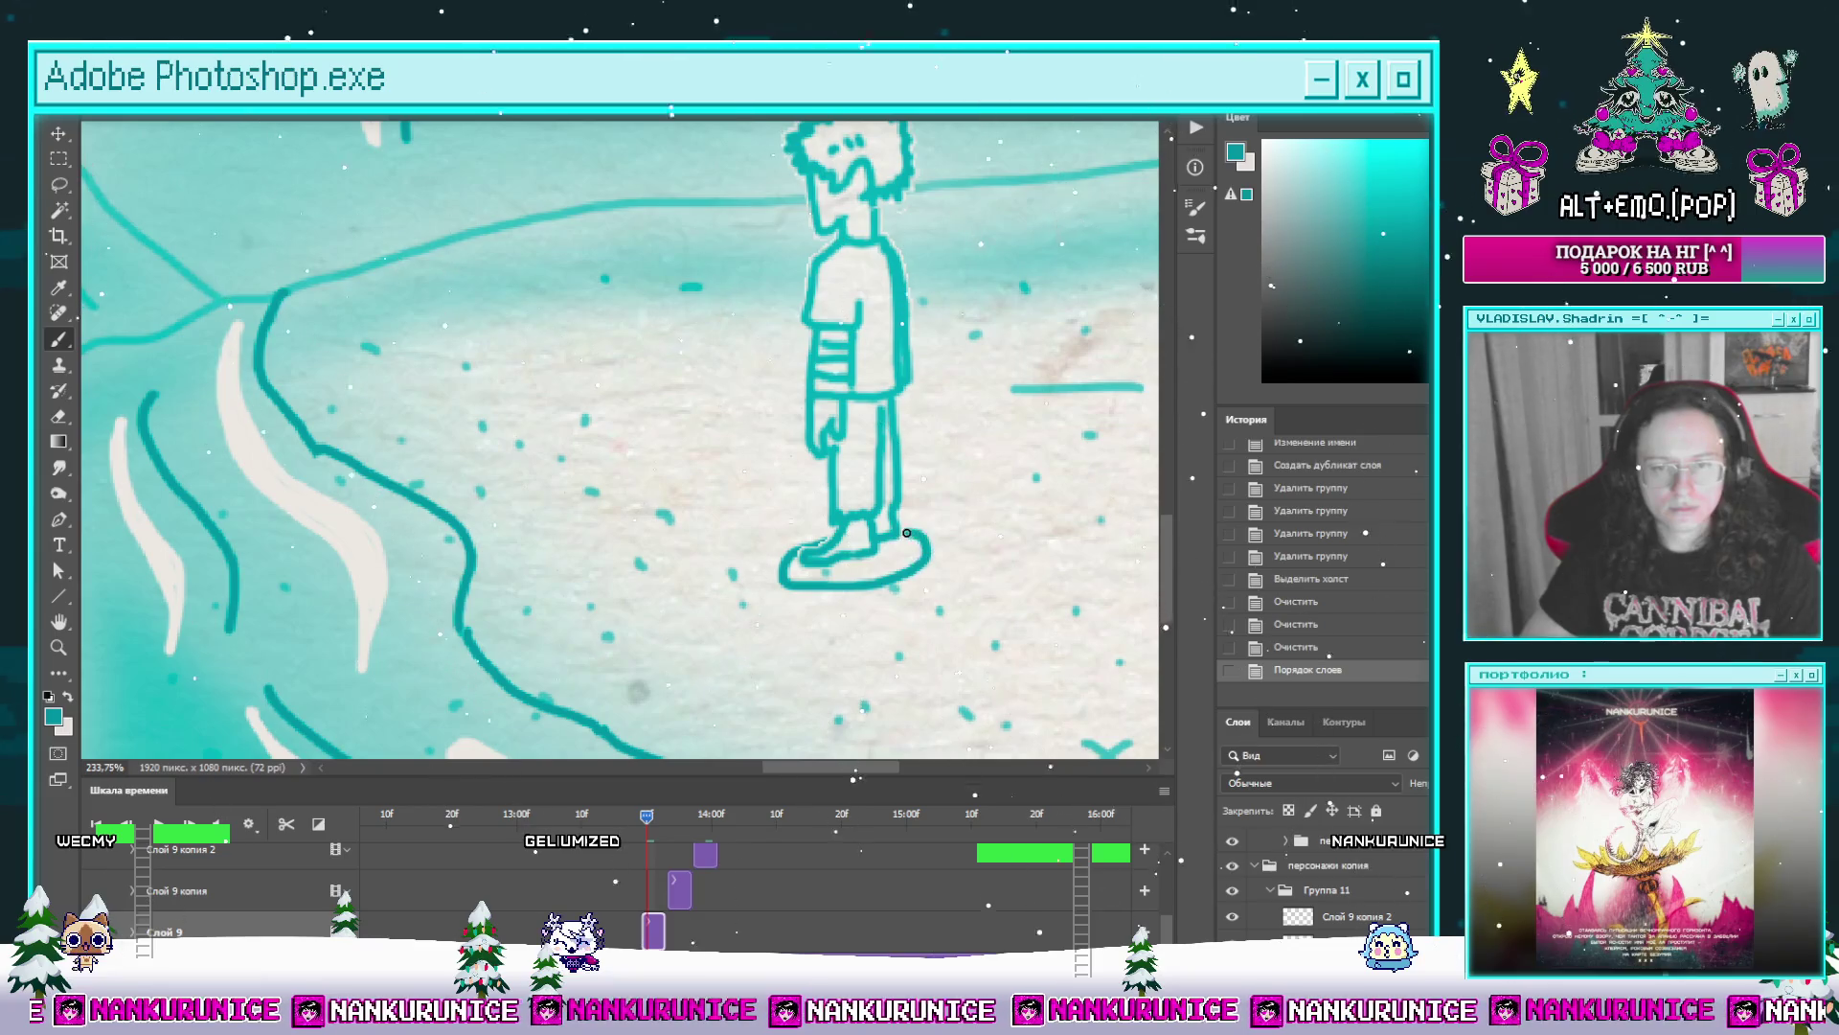
pyautogui.moveTo(905, 534); pyautogui.dragTo(903, 538)
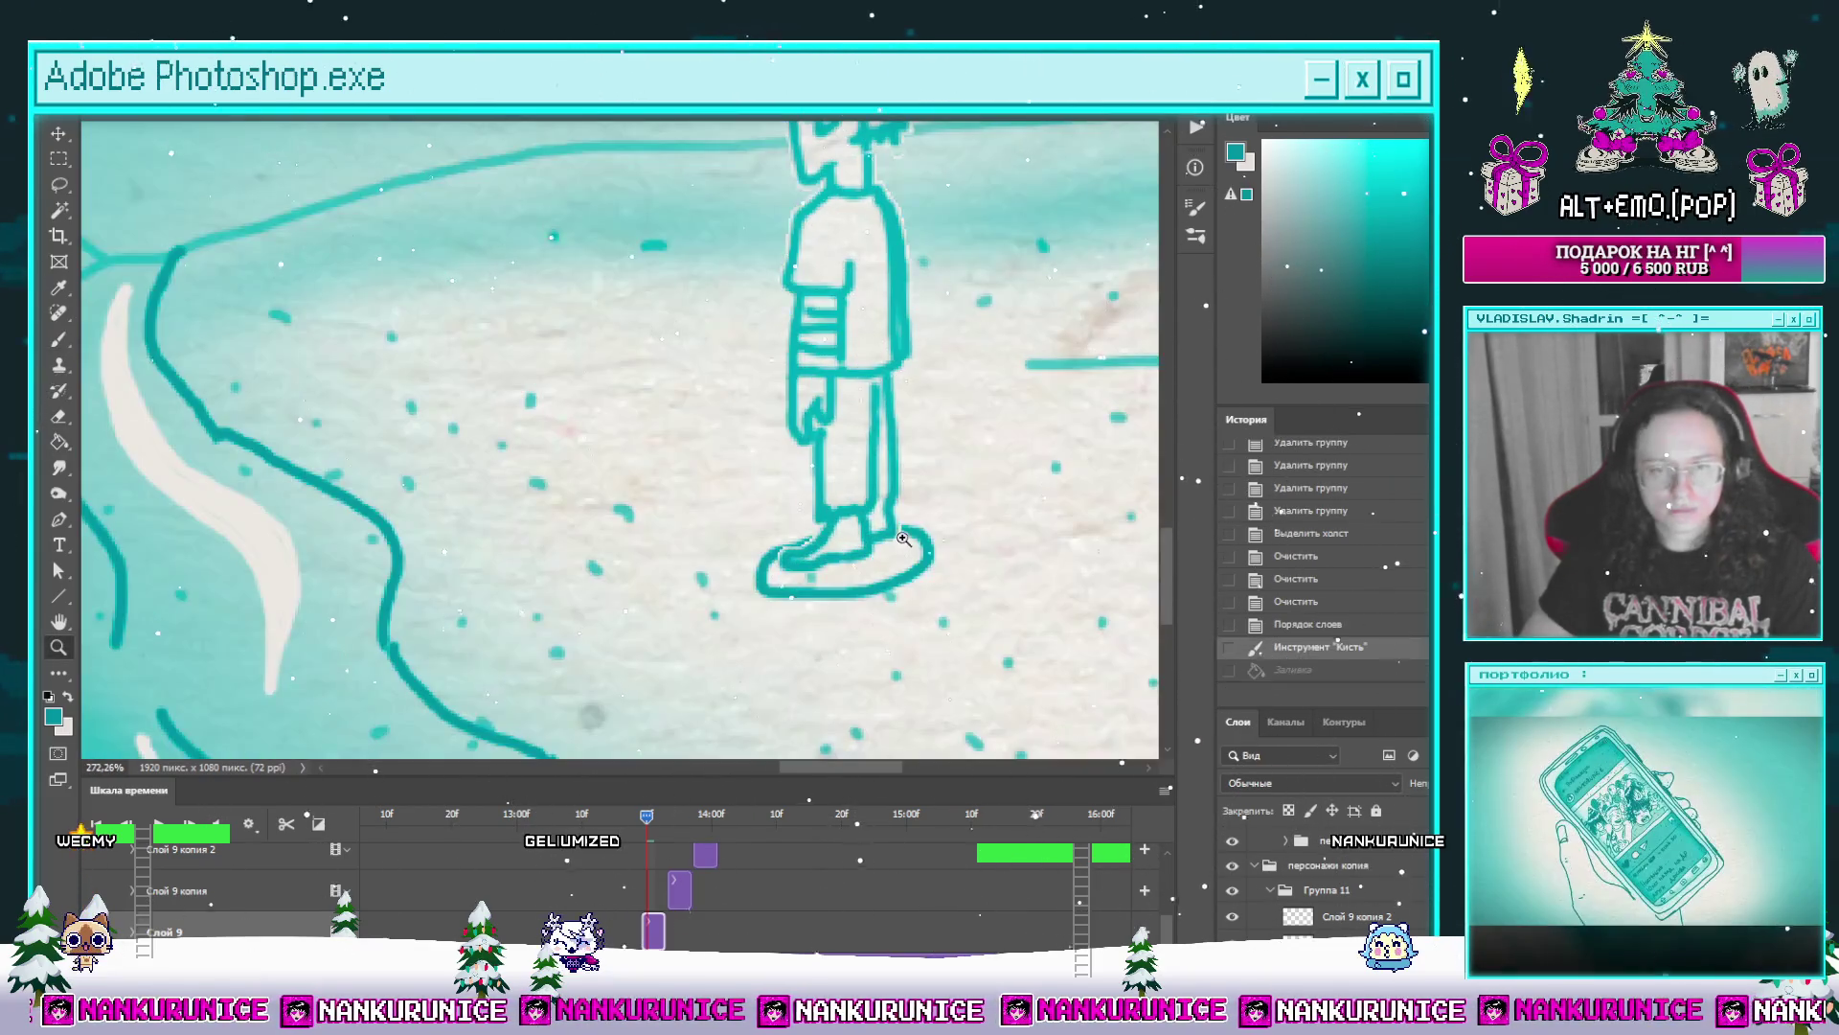
pyautogui.press('b')
pyautogui.click(789, 550)
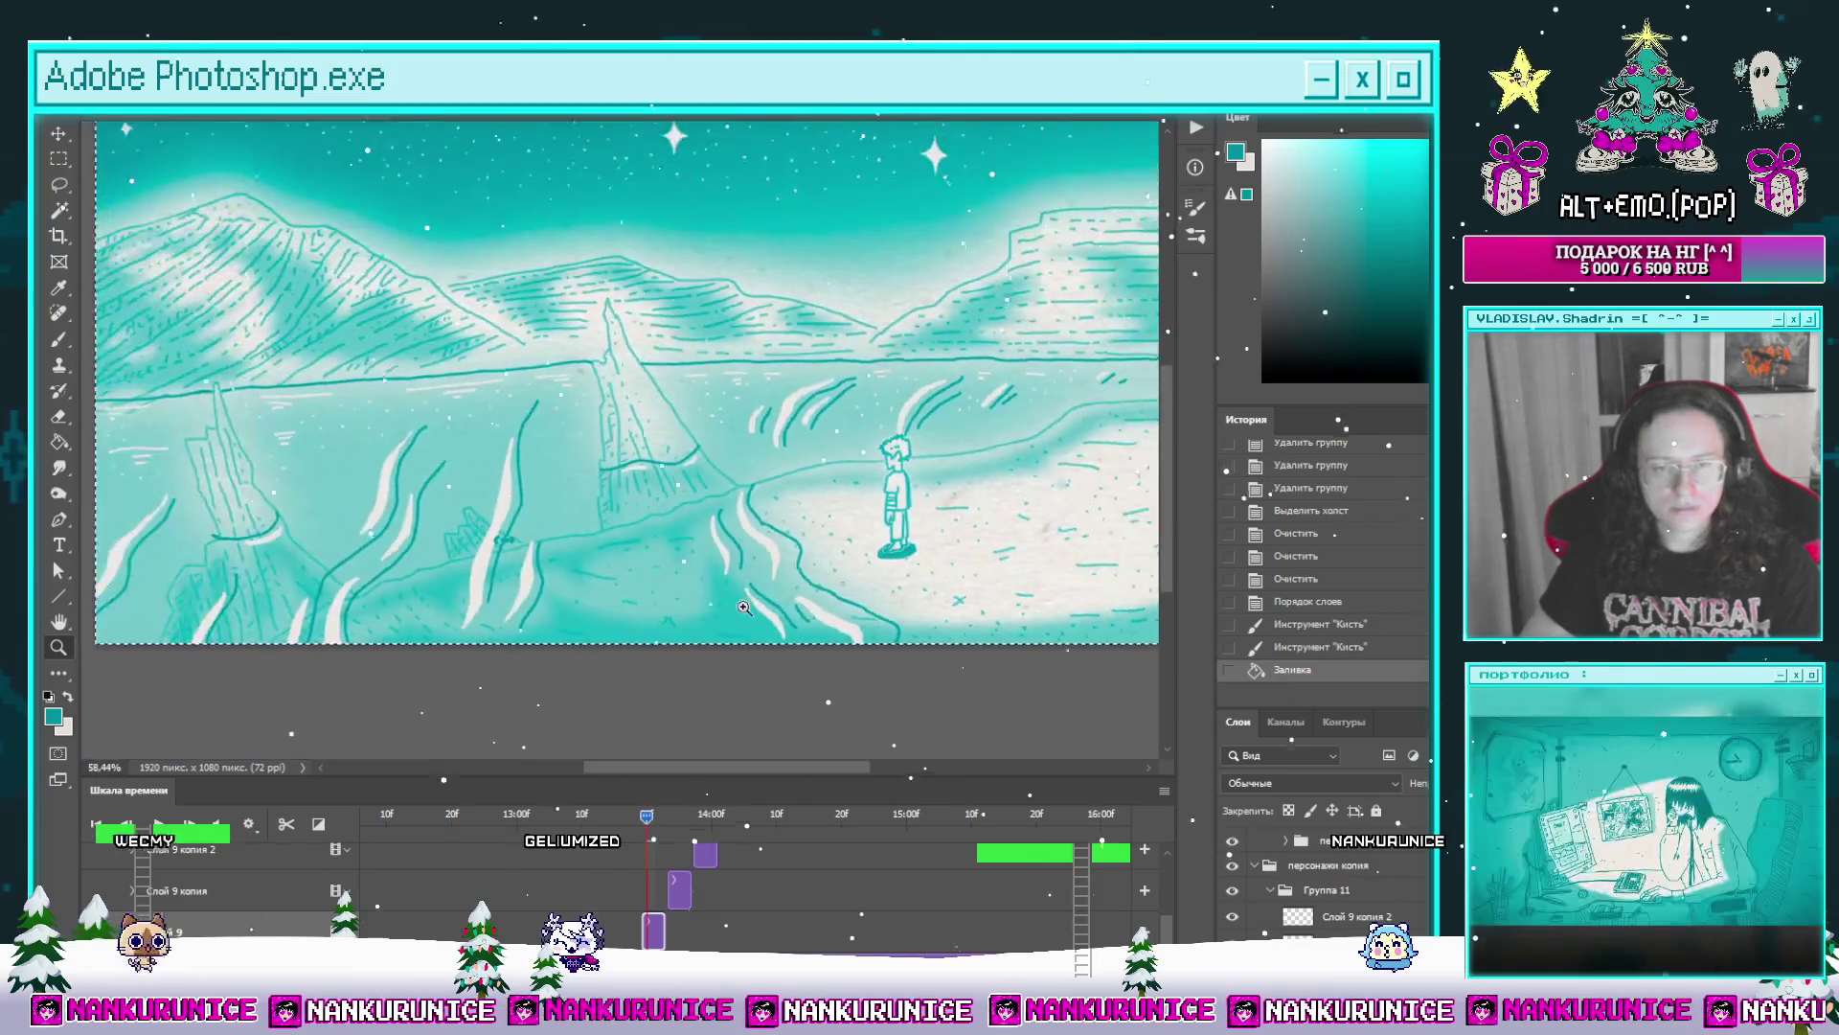
pyautogui.scroll(-5, 864, 542)
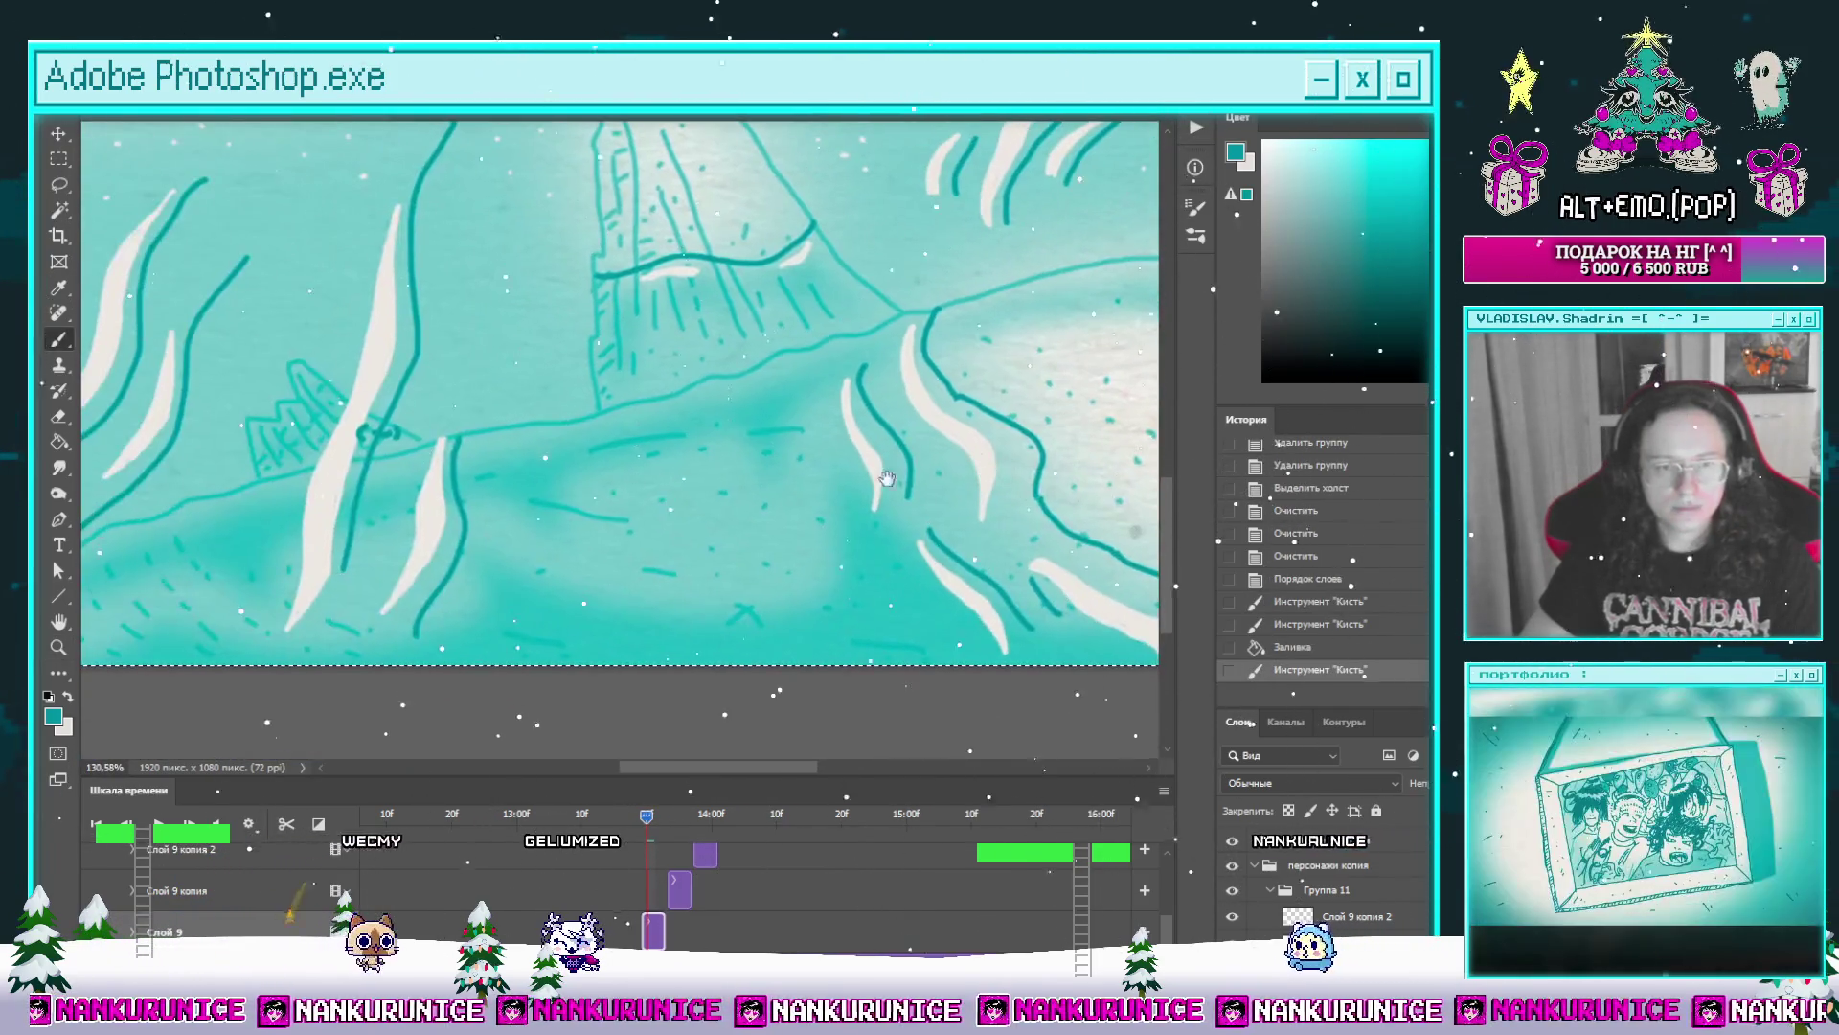
# Step: Retouch the small squiggle mark among the waves with a teal loop and eraser
pyautogui.moveTo(575, 603); pyautogui.dragTo(705, 475)
pyautogui.scroll(2, 704, 475)
pyautogui.scroll(2, 697, 459)
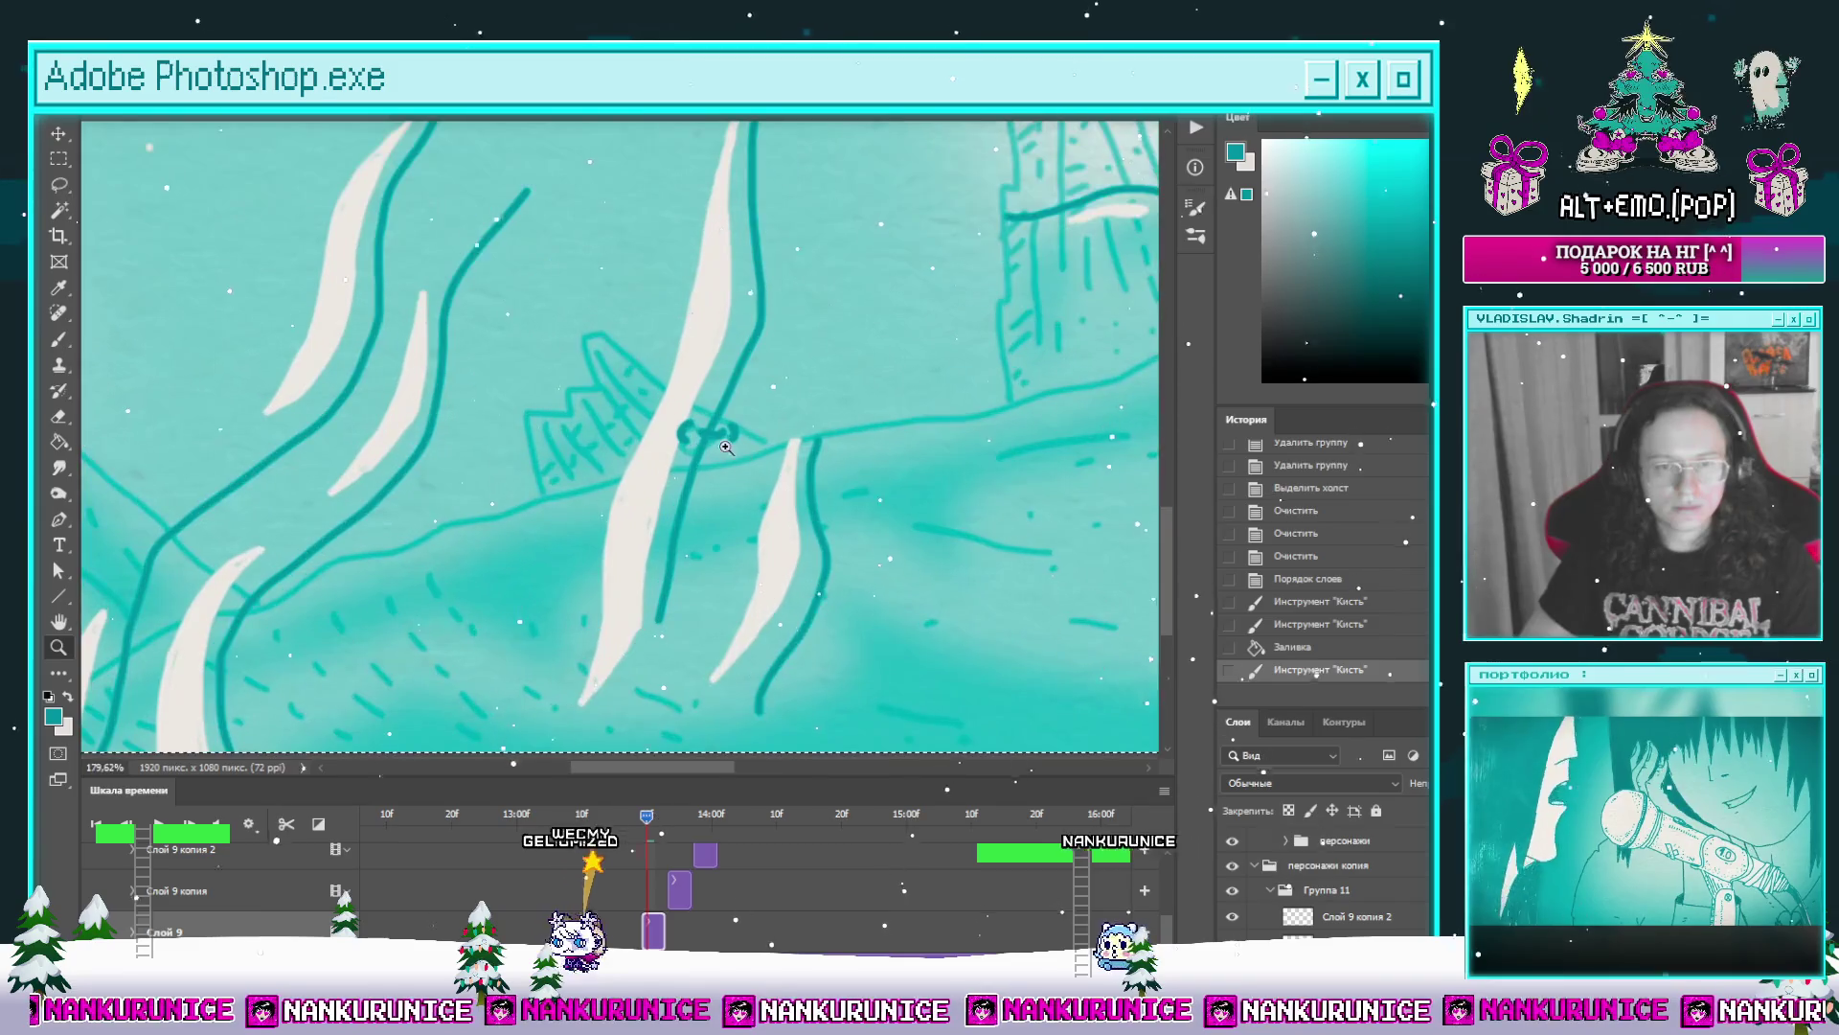
pyautogui.moveTo(686, 440)
pyautogui.mouseDown()
pyautogui.moveTo(731, 440)
pyautogui.moveTo(677, 444)
pyautogui.mouseUp()
pyautogui.press('e')
pyautogui.scroll(-2, 731, 452)
pyautogui.scroll(-2, 705, 575)
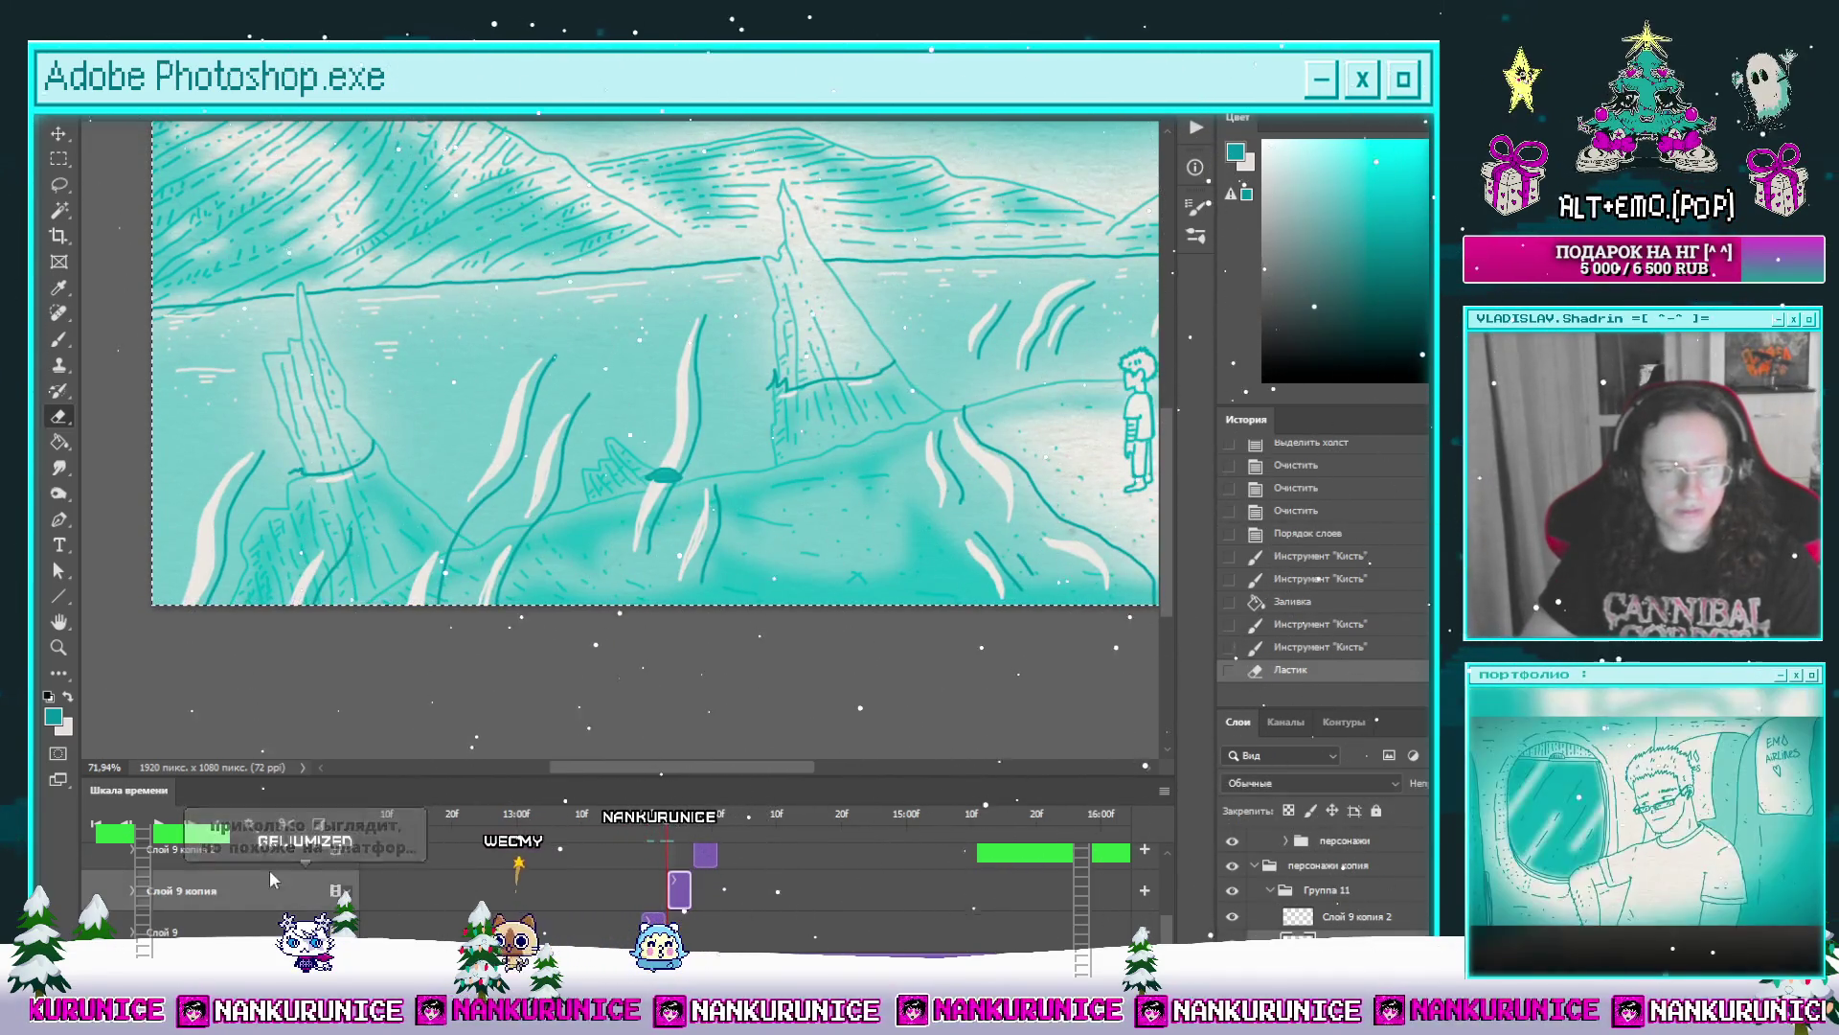
pyautogui.moveTo(874, 493); pyautogui.dragTo(574, 510)
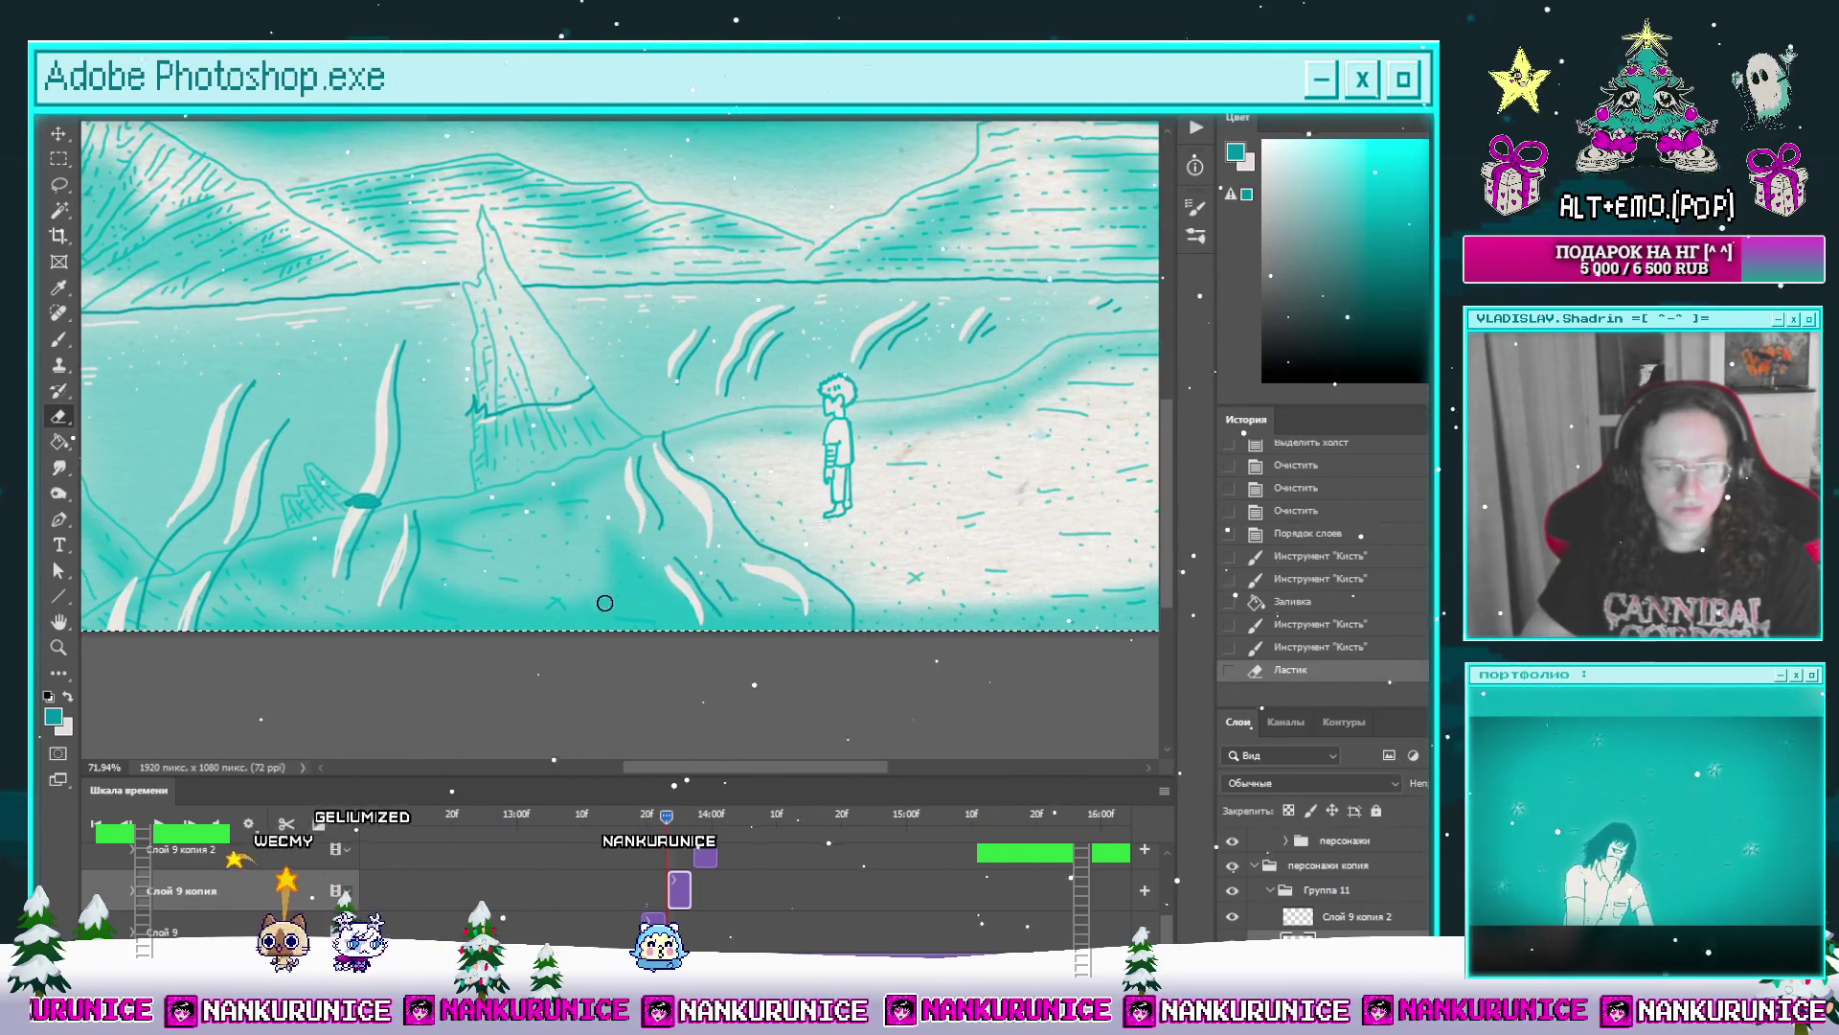
# Step: Split the Группа 12 копия clip at a later animation frame
pyautogui.moveTo(411, 555); pyautogui.dragTo(504, 564)
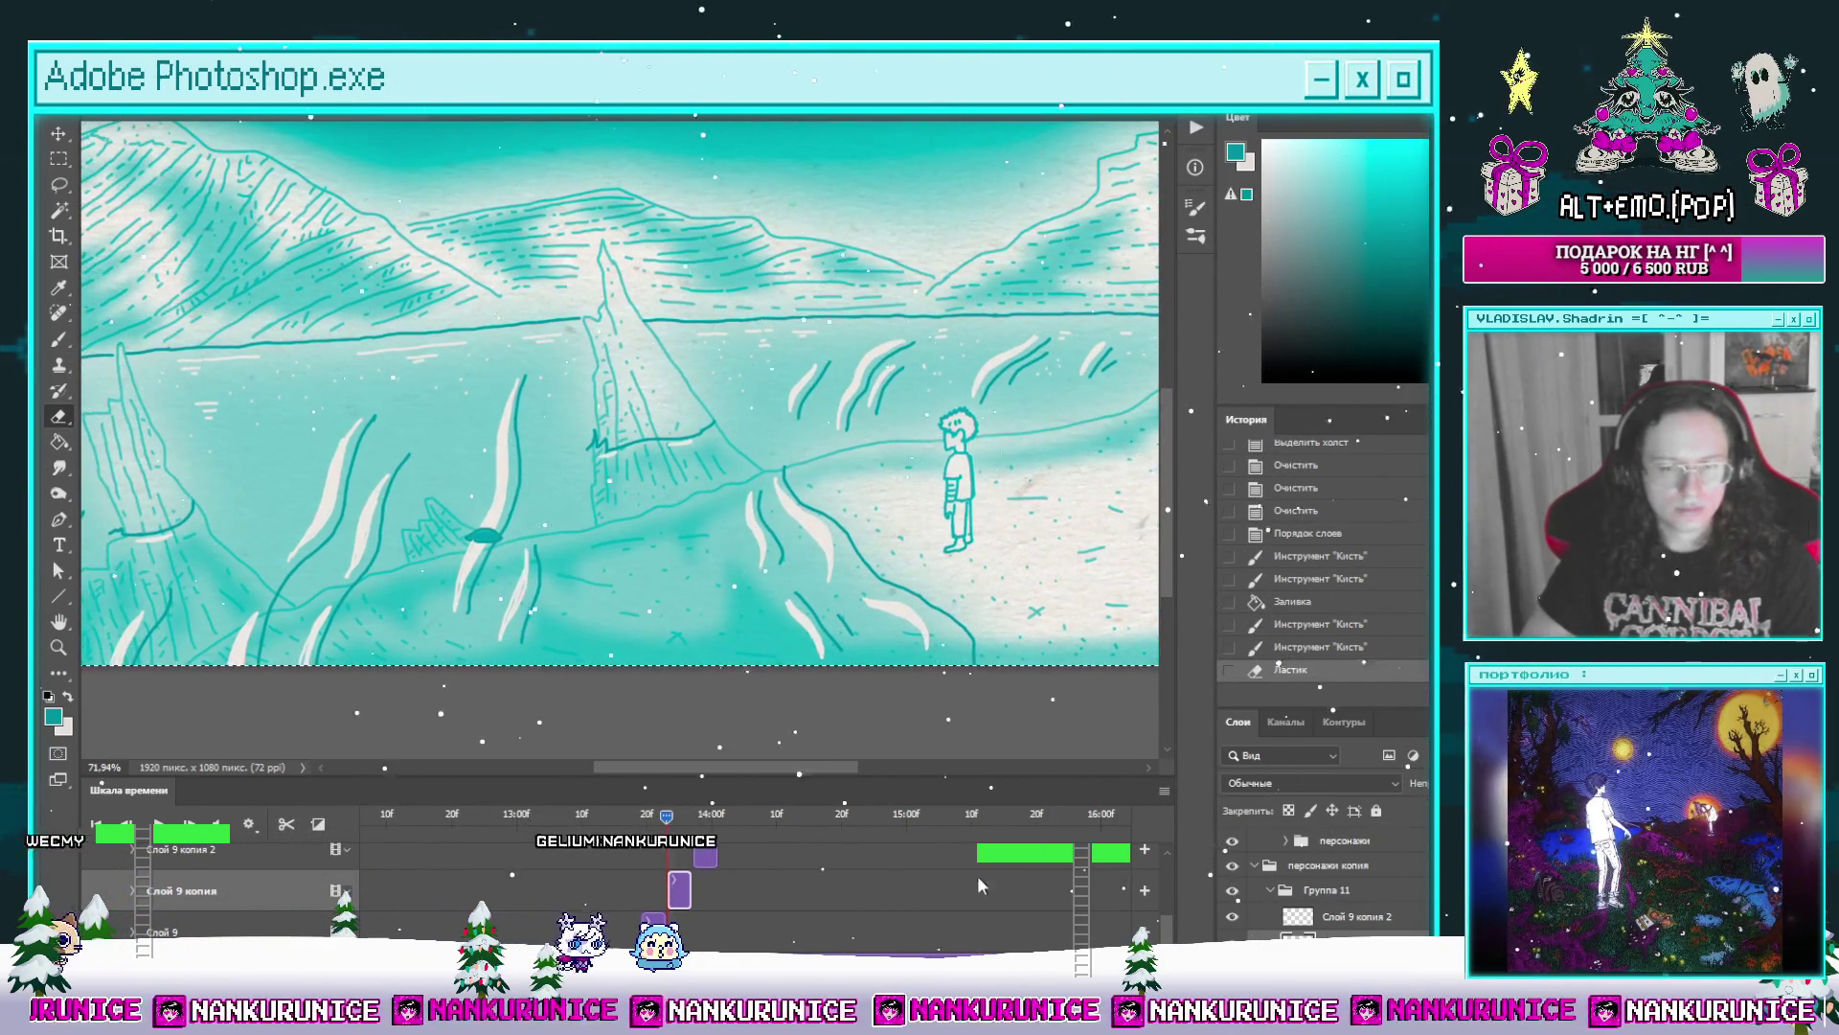
pyautogui.scroll(2, 1168, 918)
pyautogui.moveTo(1168, 917); pyautogui.dragTo(1179, 884)
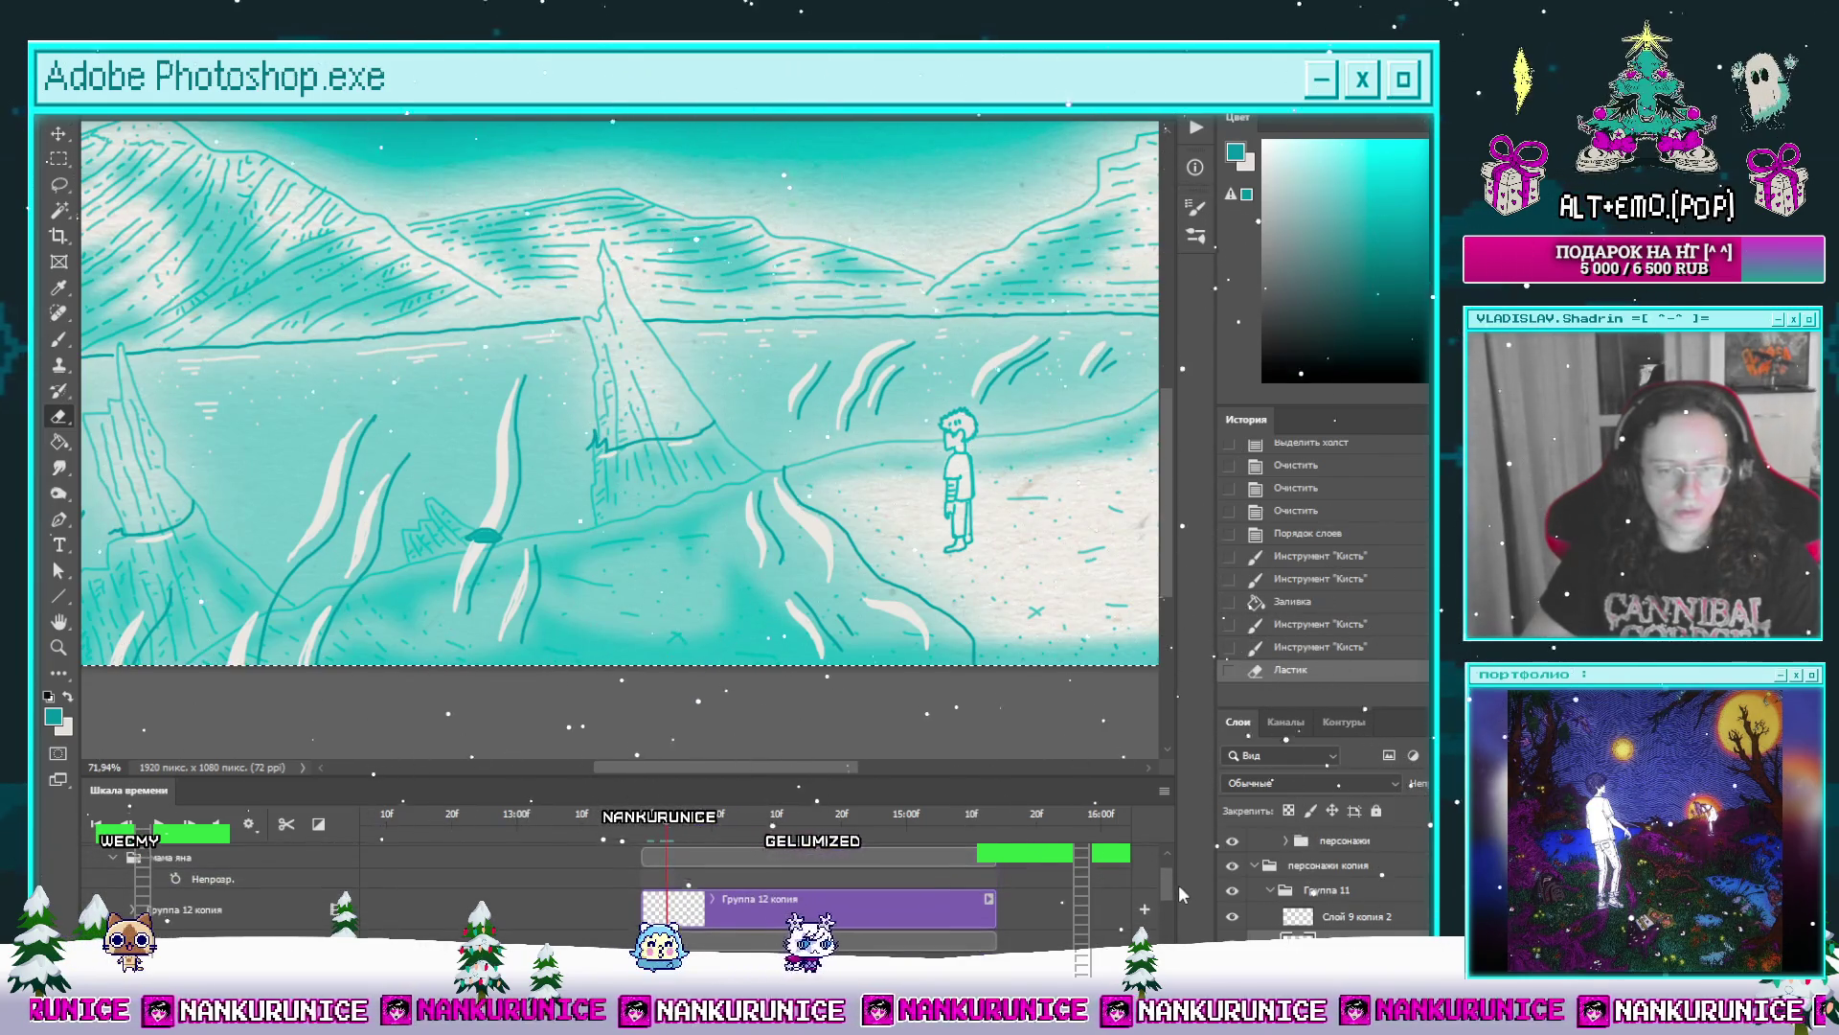
pyautogui.click(680, 909)
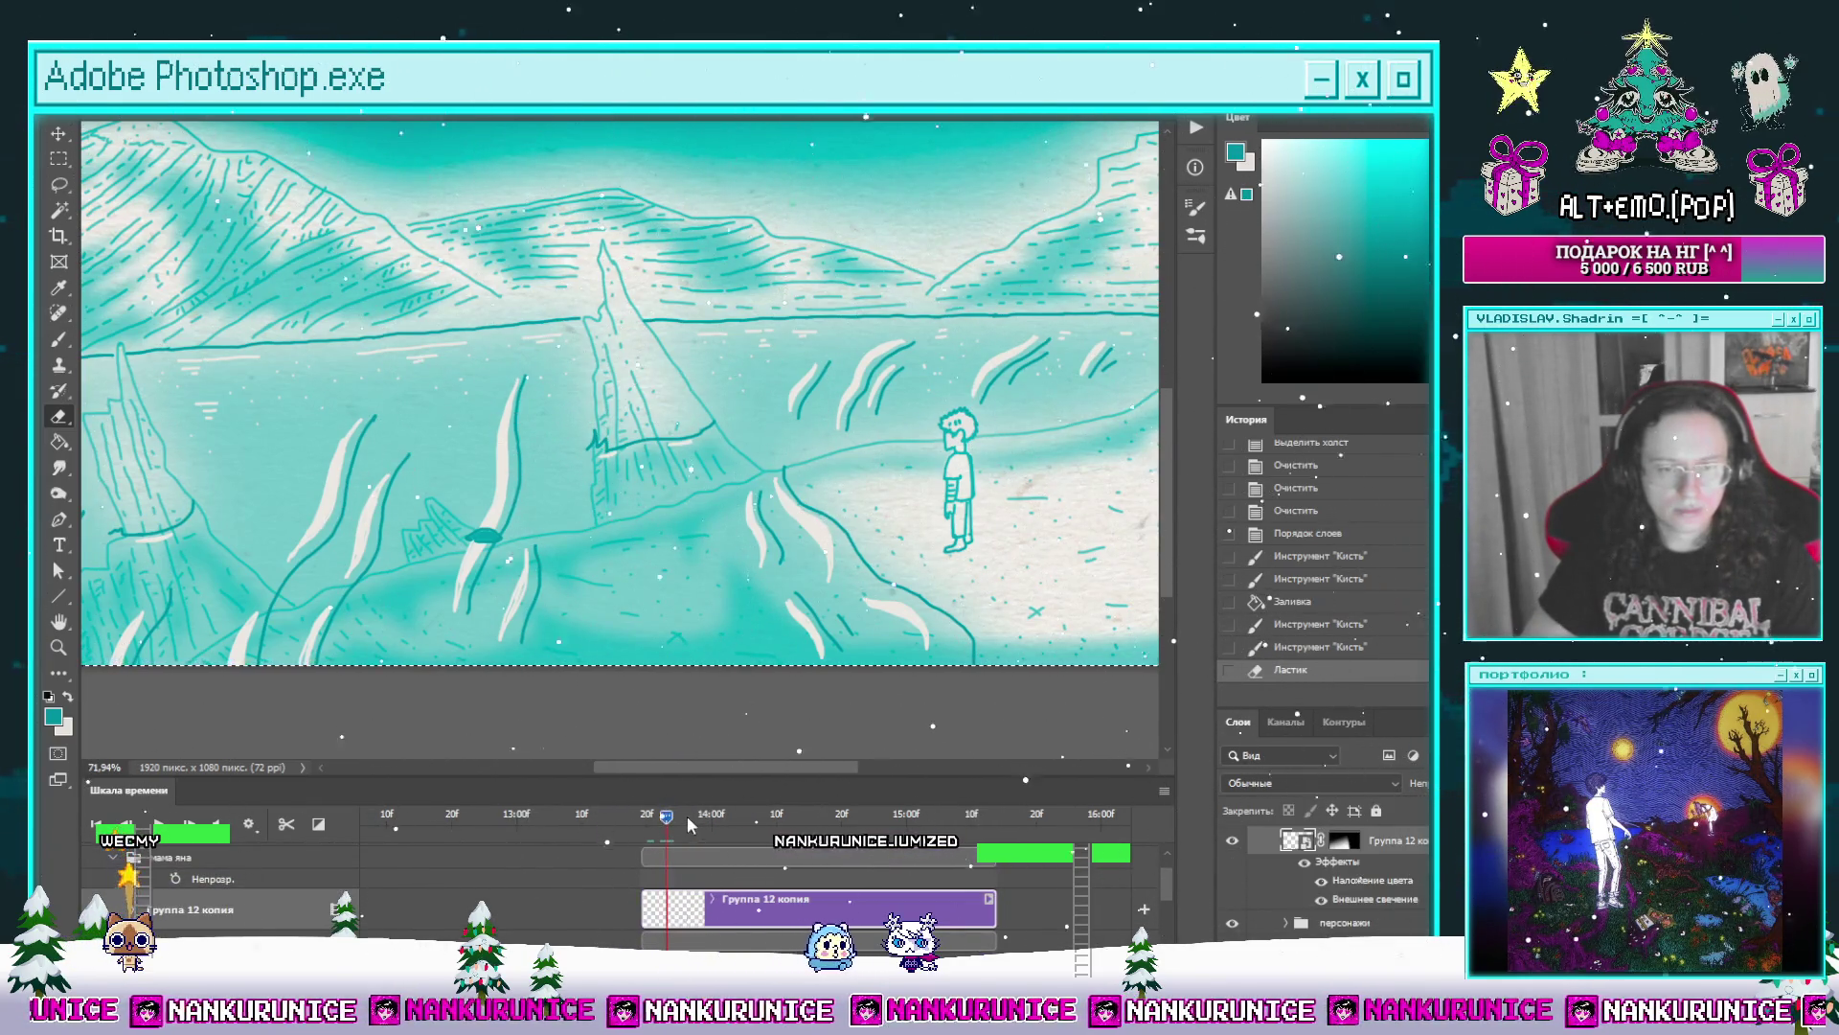
pyautogui.moveTo(687, 816); pyautogui.dragTo(719, 815)
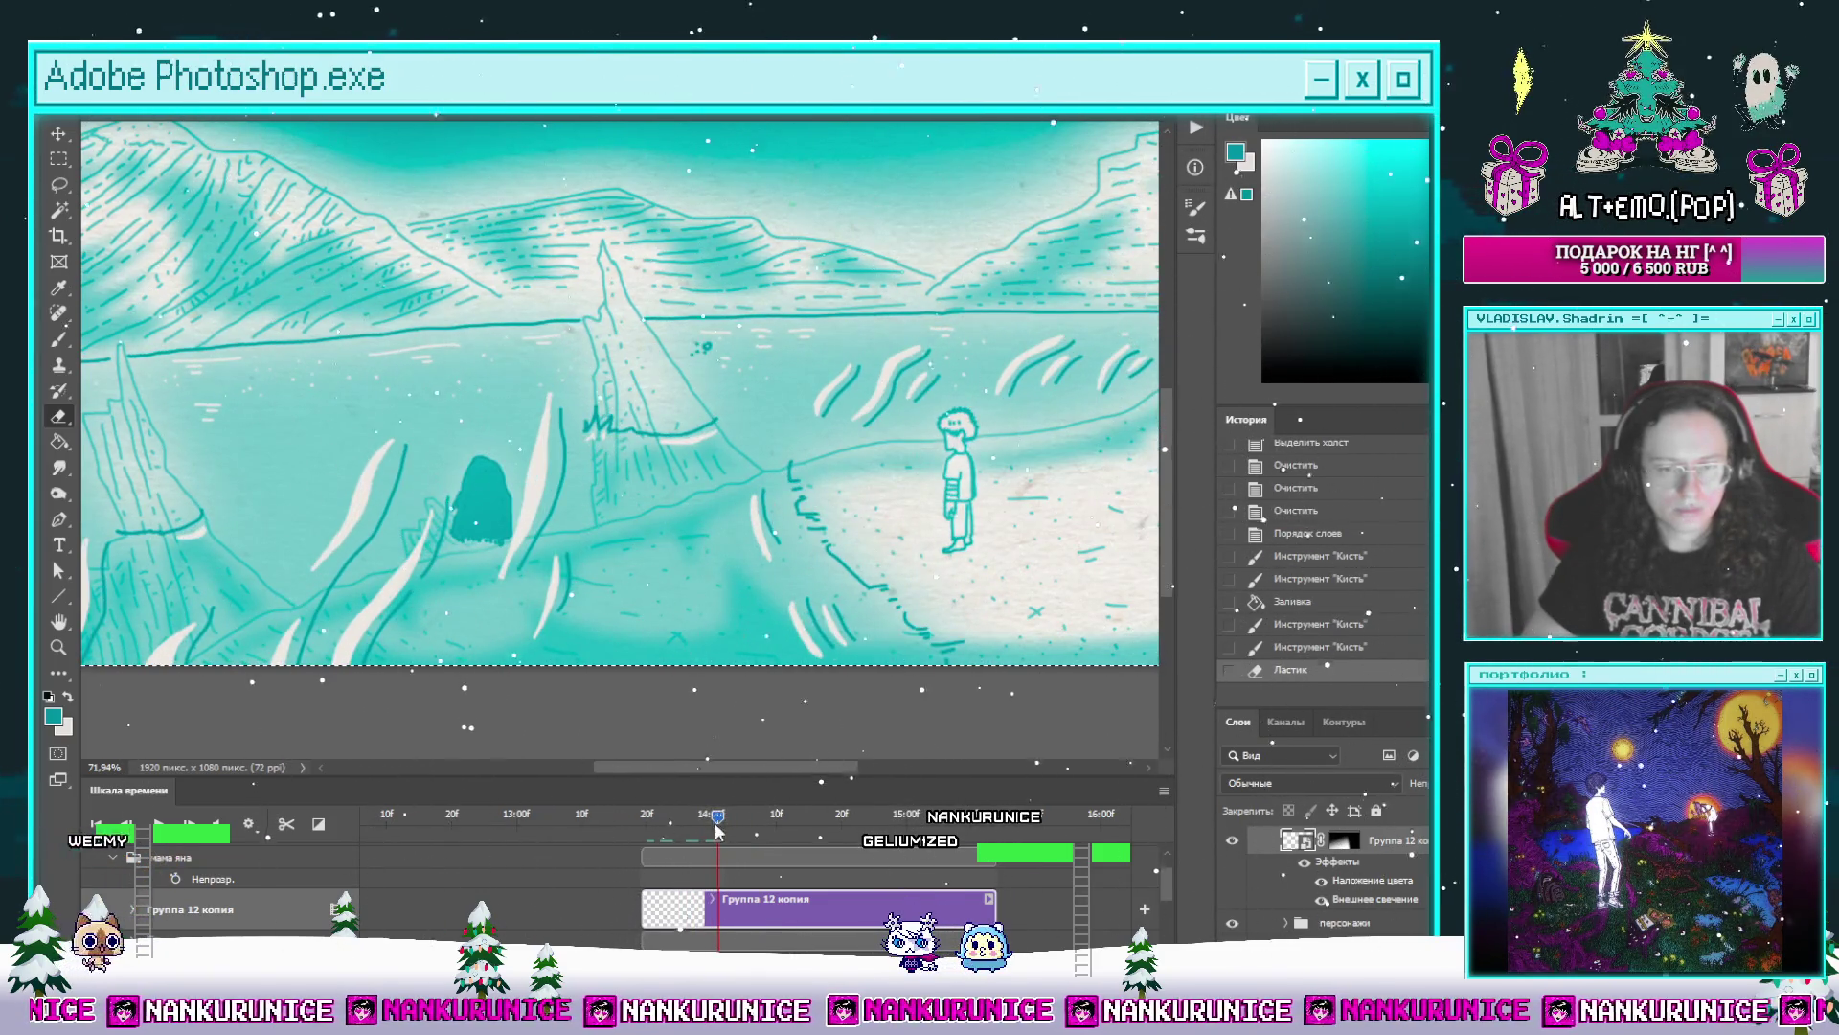
pyautogui.click(284, 824)
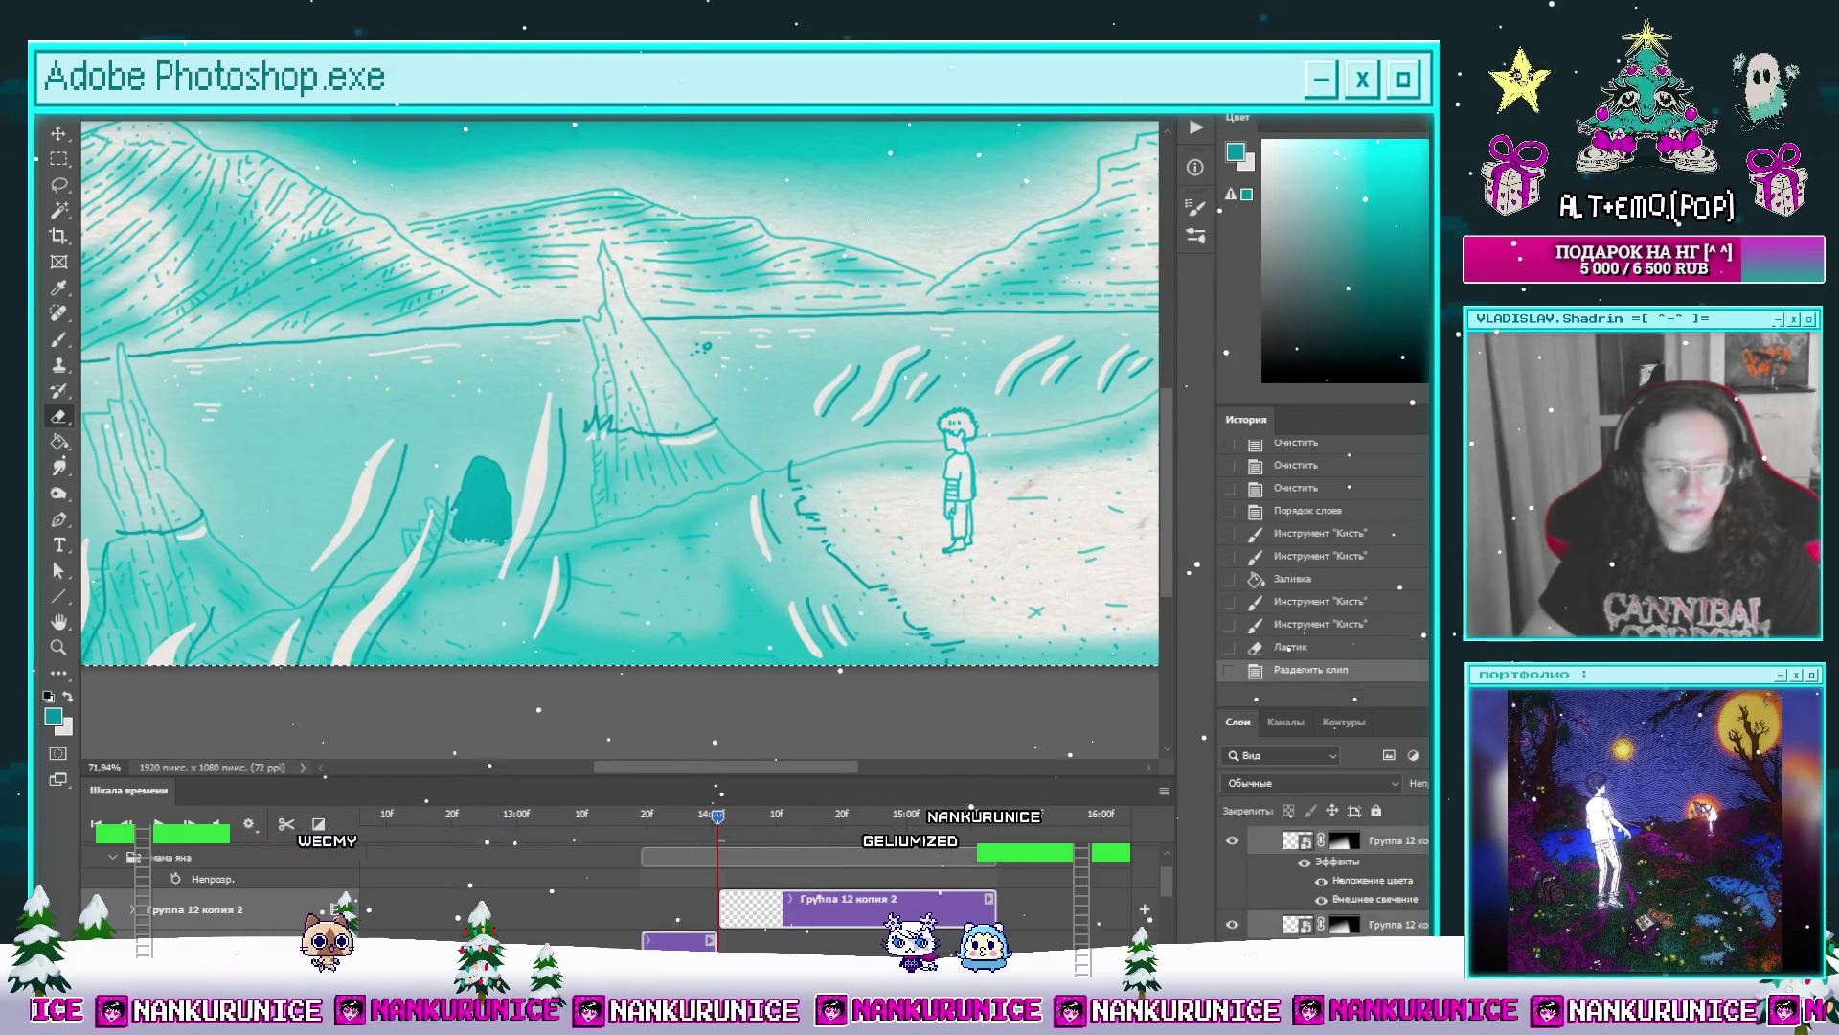
pyautogui.click(743, 909)
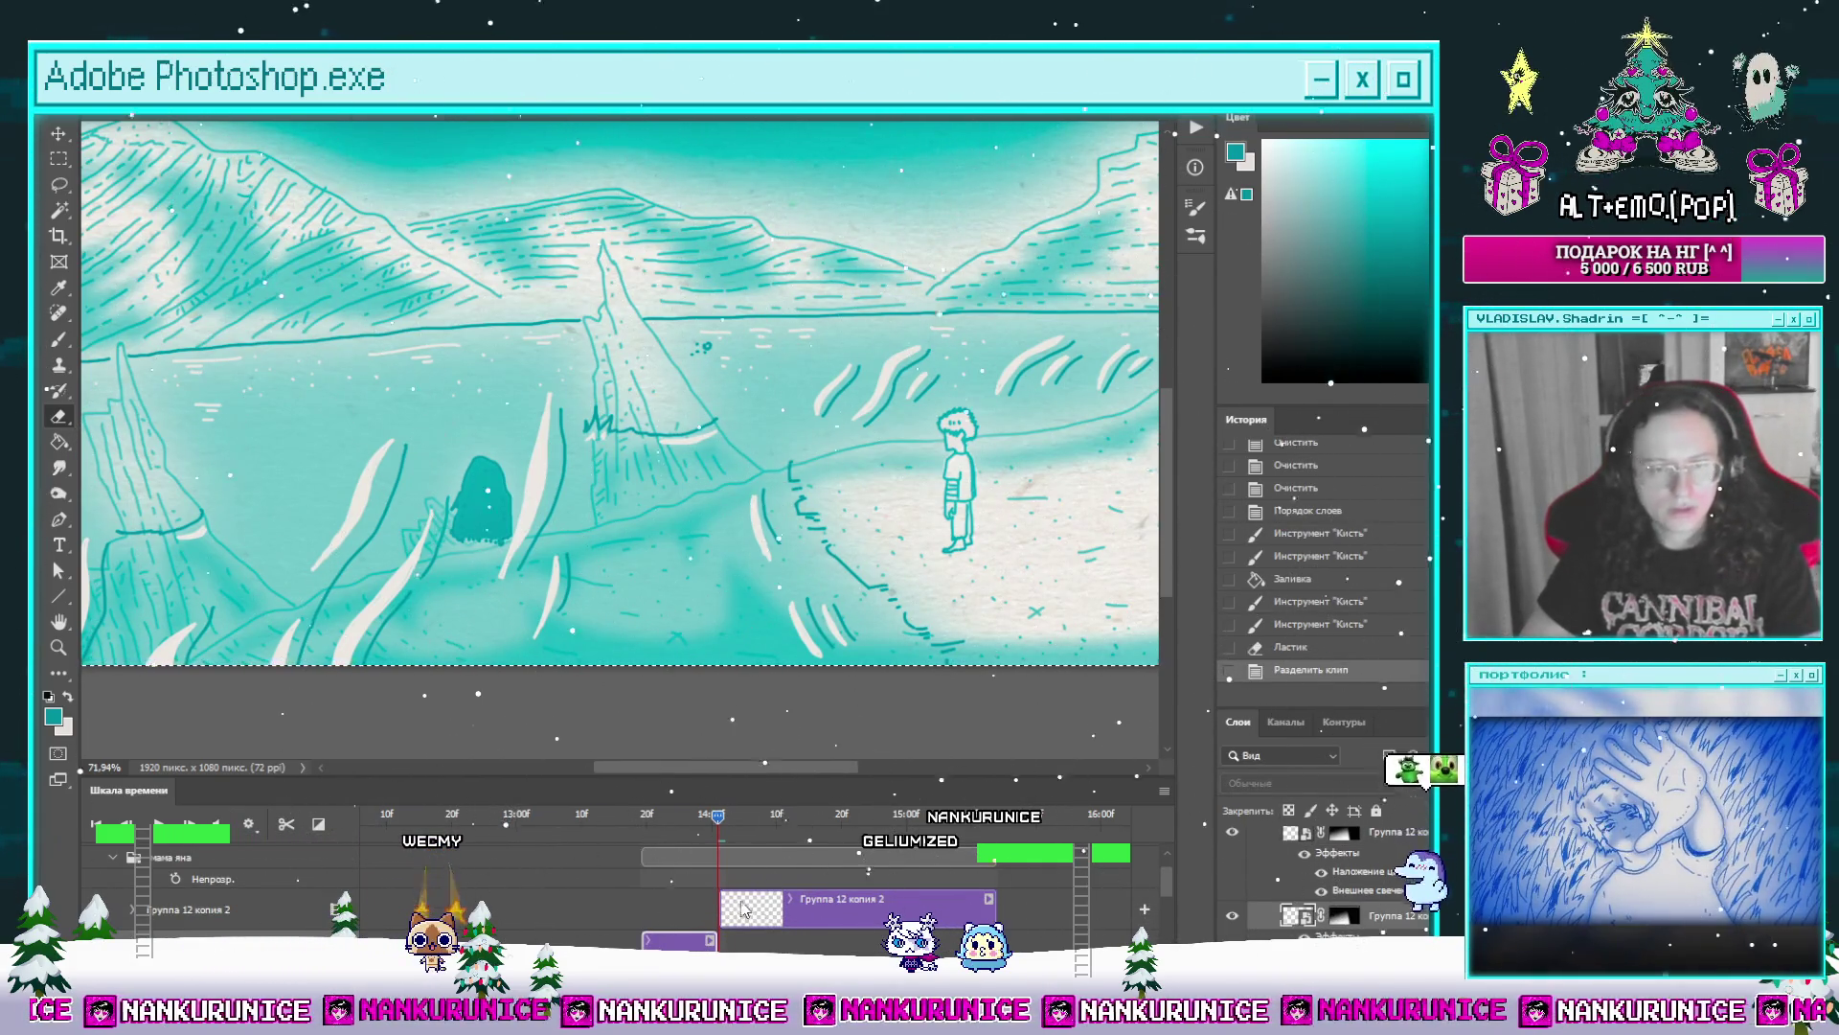
# Step: Delete the layer, then revert history back to the eraser step
pyautogui.press('l')
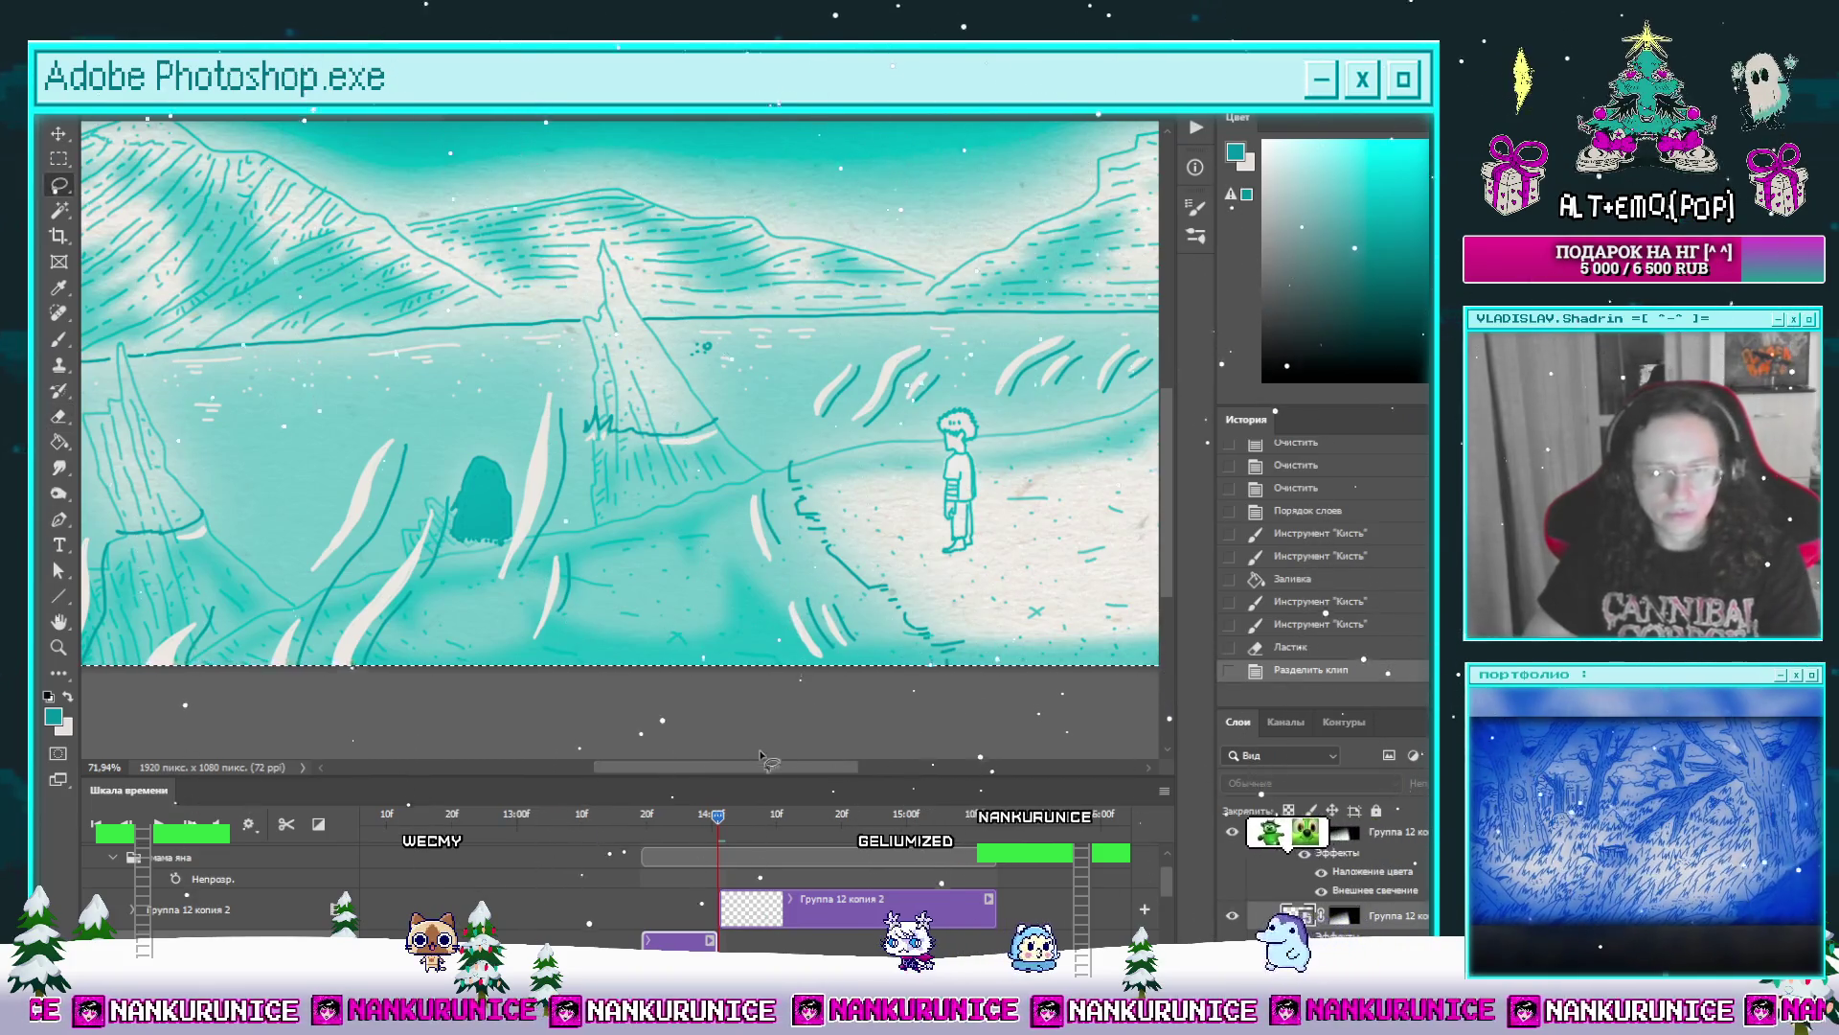
pyautogui.hotkey('ctrl', 'd')
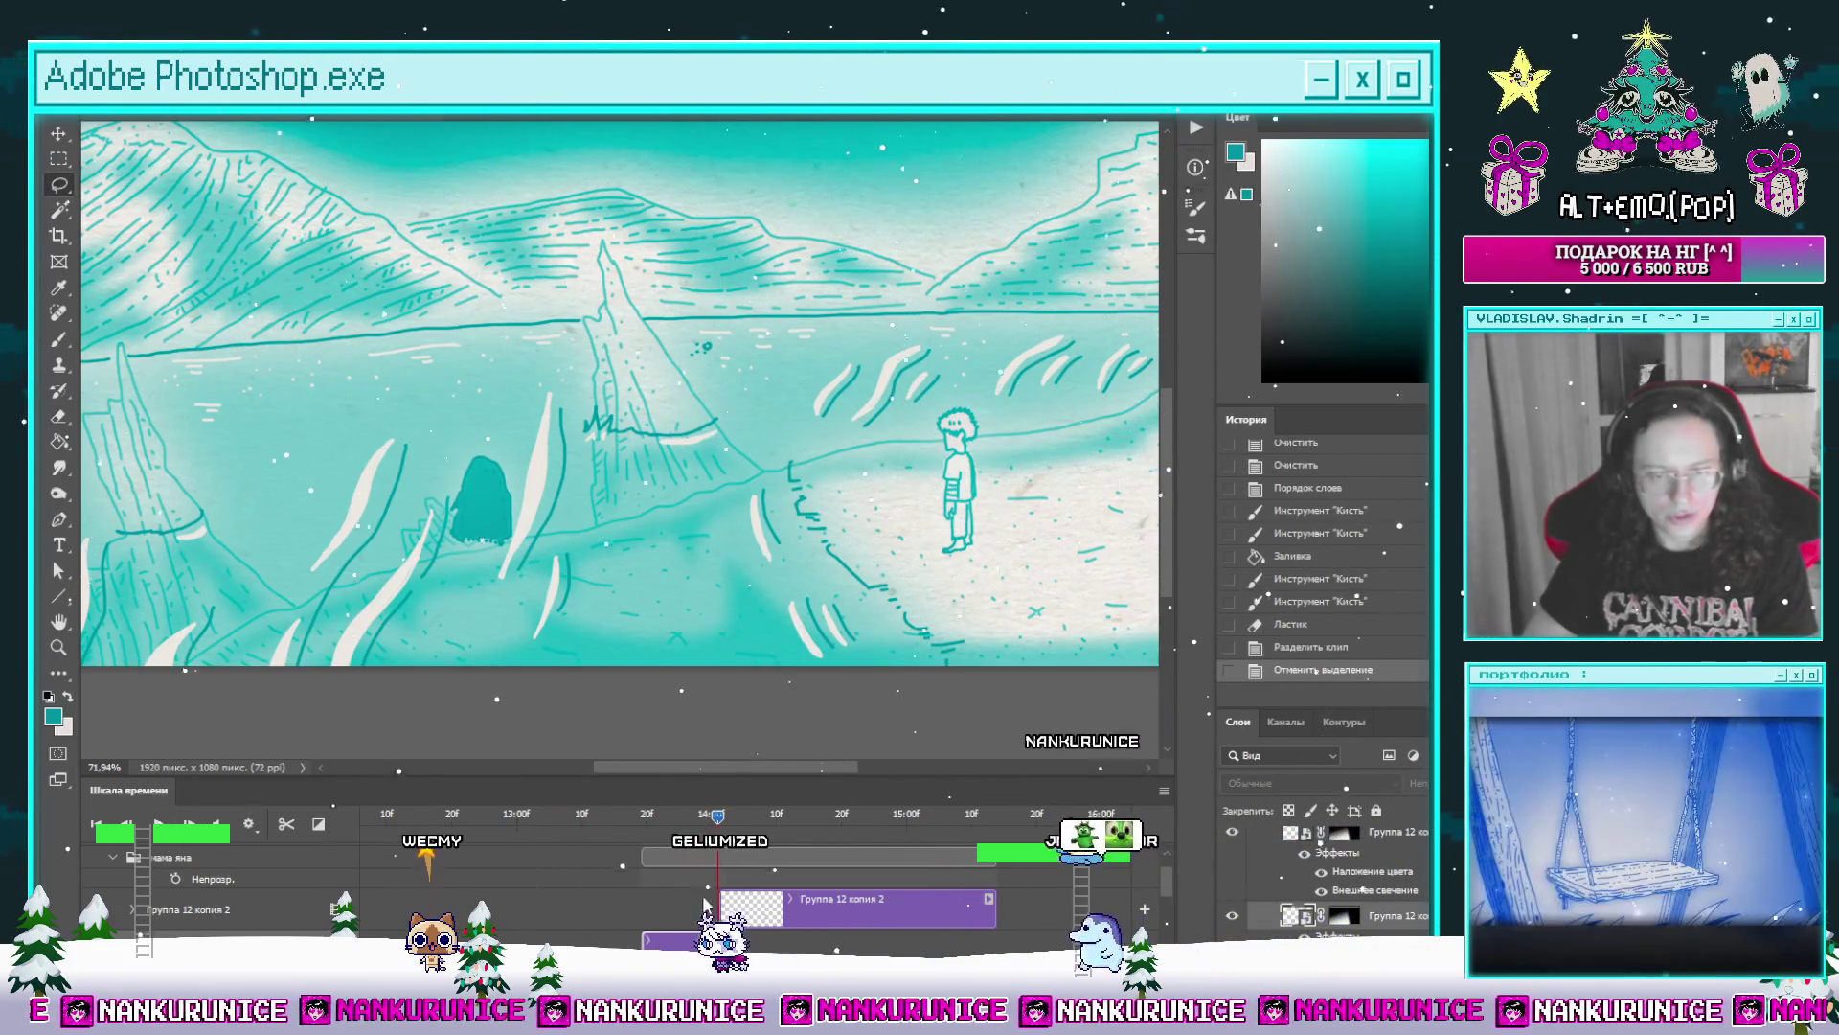
pyautogui.press('Delete')
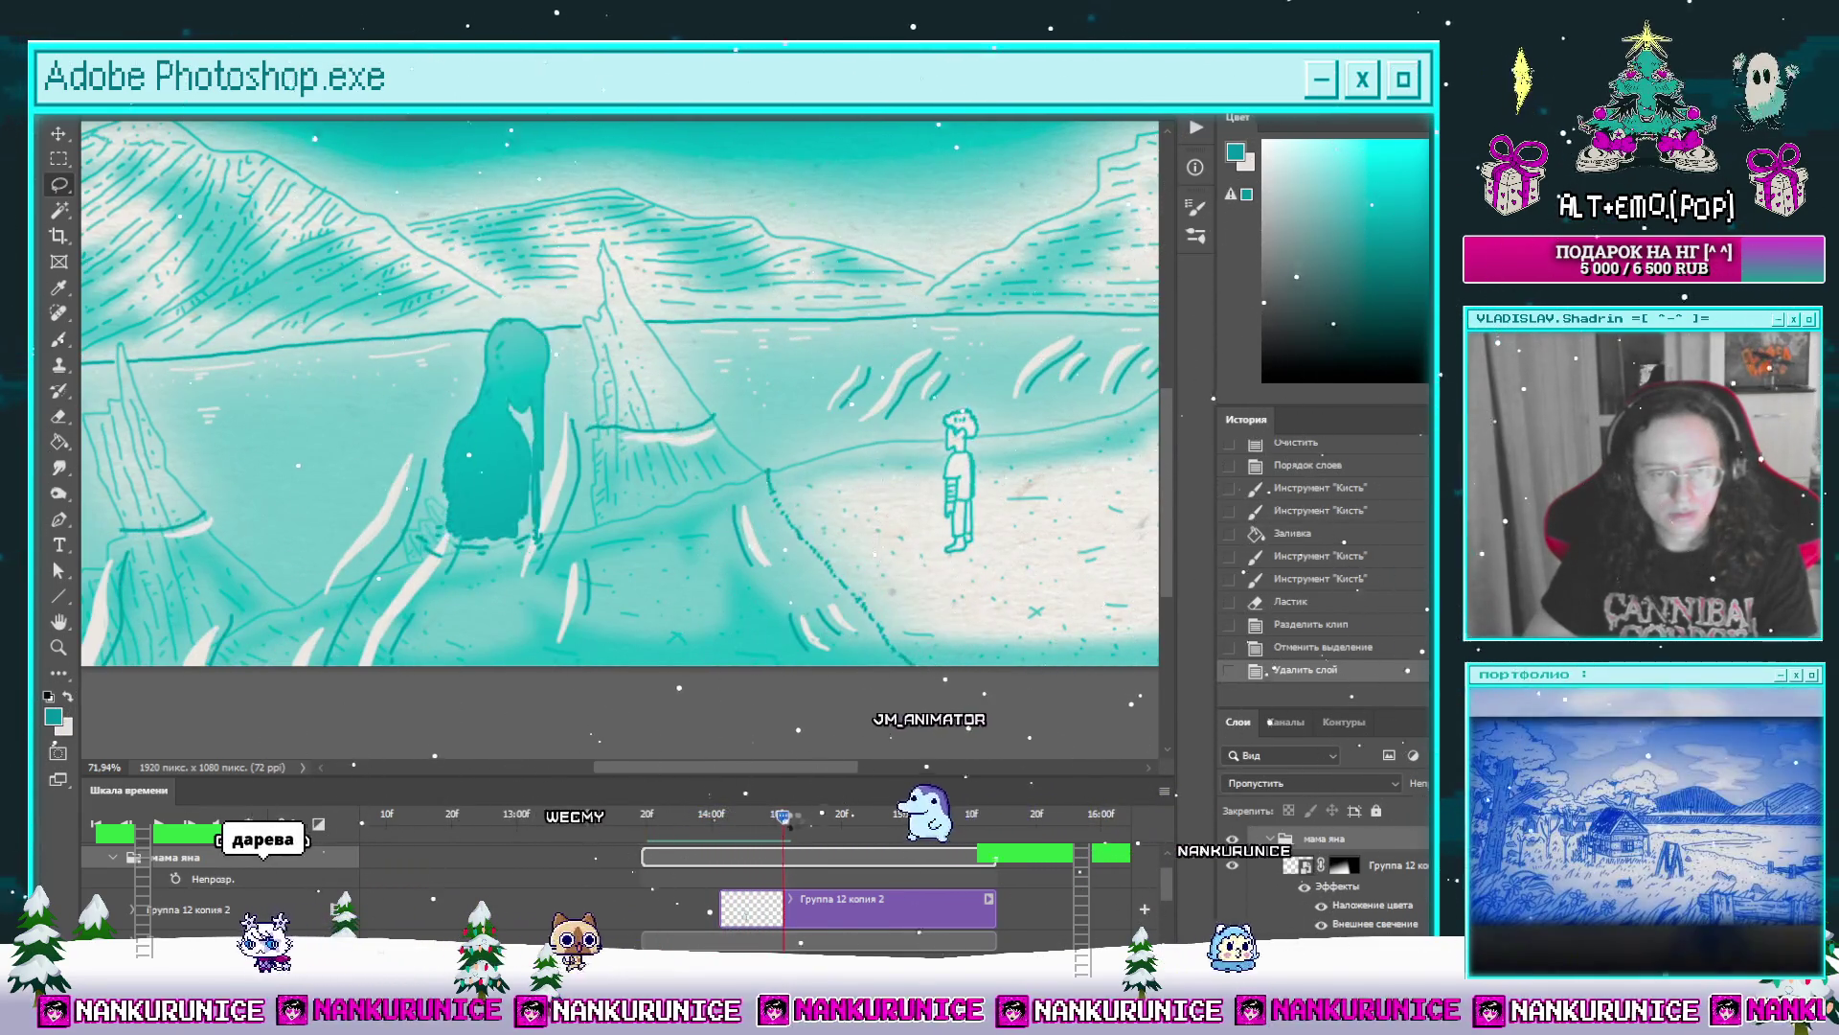
pyautogui.hotkey('ctrl', 'z')
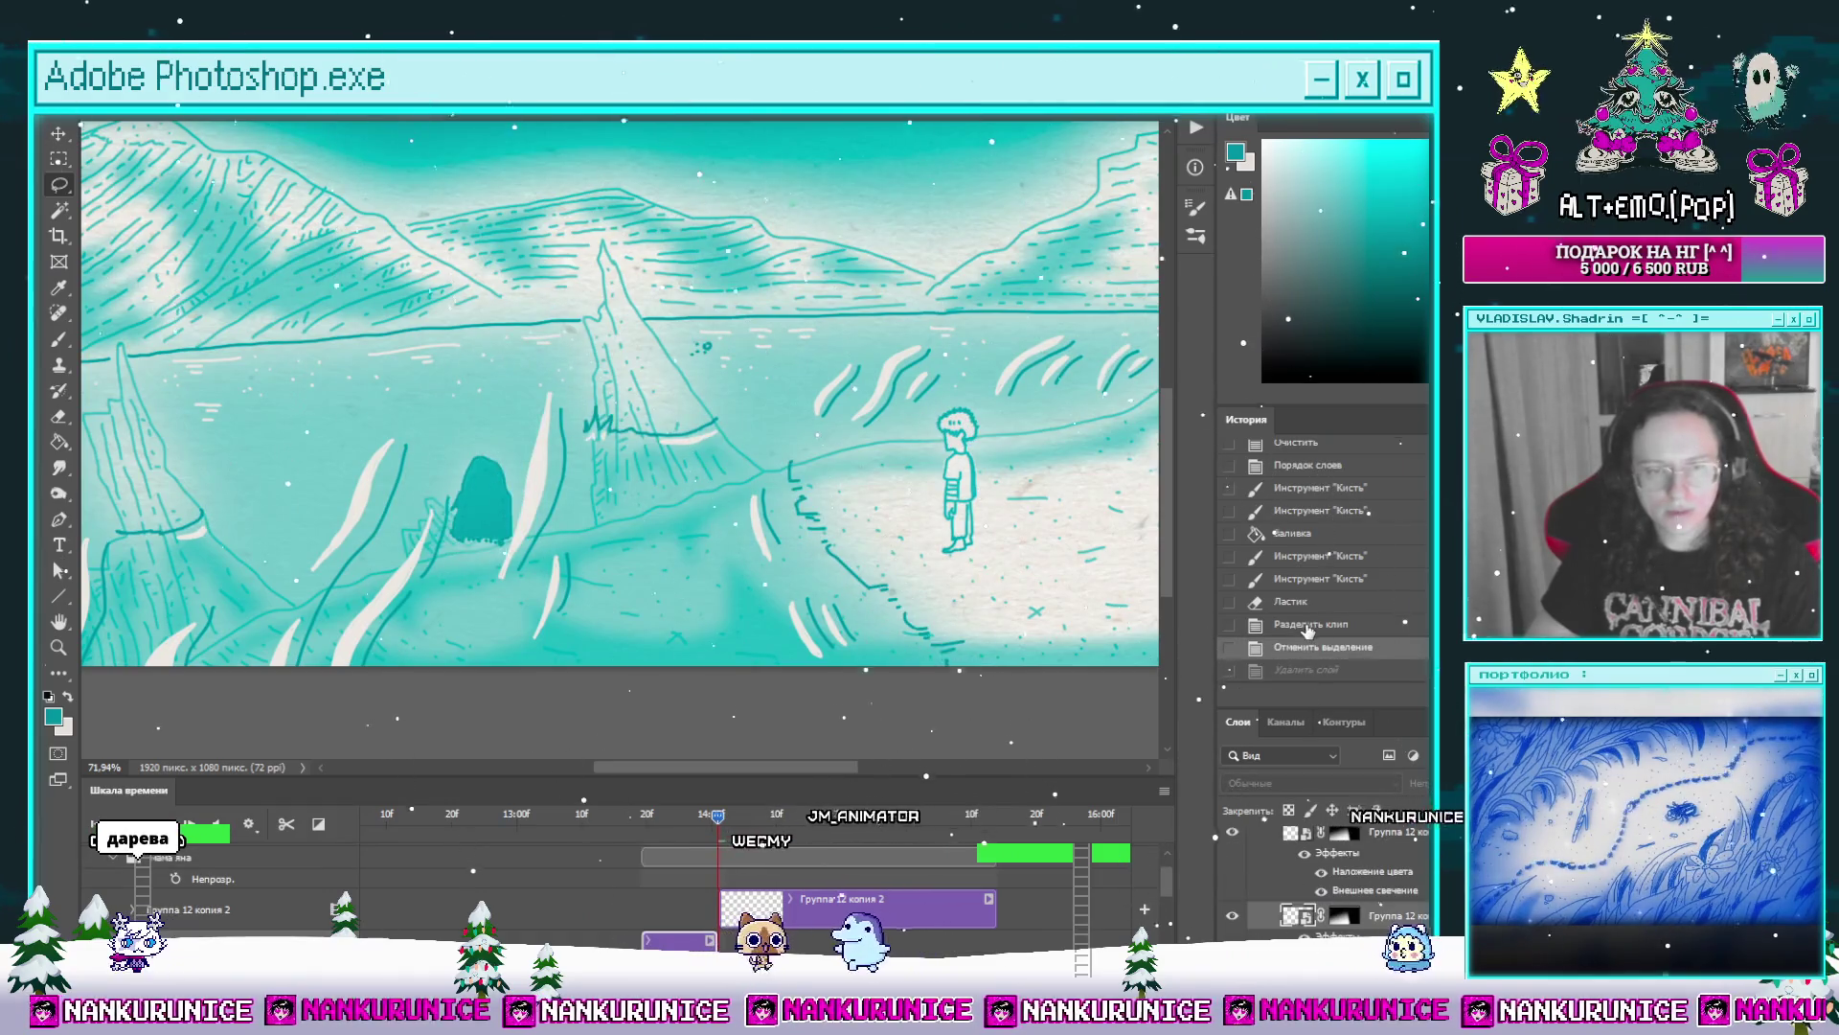
pyautogui.click(1315, 623)
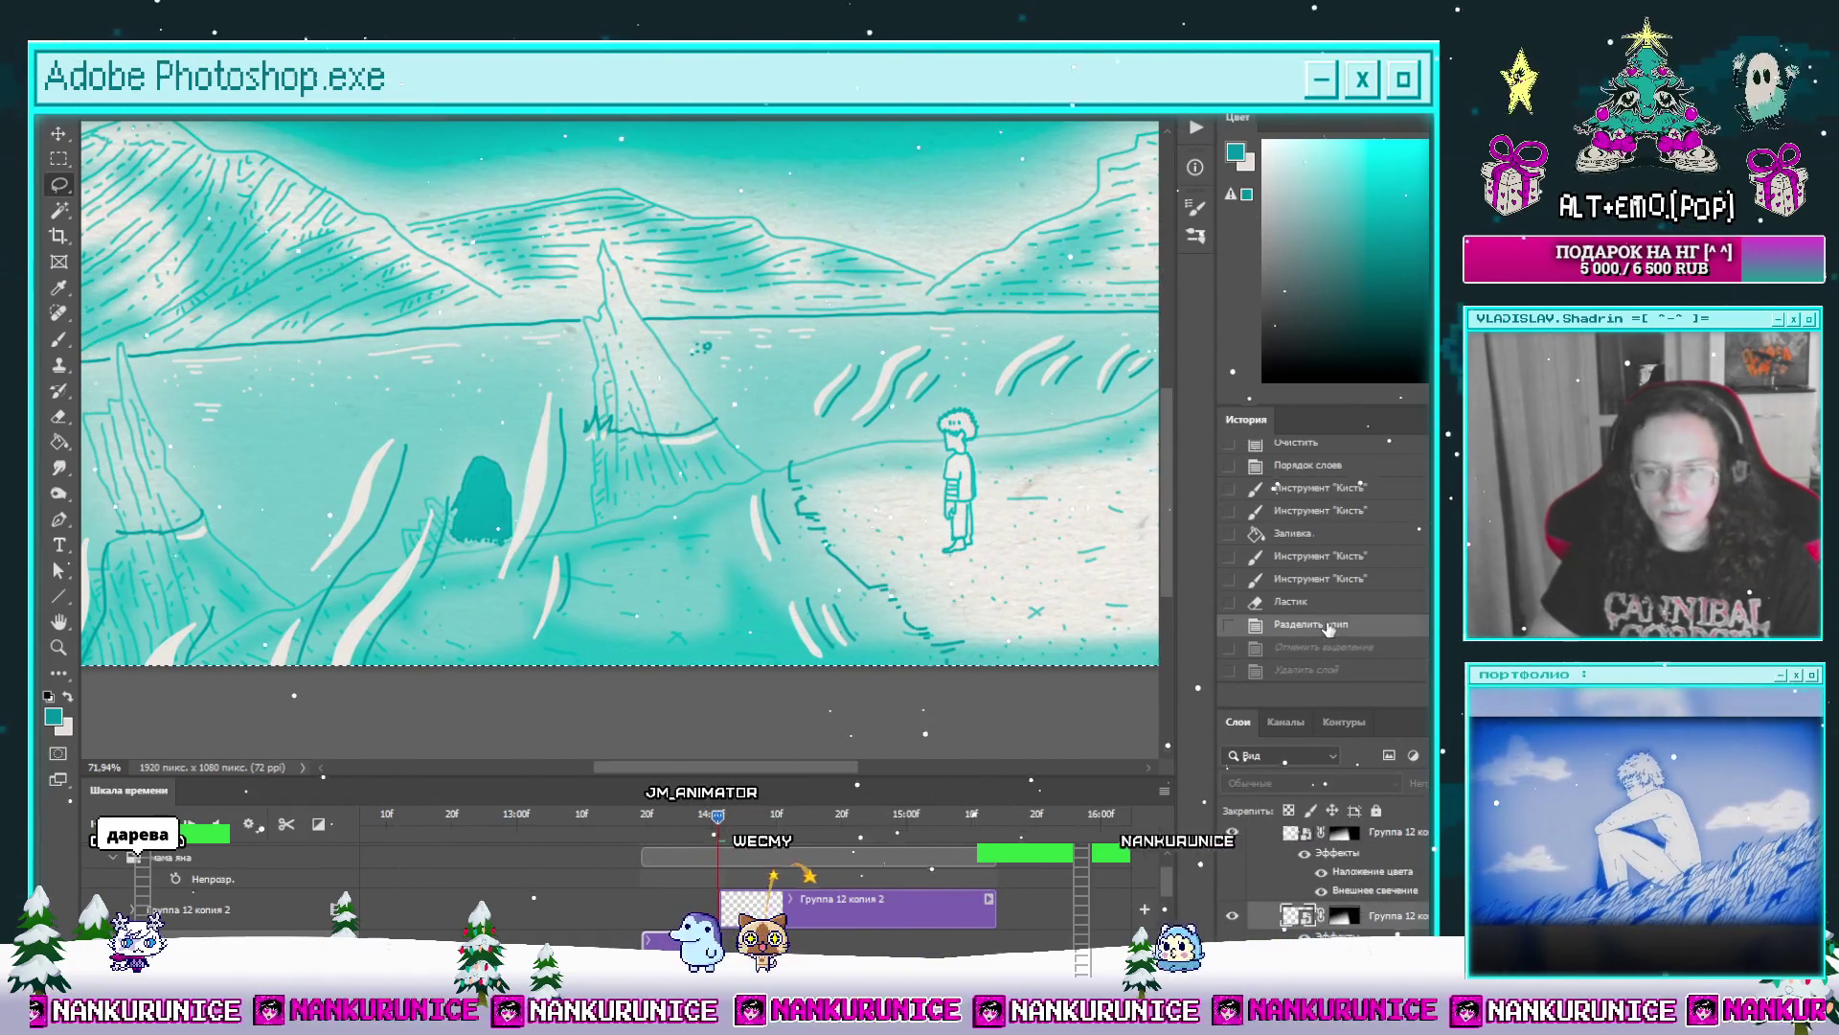
pyautogui.click(1330, 604)
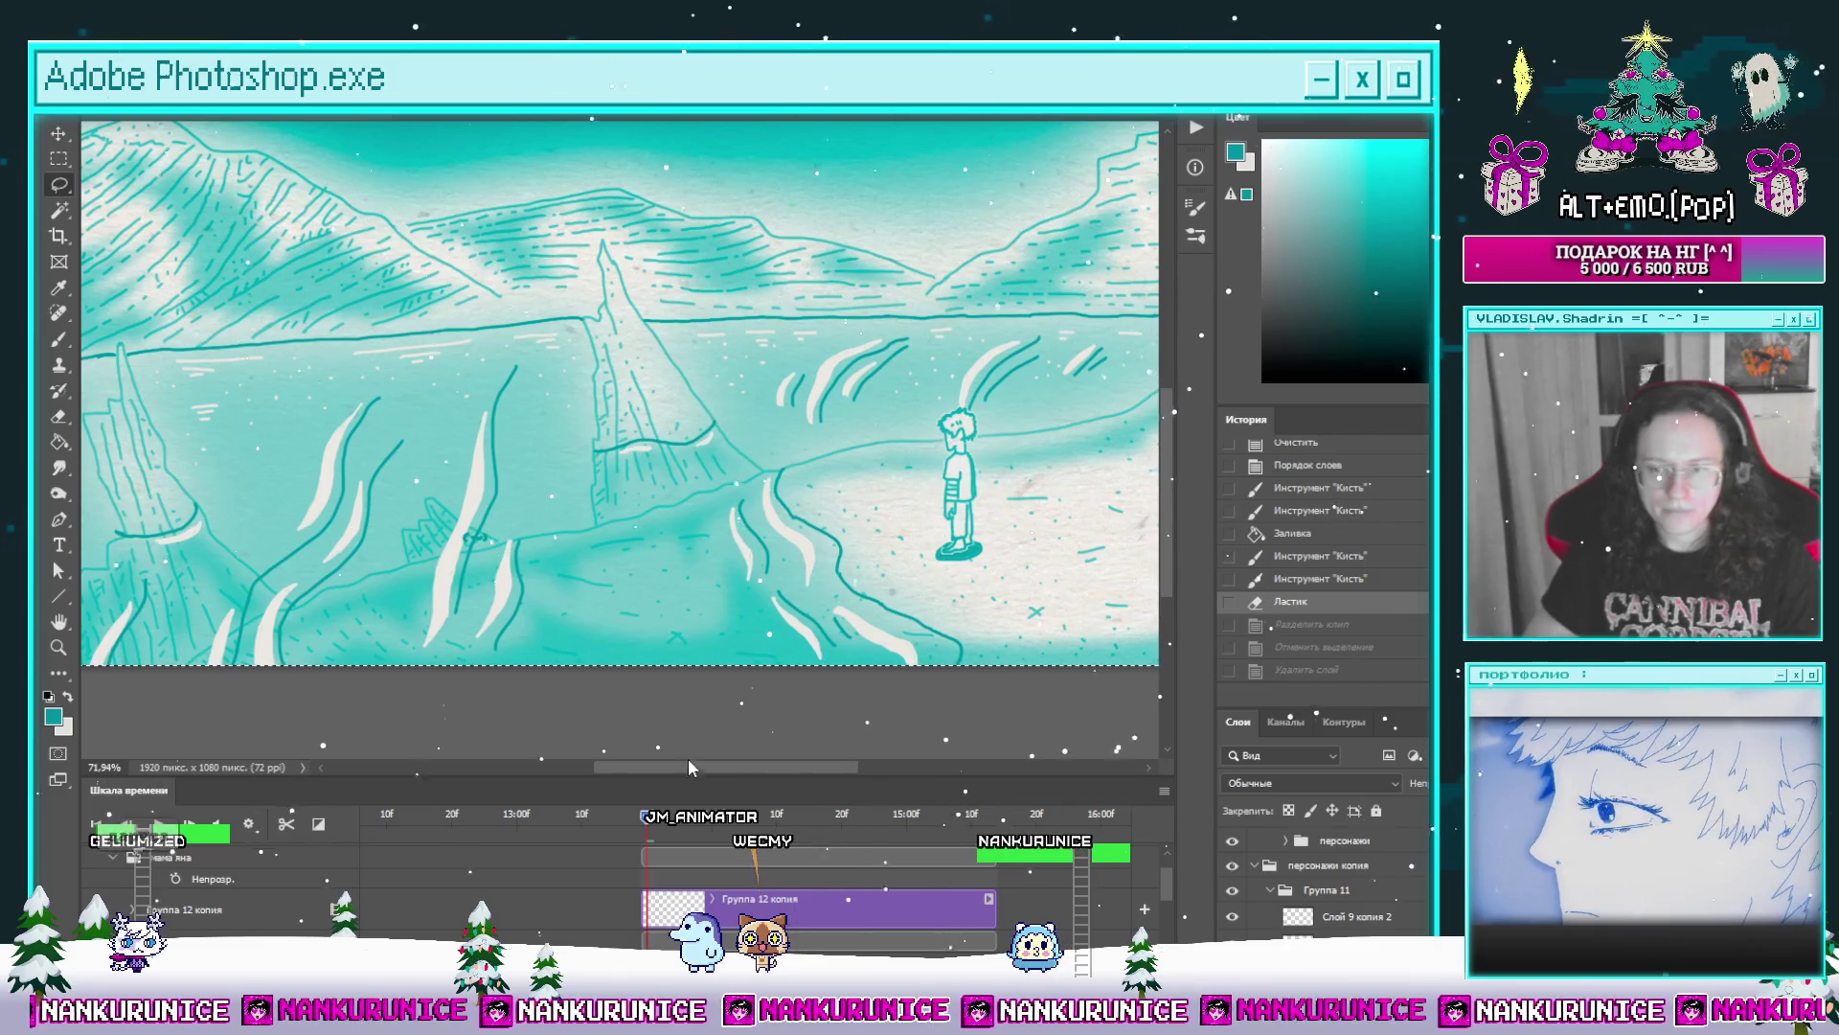
# Step: Lower the Группа 12 копия layer's fill to 50% so the hooded figure looks fainter
pyautogui.click(673, 815)
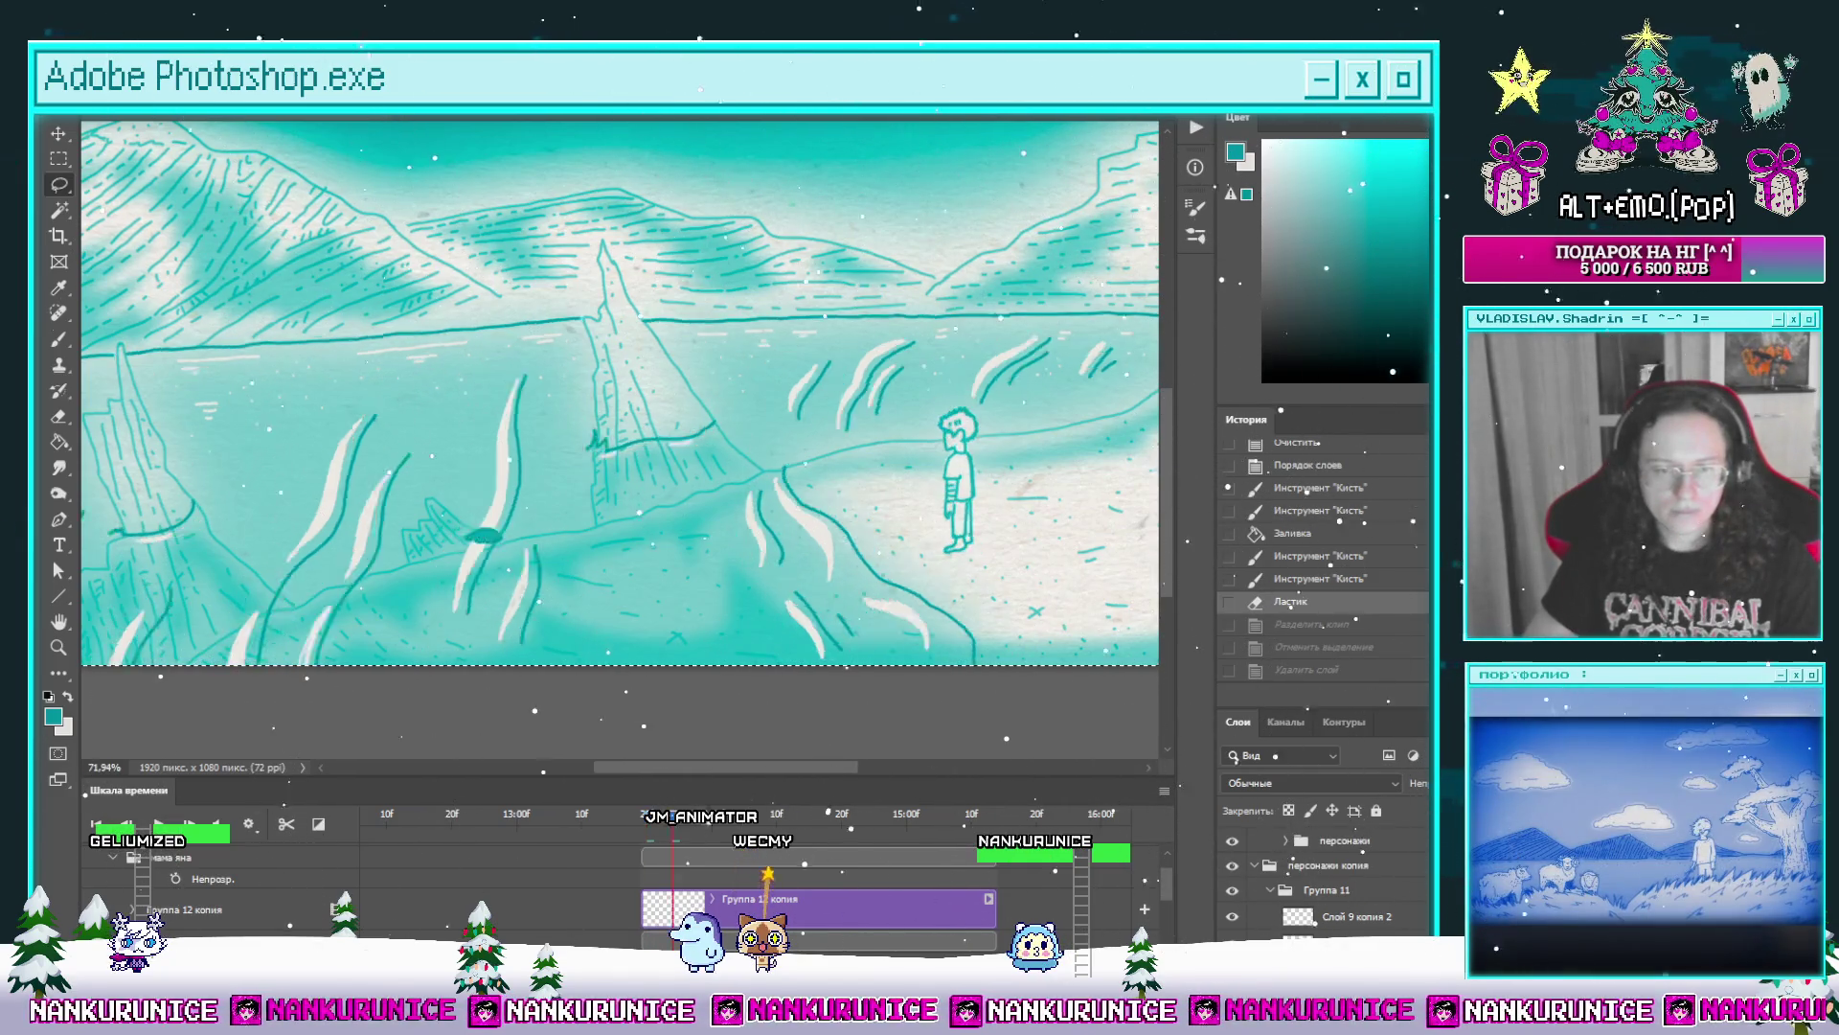
pyautogui.press('space')
pyautogui.click(868, 891)
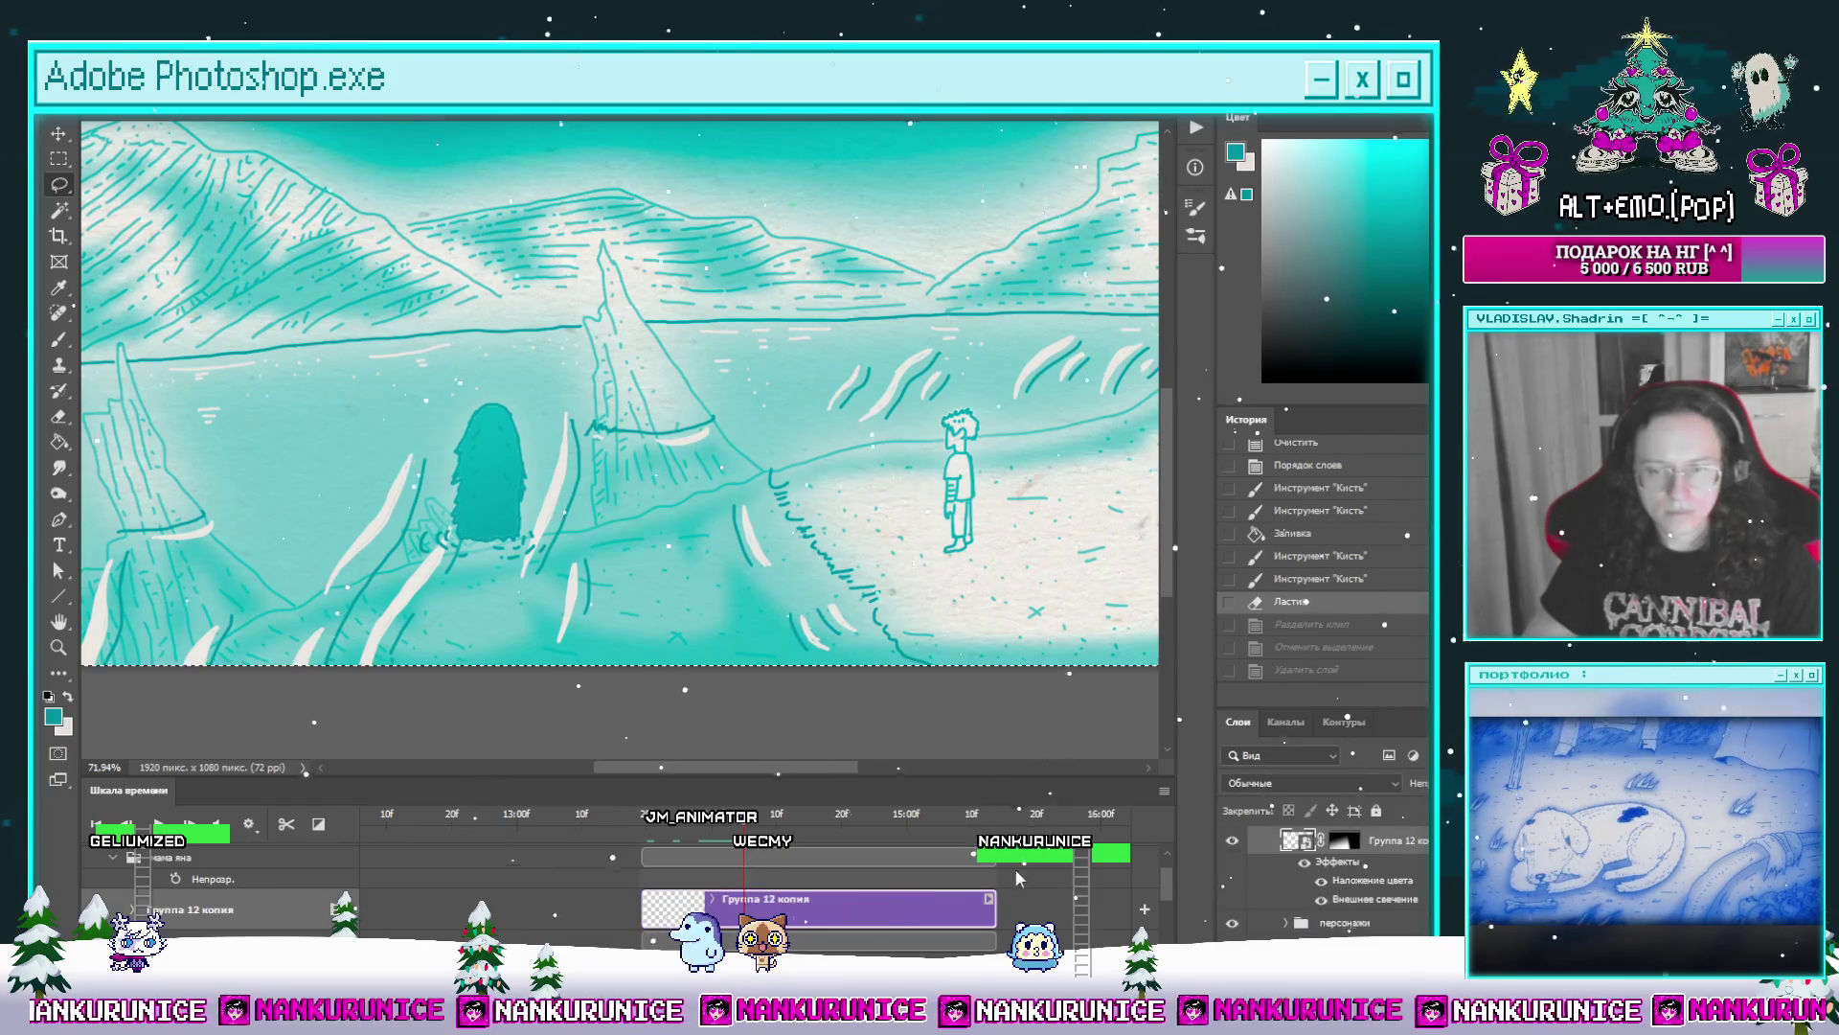
pyautogui.hotkey('shift', '5')
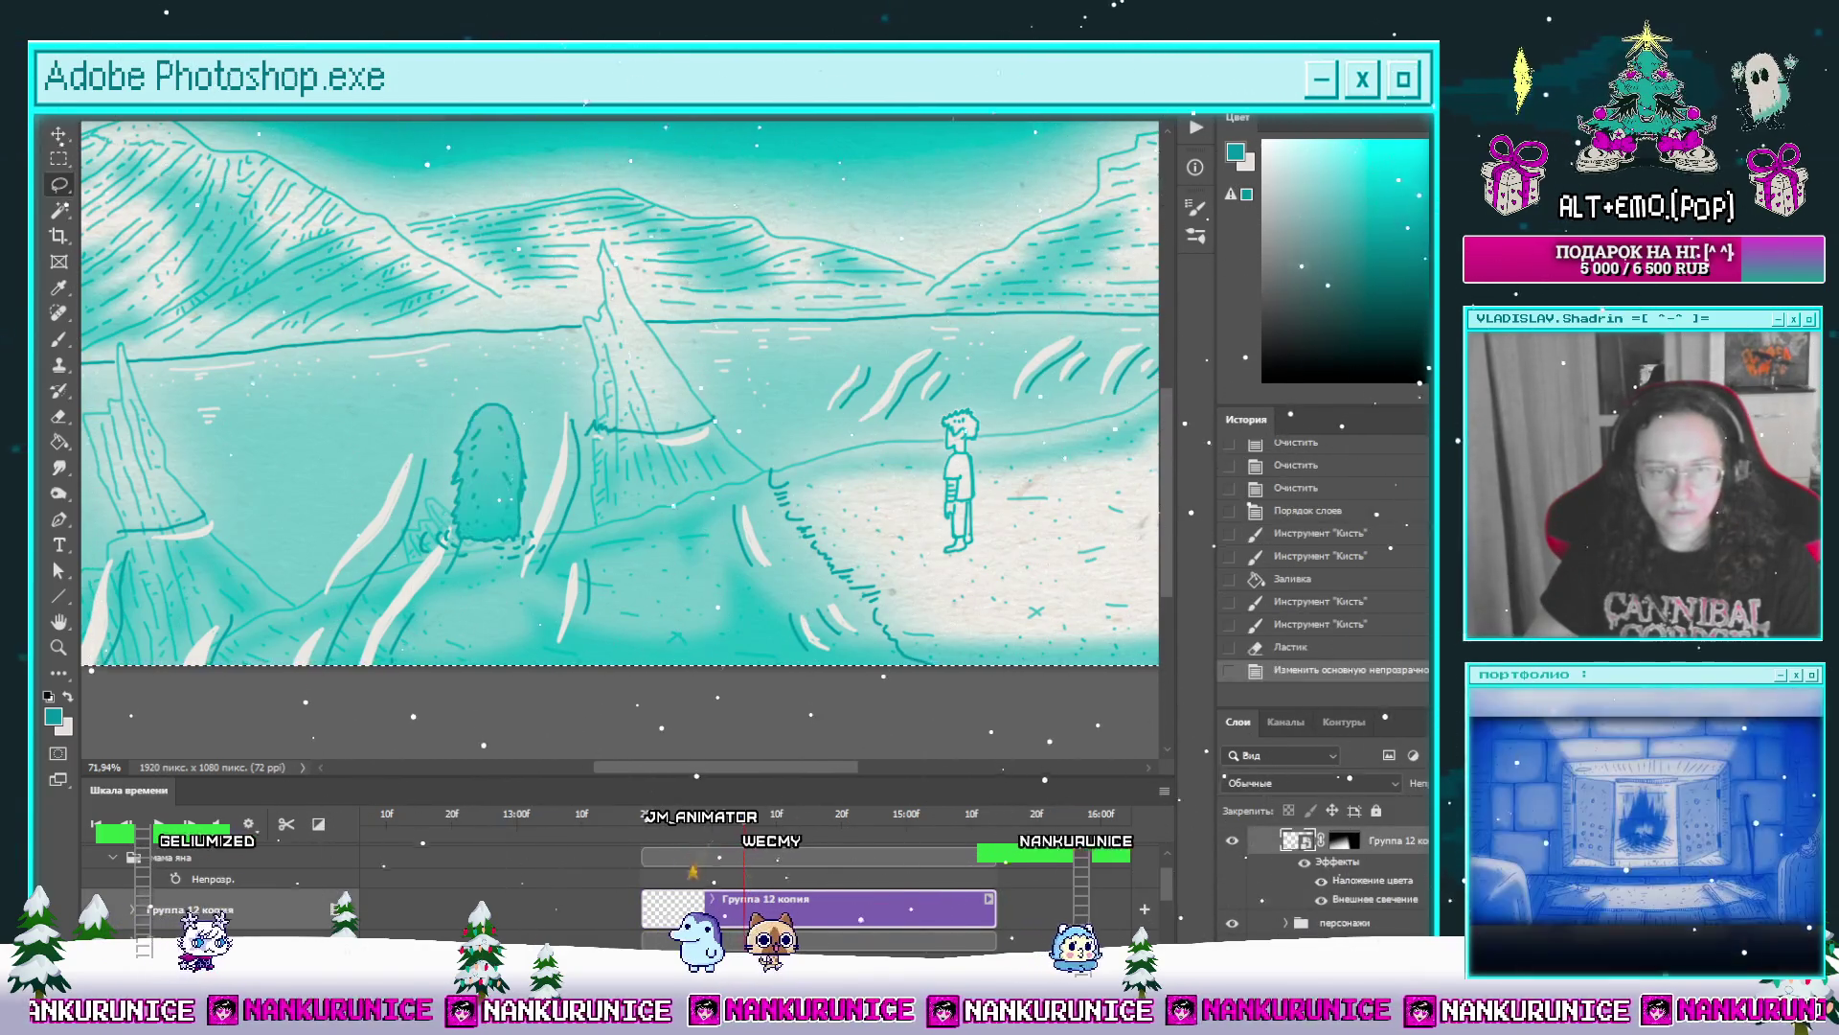
# Step: Play the animation from an earlier frame to review the figure sinking
pyautogui.click(702, 816)
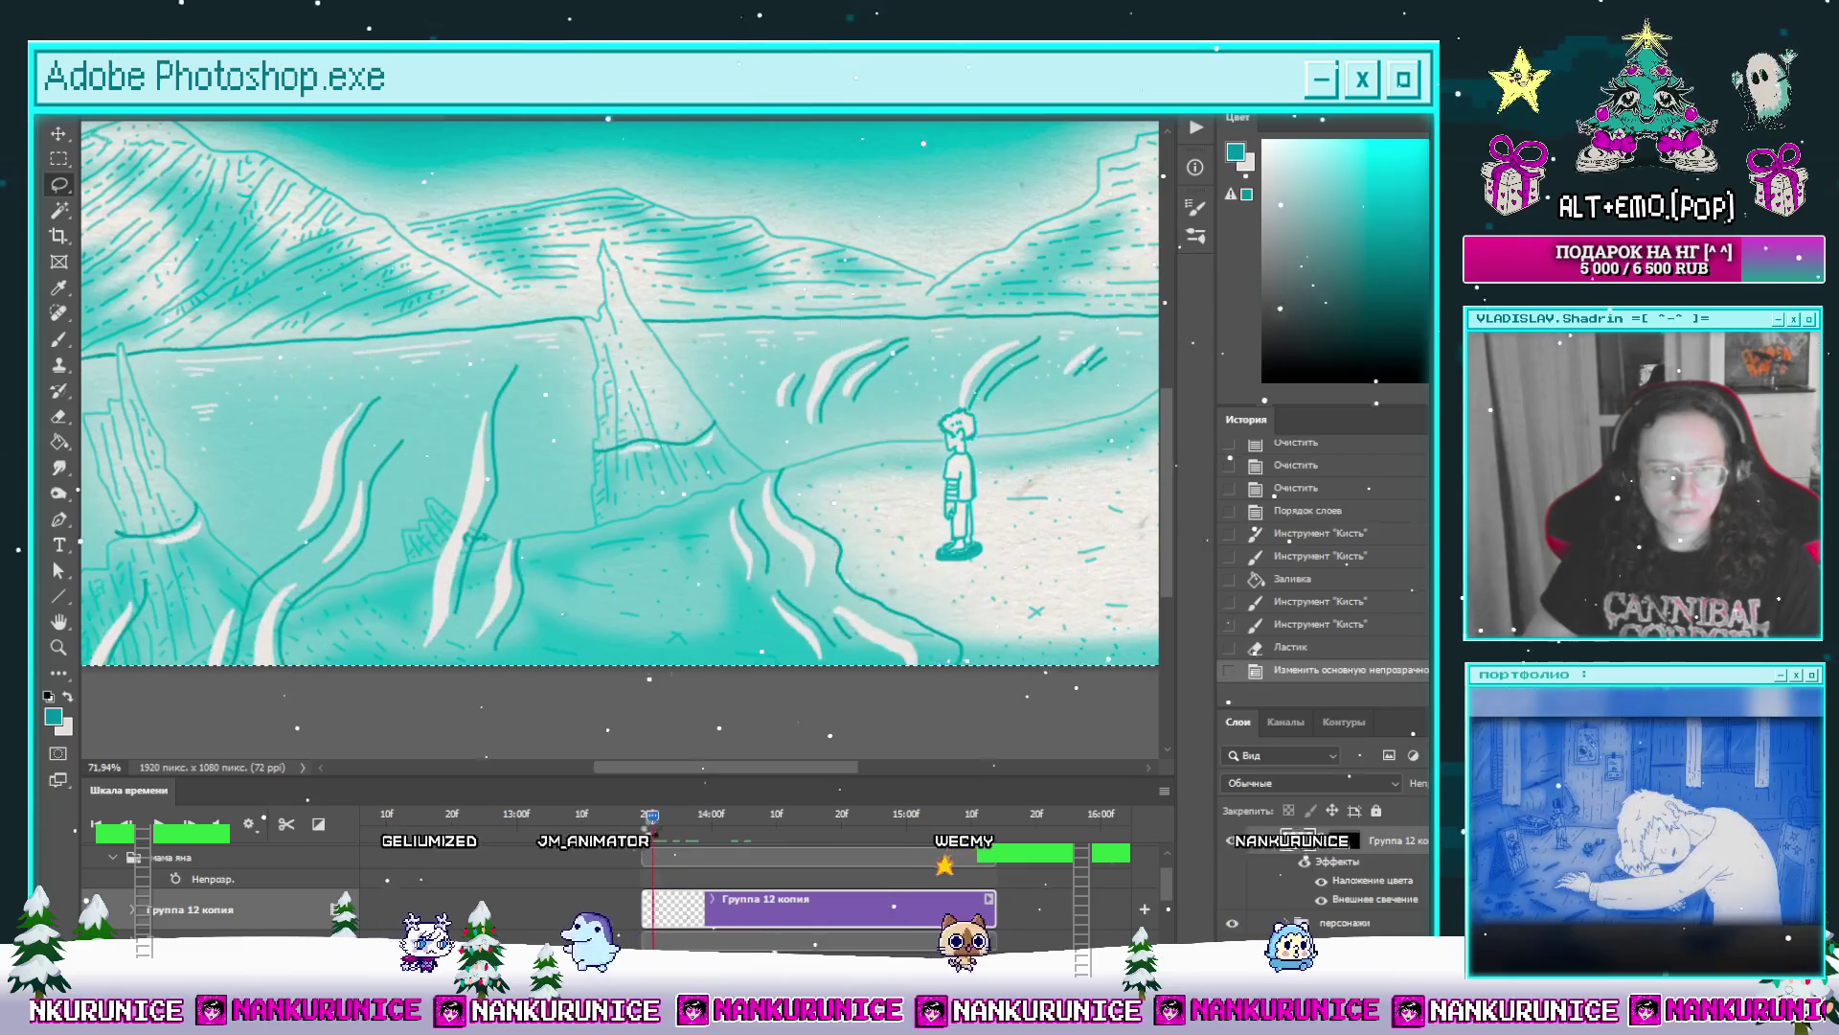
pyautogui.press('space')
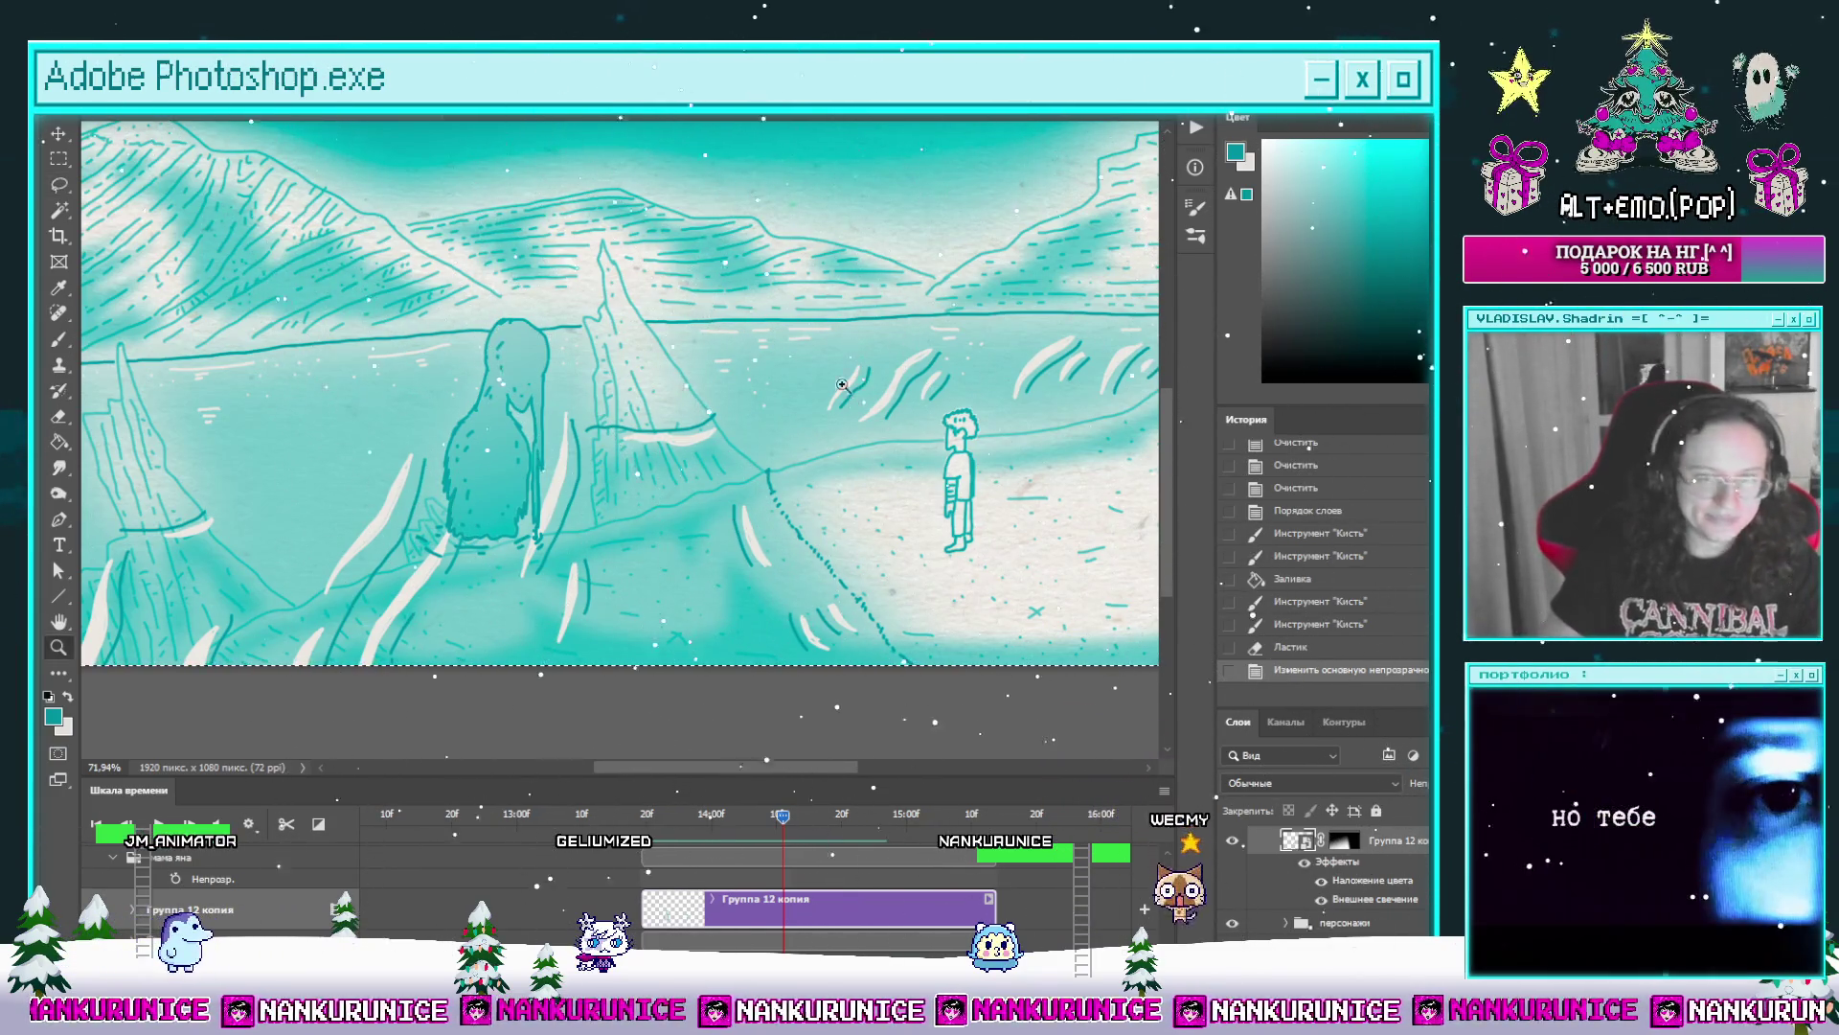
pyautogui.scroll(-3, 722, 445)
# Step: Scrub the playhead back to an earlier frame where only the boy stands on shore
pyautogui.press('Tab')
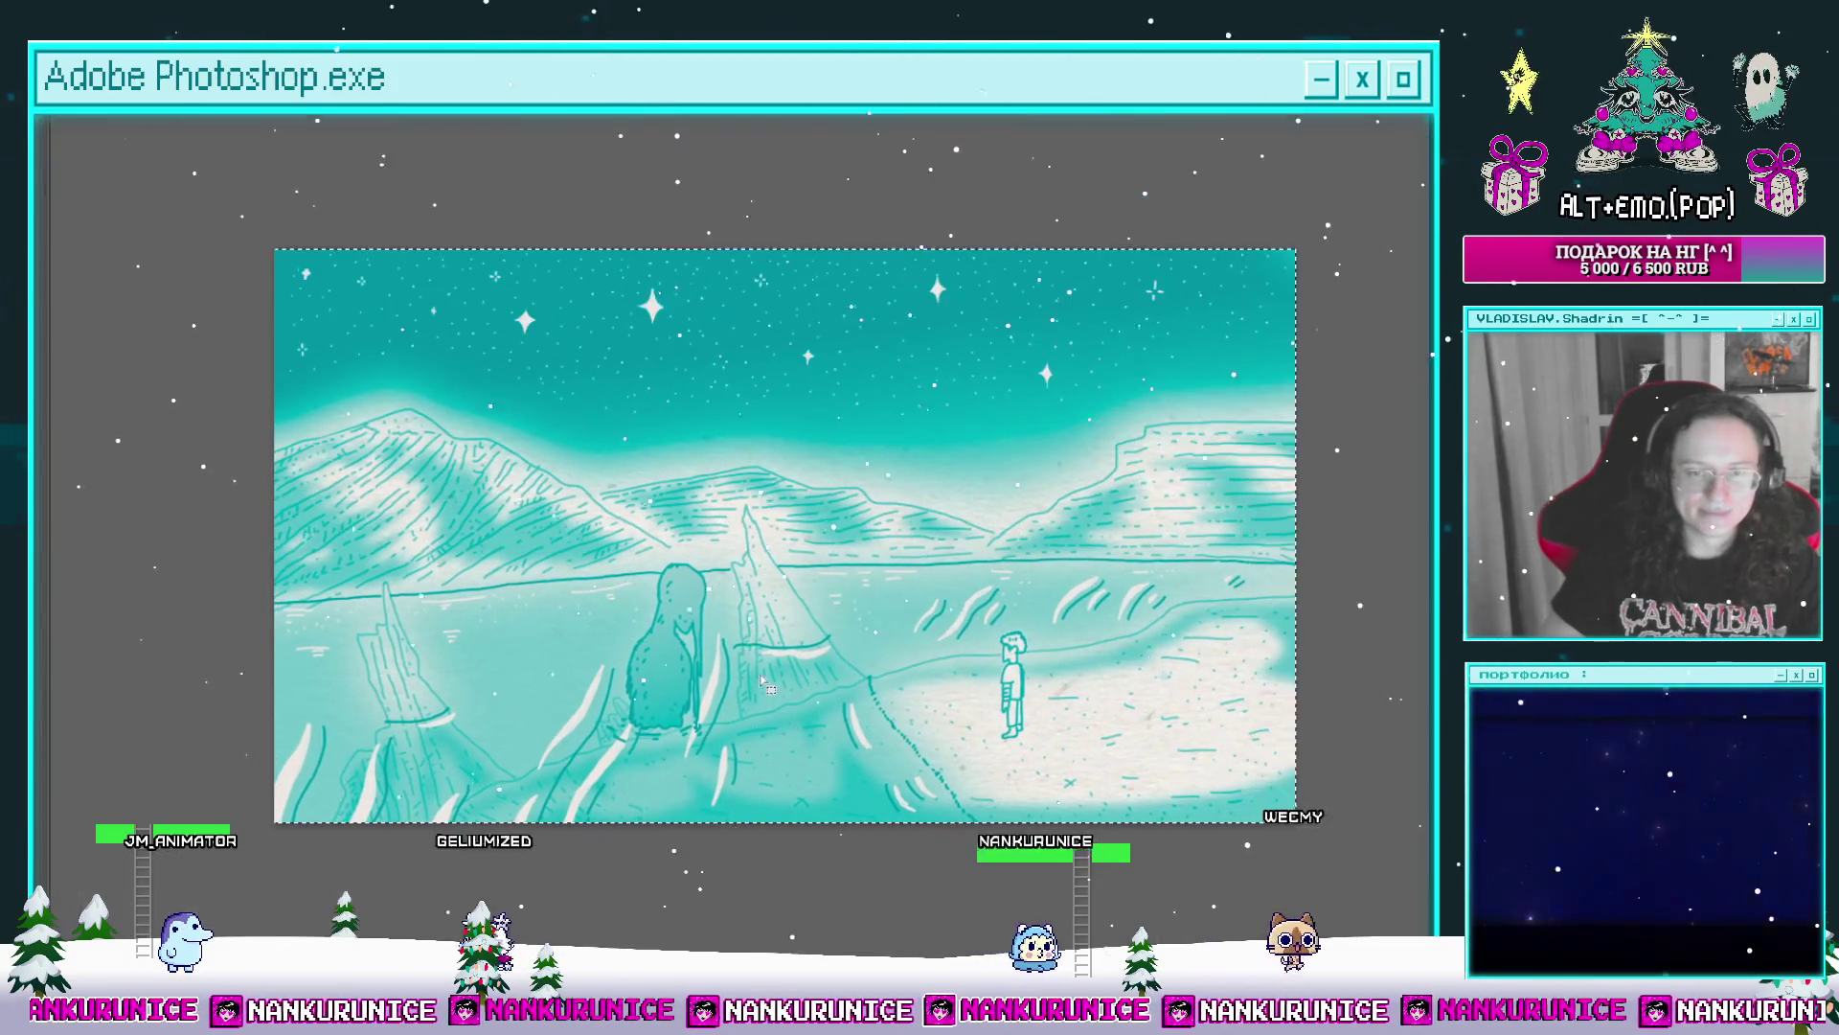
pyautogui.press('Tab')
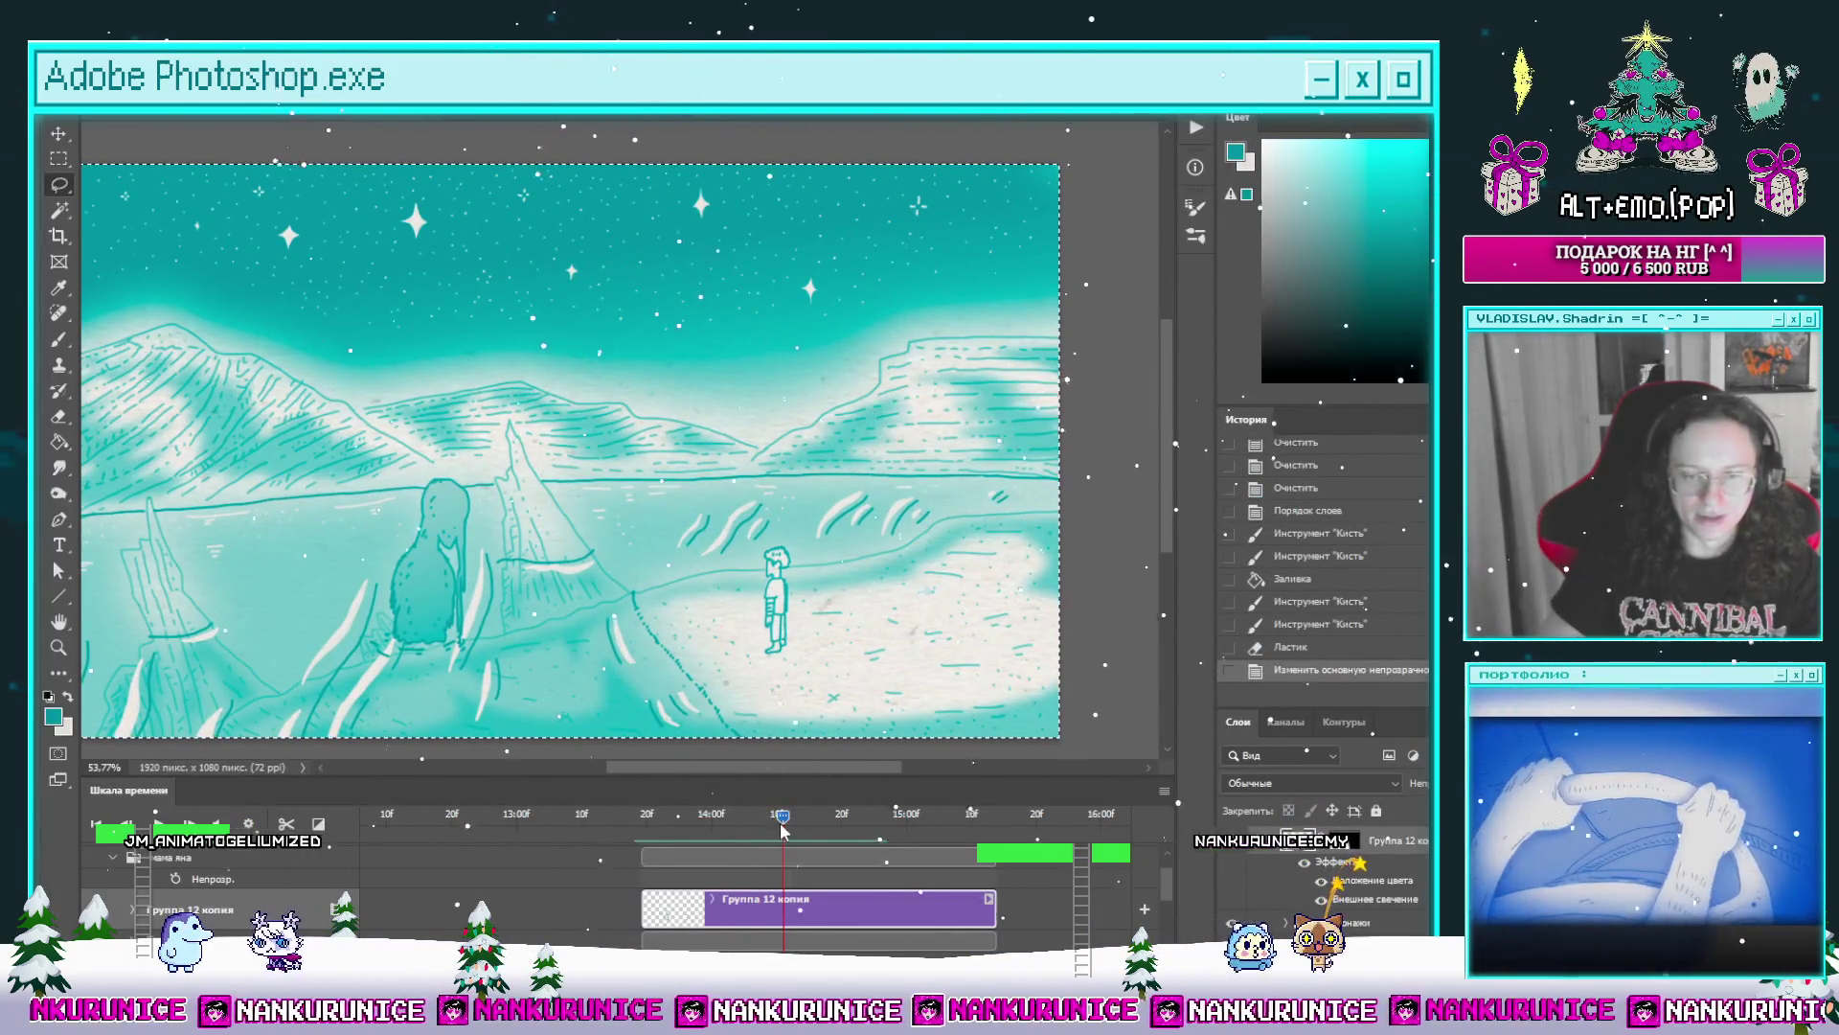
pyautogui.moveTo(782, 828)
pyautogui.mouseDown()
pyautogui.moveTo(723, 833)
pyautogui.moveTo(796, 819)
pyautogui.moveTo(714, 816)
pyautogui.moveTo(656, 781)
pyautogui.mouseUp()
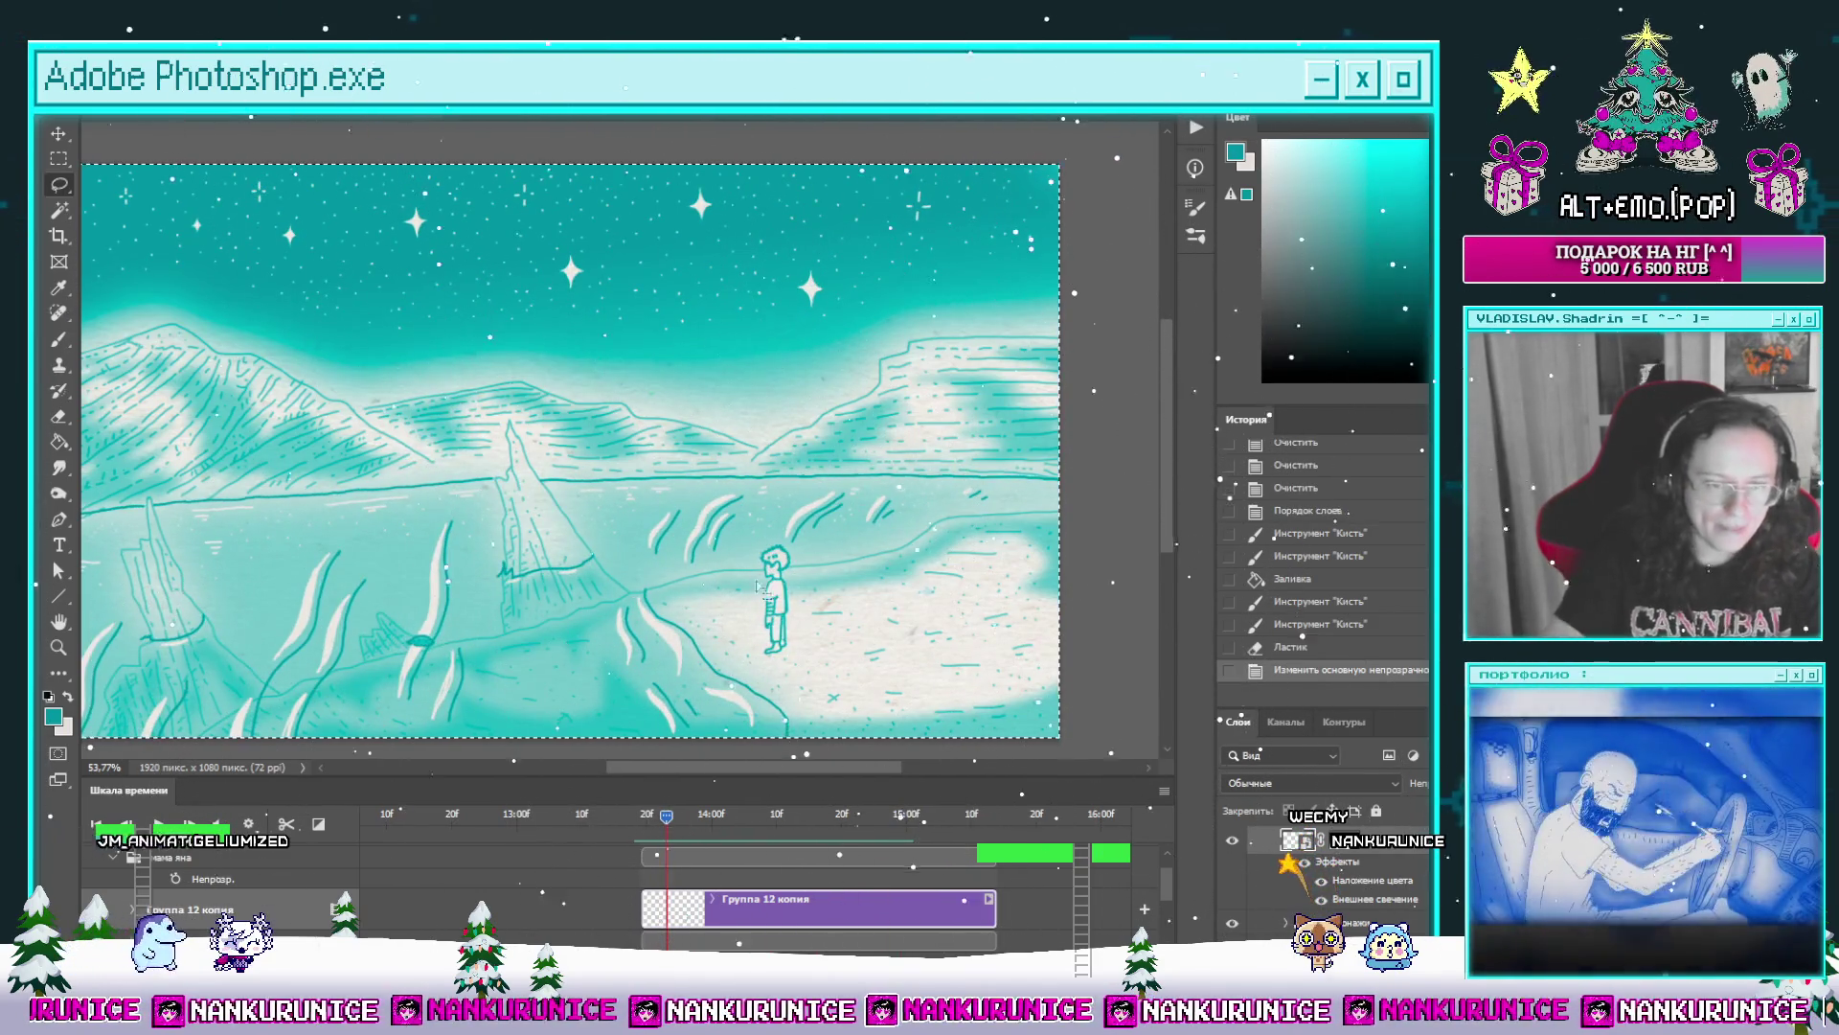
pyautogui.scroll(-5, 814, 897)
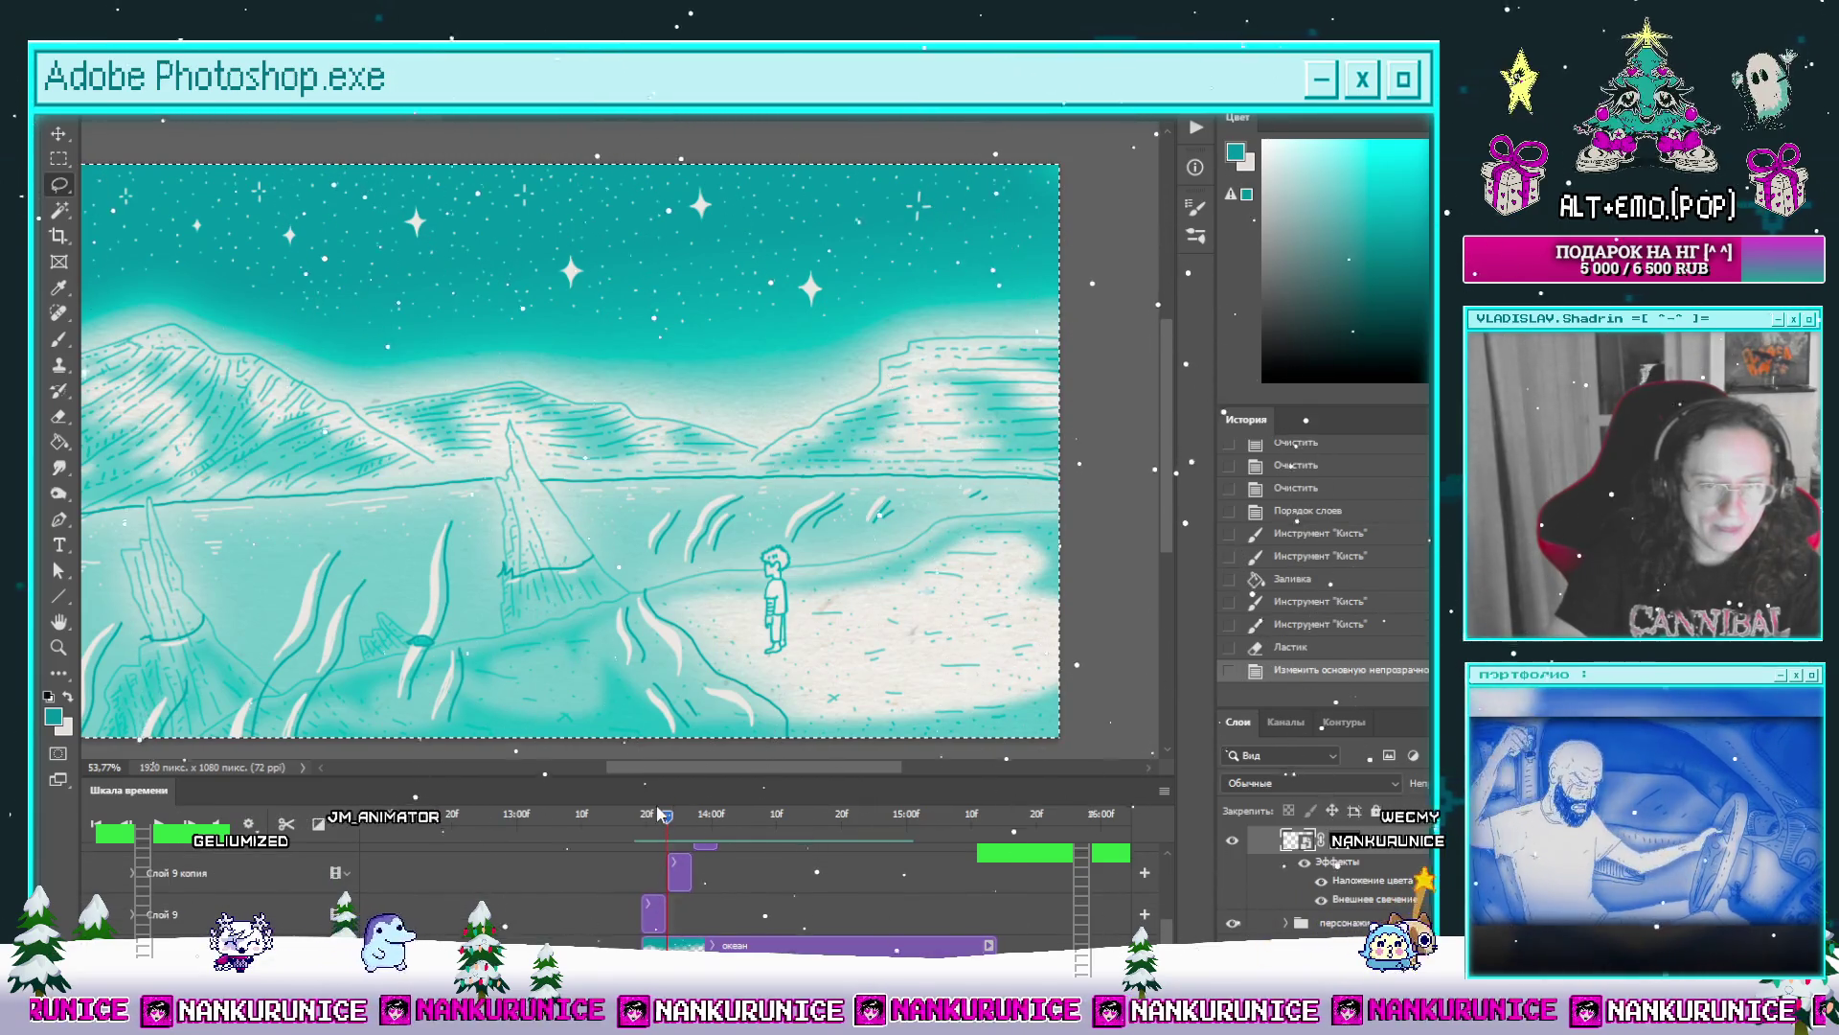
pyautogui.moveTo(662, 814); pyautogui.dragTo(666, 823)
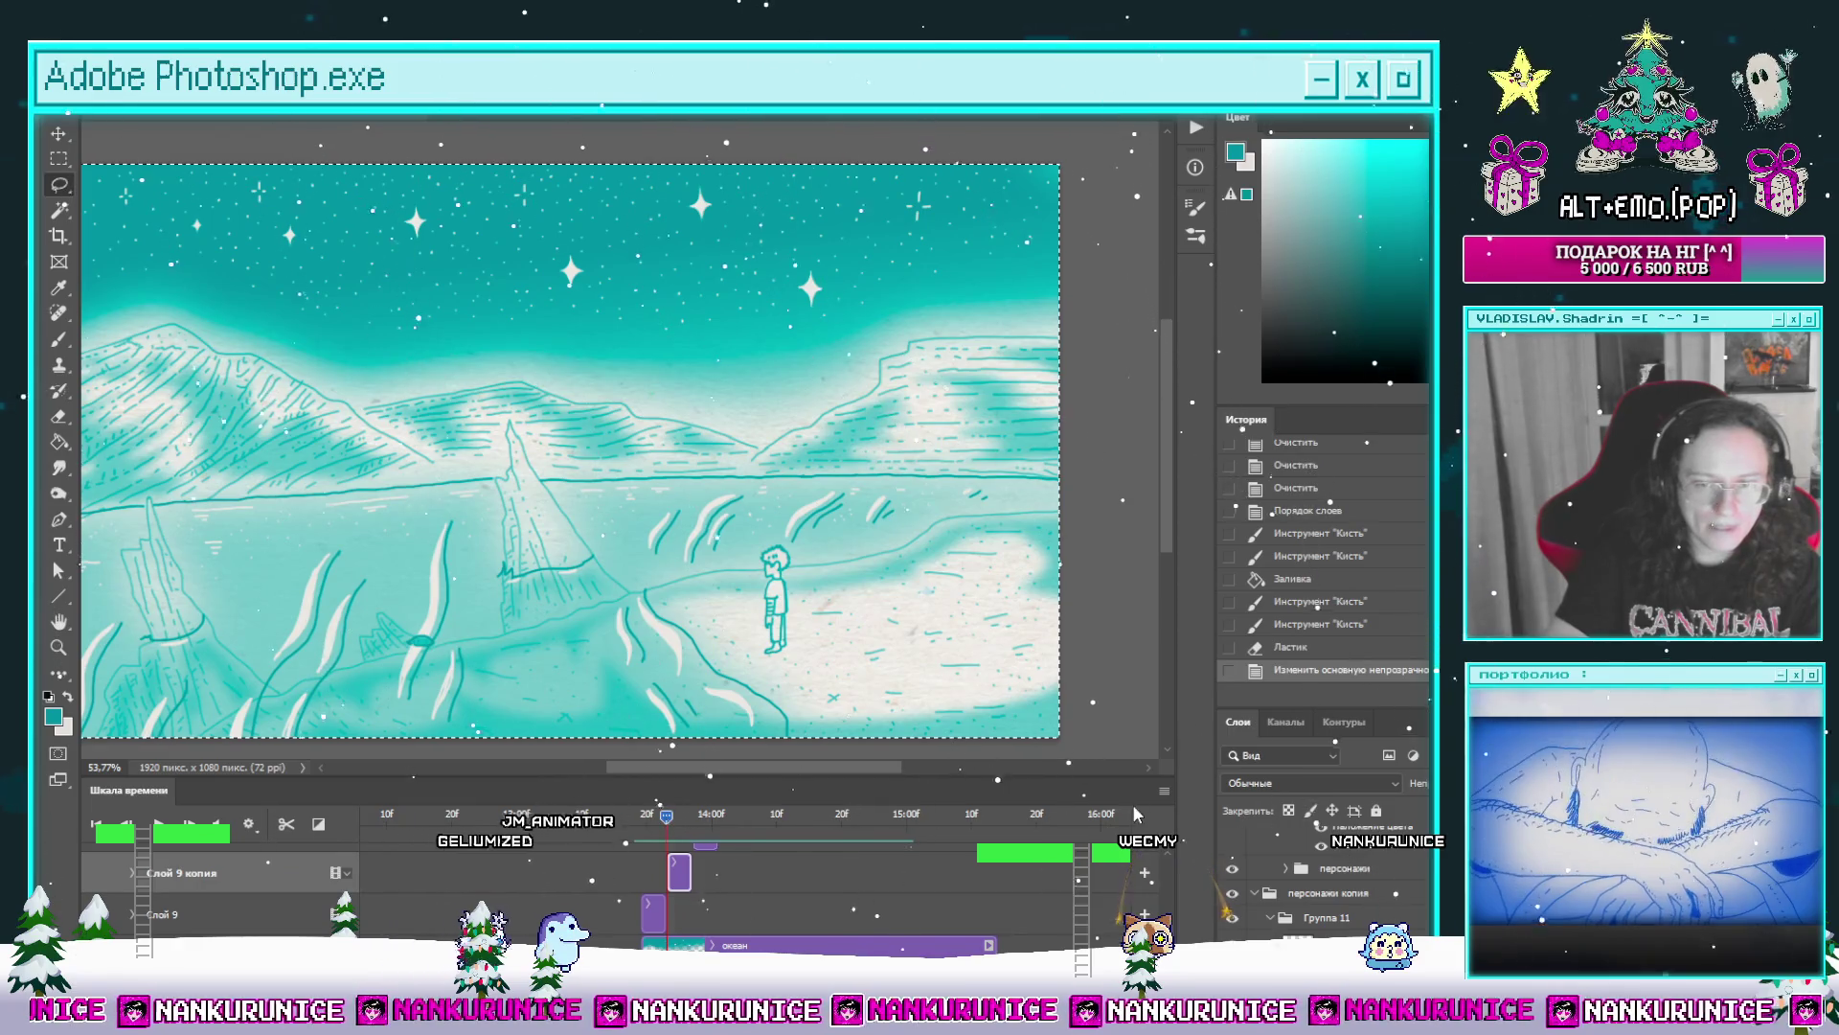
pyautogui.hotkey('ctrl', 'z')
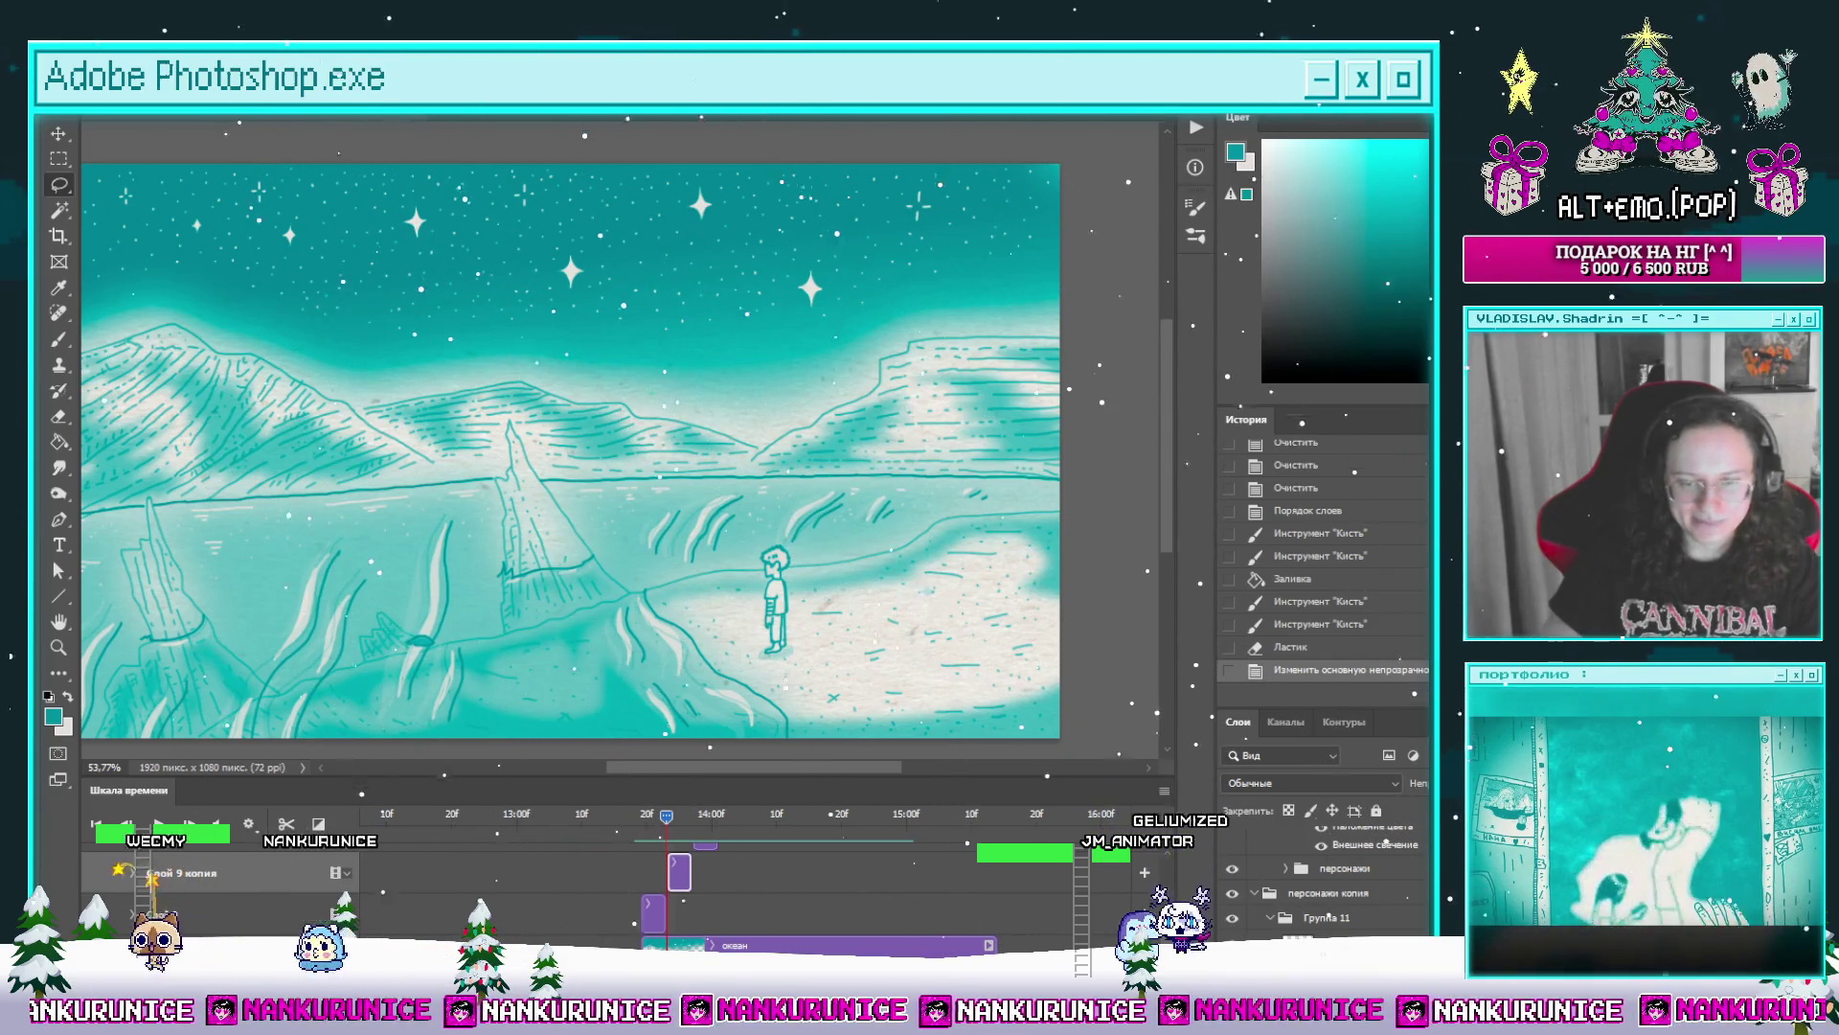
# Step: Fill the boy's shoes with dark teal in the zoomed-in frame
pyautogui.moveTo(777, 587); pyautogui.dragTo(800, 501)
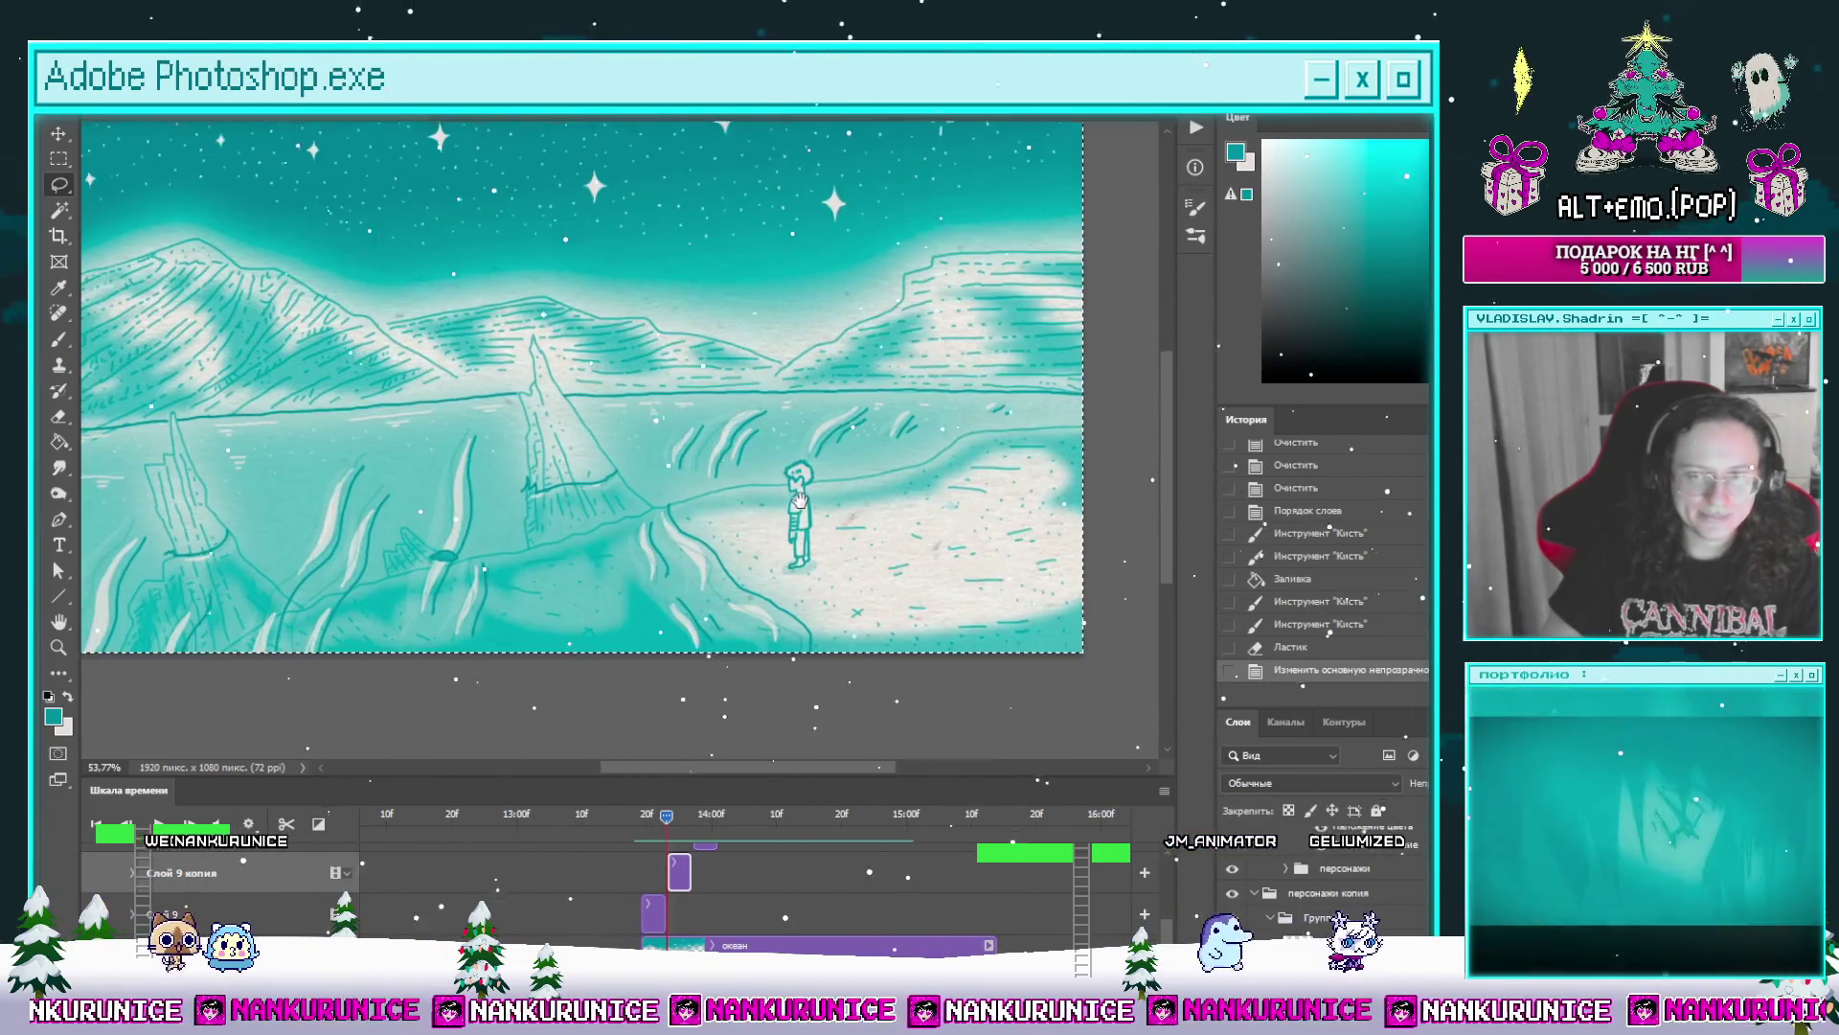
pyautogui.press('z')
pyautogui.moveTo(790, 572); pyautogui.dragTo(836, 543)
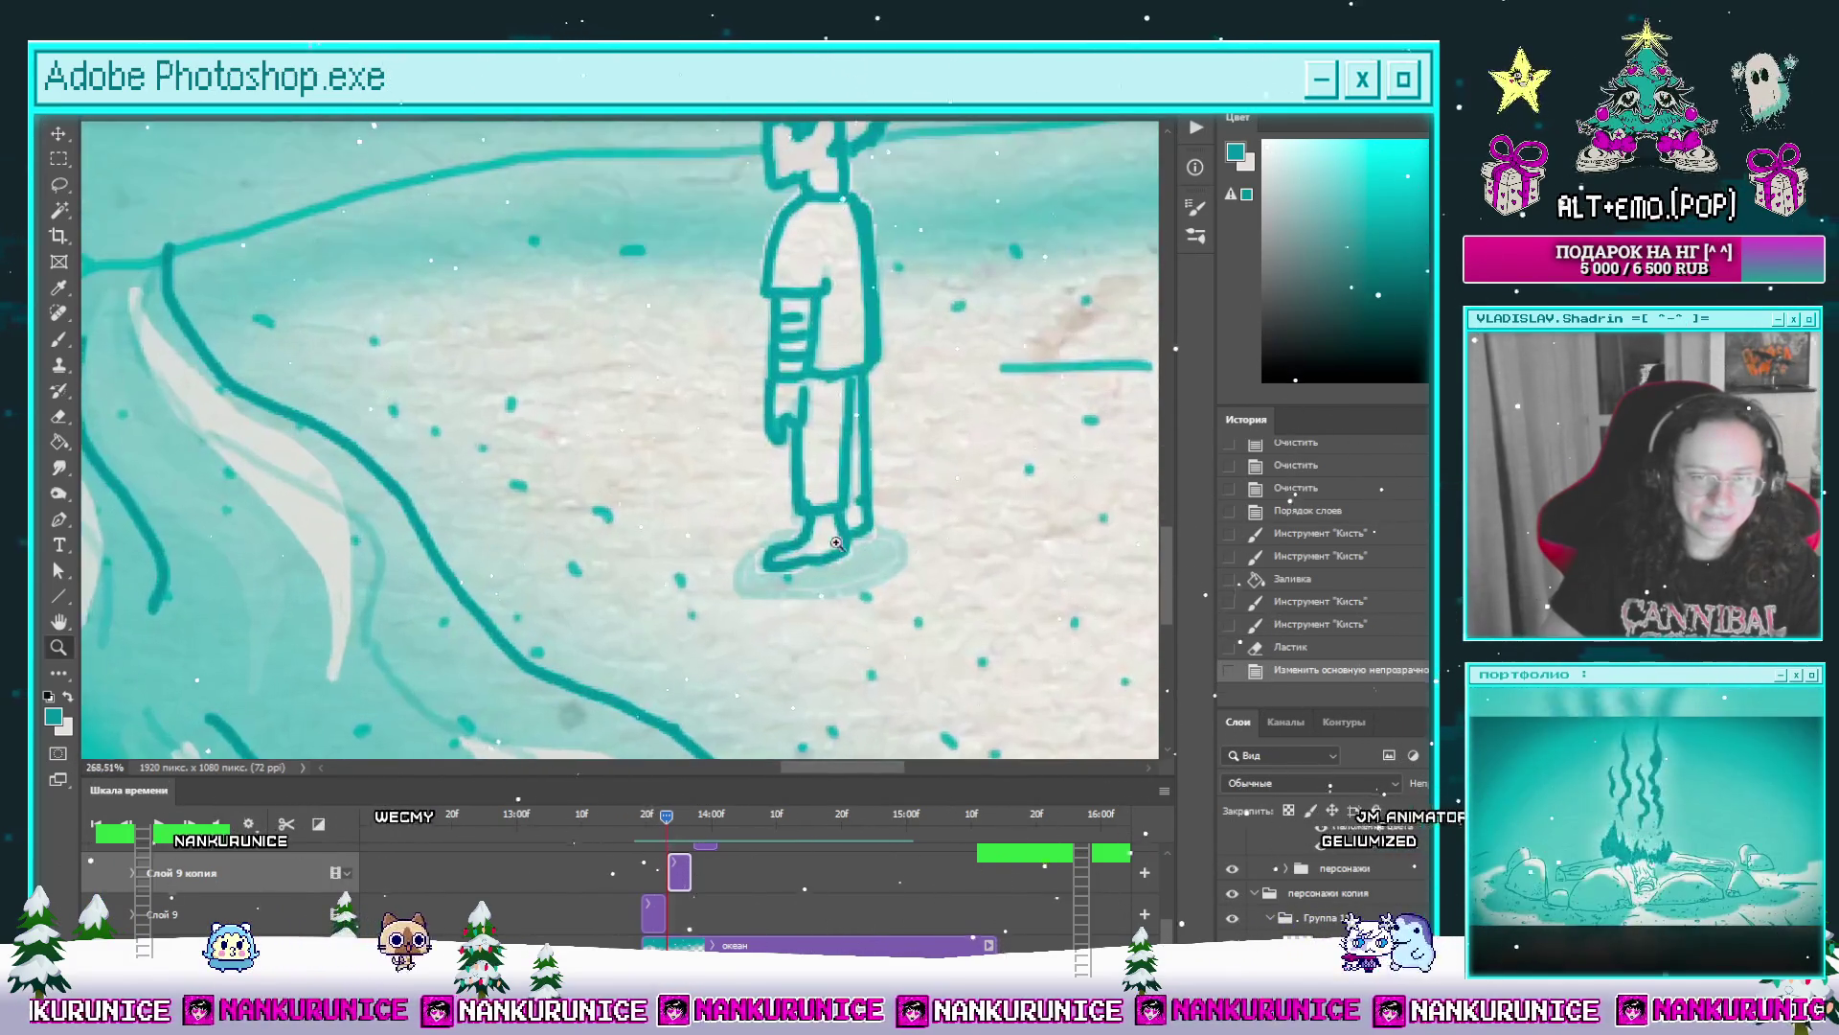
pyautogui.press('b')
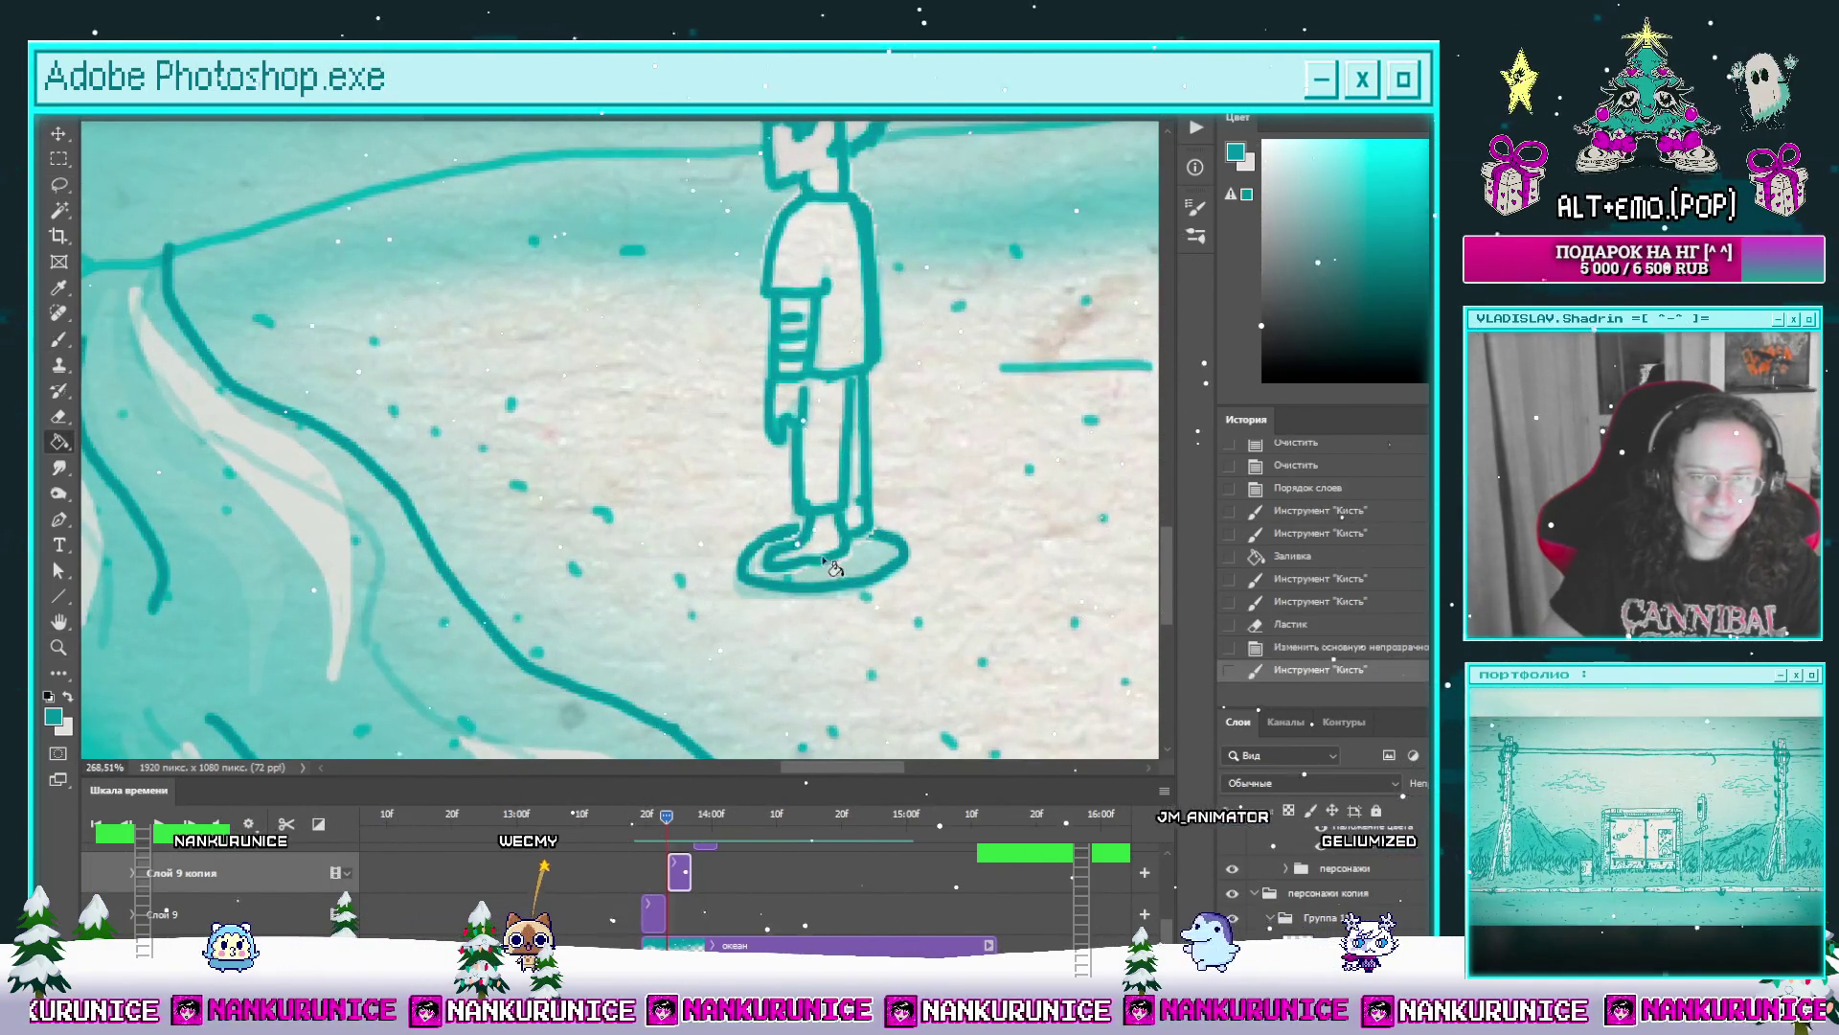
pyautogui.click(792, 541)
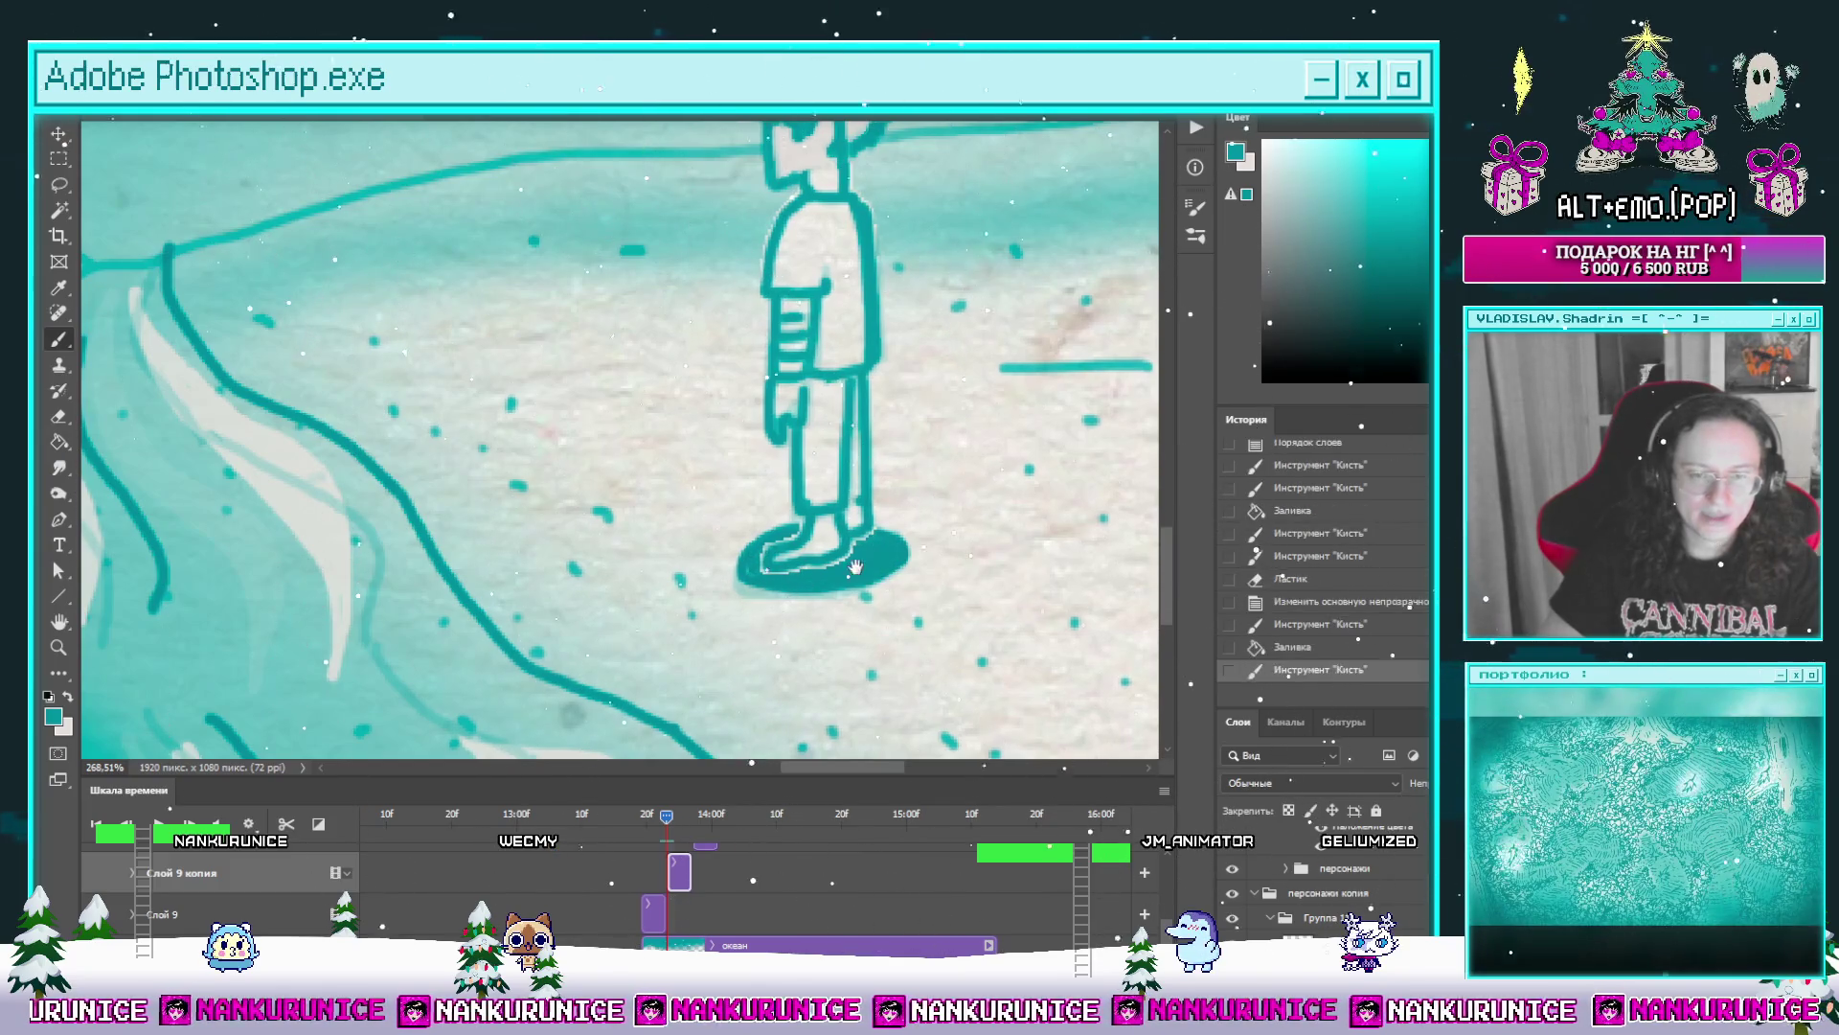
pyautogui.moveTo(855, 565); pyautogui.dragTo(793, 556)
pyautogui.scroll(2, 690, 809)
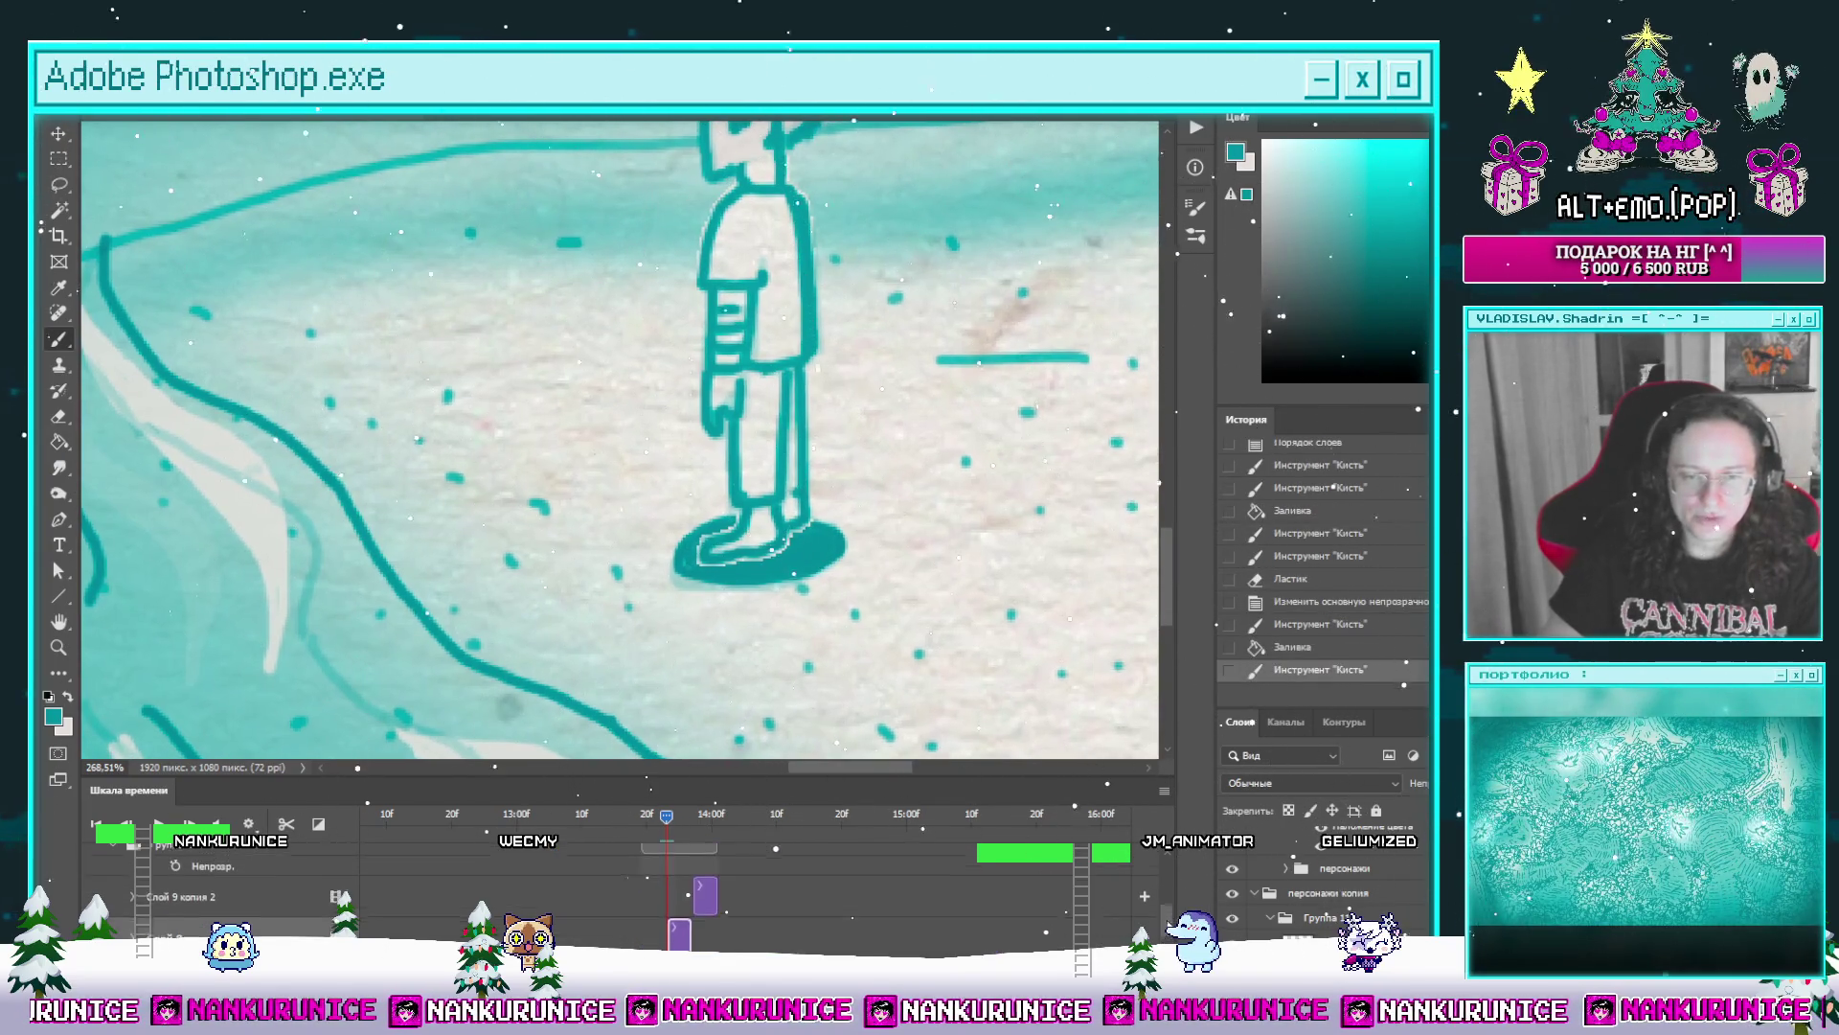
# Step: On the next frame's Слой 9 копия 2, outline and fill a dark teal shadow under the boy's feet
pyautogui.click(694, 825)
pyautogui.click(325, 920)
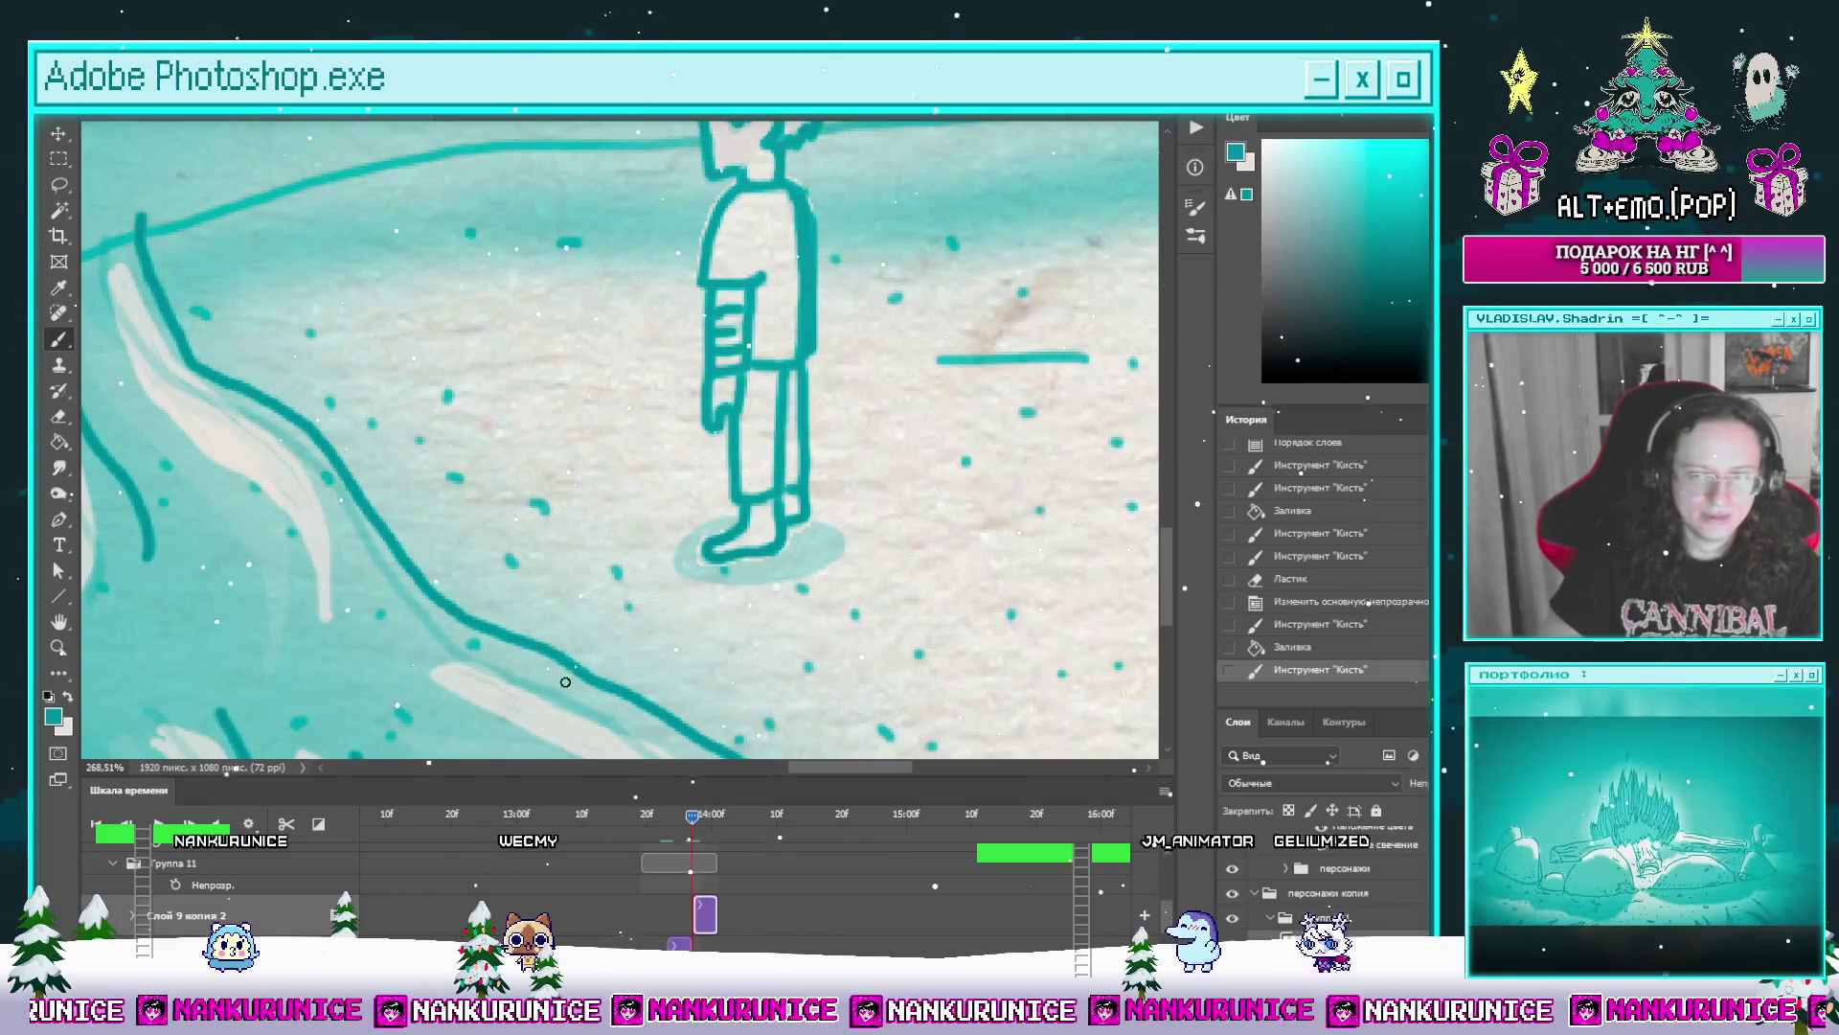
pyautogui.moveTo(699, 543)
pyautogui.mouseDown()
pyautogui.moveTo(790, 589)
pyautogui.moveTo(671, 550)
pyautogui.mouseUp()
pyautogui.press('e')
pyautogui.press('b')
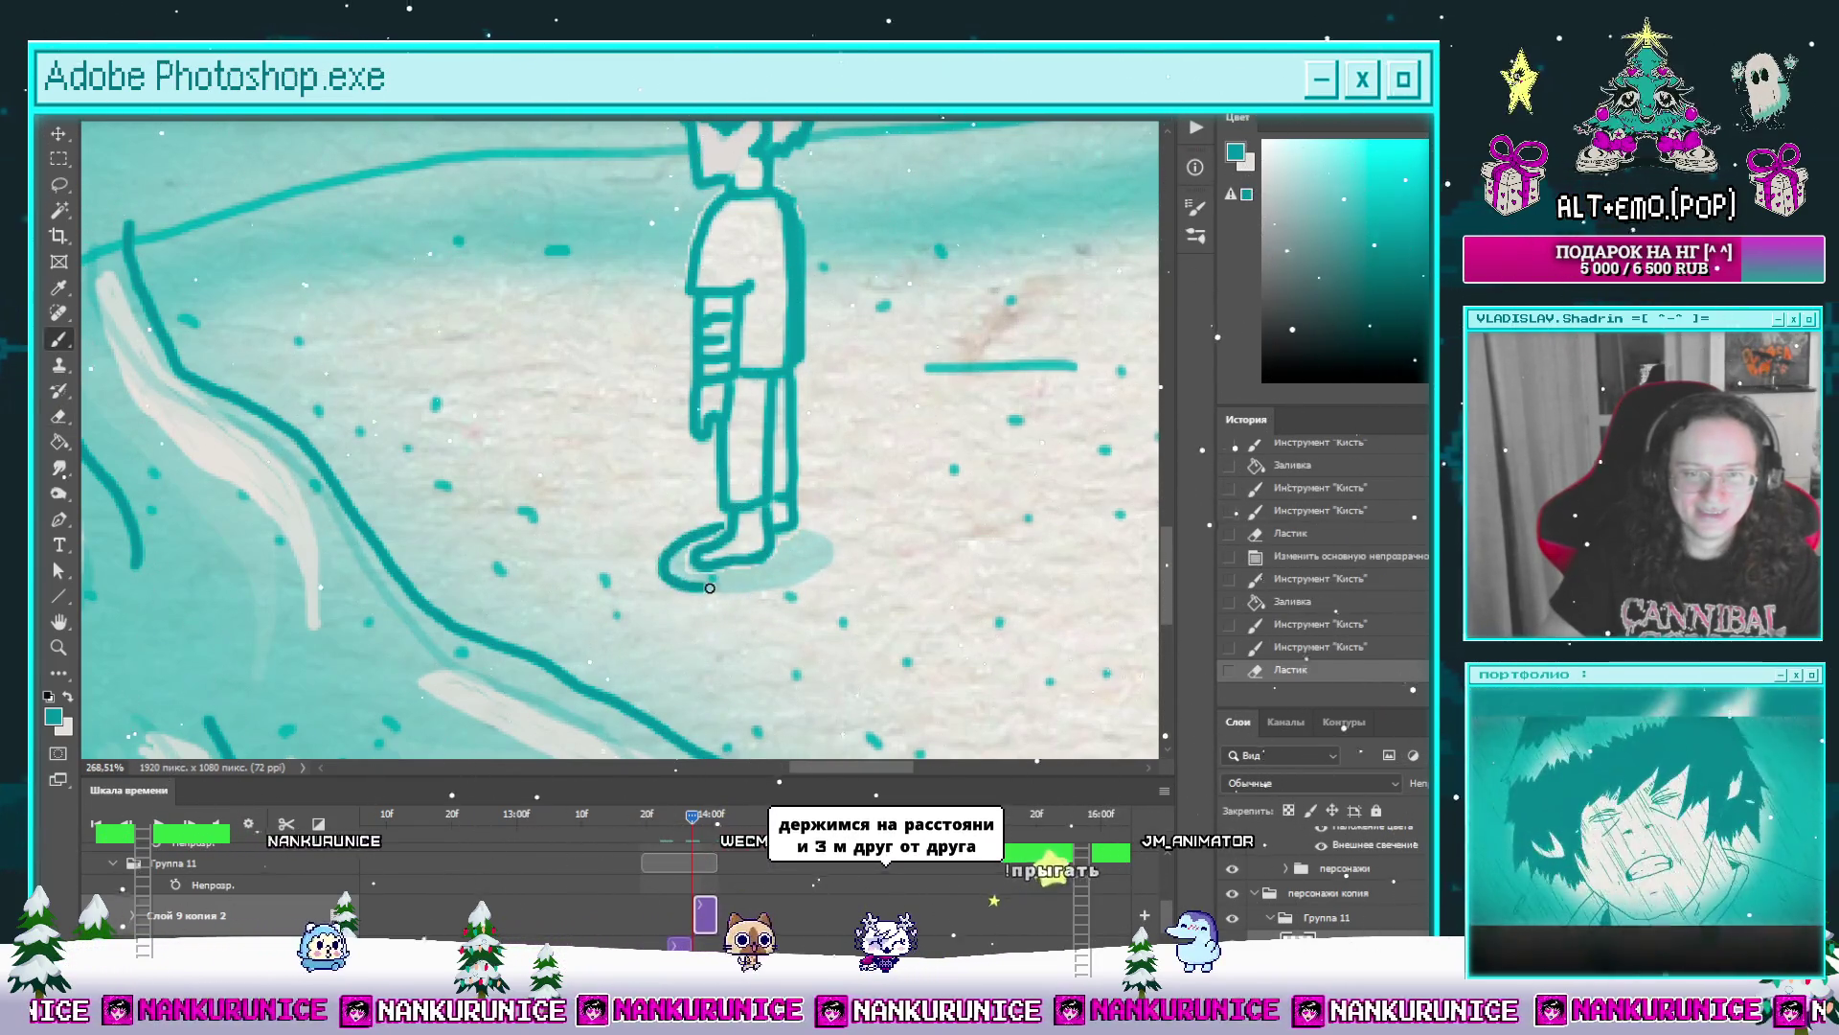
pyautogui.press('g')
pyautogui.click(758, 565)
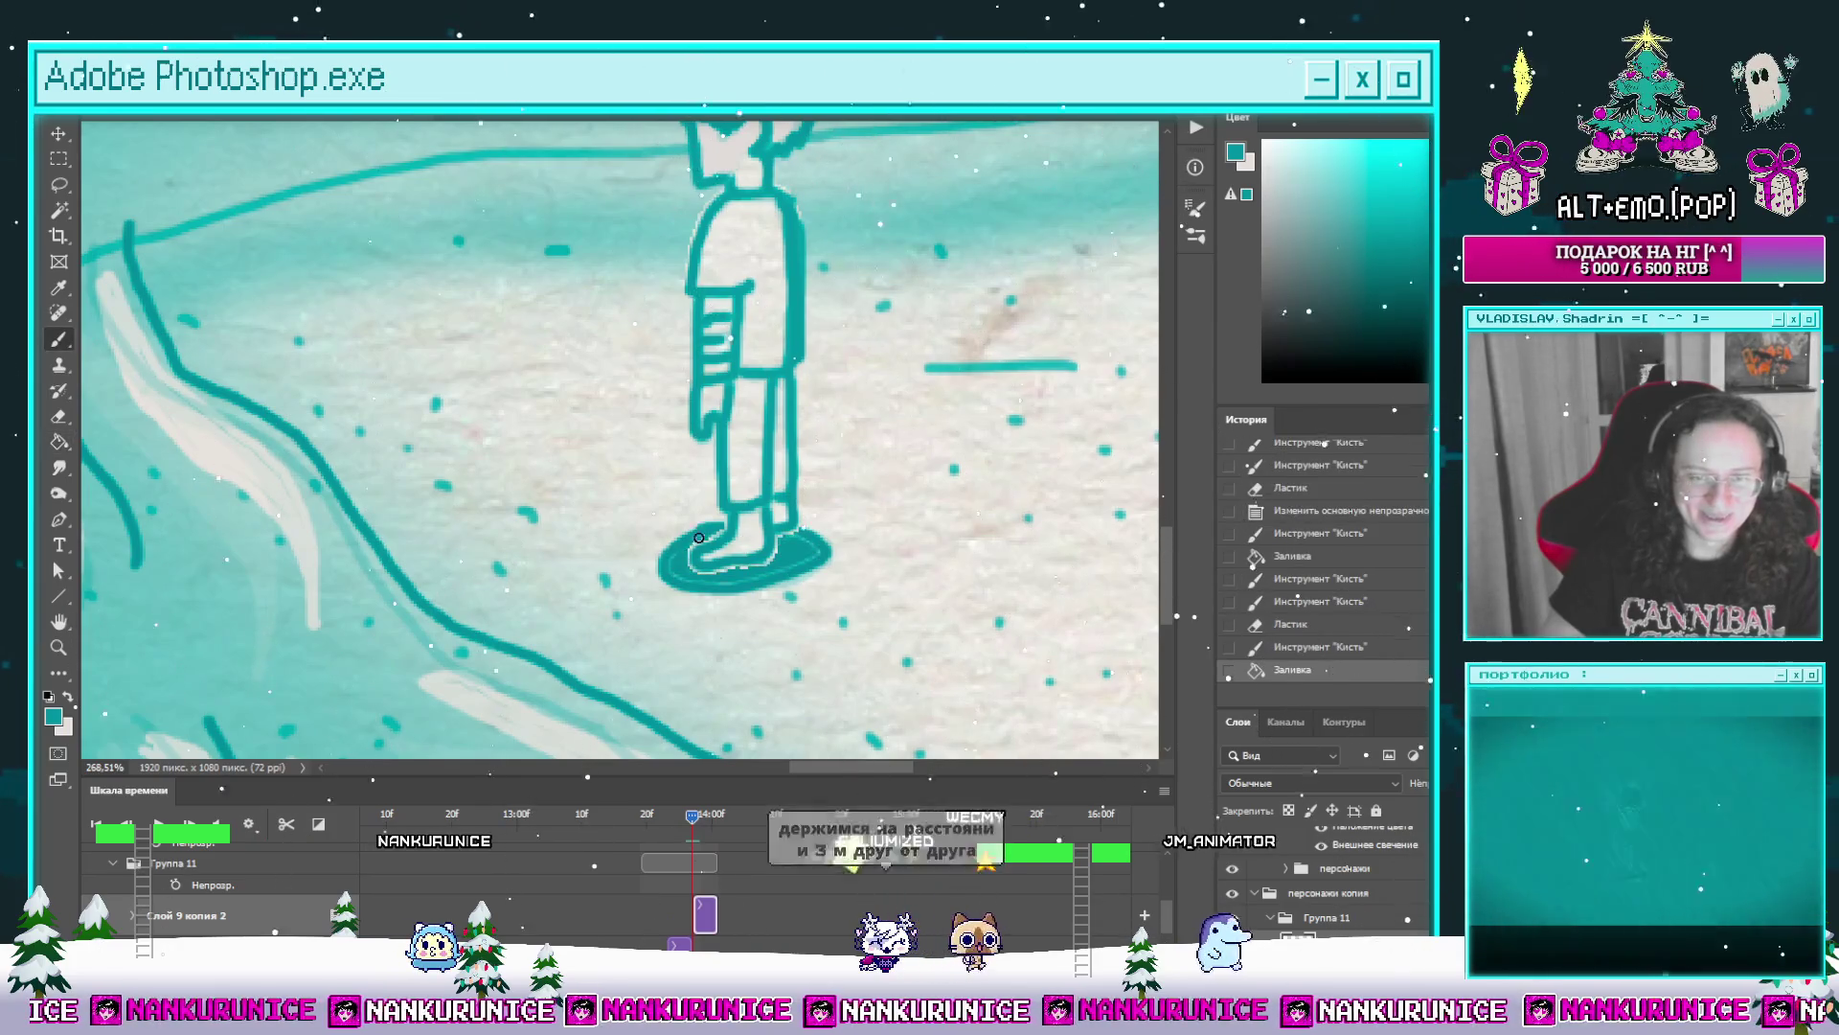
pyautogui.press('b')
pyautogui.click(701, 568)
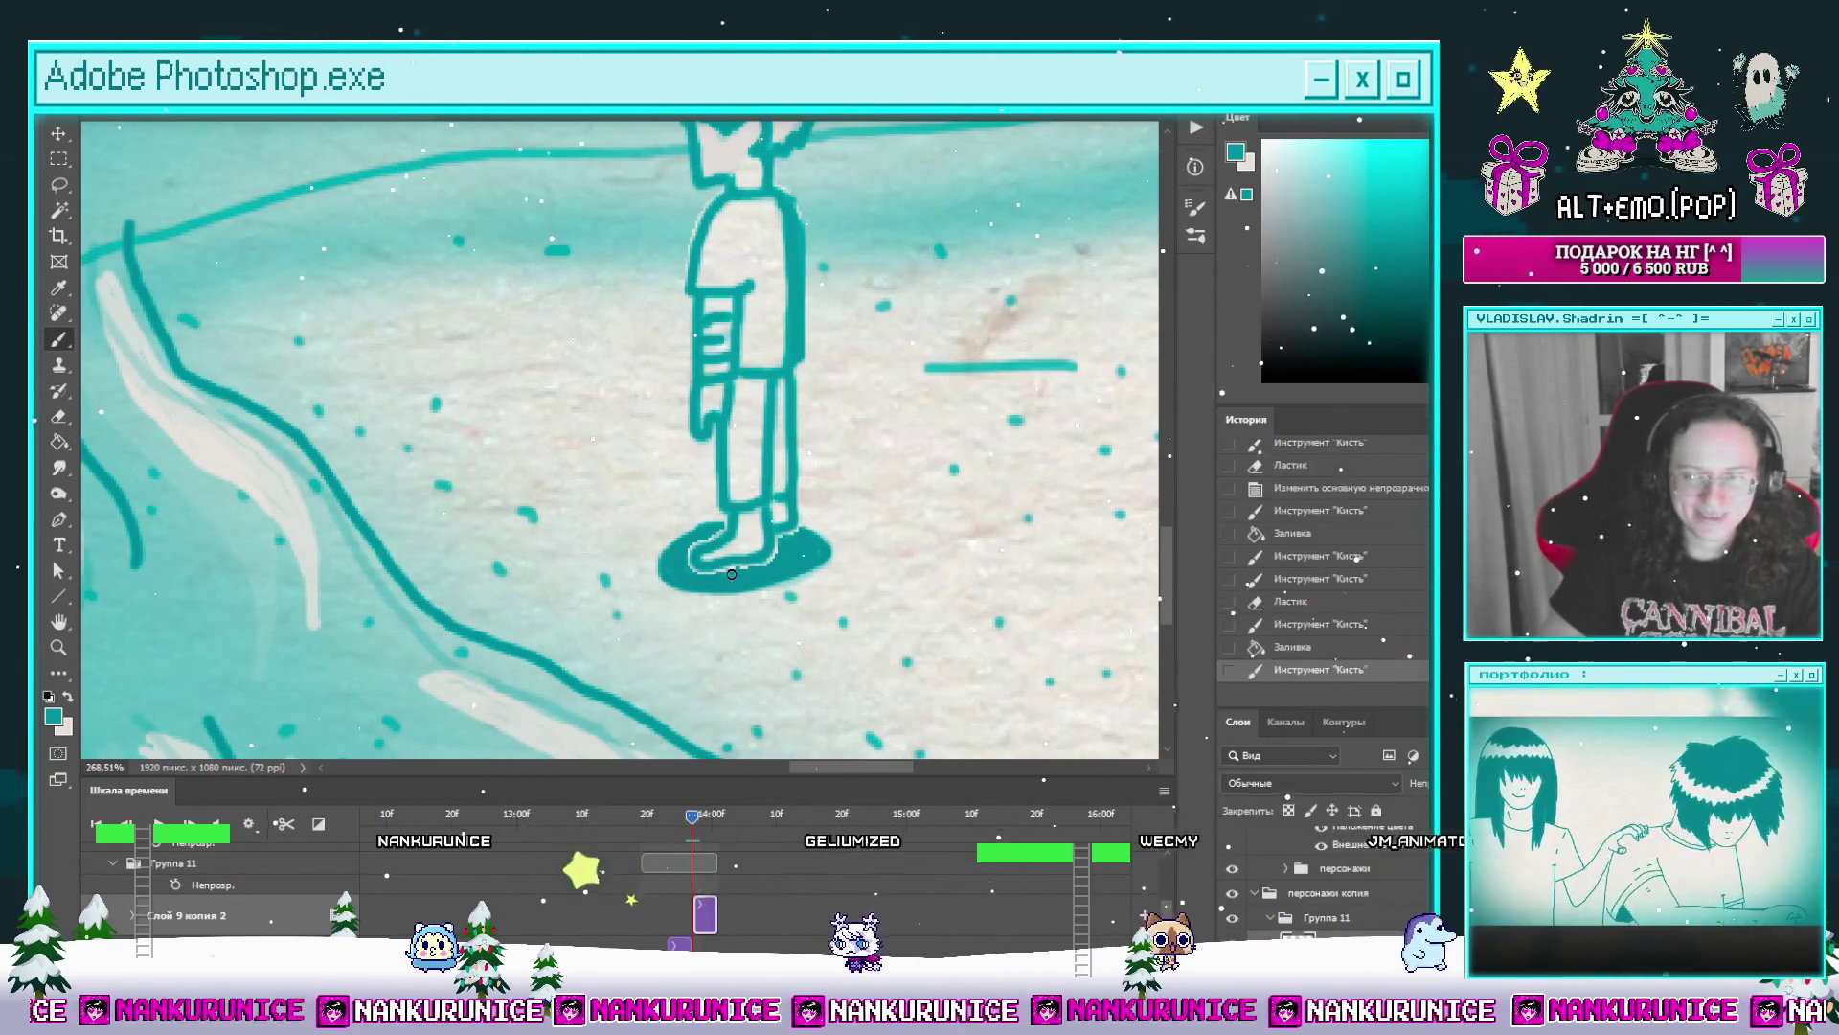
pyautogui.scroll(-5, 719, 647)
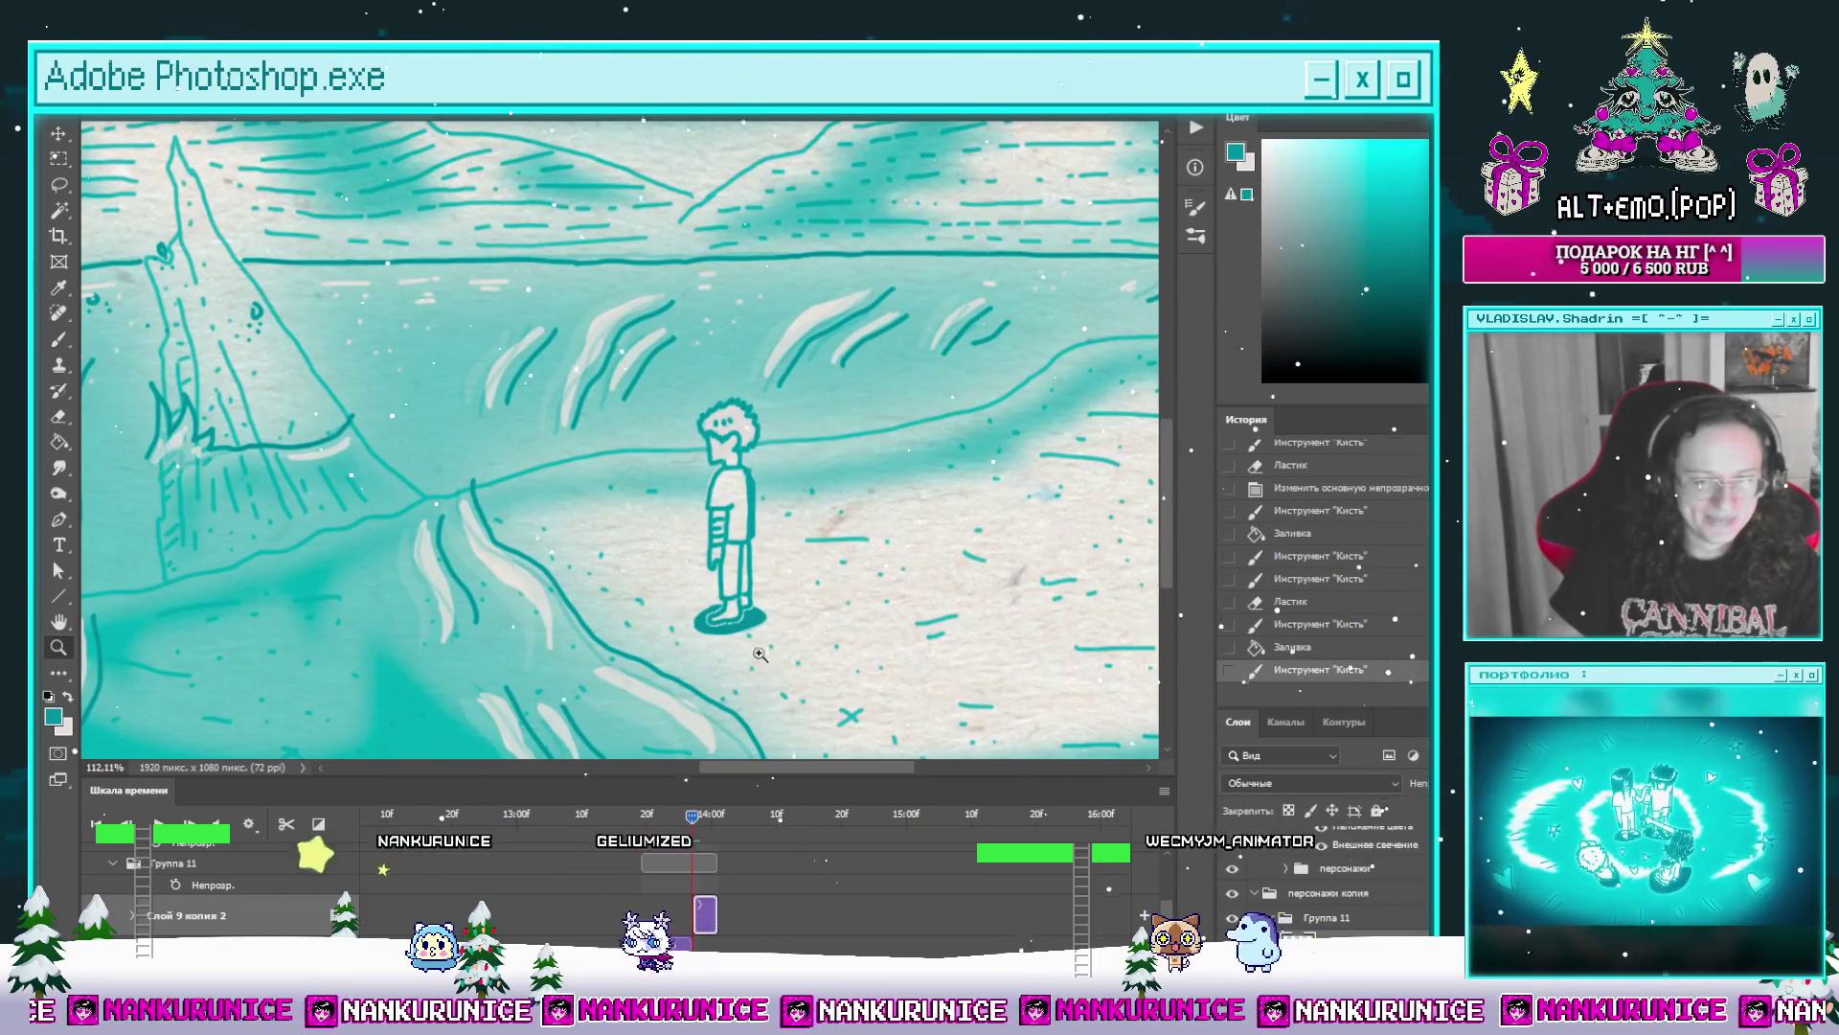
pyautogui.scroll(-3, 948, 630)
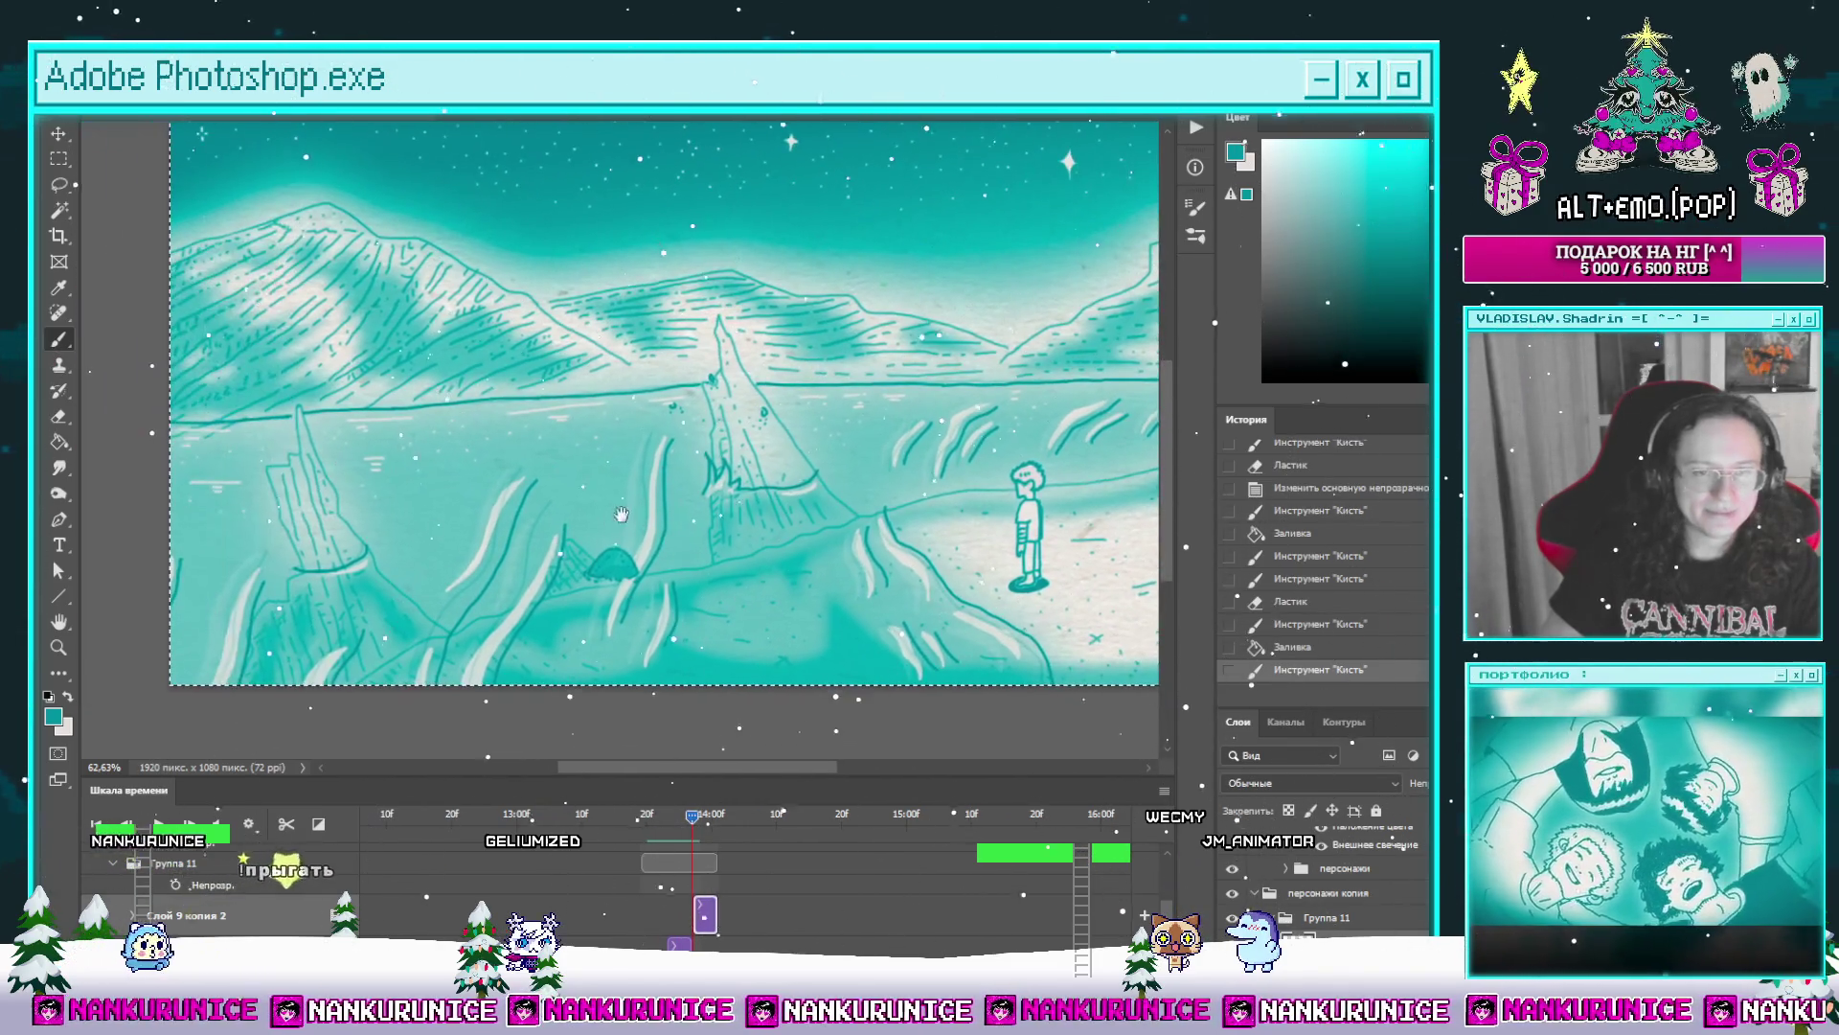
pyautogui.scroll(2, 506, 587)
pyautogui.scroll(2, 574, 576)
pyautogui.scroll(2, 647, 574)
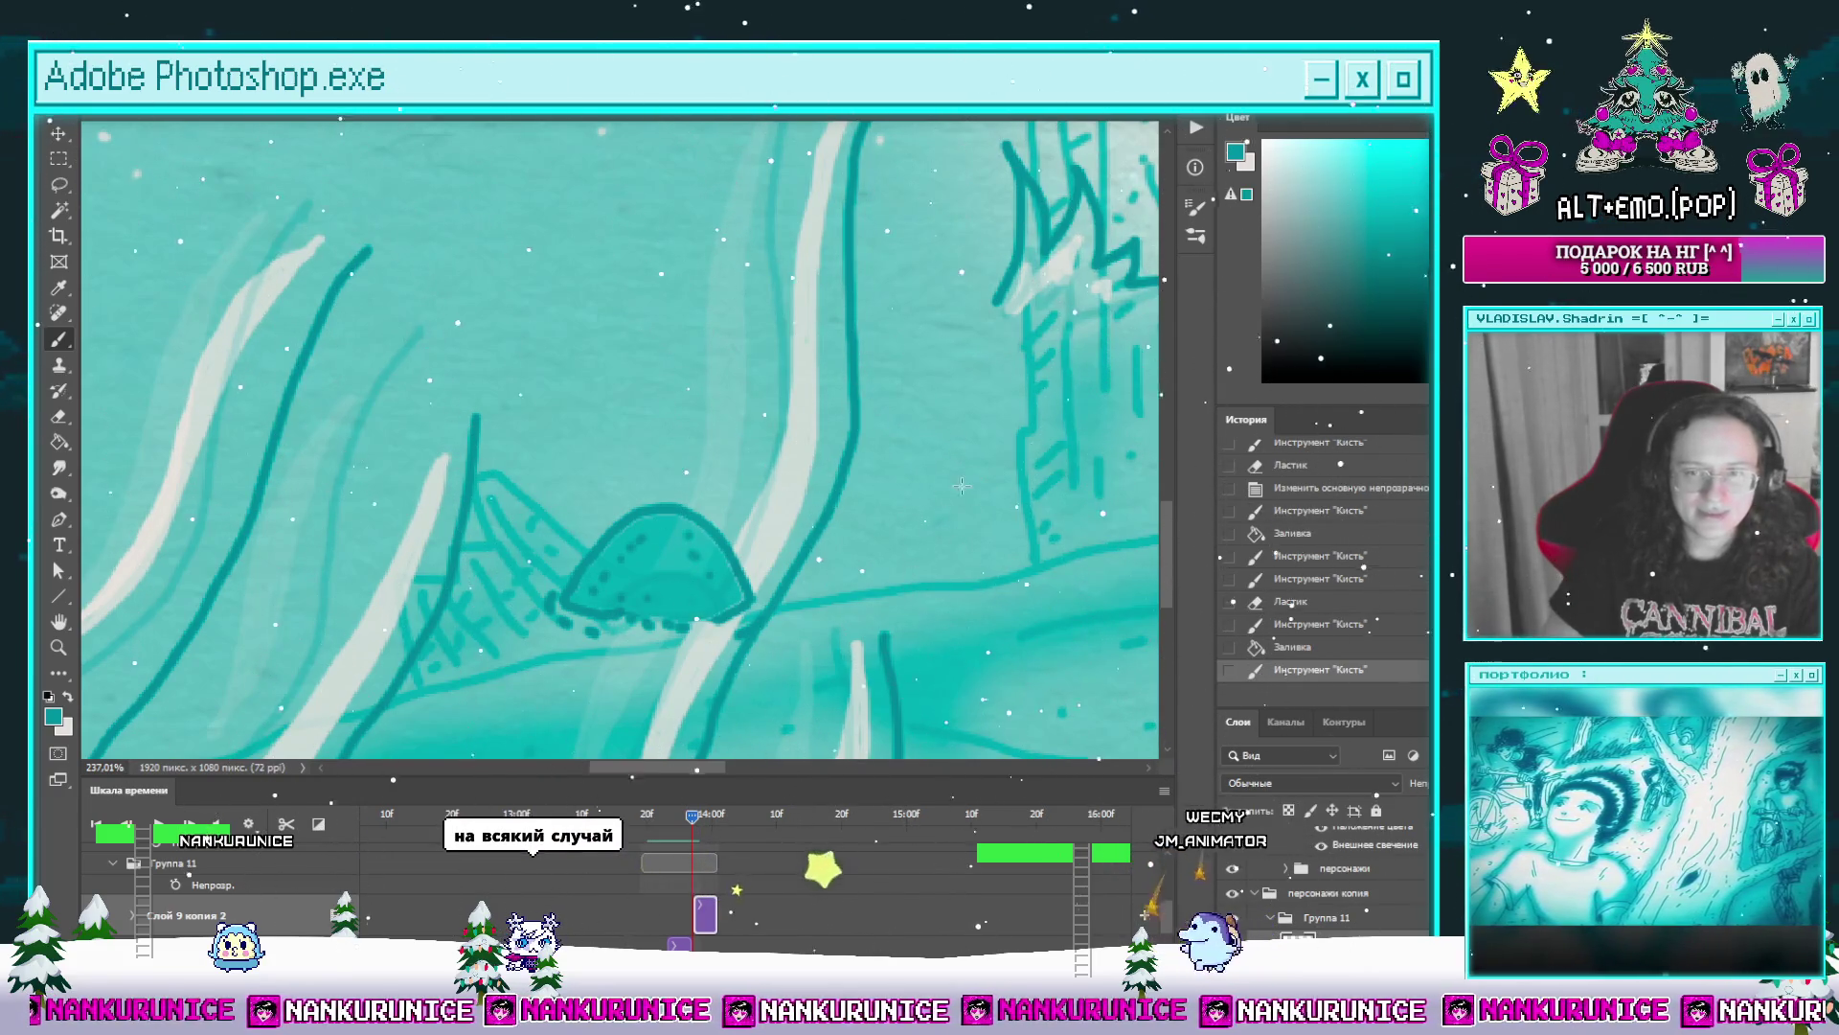
# Step: Undo the stray stroke over the mound and swap white to the painting colour
pyautogui.hotkey('ctrl', 'z')
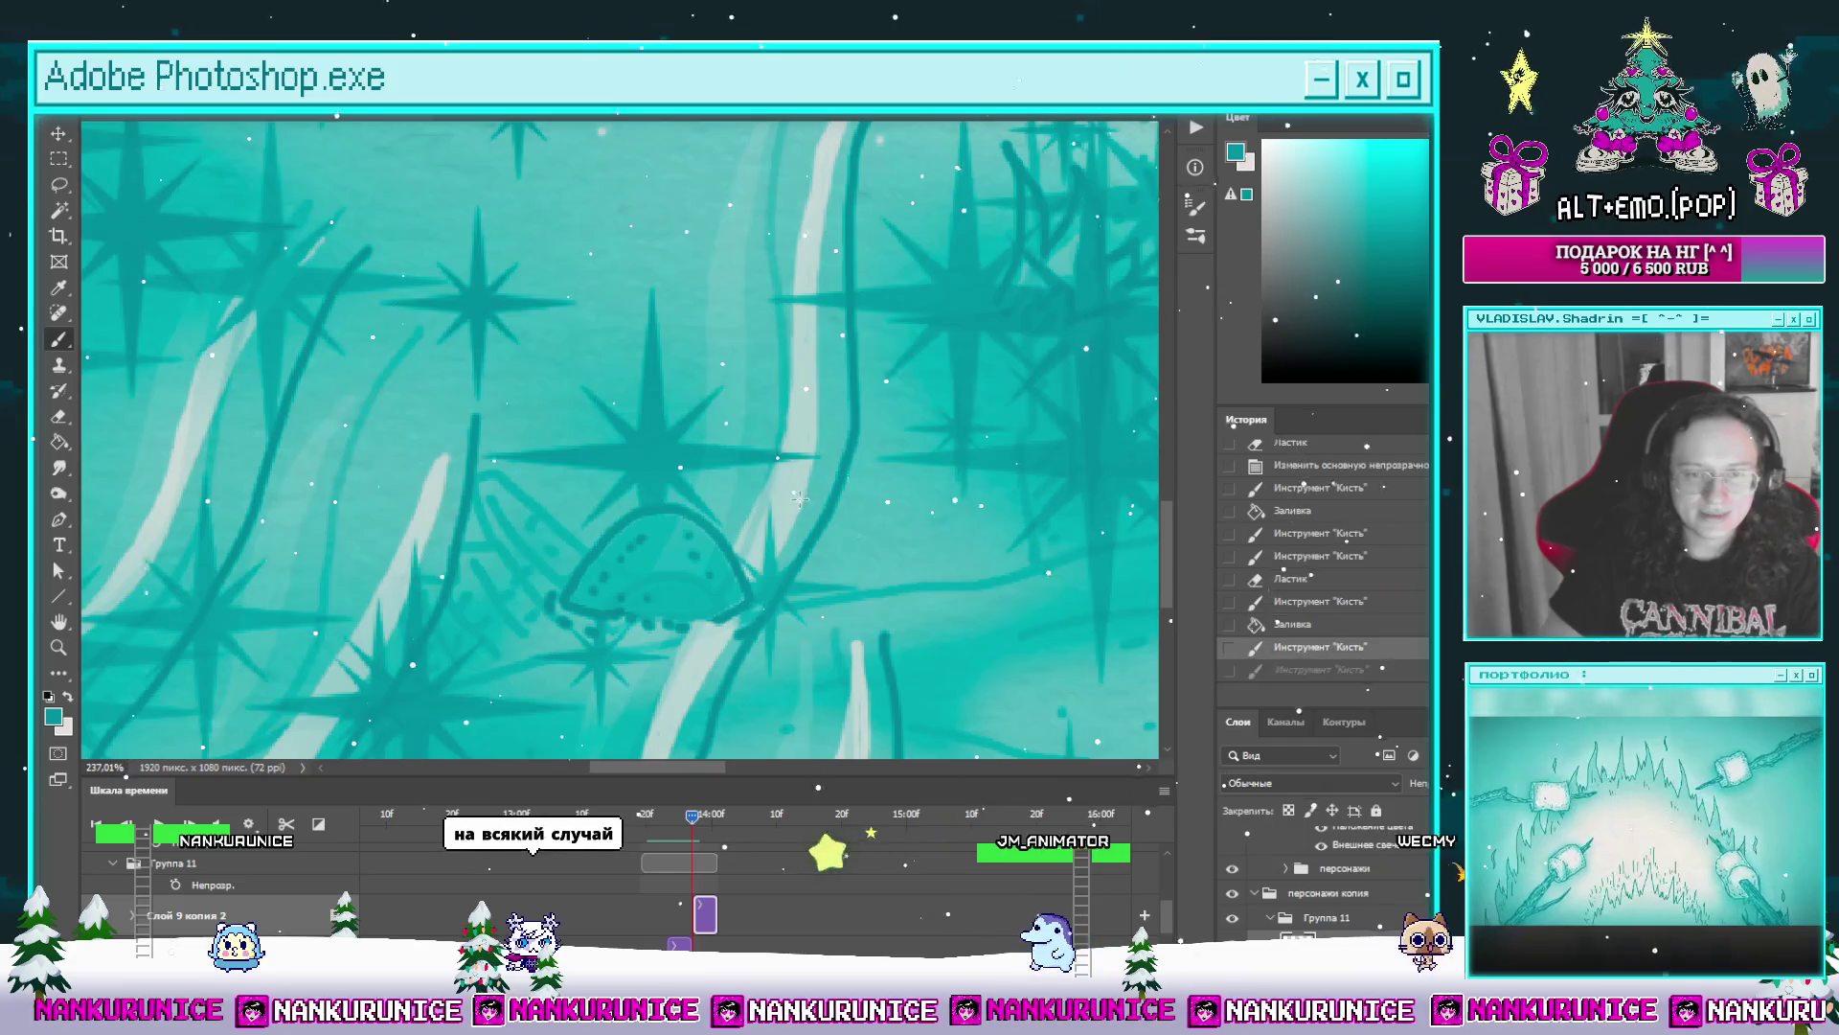
pyautogui.press('x')
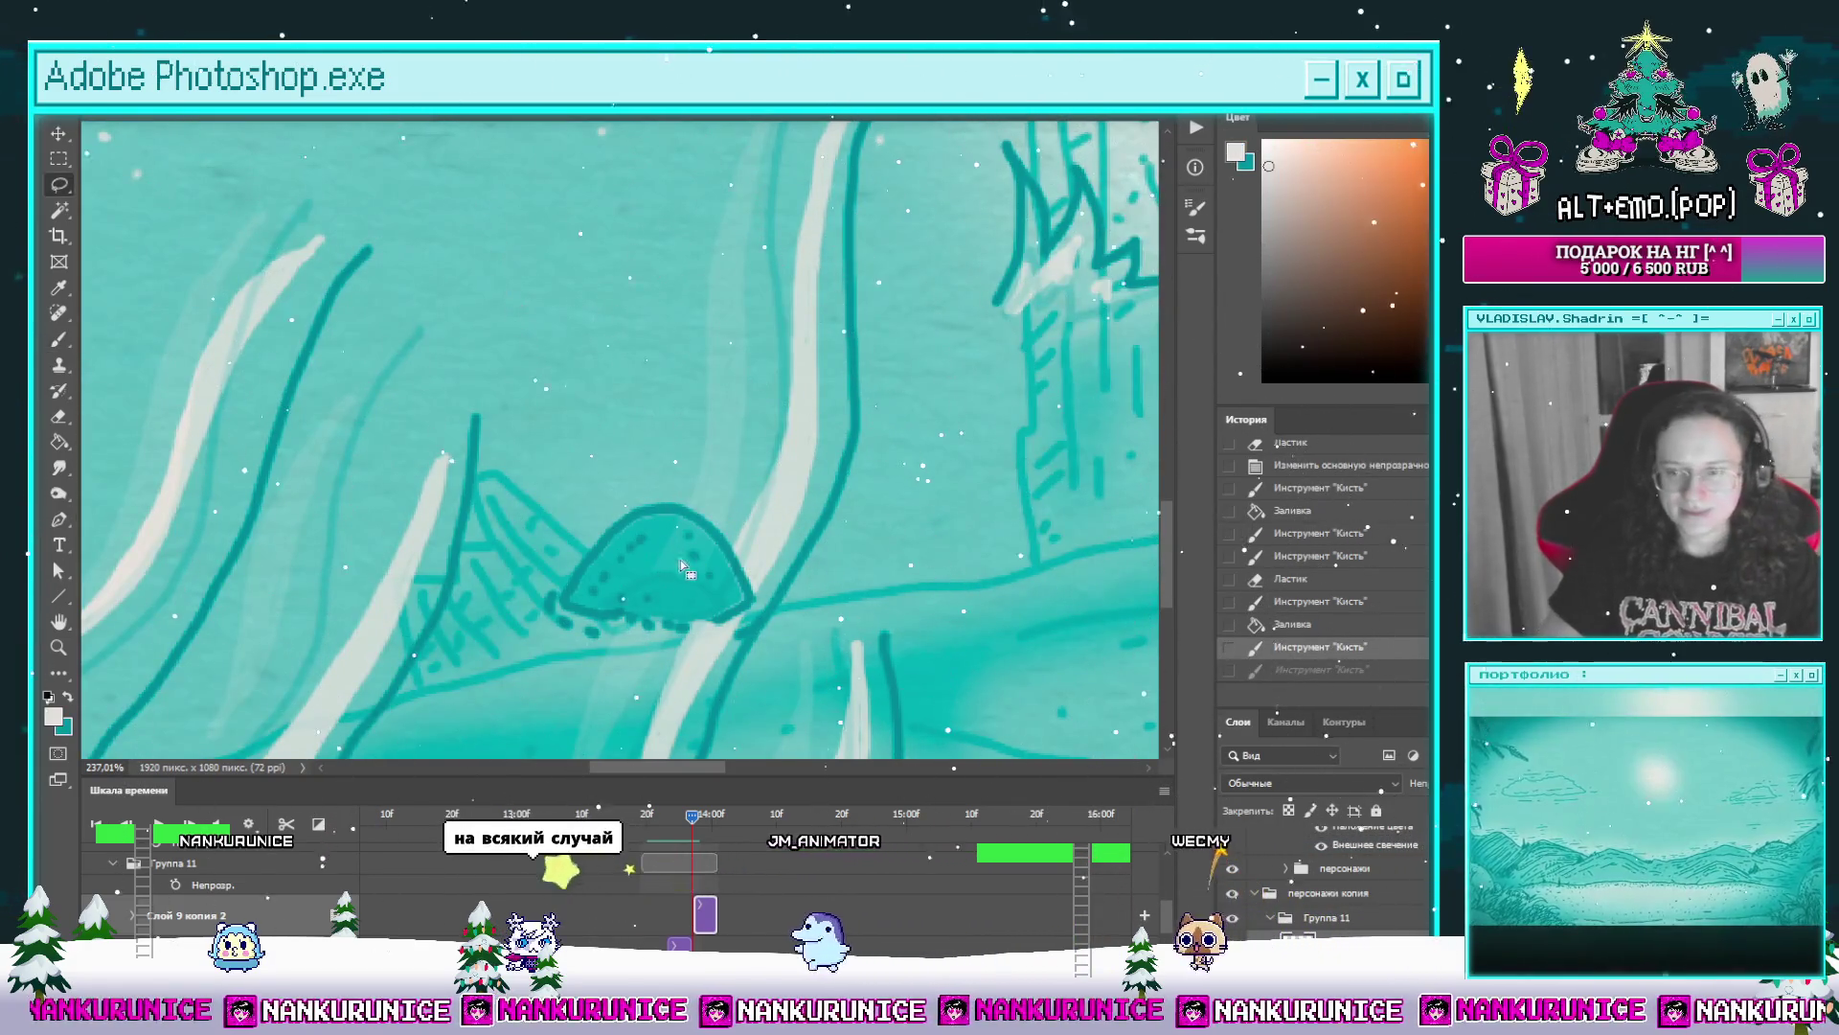
pyautogui.press('l')
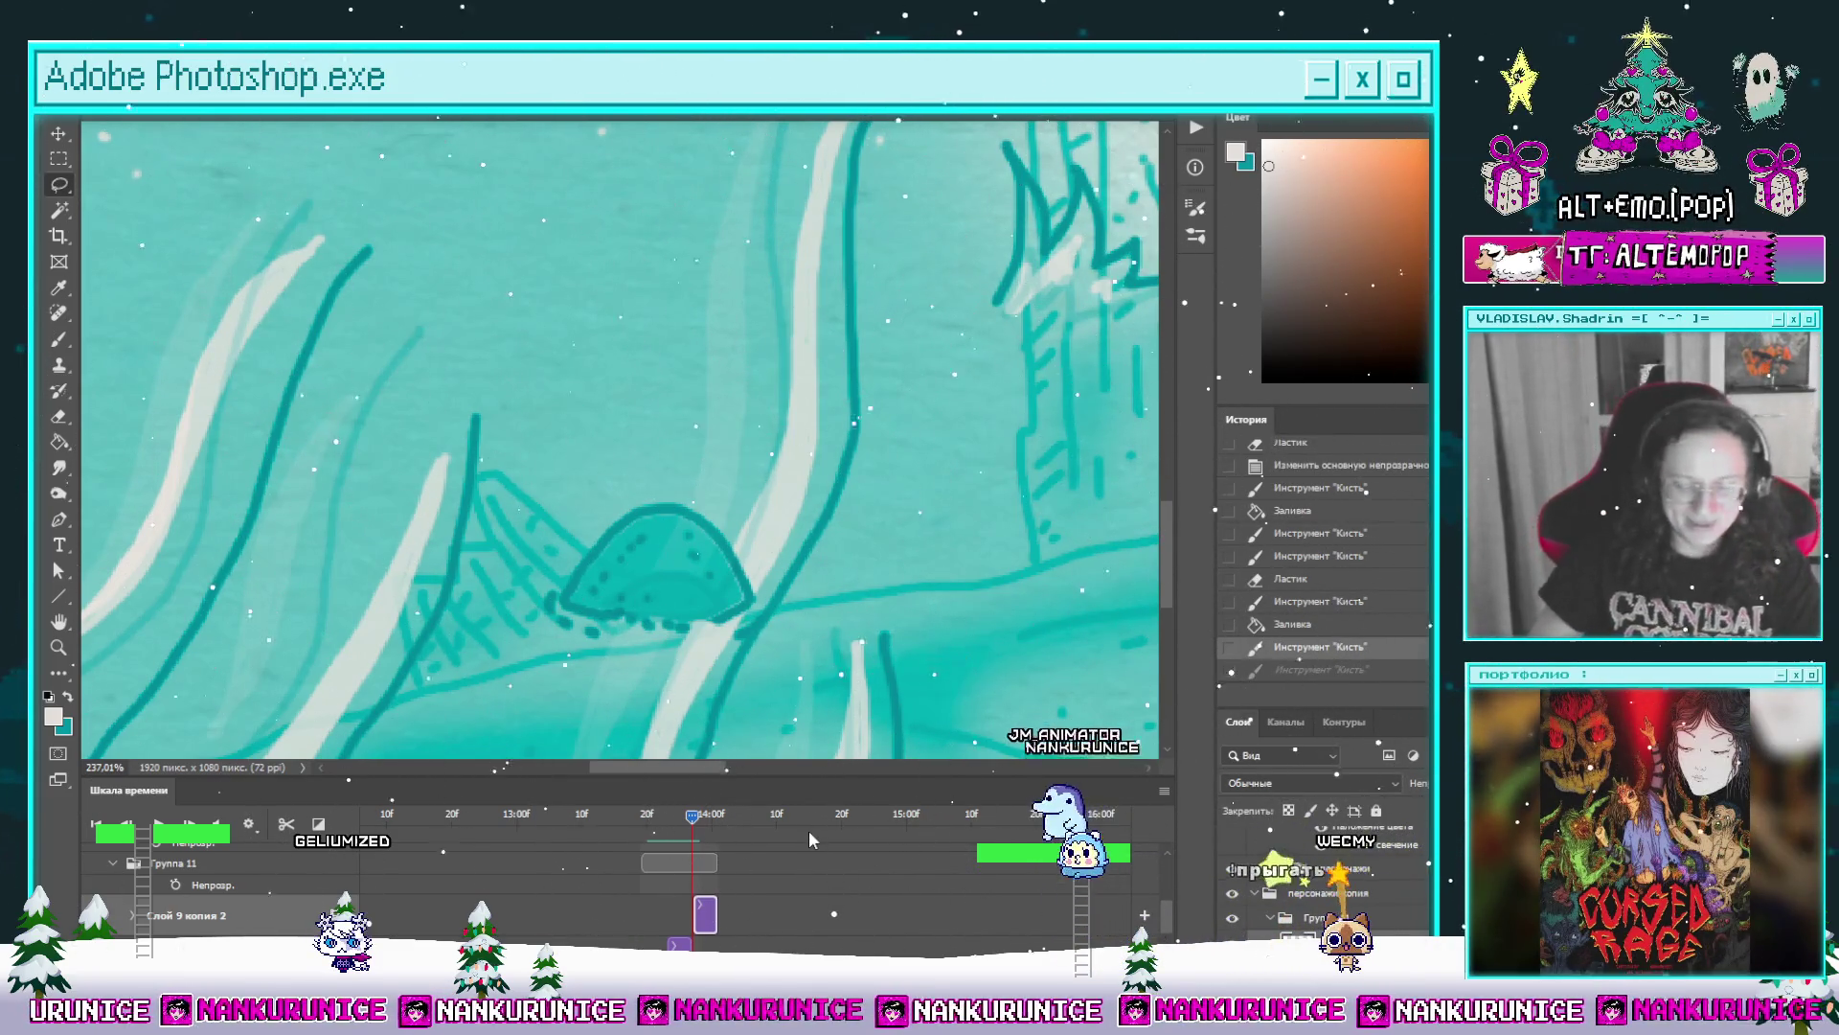
pyautogui.click(718, 429)
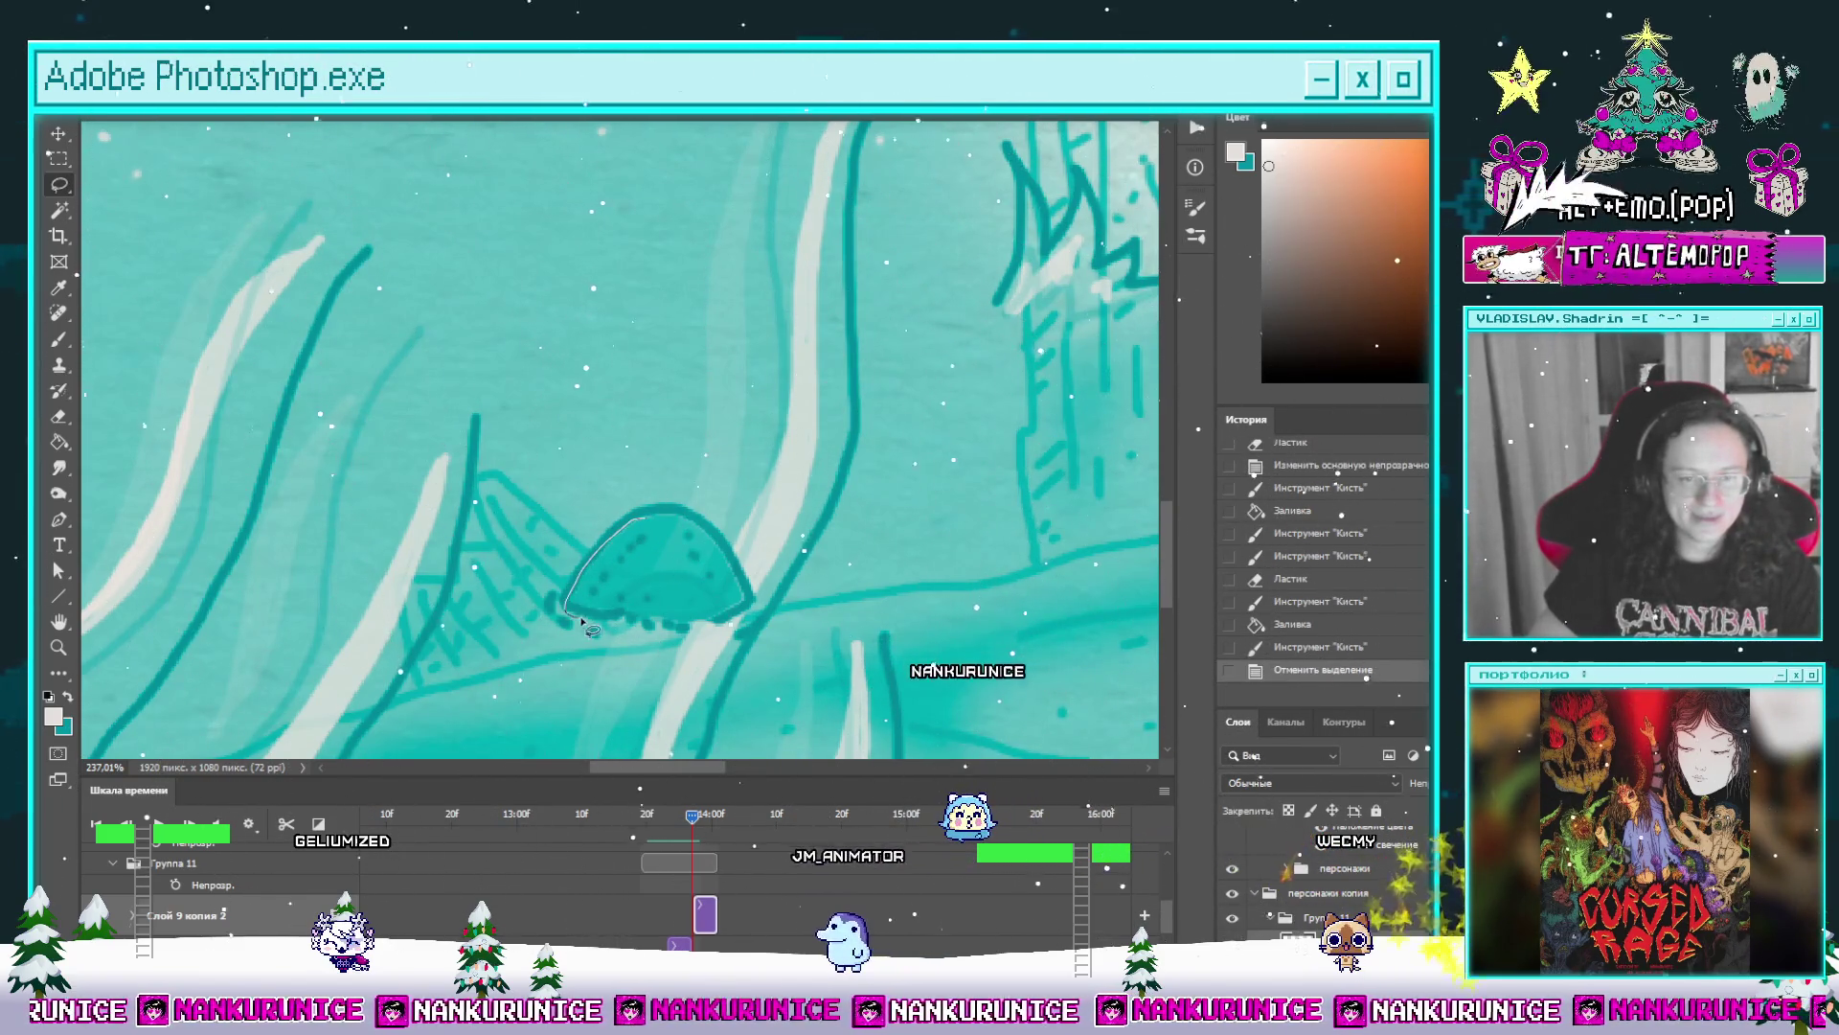
# Step: Select the teal sea mound's outline and paint marks inside it
pyautogui.moveTo(592, 570); pyautogui.dragTo(732, 628)
pyautogui.click(733, 629)
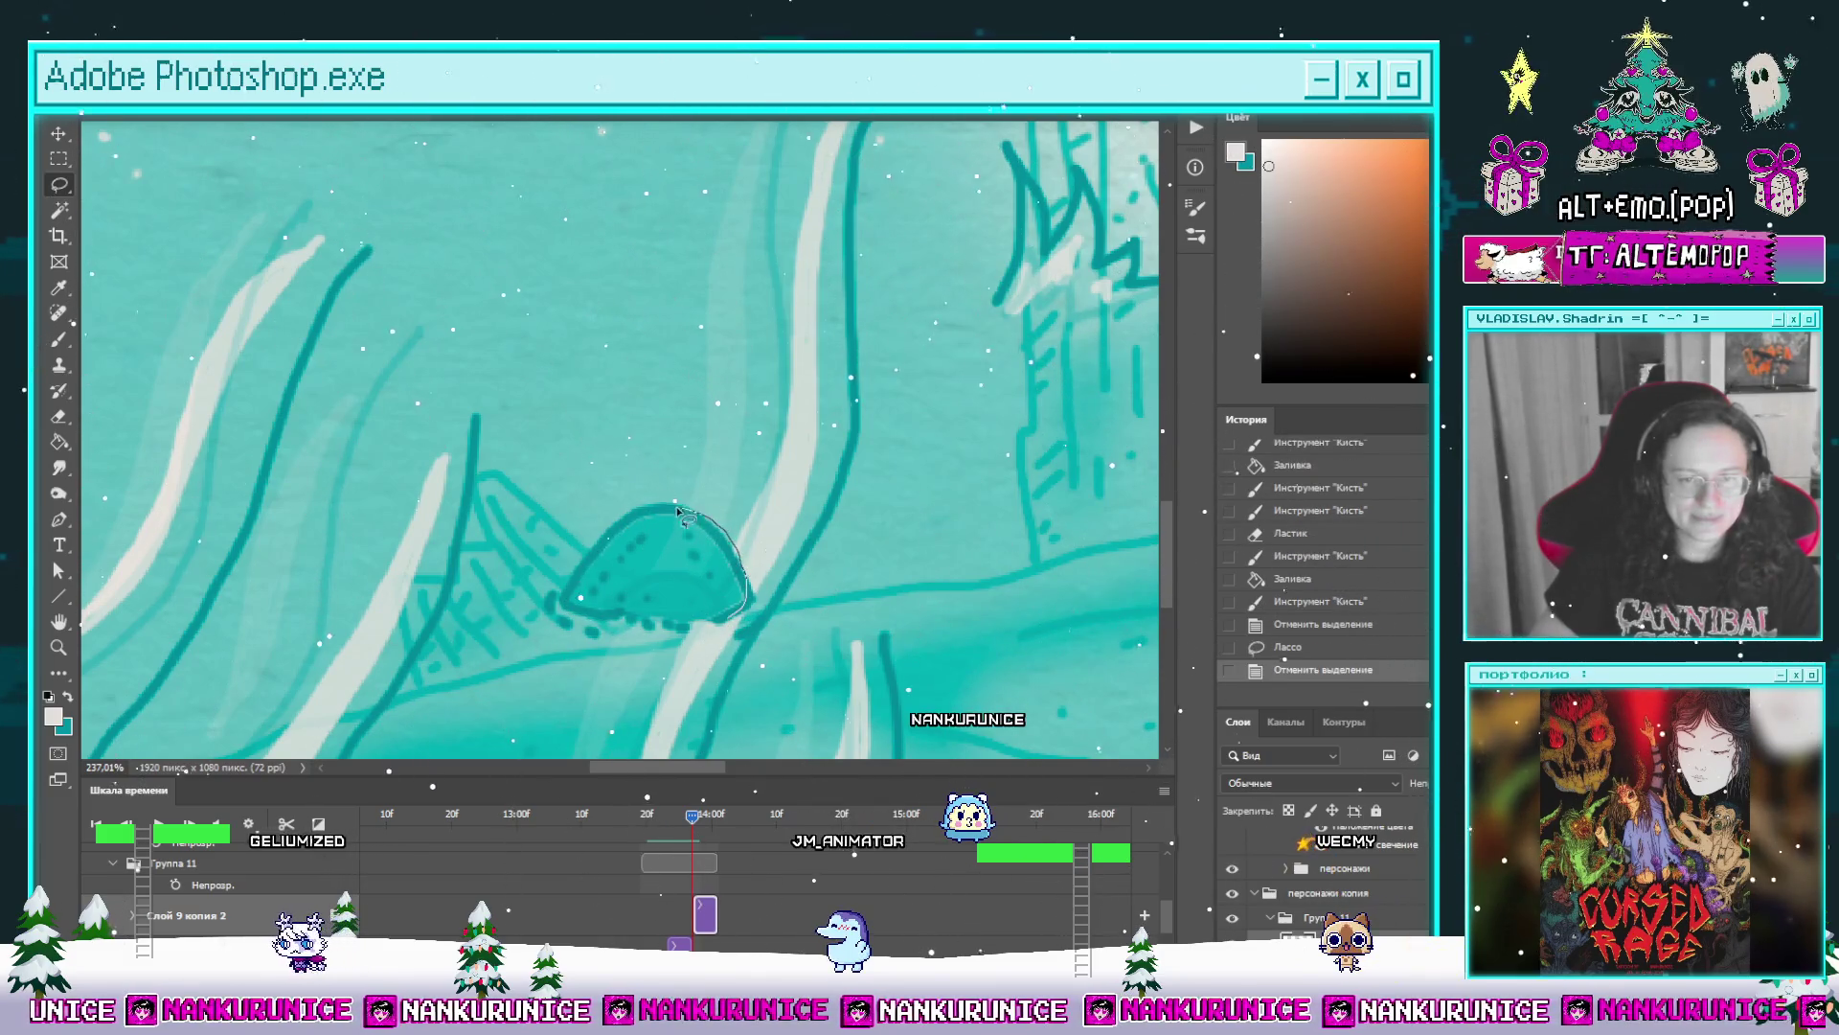
pyautogui.click(594, 618)
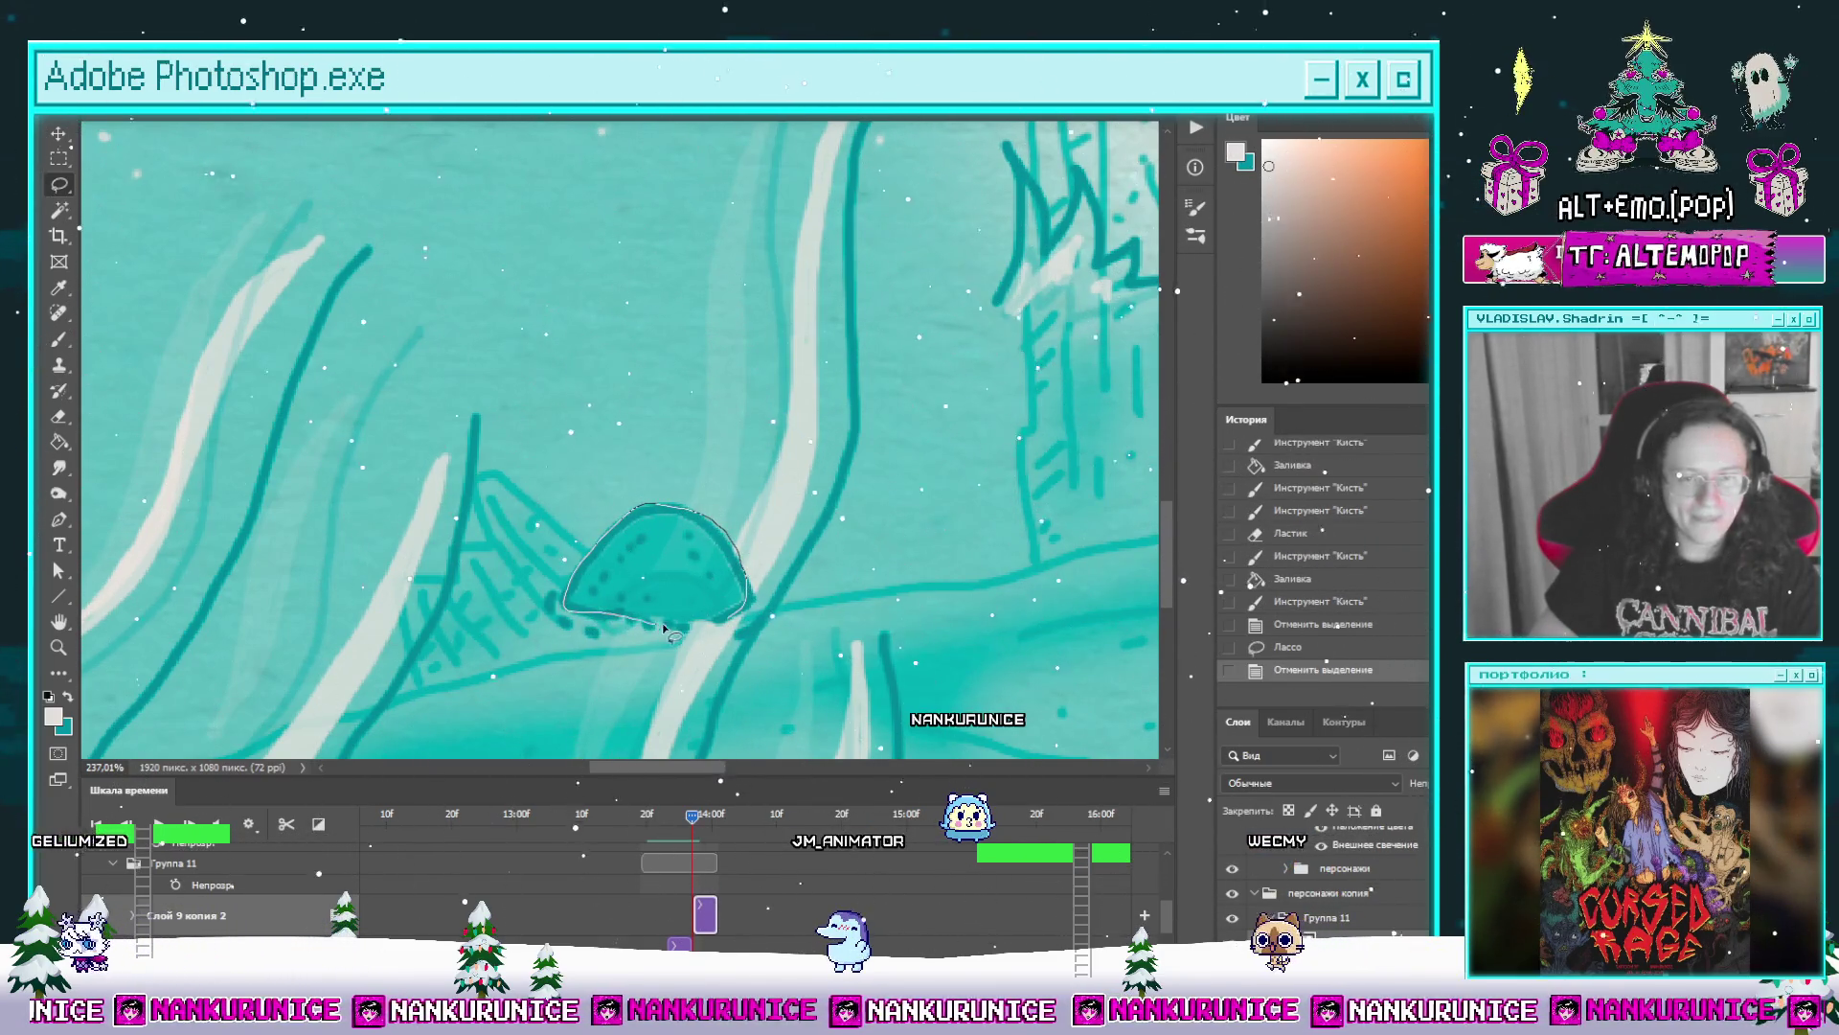
pyautogui.press('b')
pyautogui.moveTo(662, 575); pyautogui.dragTo(696, 568)
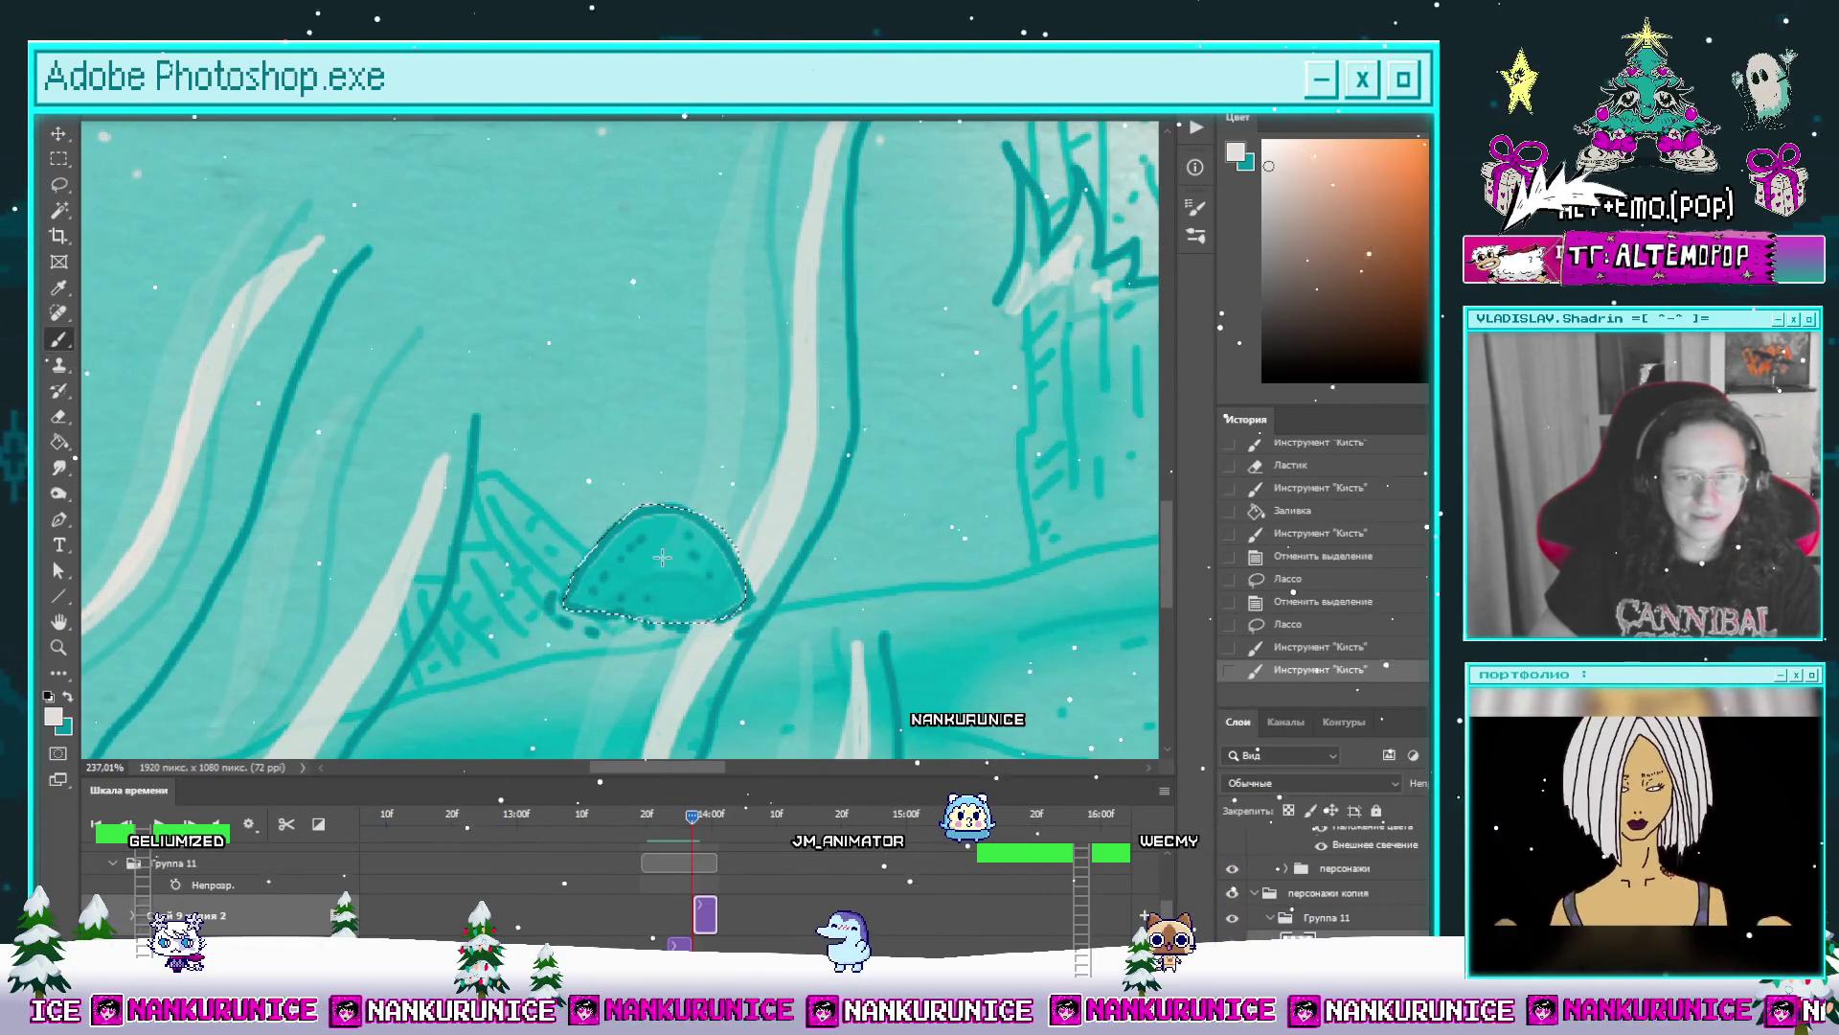
pyautogui.click(668, 568)
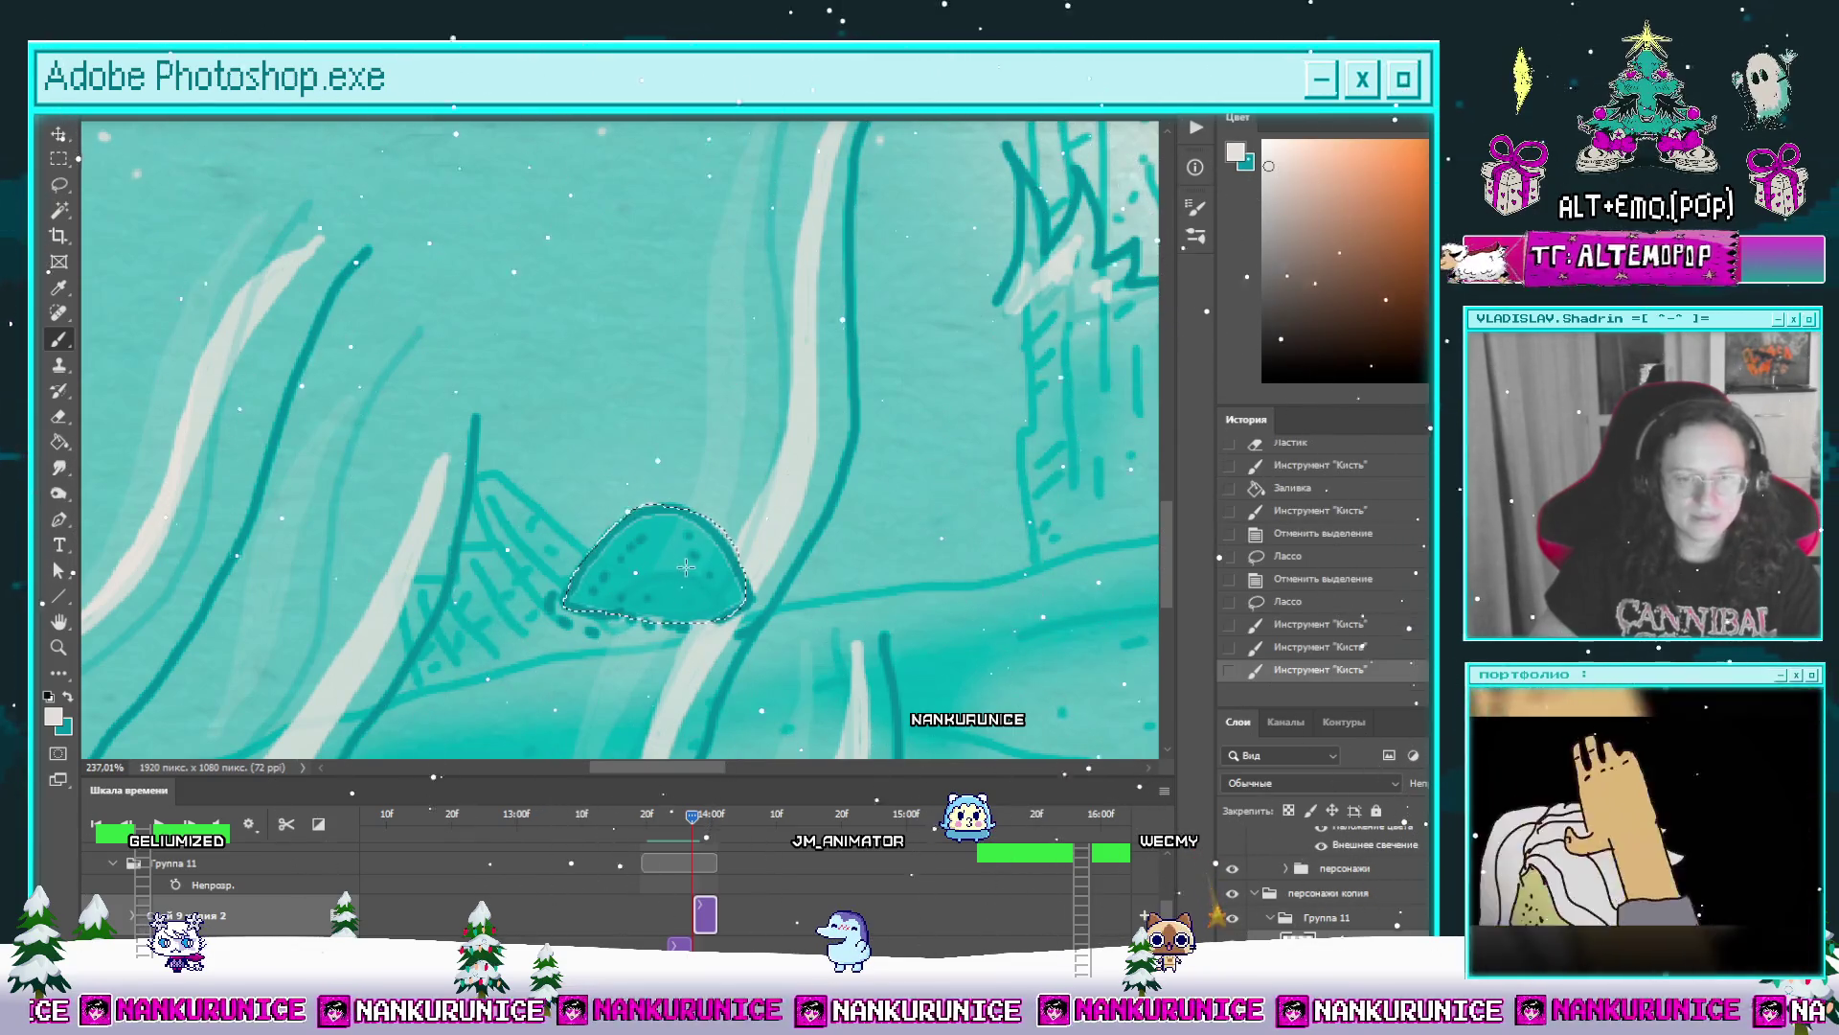
pyautogui.click(688, 569)
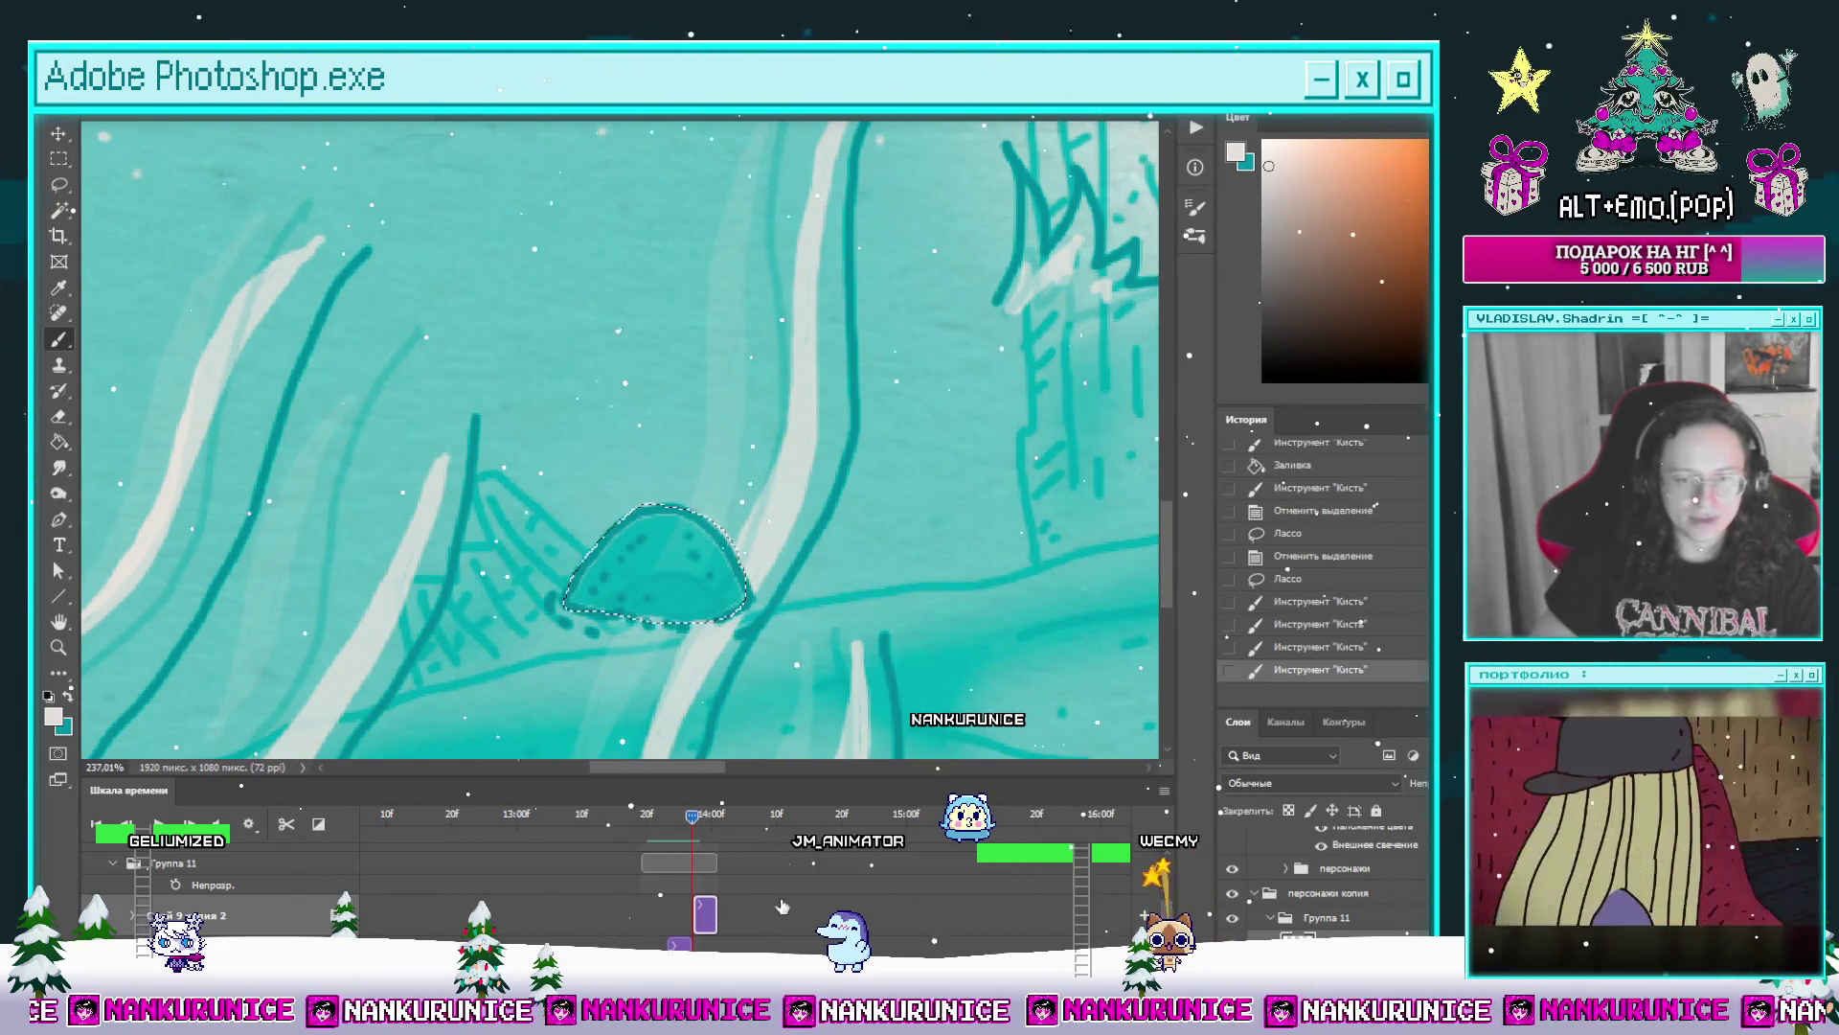
pyautogui.click(680, 608)
pyautogui.click(717, 582)
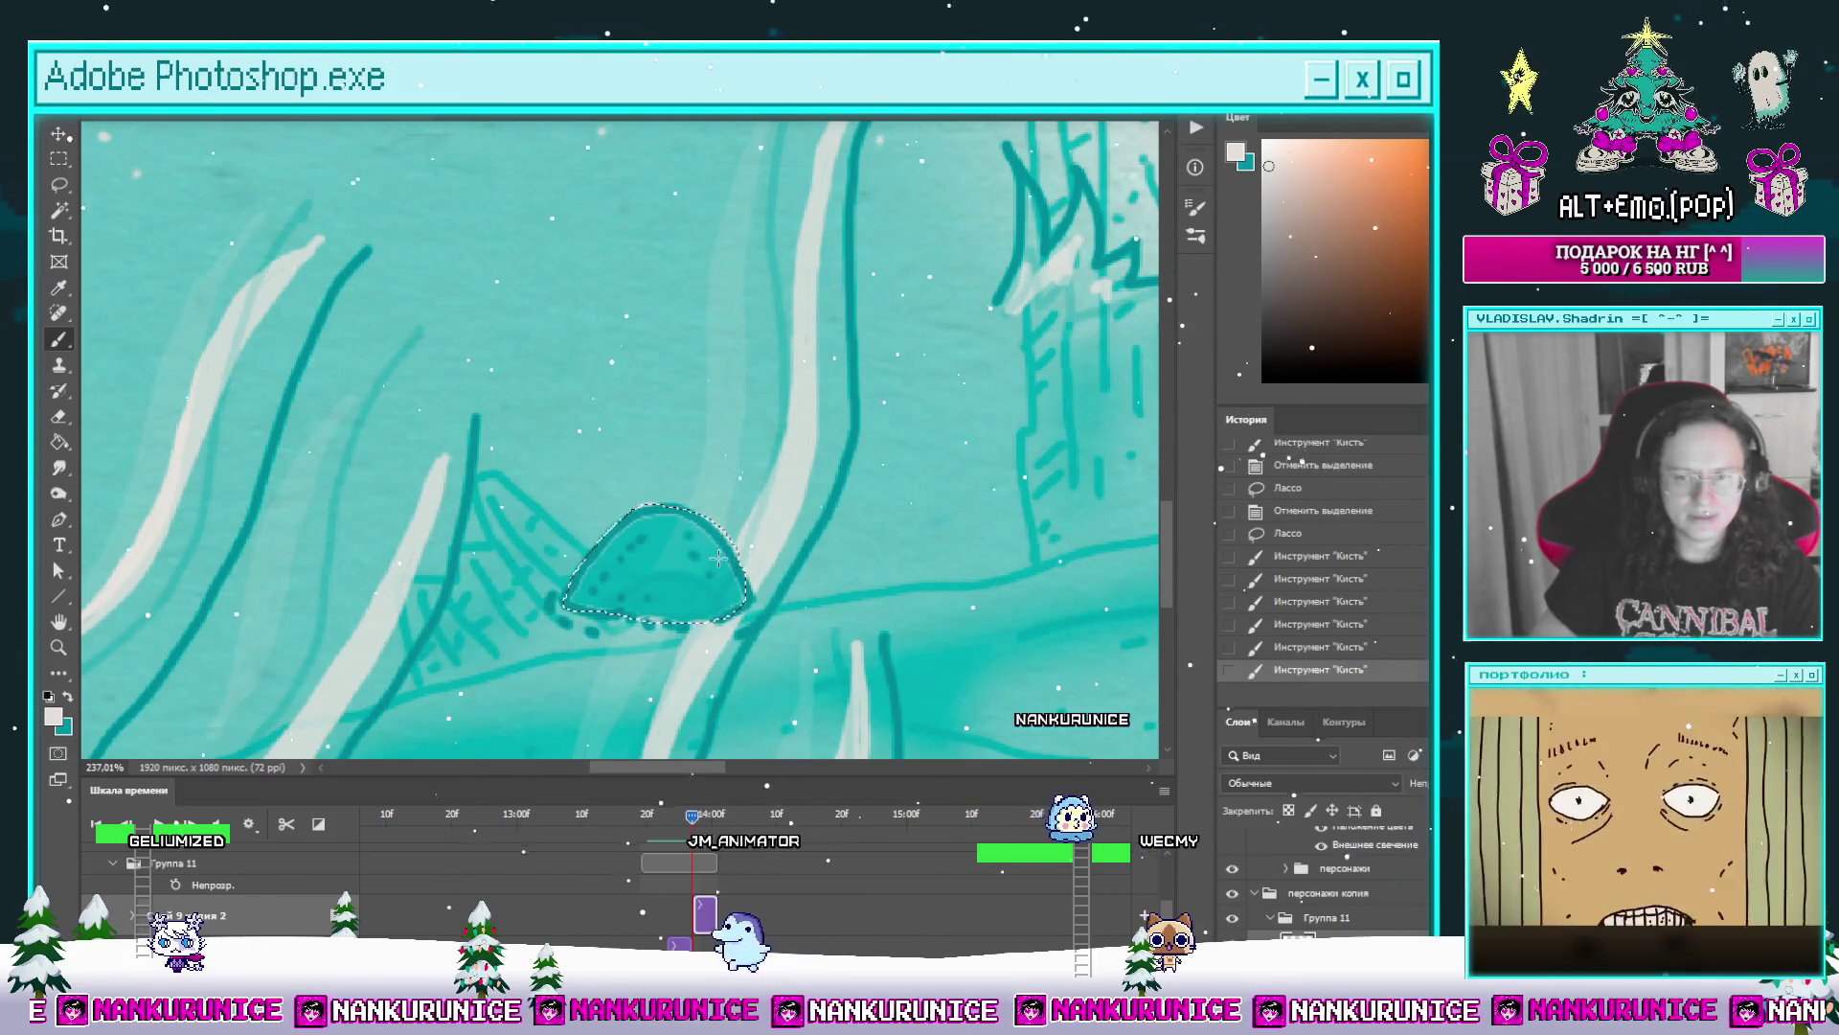
# Step: Hide персонажи копия, lasso a loose area around the mound and delete its contents
pyautogui.press('l')
pyautogui.hotkey('ctrl', 'd')
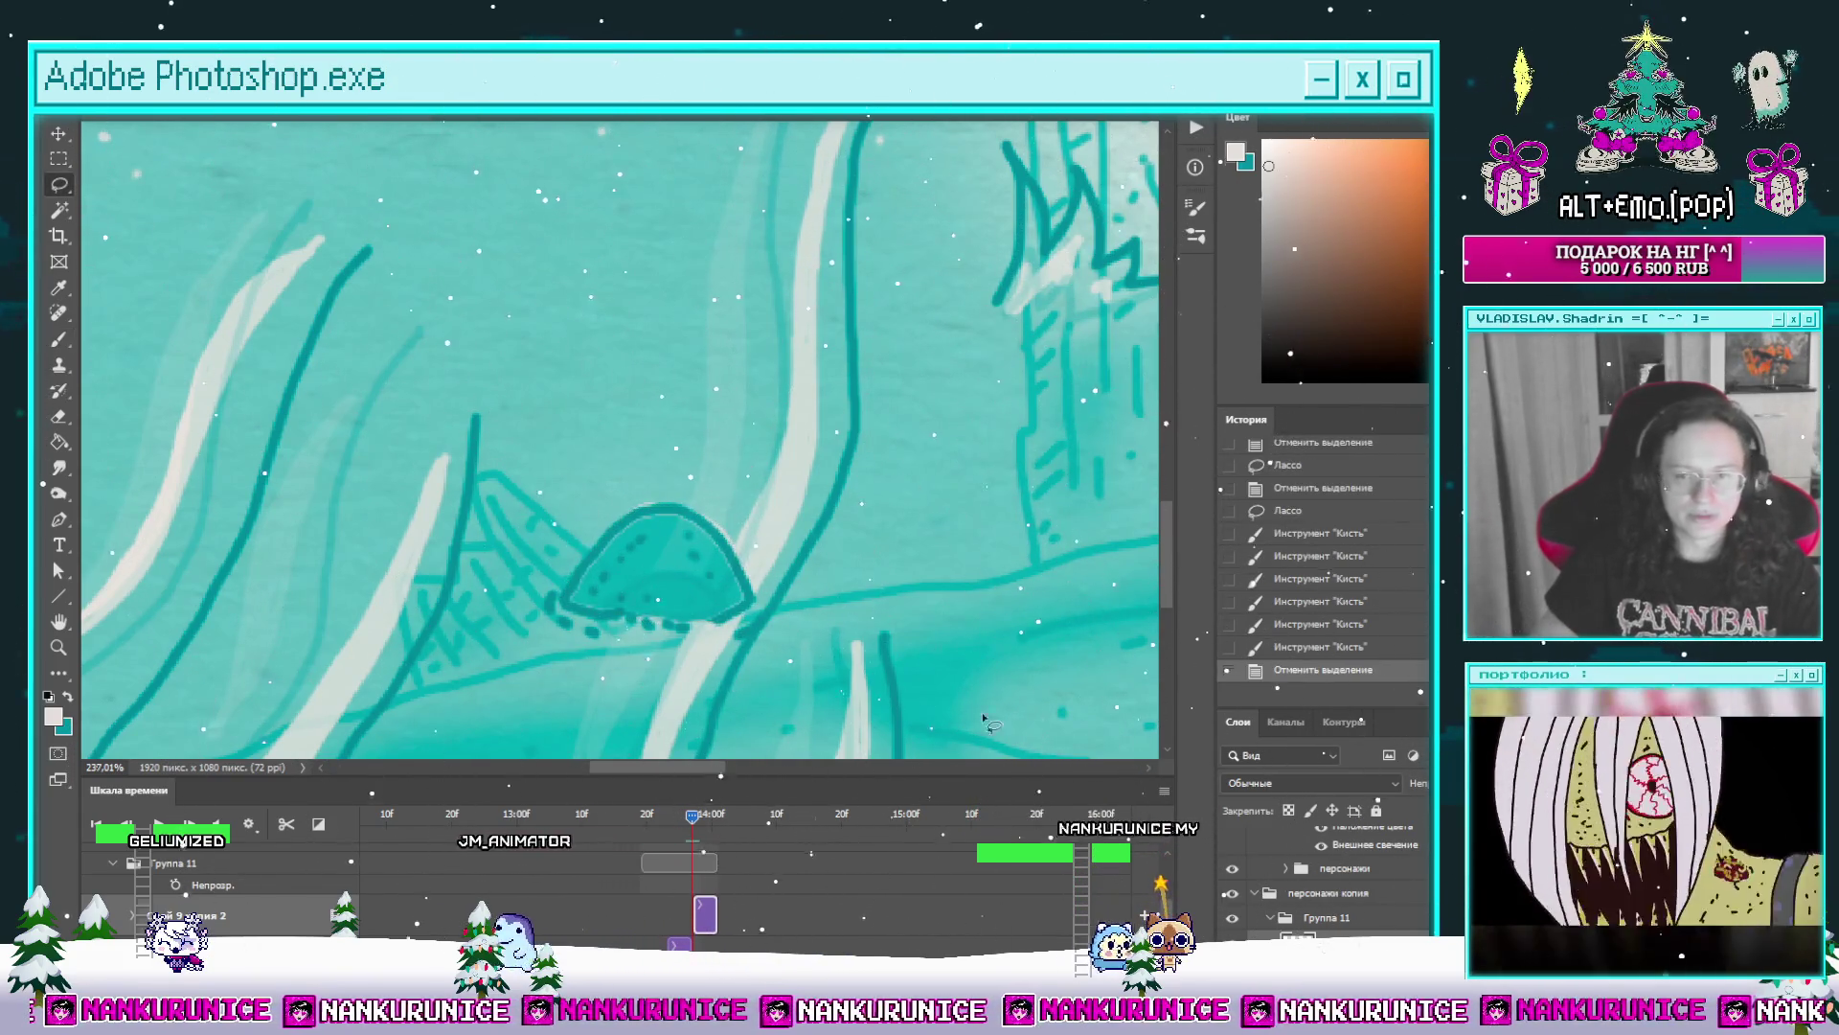
pyautogui.click(1232, 892)
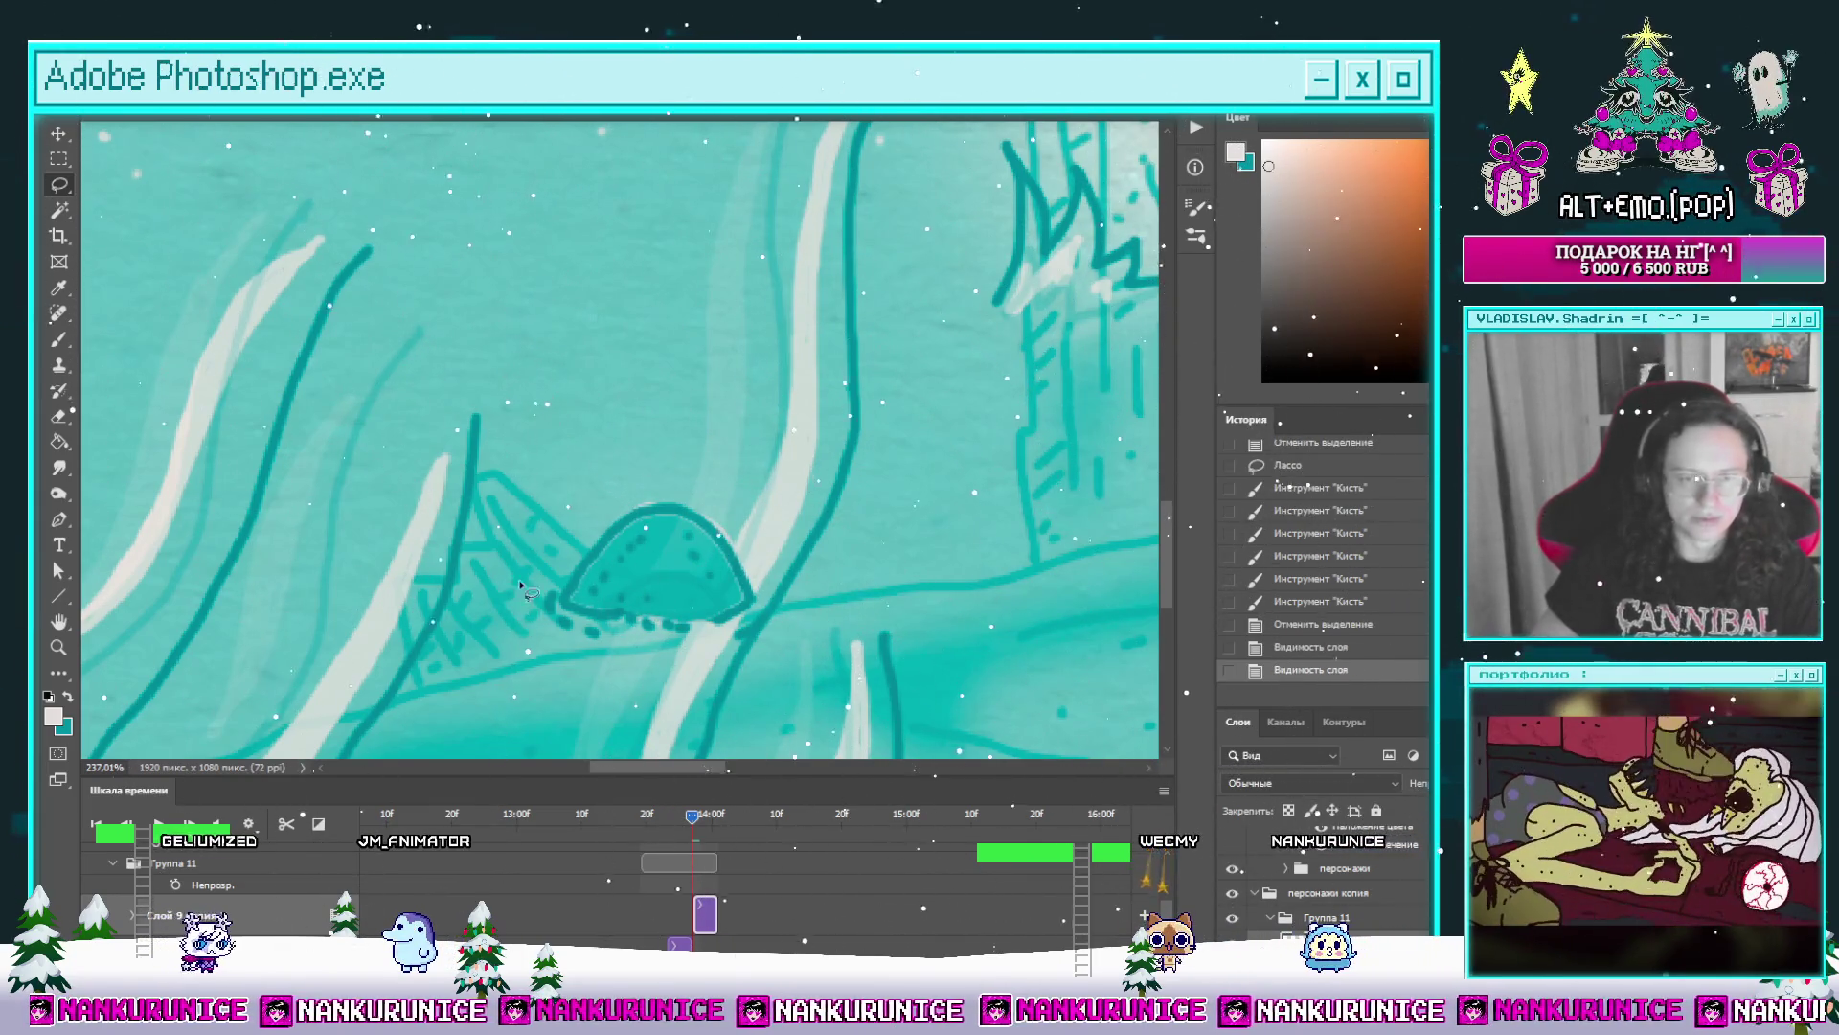
pyautogui.moveTo(841, 707); pyautogui.dragTo(604, 488)
pyautogui.press('Delete')
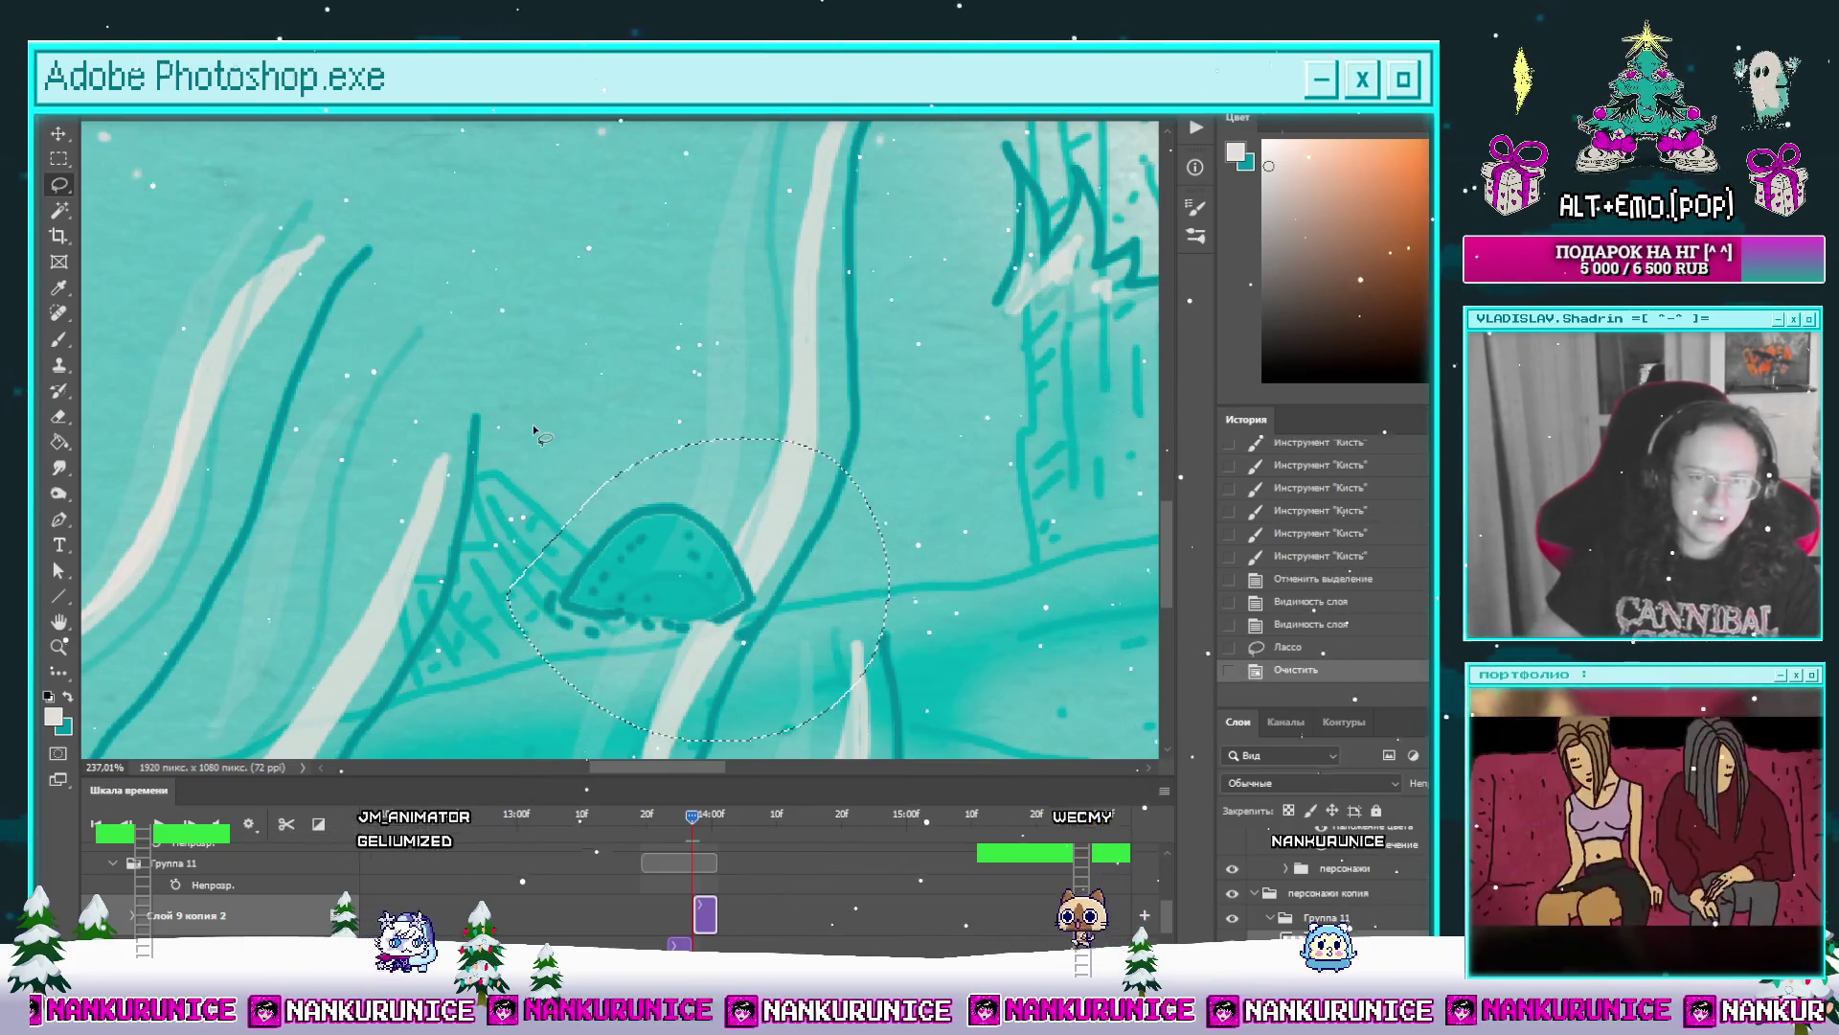
pyautogui.press('z')
pyautogui.moveTo(1025, 488)
pyautogui.mouseDown()
pyautogui.moveTo(546, 533)
pyautogui.moveTo(659, 538)
pyautogui.mouseUp()
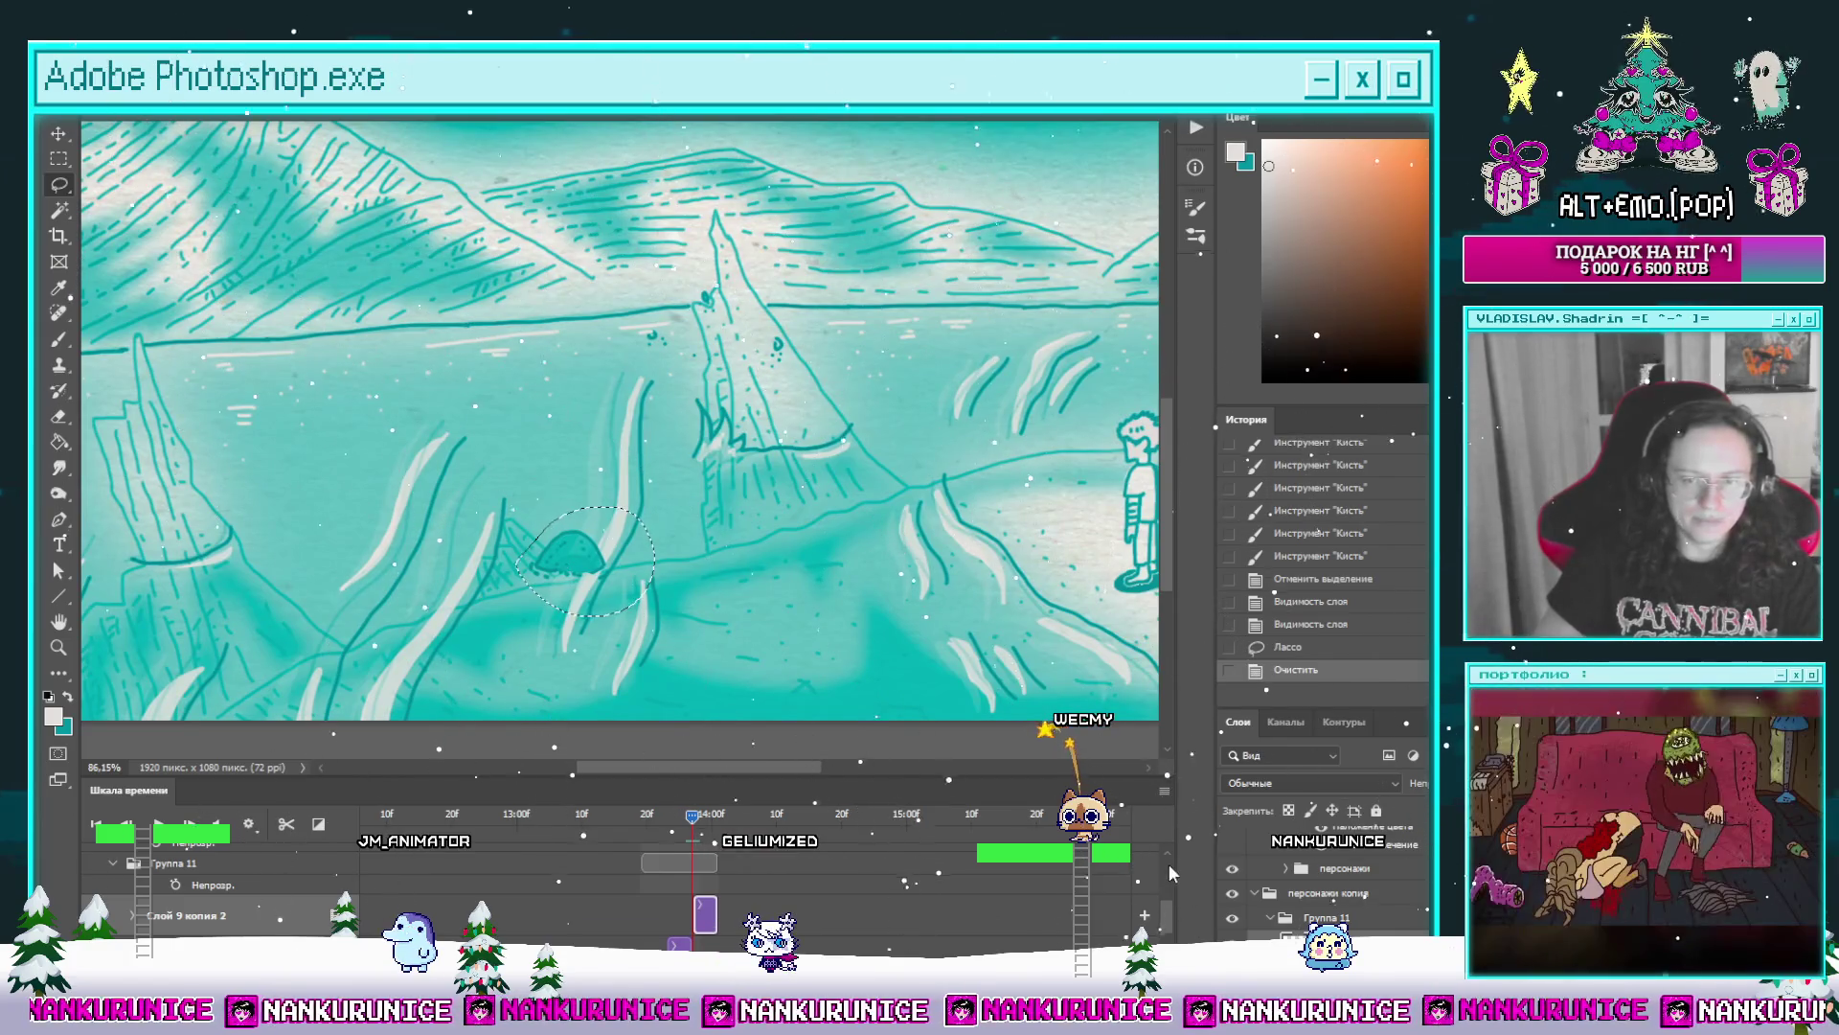
pyautogui.scroll(2, 150, 900)
# Step: Drag the персонажи копия group above персонажи in the timeline layer order
pyautogui.click(113, 891)
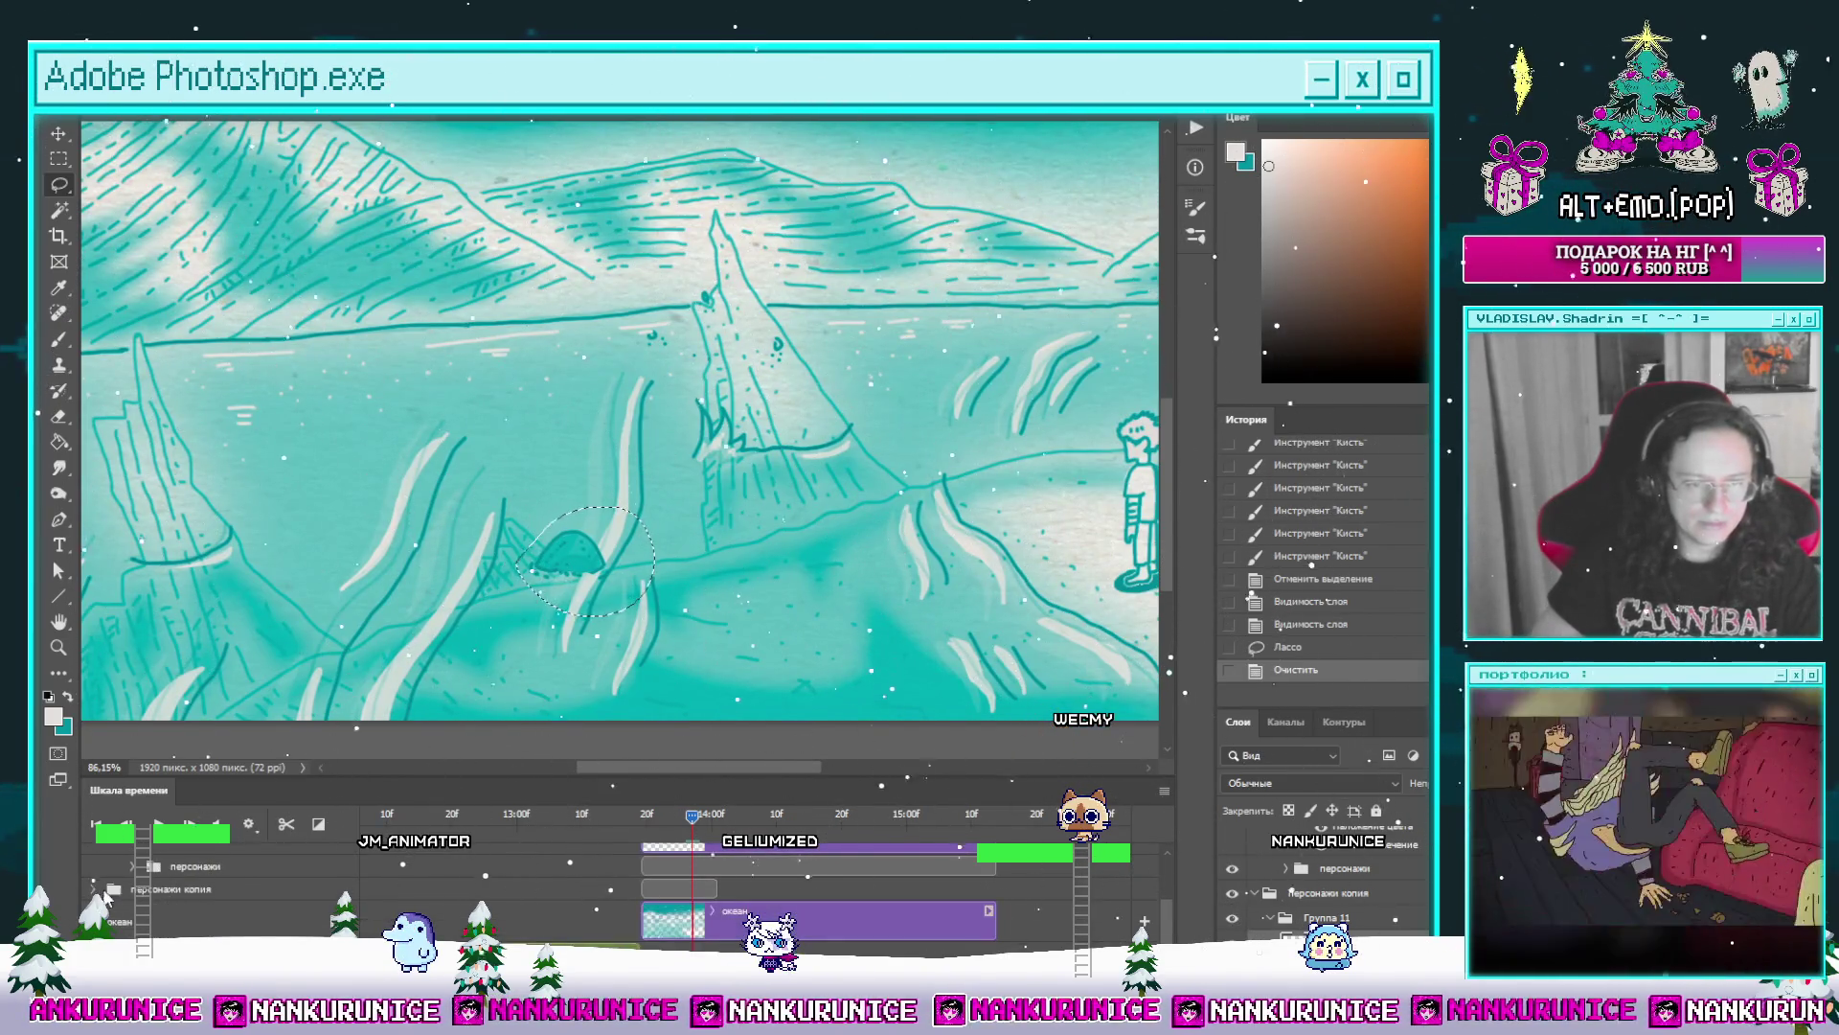
pyautogui.moveTo(650, 893); pyautogui.dragTo(666, 875)
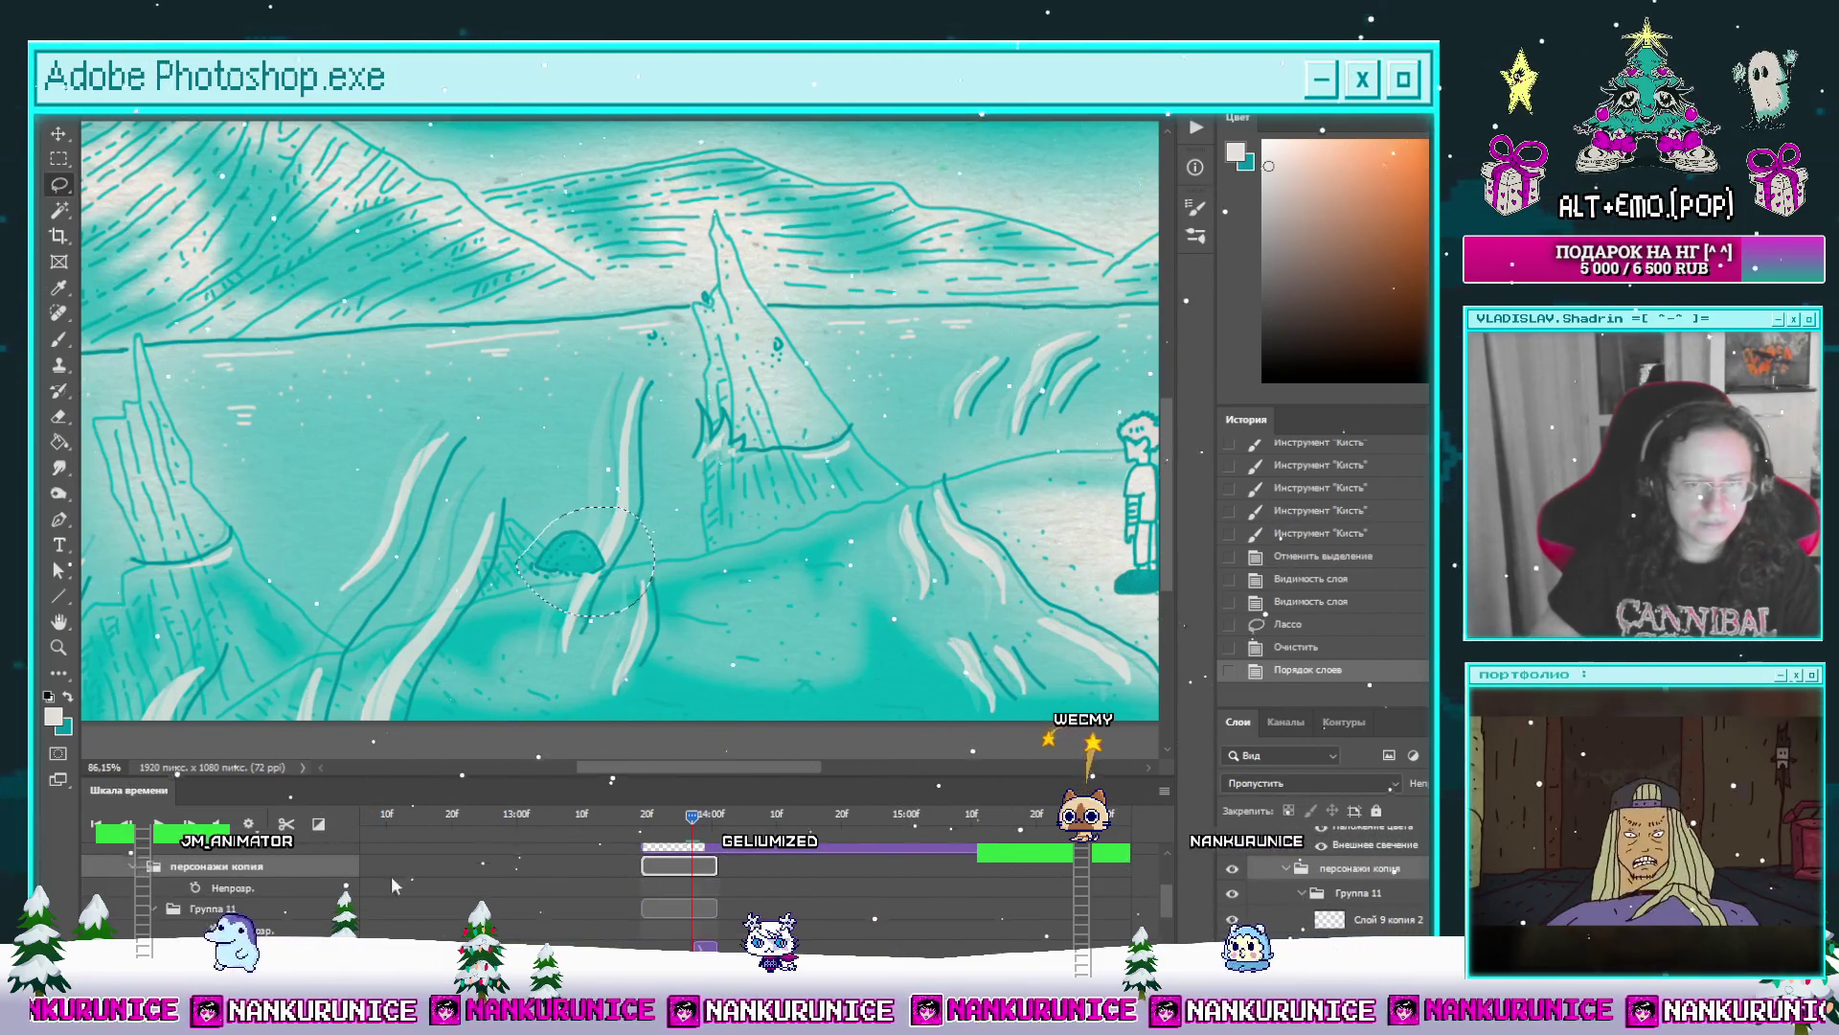
pyautogui.scroll(-2, 1155, 895)
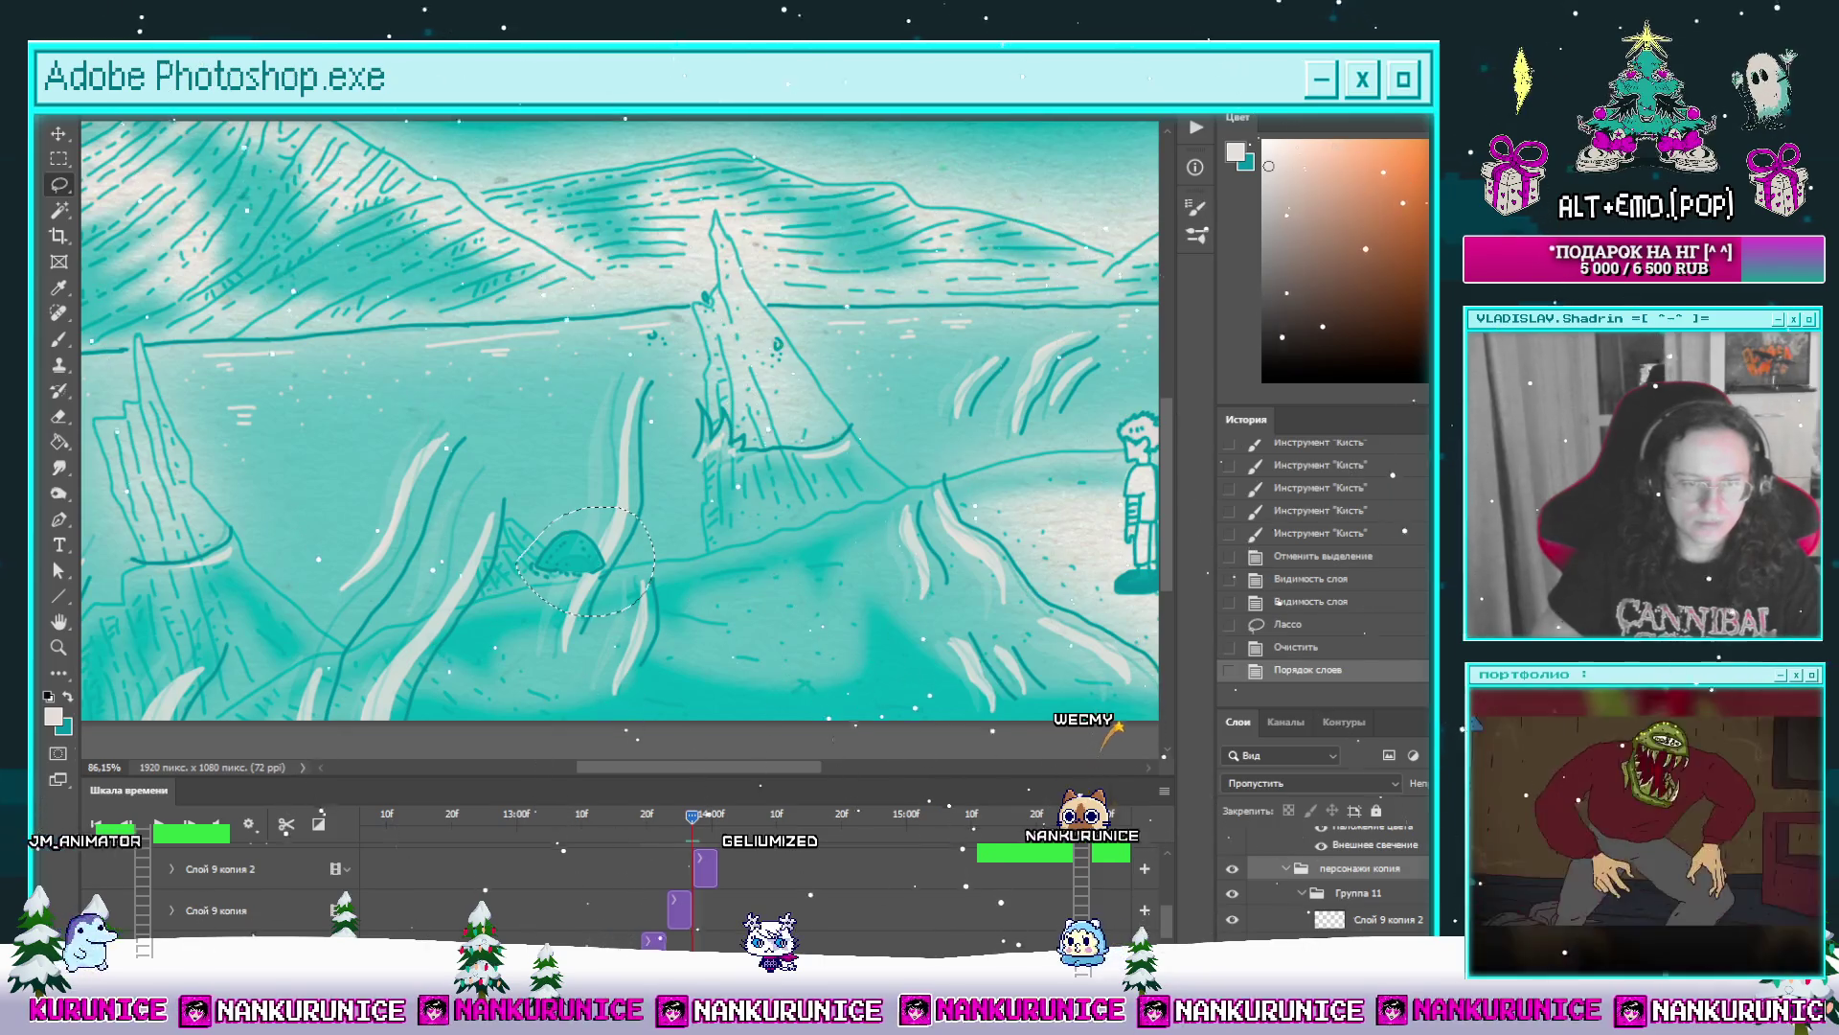
pyautogui.press('space')
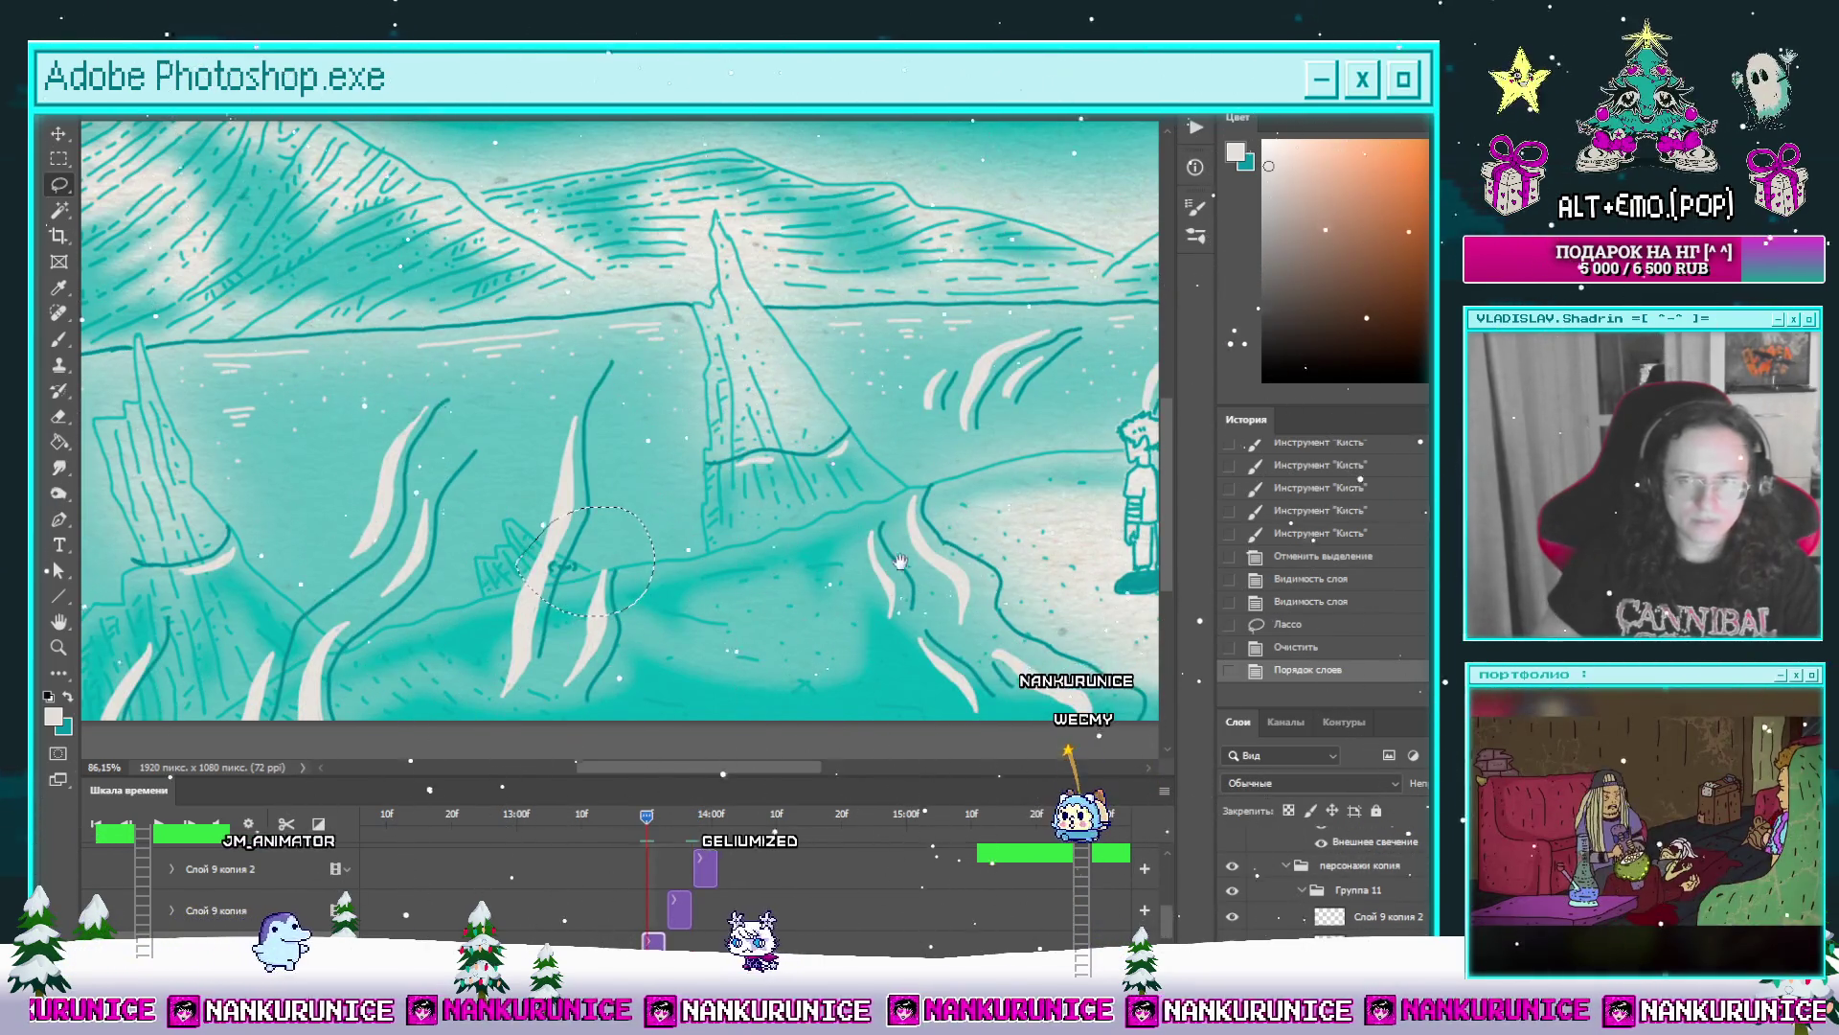
pyautogui.scroll(3, 898, 560)
pyautogui.scroll(2, 899, 561)
pyautogui.press('e')
# Step: Erase the light fill under the boy's shoe and paint its interior solid teal
pyautogui.click(872, 543)
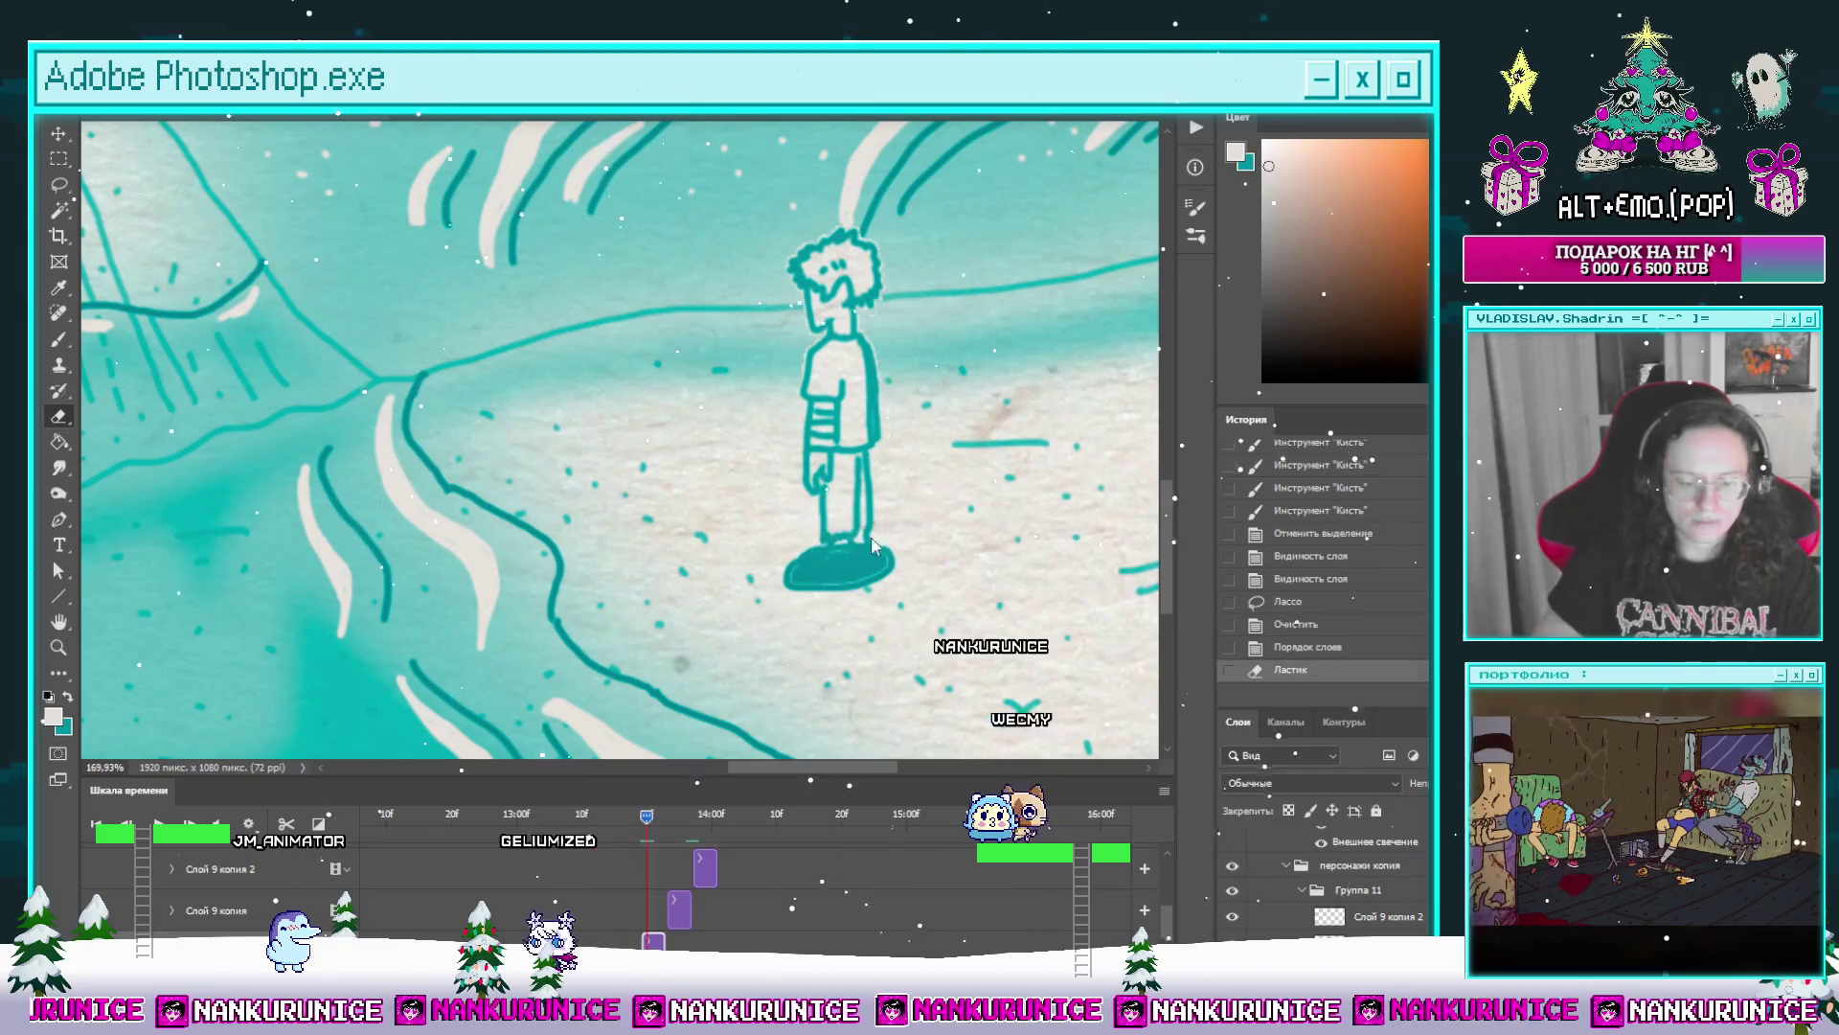
pyautogui.scroll(1, 848, 553)
pyautogui.hotkey('ctrl', 'd')
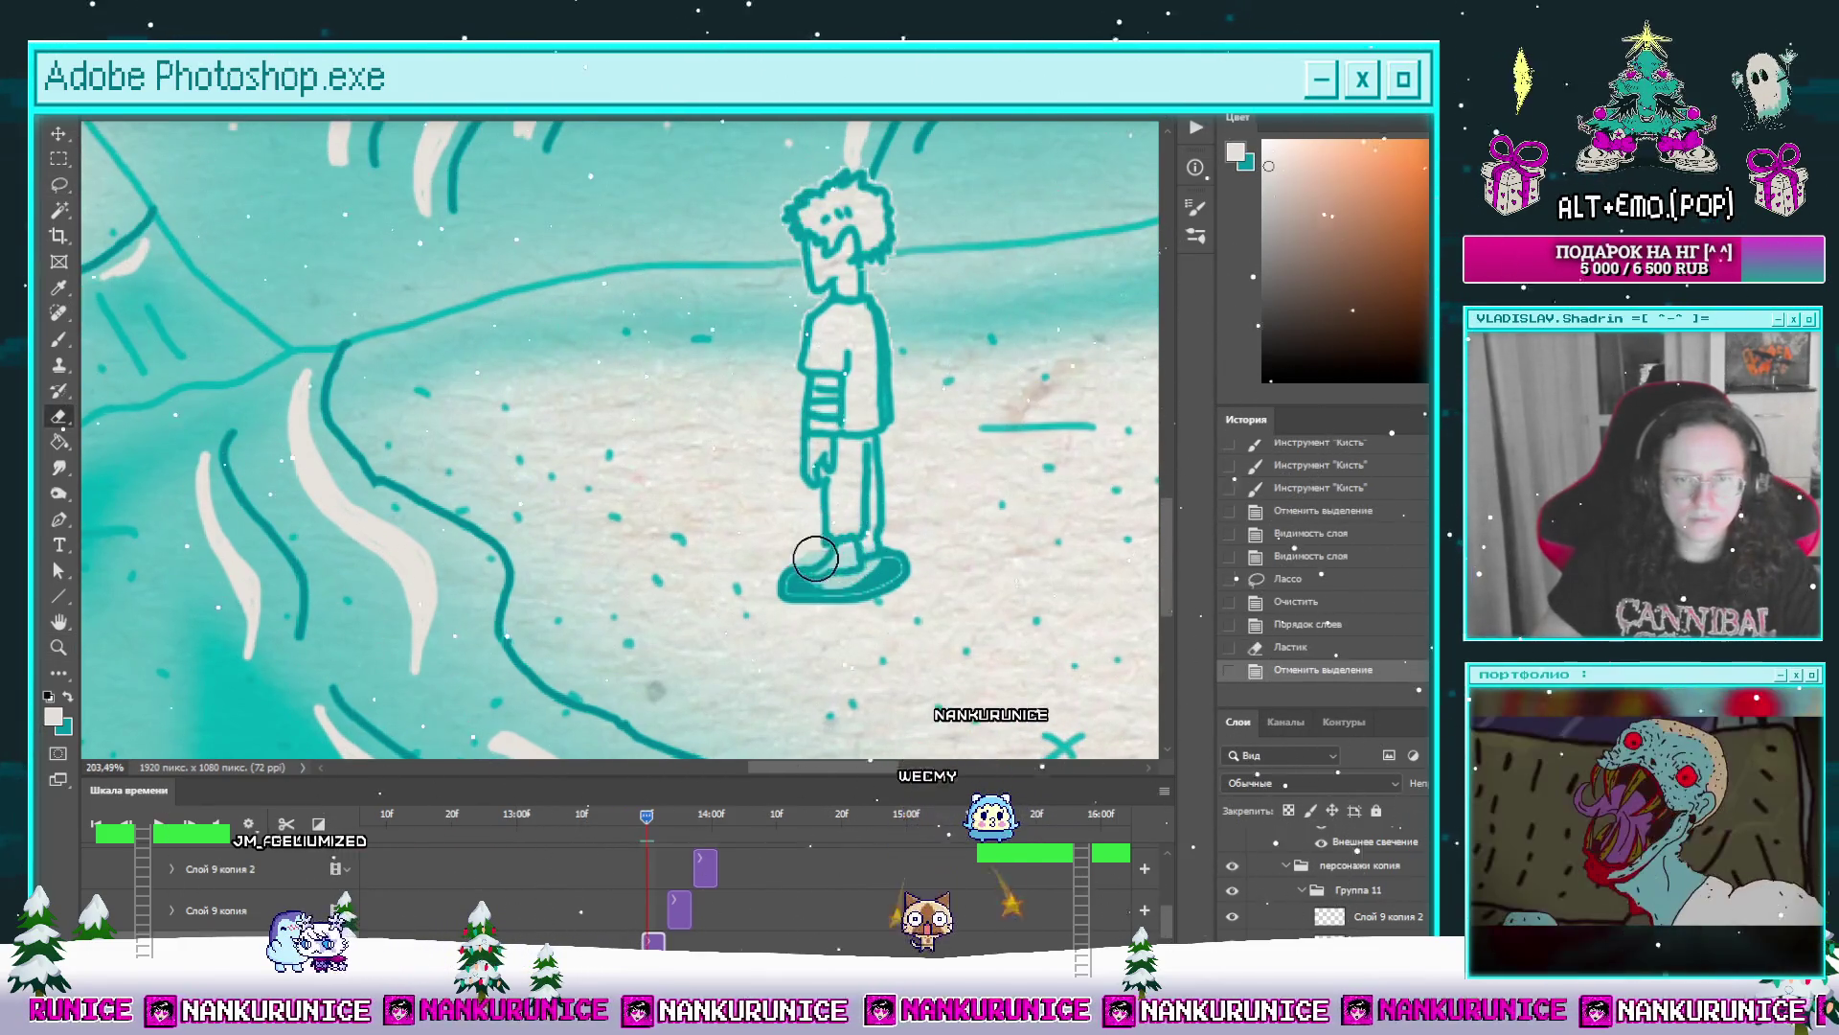
pyautogui.moveTo(815, 557); pyautogui.dragTo(891, 551)
pyautogui.scroll(3, 899, 543)
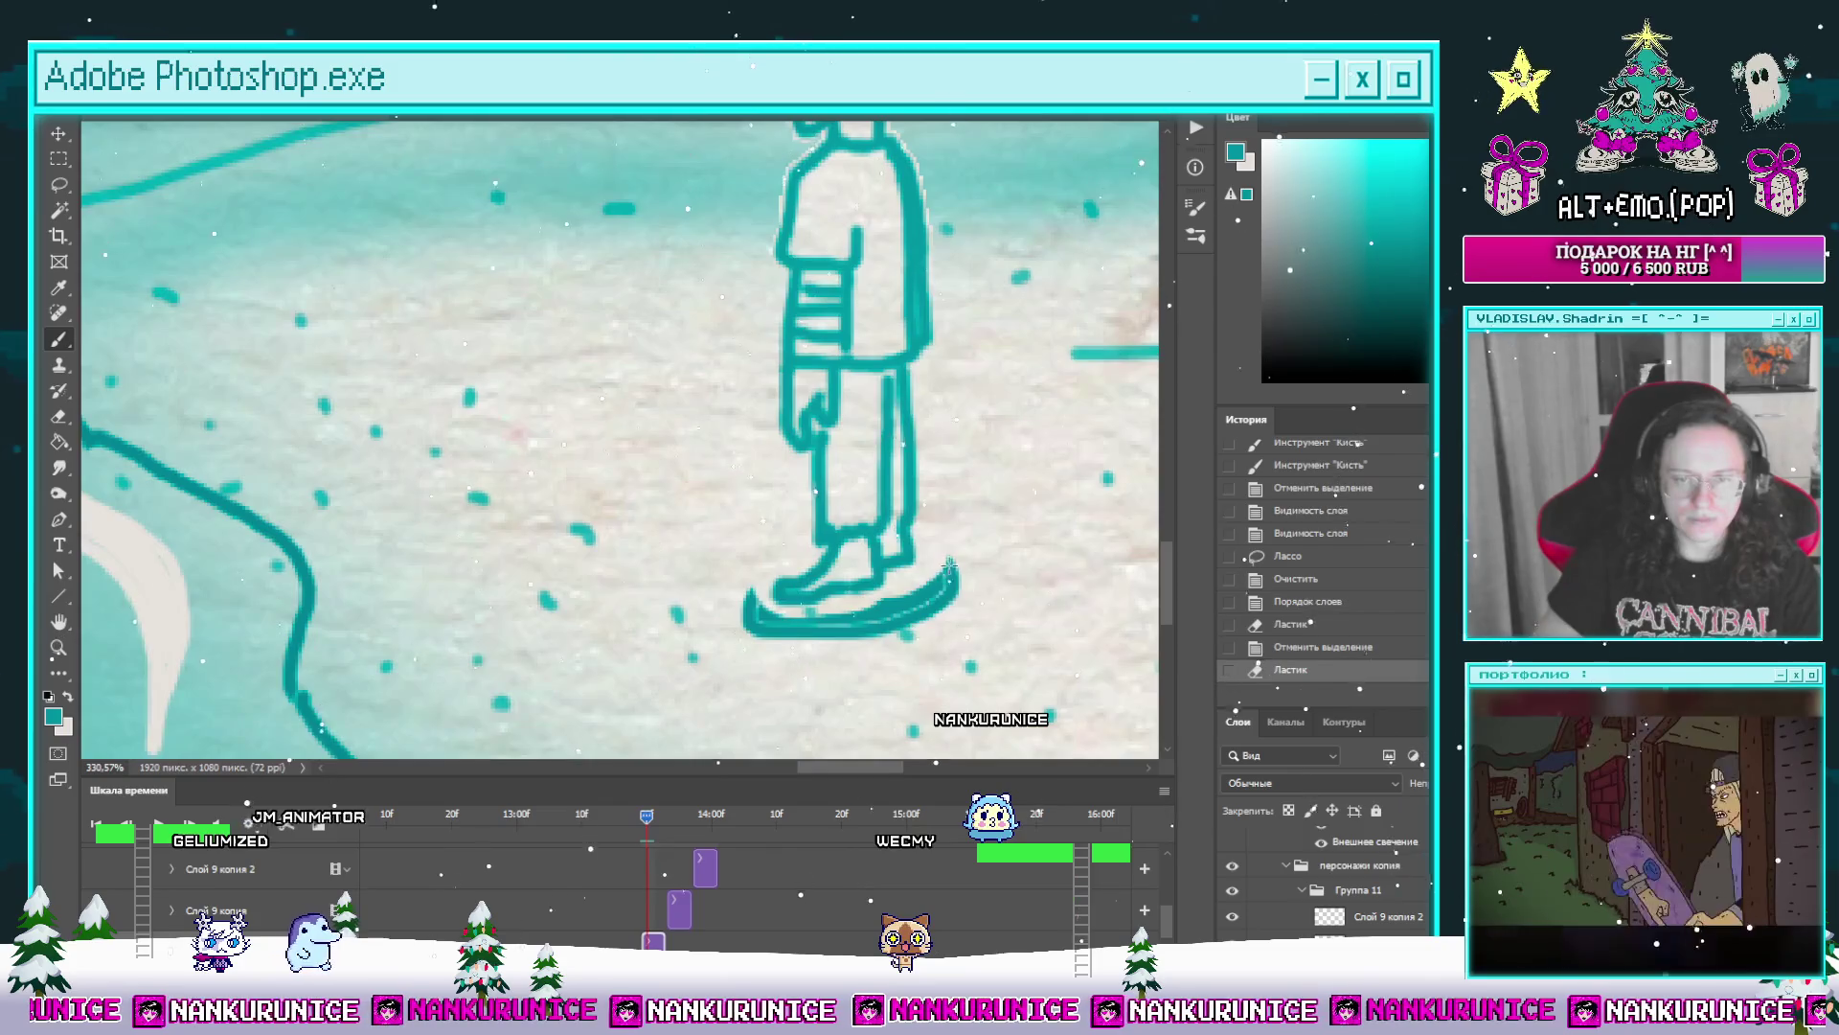
pyautogui.press('b')
pyautogui.hotkey('ctrl', 'alt', 'z')
pyautogui.hotkey('ctrl', 'alt', 'z')
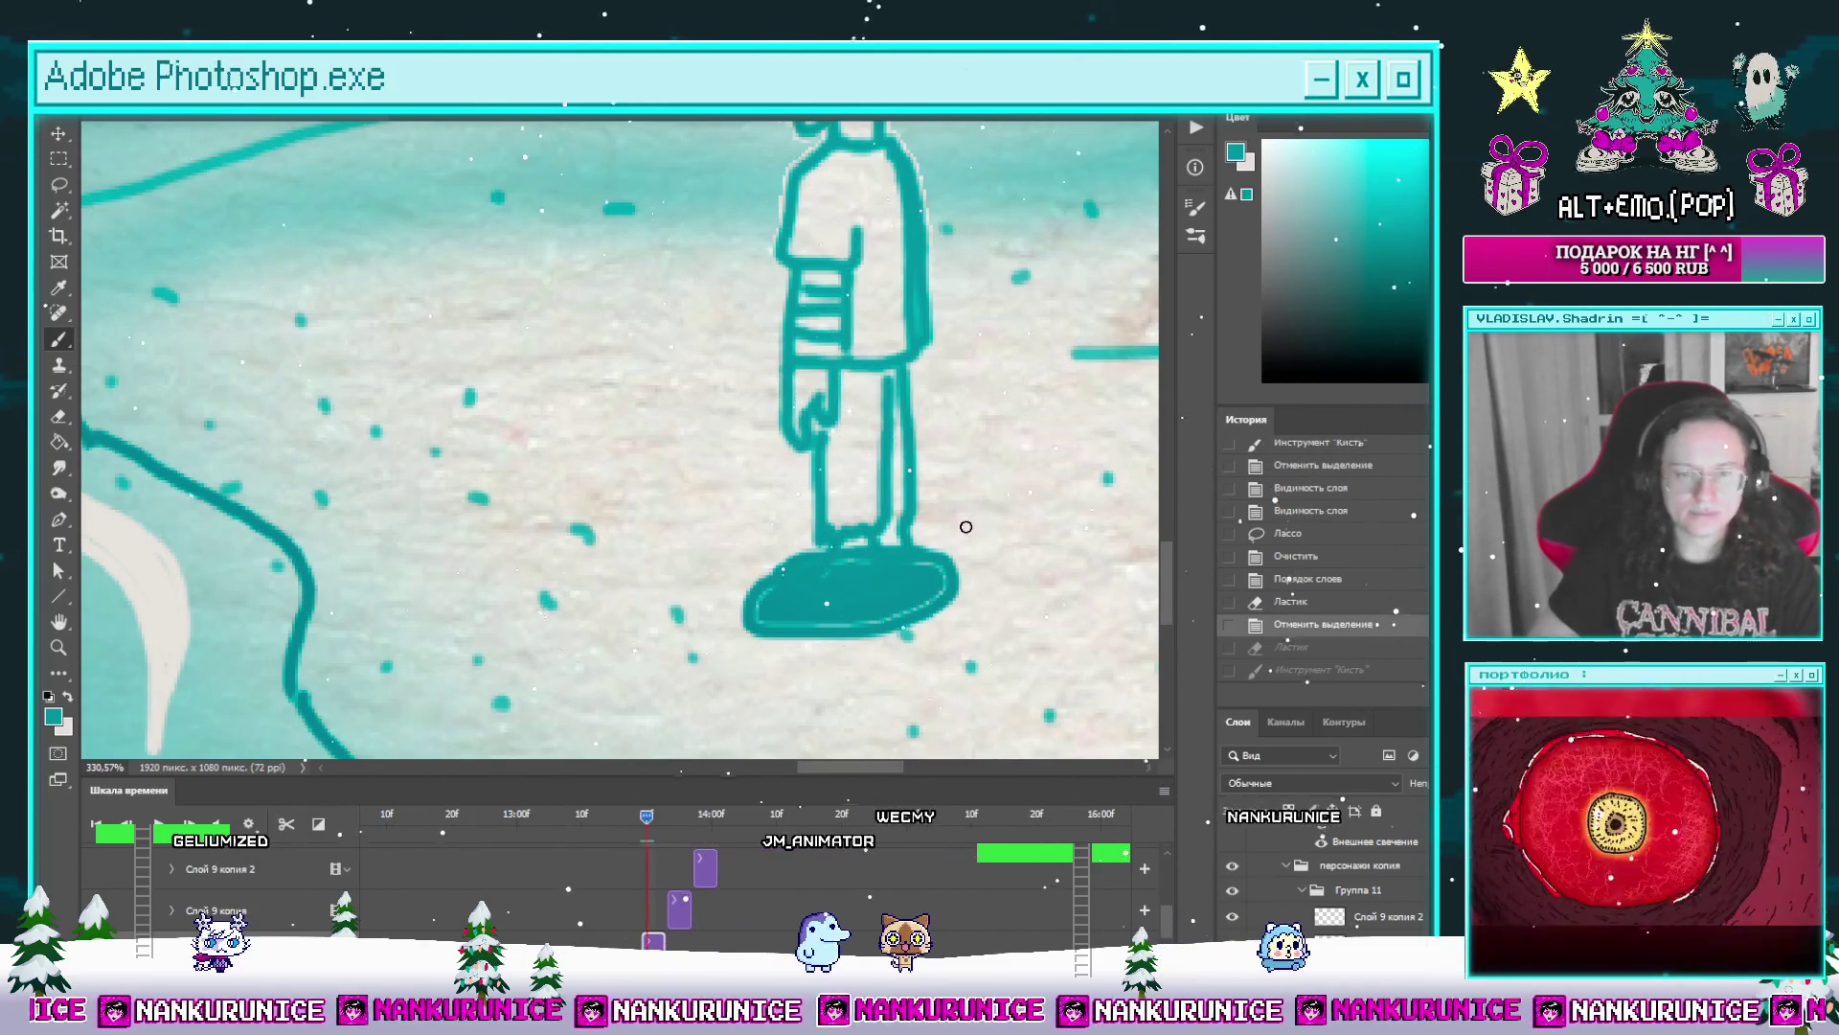
pyautogui.moveTo(915, 581); pyautogui.dragTo(761, 611)
pyautogui.scroll(2, 806, 575)
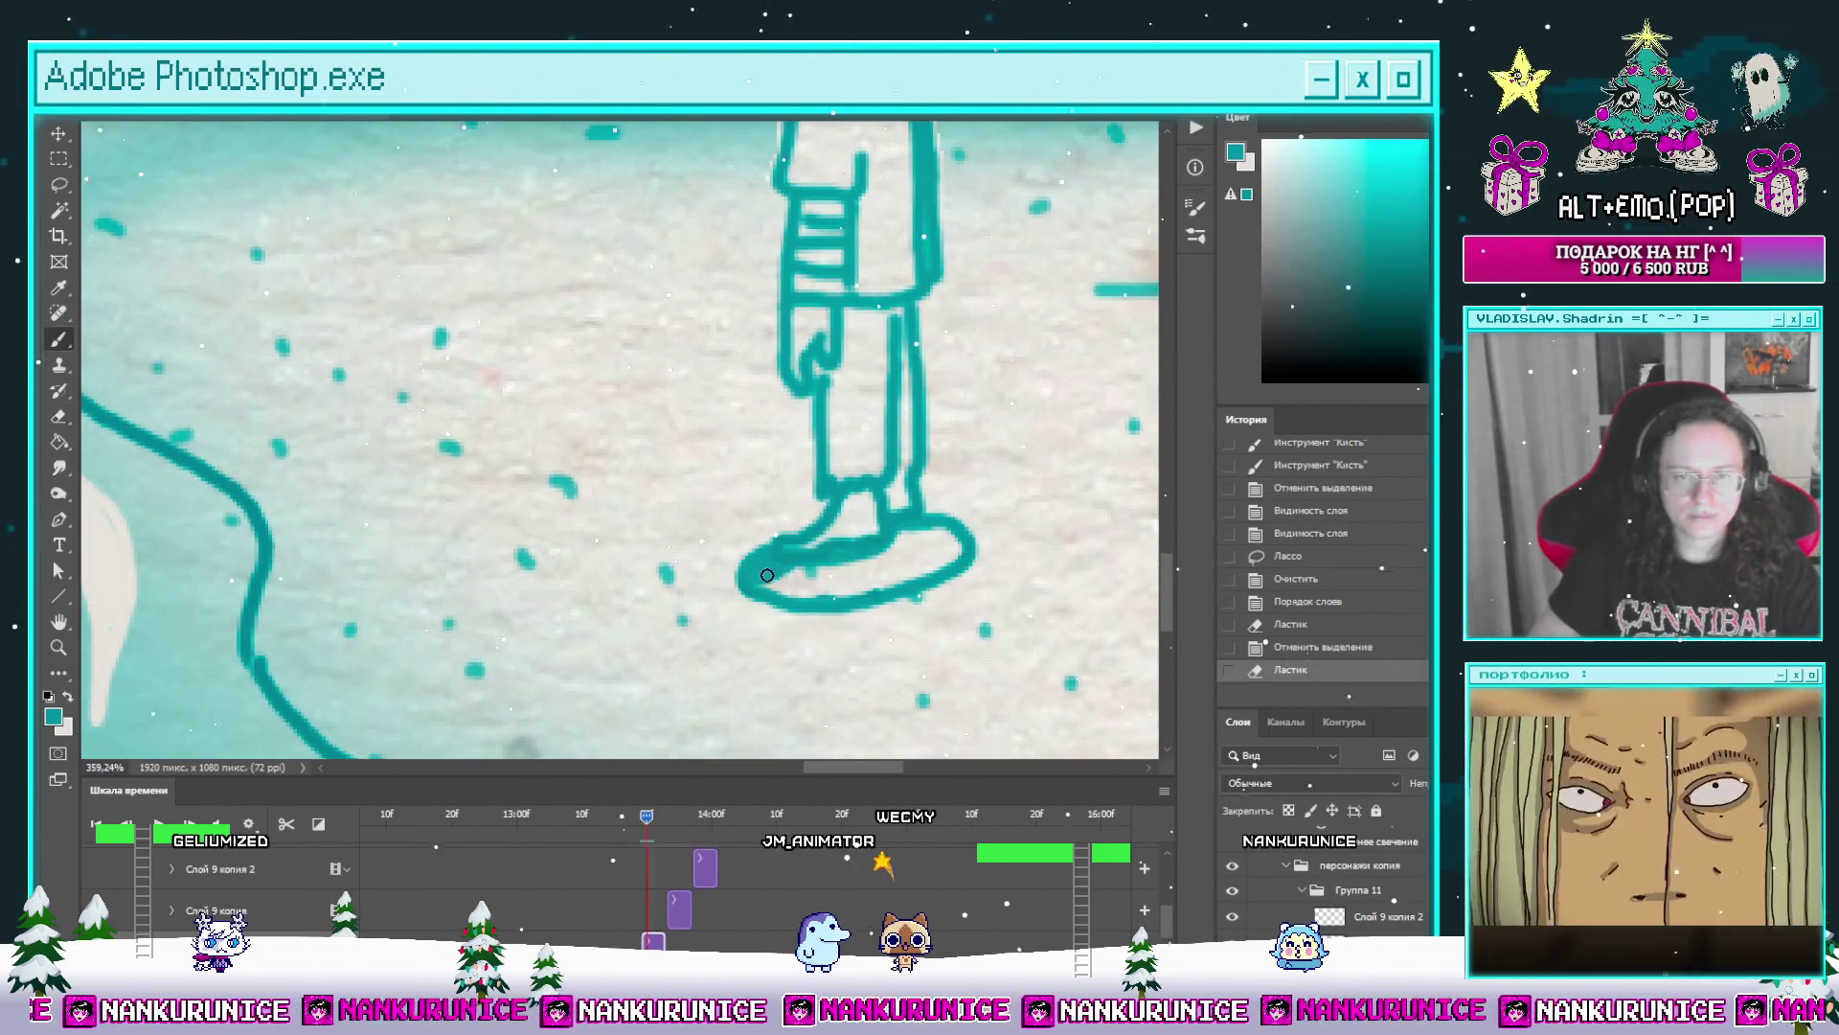
pyautogui.moveTo(925, 554); pyautogui.dragTo(863, 583)
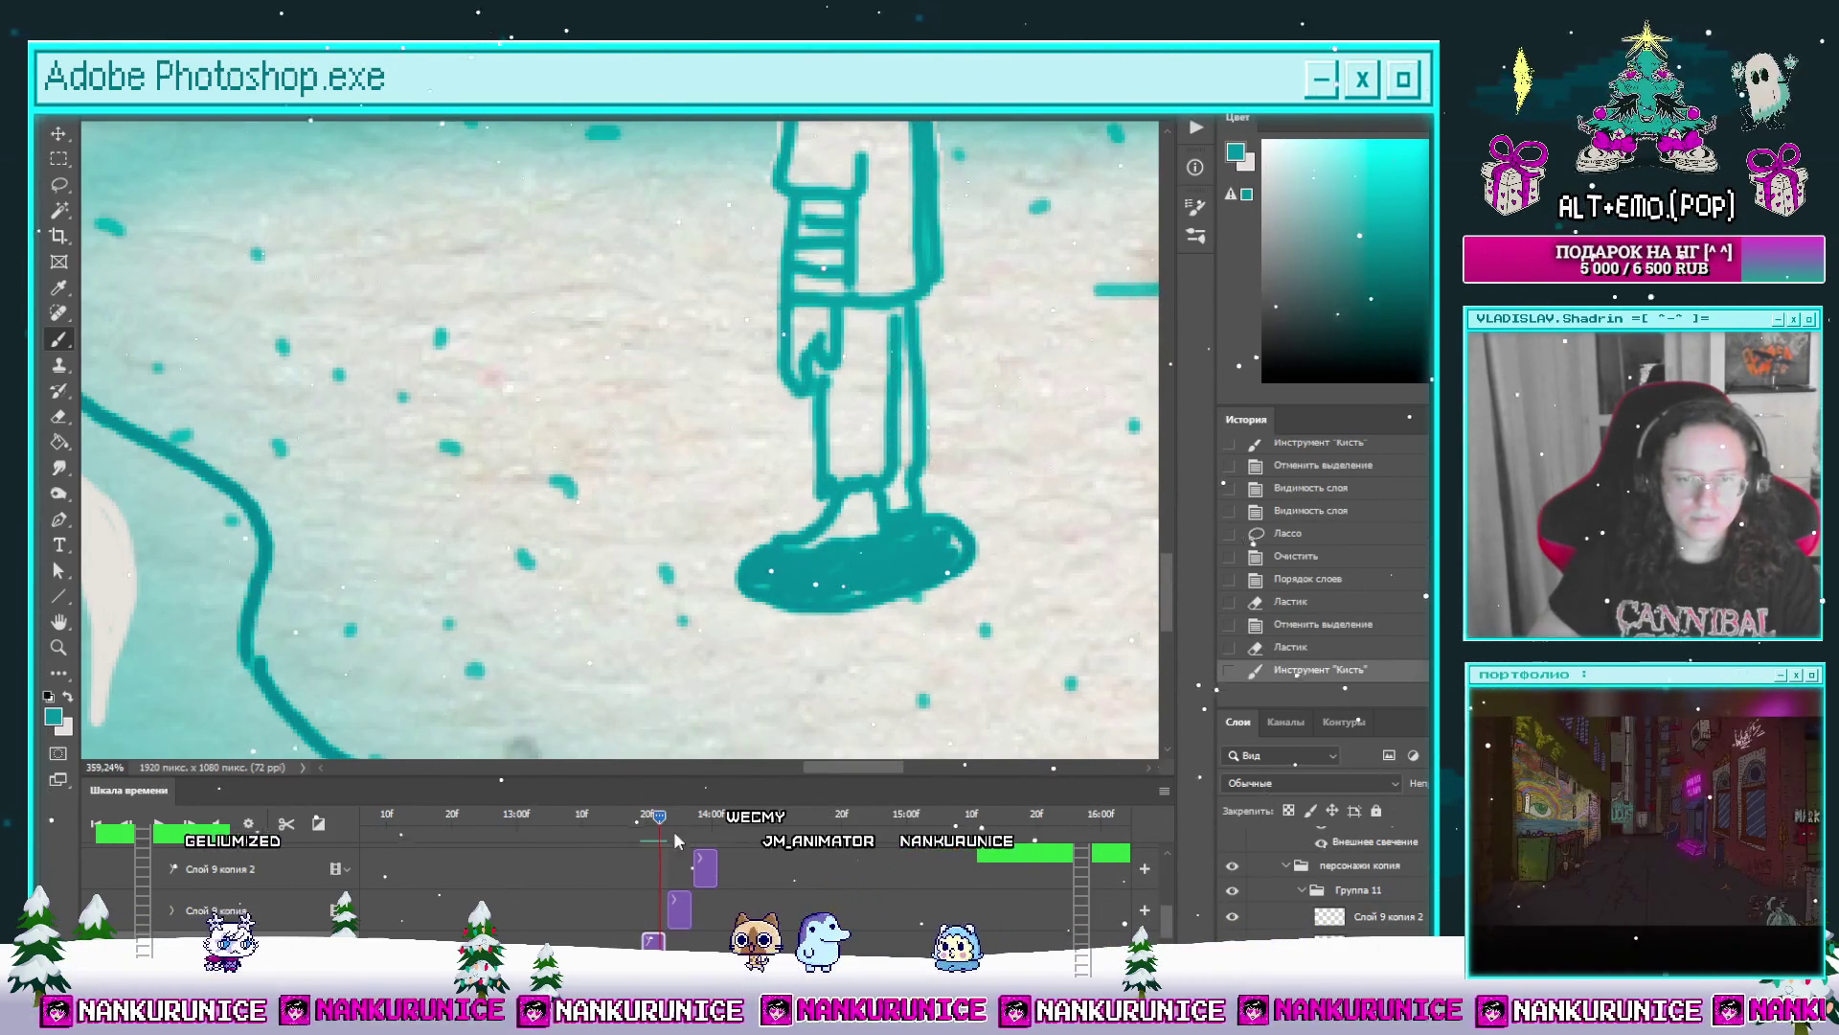
# Step: Touch up the shoe with eraser and brush on the Слой 9 копия frame
pyautogui.click(676, 909)
pyautogui.press('e')
pyautogui.moveTo(782, 554)
pyautogui.mouseDown()
pyautogui.moveTo(862, 518)
pyautogui.moveTo(794, 563)
pyautogui.moveTo(863, 575)
pyautogui.moveTo(776, 540)
pyautogui.mouseUp()
pyautogui.press('b')
pyautogui.press('e')
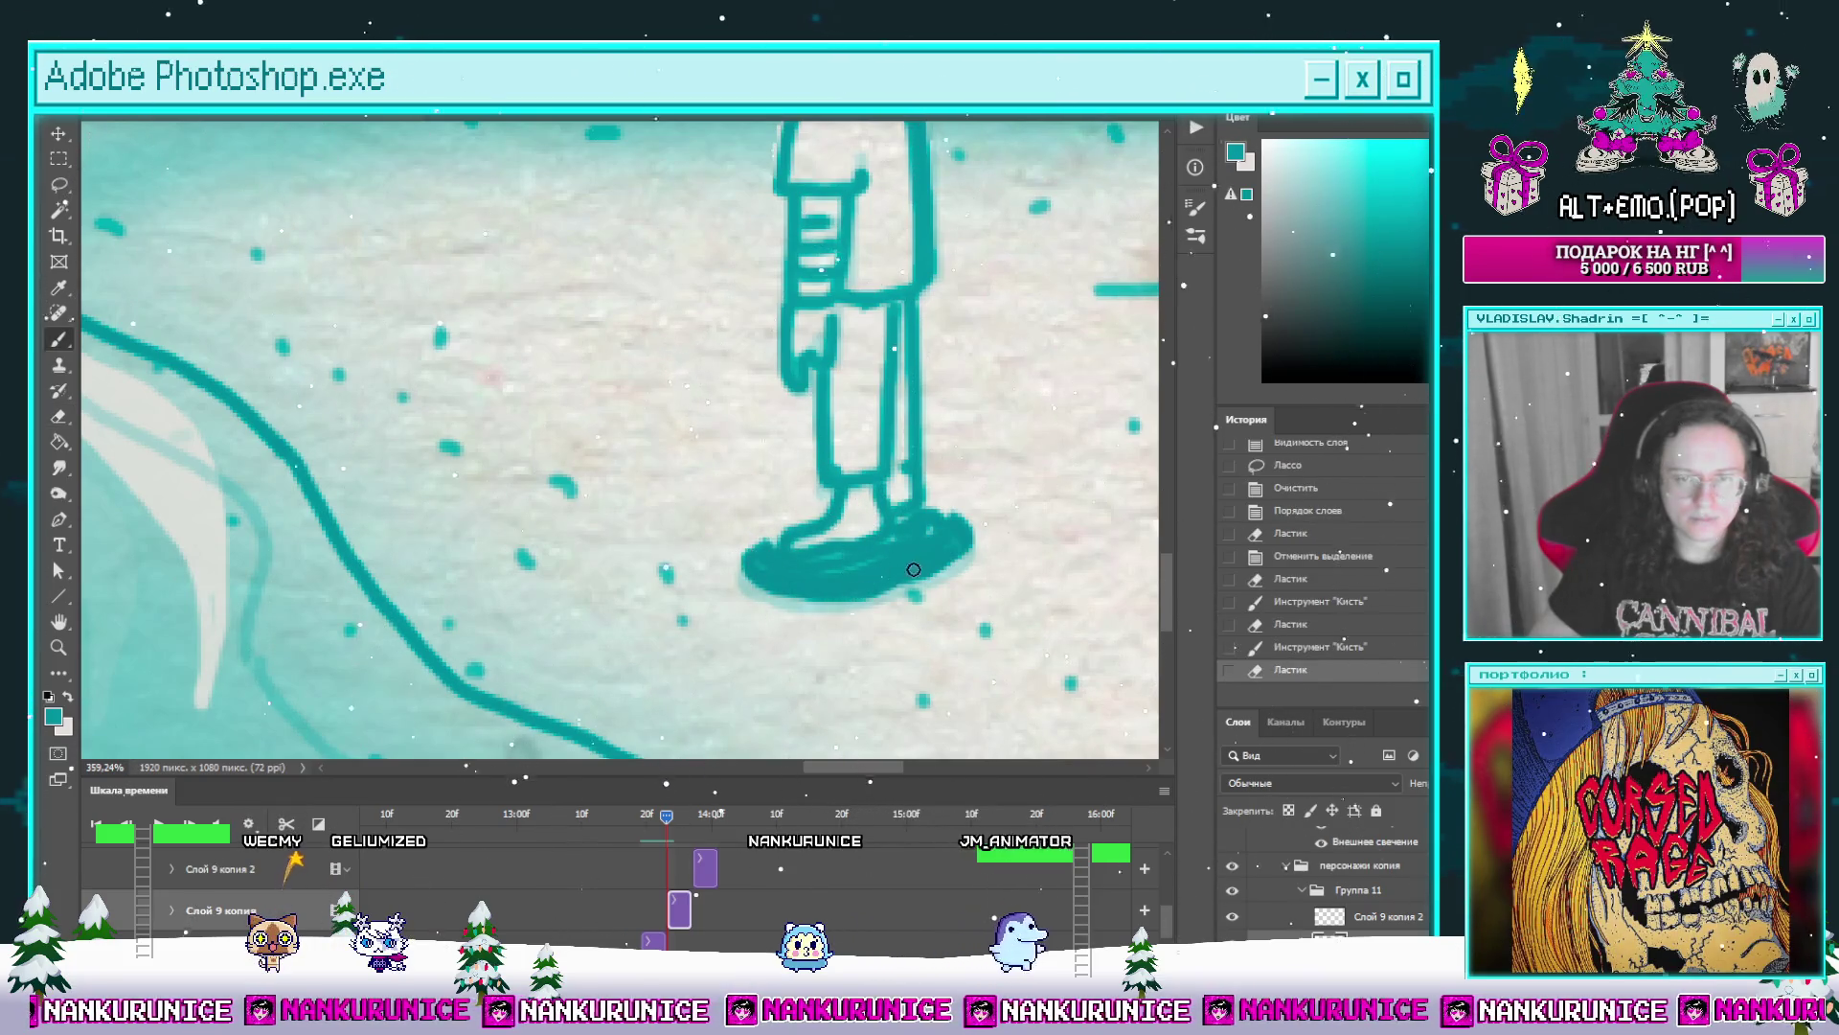
pyautogui.moveTo(913, 569); pyautogui.dragTo(905, 550)
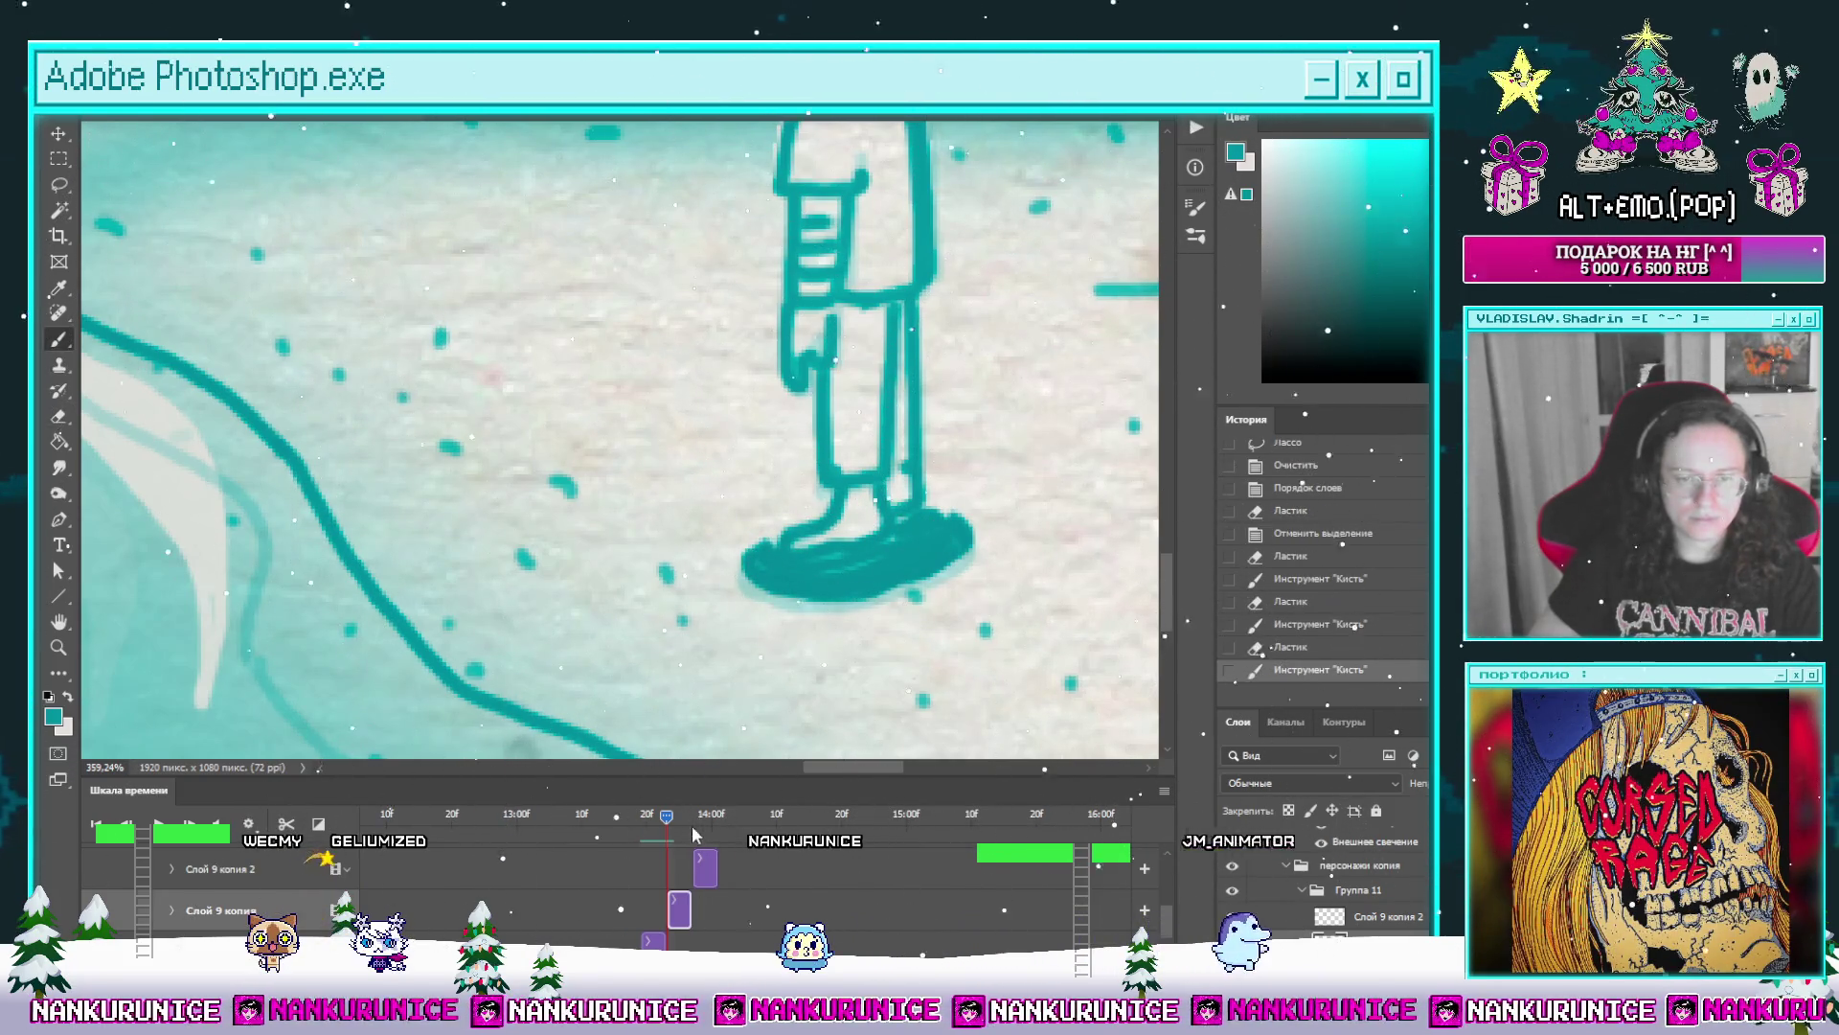
# Step: Erase the shoe's toe edge on the Слой 9 копия 2 frame and play the animation to check
pyautogui.click(712, 863)
pyautogui.click(707, 814)
pyautogui.press('e')
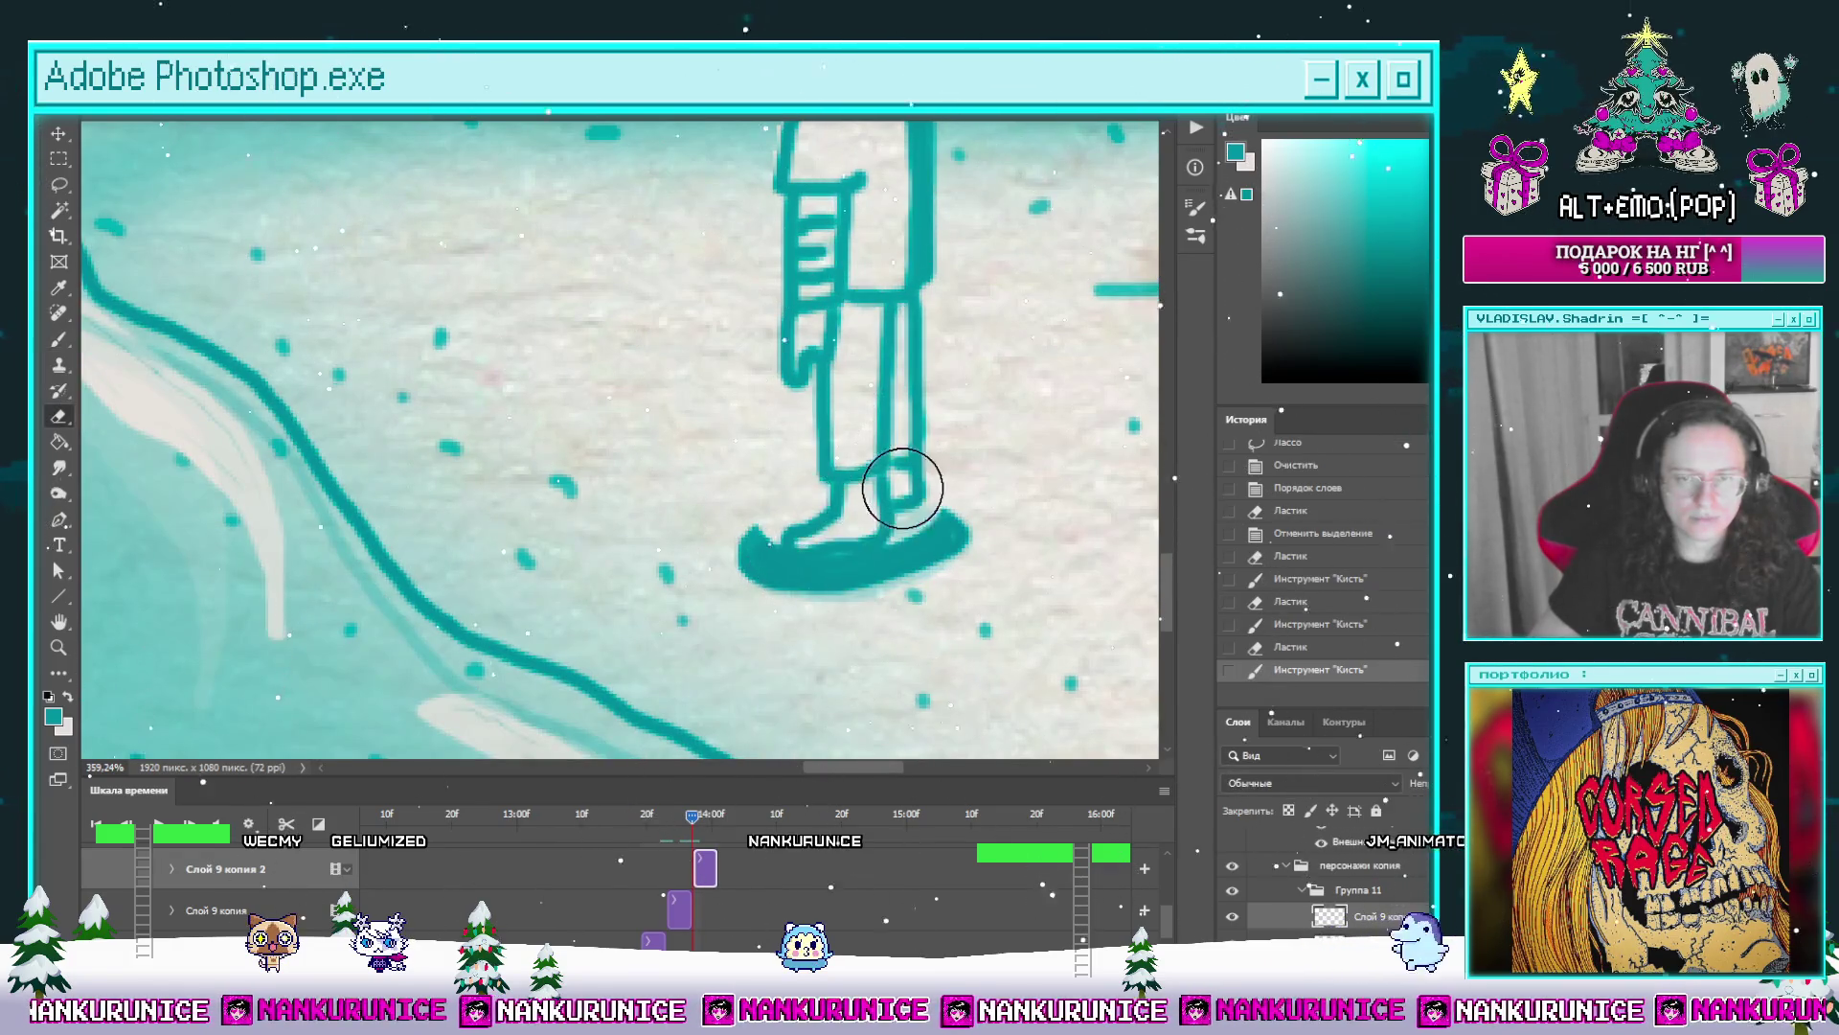
pyautogui.press('e')
pyautogui.moveTo(748, 546); pyautogui.dragTo(764, 545)
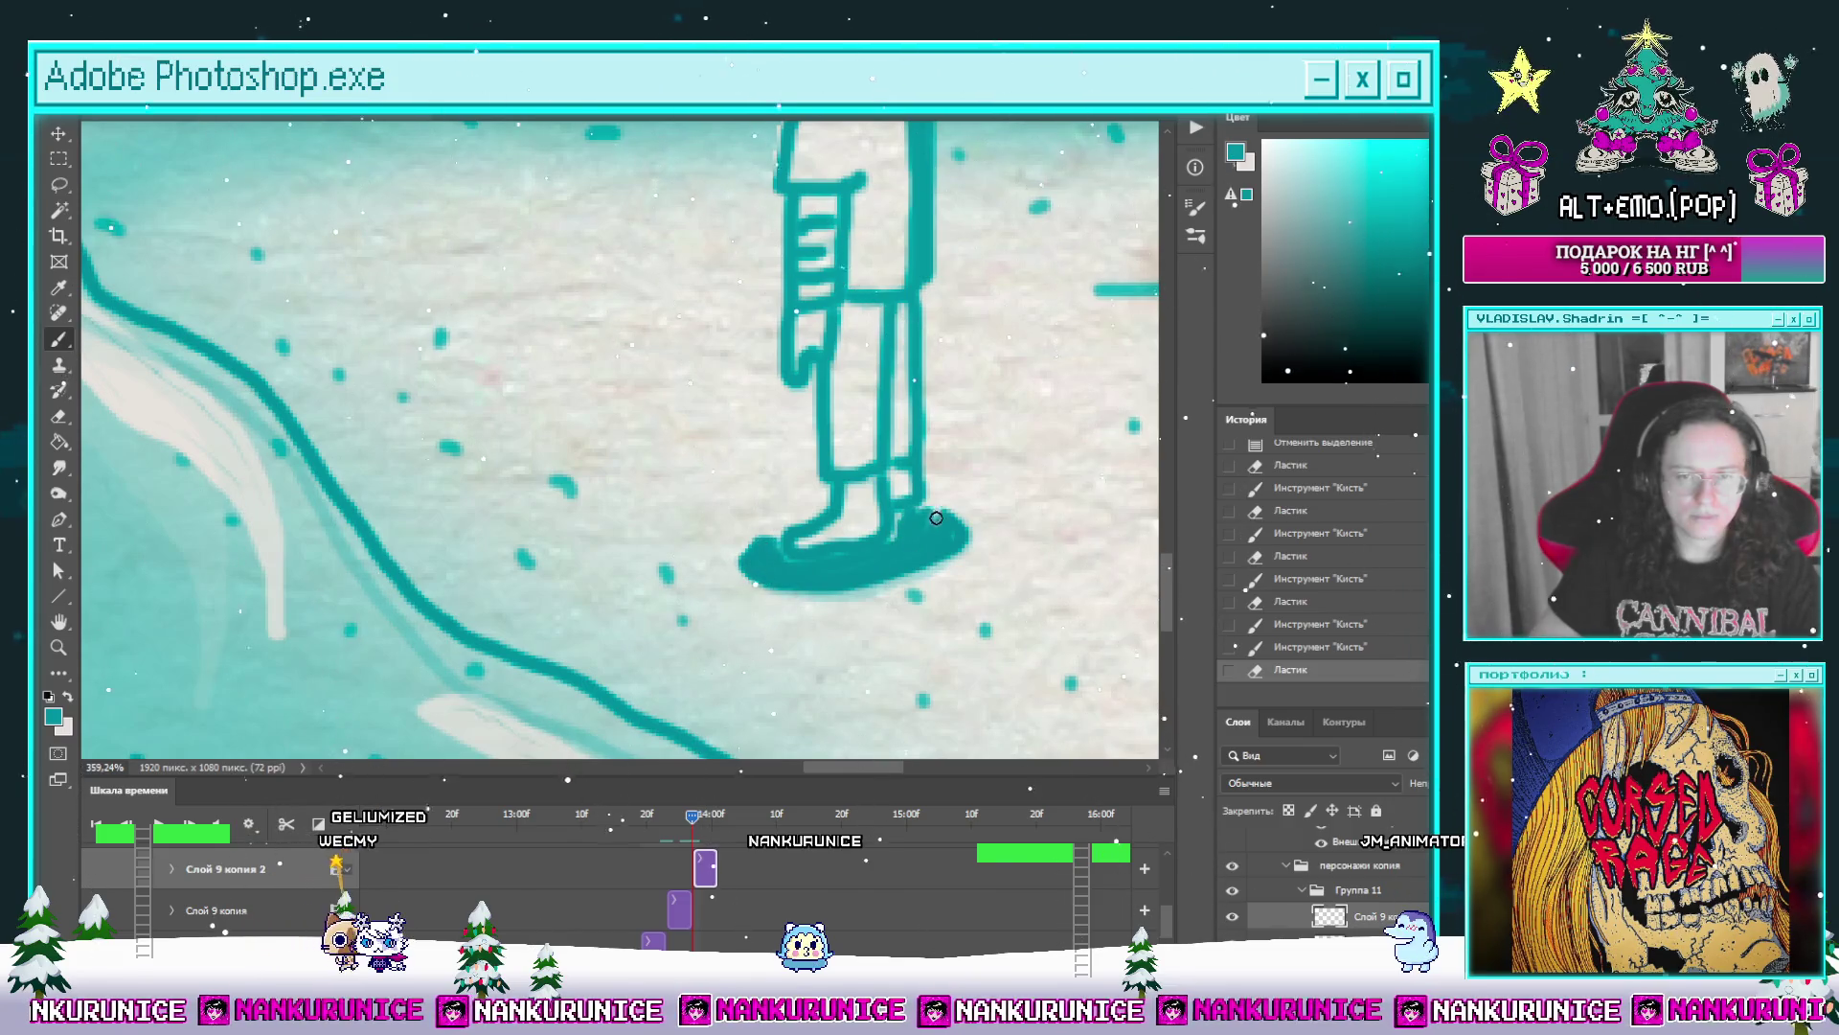
pyautogui.hotkey('ctrl', '0')
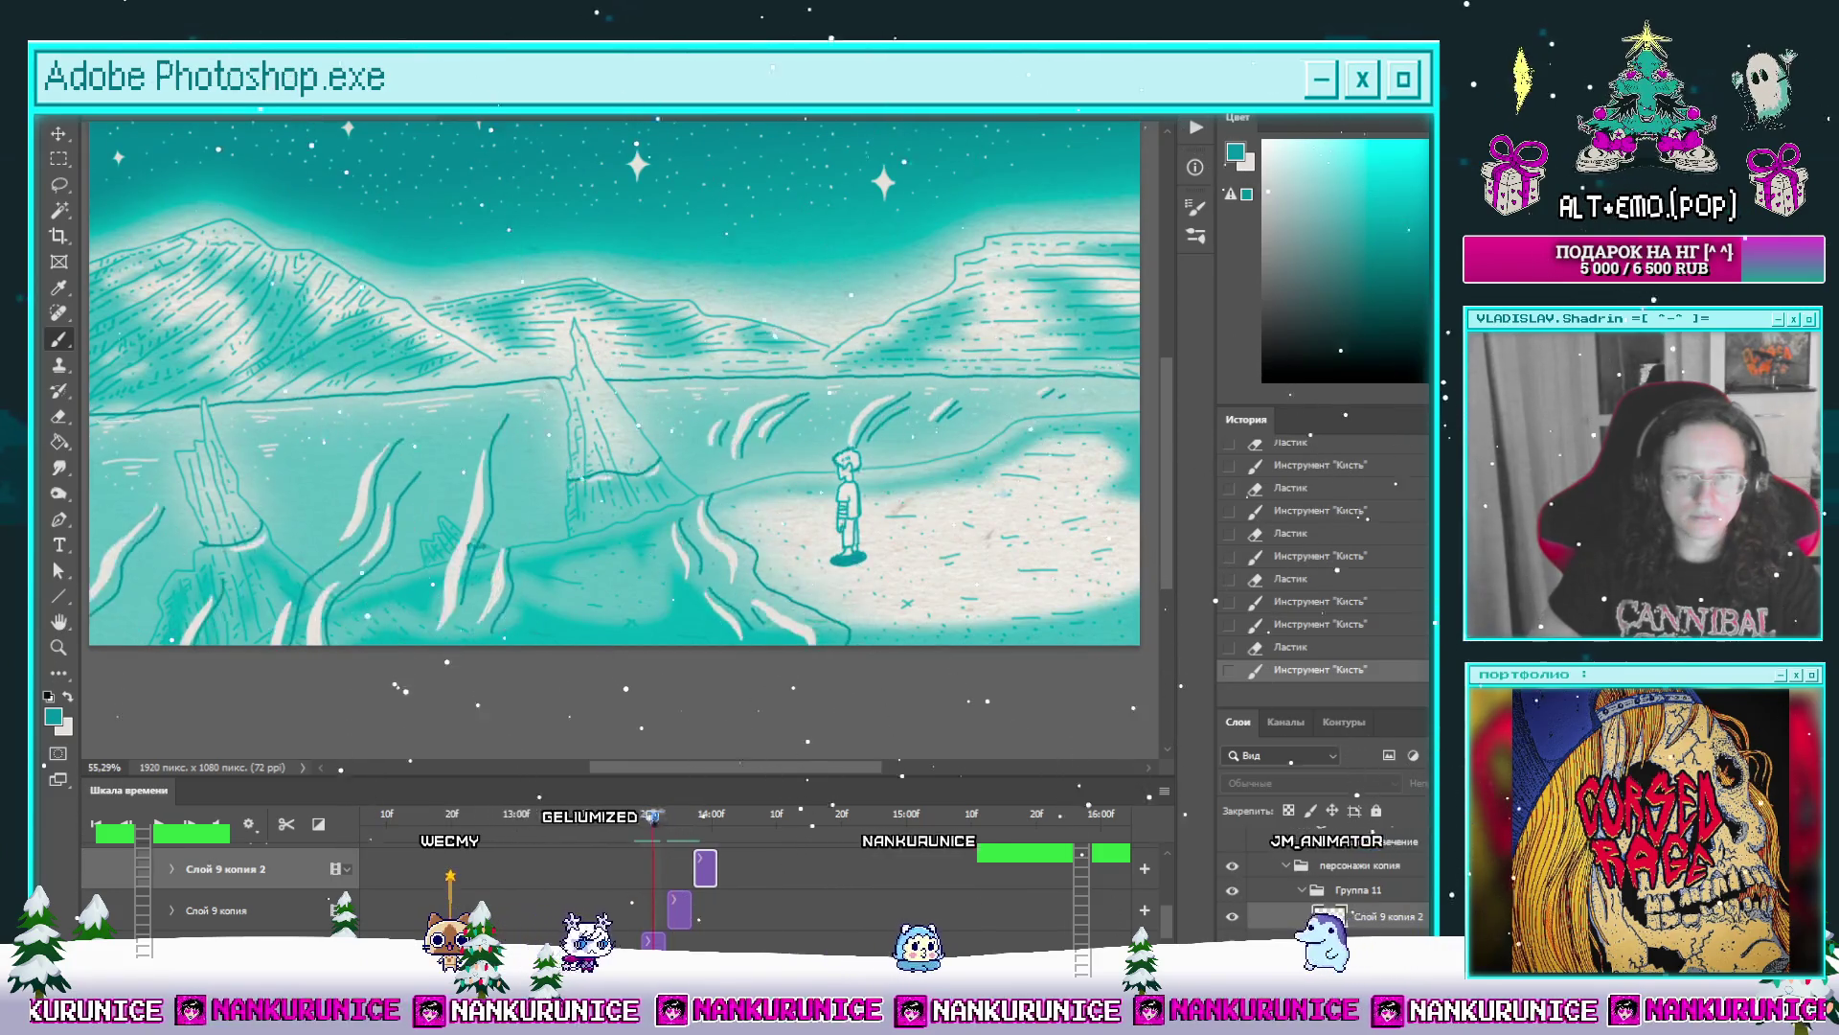
pyautogui.press('space')
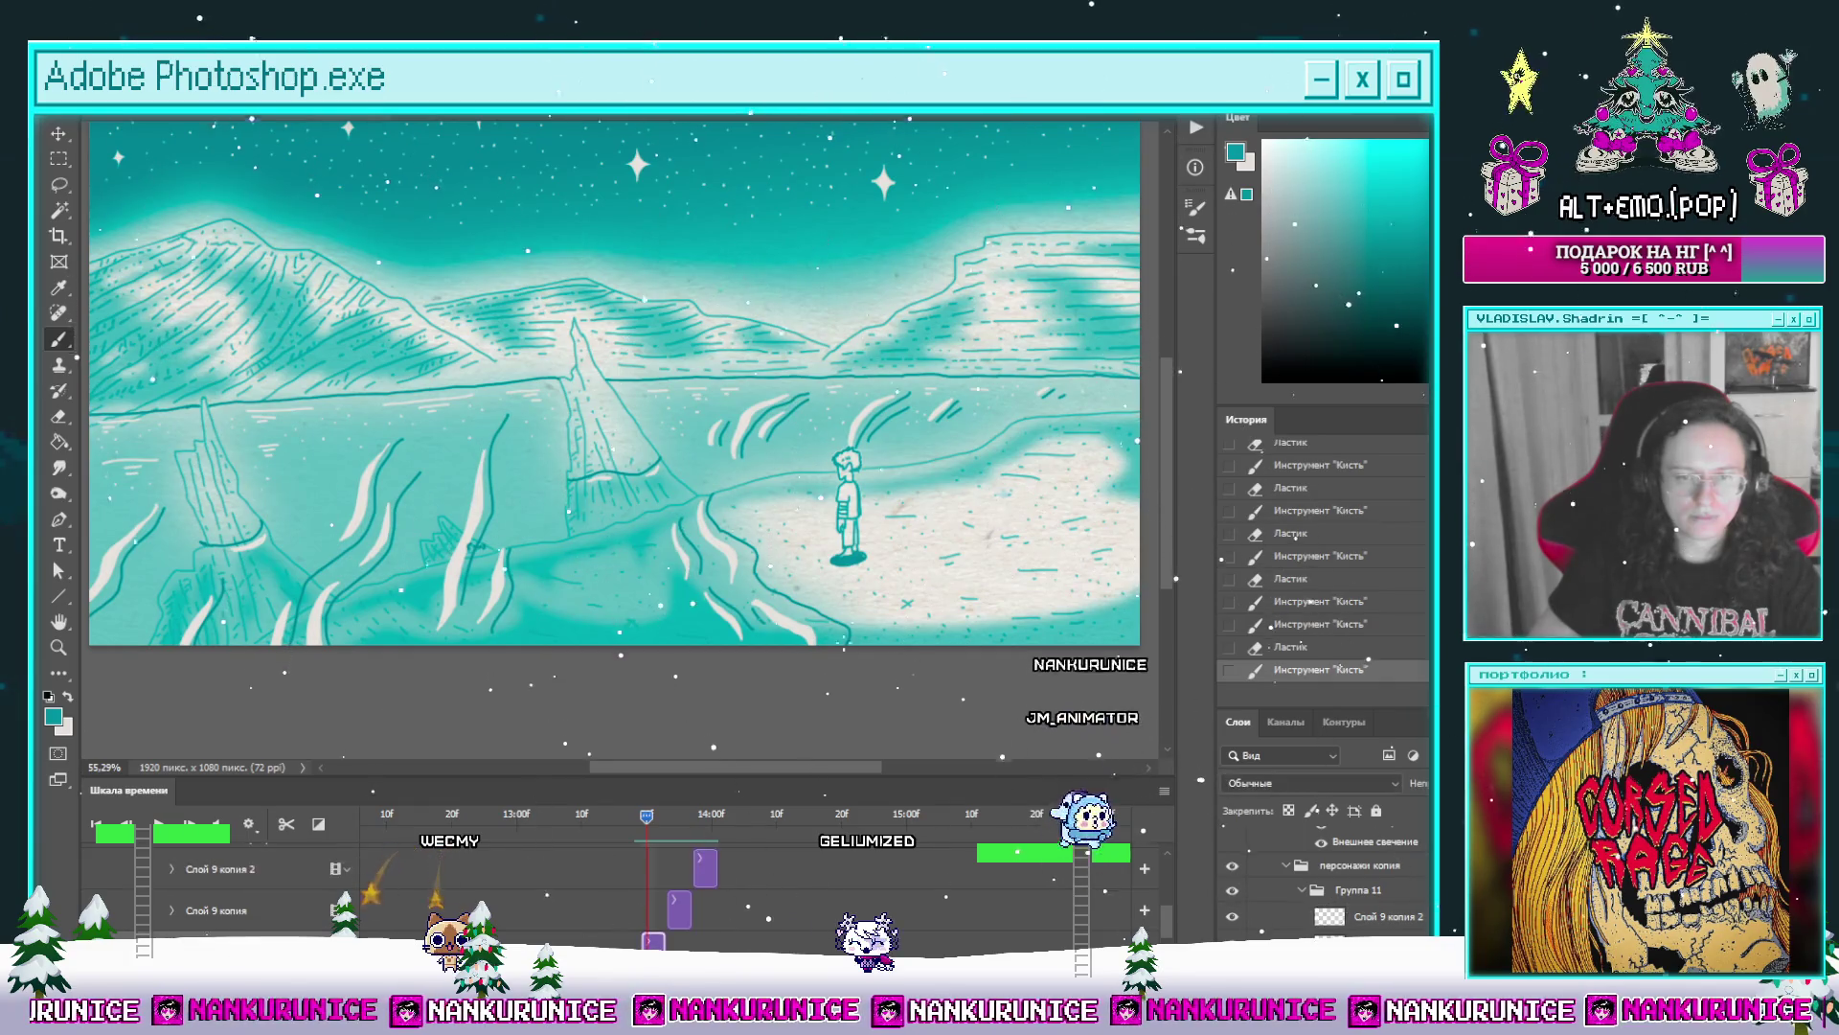
pyautogui.press('z')
pyautogui.moveTo(852, 566); pyautogui.dragTo(987, 579)
pyautogui.scroll(1, 987, 579)
pyautogui.press('b')
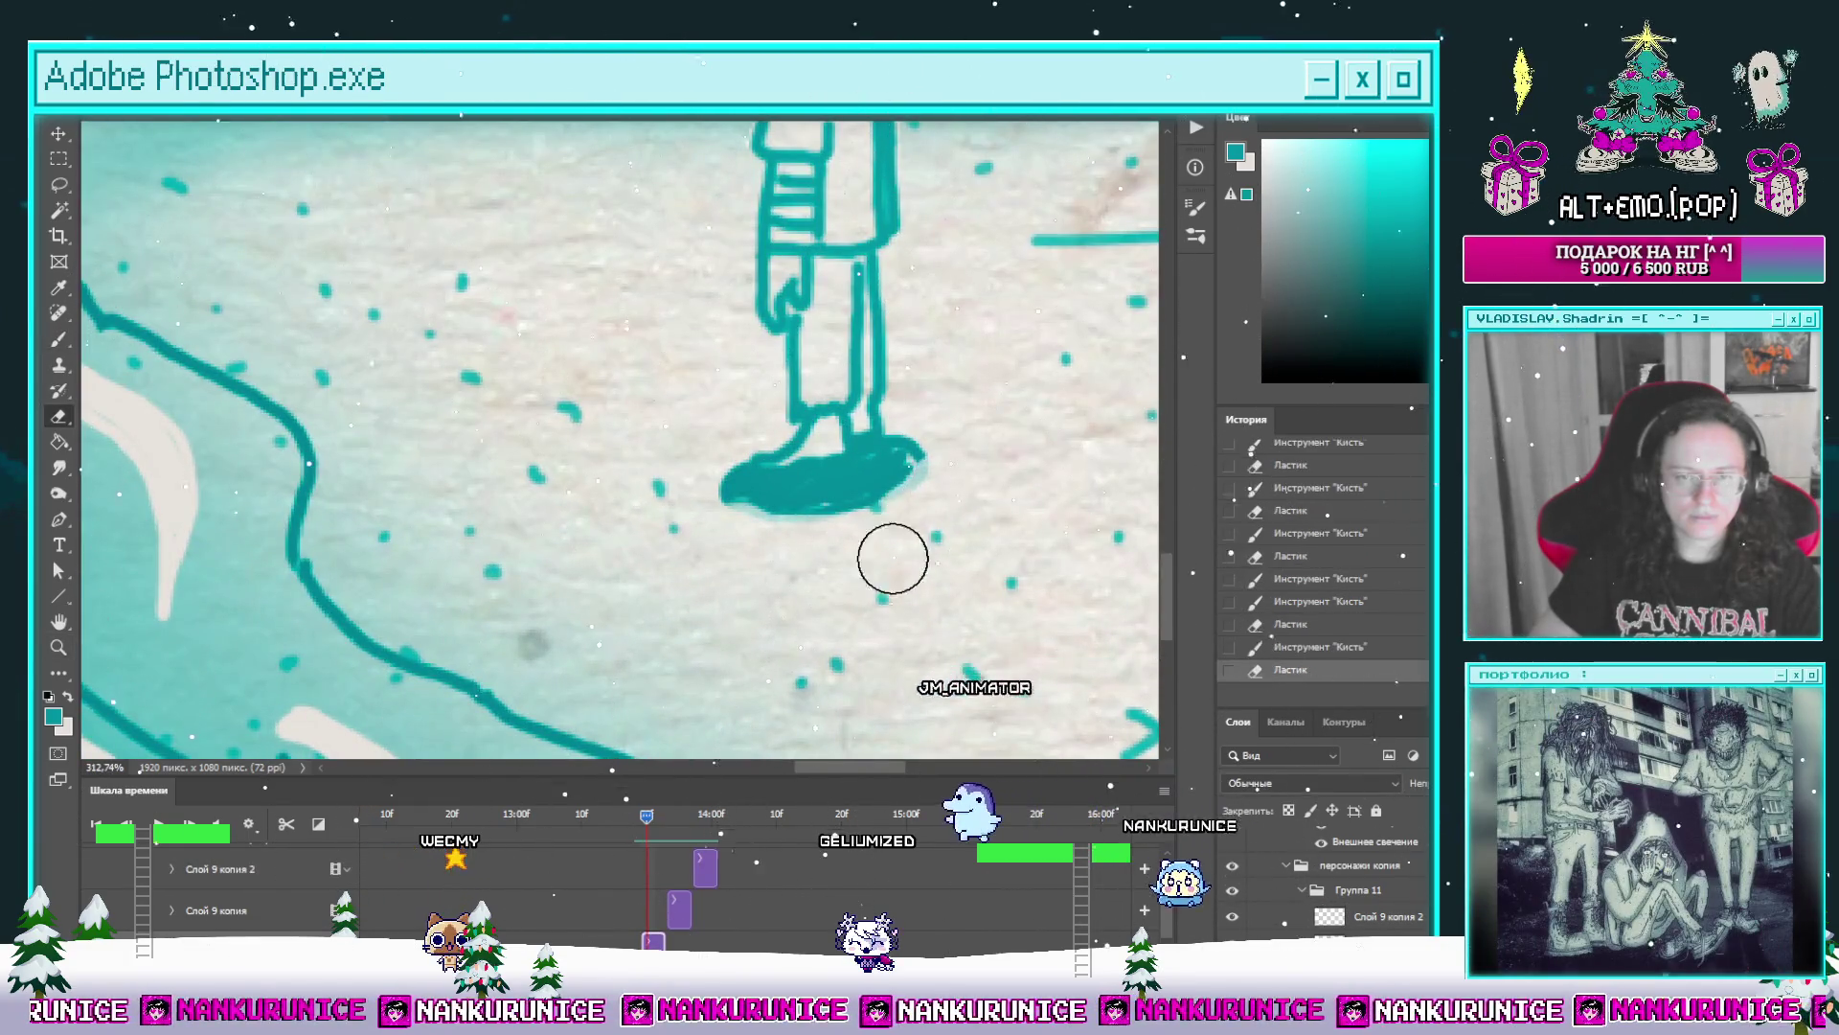
# Step: Paint the boy's shoe solid dark teal on this frame, Слой 9 копия and the next frame
pyautogui.moveTo(737, 495); pyautogui.dragTo(820, 488)
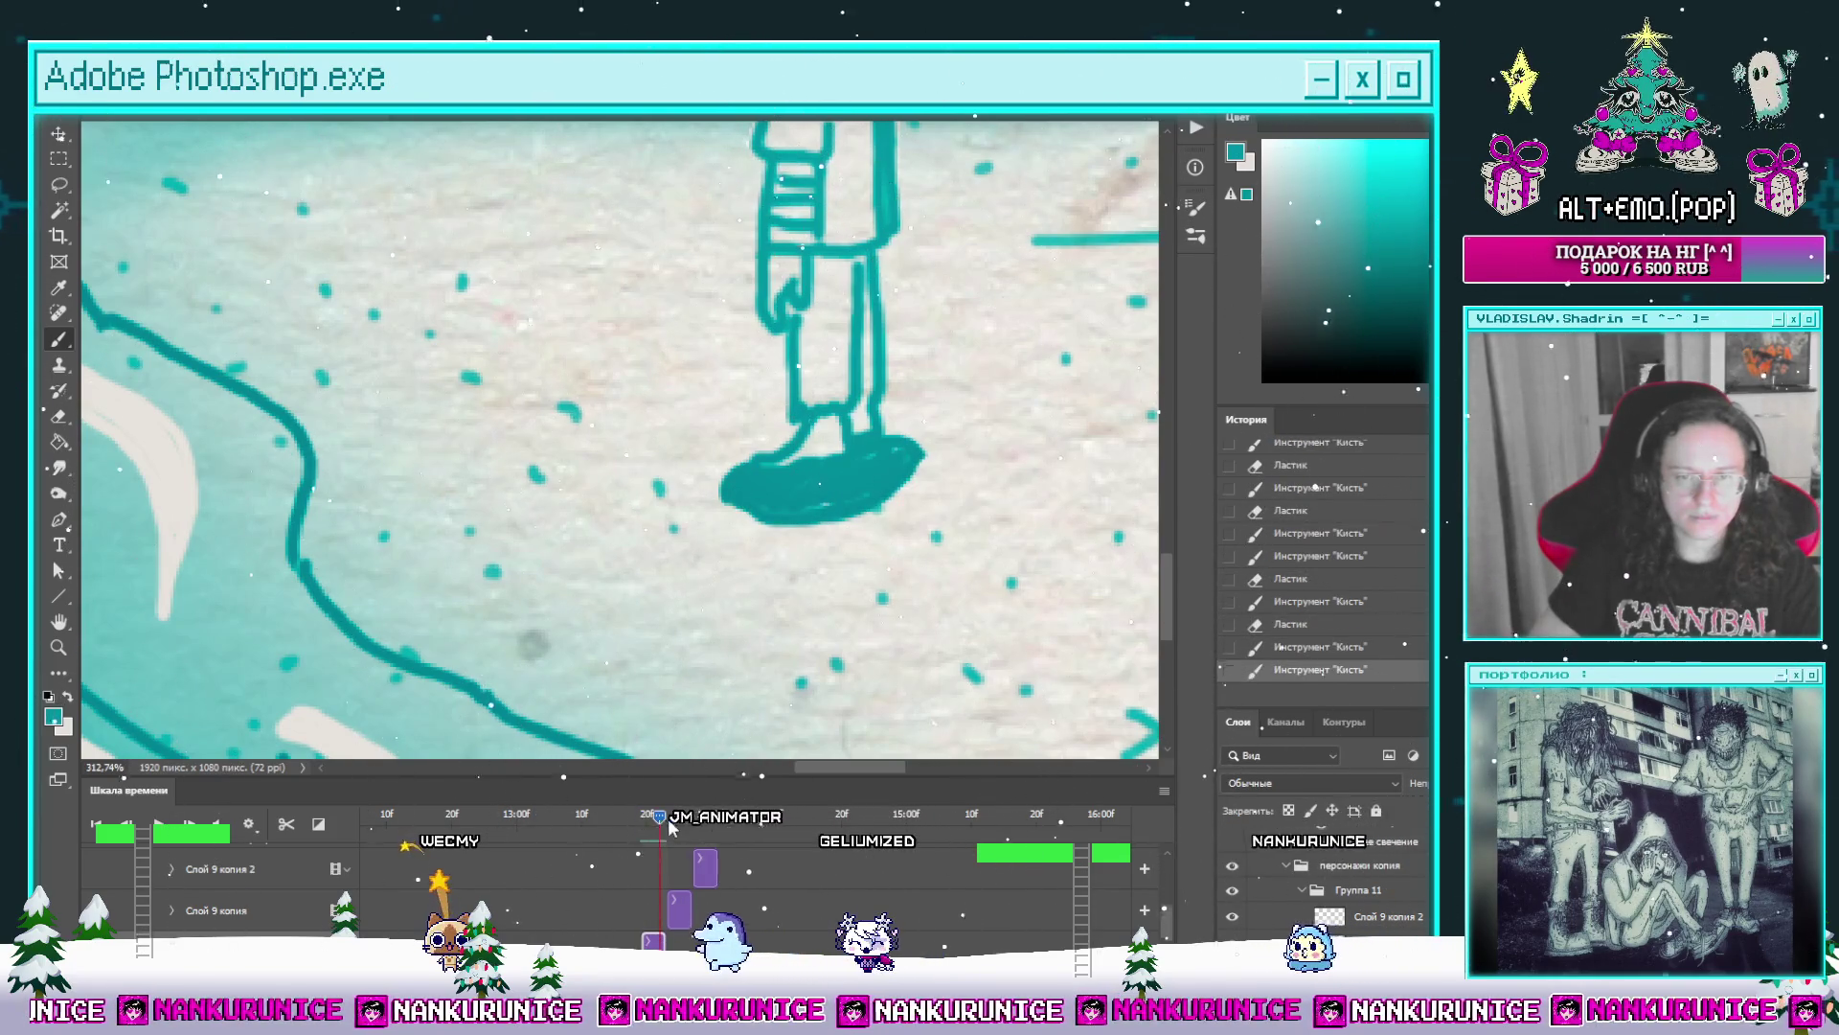
pyautogui.press('Right')
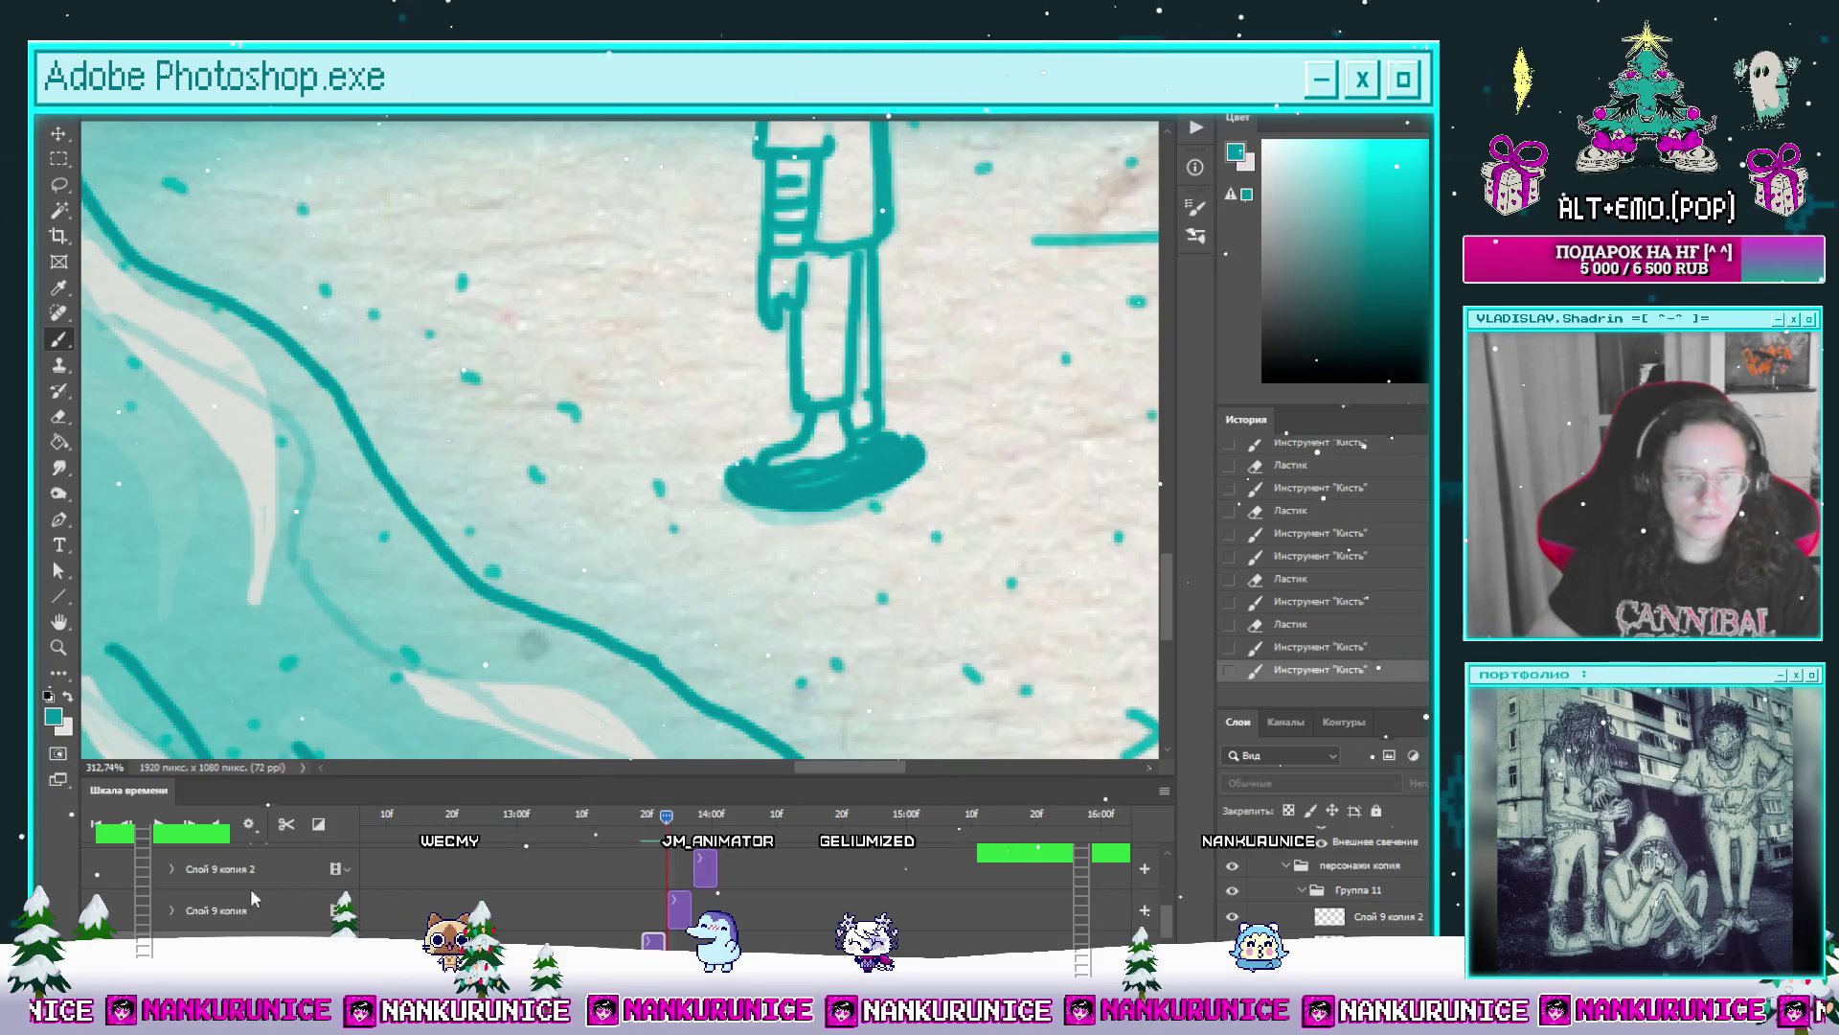
pyautogui.click(251, 892)
pyautogui.moveTo(733, 476); pyautogui.dragTo(905, 495)
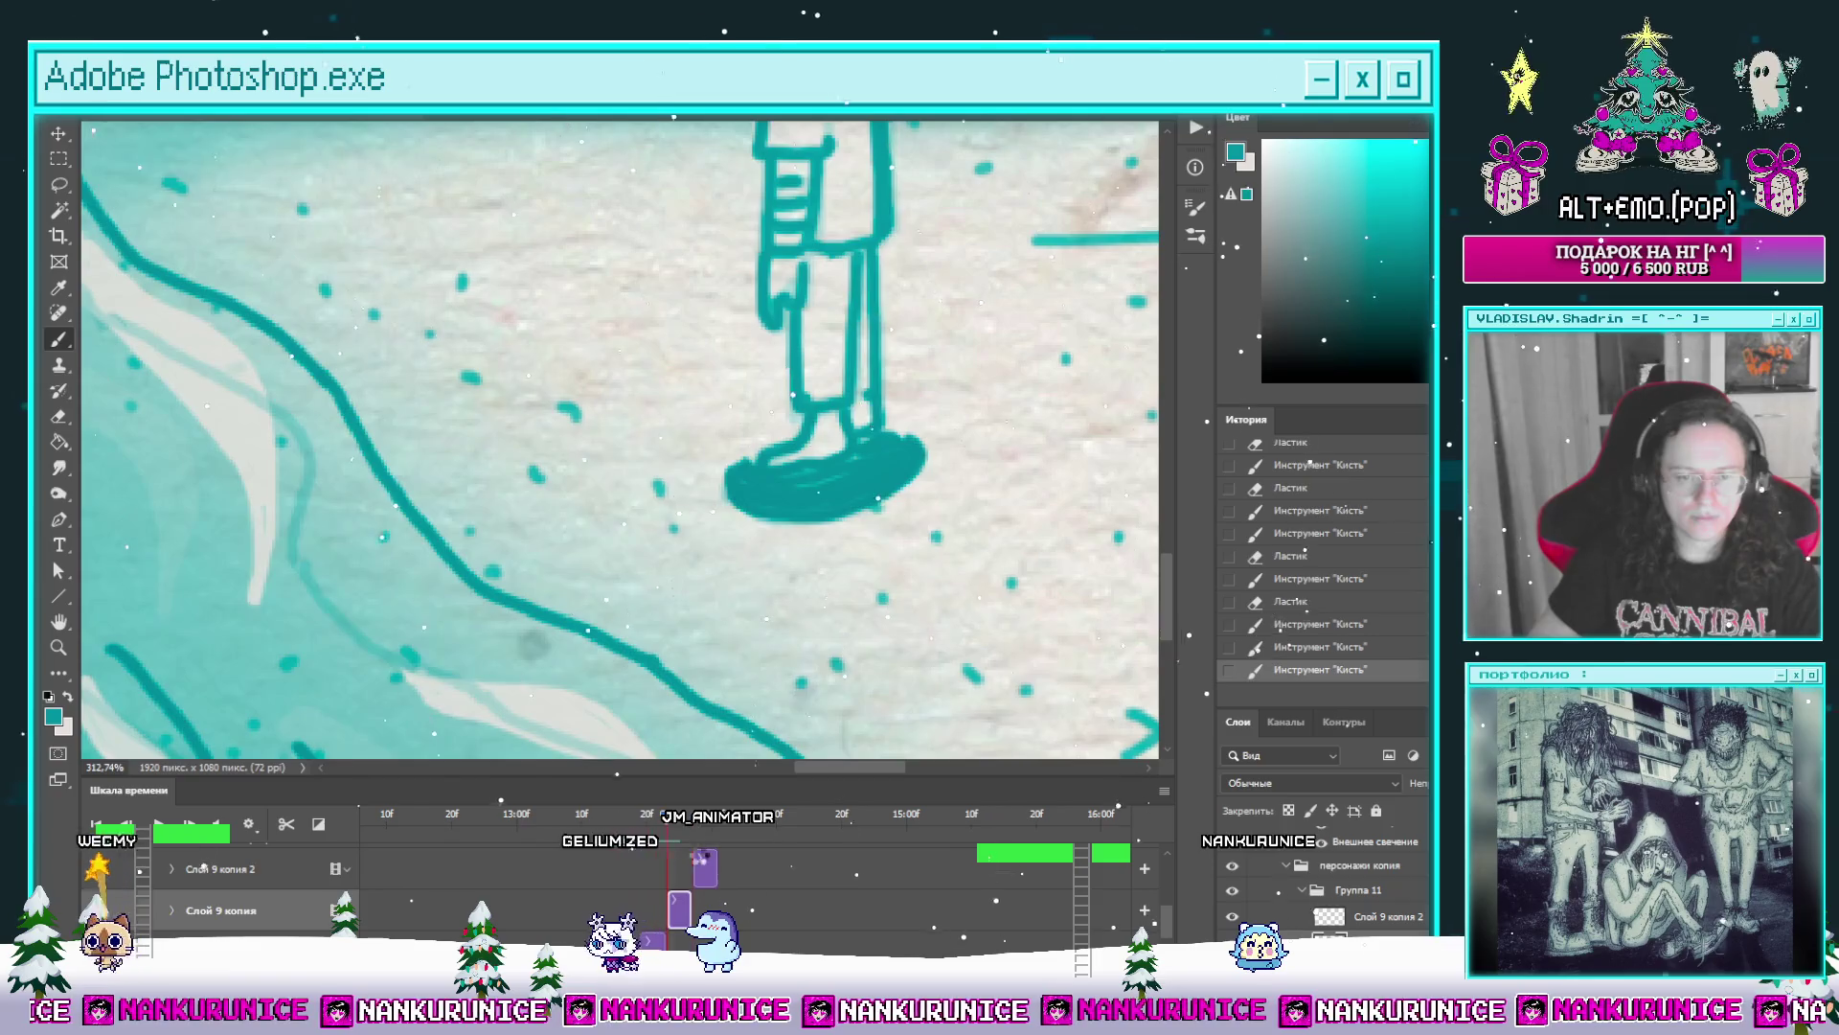
pyautogui.press('Right')
pyautogui.moveTo(771, 507); pyautogui.dragTo(871, 491)
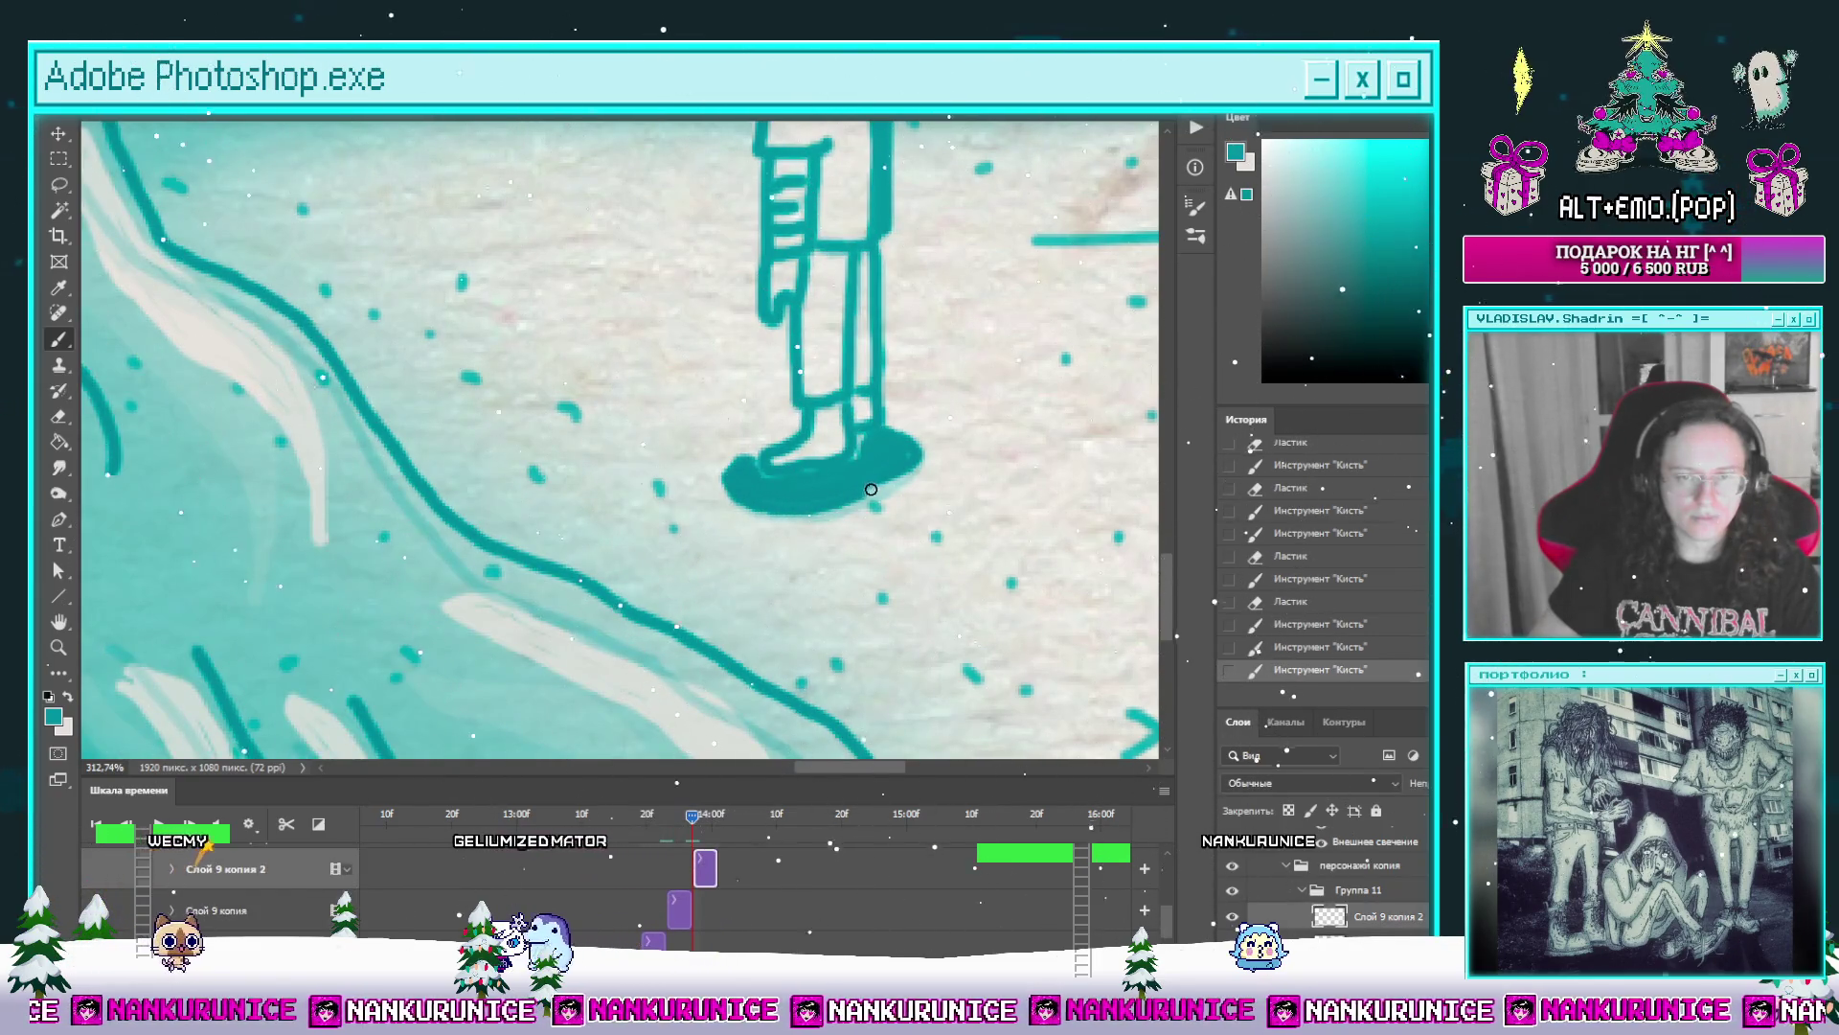
# Step: Fit the whole scene in view and scrub the timeline to check the motion
pyautogui.hotkey('ctrl', '0')
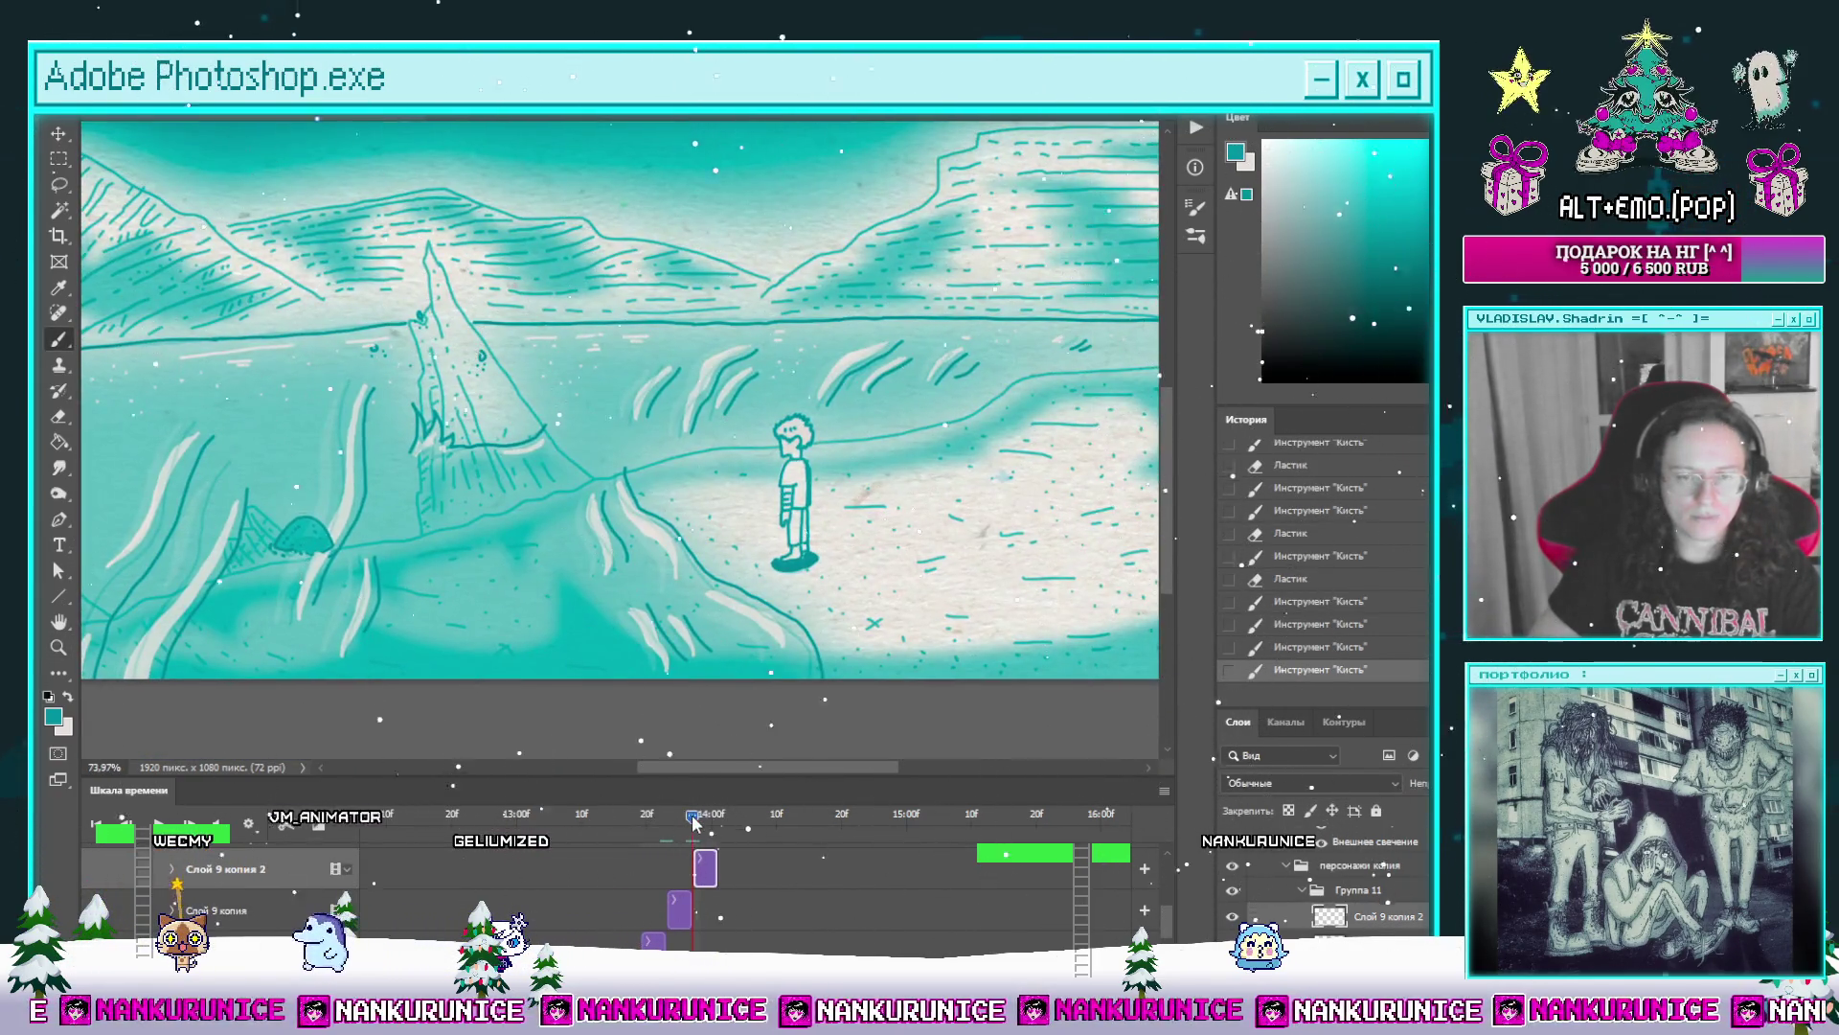
pyautogui.moveTo(694, 821); pyautogui.dragTo(652, 819)
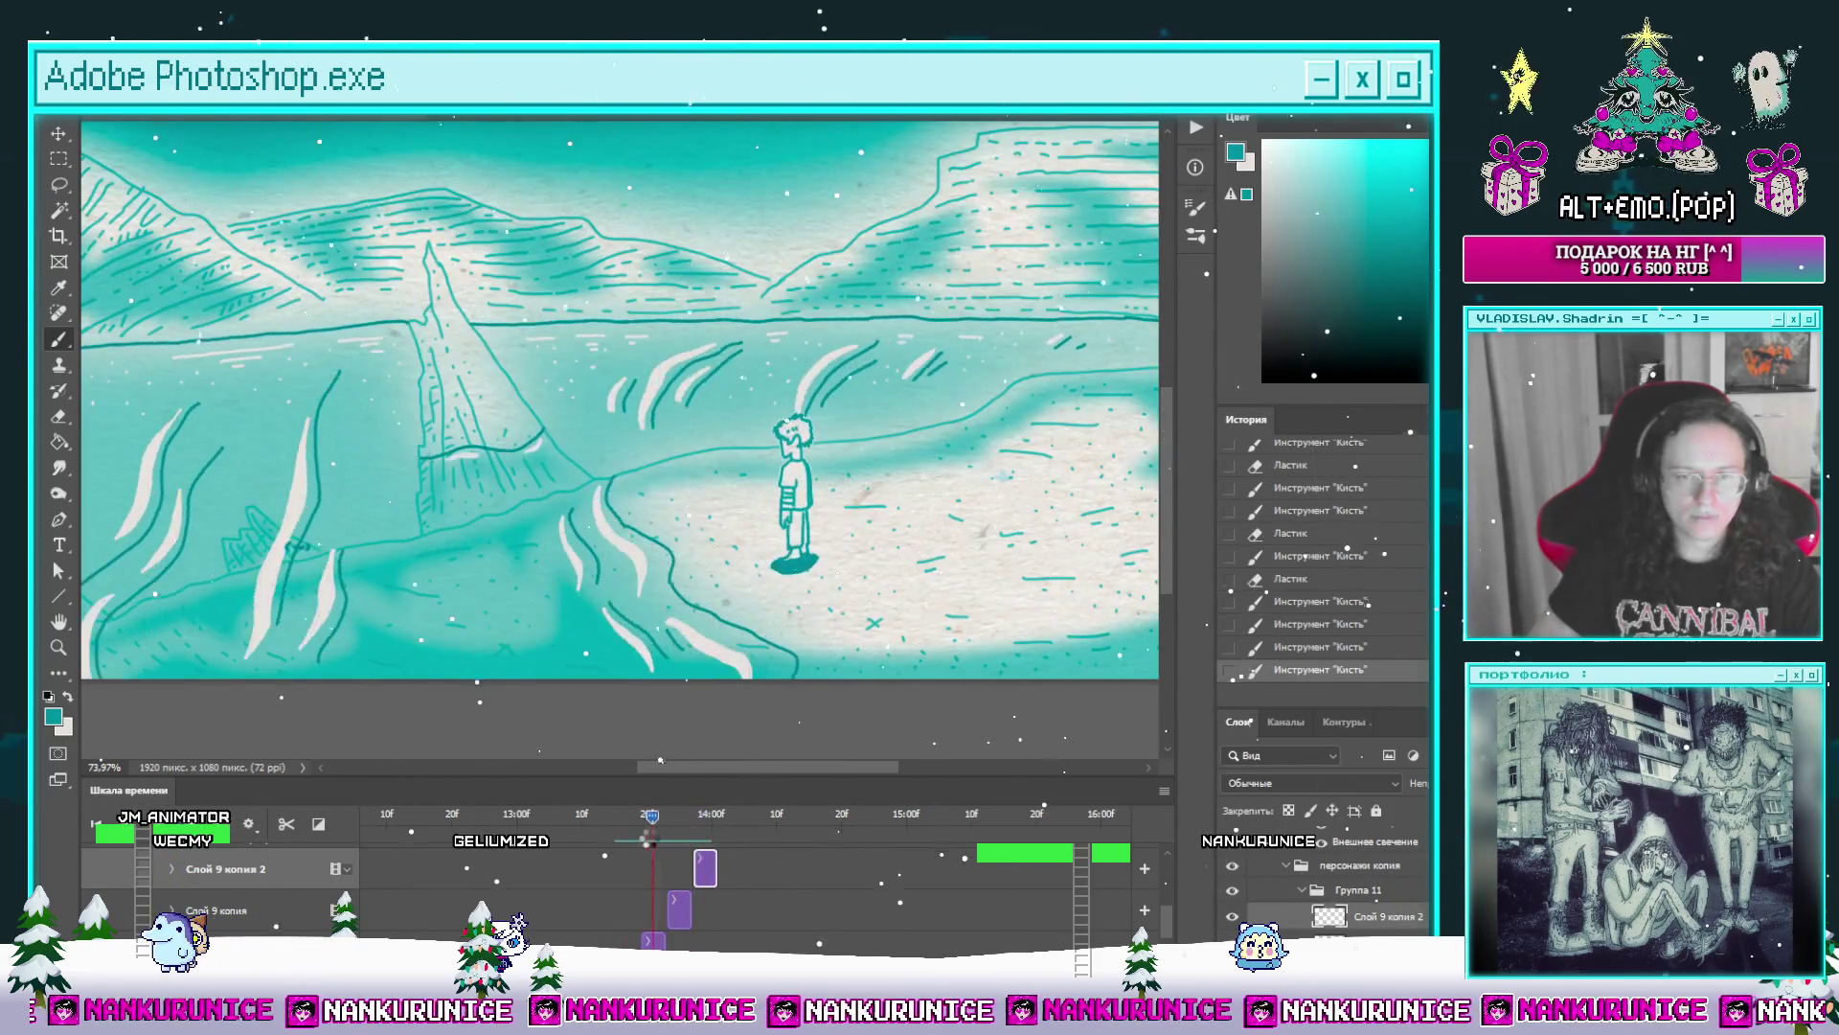
pyautogui.moveTo(520, 506)
pyautogui.mouseDown()
pyautogui.moveTo(600, 526)
pyautogui.moveTo(708, 748)
pyautogui.mouseUp()
pyautogui.moveTo(674, 821); pyautogui.dragTo(691, 823)
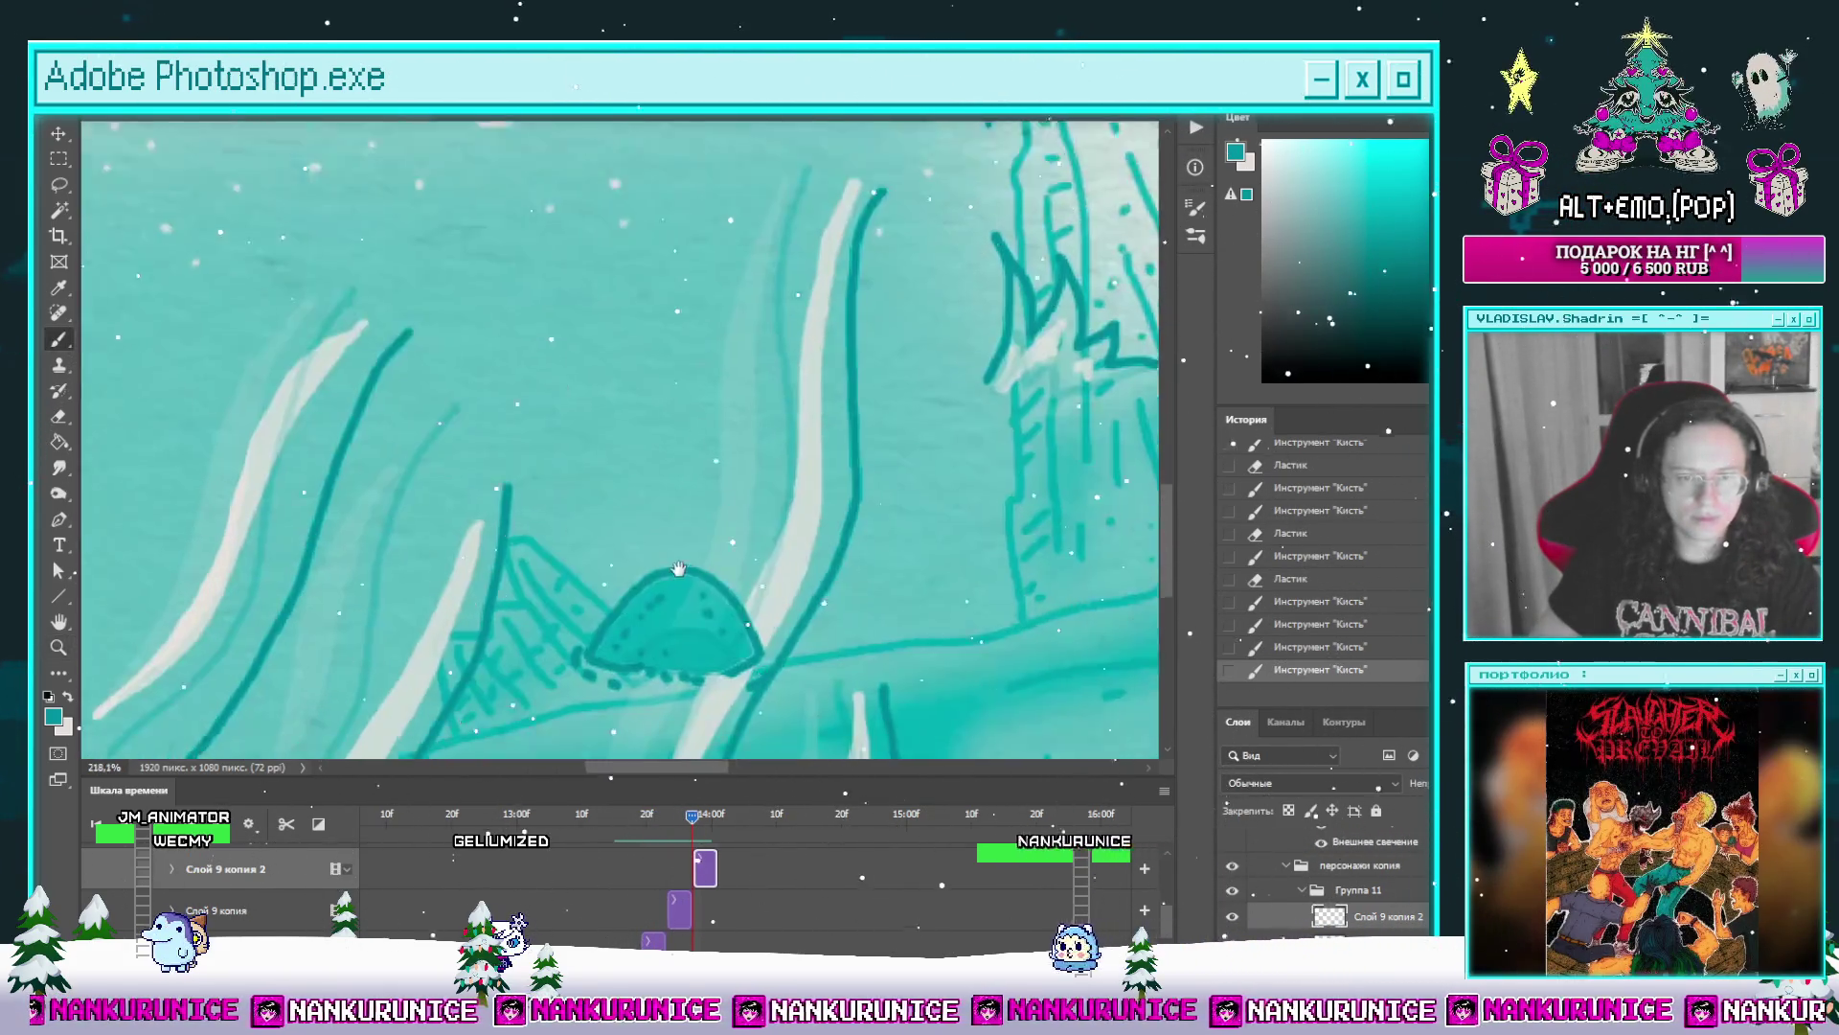
# Step: Zoom on the sea mound, set white as the painting colour and save the document (Ctrl+S)
pyautogui.moveTo(594, 565); pyautogui.dragTo(654, 524)
pyautogui.press('x')
pyautogui.press('l')
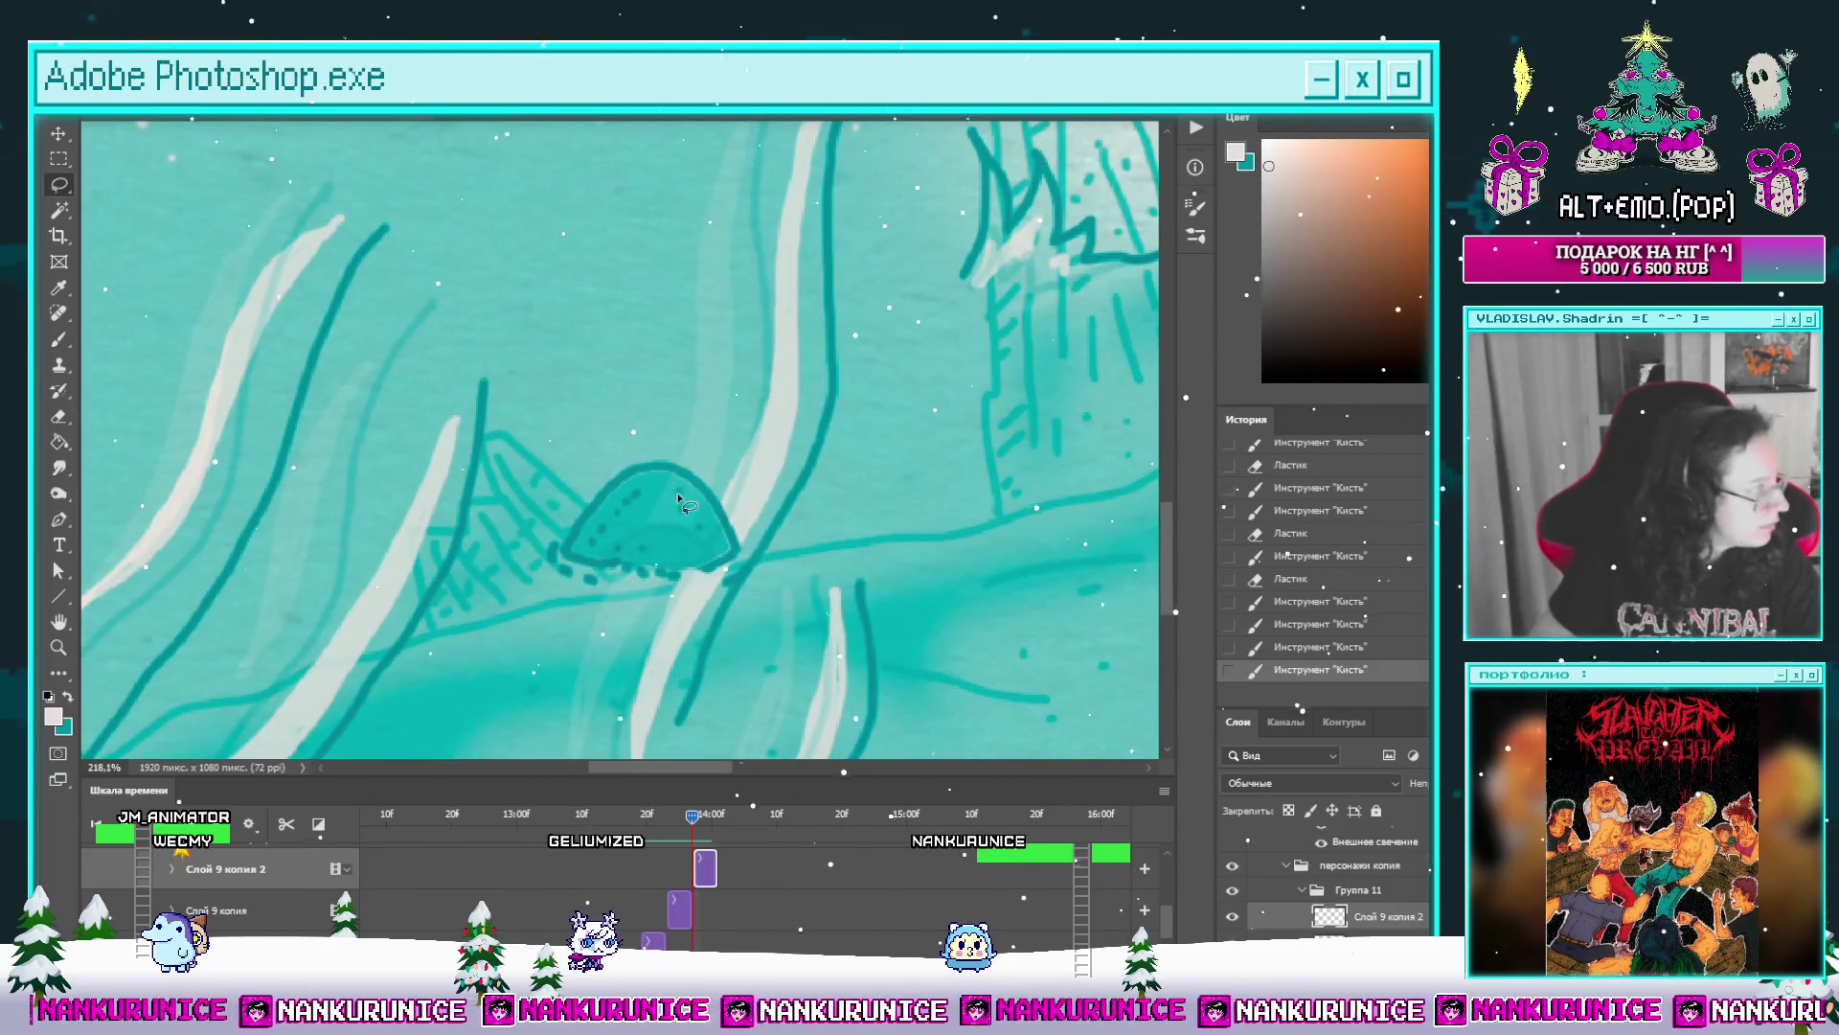
pyautogui.hotkey('ctrl', 's')
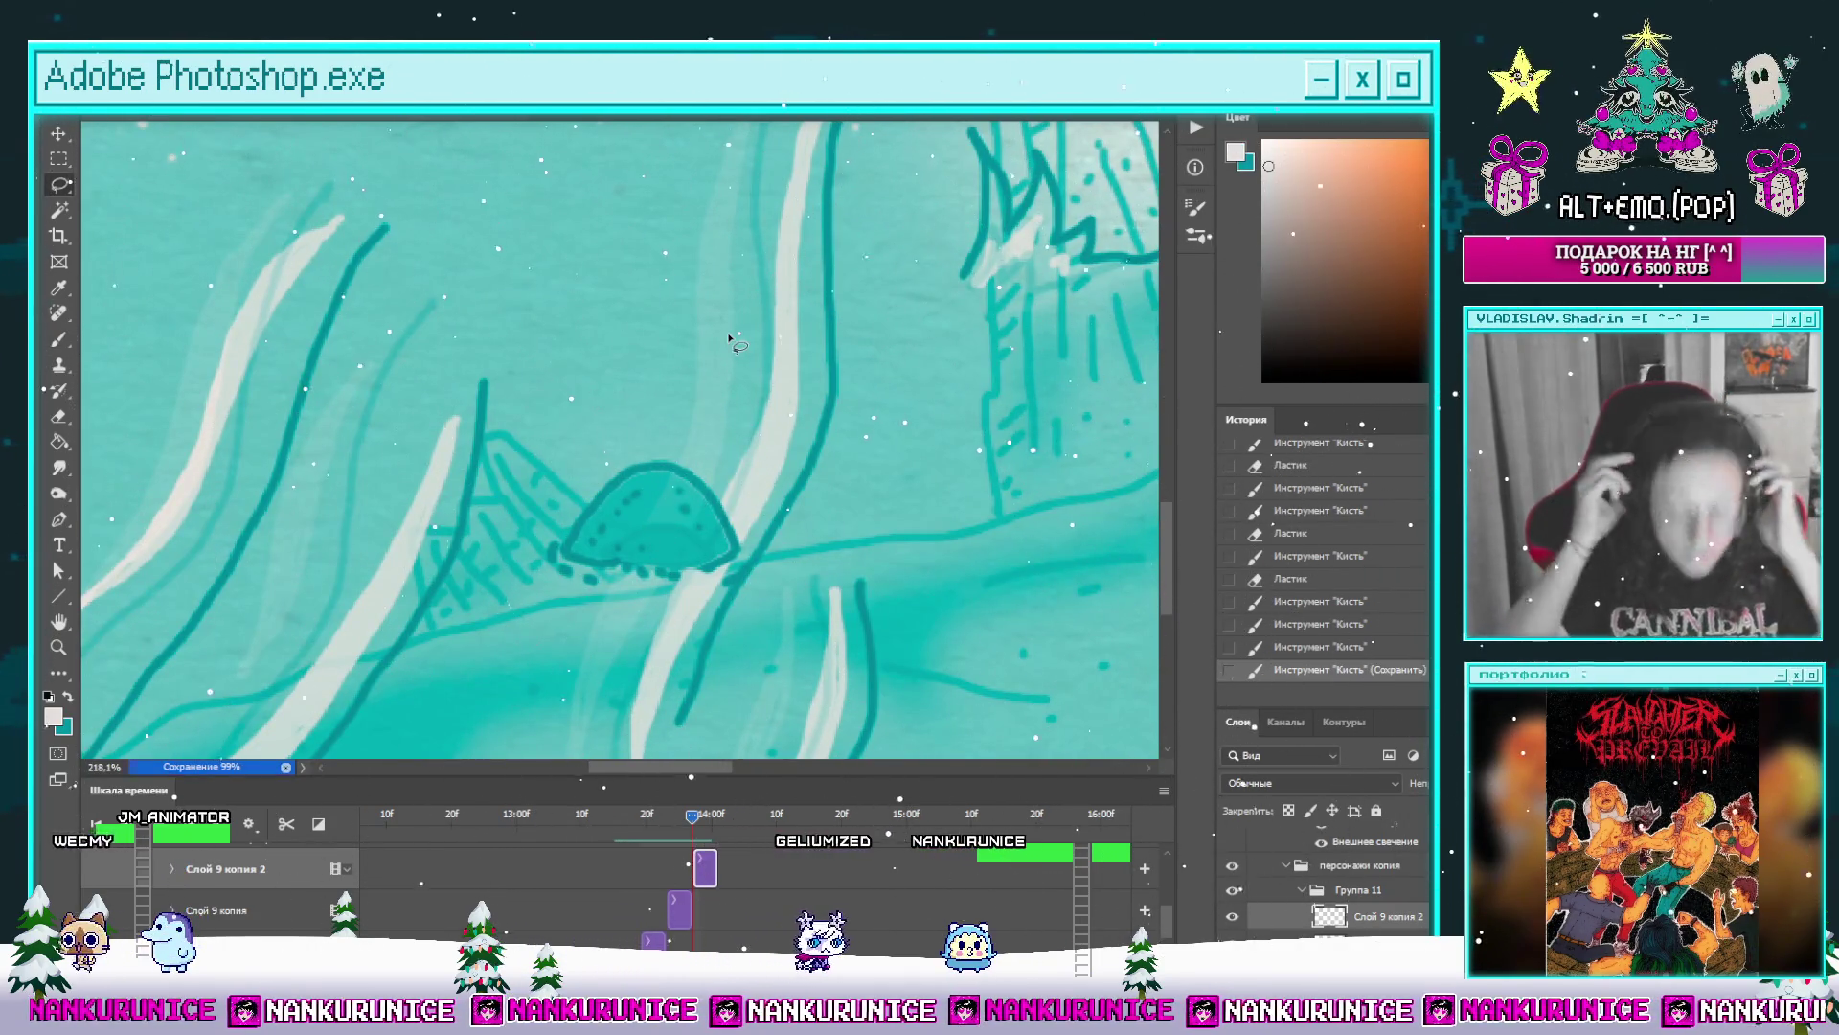
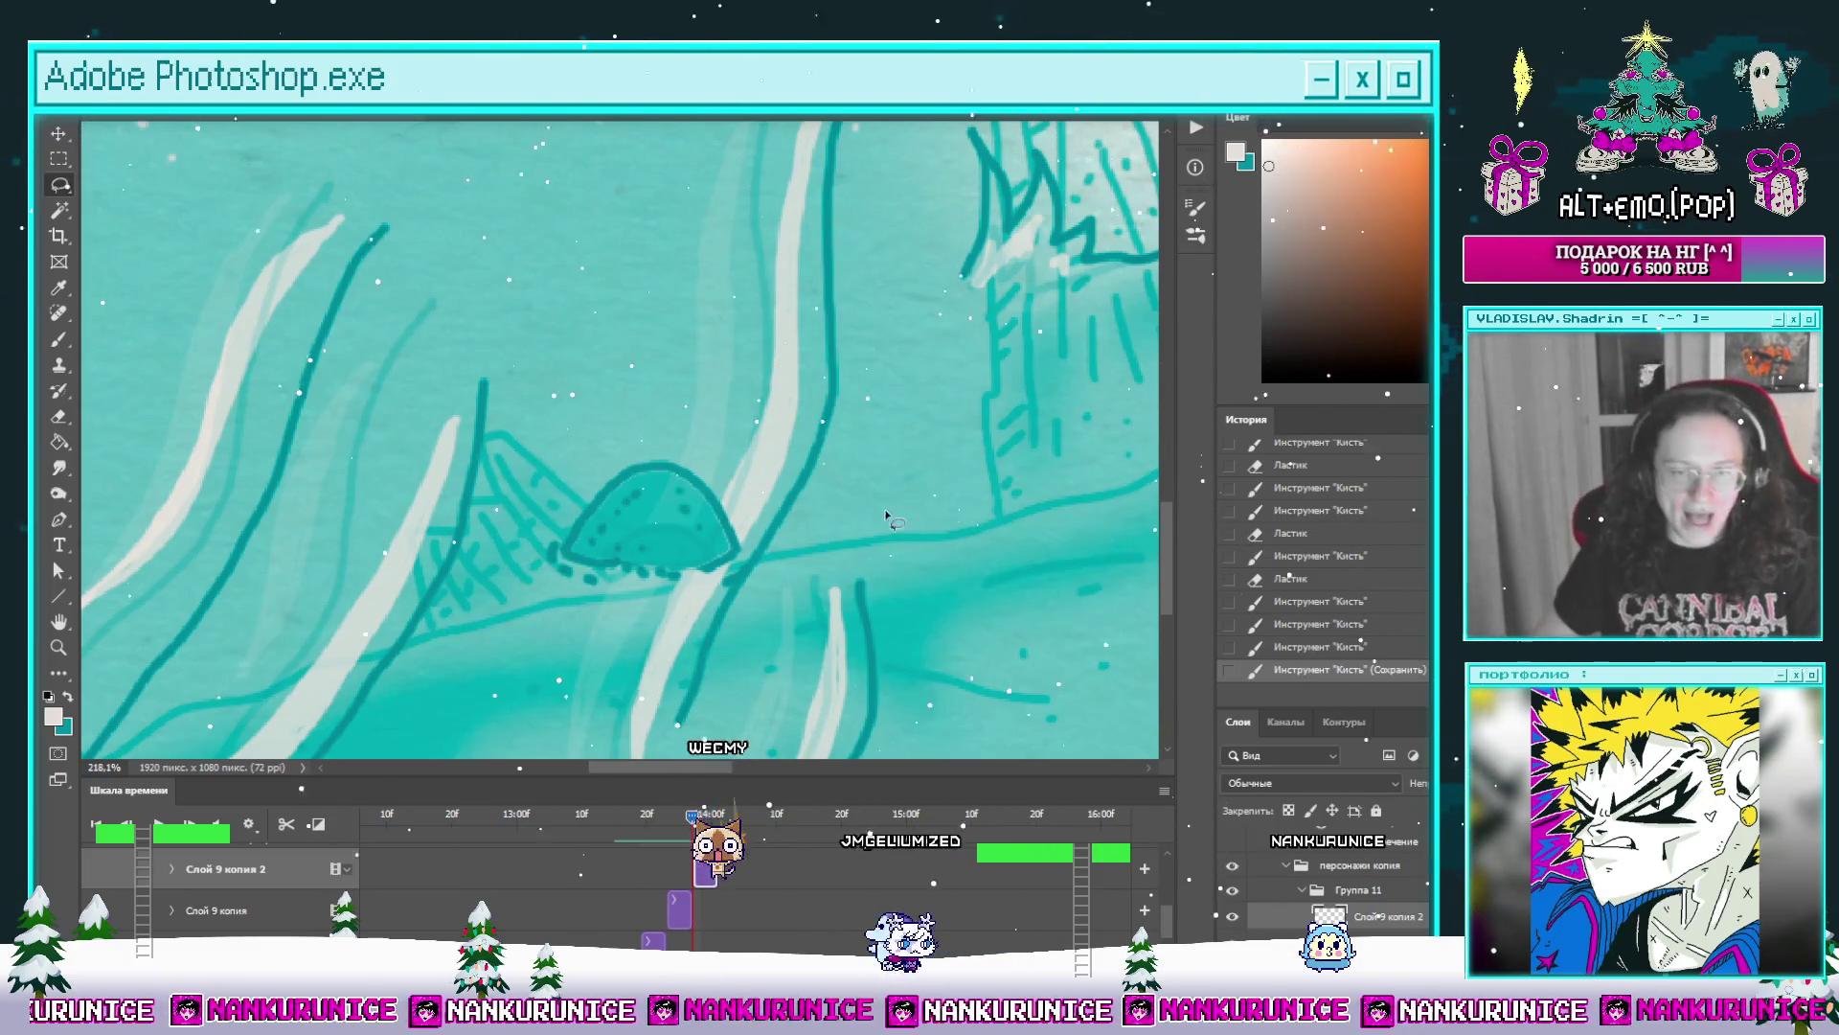
# Step: Select the dome-shaped mound, test a teal stroke inside it, undo it and switch the paint to white
pyautogui.moveTo(662, 458); pyautogui.dragTo(749, 479)
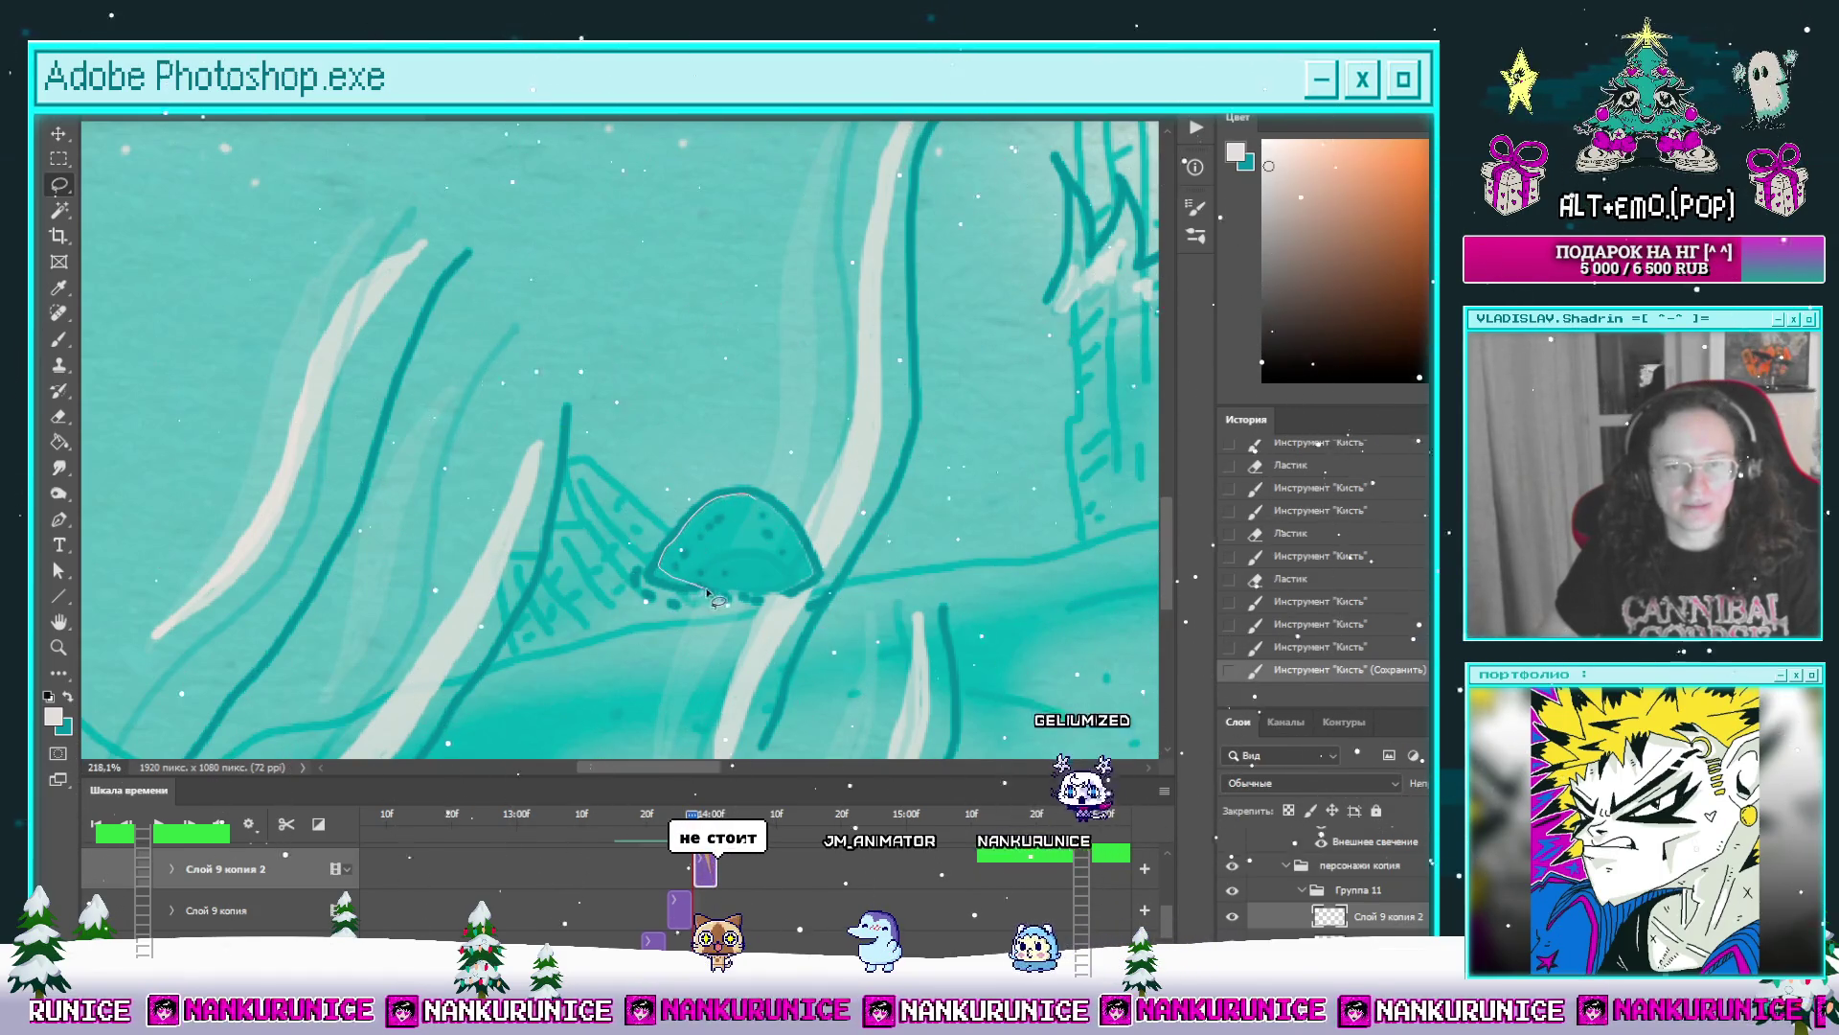
pyautogui.moveTo(663, 569); pyautogui.dragTo(803, 589)
pyautogui.press('b')
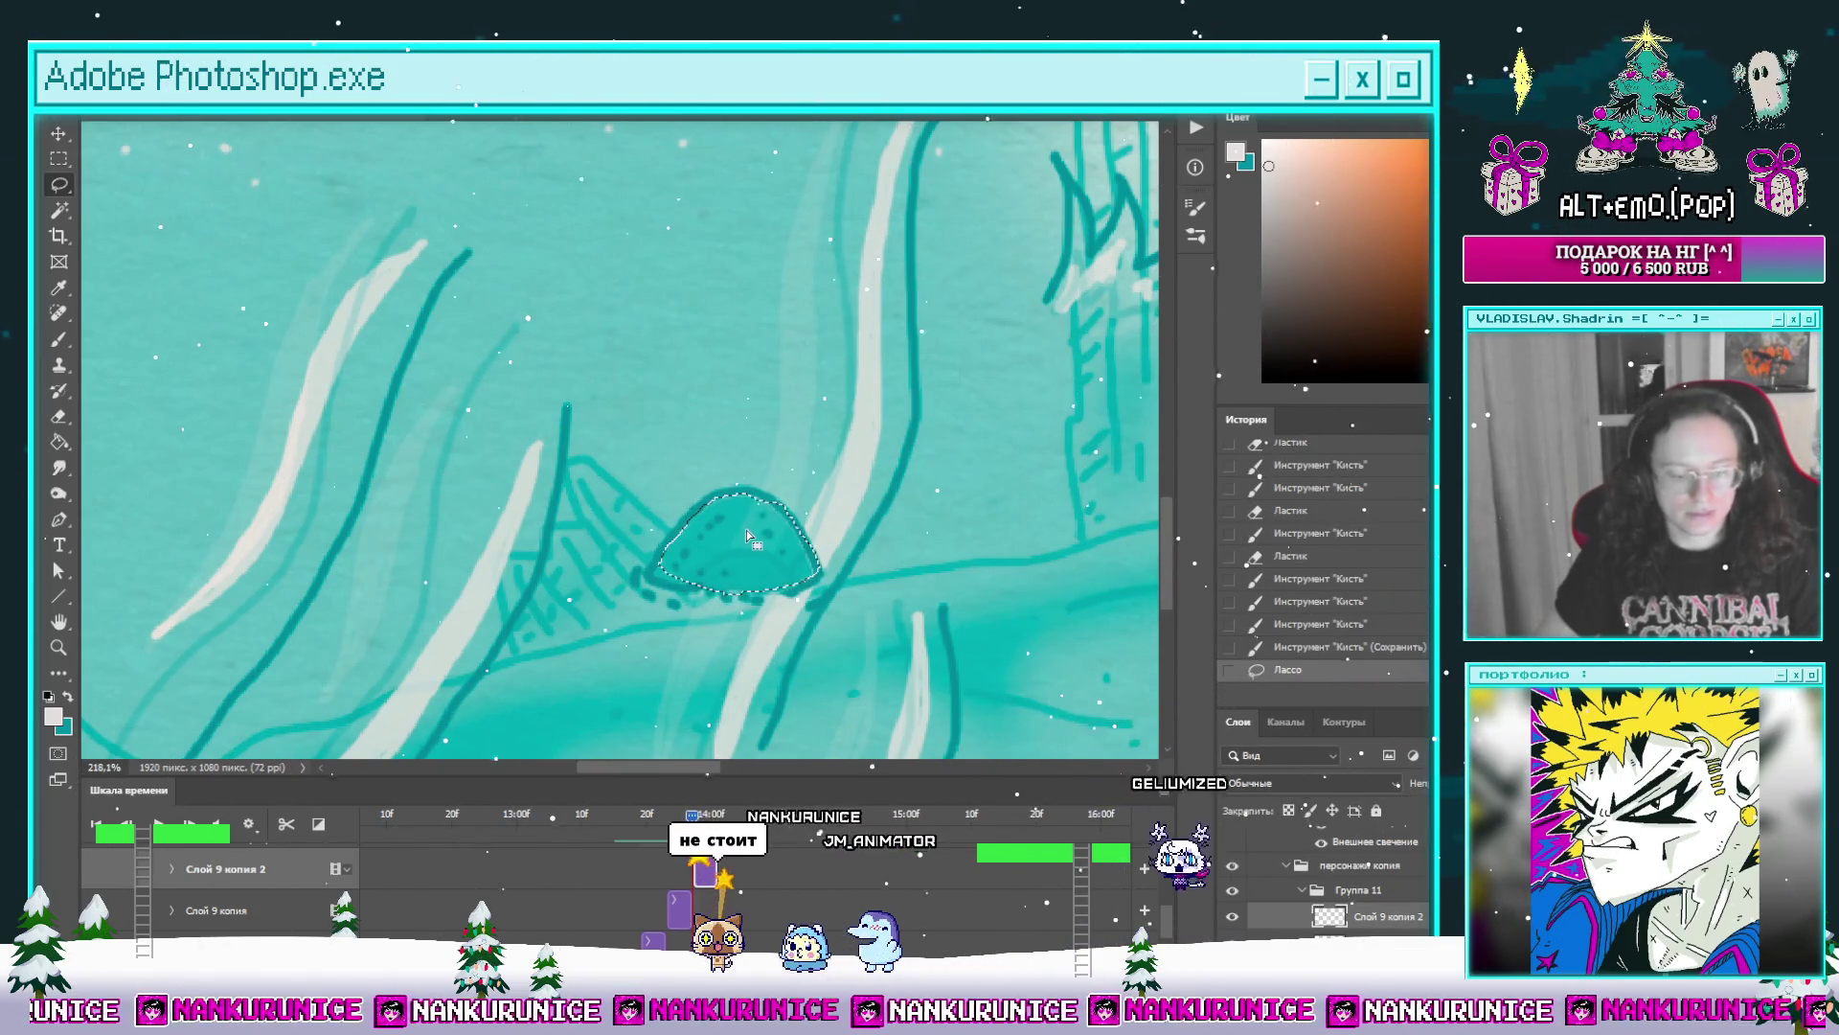
pyautogui.click(768, 542)
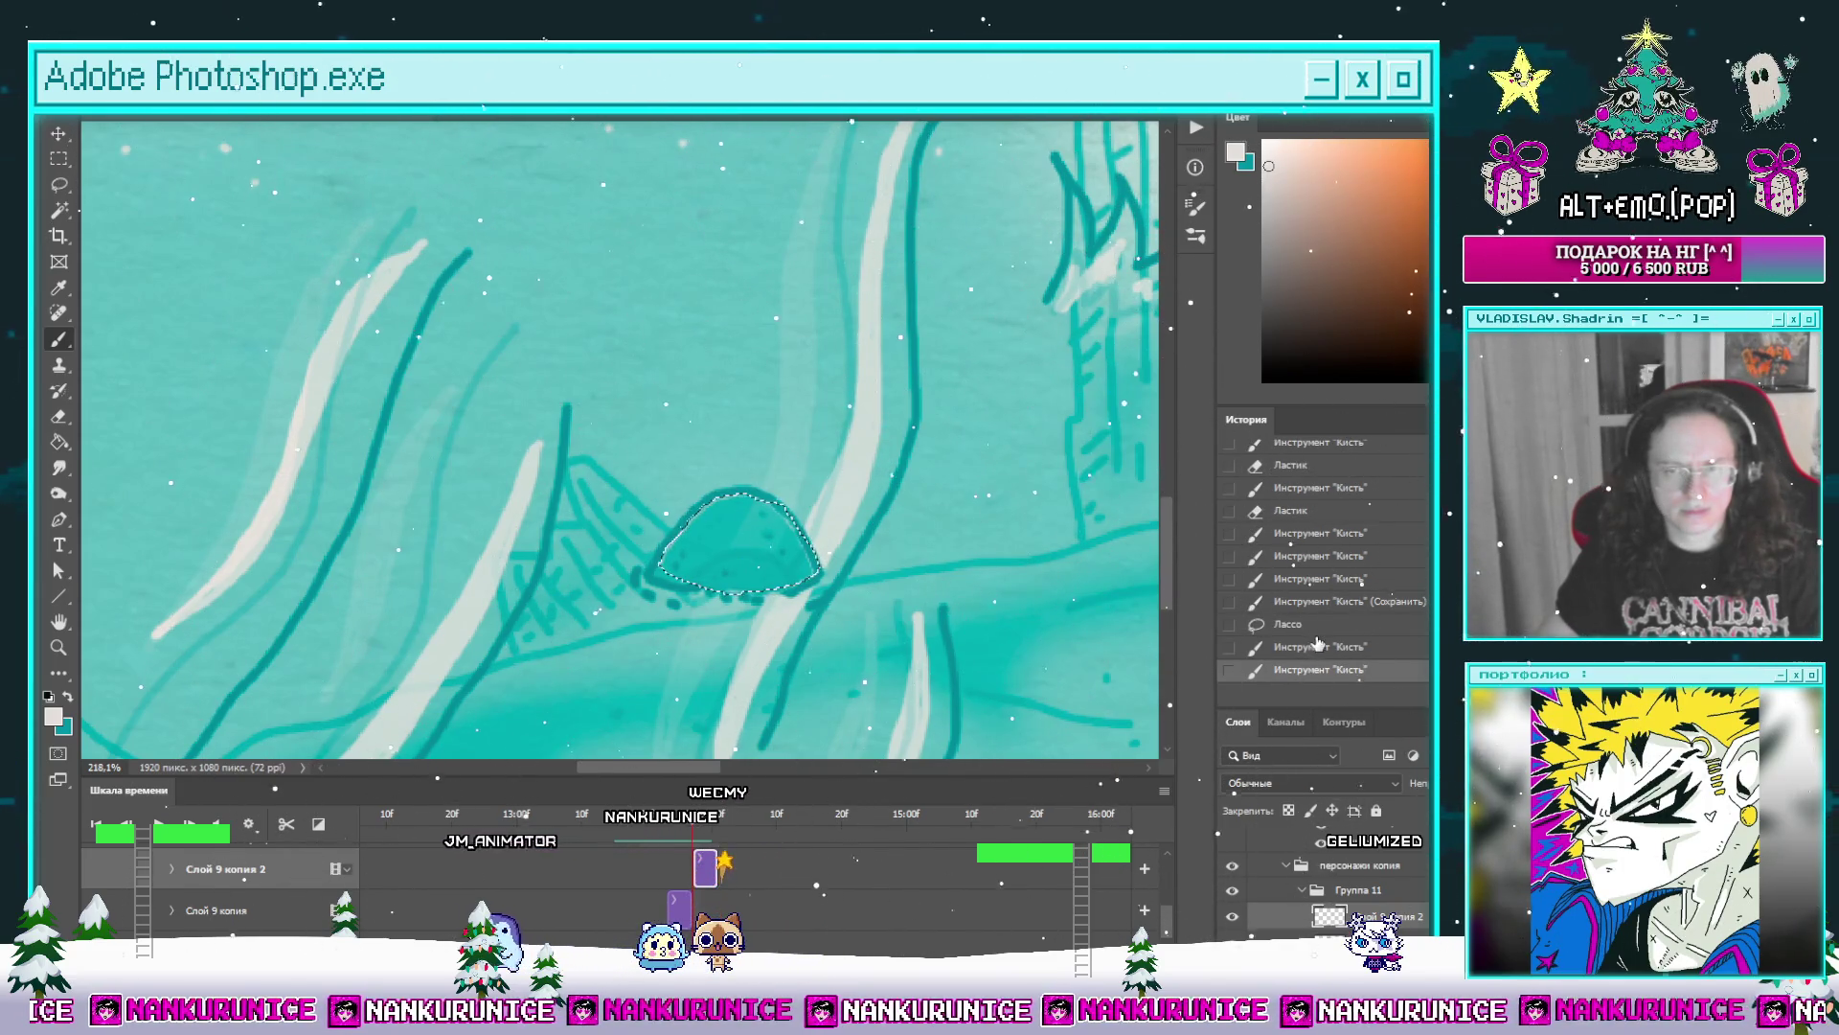
pyautogui.keyDown('alt'); pyautogui.click(748, 553); pyautogui.keyUp('alt')
pyautogui.moveTo(712, 540)
pyautogui.mouseDown()
pyautogui.moveTo(773, 546)
pyautogui.moveTo(770, 561)
pyautogui.mouseUp()
pyautogui.hotkey('ctrl', 'z')
pyautogui.press('x')
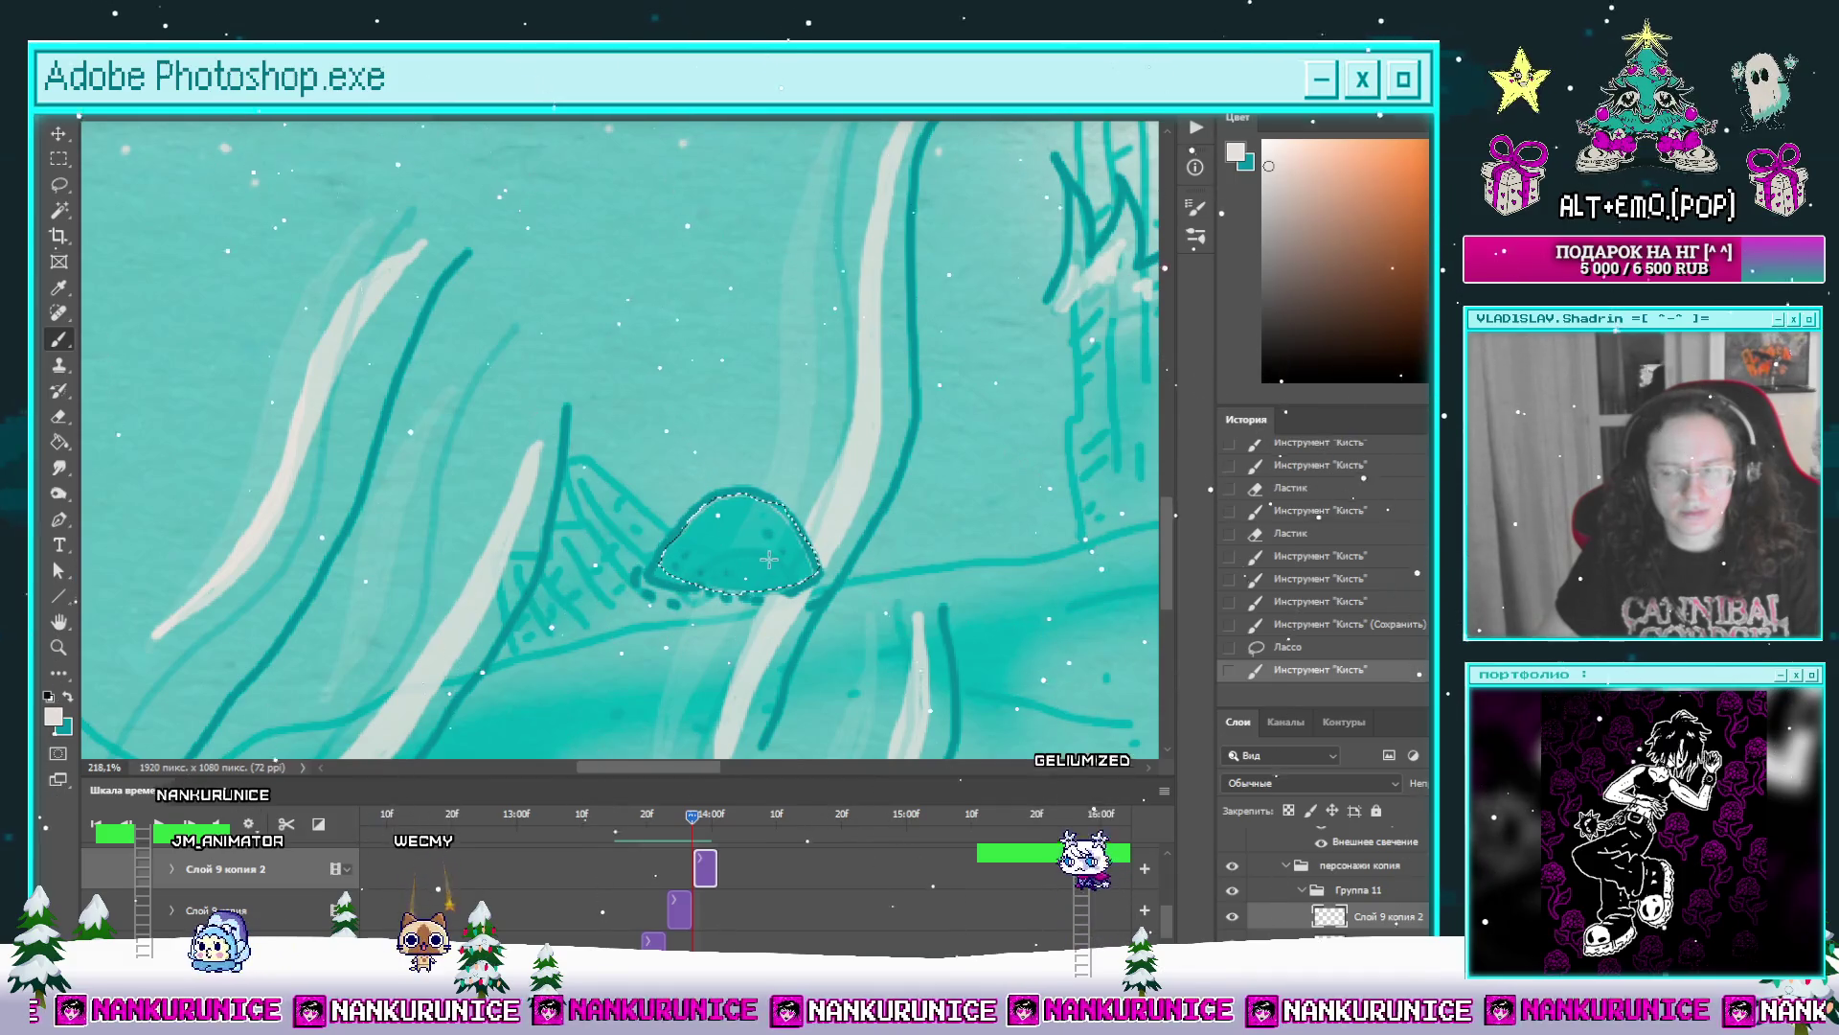
# Step: Deselect, zoom out and drag Группа 12 копия to a new position in the layer stack
pyautogui.moveTo(842, 510); pyautogui.dragTo(661, 522)
pyautogui.hotkey('ctrl', 'd')
pyautogui.scroll(2, 723, 880)
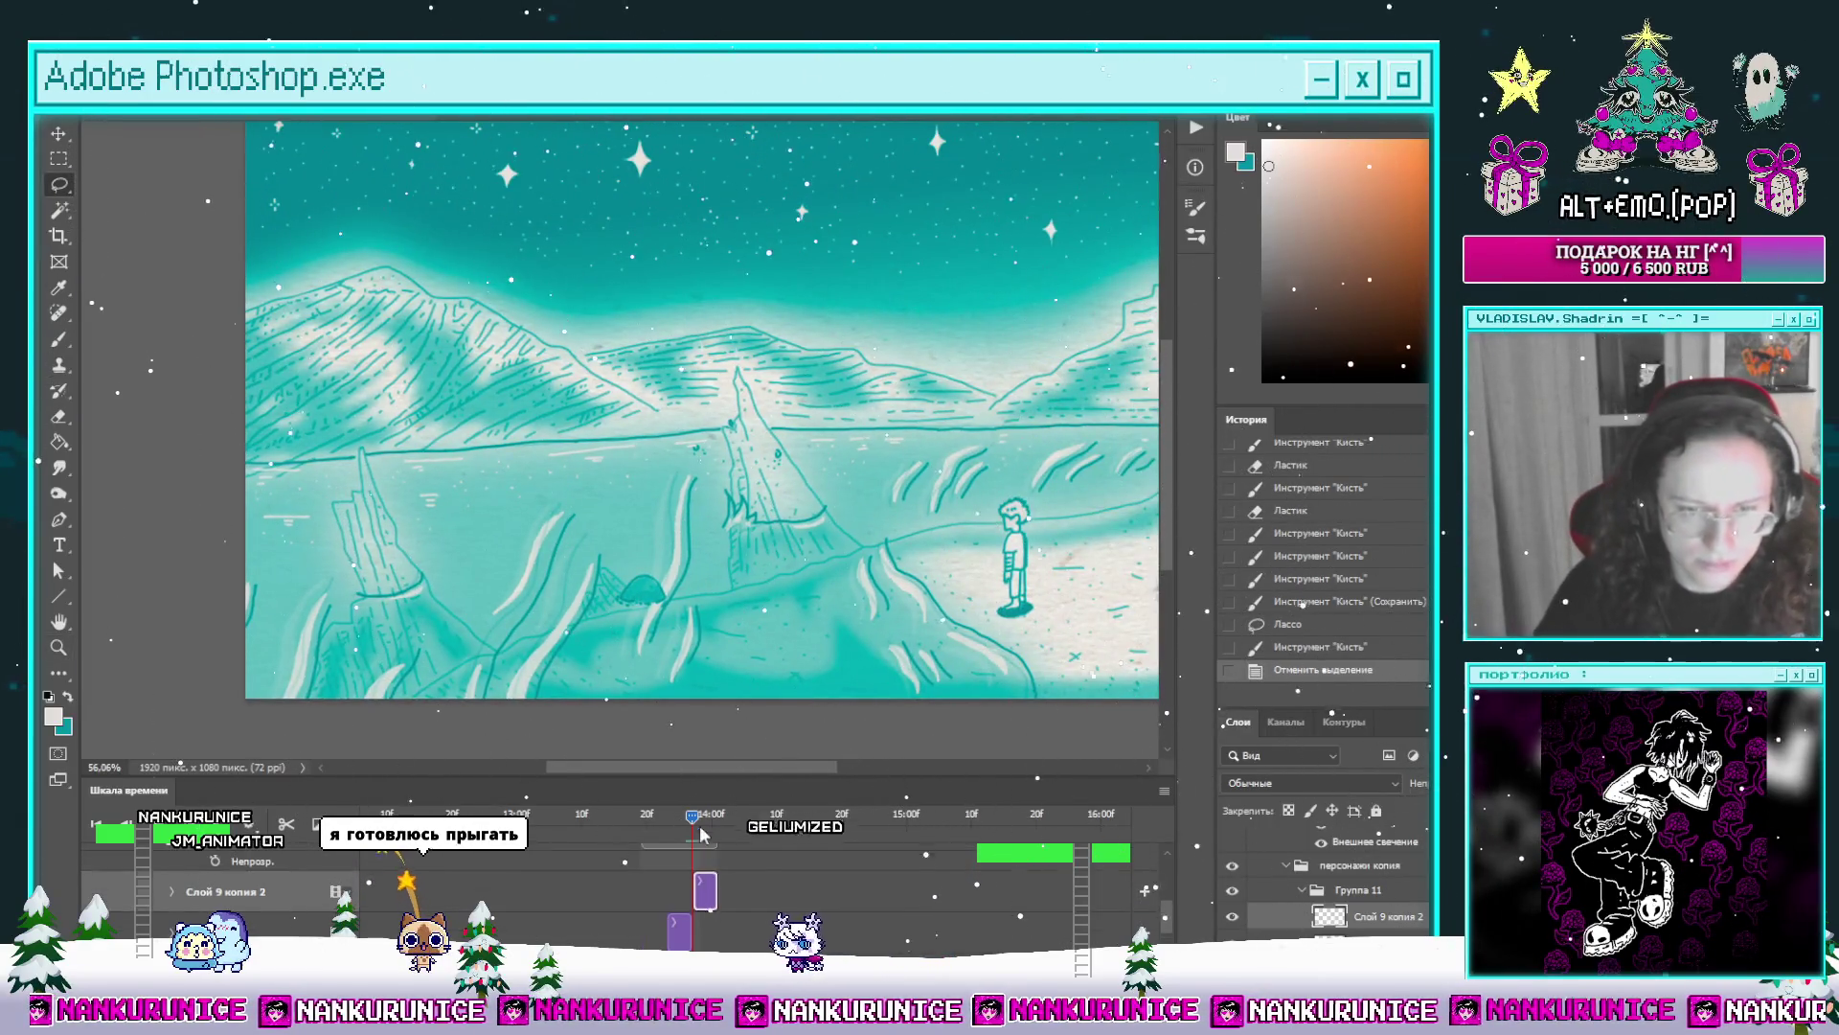
pyautogui.scroll(2, 724, 879)
pyautogui.scroll(2, 723, 879)
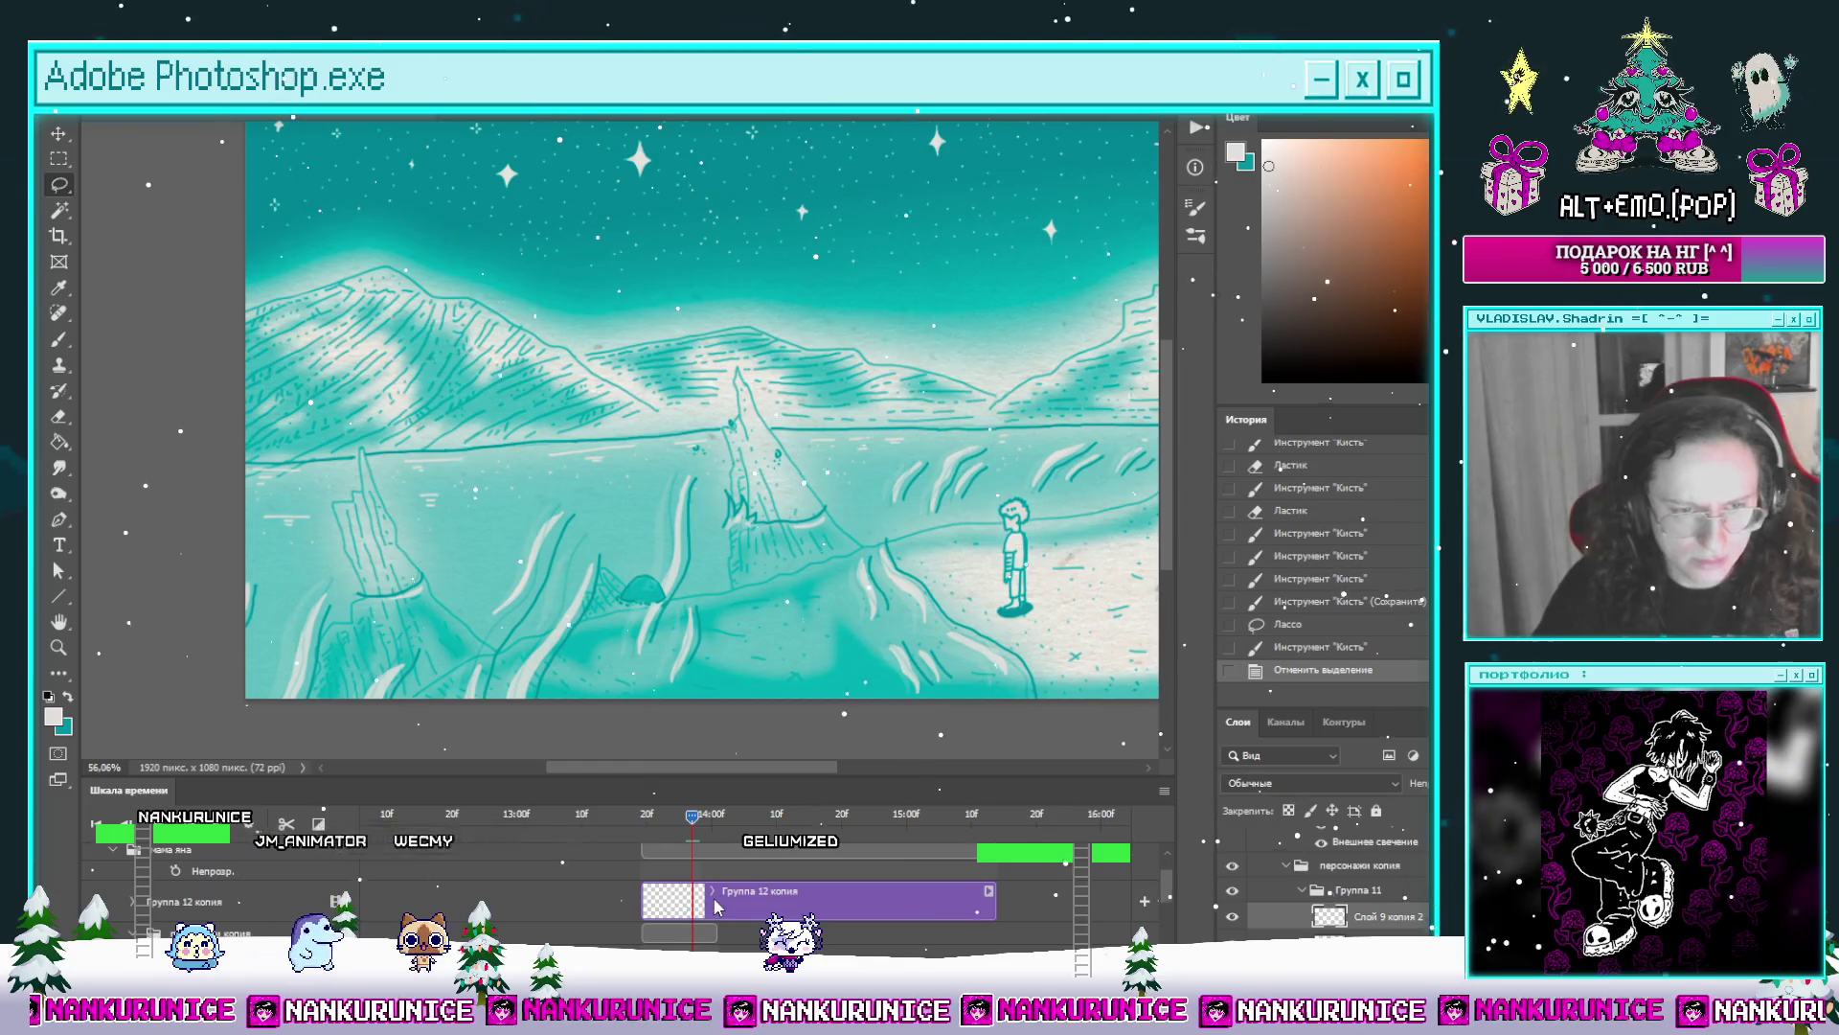
pyautogui.click(714, 905)
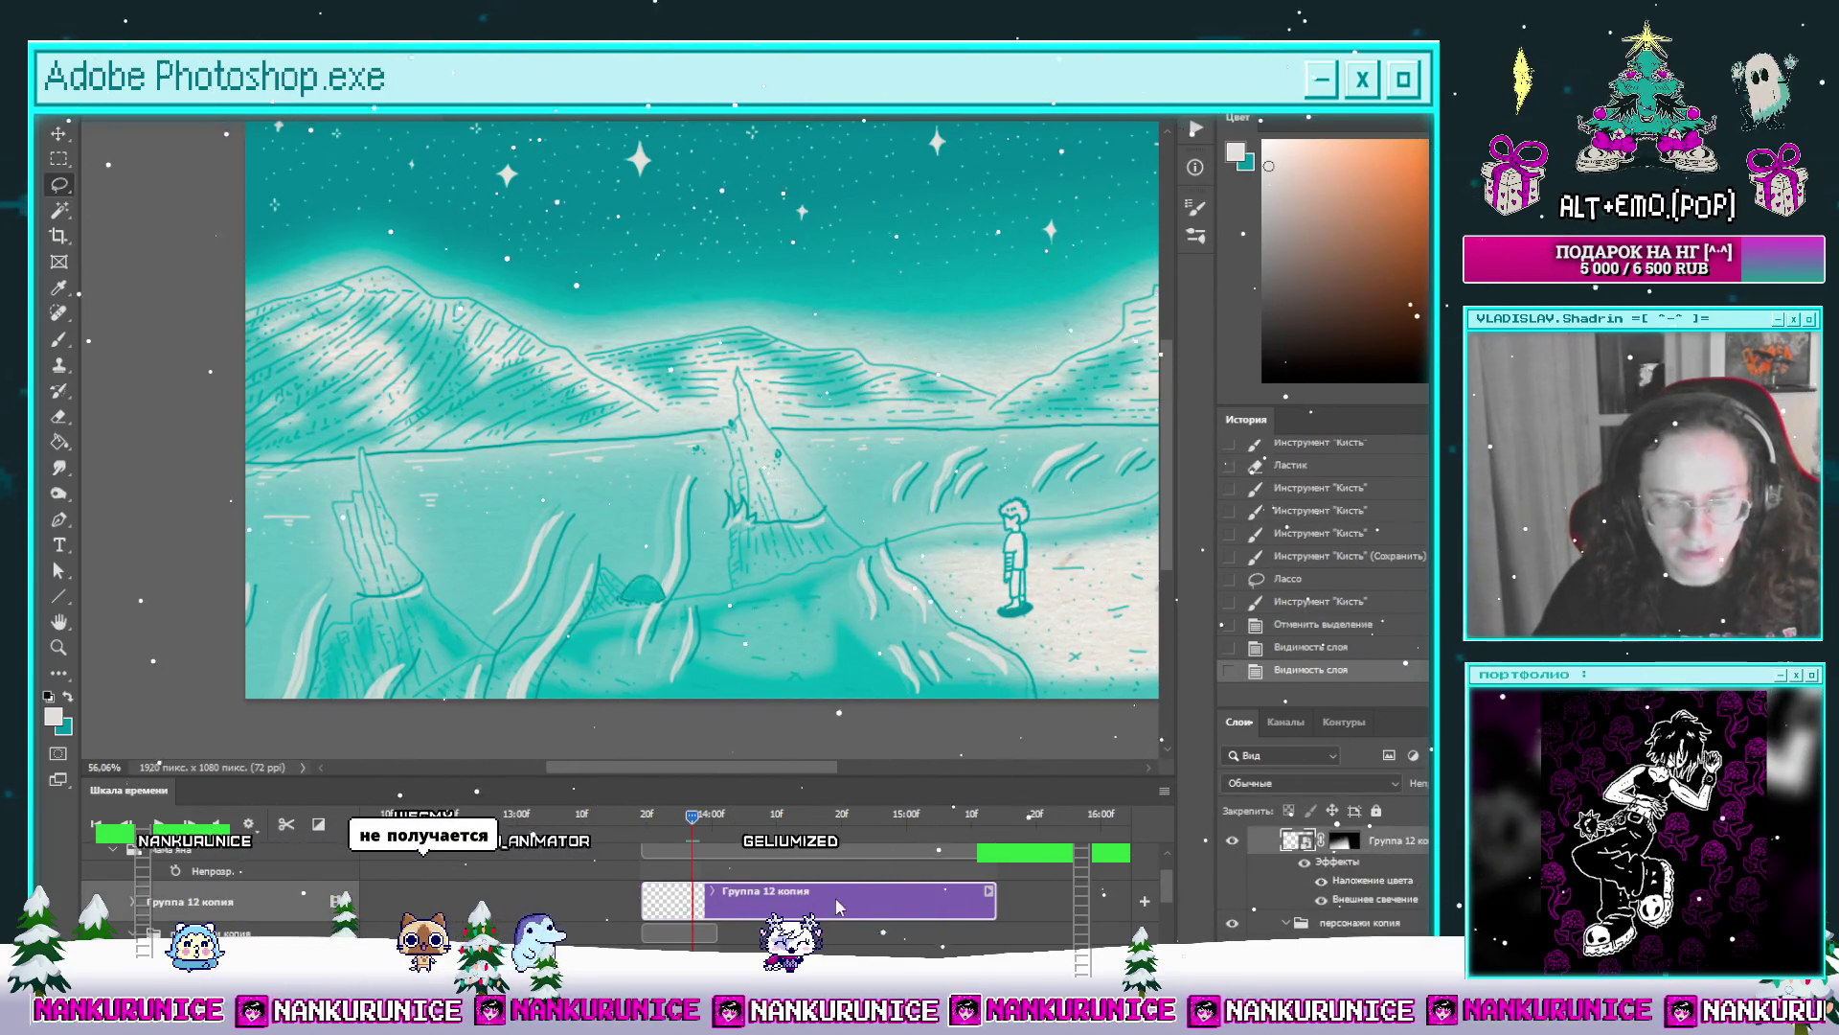
pyautogui.scroll(-1, 707, 919)
pyautogui.scroll(1, 664, 910)
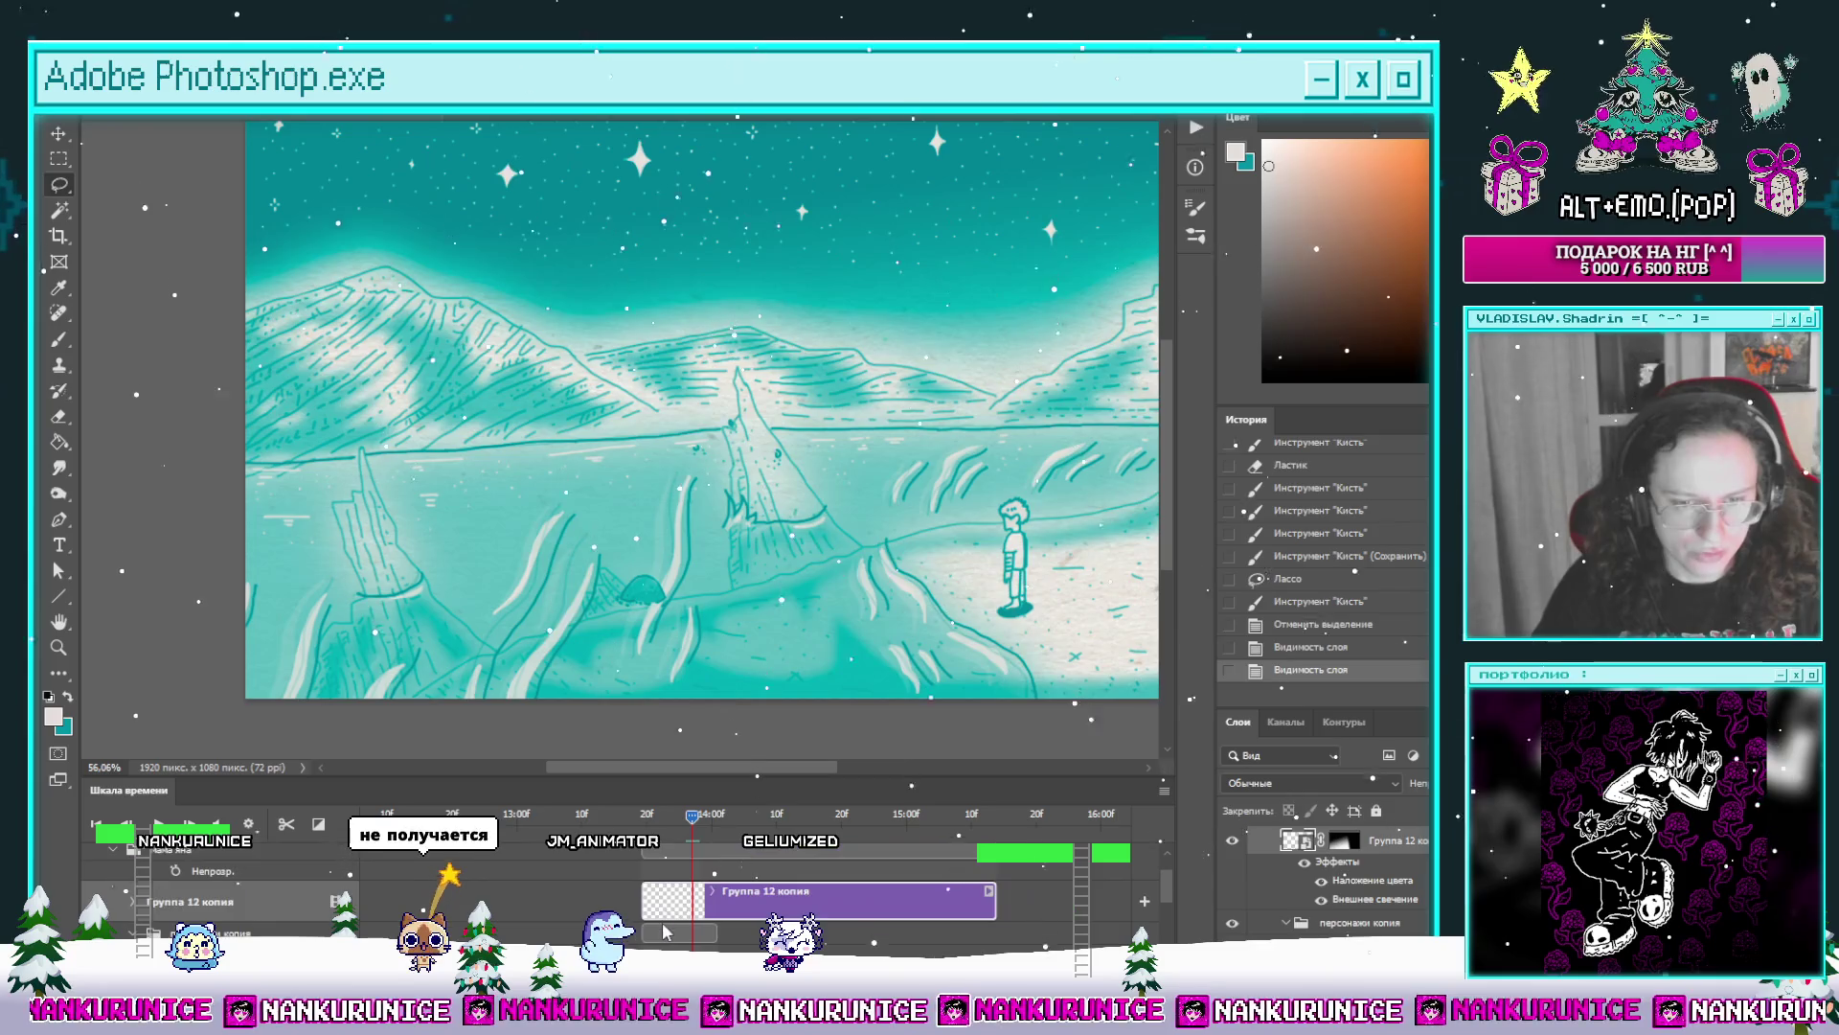
pyautogui.moveTo(655, 847); pyautogui.dragTo(665, 880)
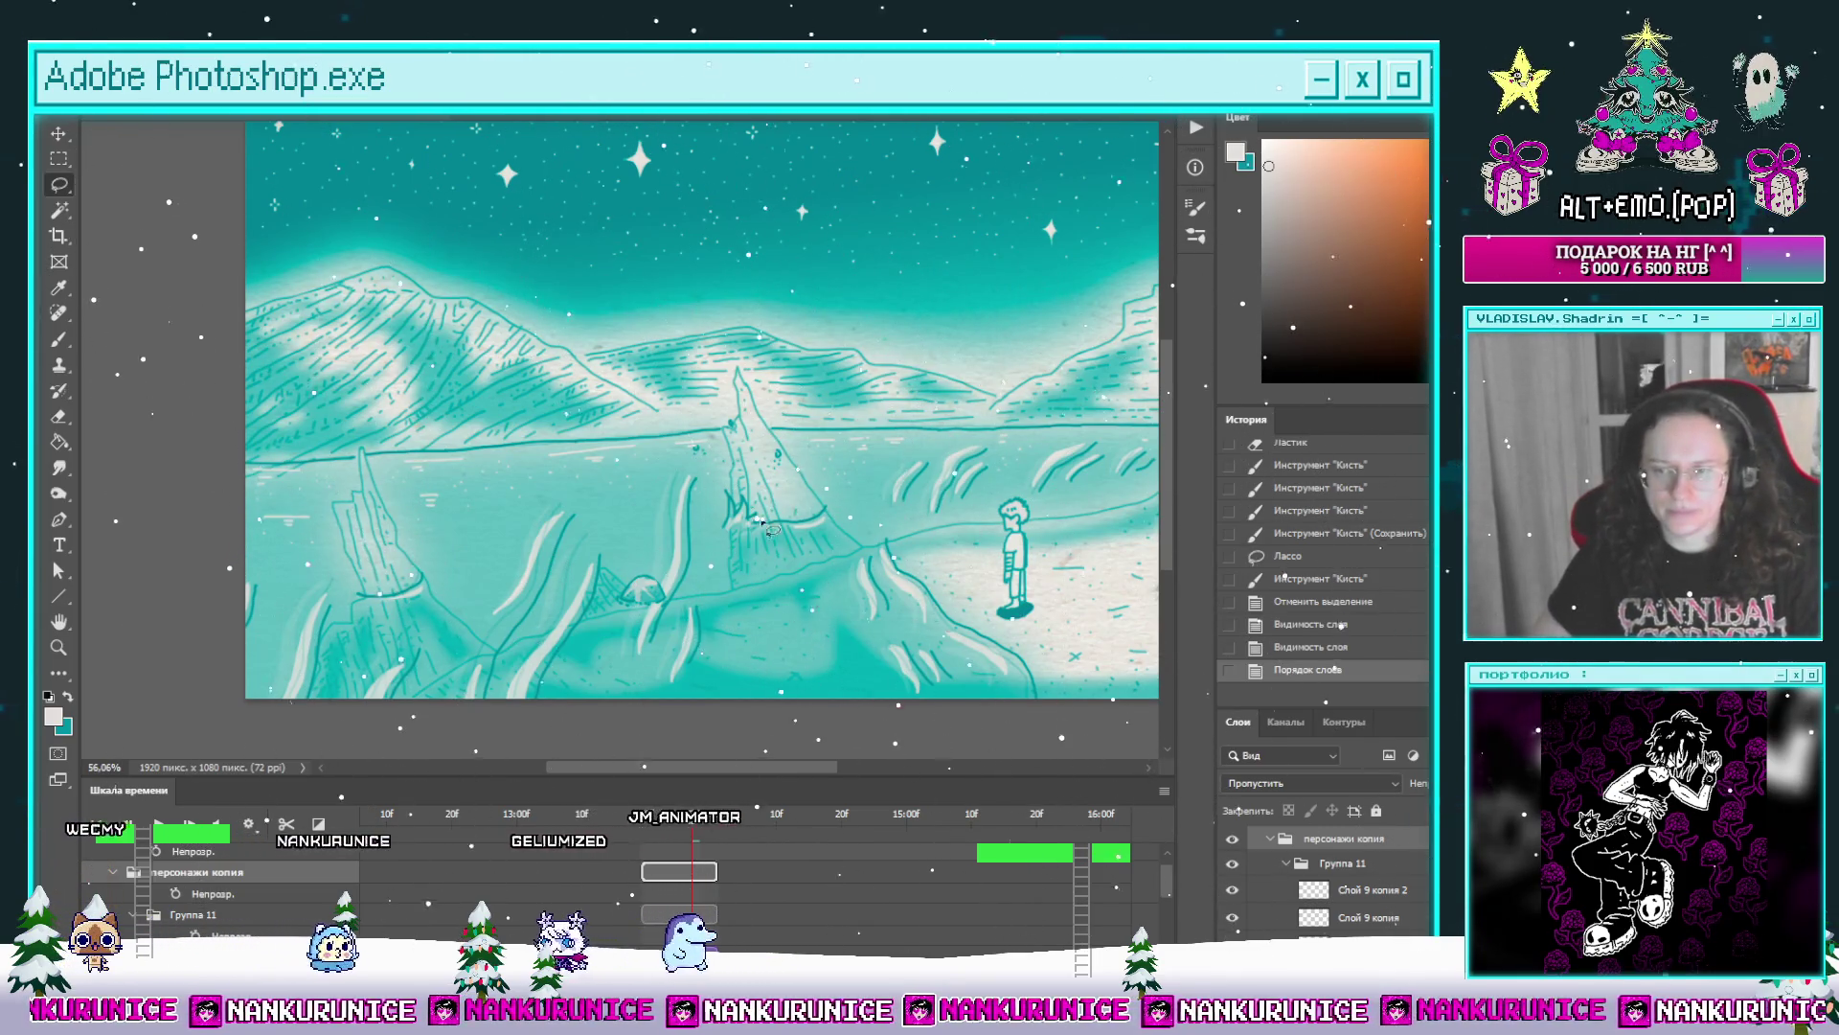
pyautogui.scroll(3, 625, 704)
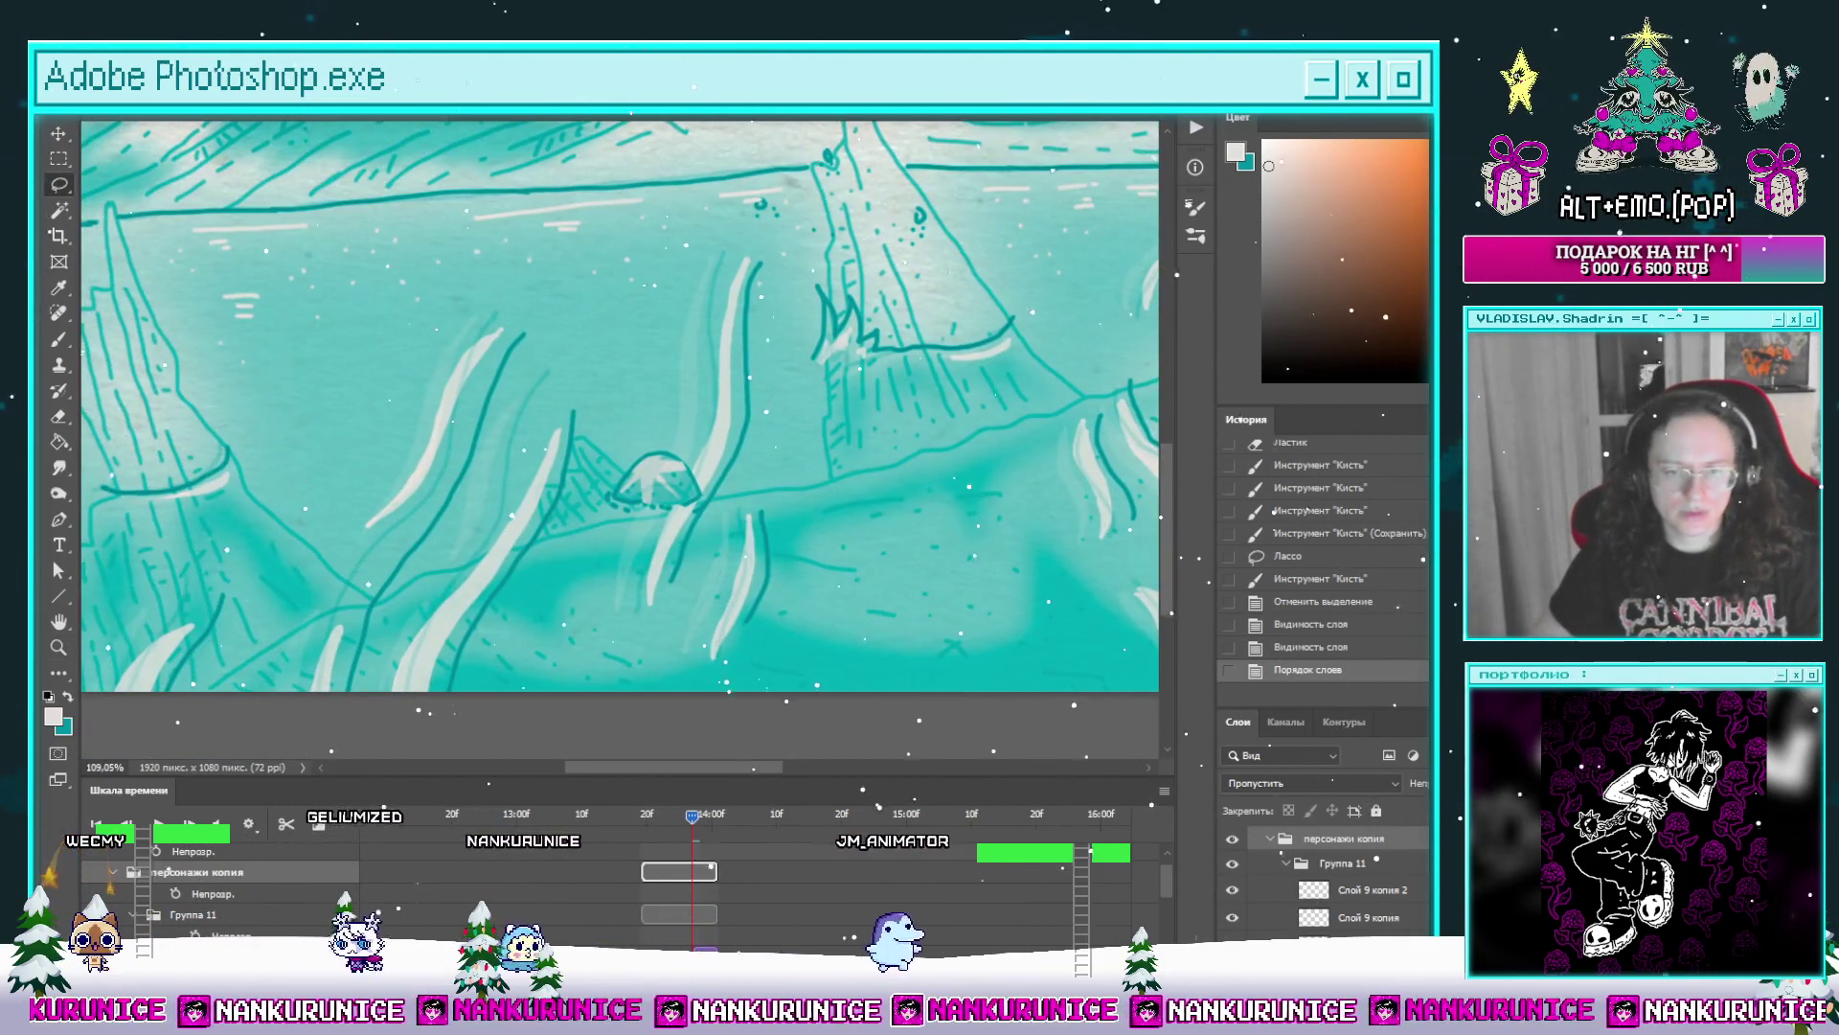
# Step: On Слой 9 копия 2, paint white sparkles inside the selected mound, then deselect
pyautogui.keyDown('ctrl'); pyautogui.click(723, 576); pyautogui.keyUp('ctrl')
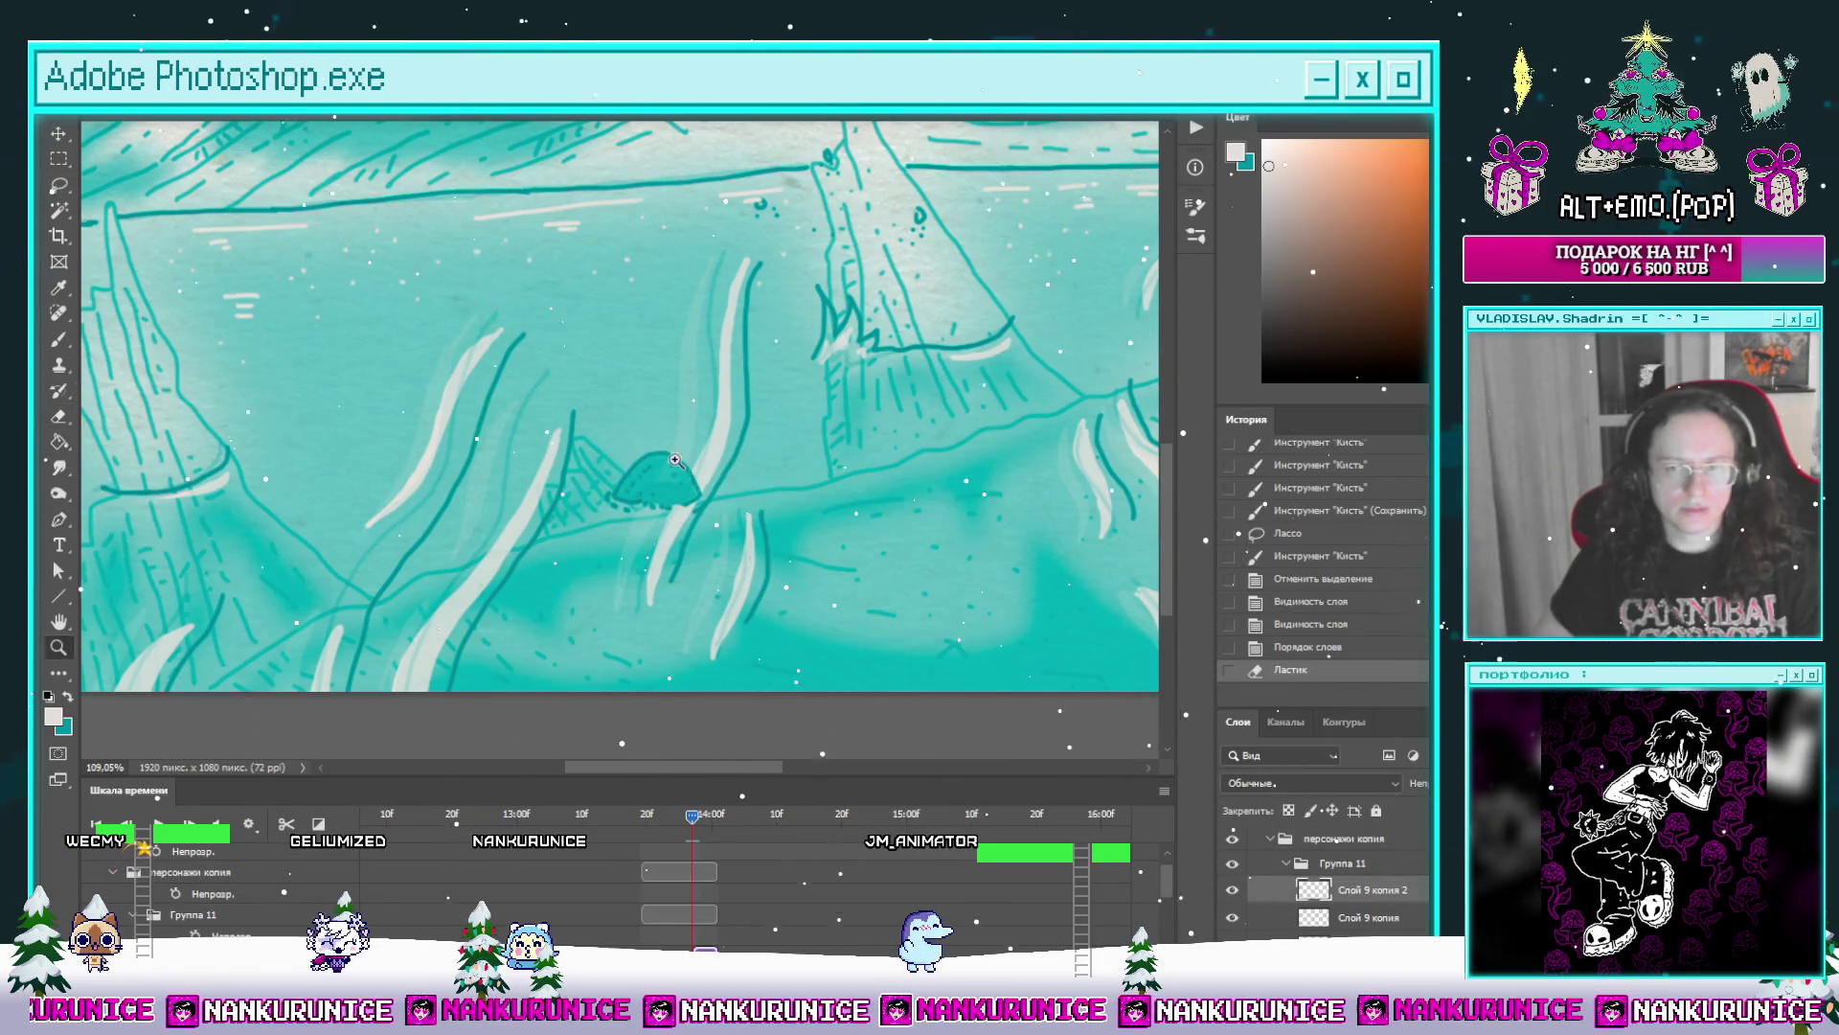
pyautogui.scroll(3, 673, 460)
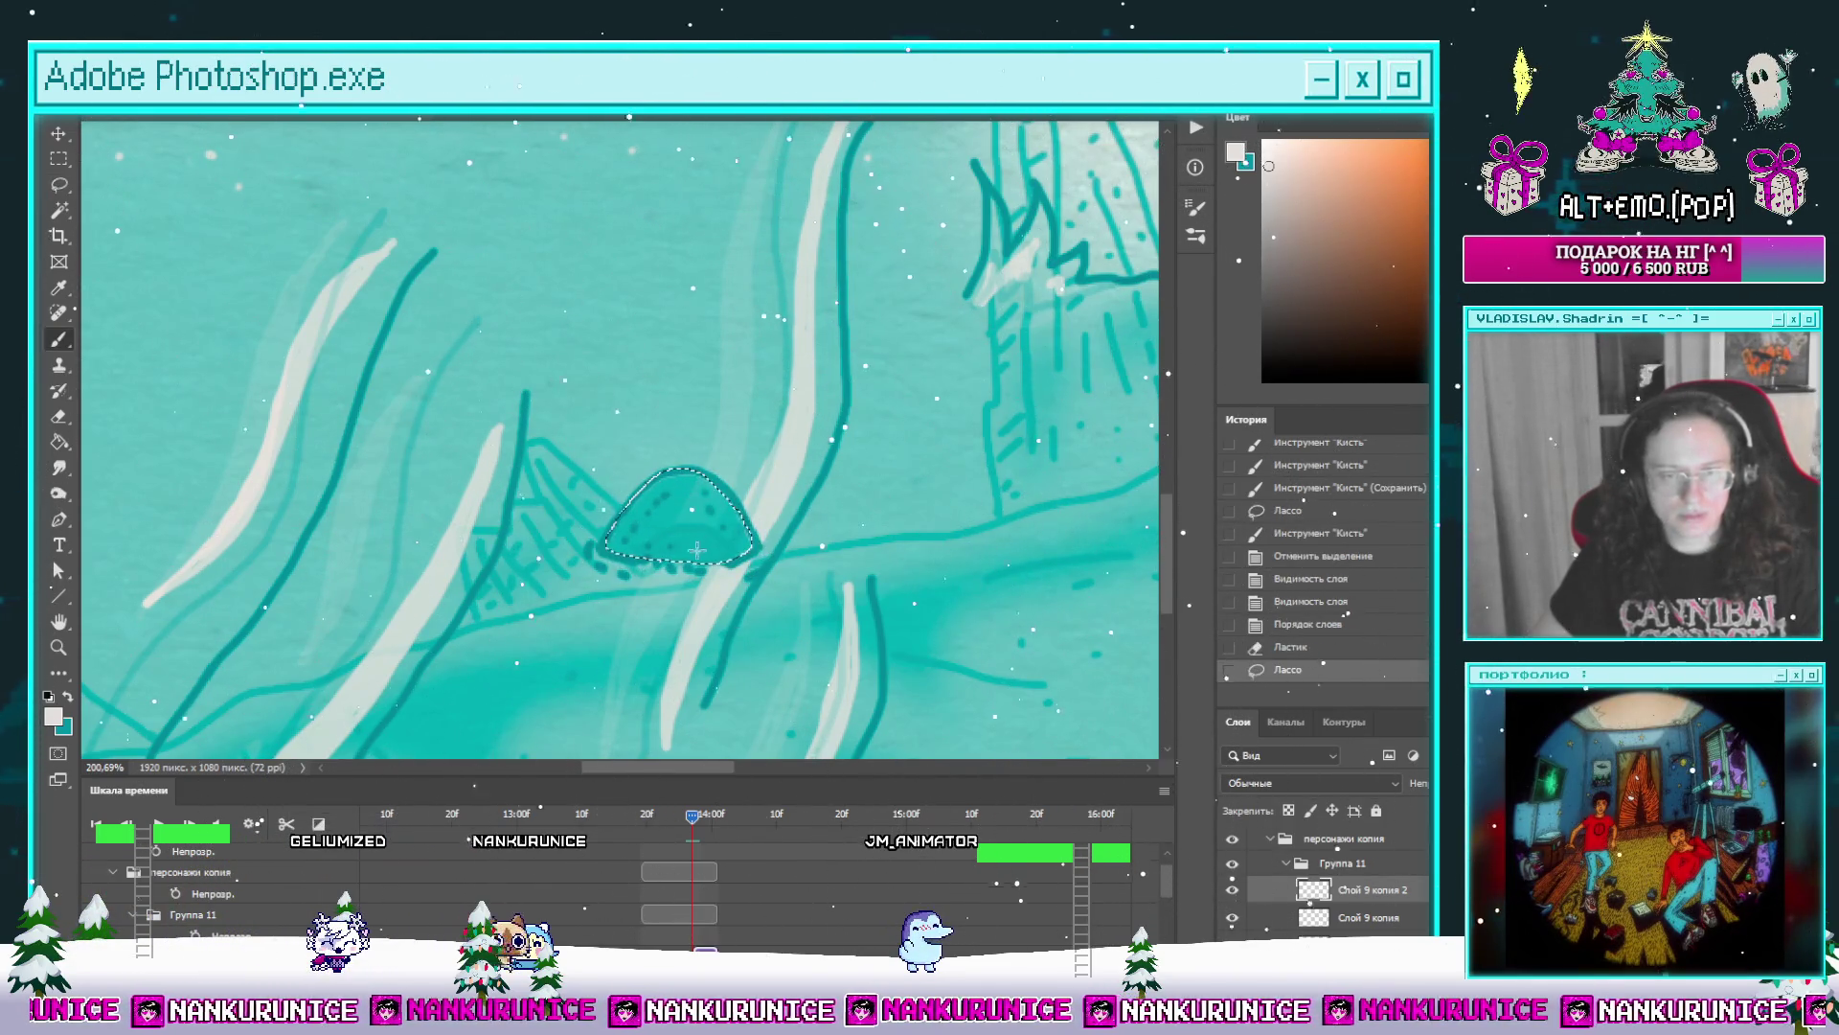
pyautogui.moveTo(683, 511)
pyautogui.mouseDown()
pyautogui.moveTo(698, 513)
pyautogui.moveTo(649, 555)
pyautogui.mouseUp()
pyautogui.scroll(-4, 825, 564)
pyautogui.scroll(2, 824, 565)
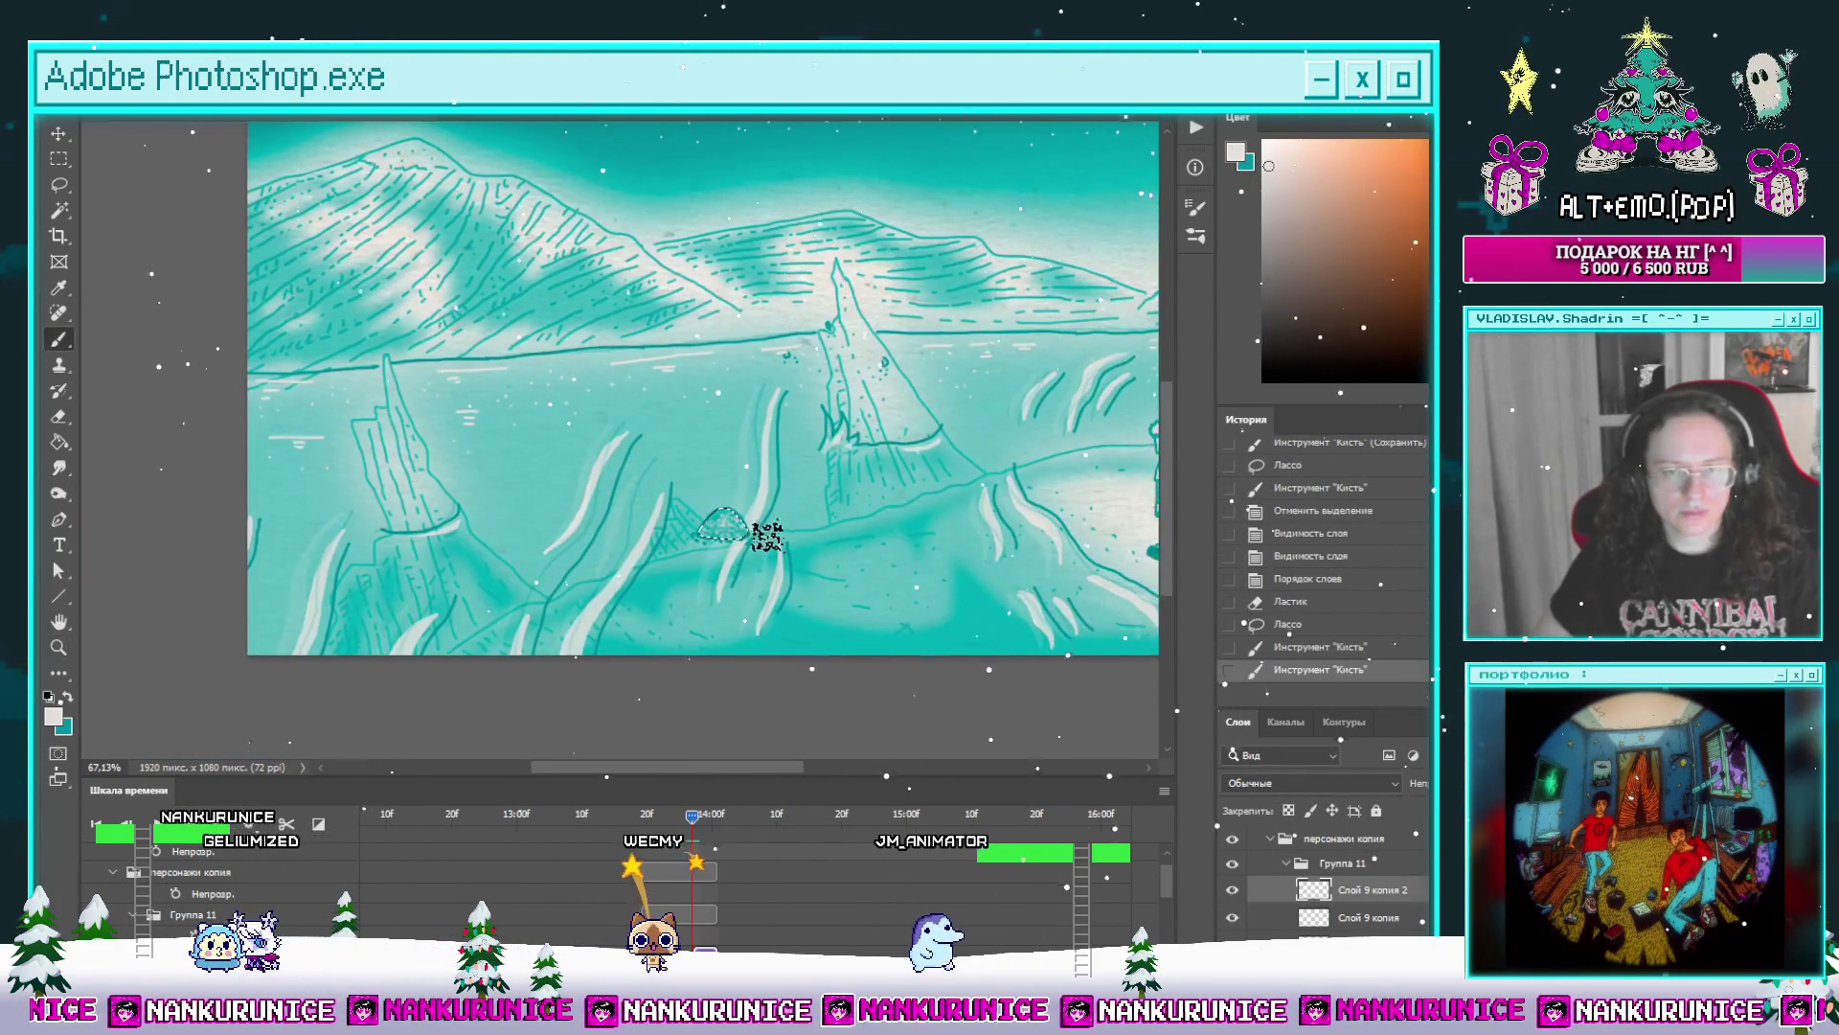
pyautogui.scroll(3, 824, 565)
pyautogui.hotkey('ctrl', 'alt', 'z')
pyautogui.hotkey('ctrl', 'alt', 'z')
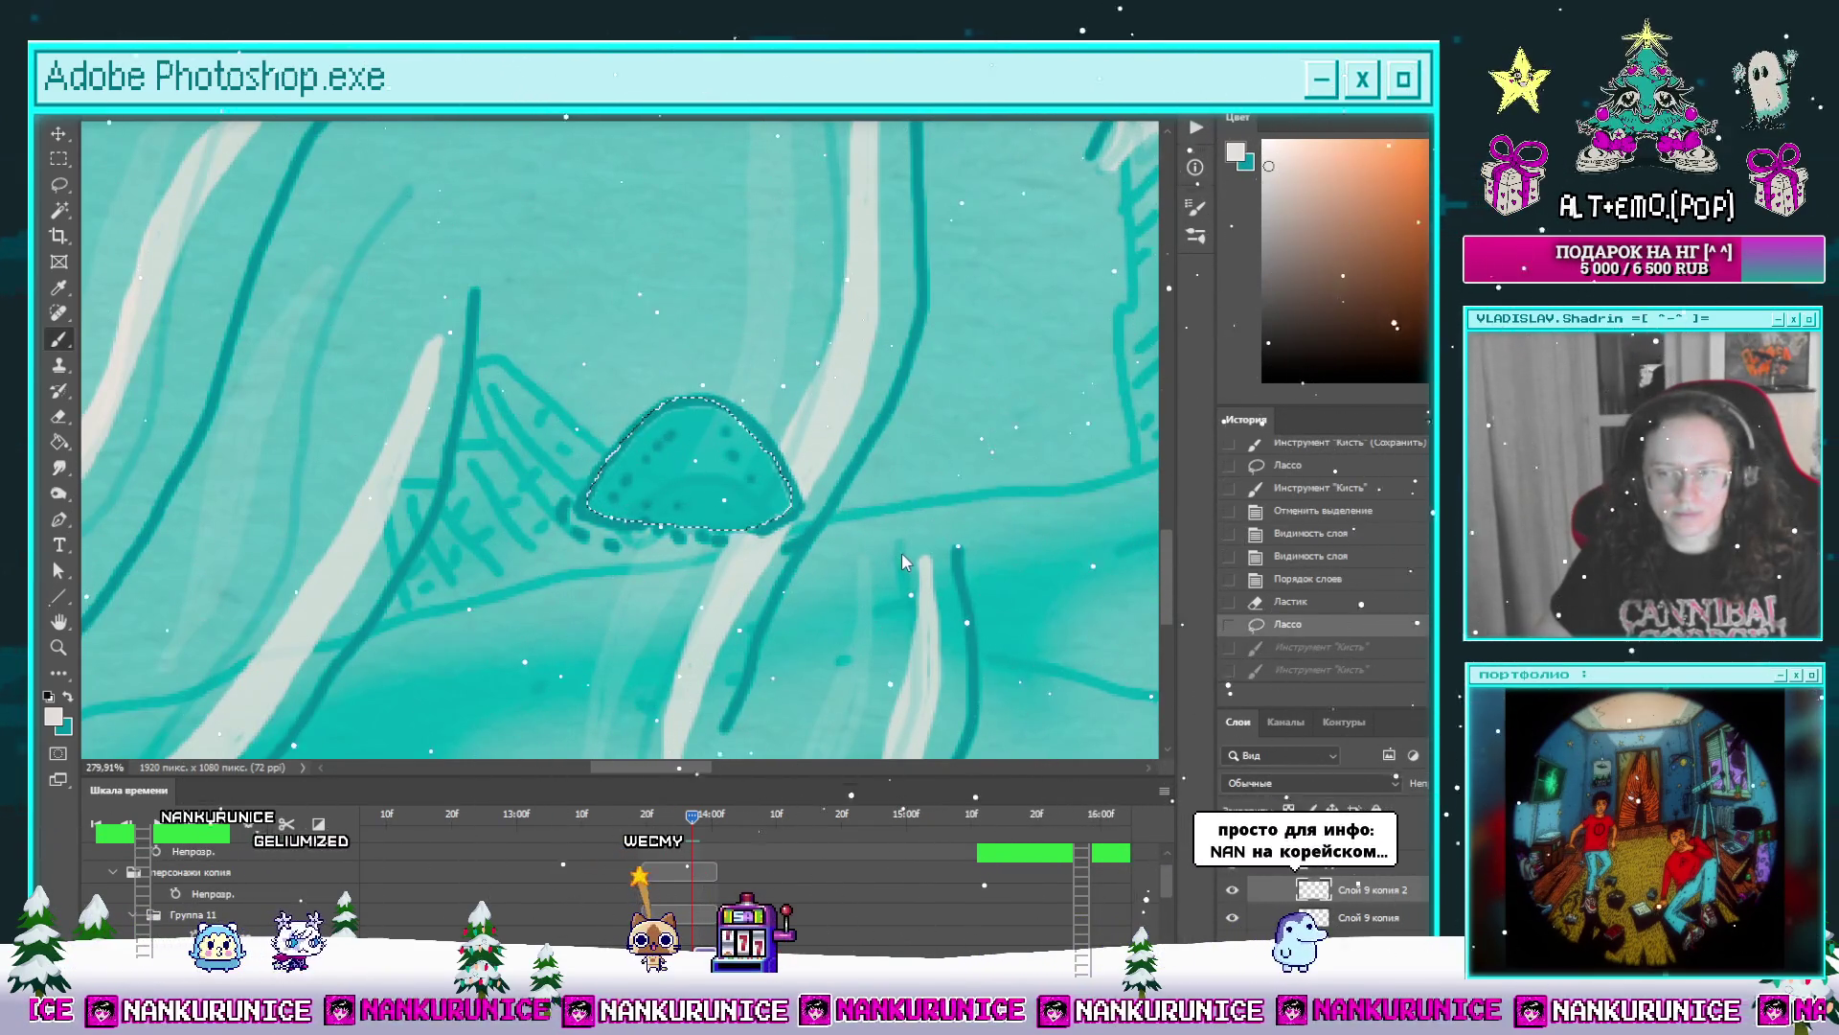
pyautogui.click(772, 544)
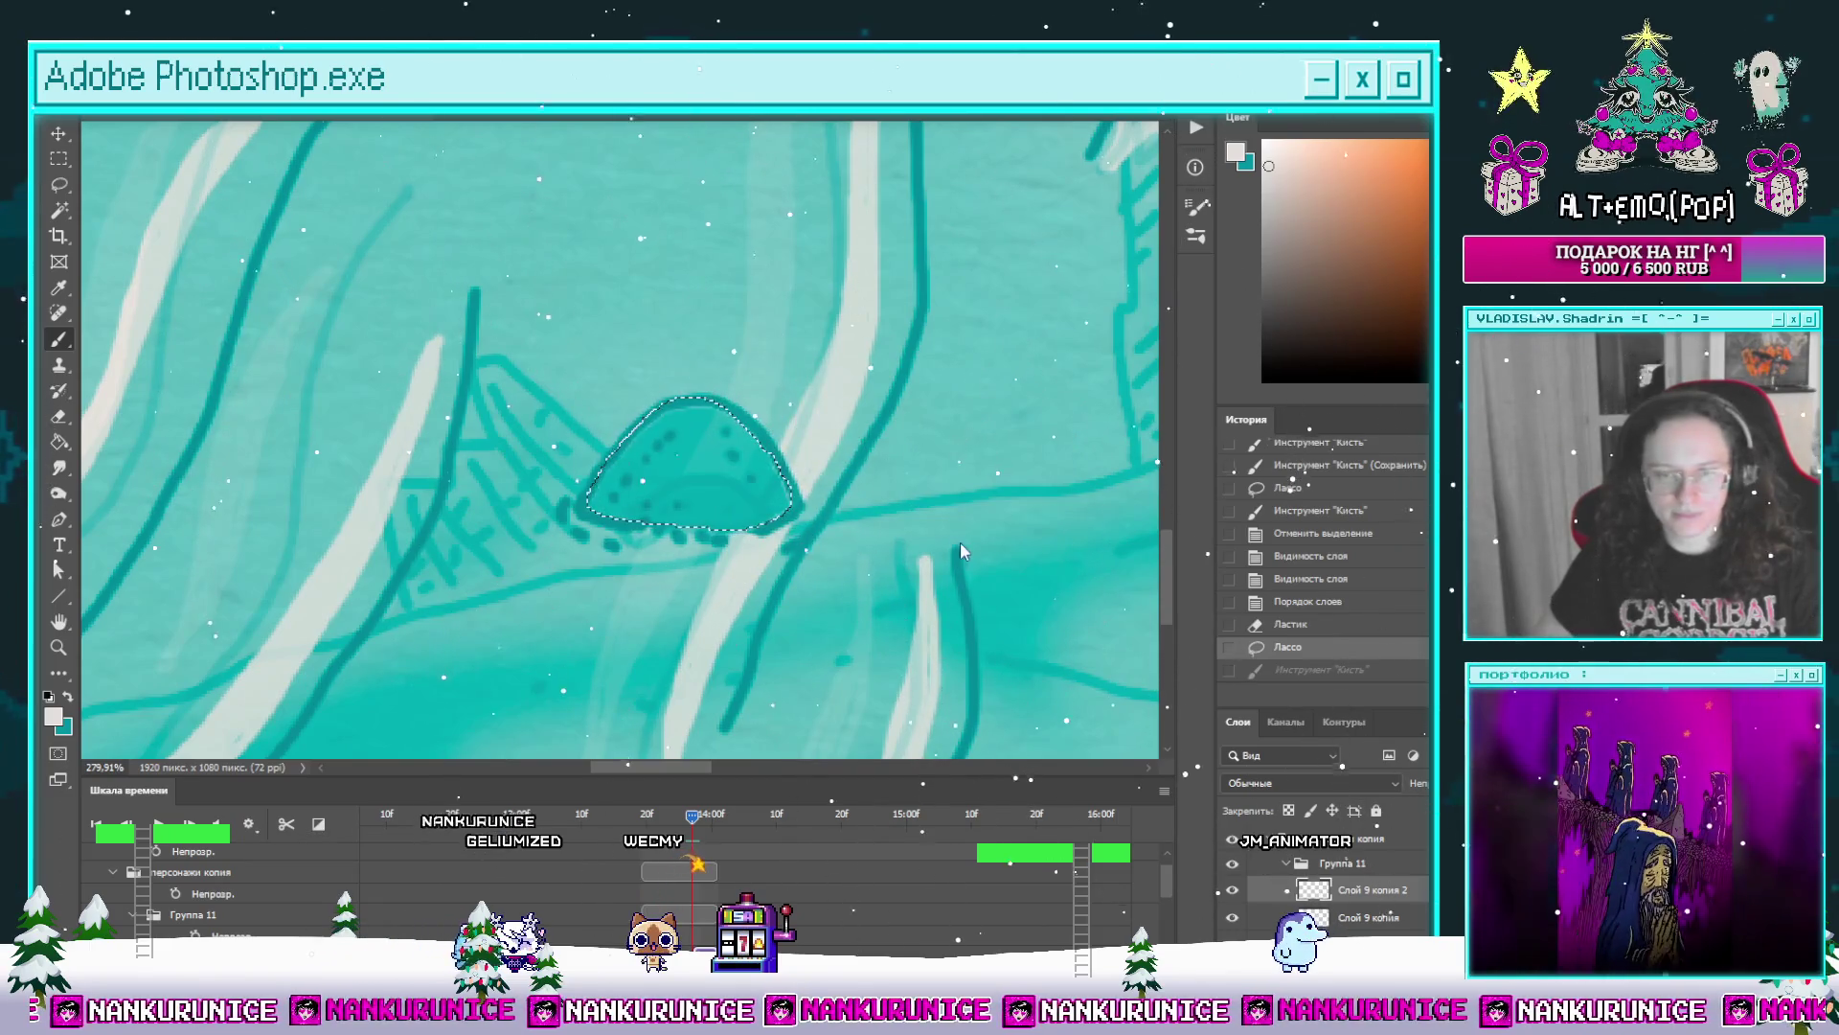
pyautogui.hotkey('ctrl', 'z')
pyautogui.press('l')
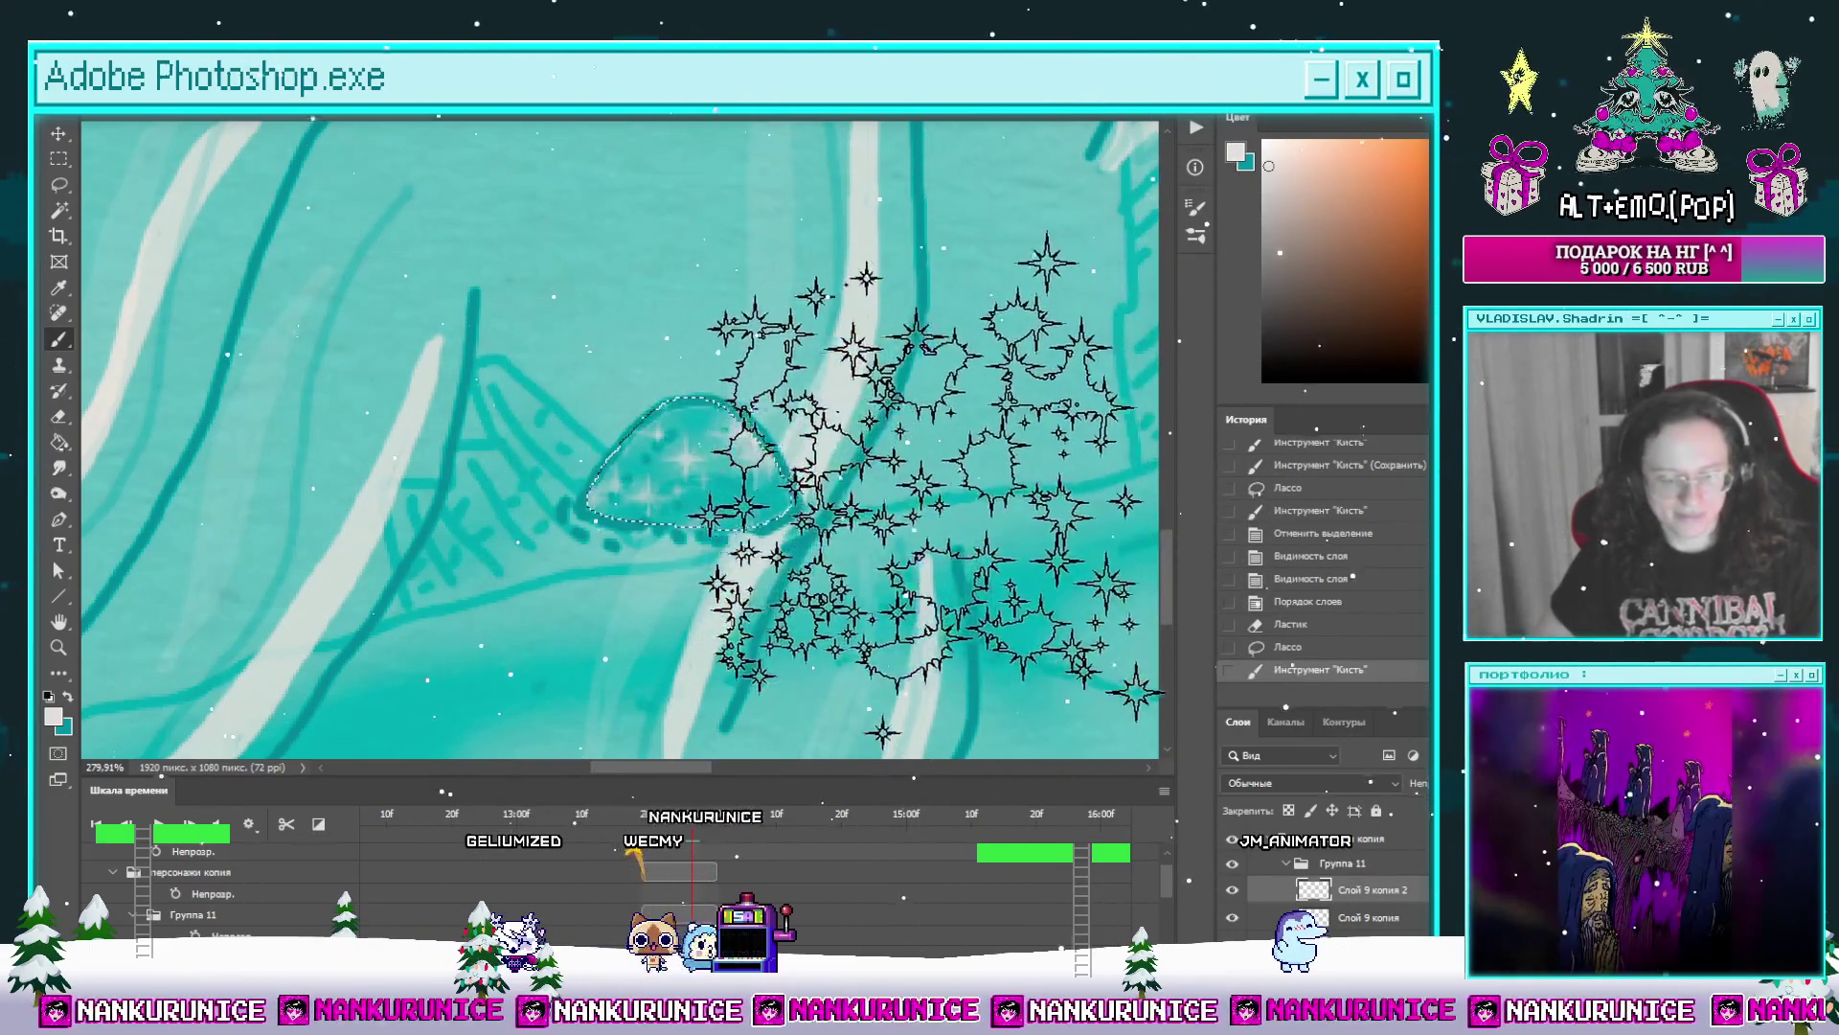
pyautogui.hotkey('ctrl', 'd')
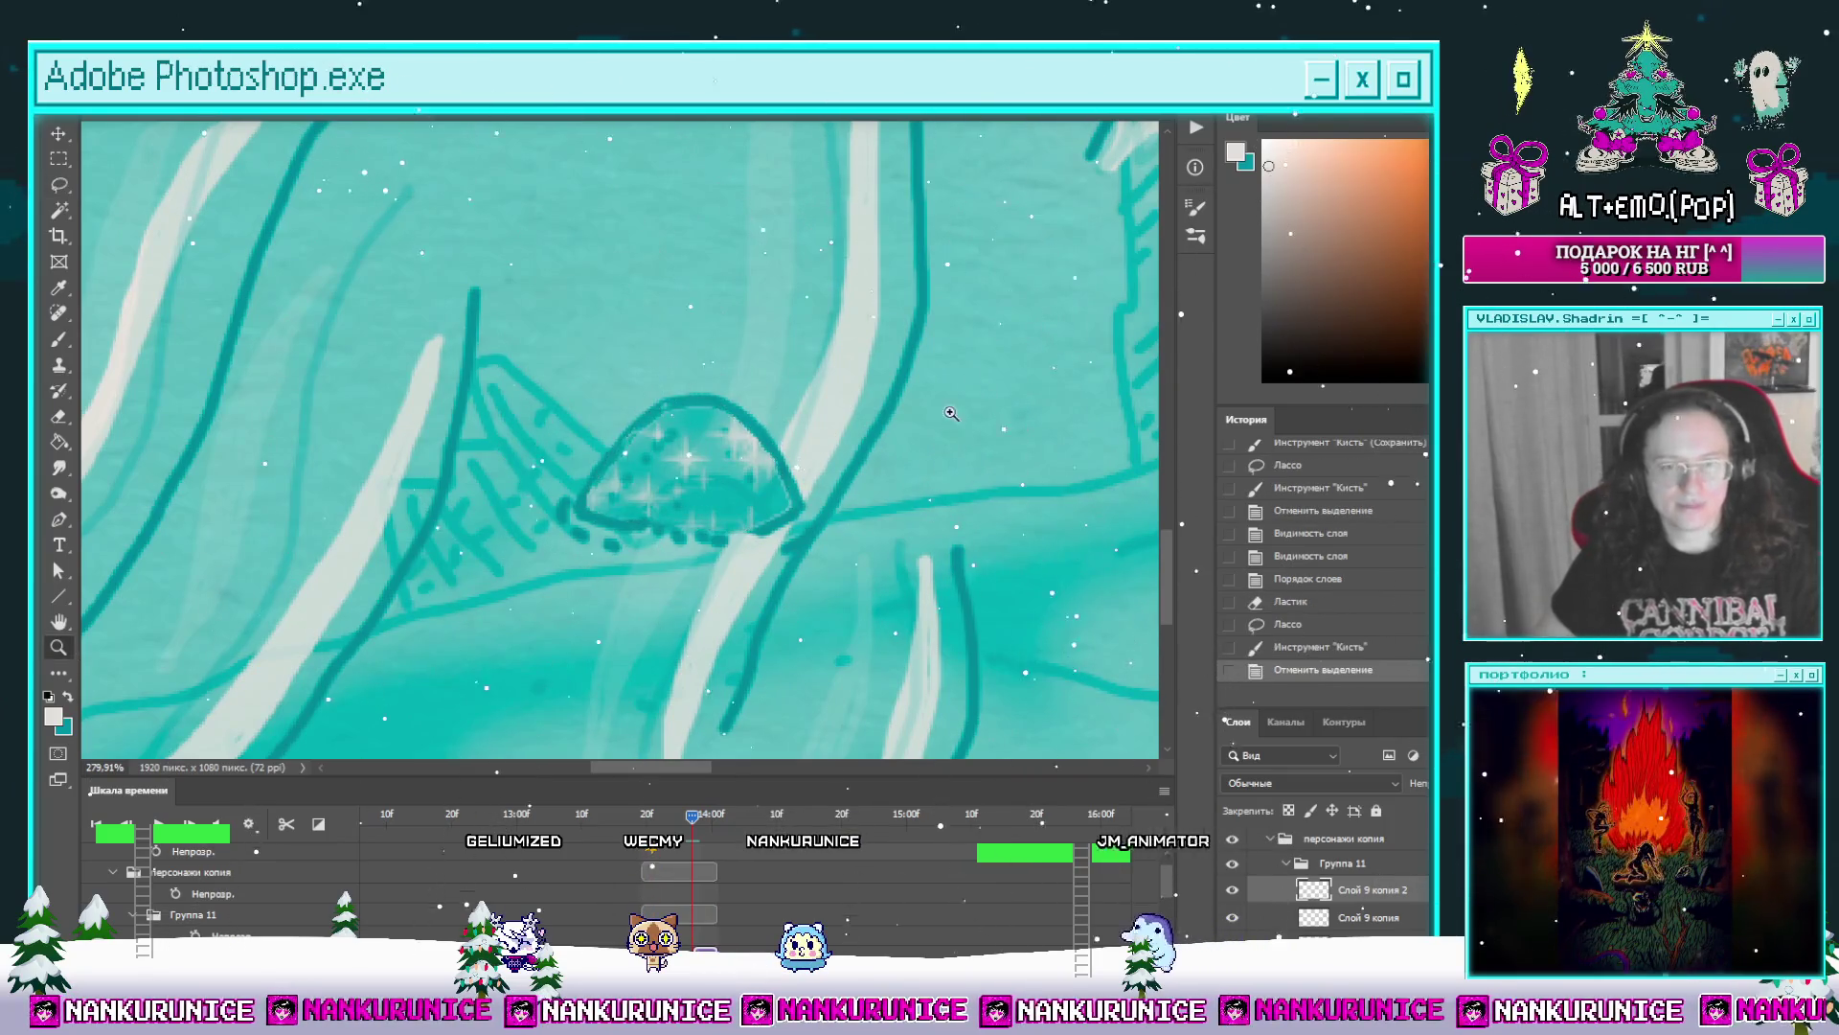
pyautogui.scroll(-3, 804, 474)
pyautogui.scroll(-3, 718, 503)
pyautogui.scroll(-3, 670, 521)
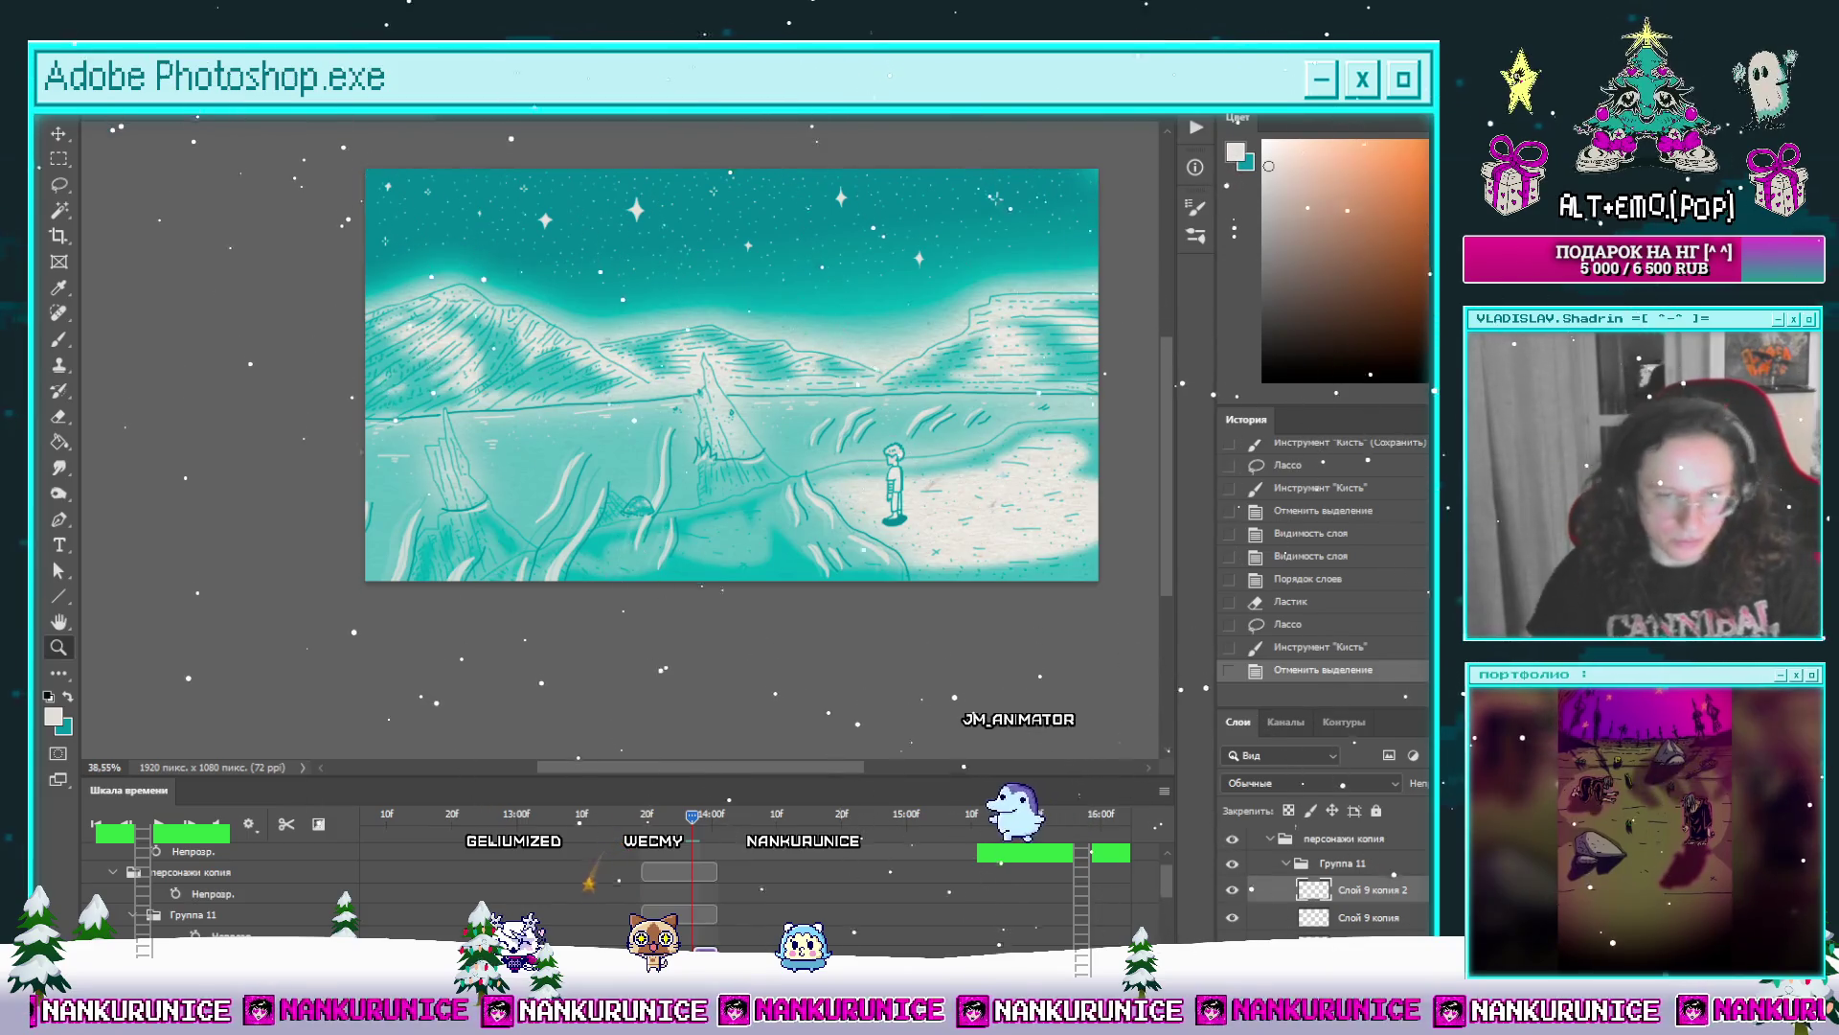
# Step: Duplicate the group as Группа 11 копия 5, shift its clip later, and jump to a later frame
pyautogui.hotkey('ctrl', 'j')
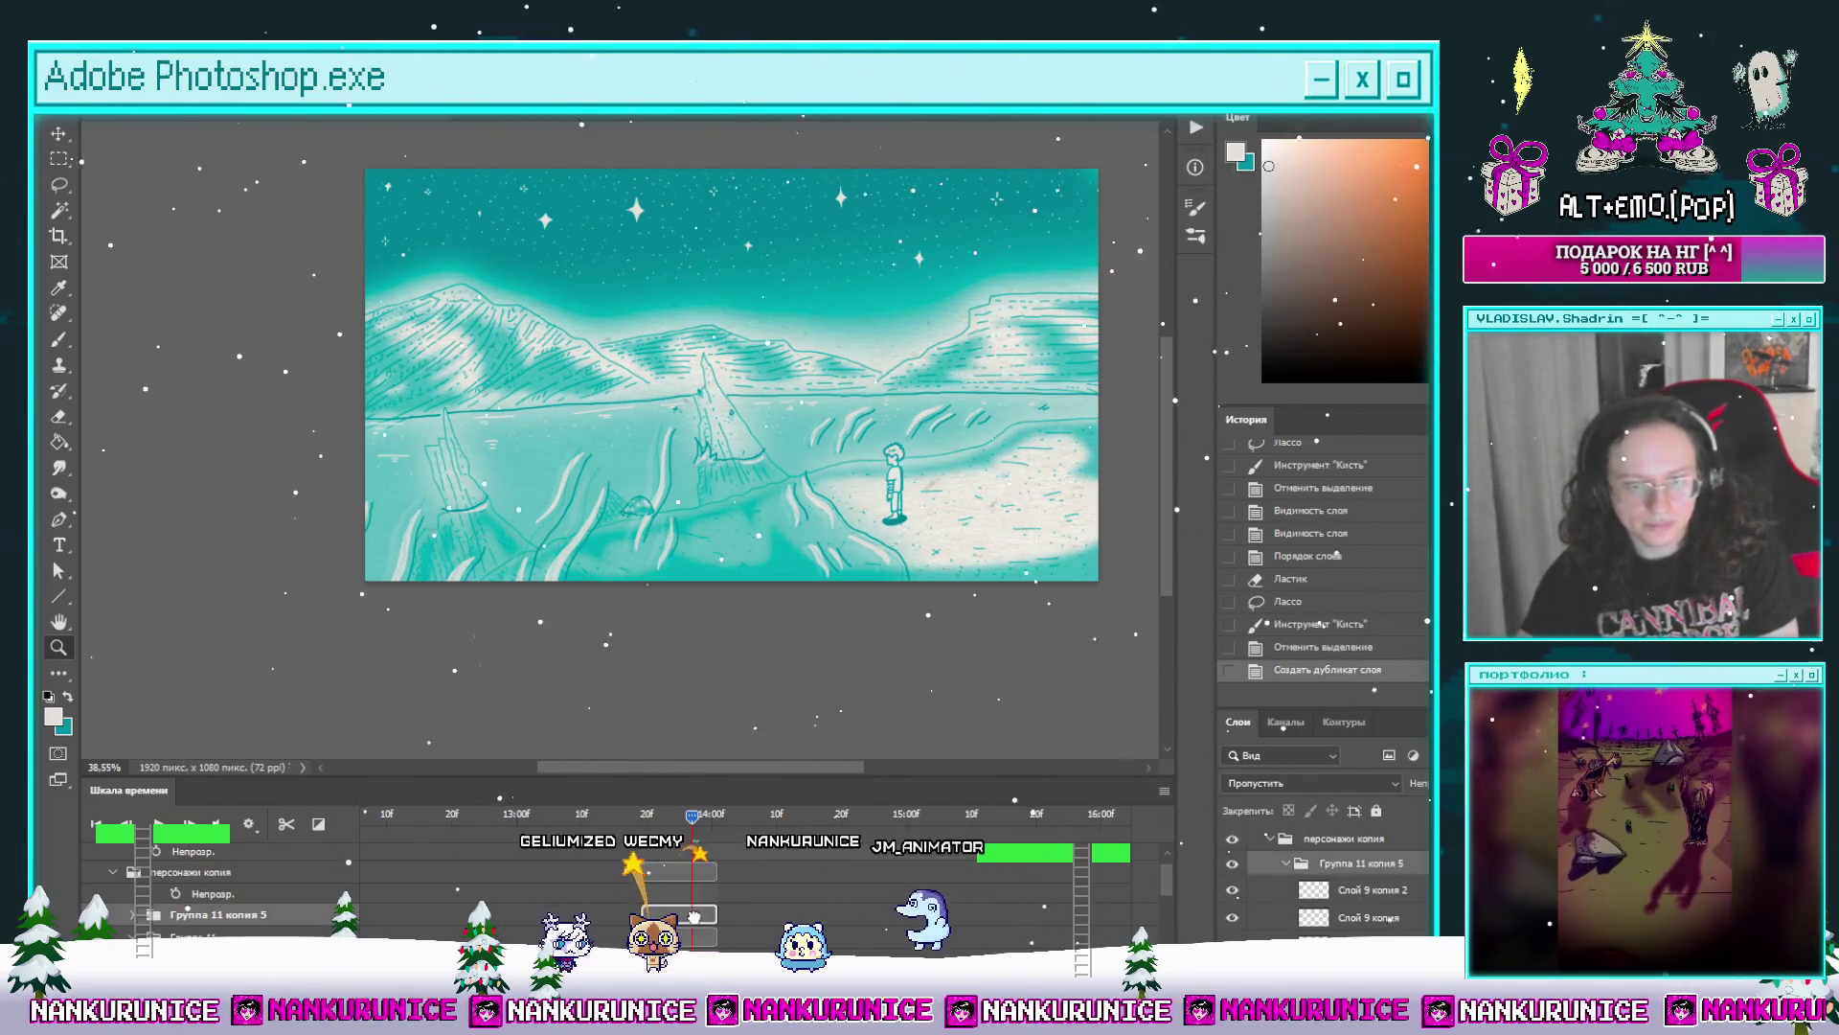
pyautogui.moveTo(750, 914); pyautogui.dragTo(687, 921)
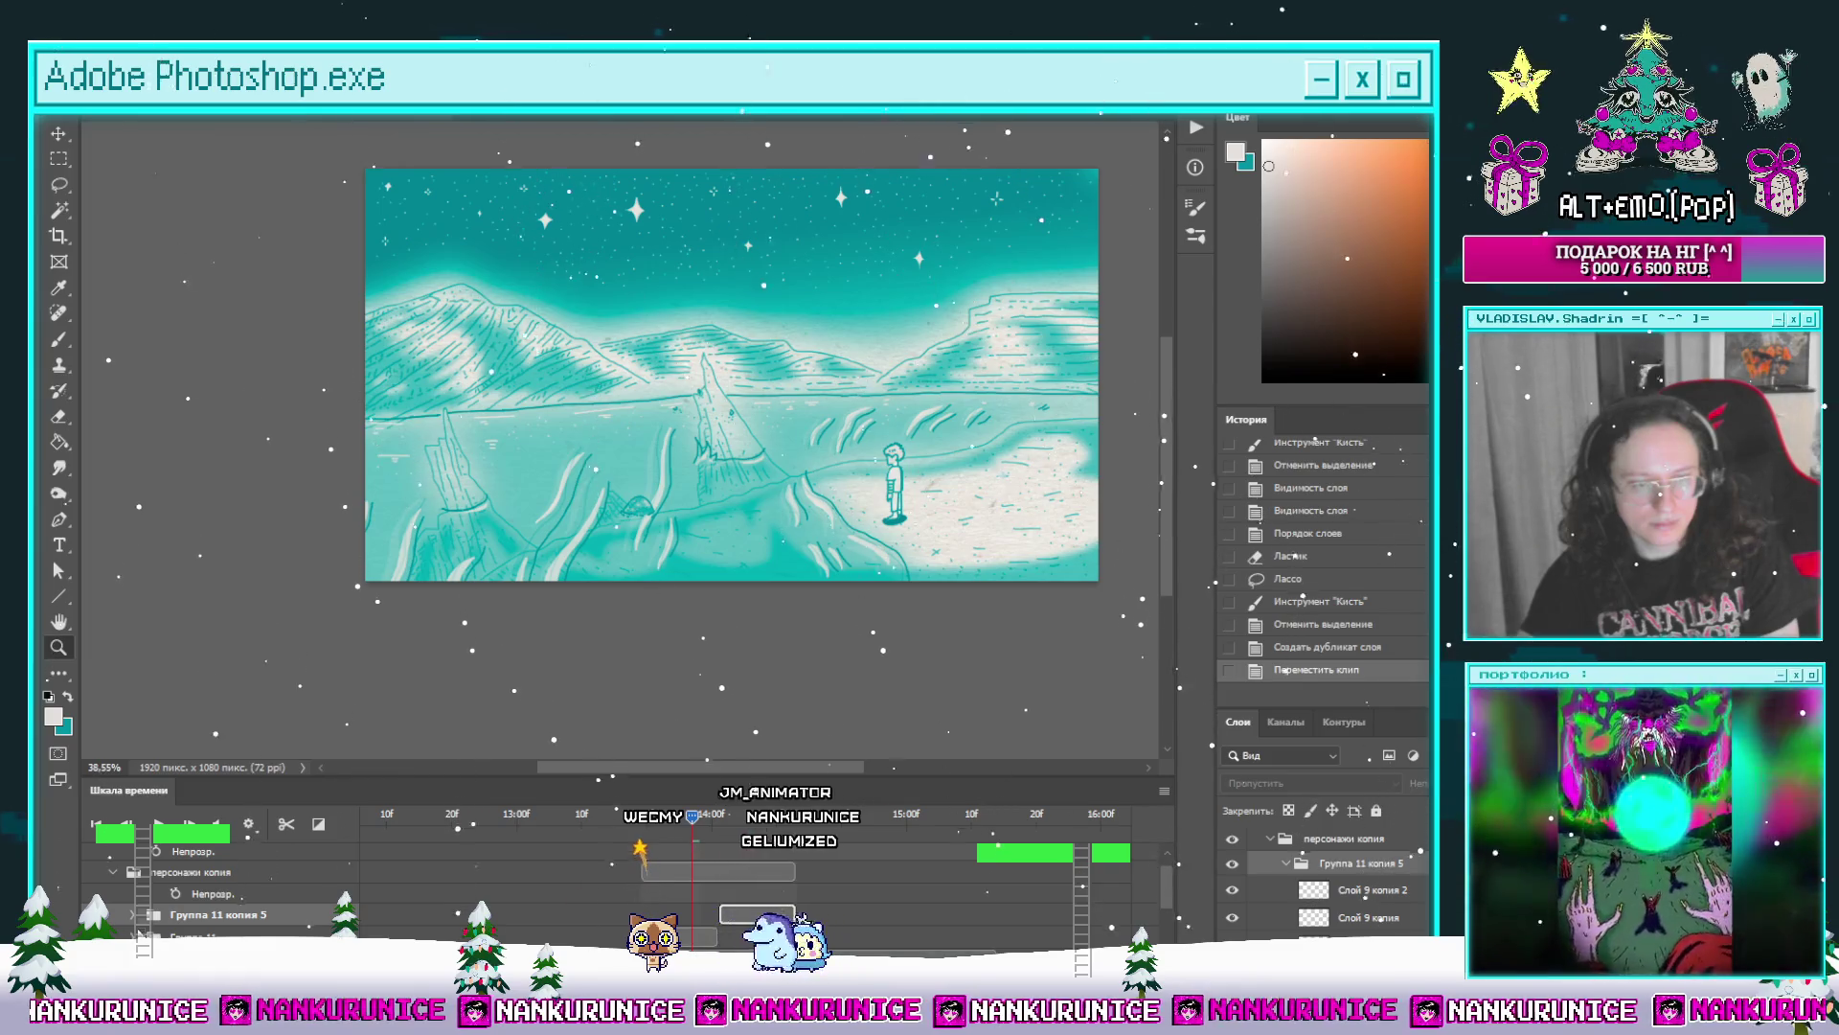
pyautogui.click(726, 816)
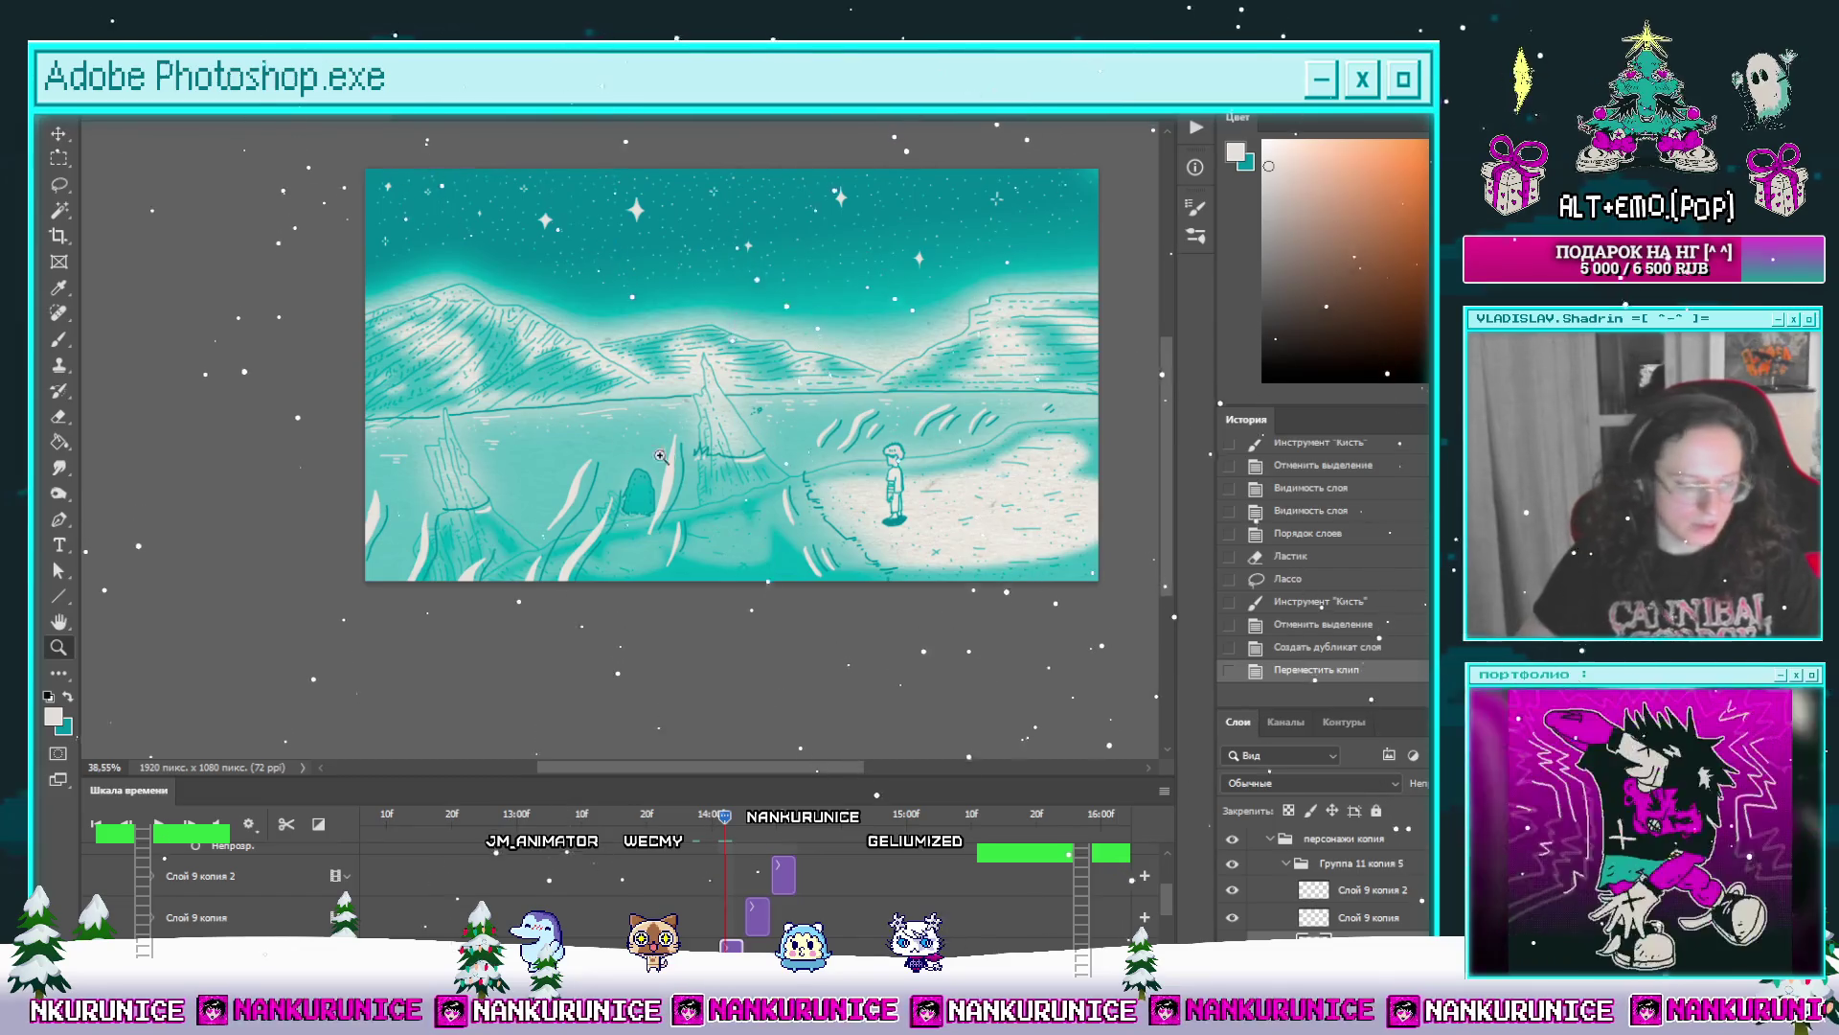
pyautogui.moveTo(620, 503)
pyautogui.mouseDown()
pyautogui.moveTo(708, 495)
pyautogui.moveTo(628, 444)
pyautogui.mouseUp()
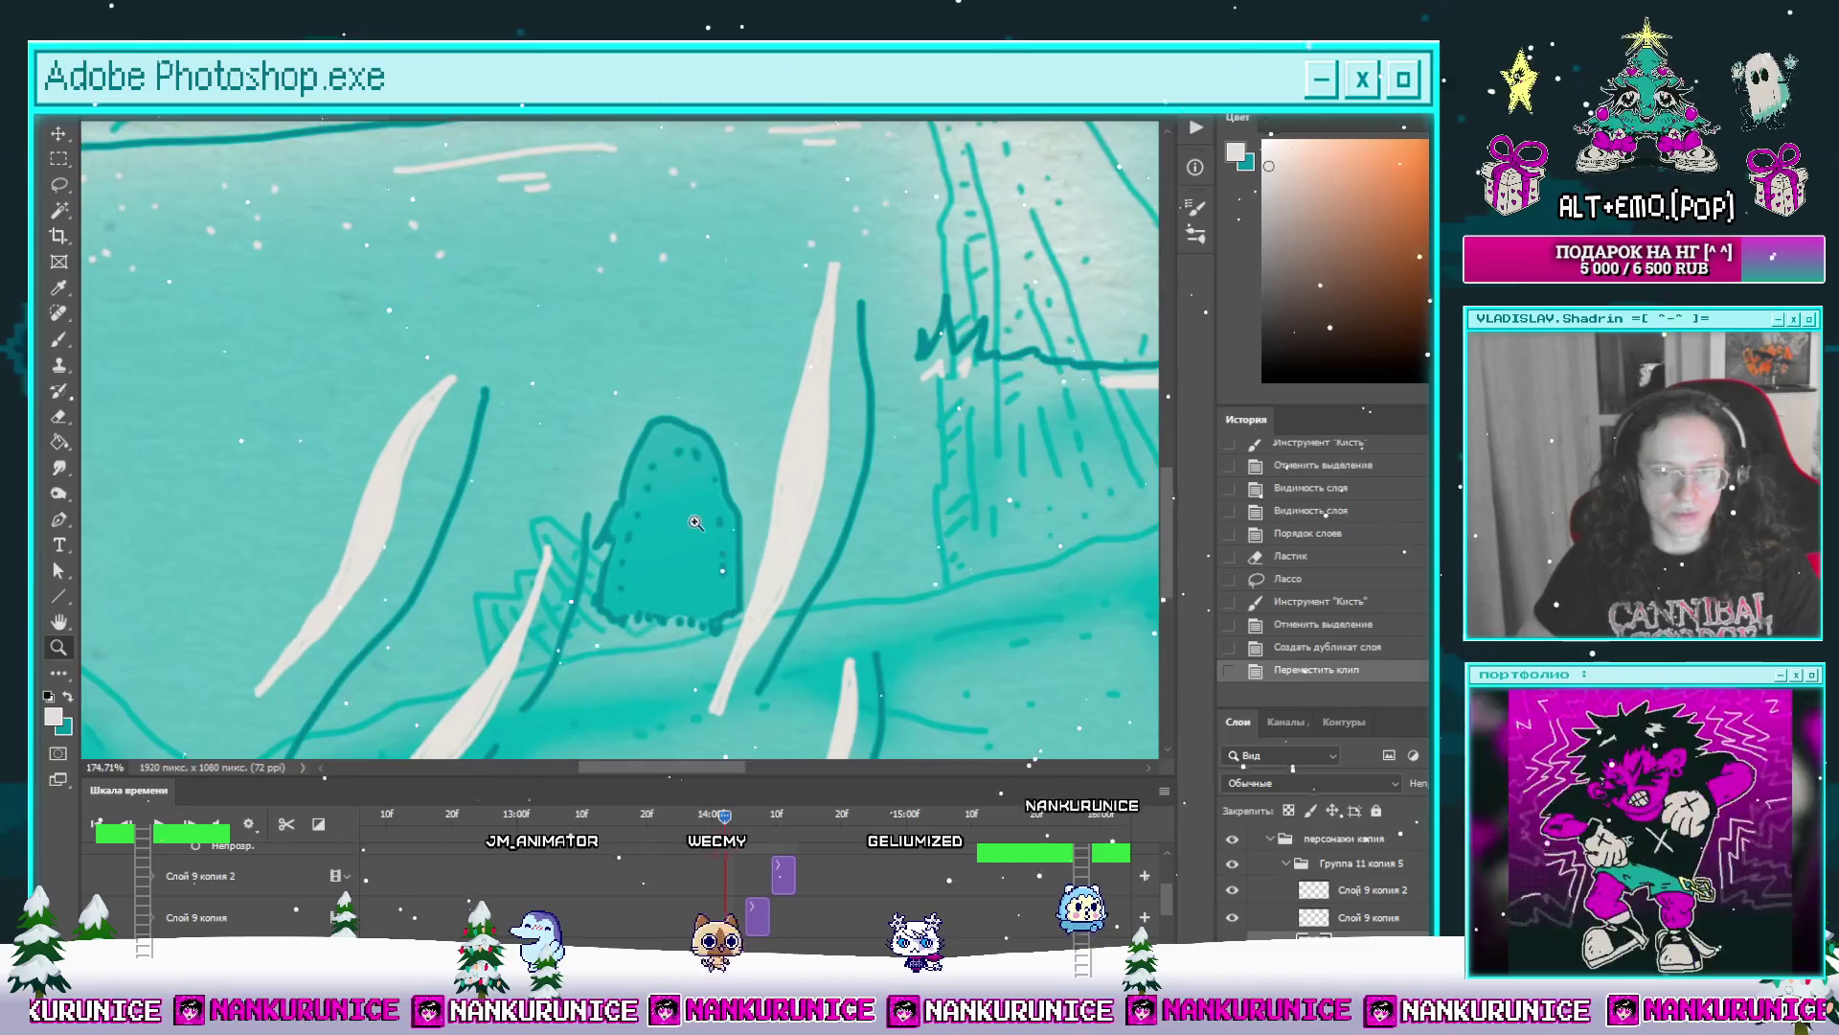
# Step: Lasso the rock shape, paint white sparkles inside it, step a frame later and deselect
pyautogui.press('l')
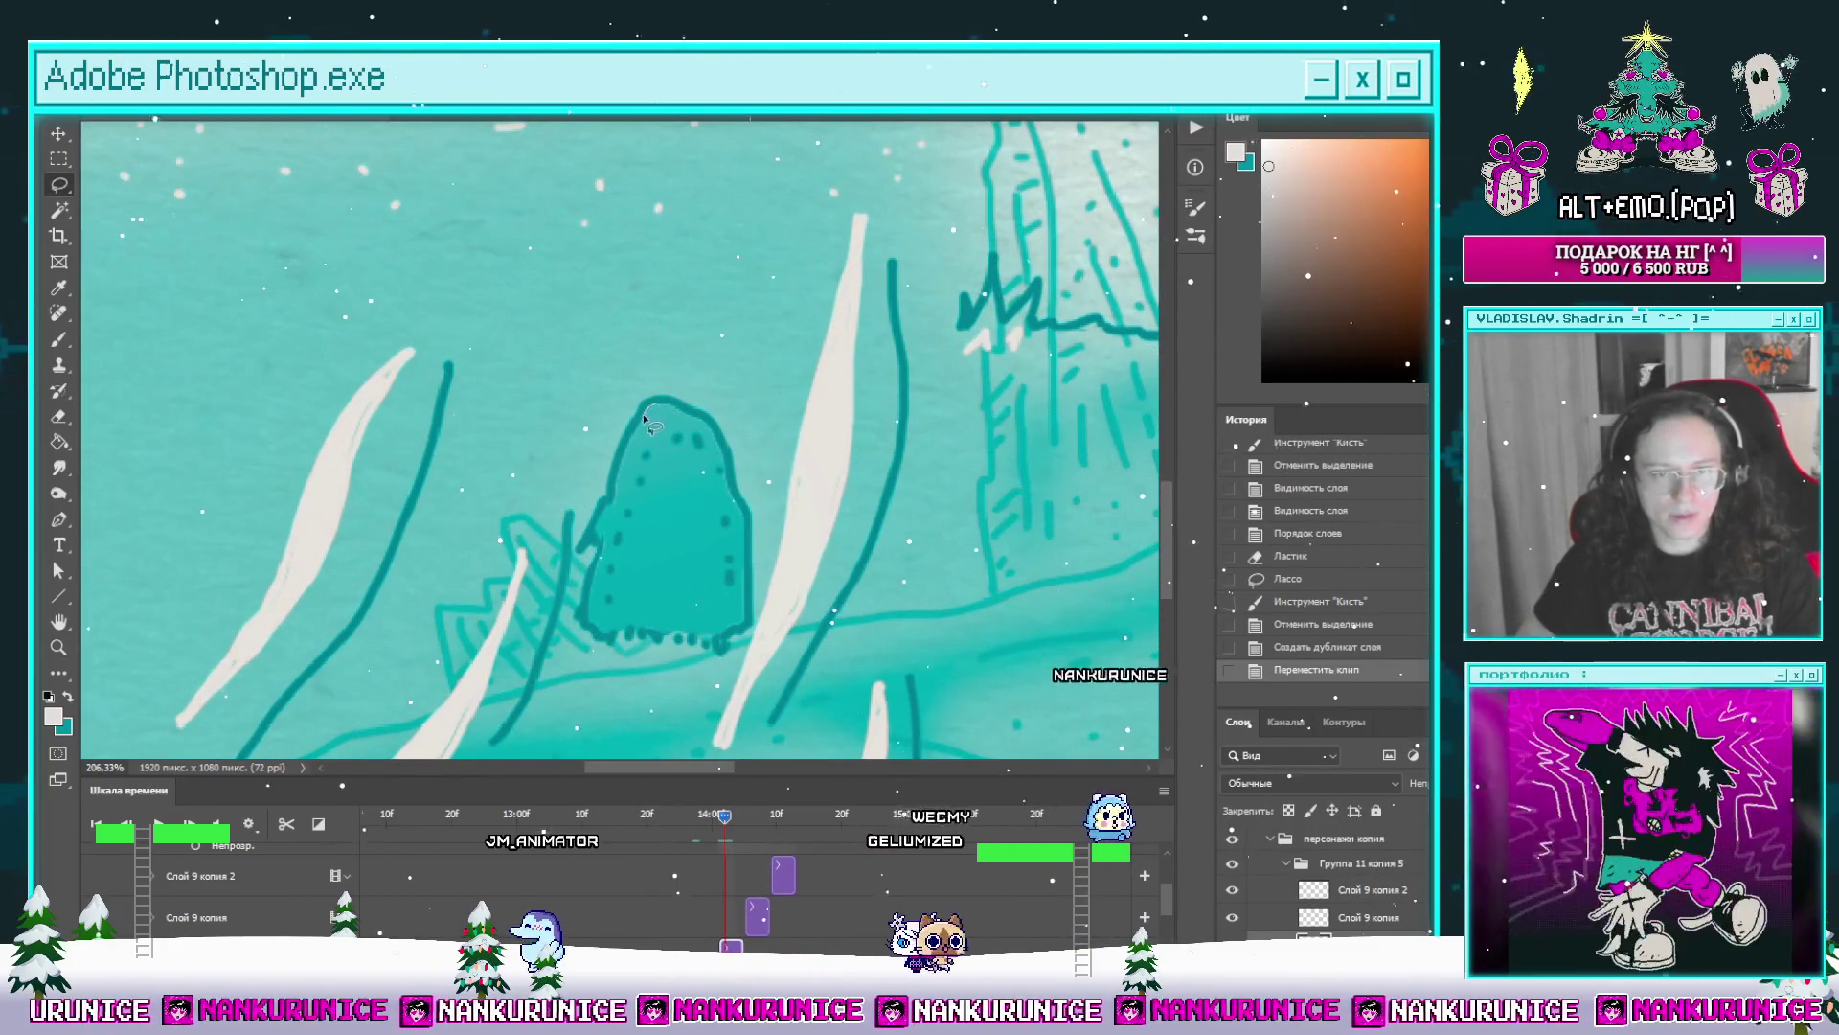
pyautogui.moveTo(605, 541); pyautogui.dragTo(597, 597)
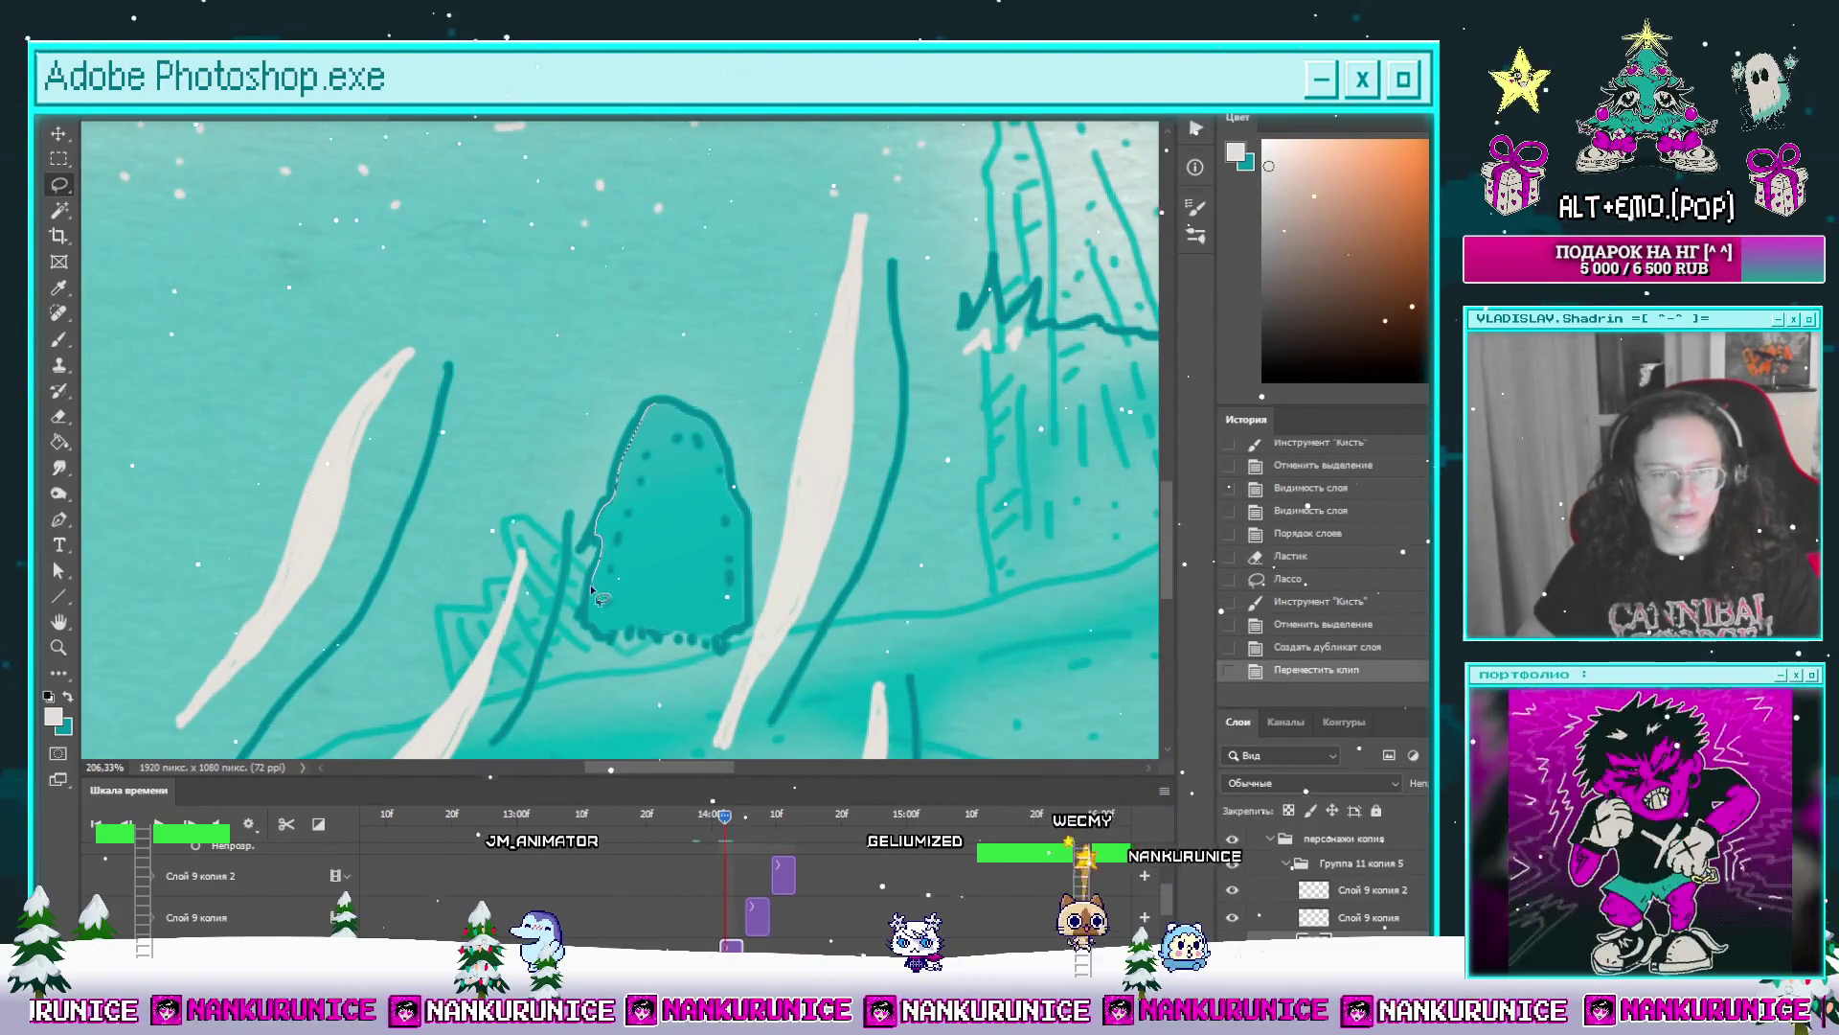
pyautogui.moveTo(718, 644); pyautogui.dragTo(750, 606)
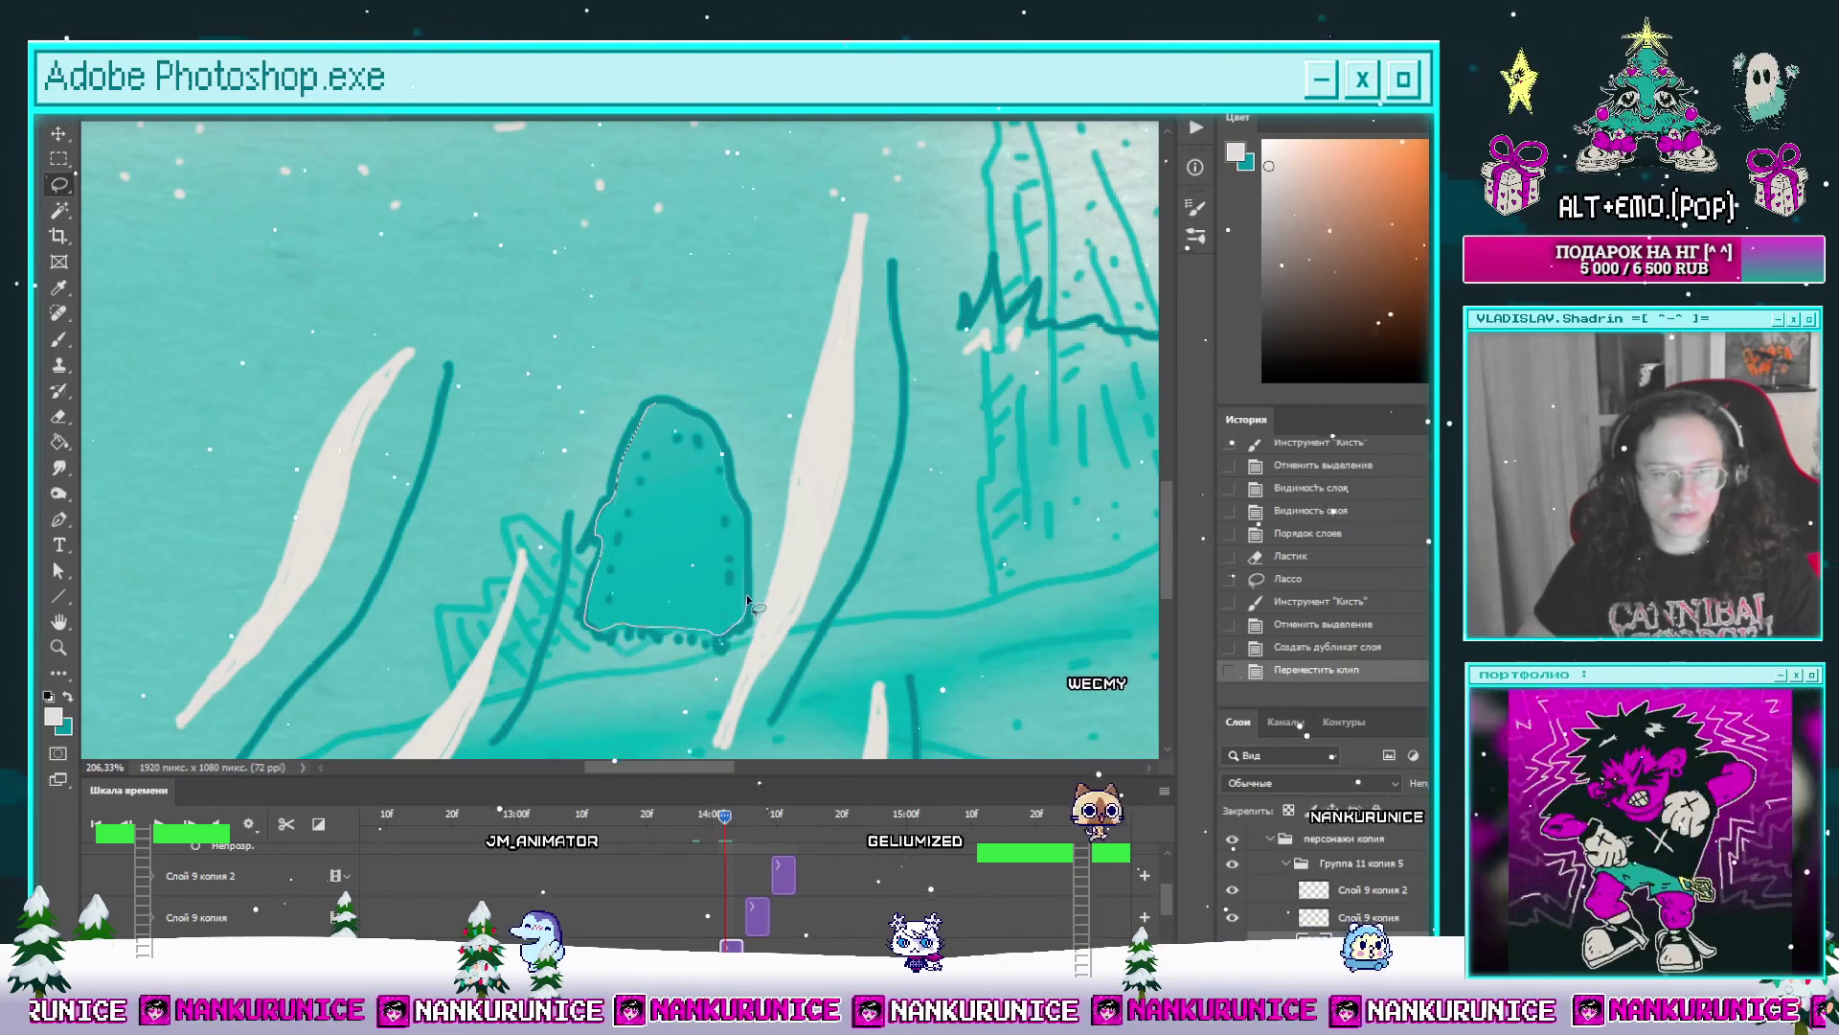
pyautogui.press('b')
pyautogui.moveTo(700, 417)
pyautogui.mouseDown()
pyautogui.moveTo(676, 406)
pyautogui.moveTo(690, 590)
pyautogui.mouseUp()
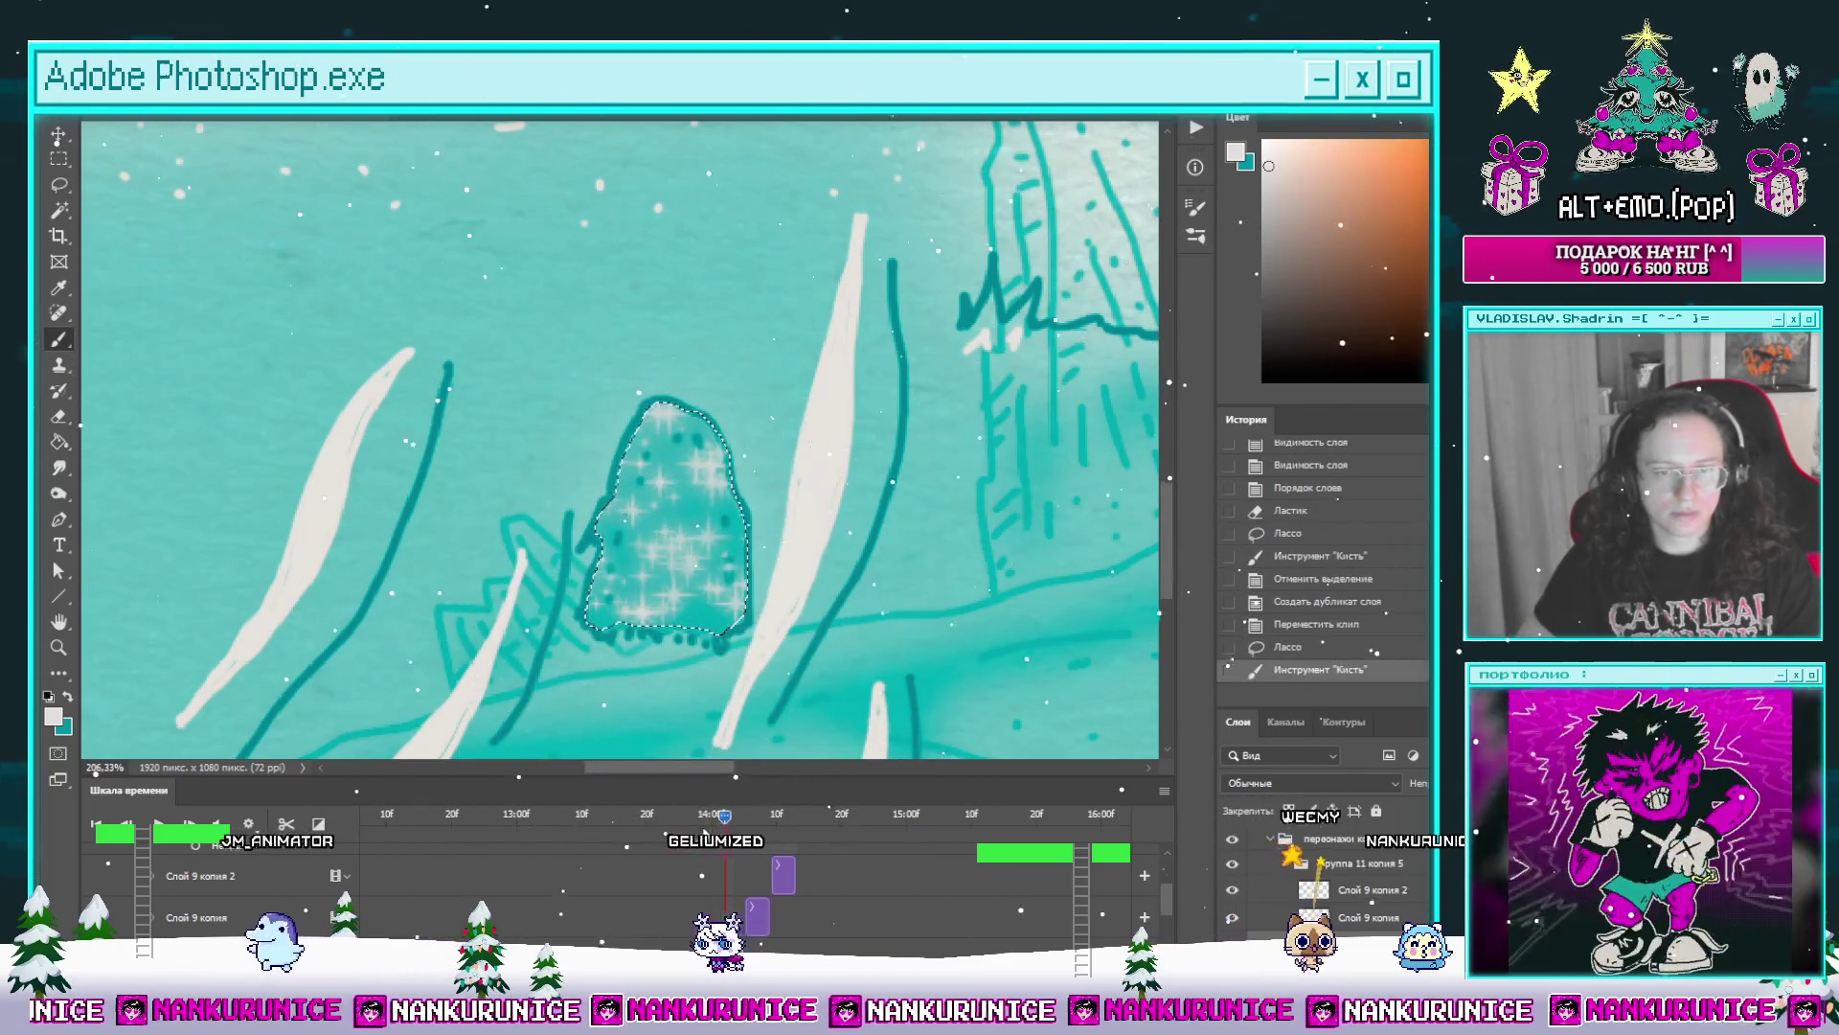
pyautogui.moveTo(709, 820); pyautogui.dragTo(740, 831)
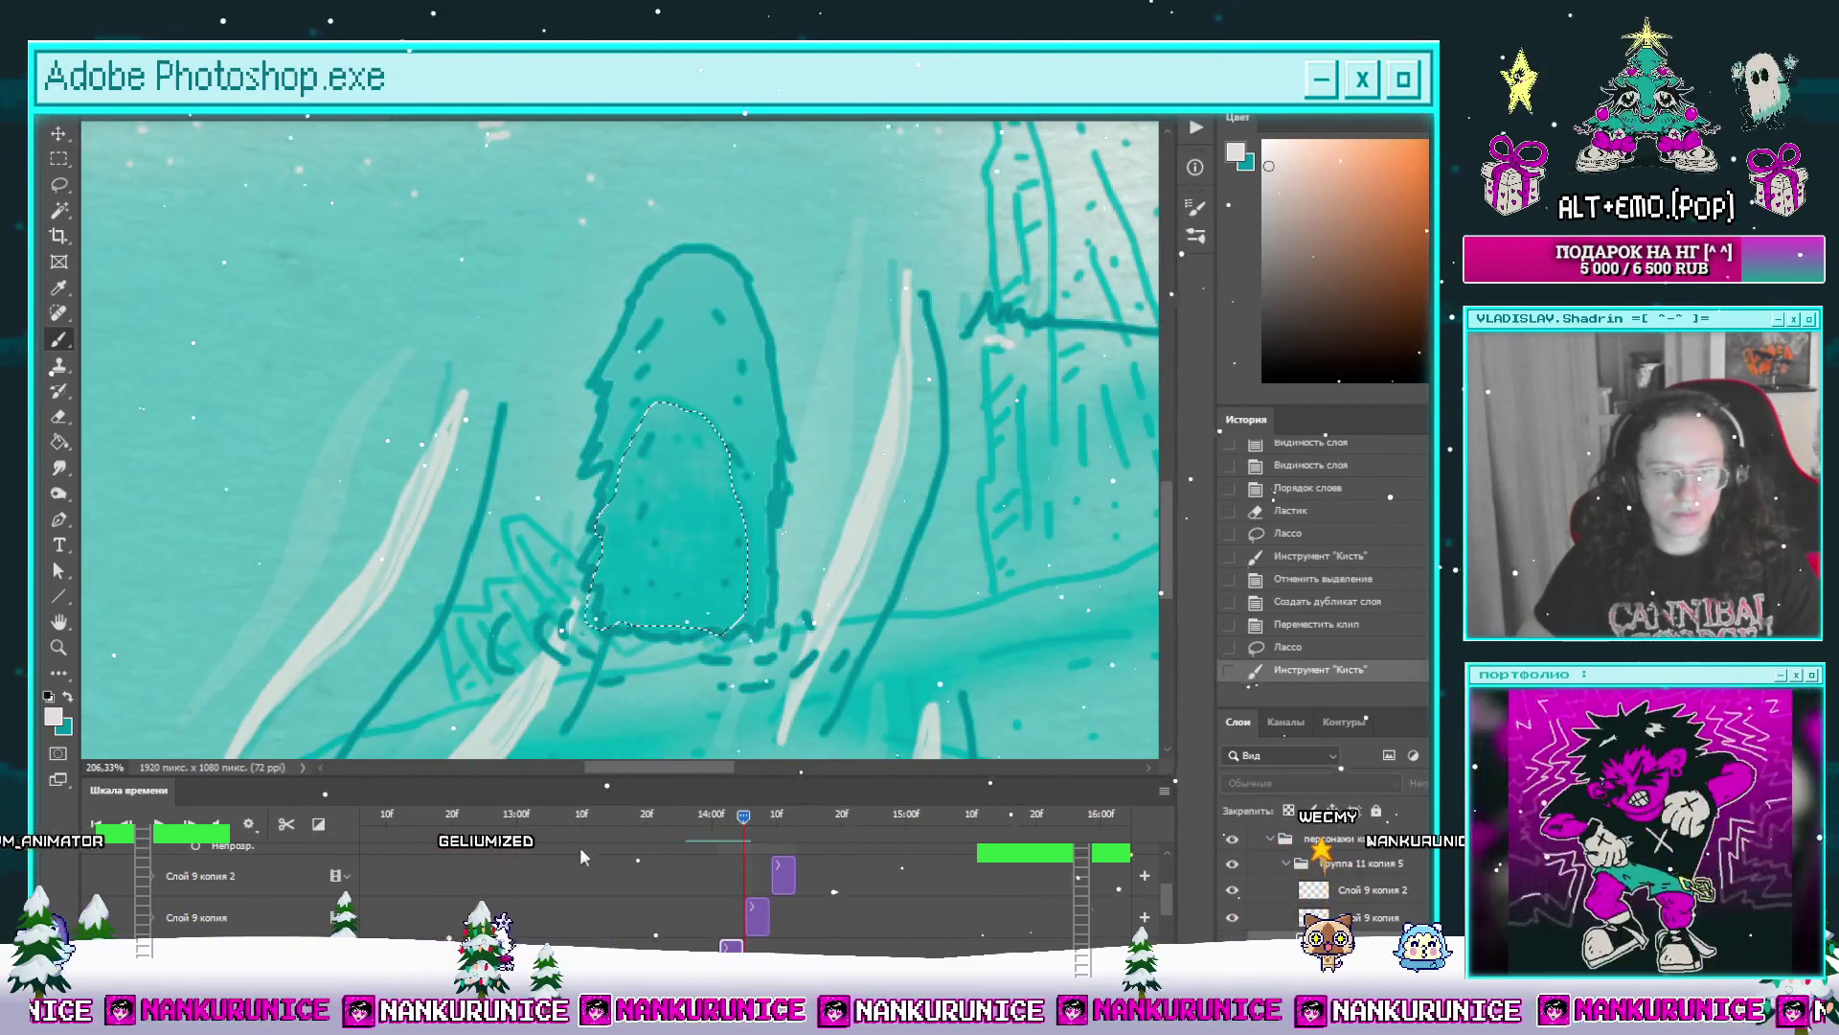
pyautogui.press('l')
pyautogui.hotkey('ctrl', 'd')
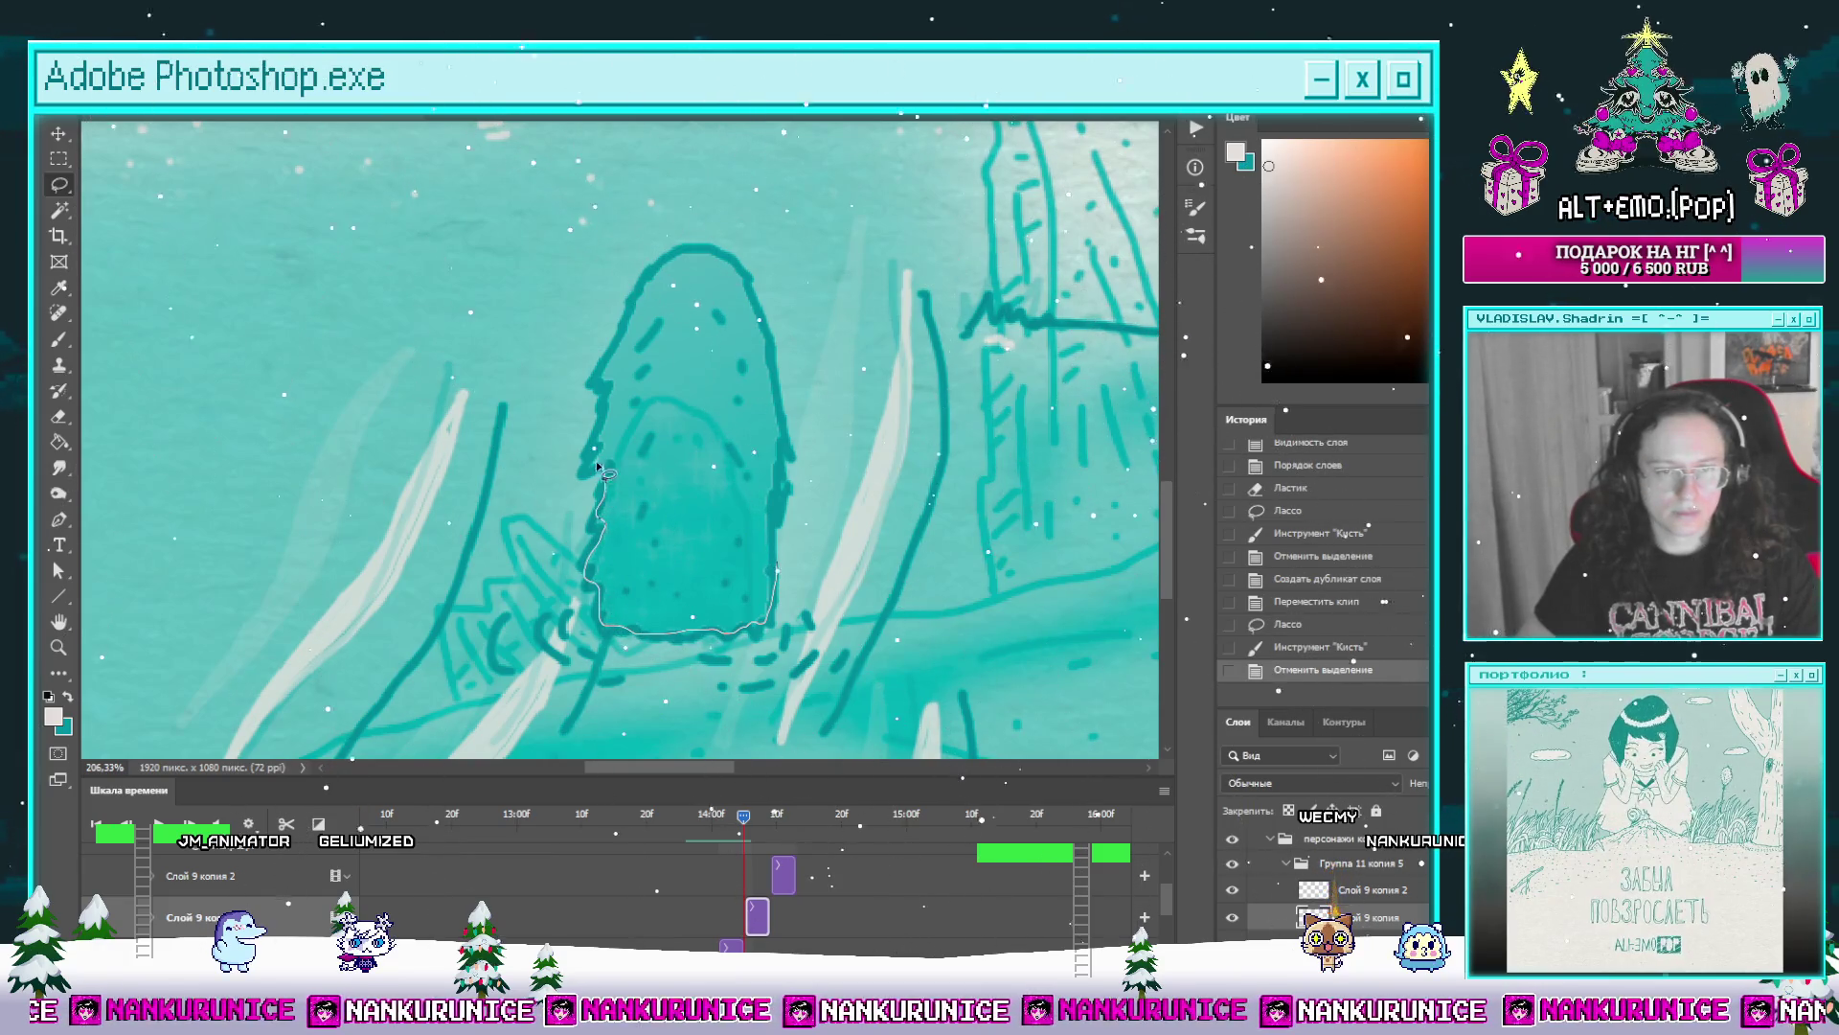
# Step: Lasso the tall figure, fill it with sparkle strokes, deselect and step to another frame
pyautogui.moveTo(682, 269); pyautogui.dragTo(743, 273)
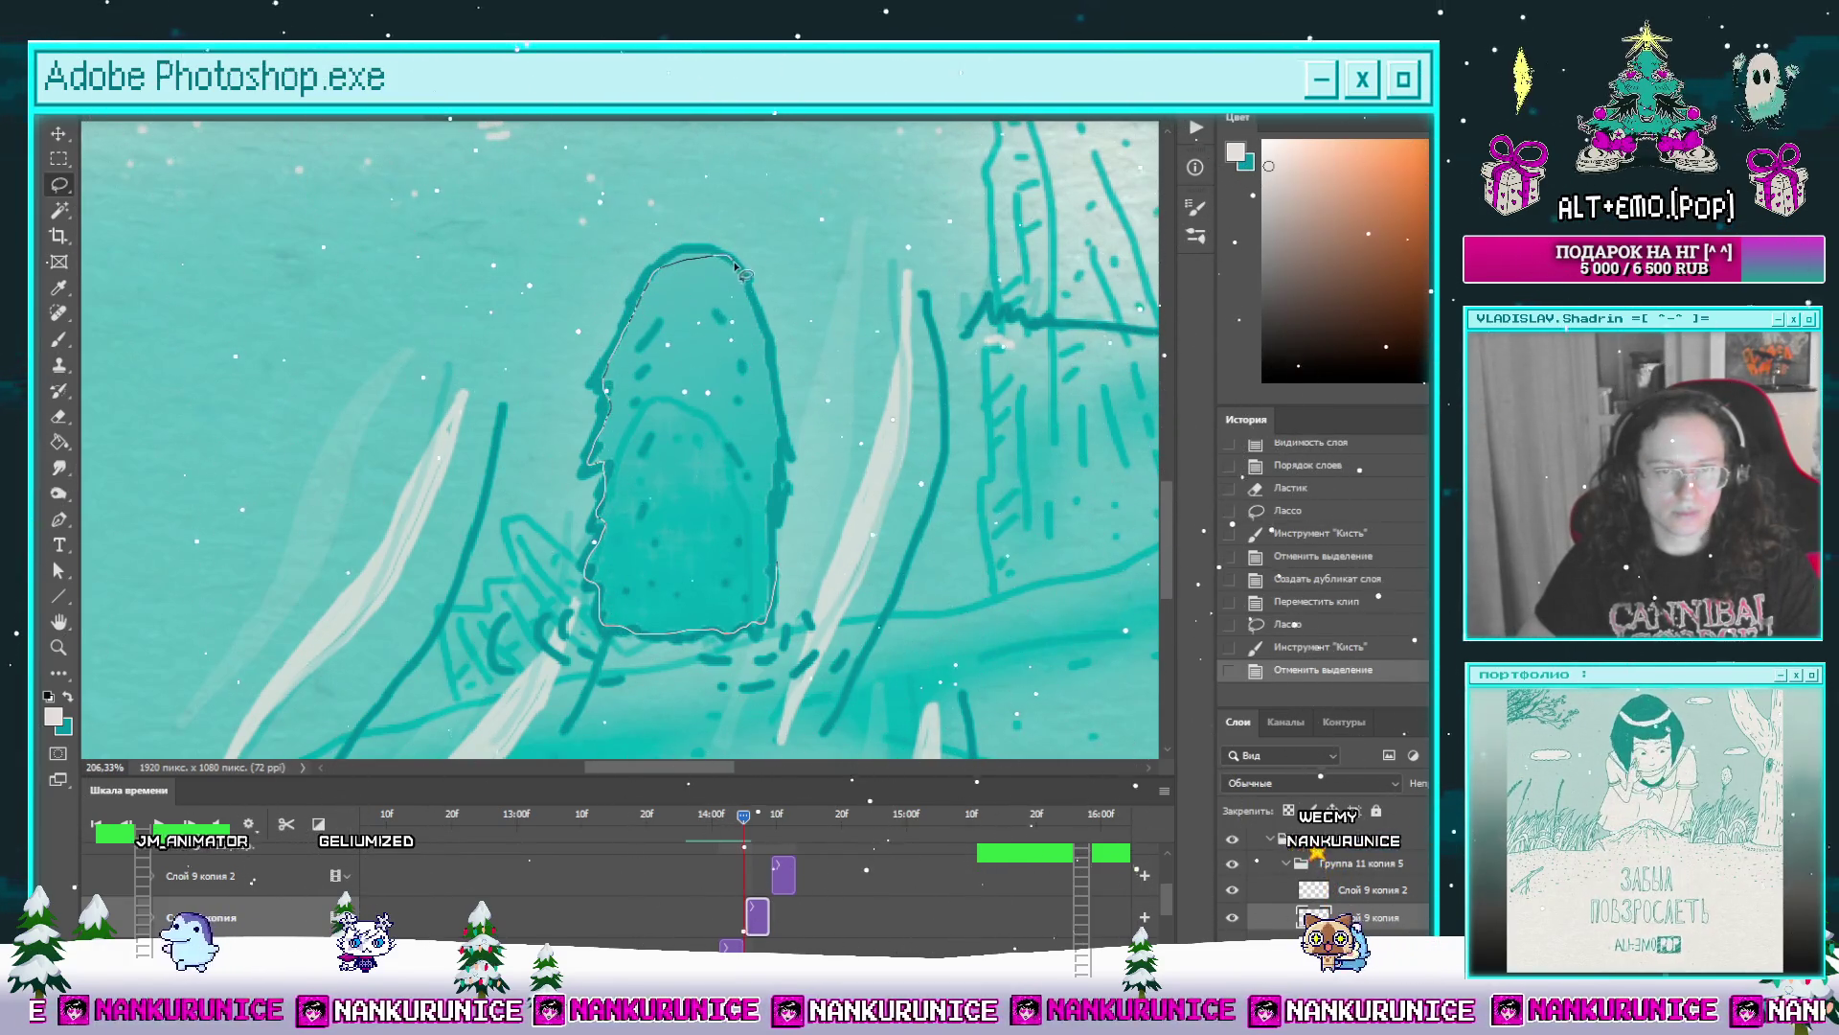
pyautogui.moveTo(769, 362); pyautogui.dragTo(777, 520)
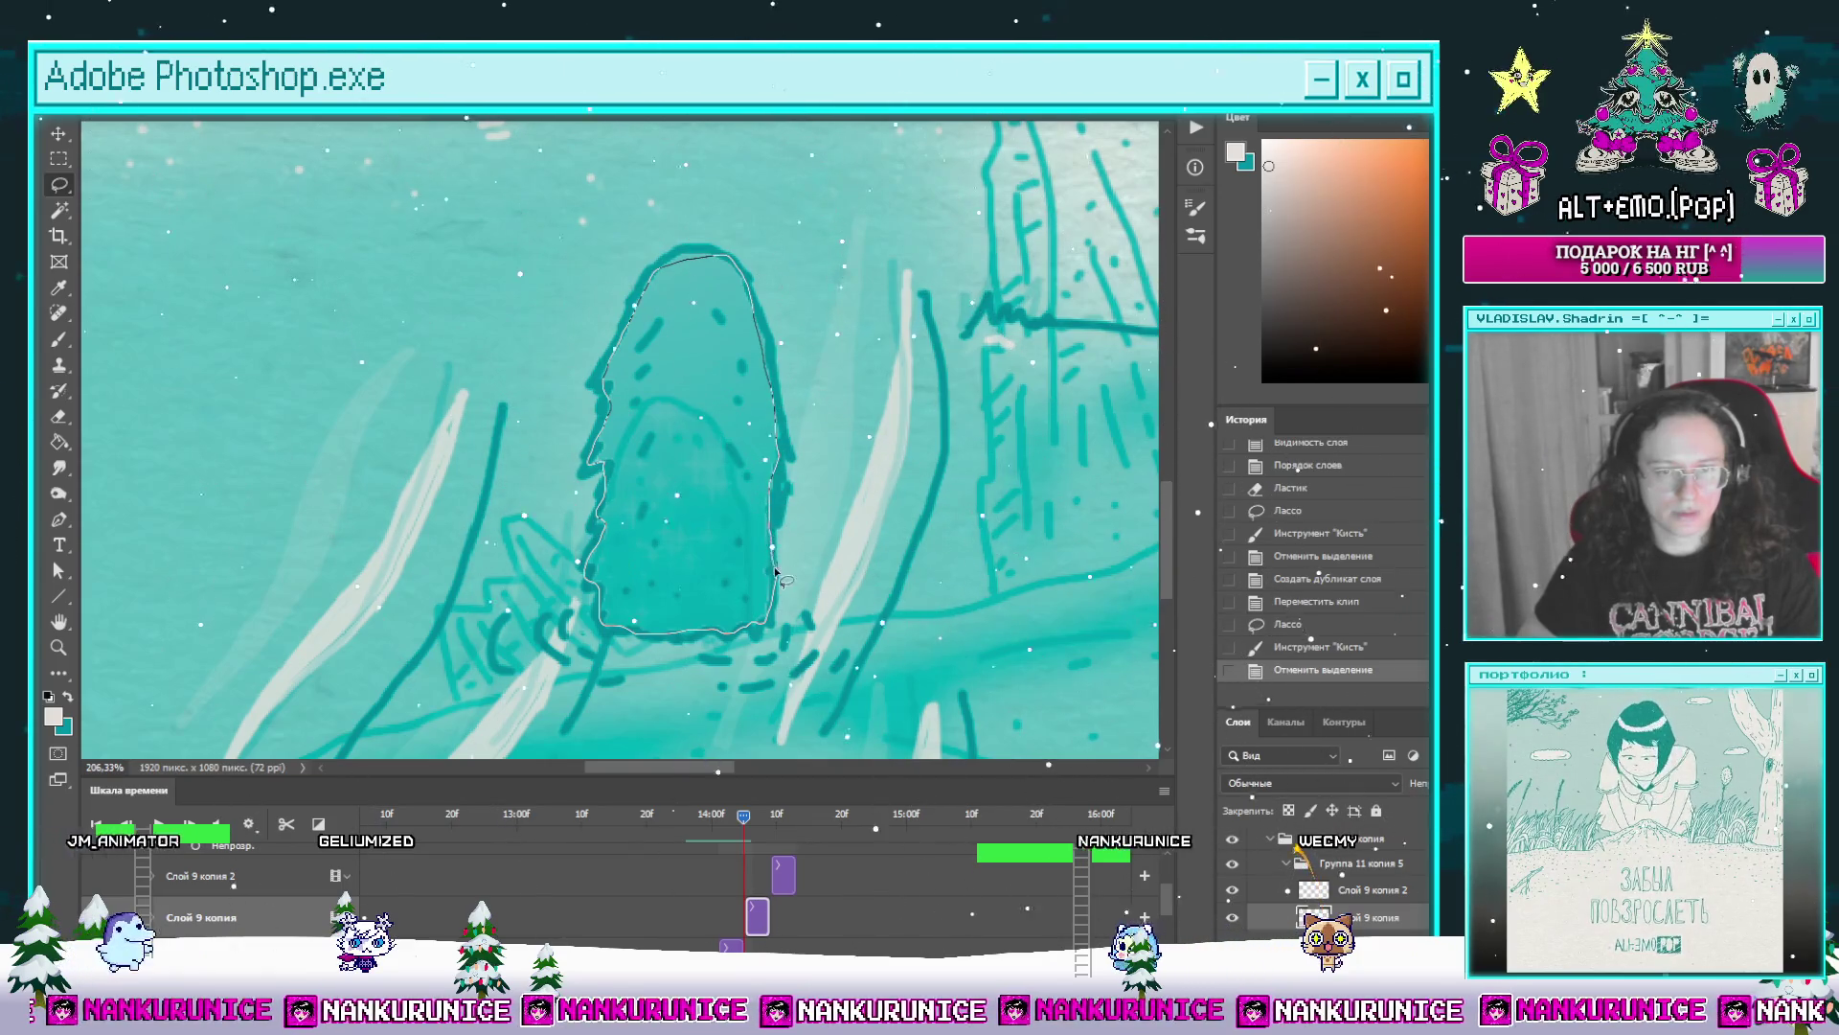
pyautogui.press('b')
pyautogui.moveTo(676, 369); pyautogui.dragTo(699, 617)
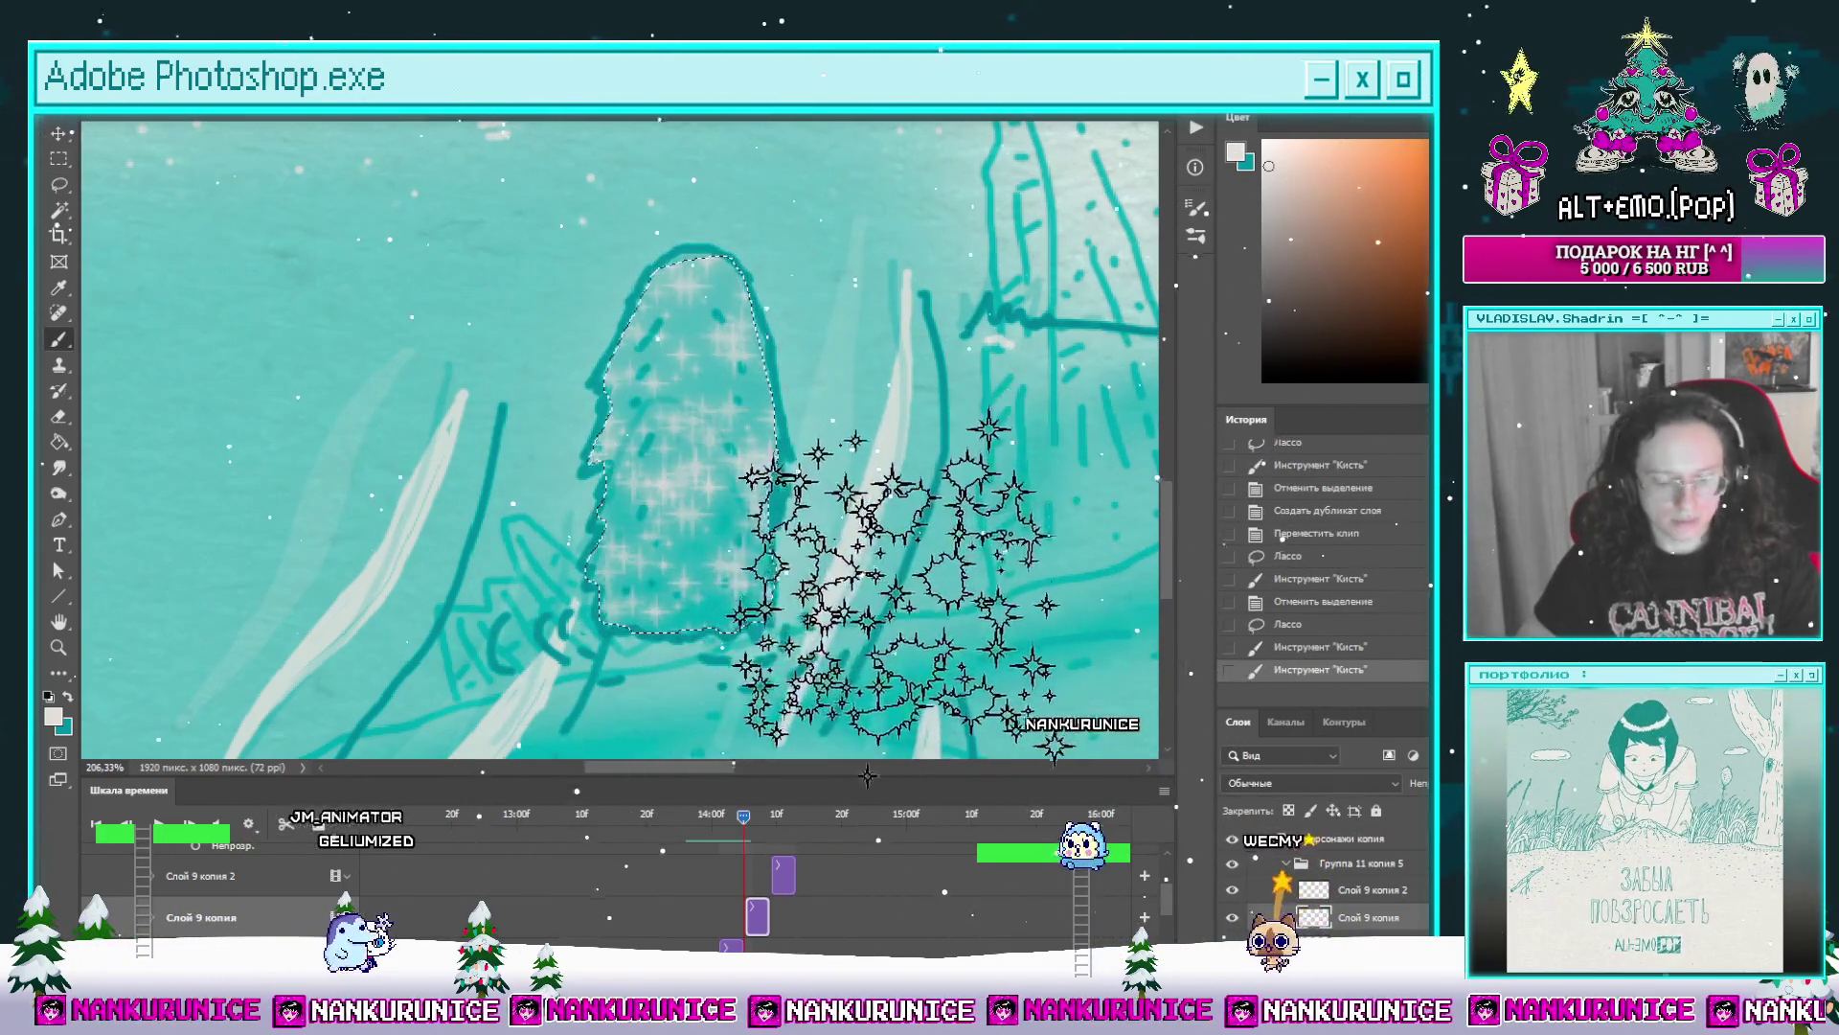
pyautogui.hotkey('ctrl', 'd')
pyautogui.press('l')
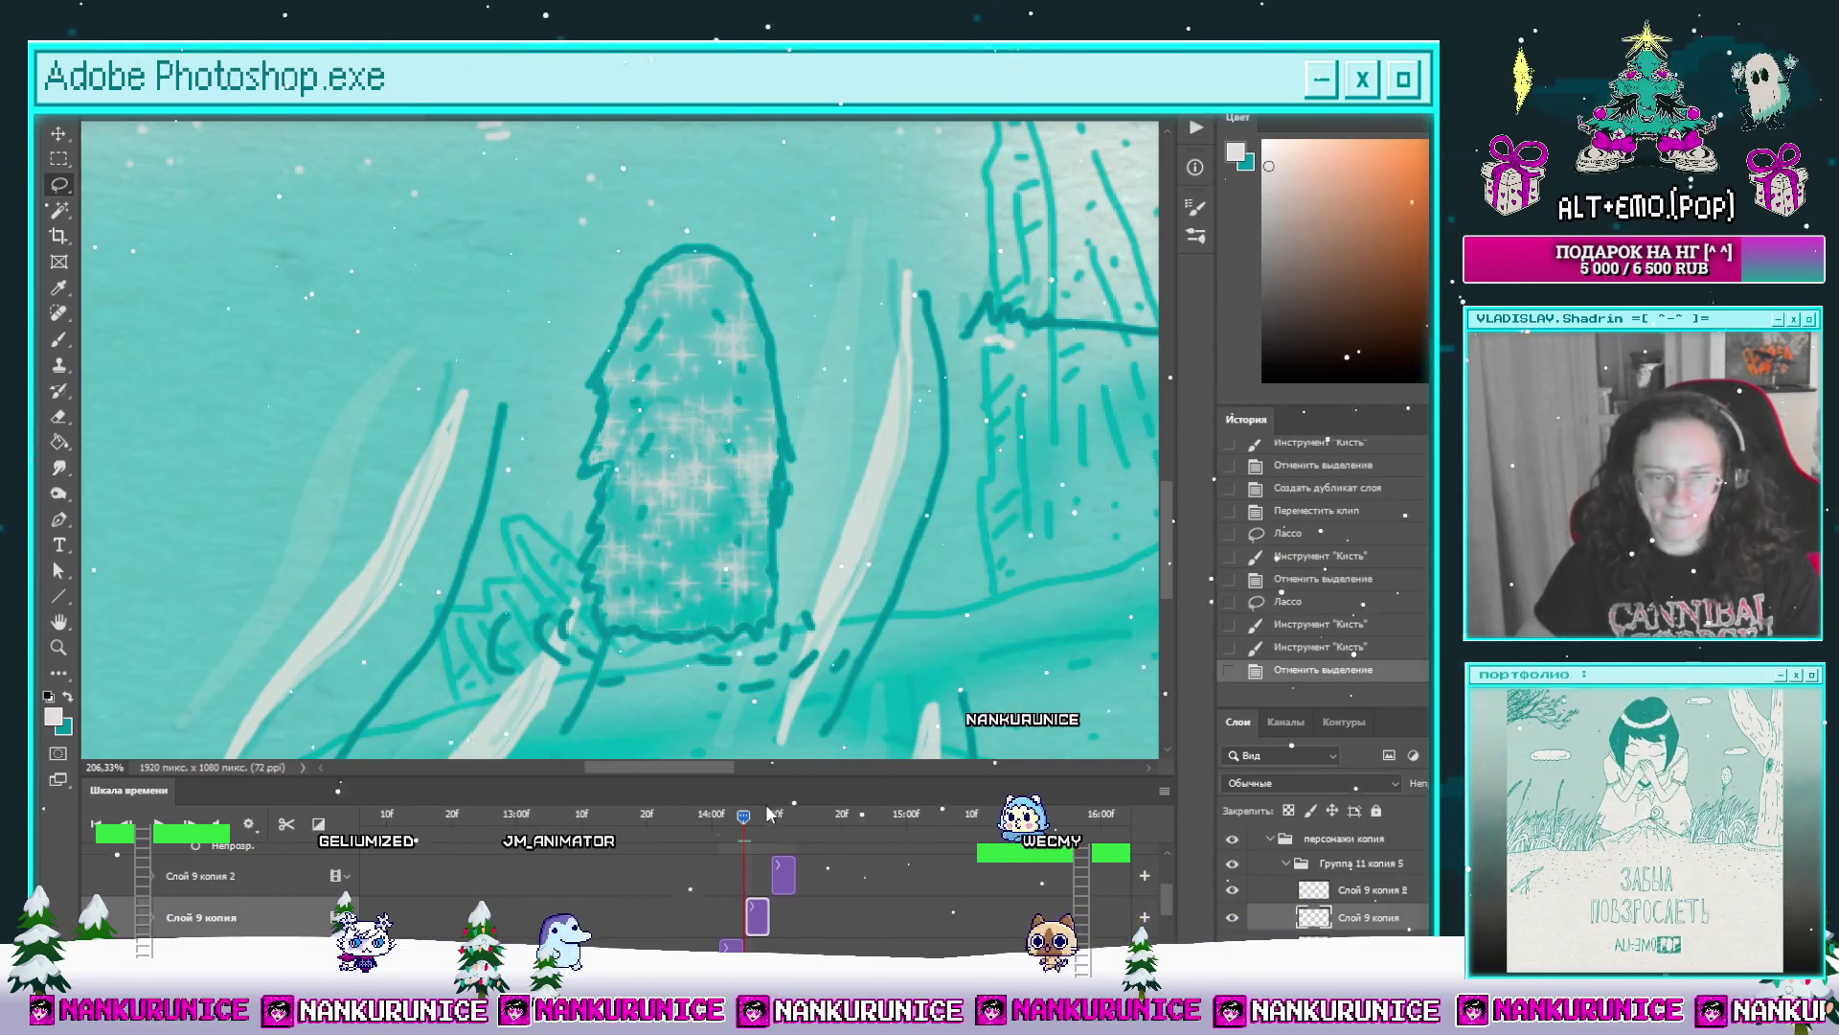
pyautogui.press('Left')
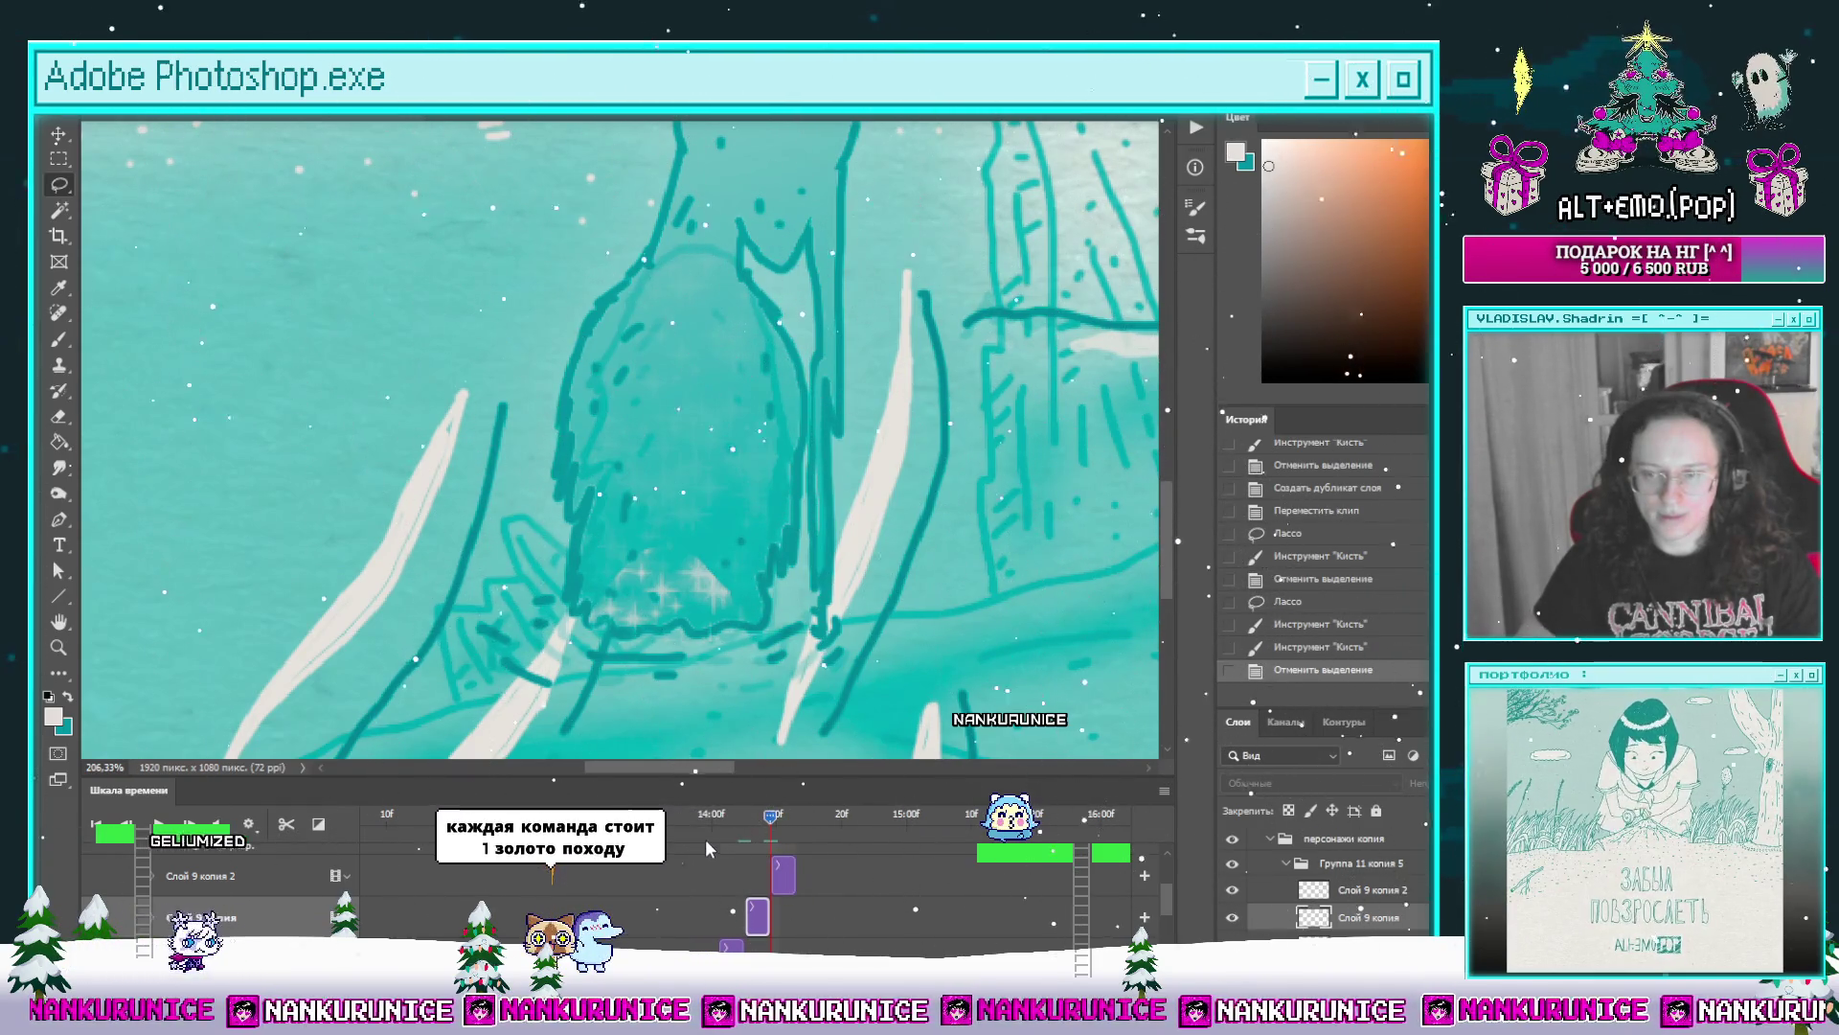
# Step: On Слой 9 копия 2, erase the leftover light sparkle patch at the figure's base and deselect
pyautogui.hotkey('alt', ']')
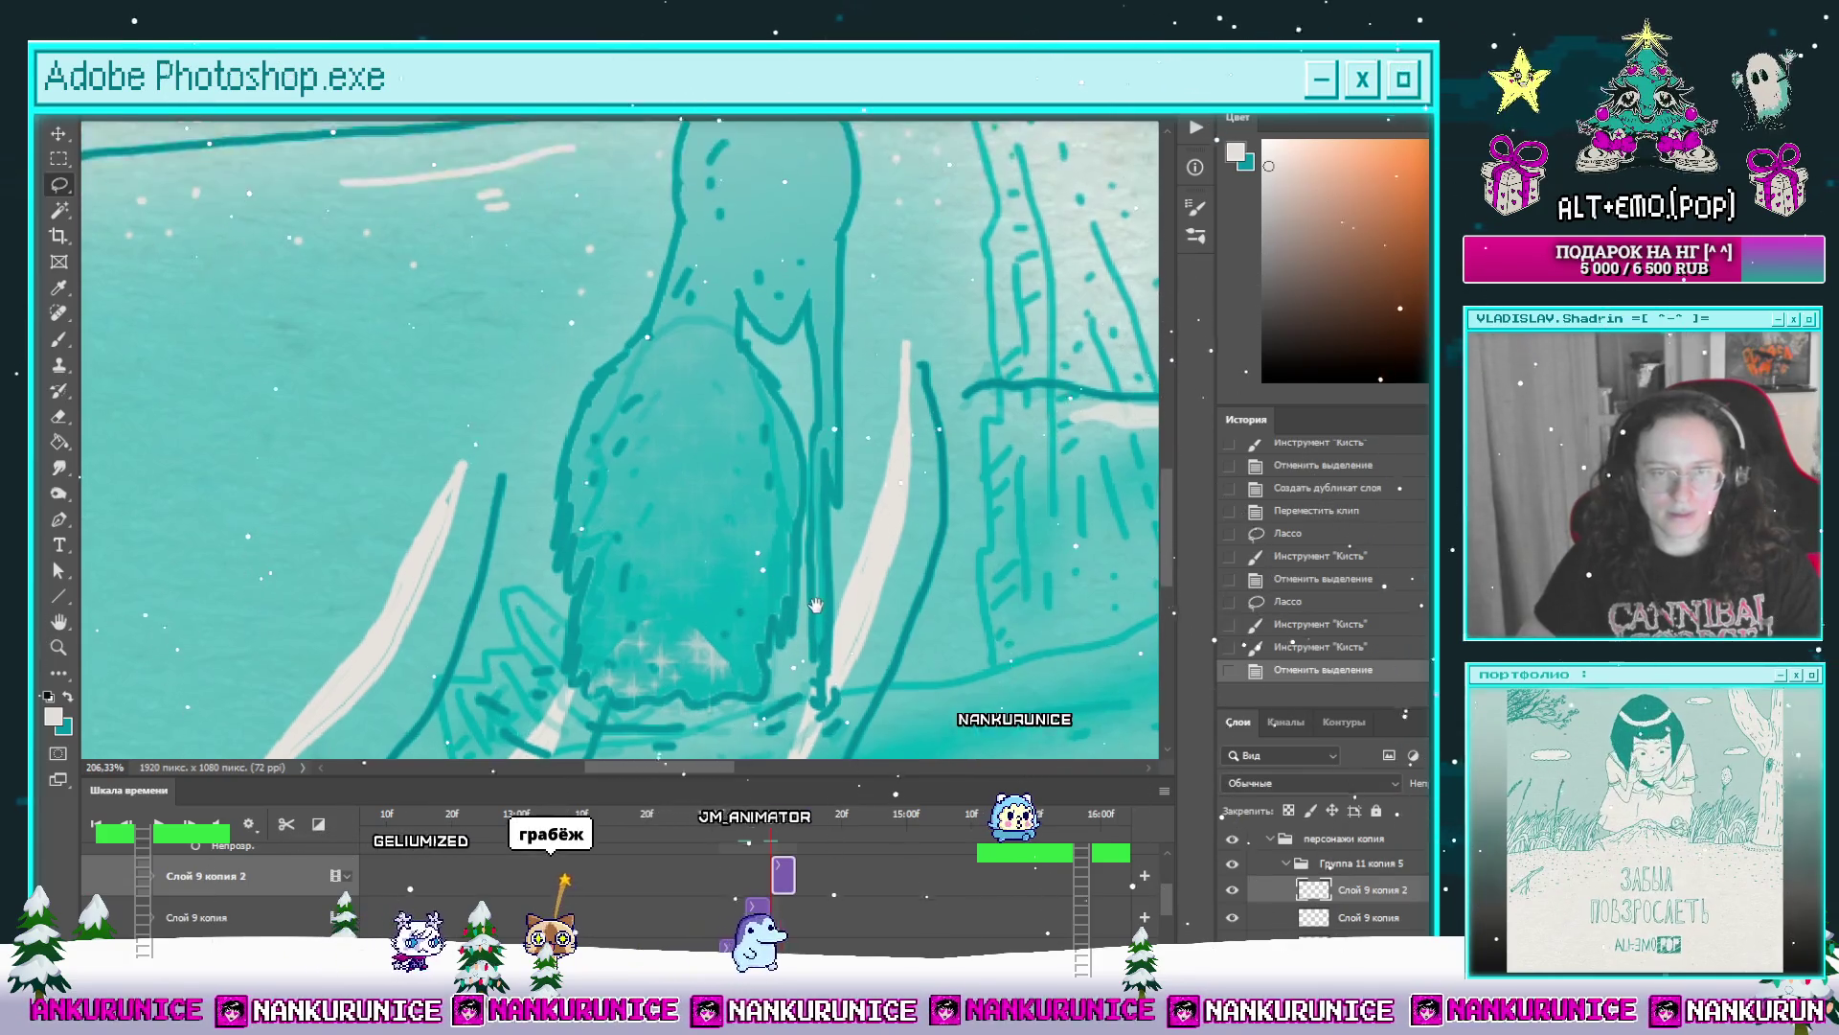
pyautogui.press('e')
pyautogui.moveTo(653, 619); pyautogui.dragTo(712, 554)
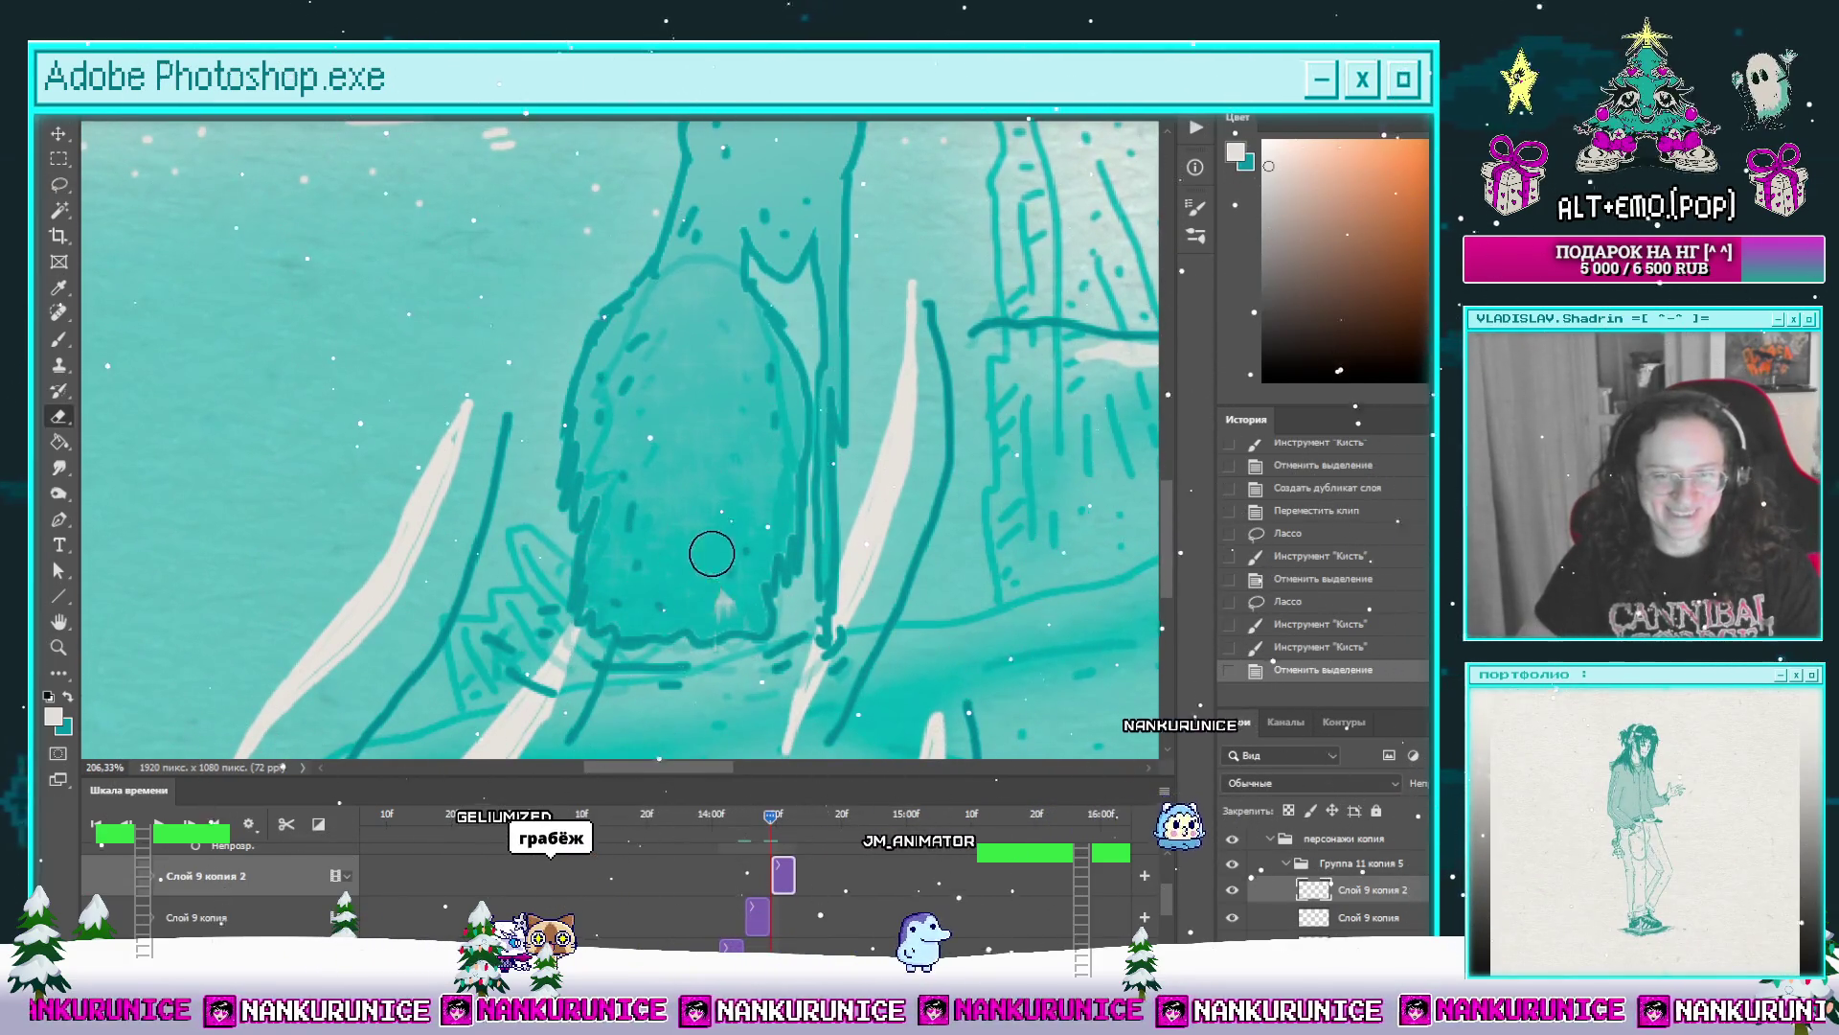
pyautogui.scroll(-2, 757, 648)
pyautogui.scroll(-2, 704, 518)
pyautogui.scroll(-2, 642, 389)
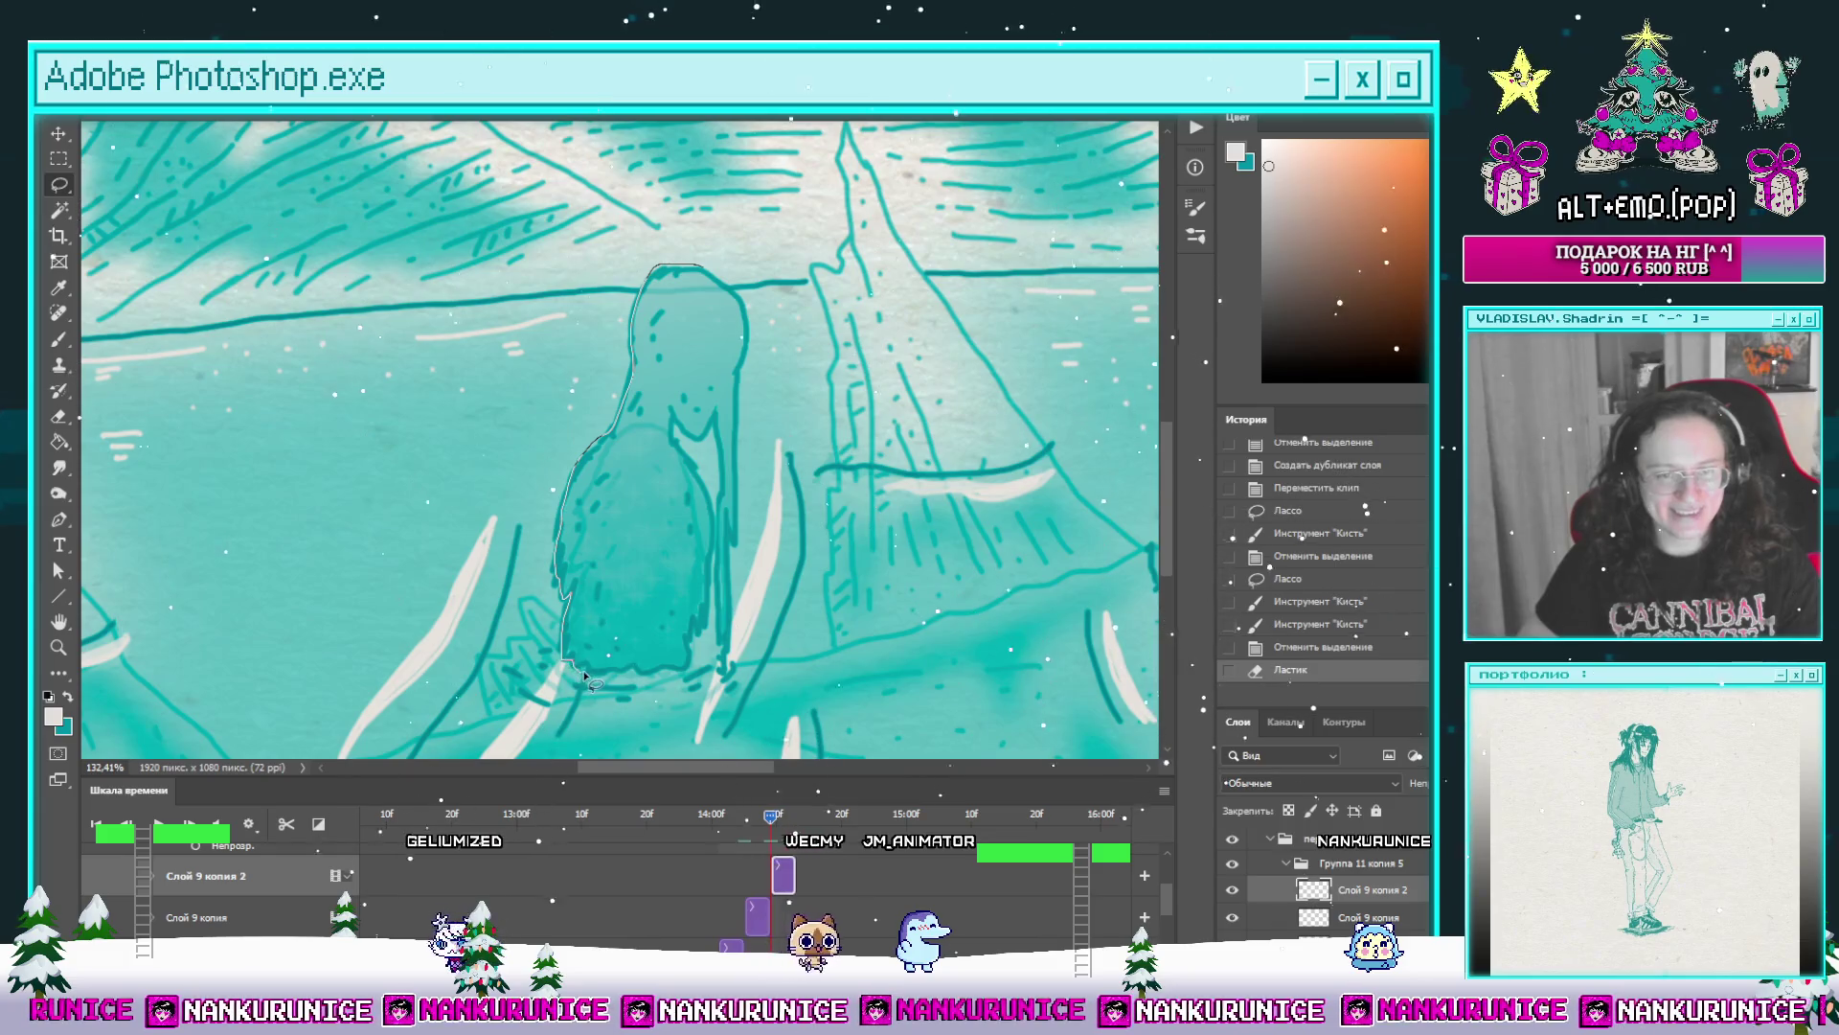
pyautogui.click(691, 647)
pyautogui.scroll(2, 675, 661)
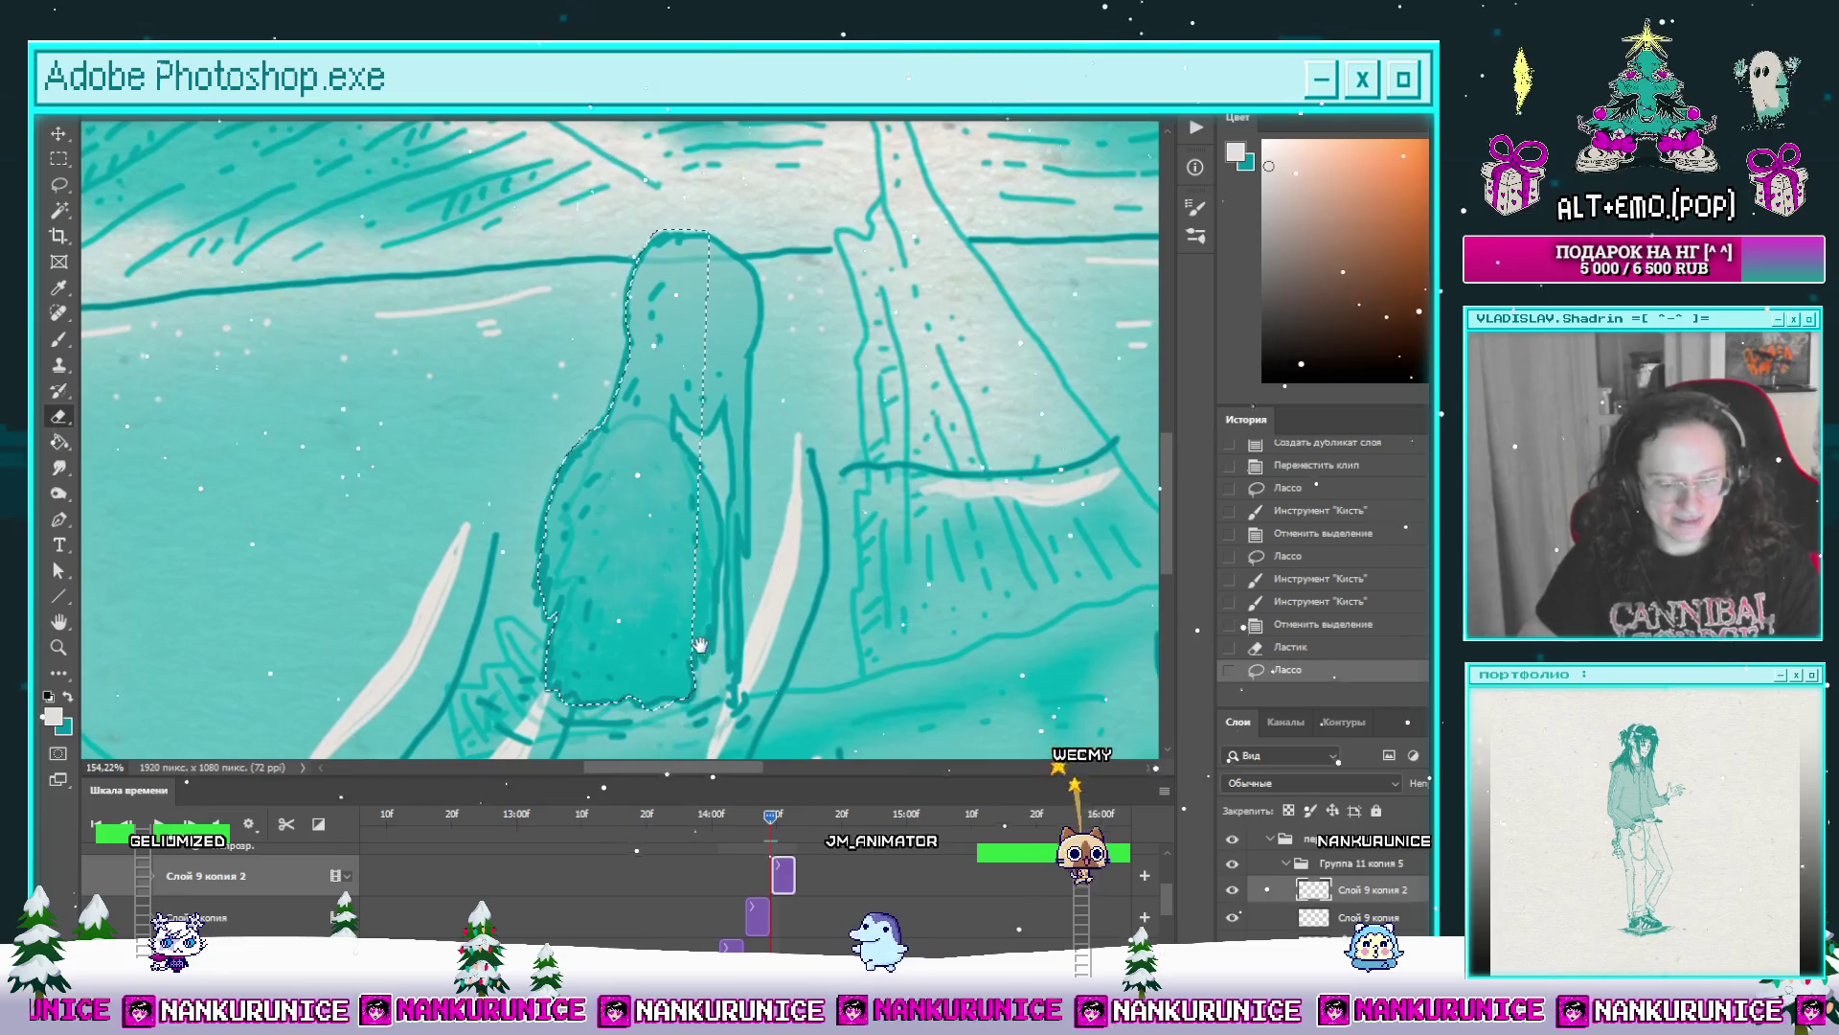
pyautogui.hotkey('ctrl', 'd')
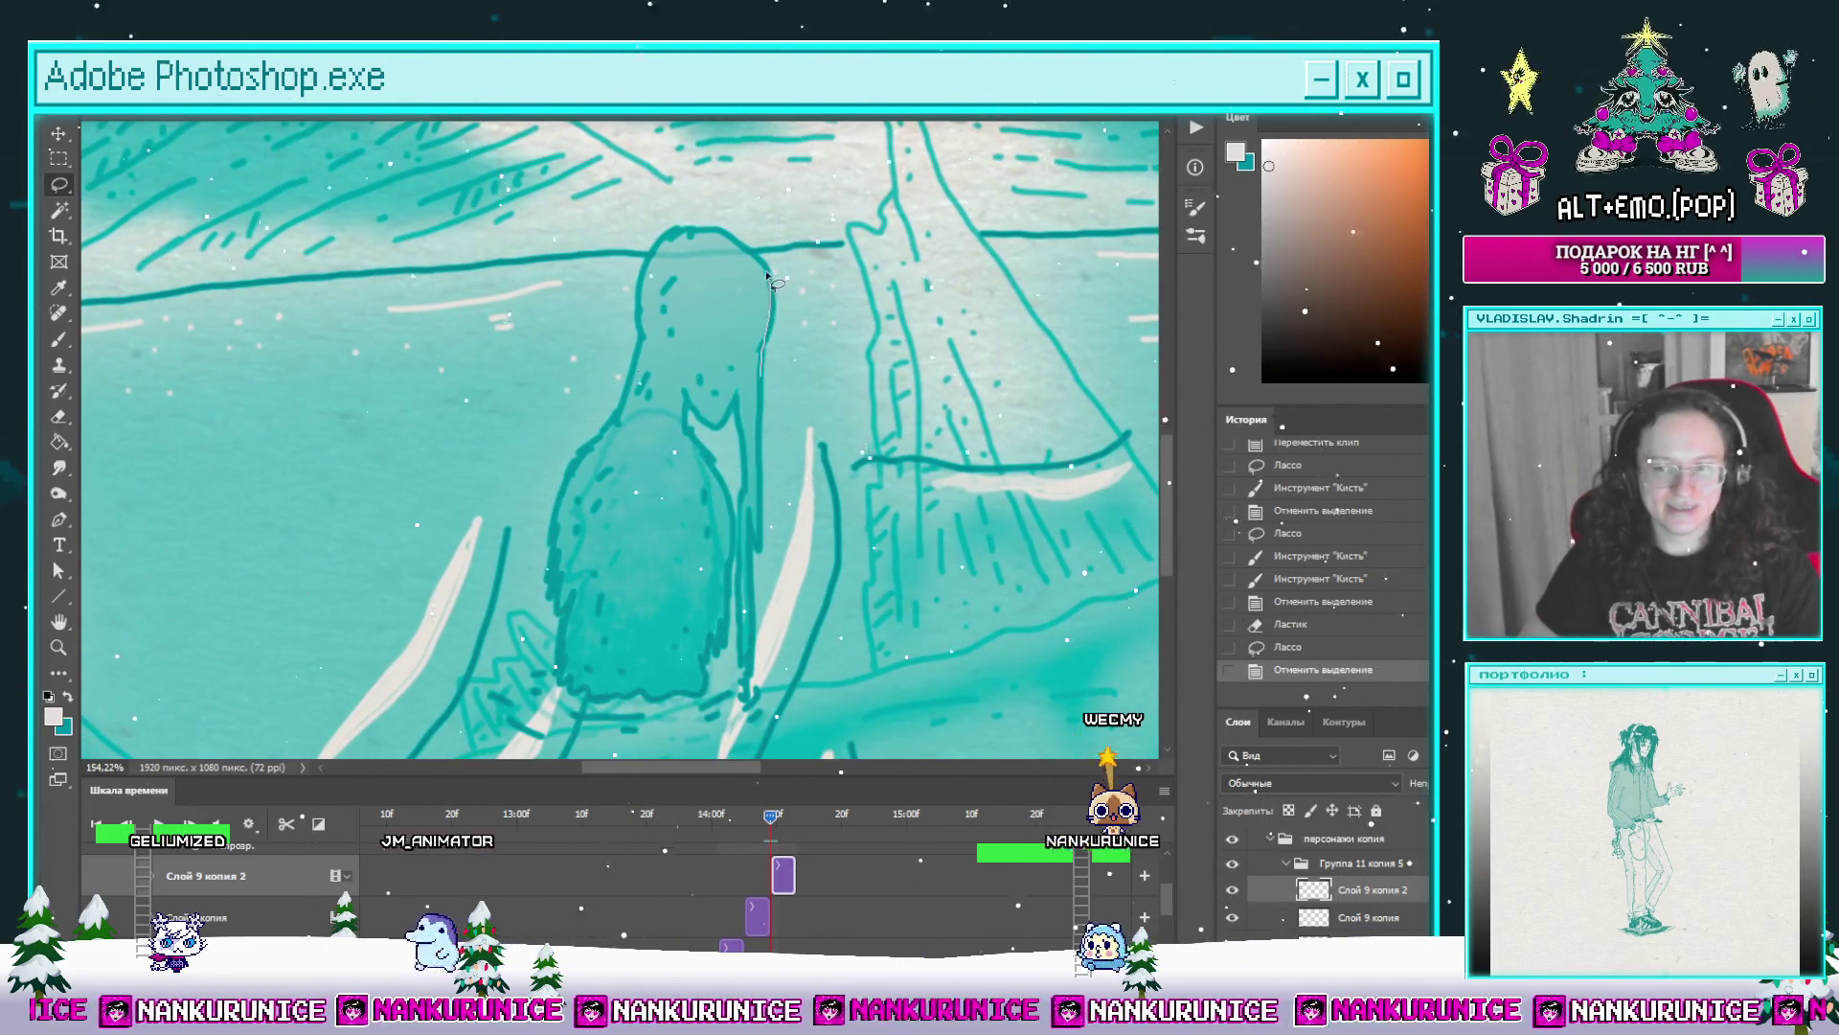
# Step: Trace a closed Lasso outline around the whole tall figure, restarting once
pyautogui.moveTo(749, 252); pyautogui.dragTo(654, 259)
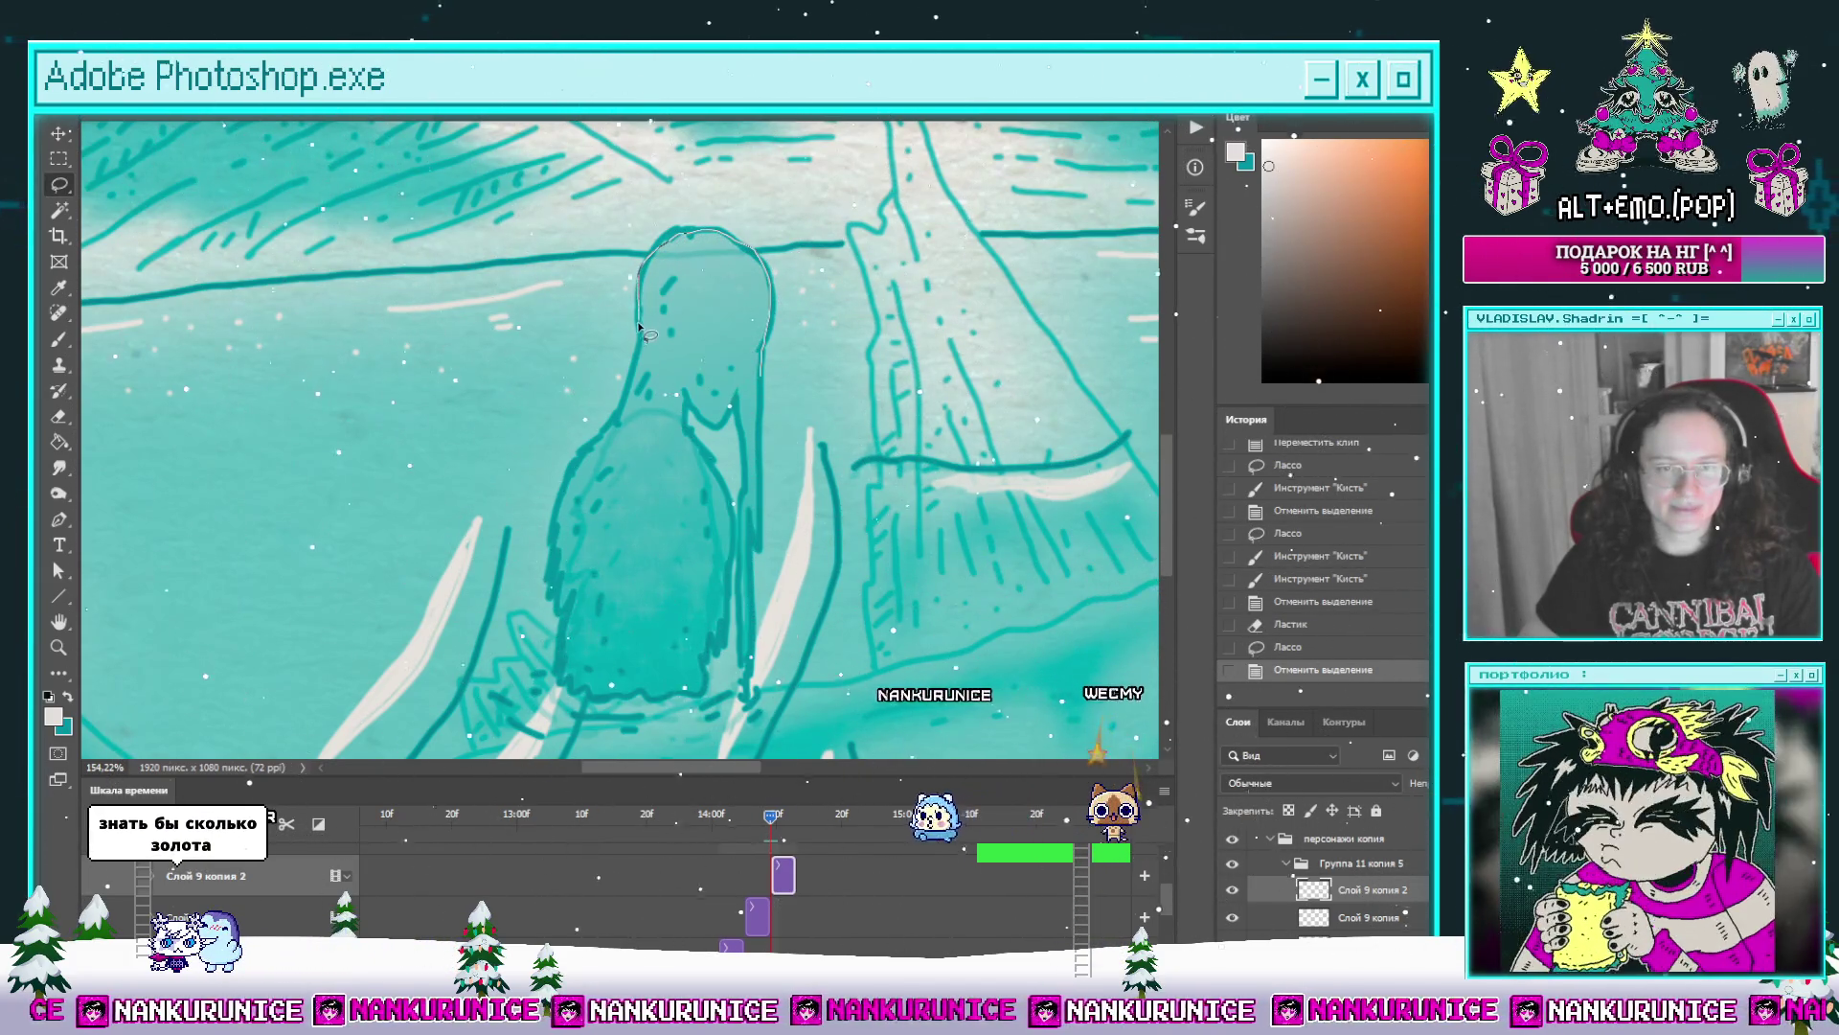
pyautogui.moveTo(645, 334); pyautogui.dragTo(634, 380)
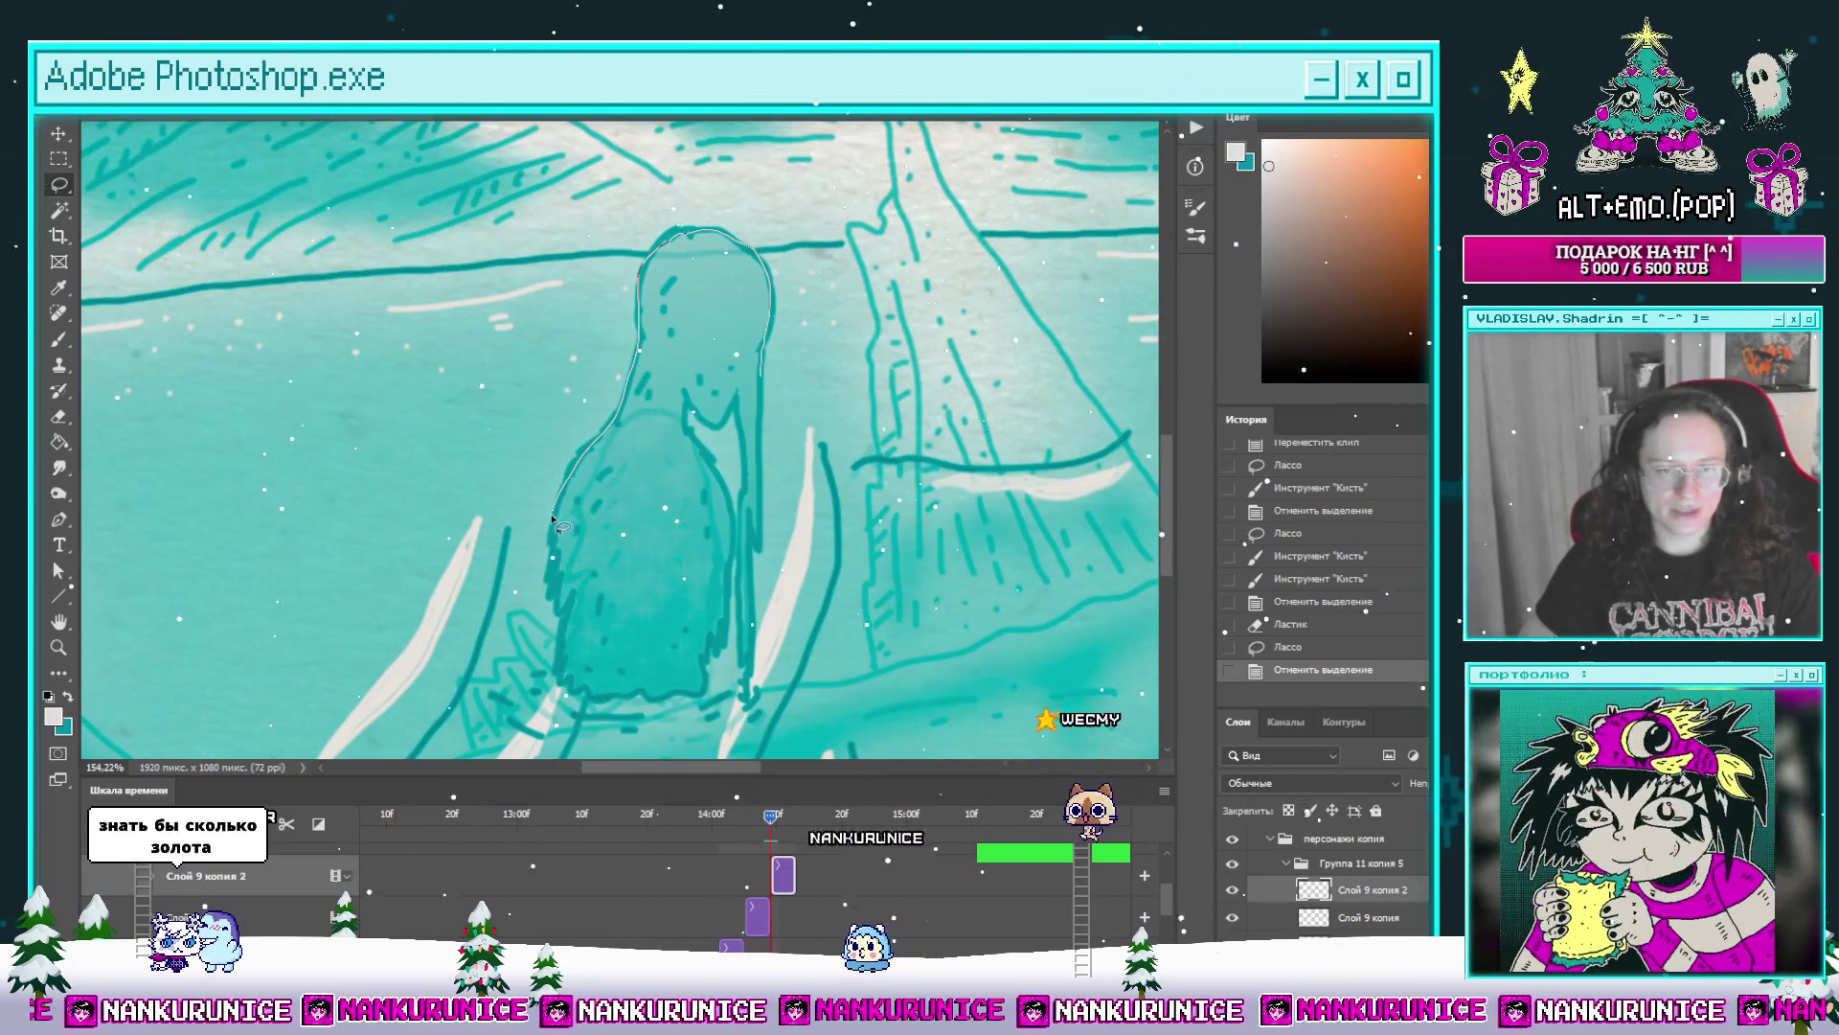
pyautogui.moveTo(558, 527); pyautogui.dragTo(575, 704)
pyautogui.hotkey('ctrl', 'd')
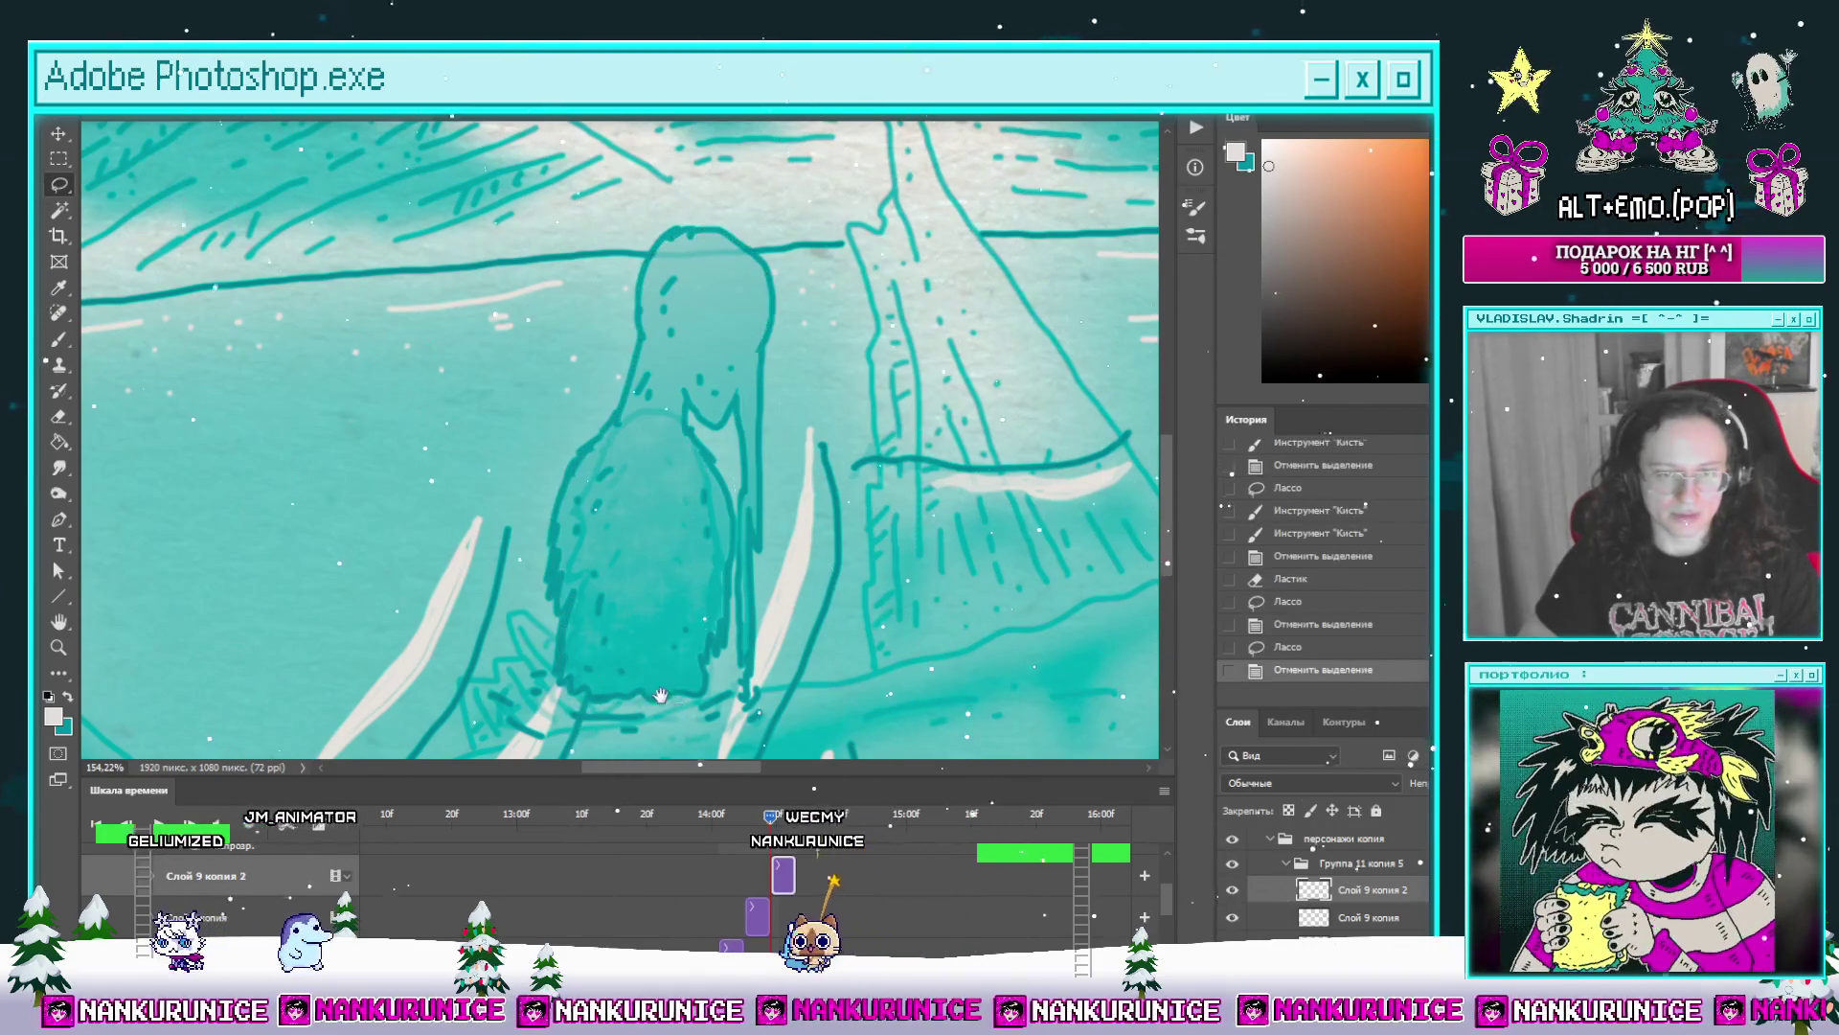
pyautogui.press('Right')
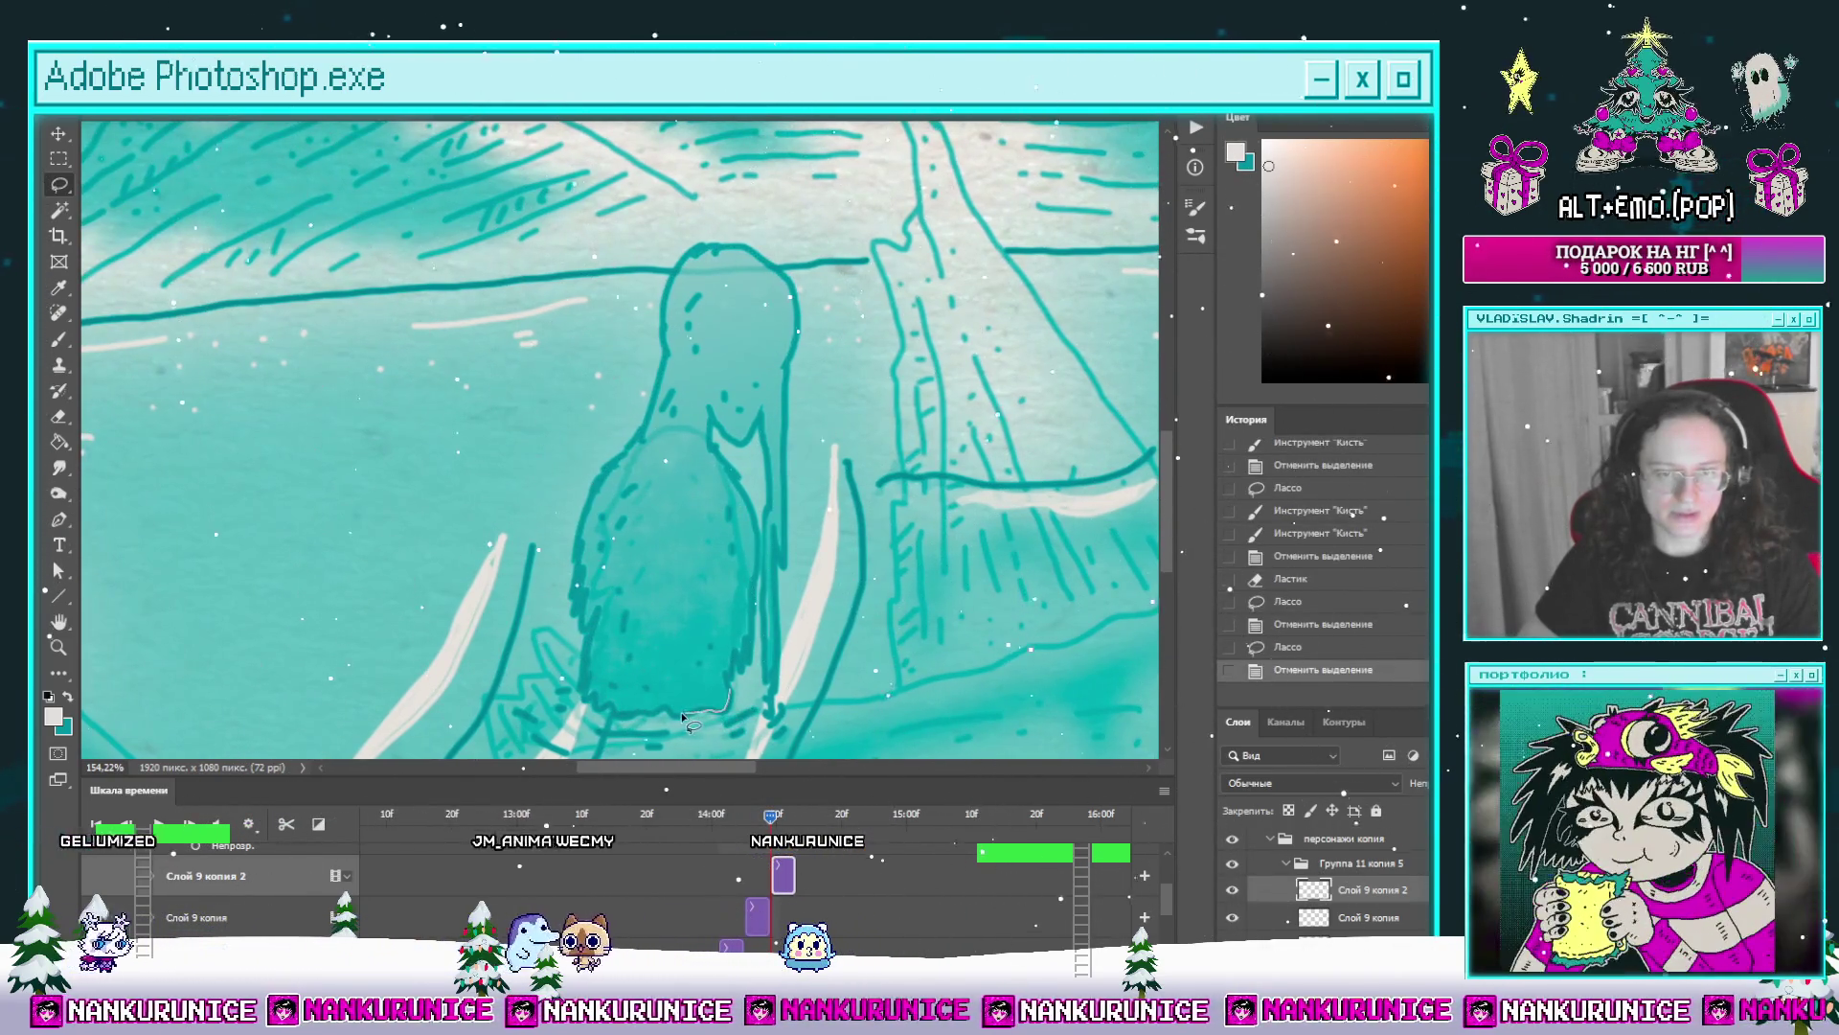
pyautogui.moveTo(660, 714); pyautogui.dragTo(590, 700)
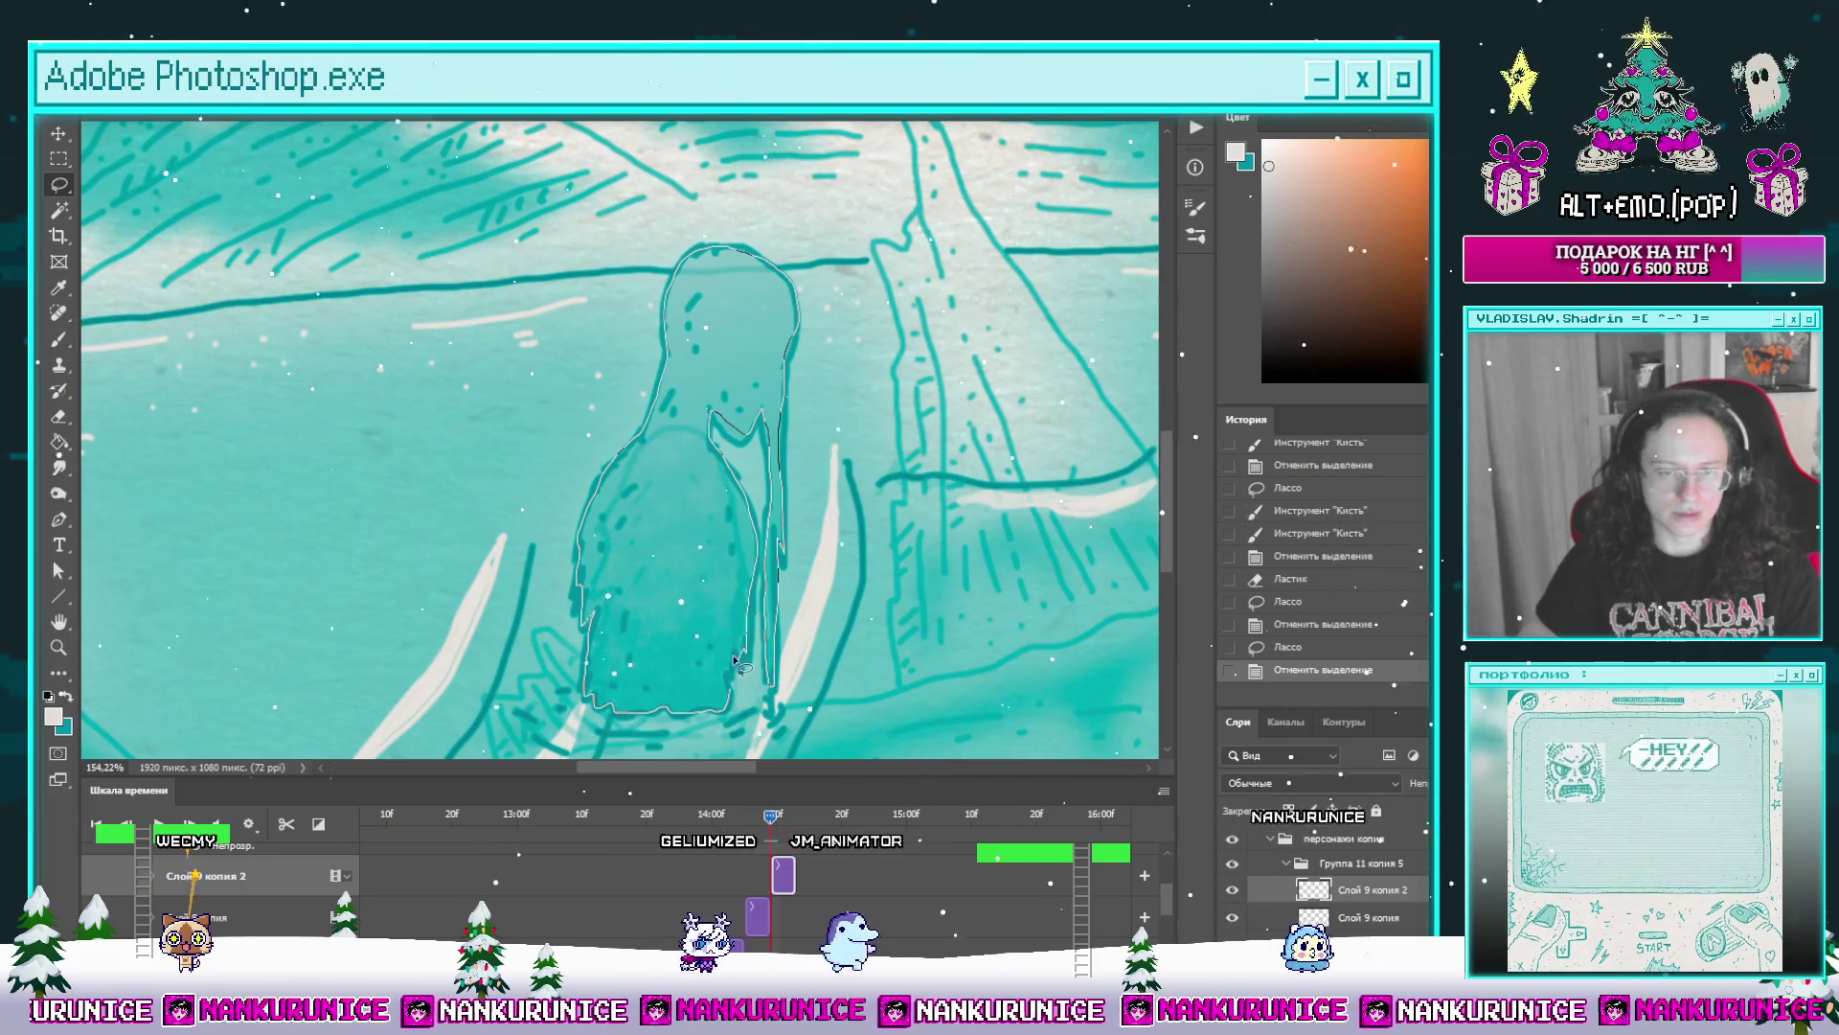
pyautogui.moveTo(755, 580)
pyautogui.mouseDown()
pyautogui.moveTo(780, 412)
pyautogui.moveTo(760, 657)
pyautogui.moveTo(888, 445)
pyautogui.mouseUp()
# Step: Paint sparkles inside the figure selection, deselect, and flip frames to preview
pyautogui.press('b')
pyautogui.hotkey('ctrl', 'd')
pyautogui.press('l')
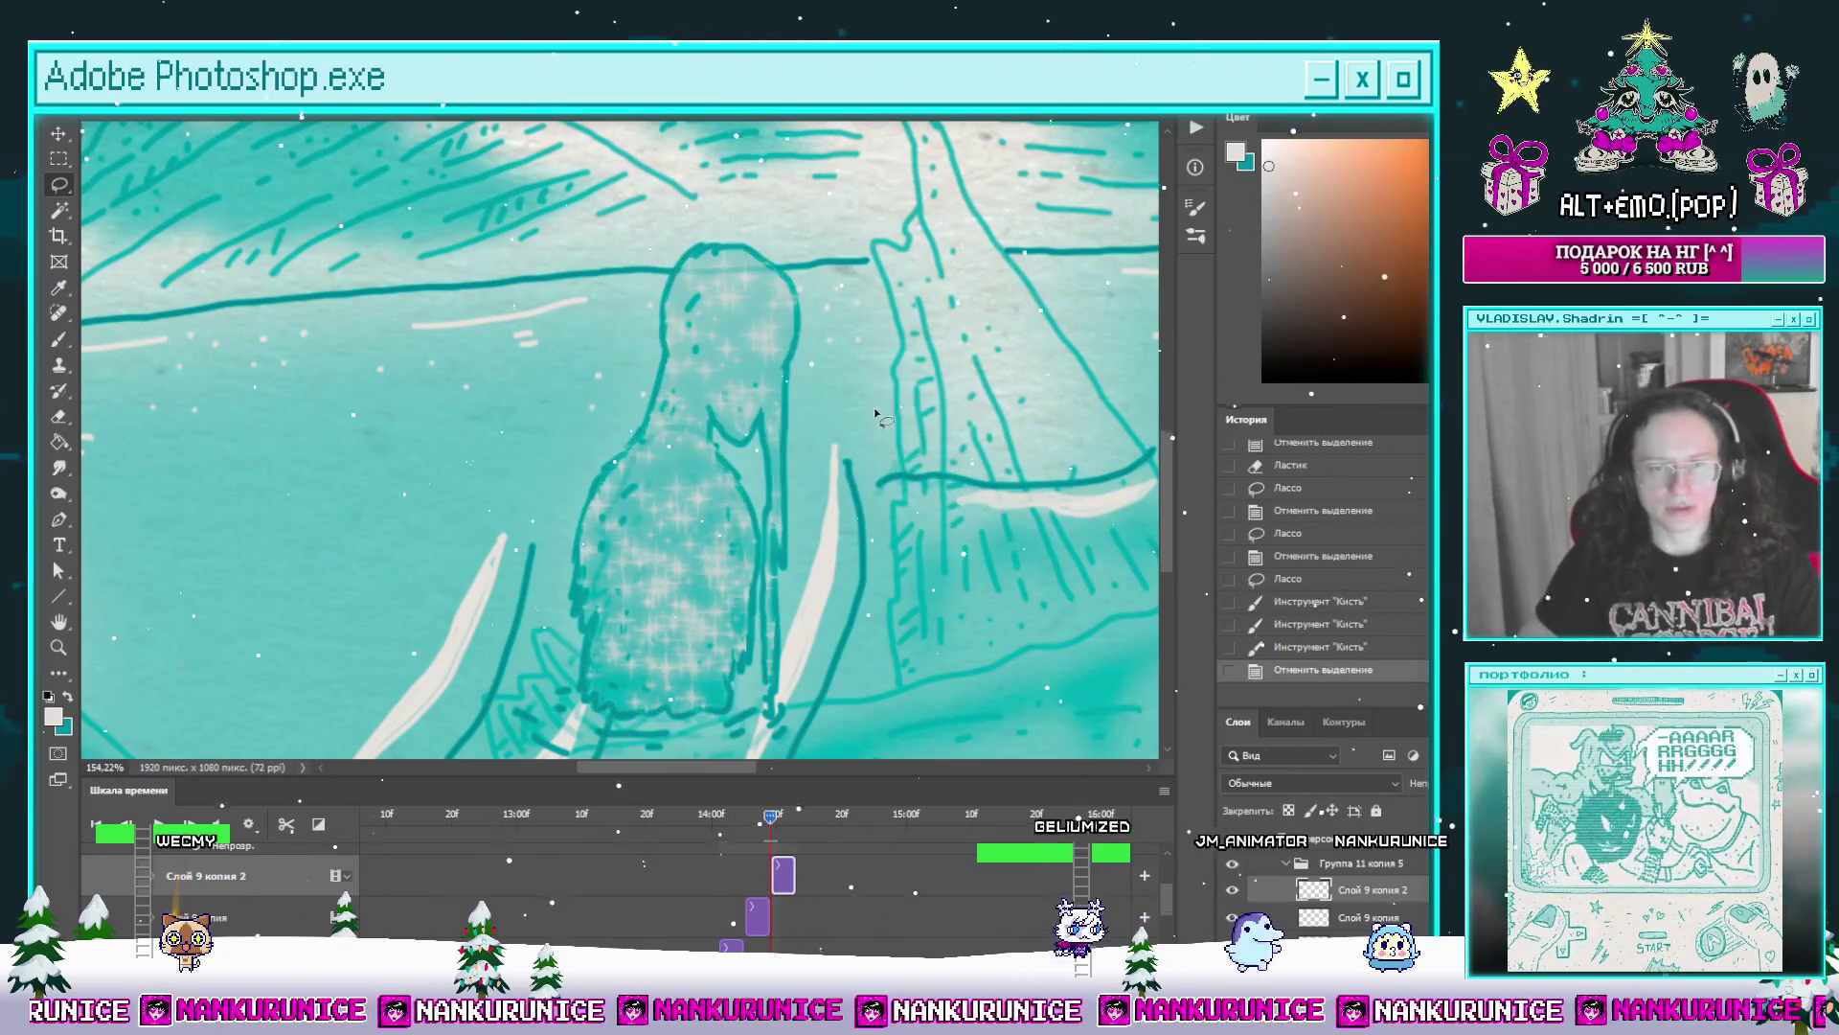
pyautogui.scroll(-2, 690, 477)
pyautogui.scroll(-2, 690, 477)
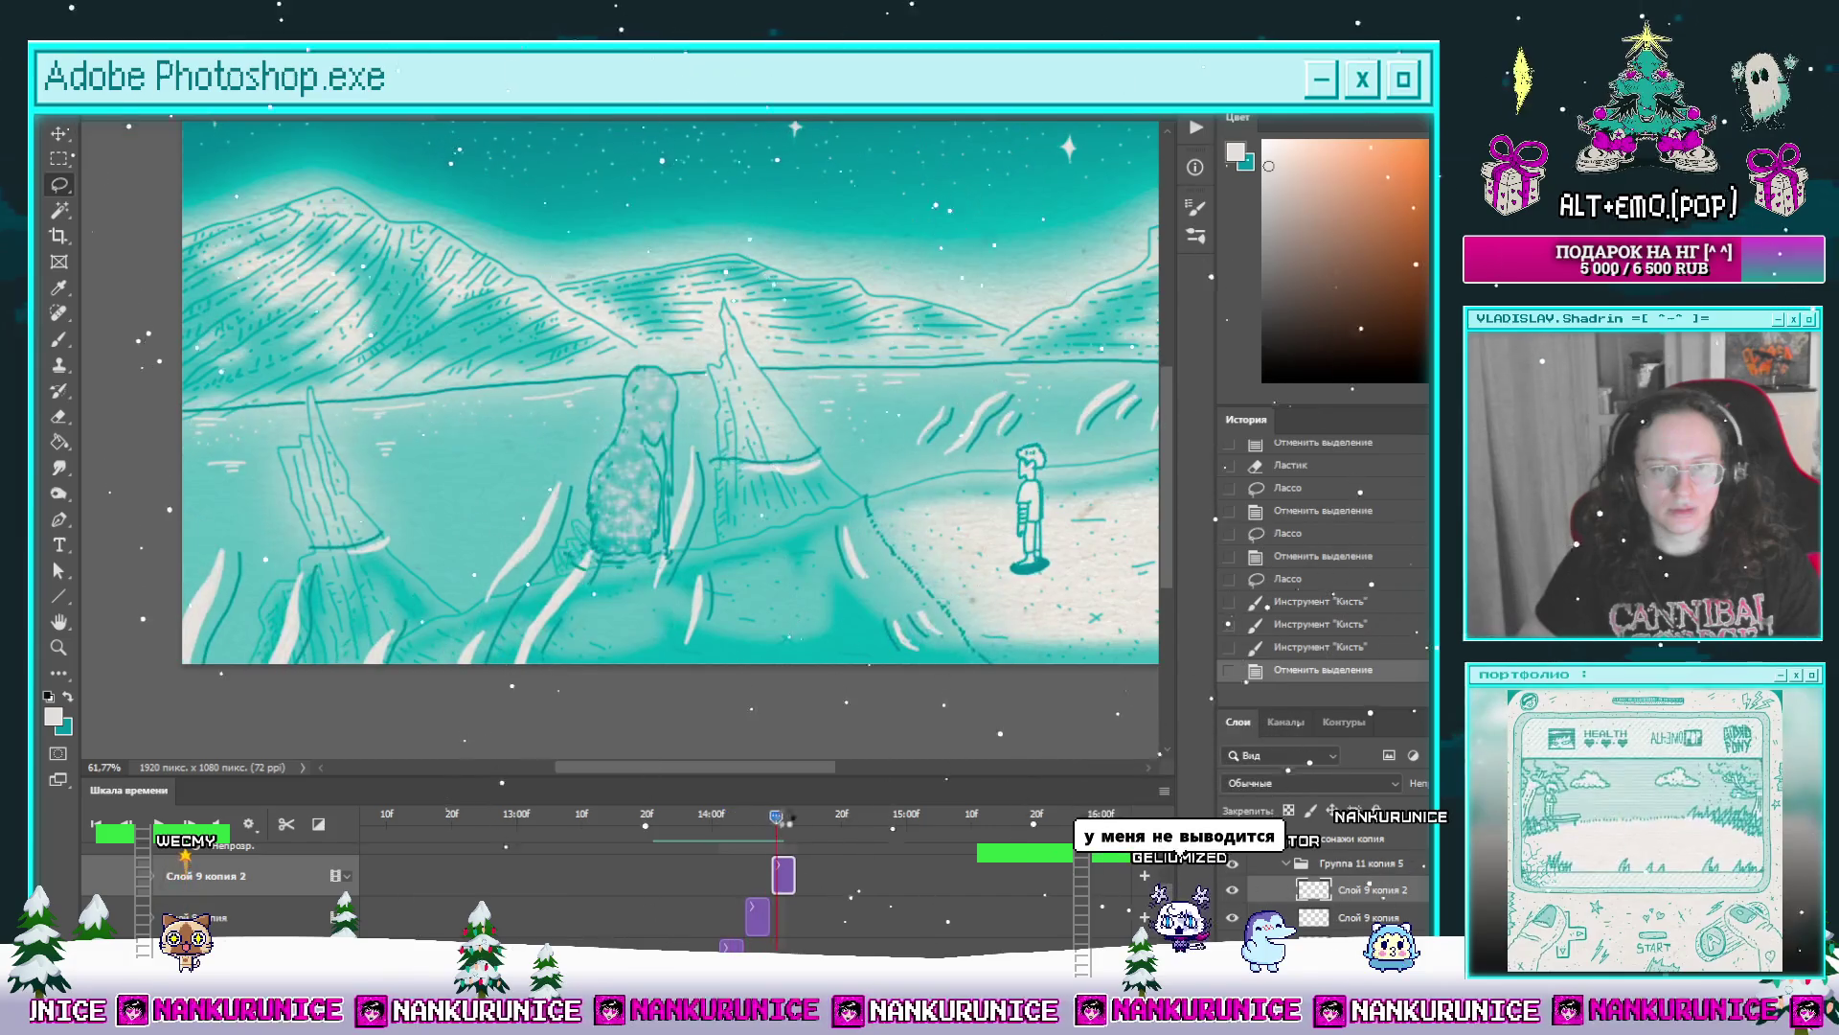
pyautogui.press('Right')
pyautogui.press('Left')
pyautogui.press('Right')
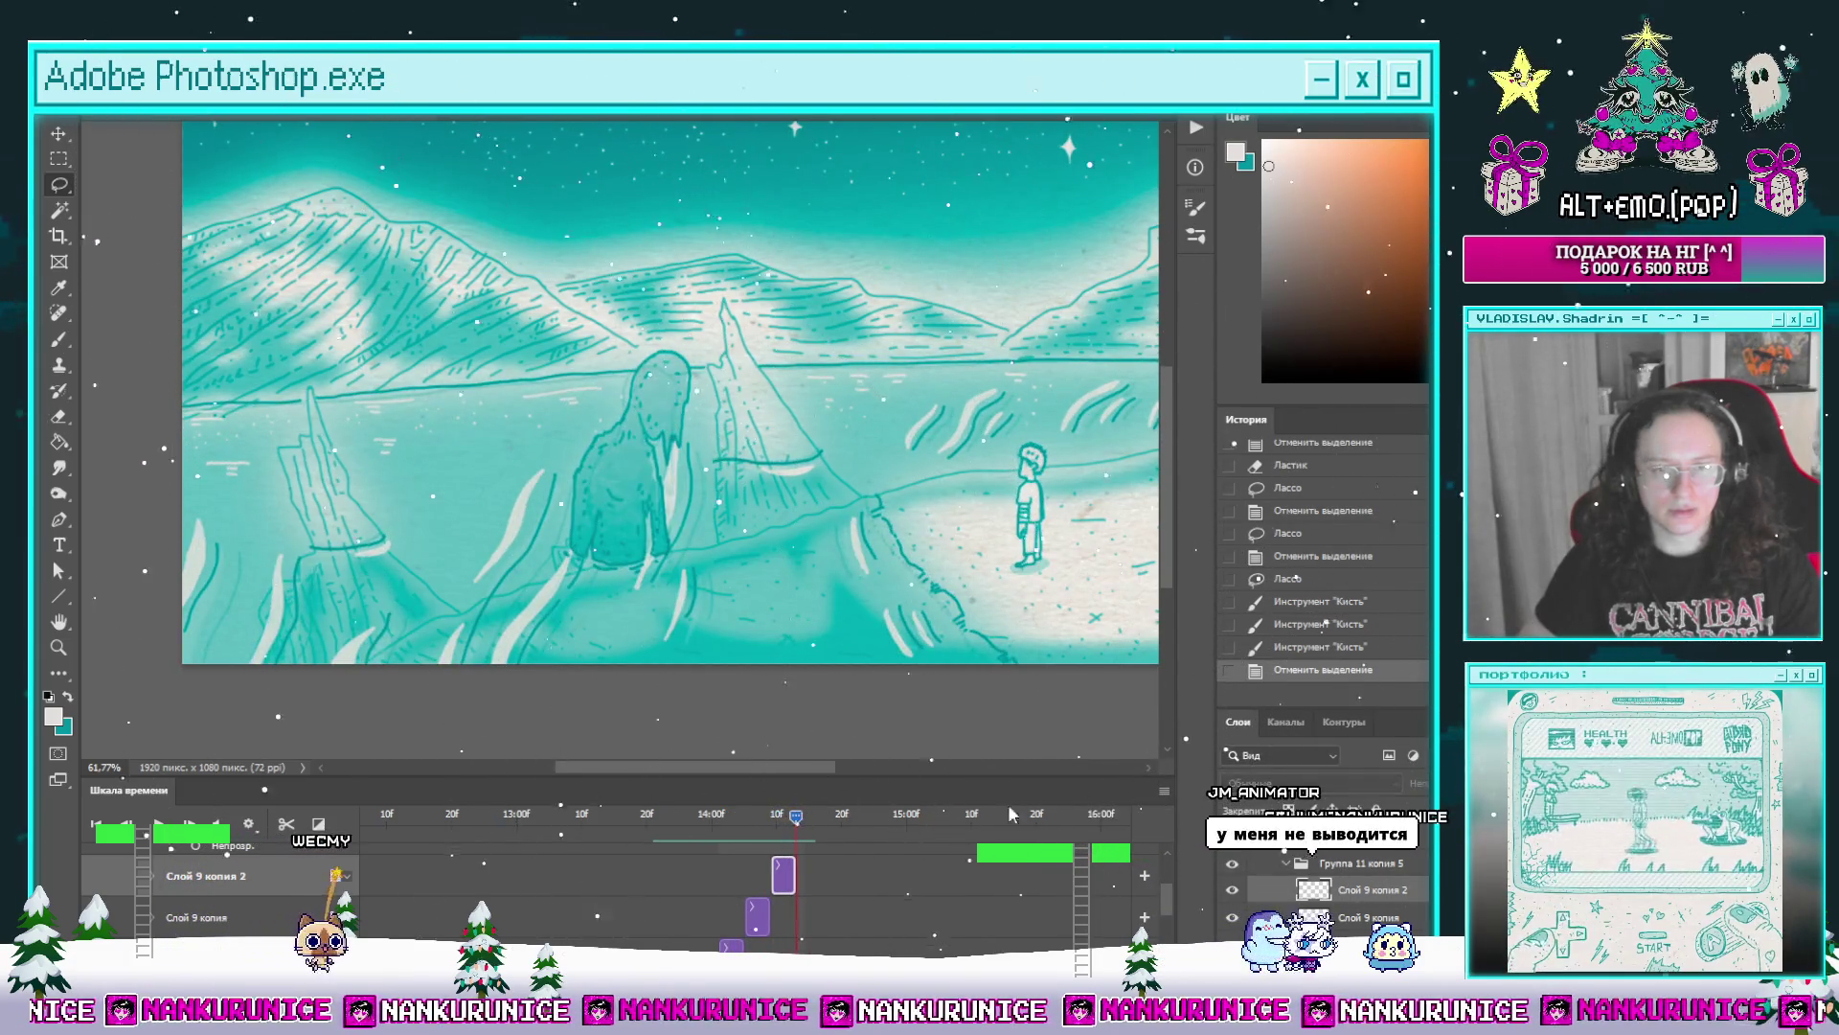
pyautogui.moveTo(1163, 903); pyautogui.dragTo(1168, 889)
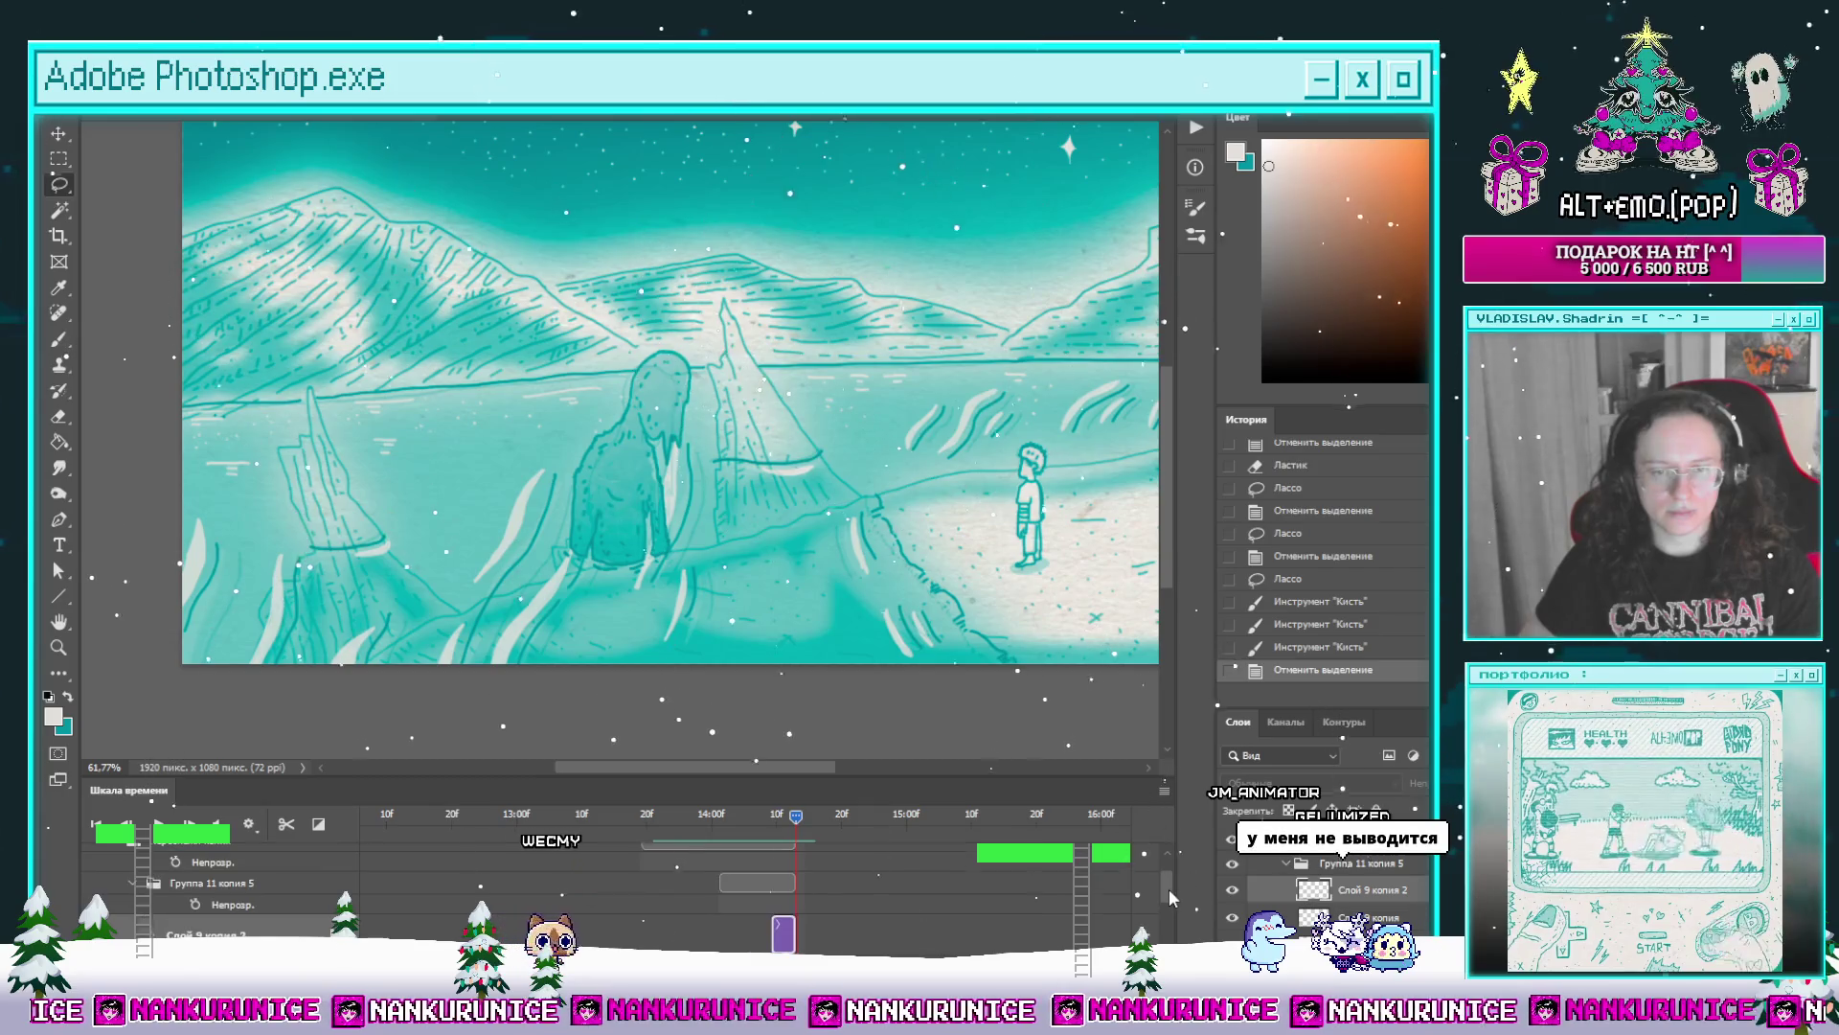
# Step: Duplicate Группа 11 копия 5 as Группа 11 копия 6 placed later in time, and hide the seated figure
pyautogui.click(241, 882)
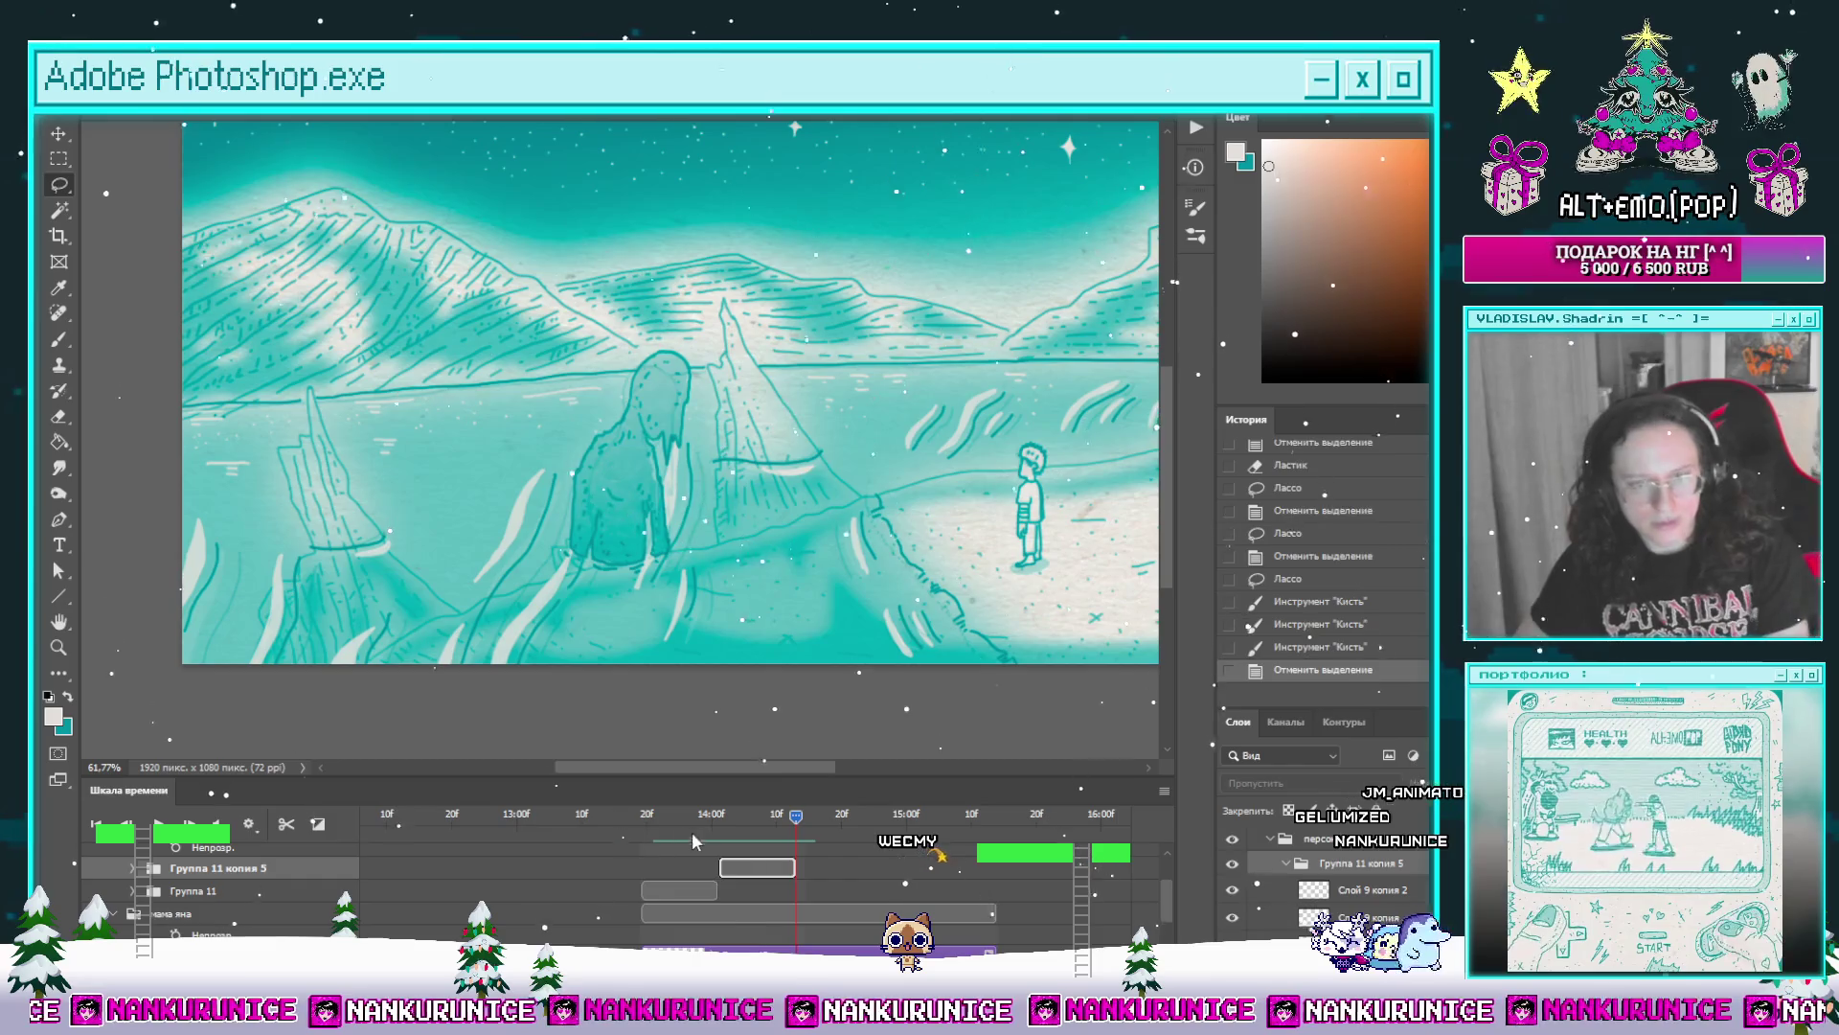
pyautogui.hotkey('ctrl', 'j')
pyautogui.moveTo(751, 866); pyautogui.dragTo(827, 864)
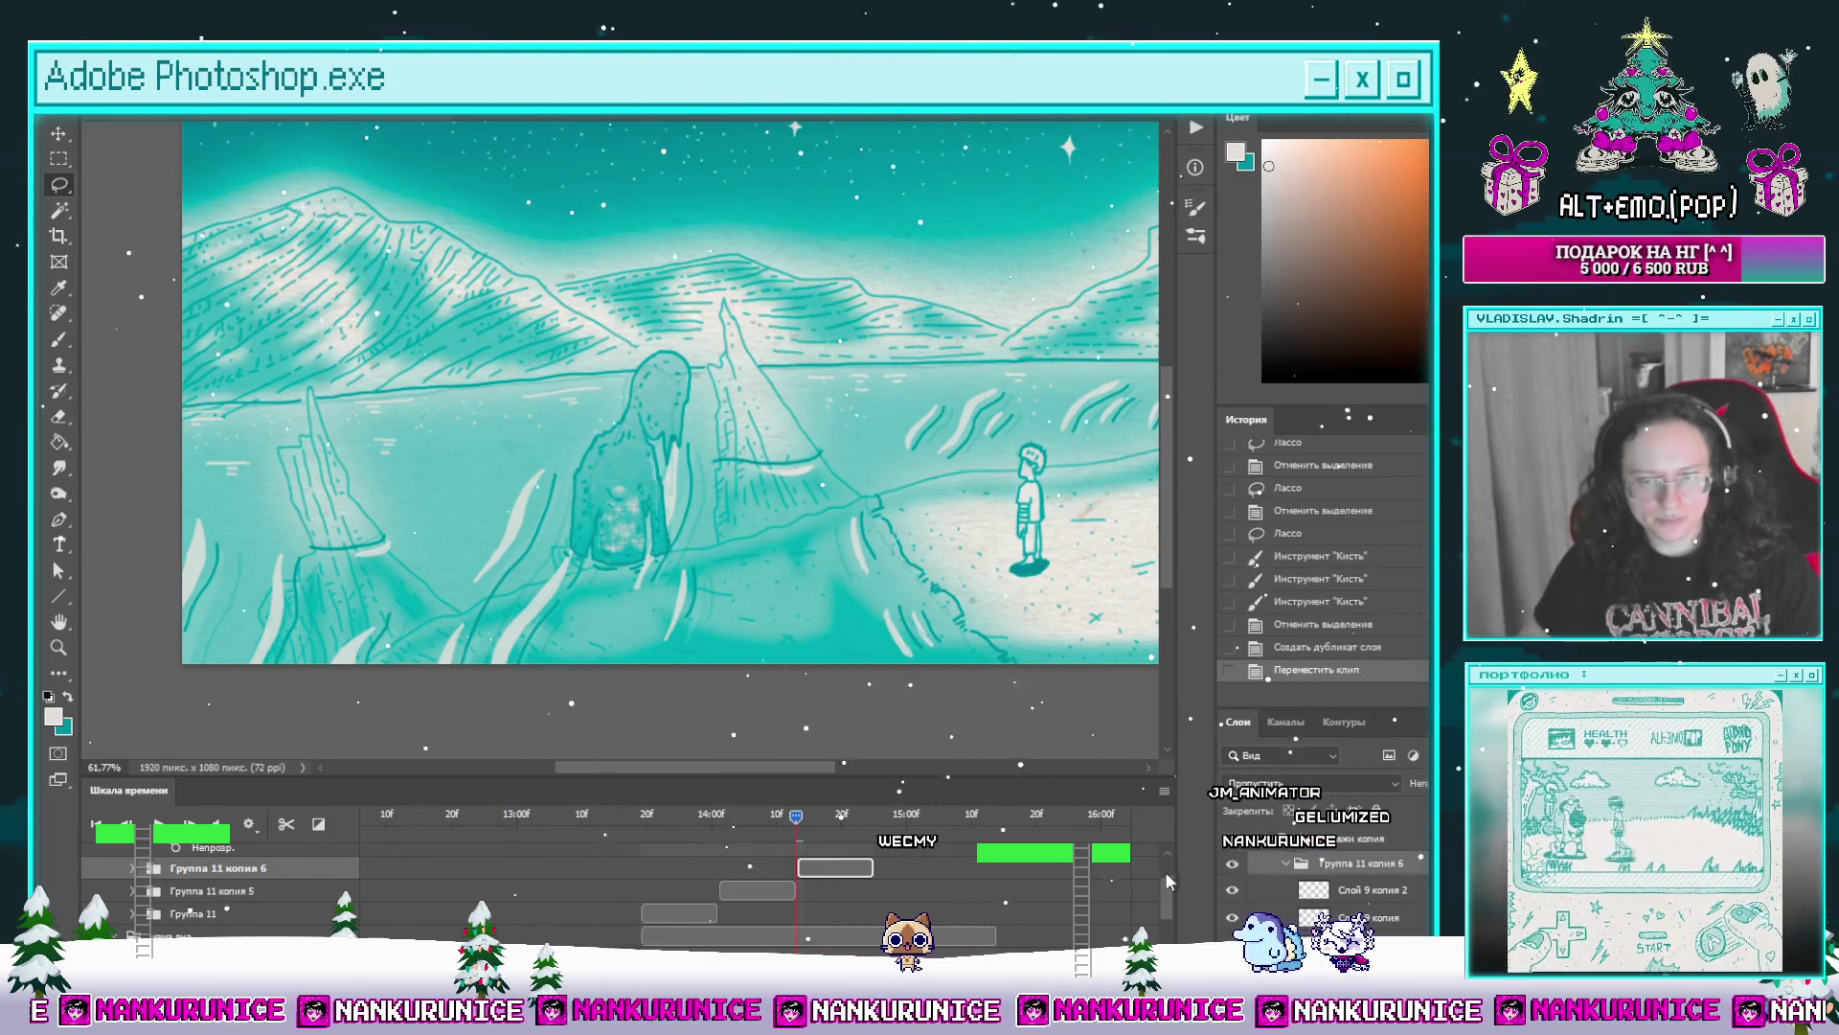
pyautogui.scroll(3, 1170, 886)
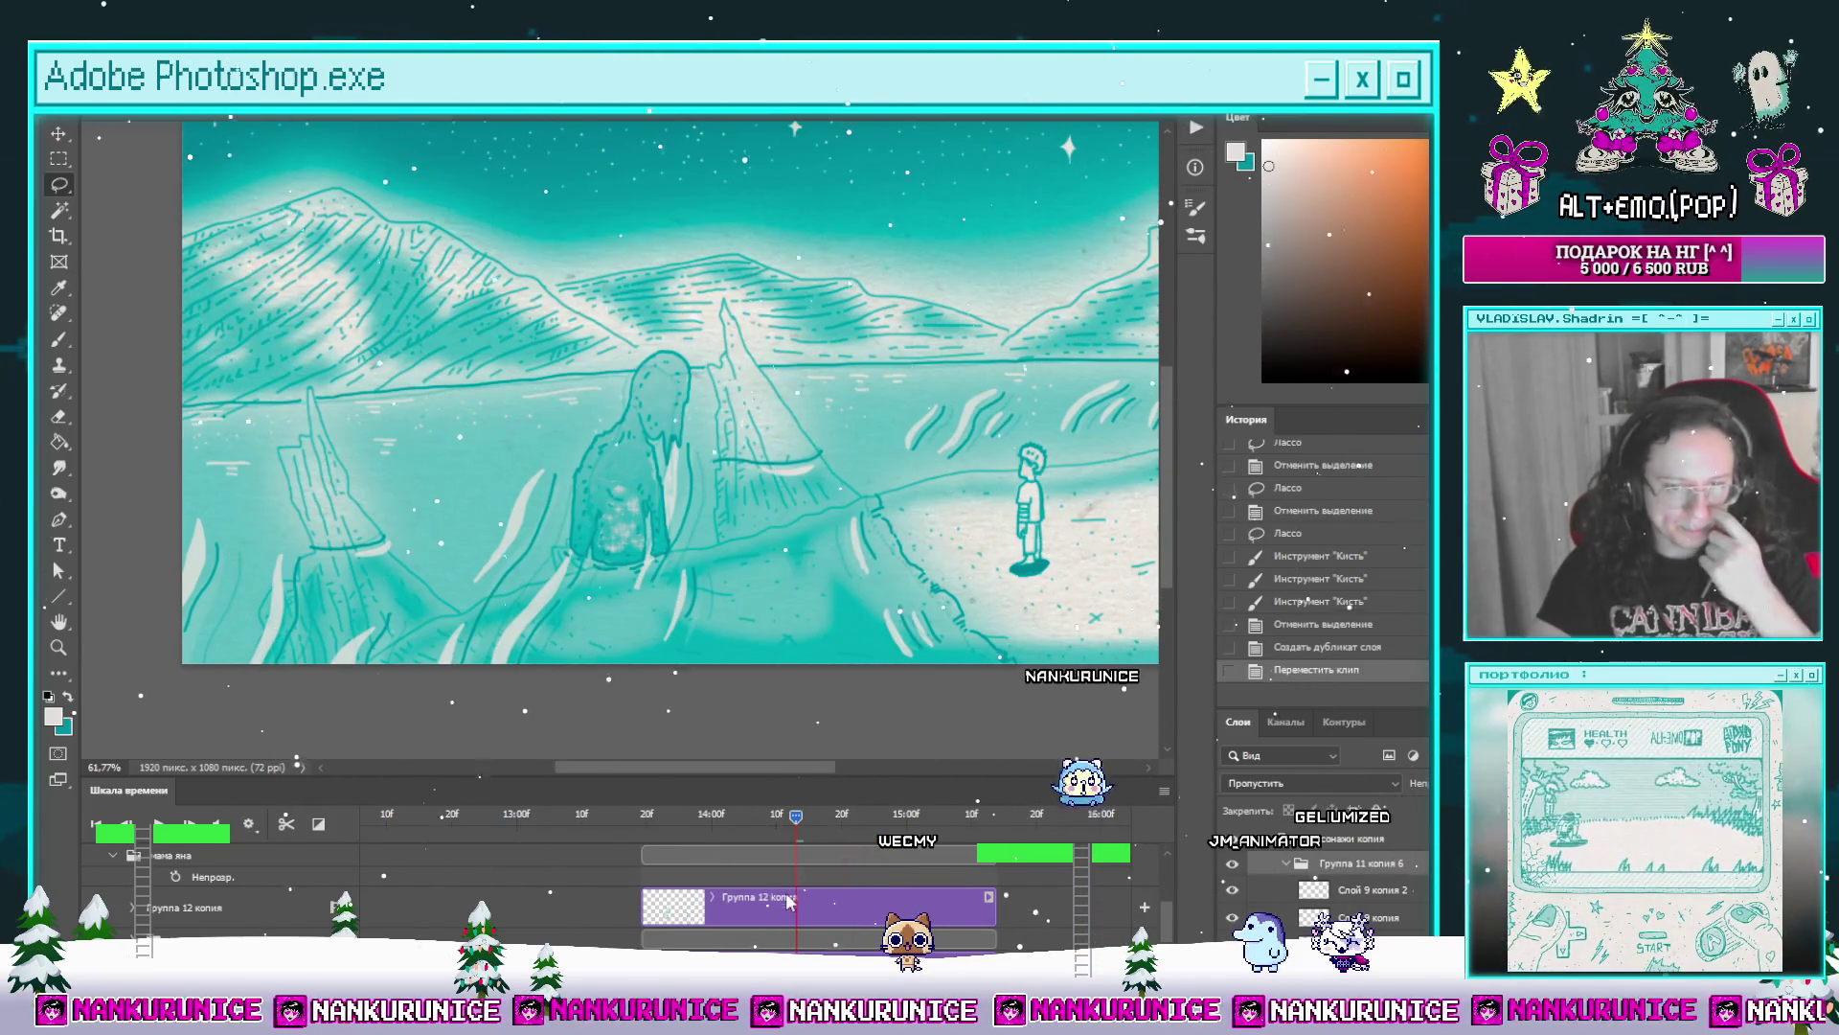
pyautogui.click(1230, 916)
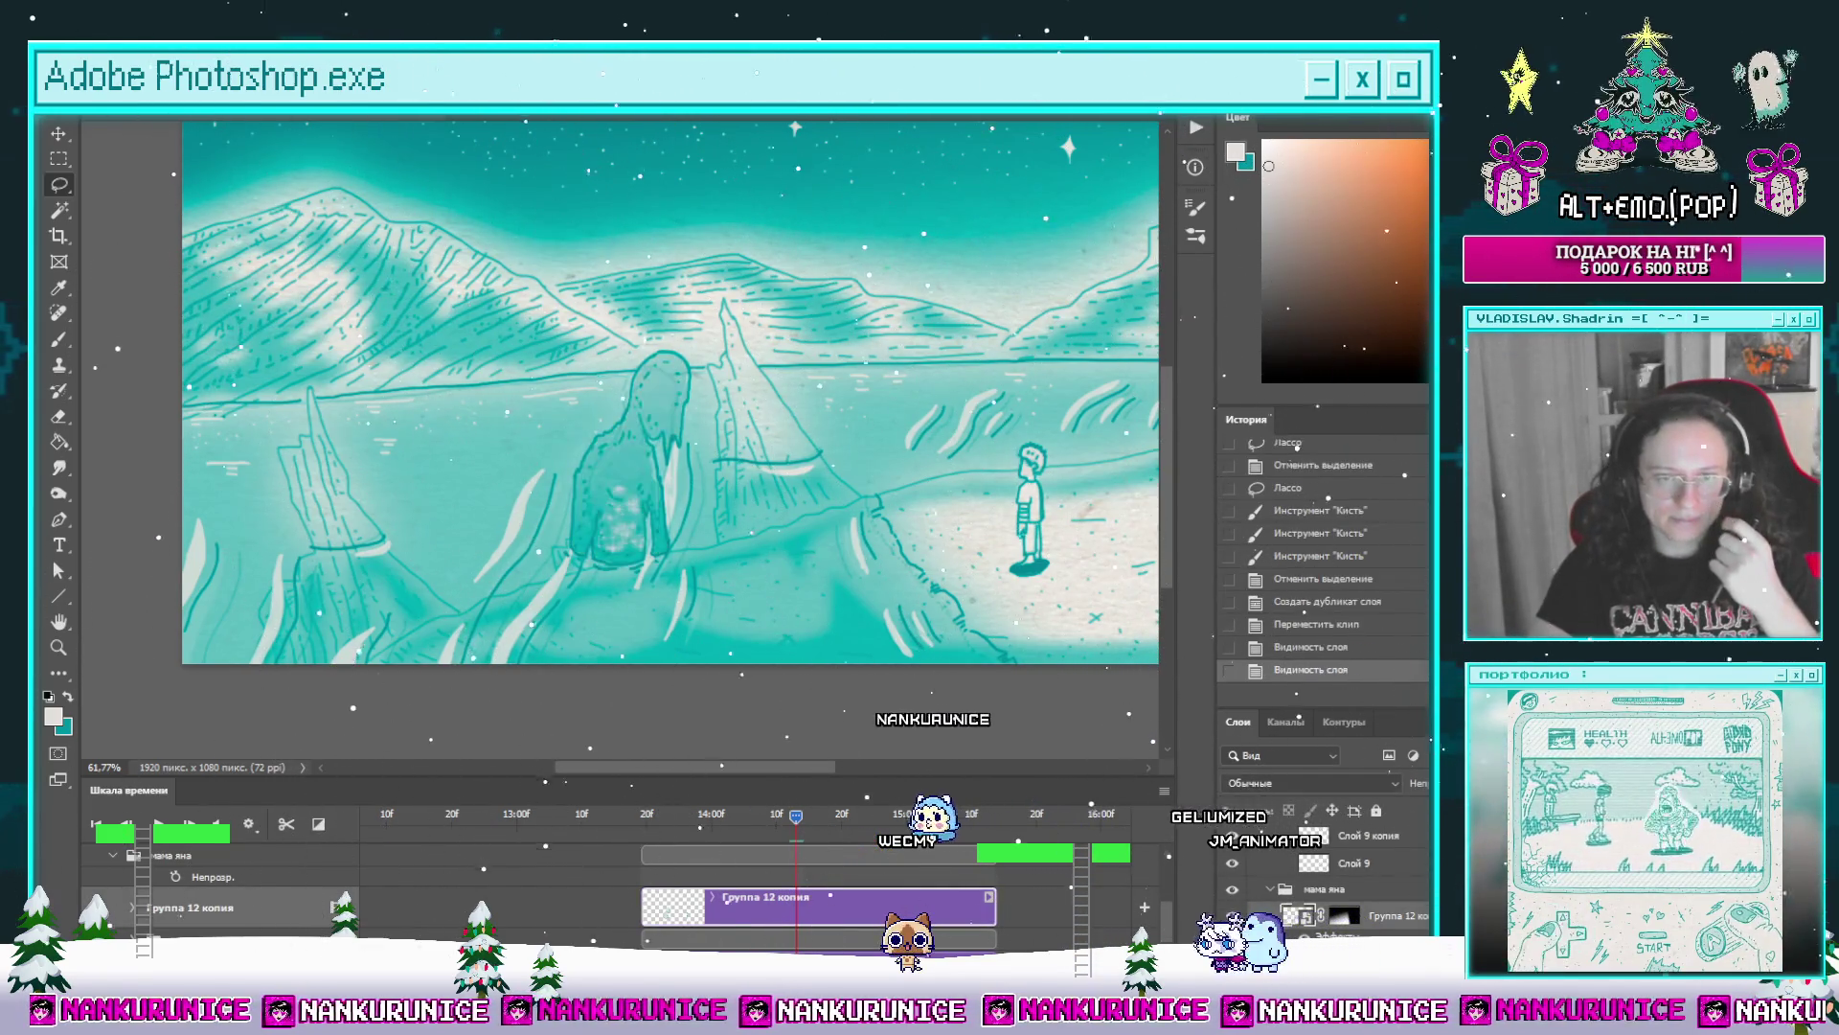
pyautogui.scroll(-1, 837, 935)
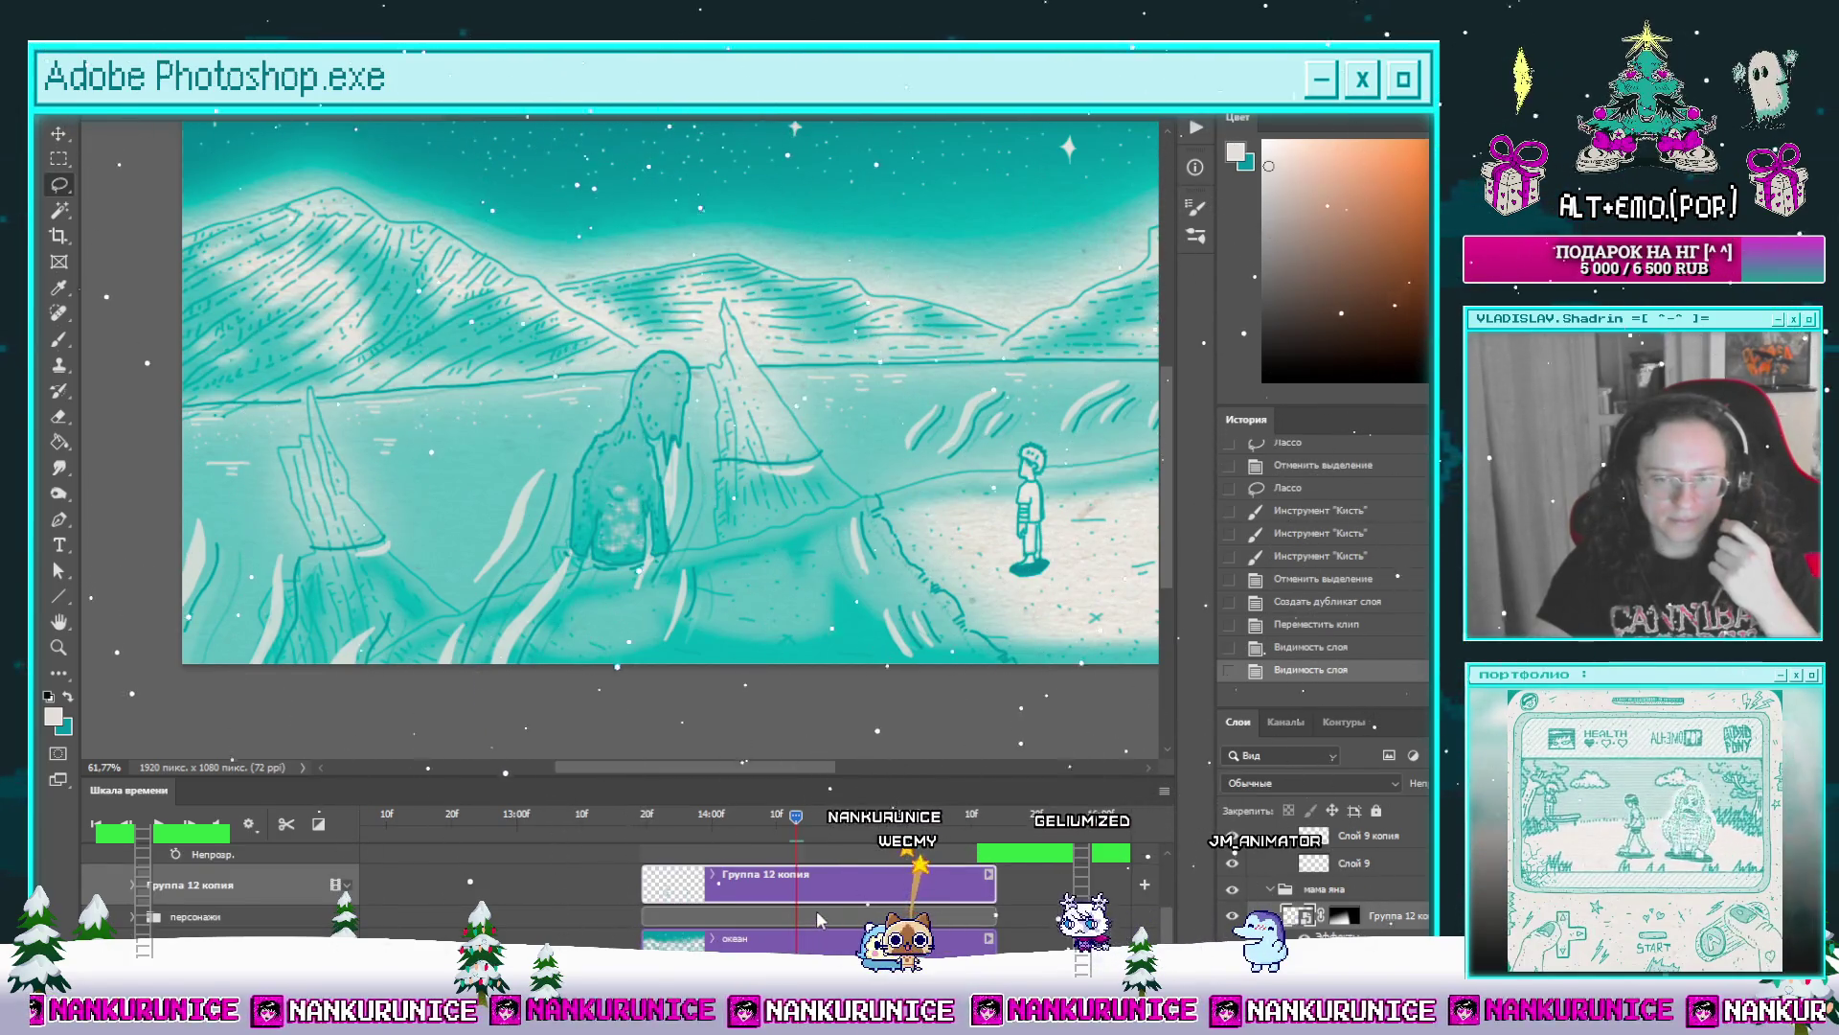
pyautogui.click(129, 917)
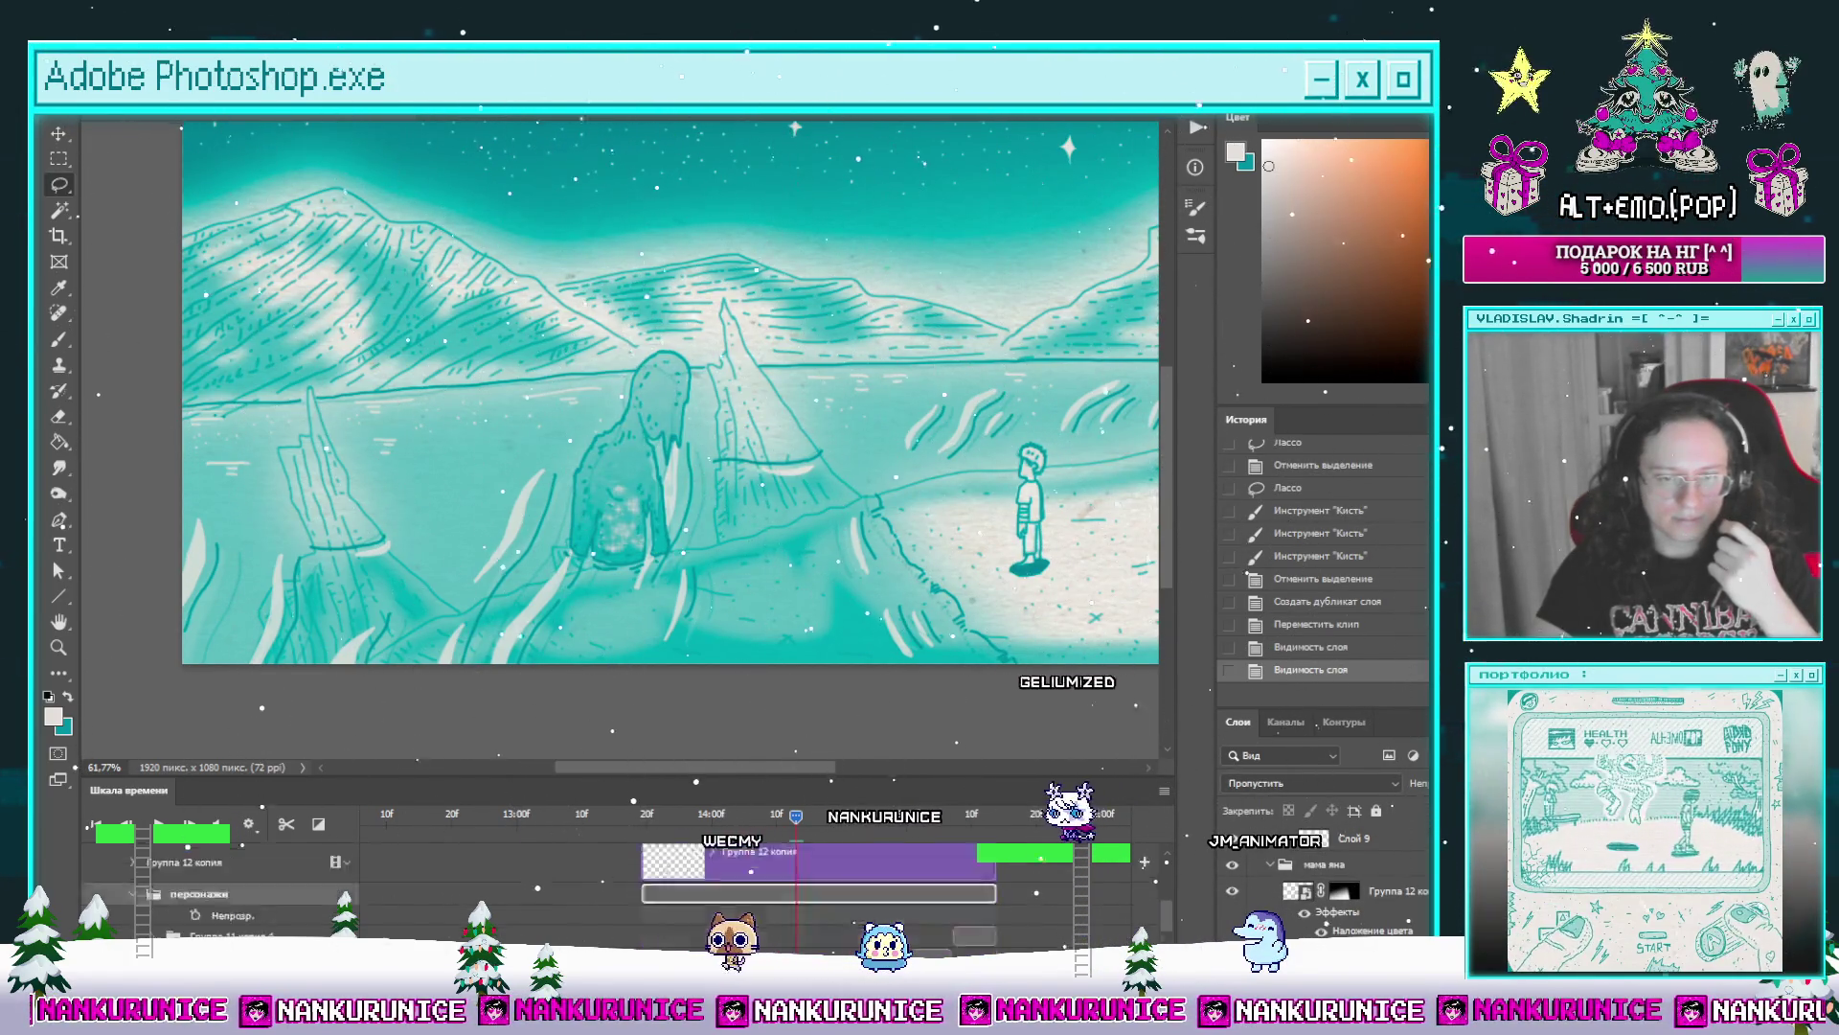
pyautogui.scroll(-2, 805, 917)
pyautogui.scroll(-2, 817, 915)
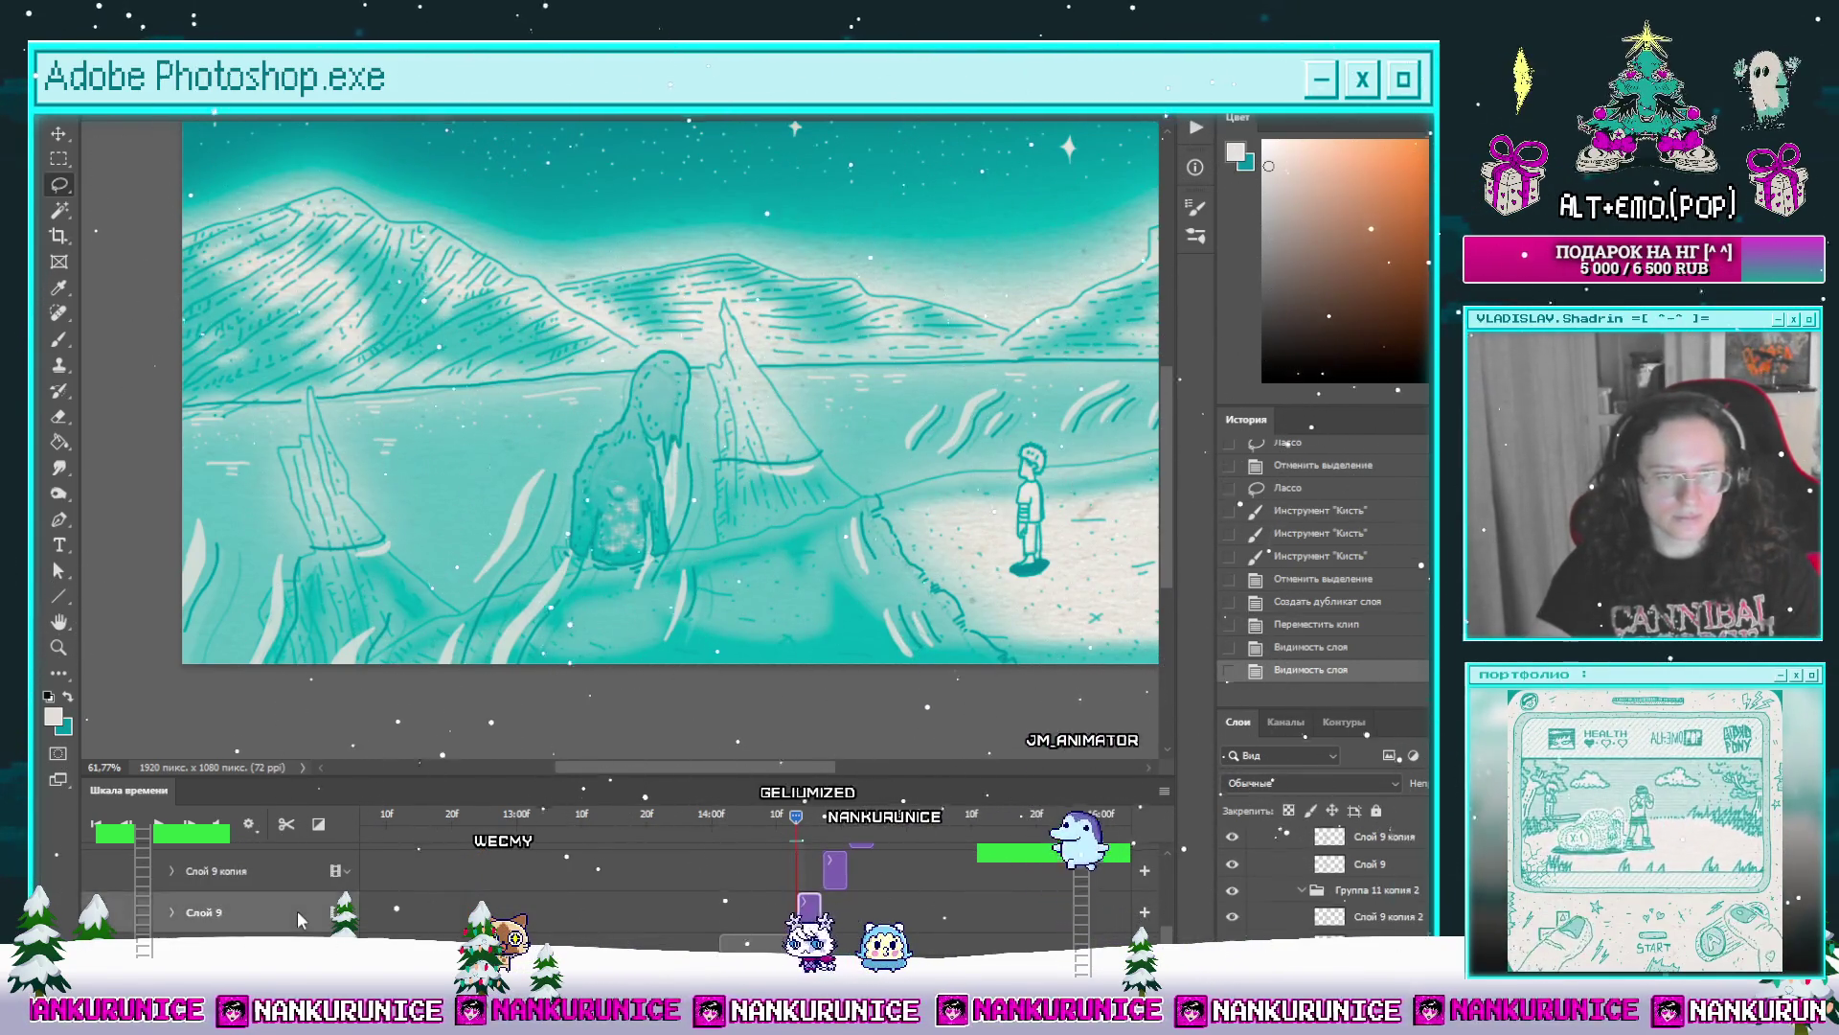
pyautogui.press('w')
# Step: Clear the figure area on Слой 9 and repaint fresh white sparkles inside it, then step a frame
pyautogui.click(672, 399)
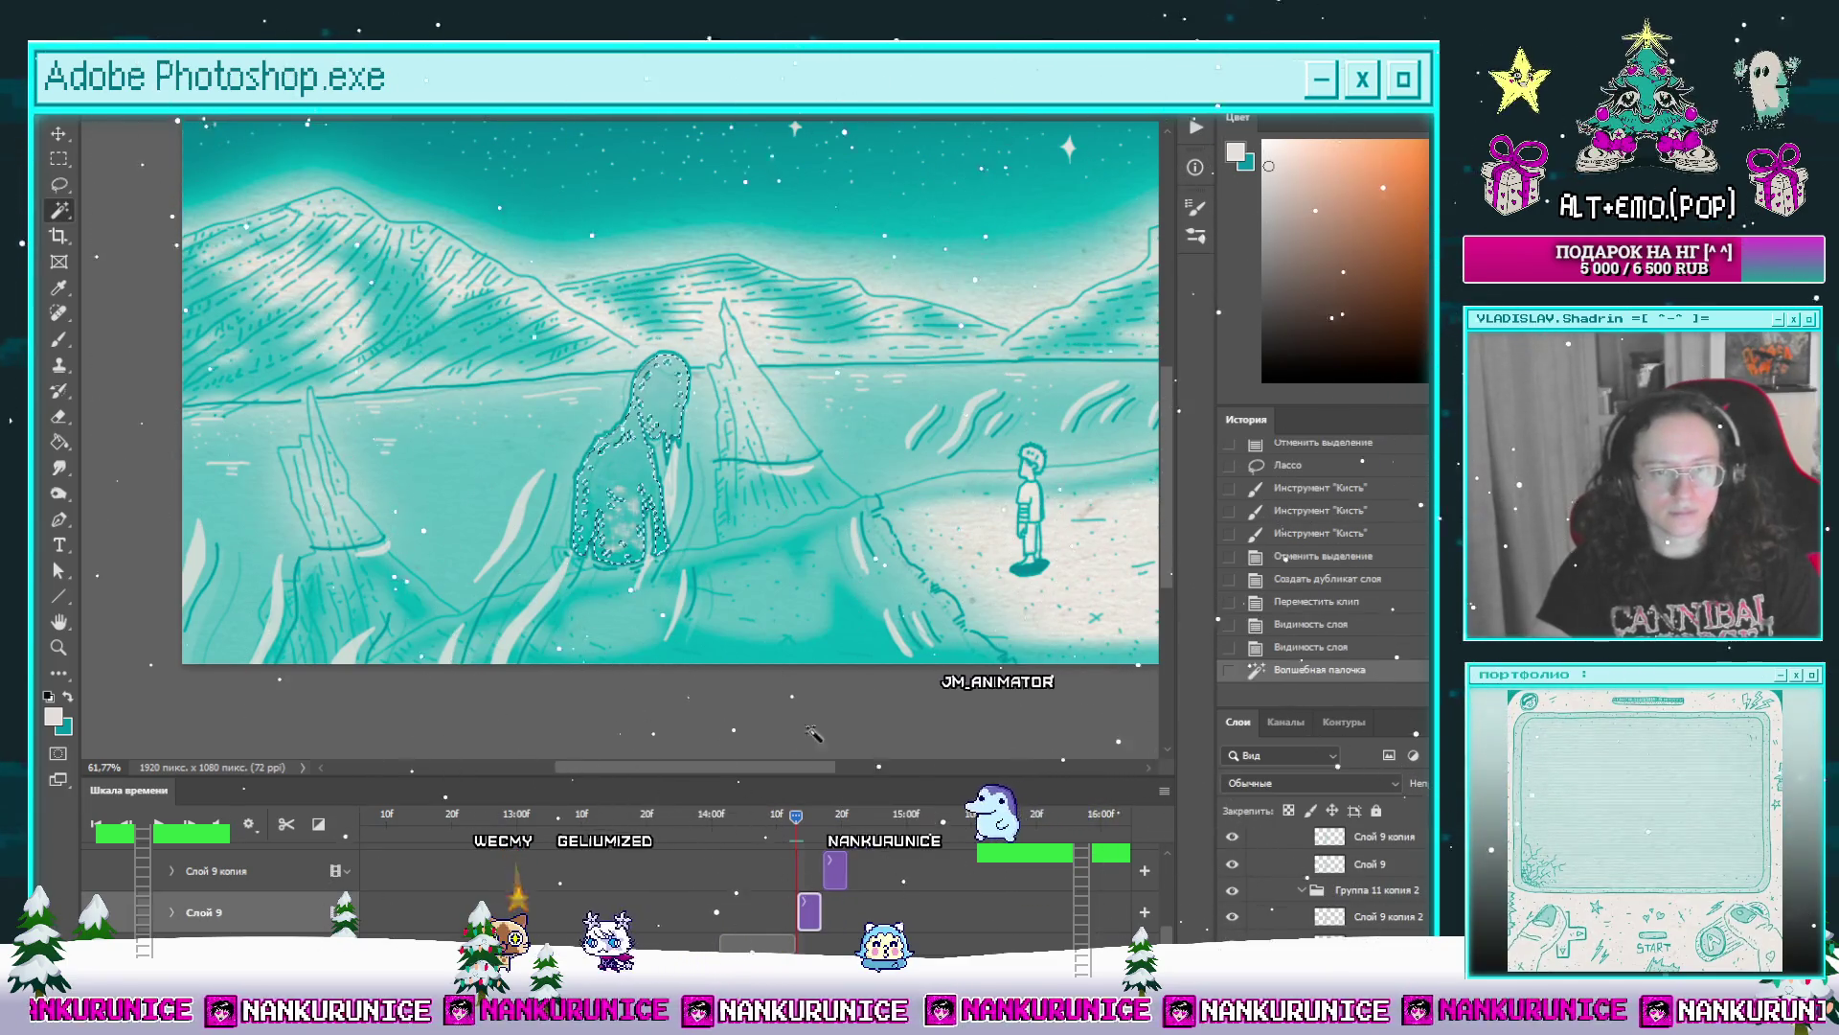
pyautogui.scroll(2, 838, 861)
pyautogui.scroll(2, 844, 896)
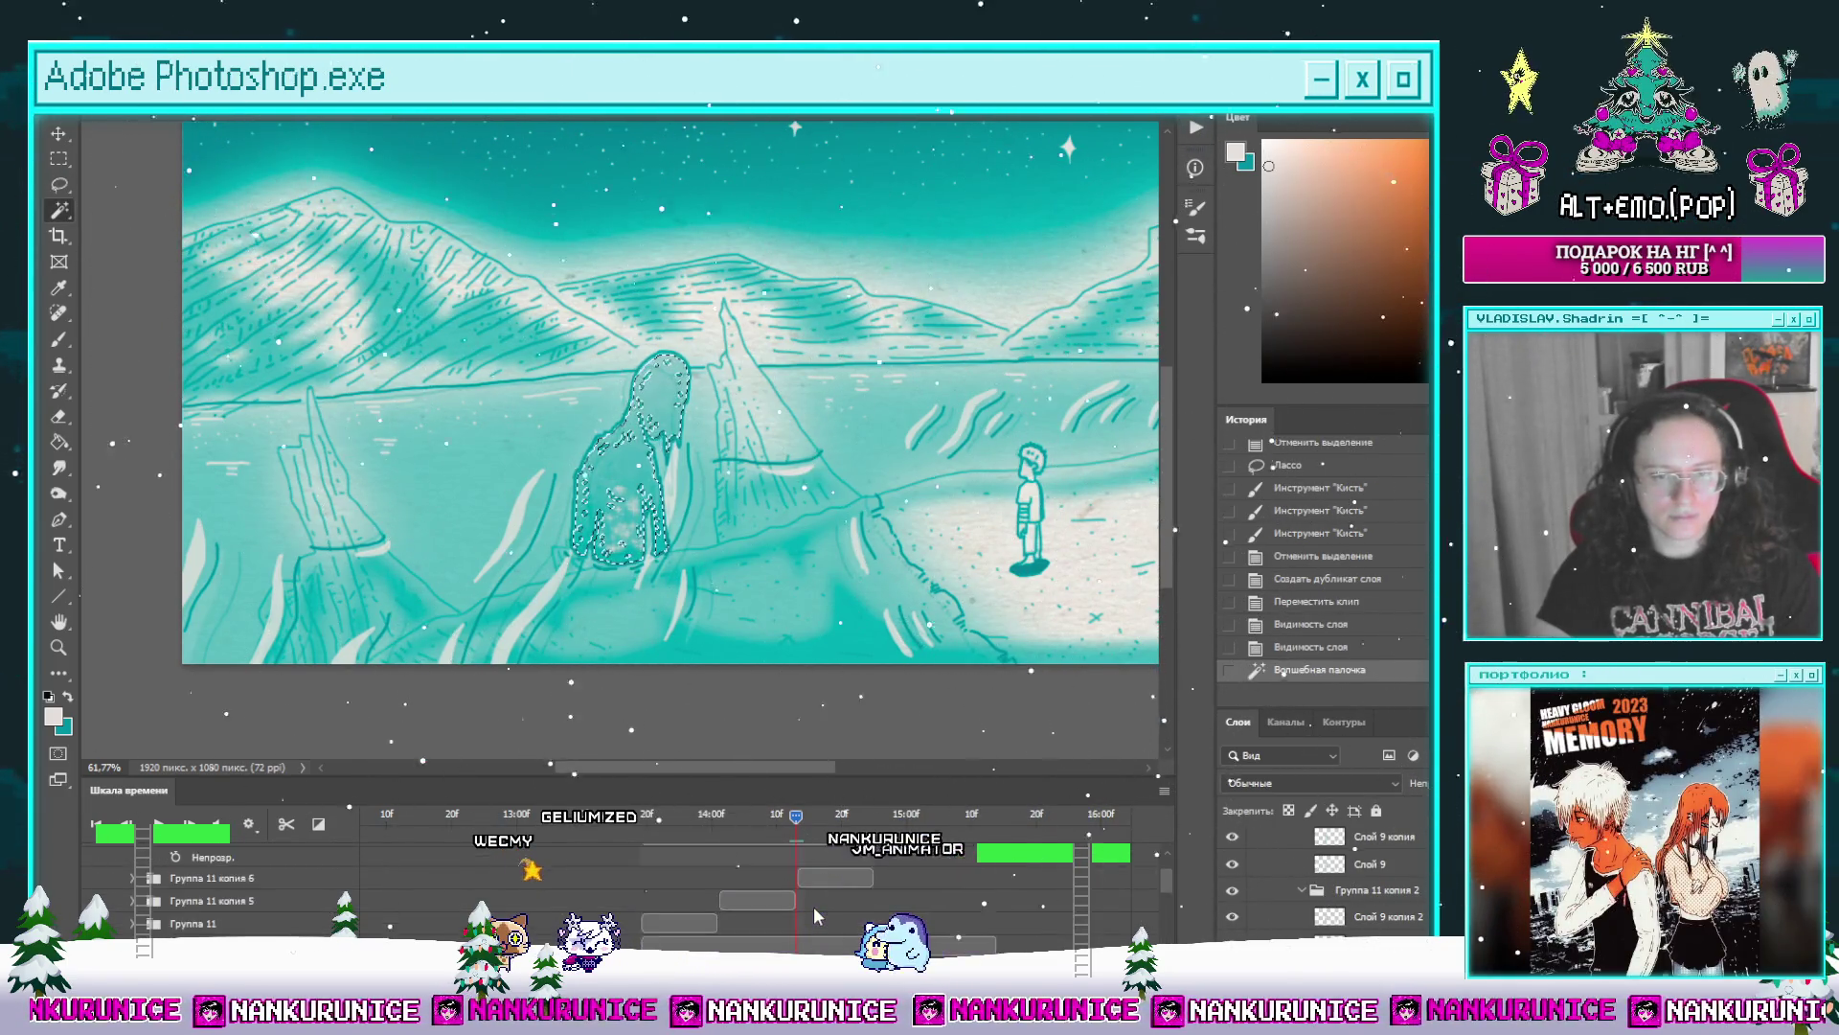
pyautogui.scroll(2, 839, 914)
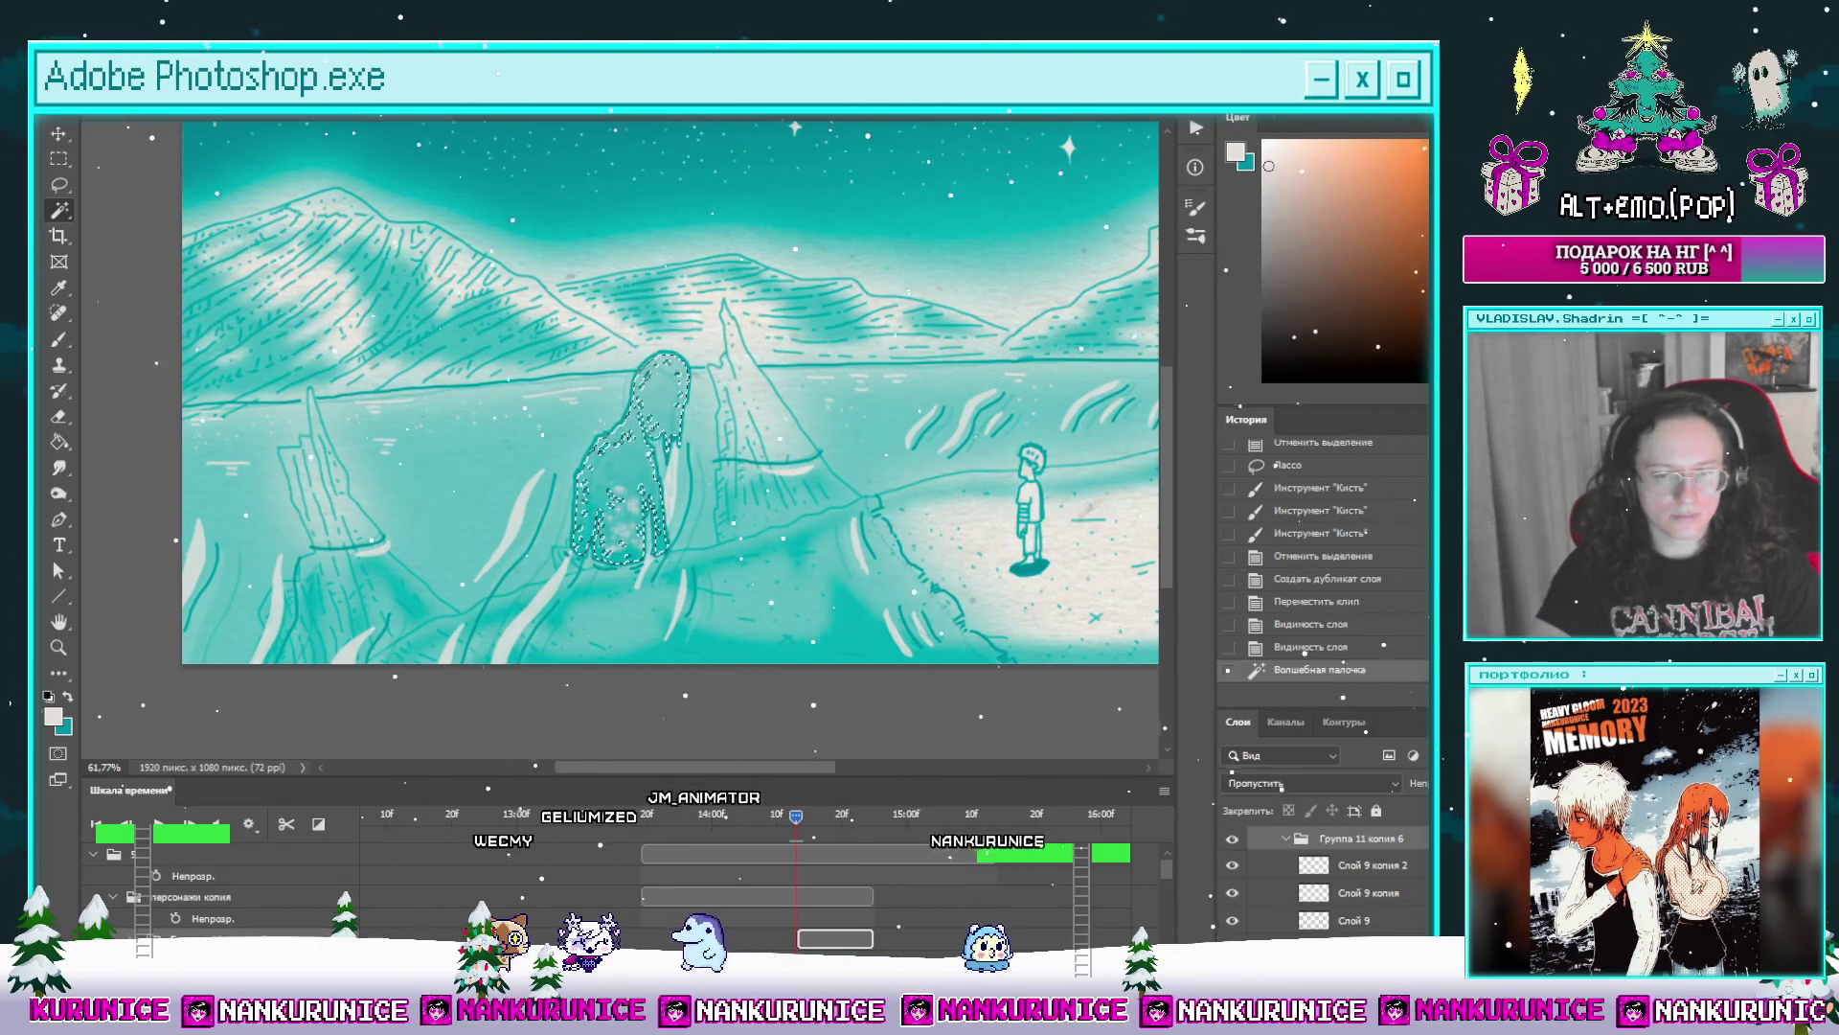
pyautogui.scroll(-2, 775, 925)
pyautogui.click(809, 914)
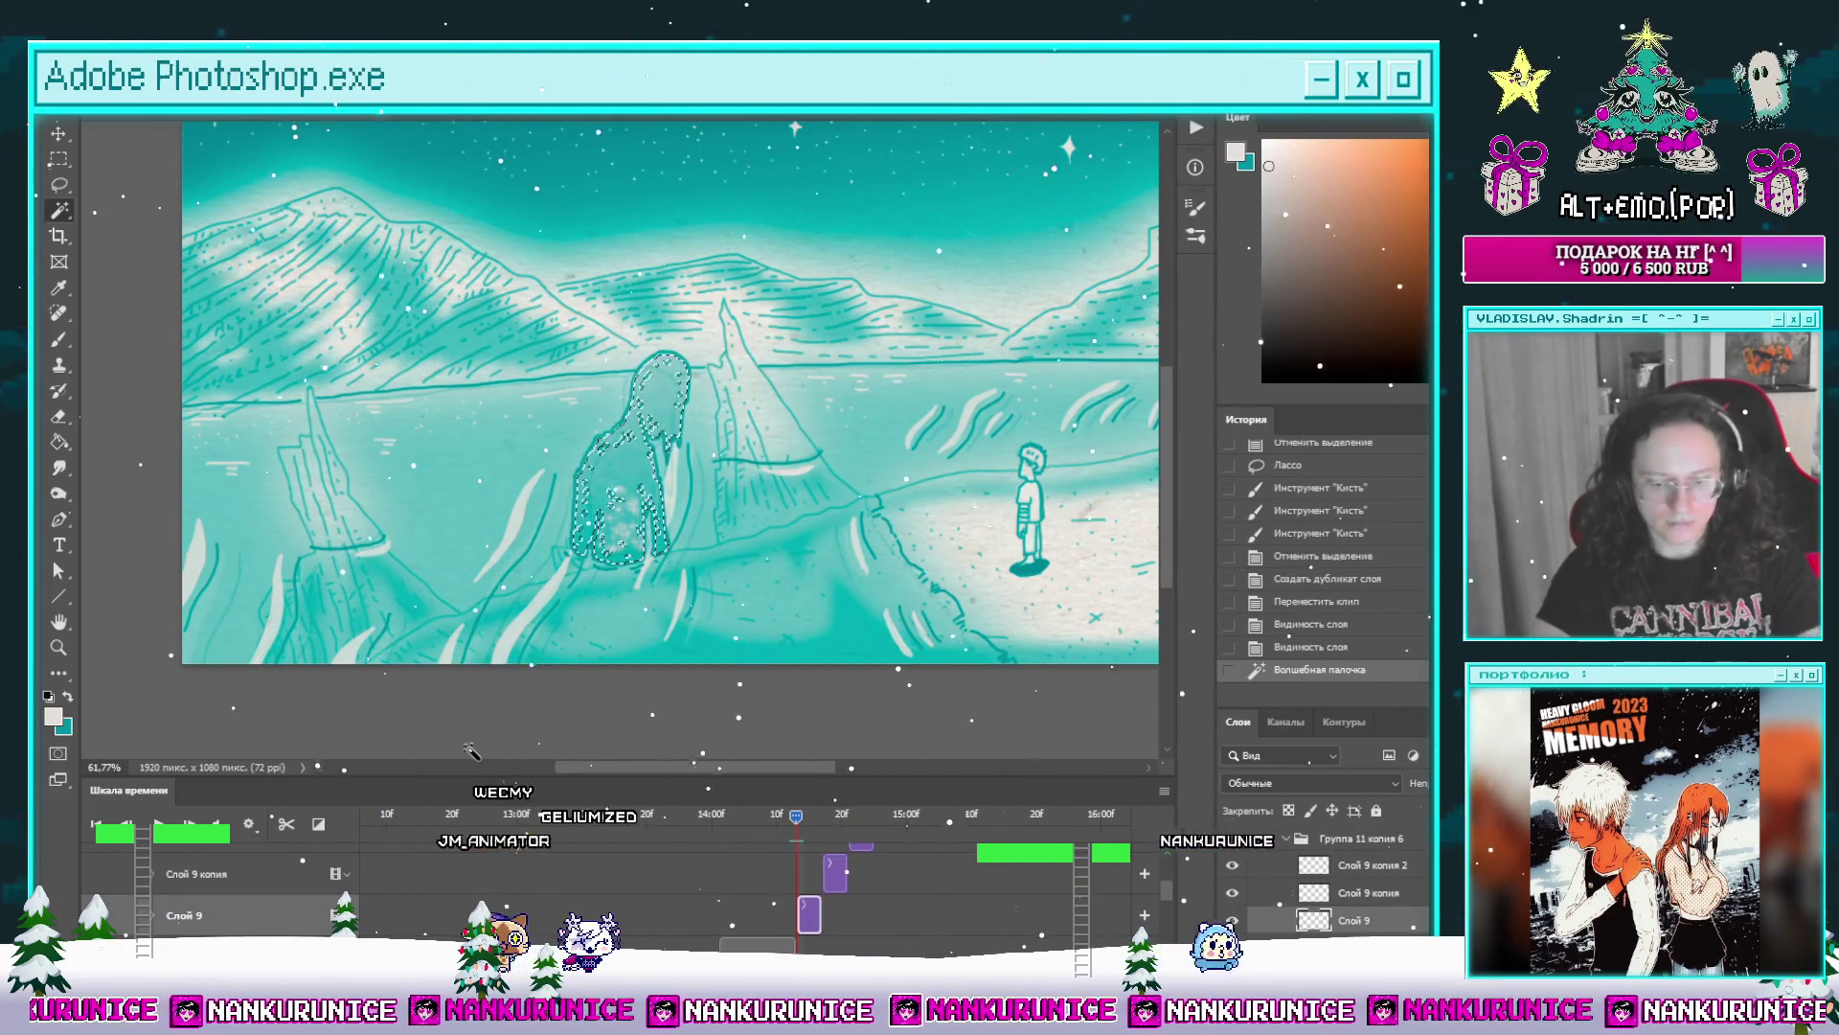
pyautogui.press('Delete')
pyautogui.moveTo(688, 573)
pyautogui.mouseDown()
pyautogui.moveTo(575, 512)
pyautogui.moveTo(706, 513)
pyautogui.mouseUp()
pyautogui.moveTo(646, 424); pyautogui.dragTo(661, 345)
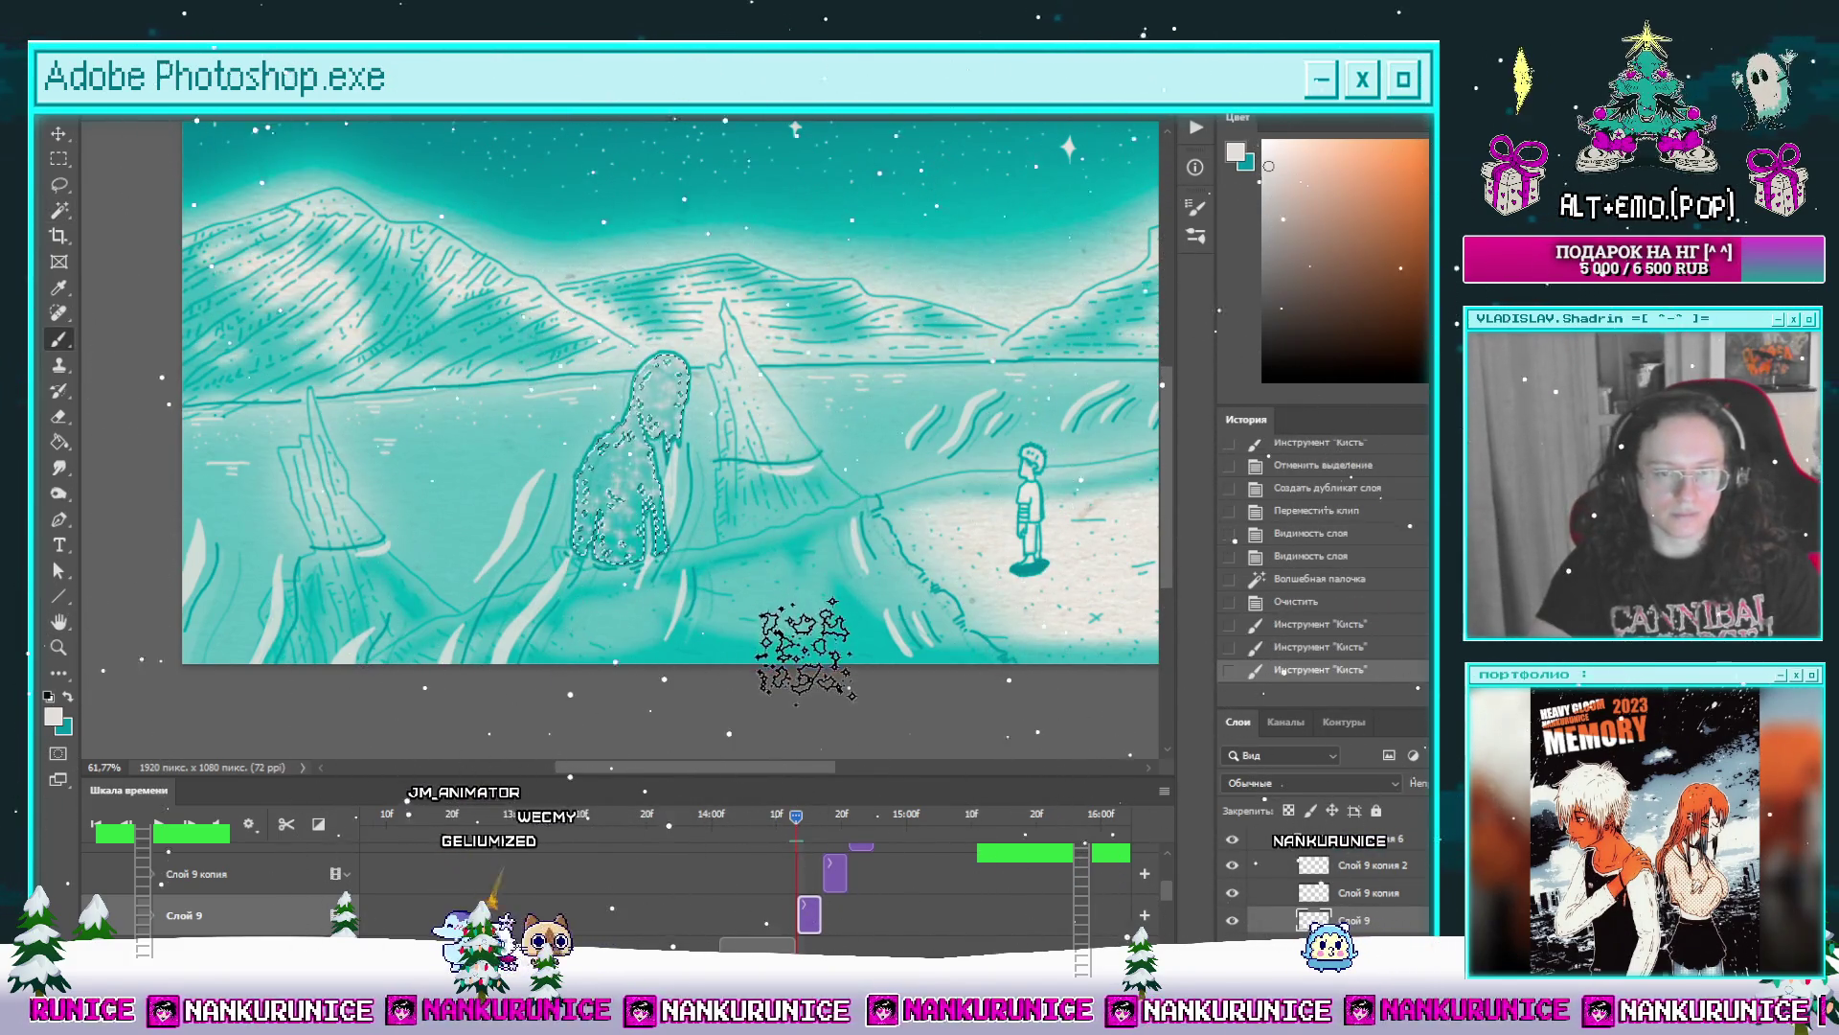
pyautogui.click(820, 815)
# Step: On Слой 9 копия, lasso the tall figure loosely and delete its old sparkles
pyautogui.click(831, 873)
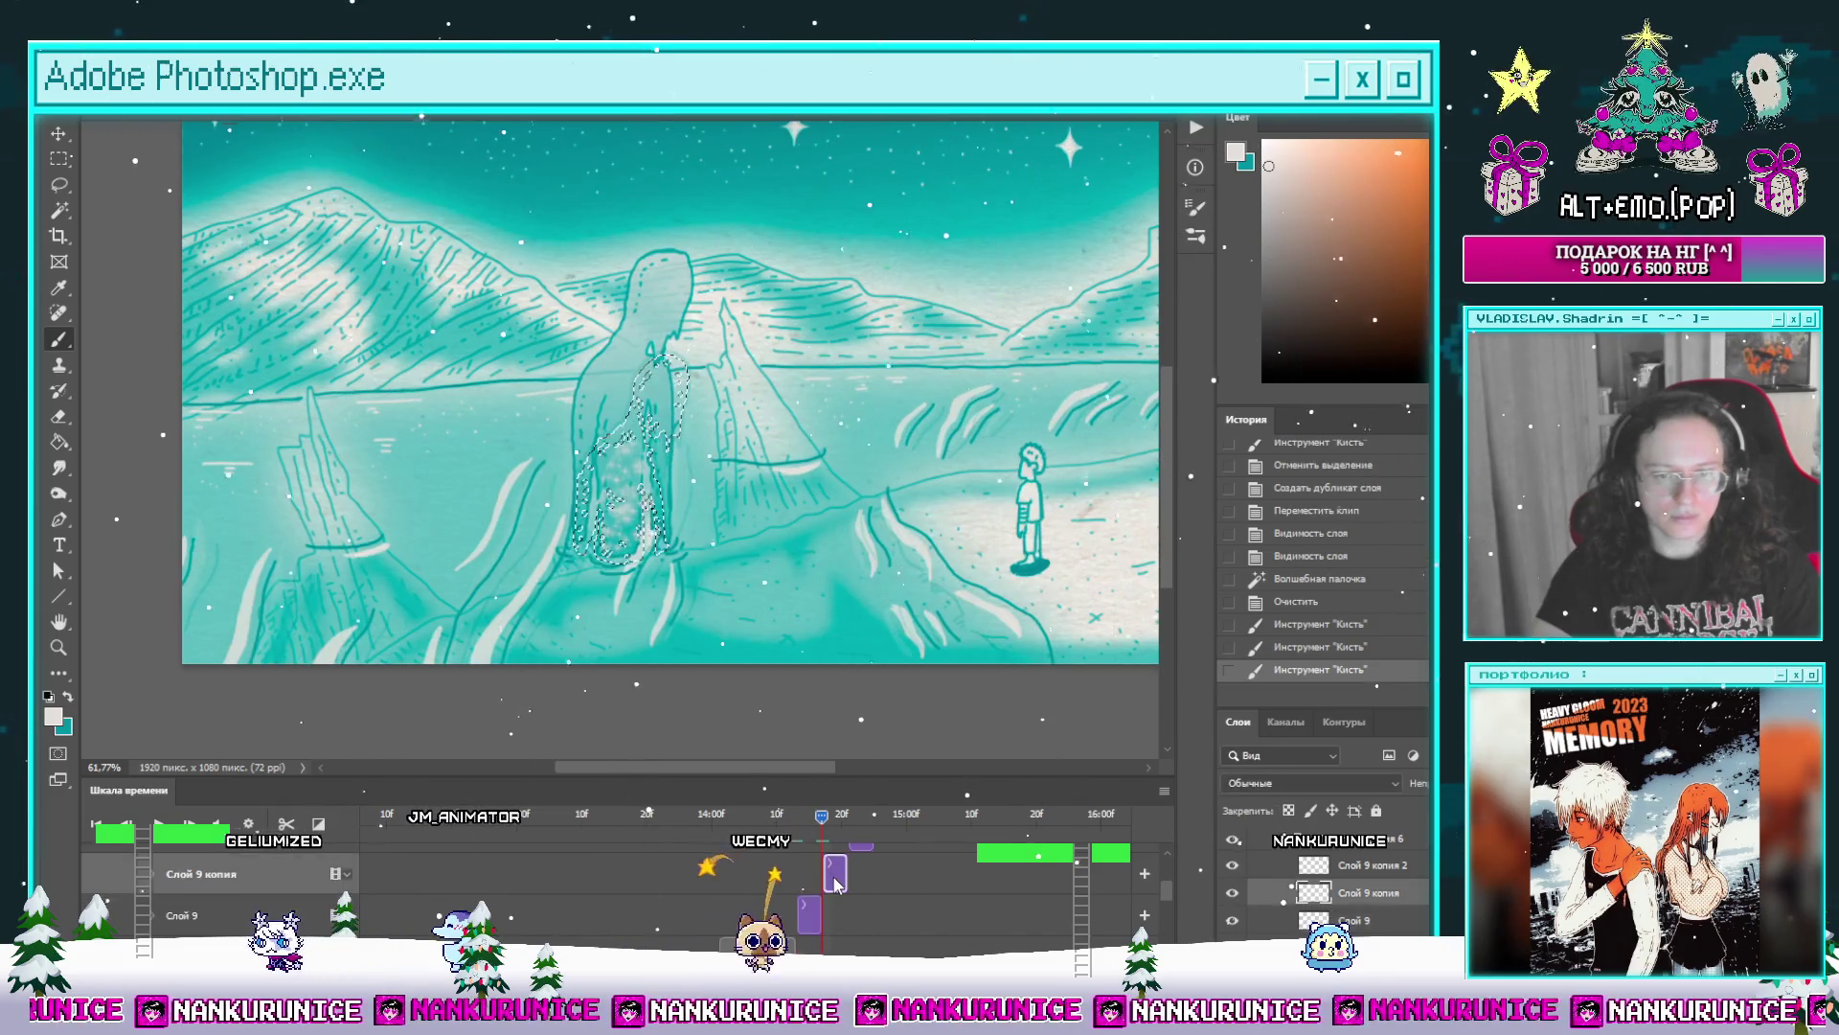
pyautogui.press('l')
pyautogui.hotkey('ctrl', 'd')
pyautogui.moveTo(503, 597); pyautogui.dragTo(690, 419)
pyautogui.press('Delete')
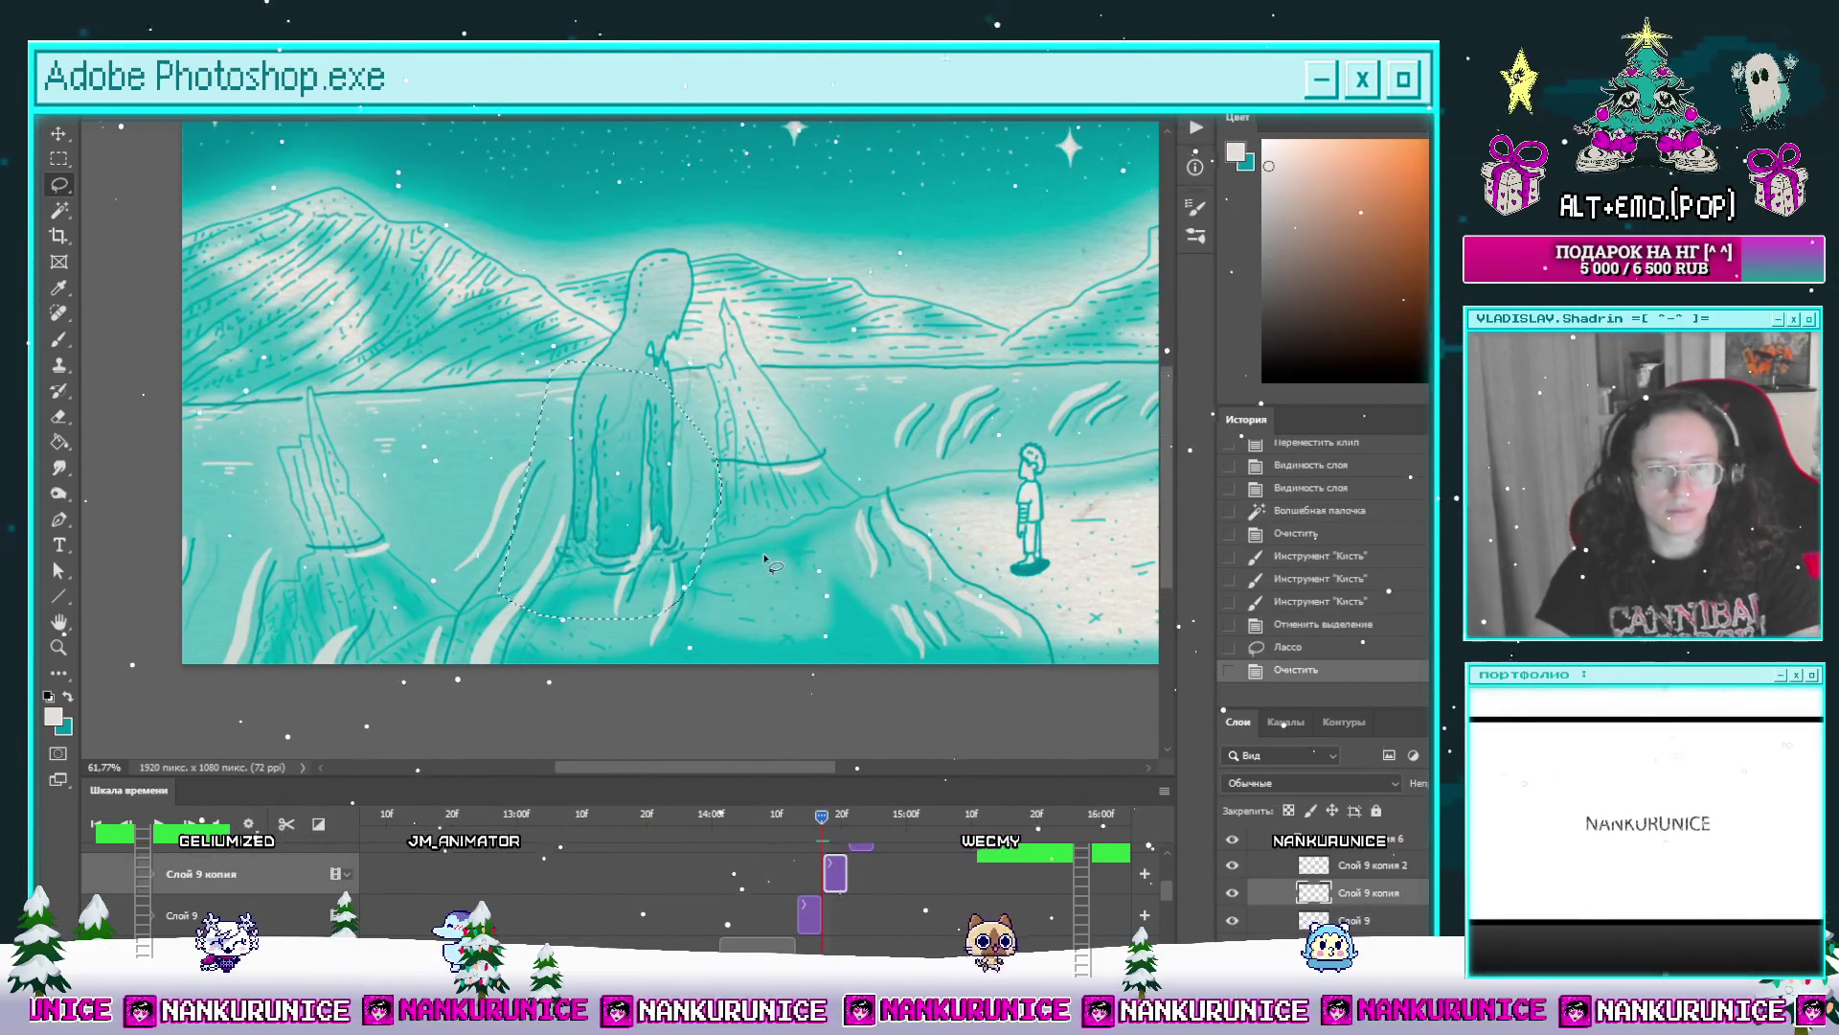
pyautogui.hotkey('ctrl', 'd')
pyautogui.scroll(2, 851, 916)
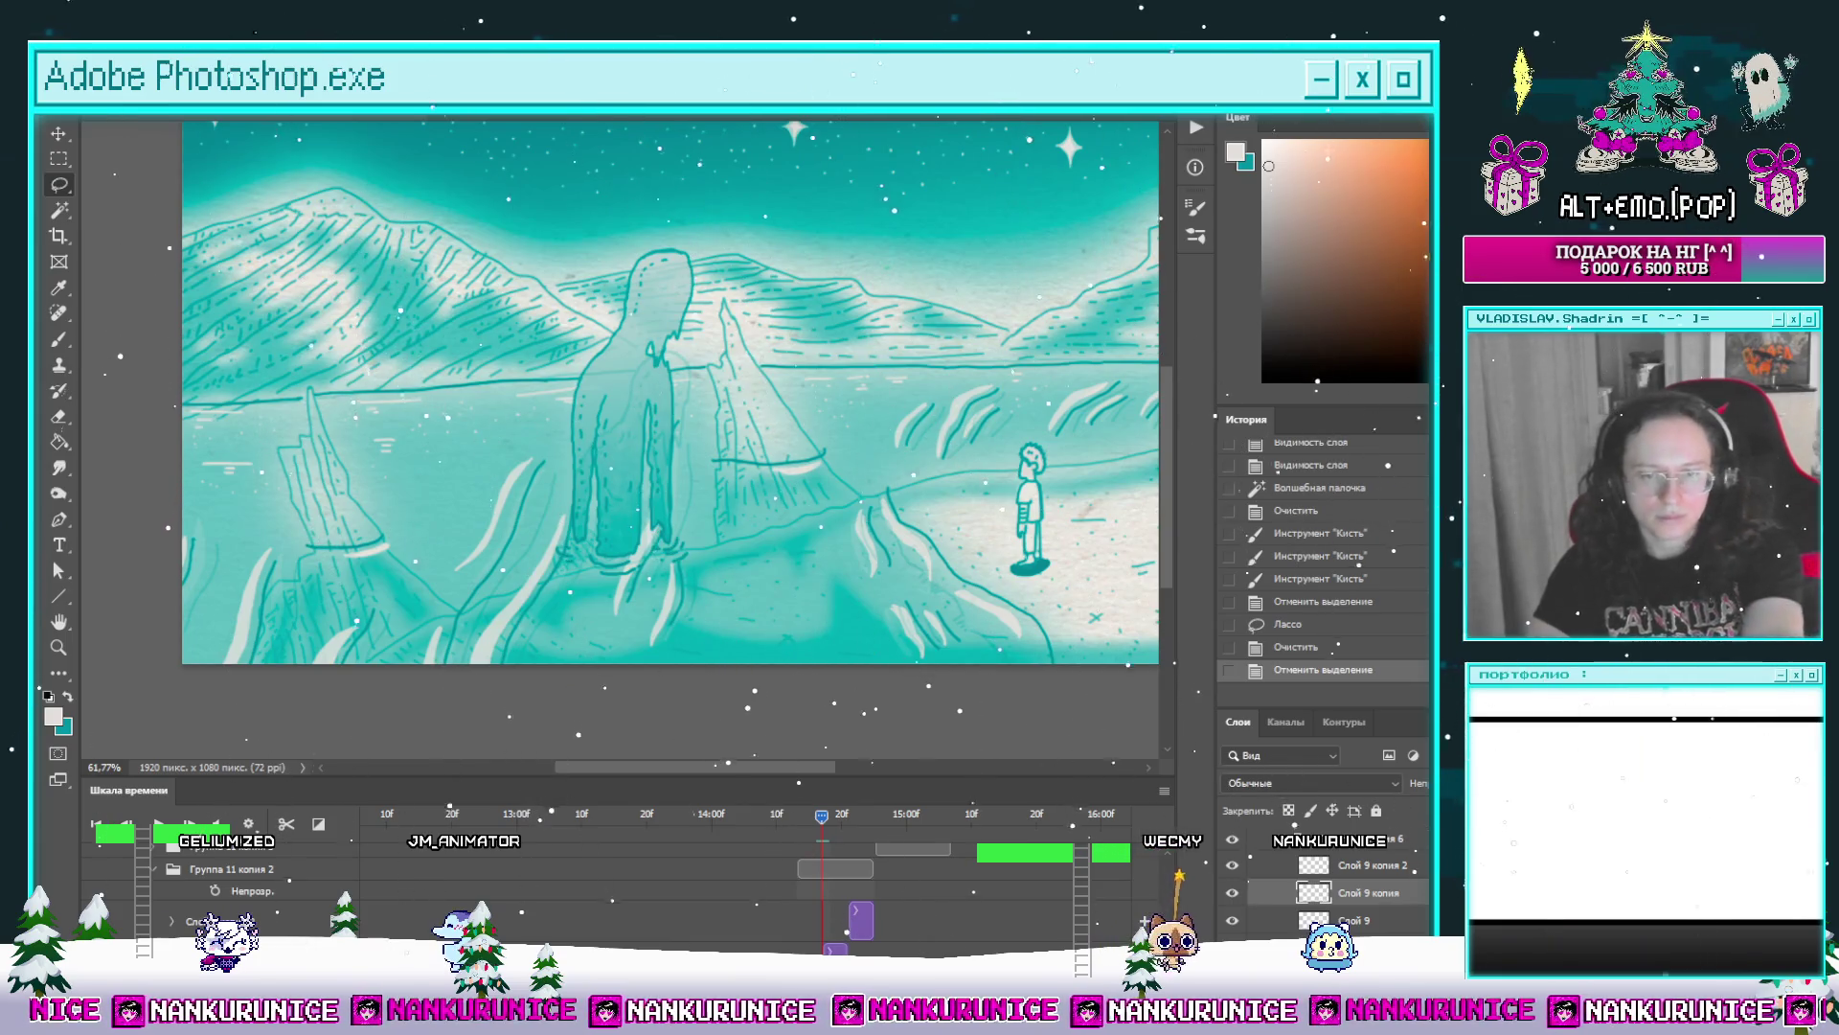
# Step: Magic-wand the figure, paint sparkles inside it, deselect and move to Слой 9 копия 2 on the next frame
pyautogui.press('w')
pyautogui.click(612, 439)
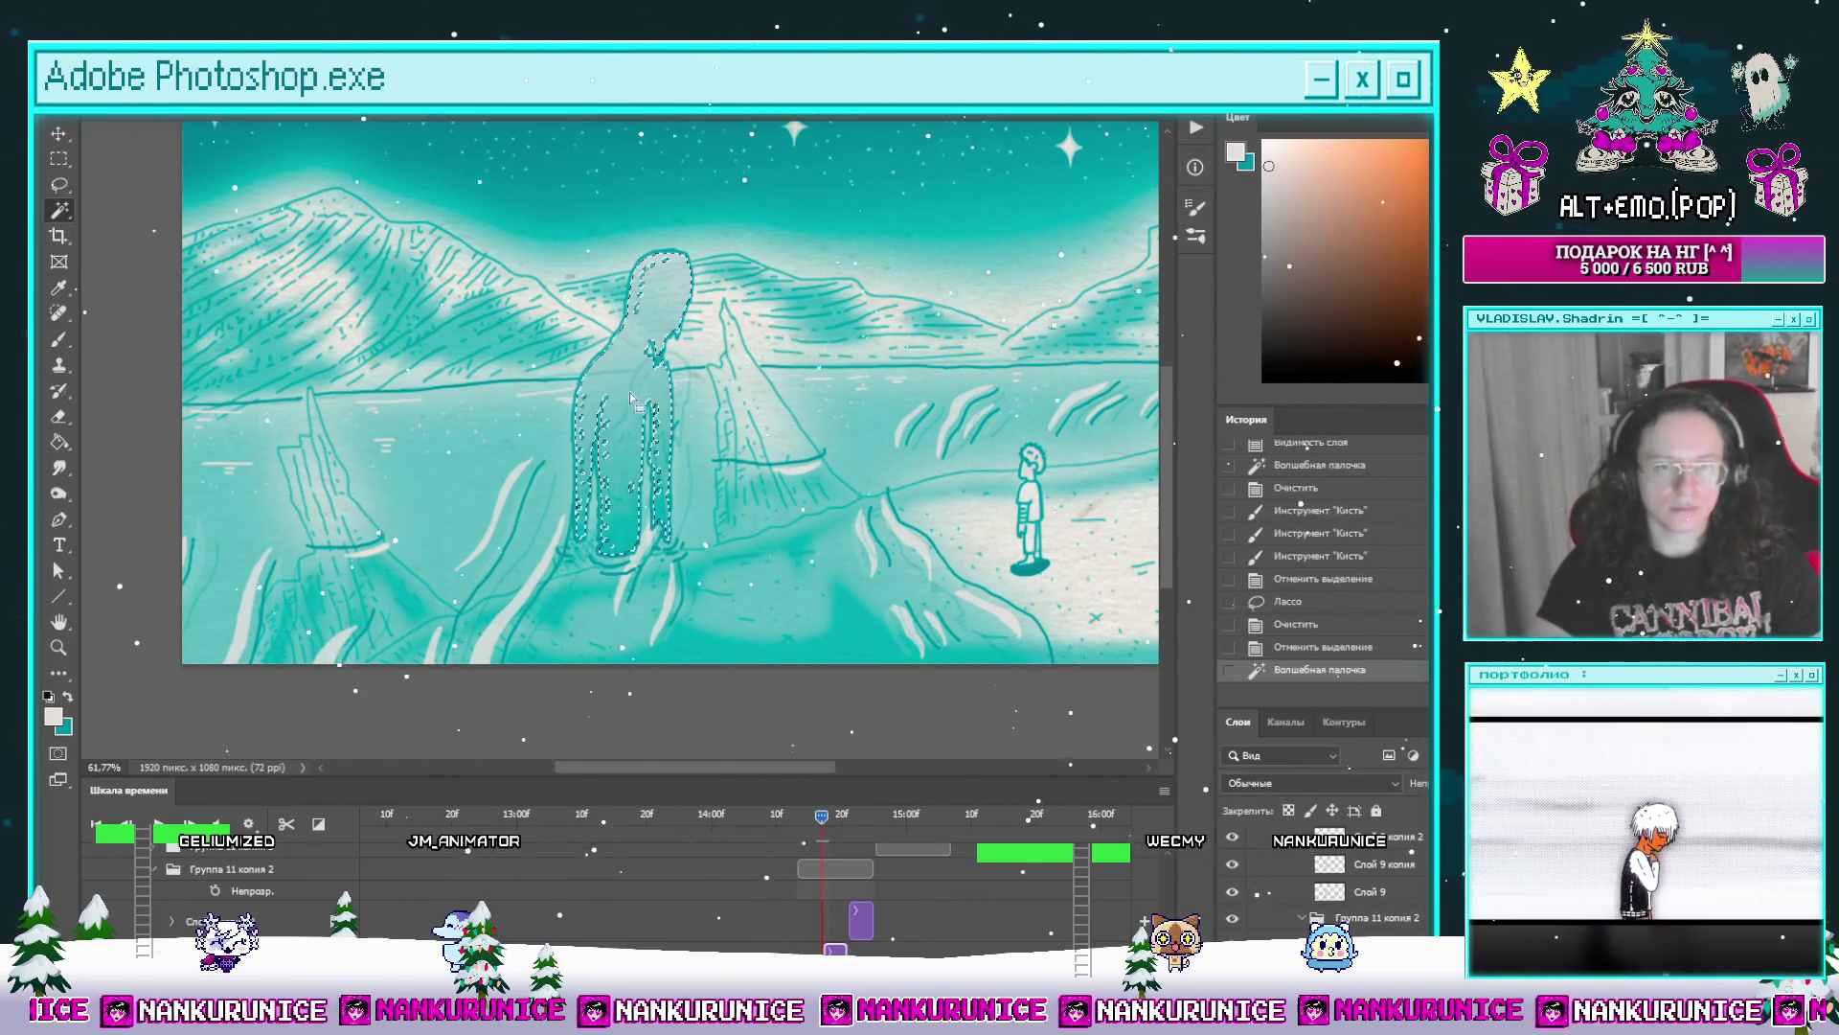
pyautogui.scroll(-2, 847, 920)
pyautogui.scroll(1, 838, 880)
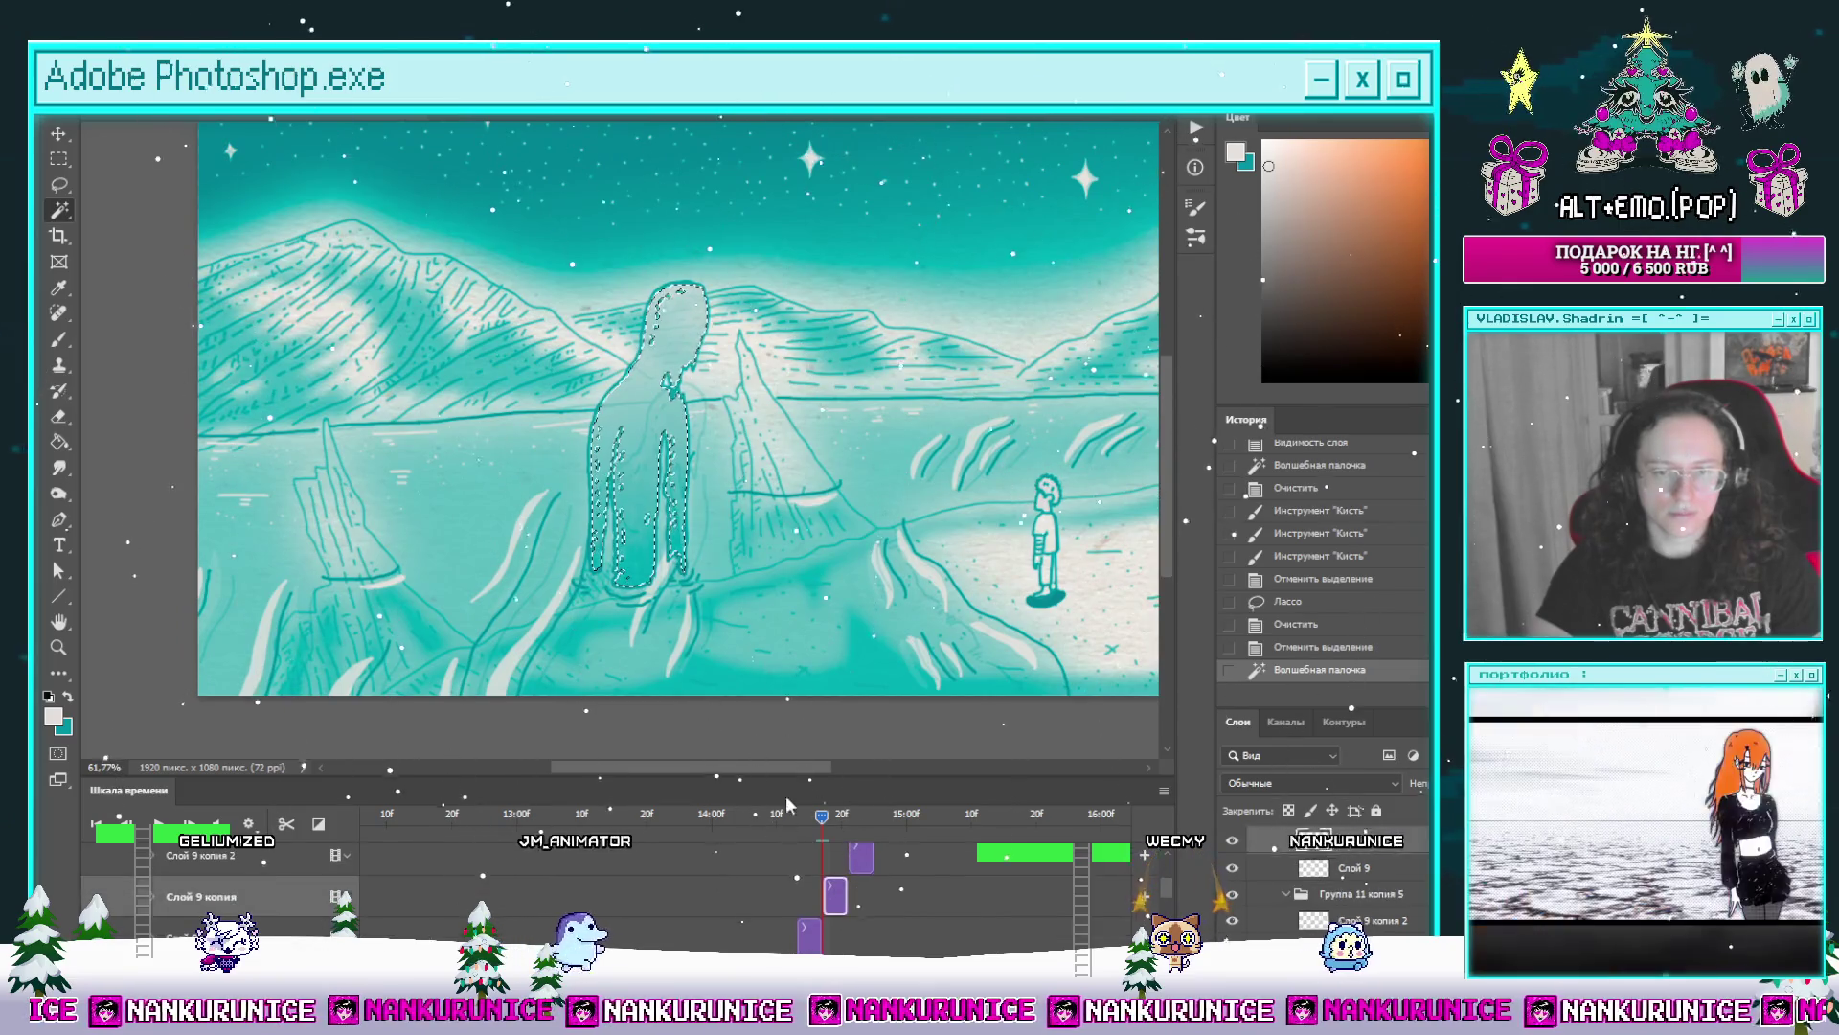
pyautogui.press('b')
pyautogui.moveTo(647, 510)
pyautogui.mouseDown()
pyautogui.moveTo(720, 582)
pyautogui.moveTo(616, 361)
pyautogui.moveTo(669, 485)
pyautogui.moveTo(628, 390)
pyautogui.moveTo(669, 308)
pyautogui.mouseUp()
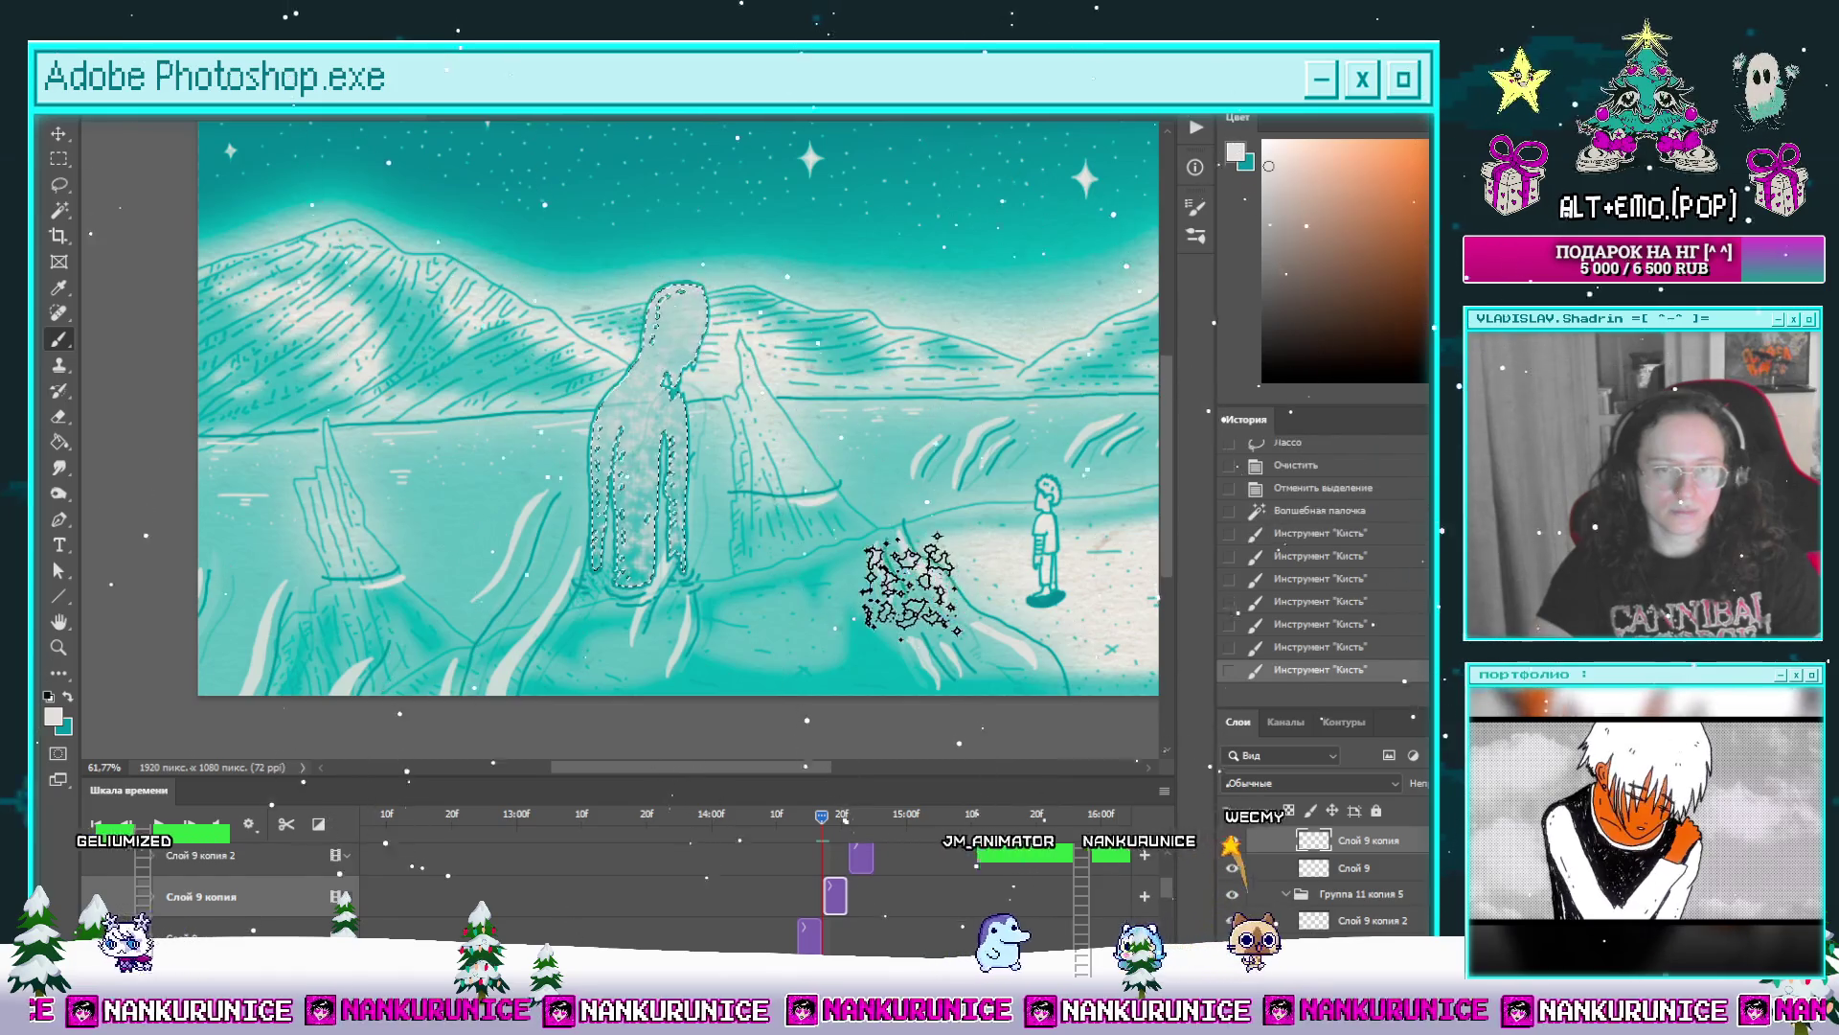
pyautogui.press('l')
pyautogui.hotkey('ctrl', 'd')
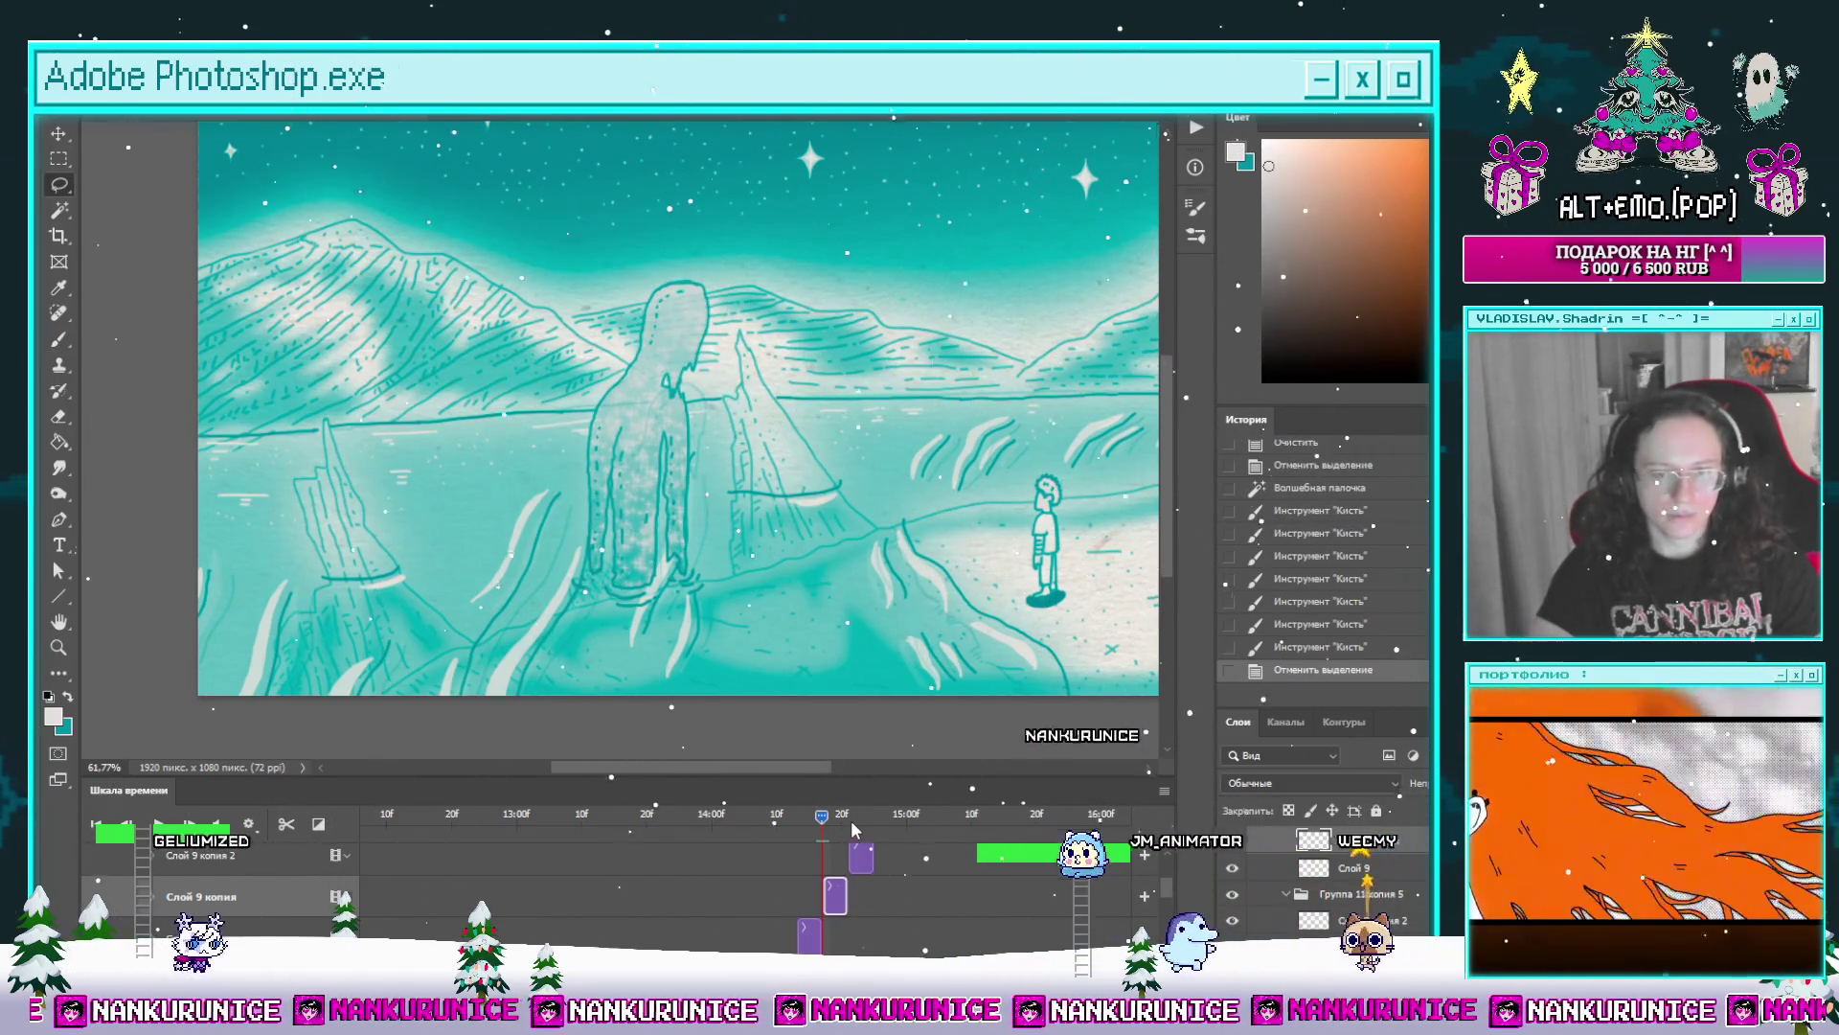
pyautogui.press('Right')
pyautogui.hotkey('alt', ']')
# Step: Clear the old sparkles, wand-select the figure on Слой 9 копия 2 and undo a dark stroke
pyautogui.moveTo(830, 426); pyautogui.dragTo(509, 604)
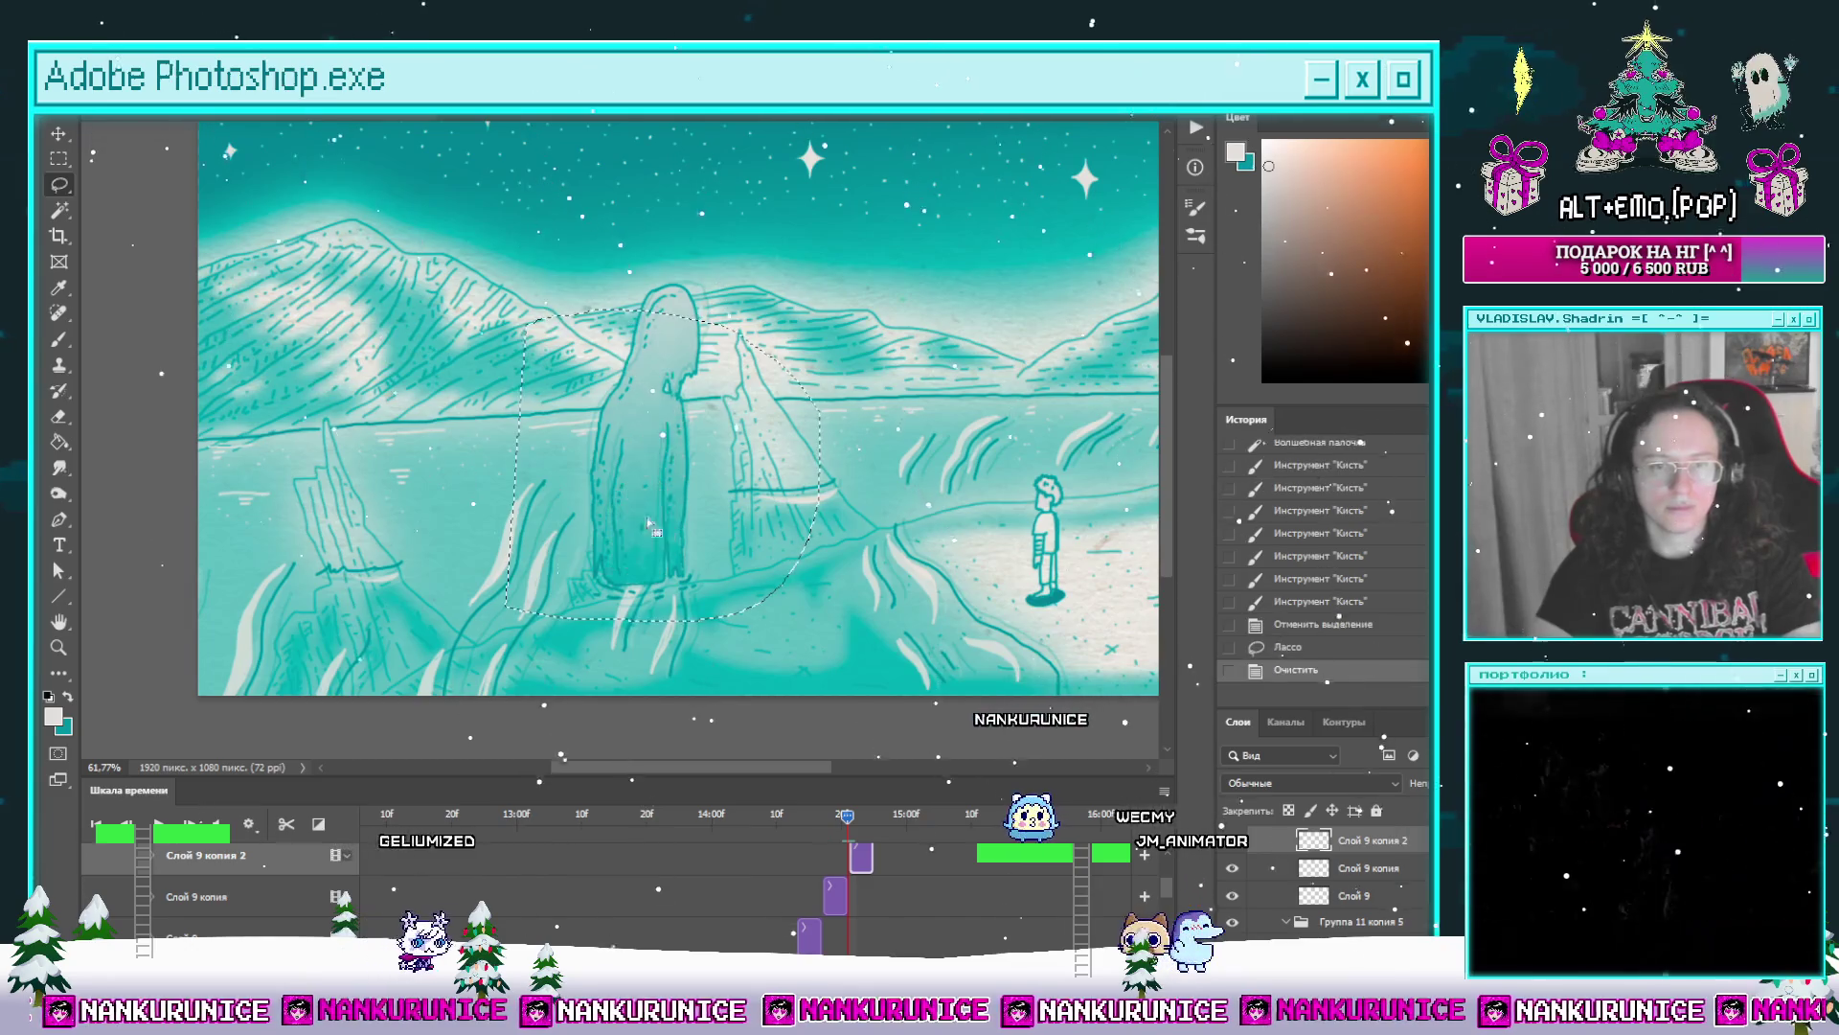
pyautogui.press('Delete')
pyautogui.scroll(-3, 851, 913)
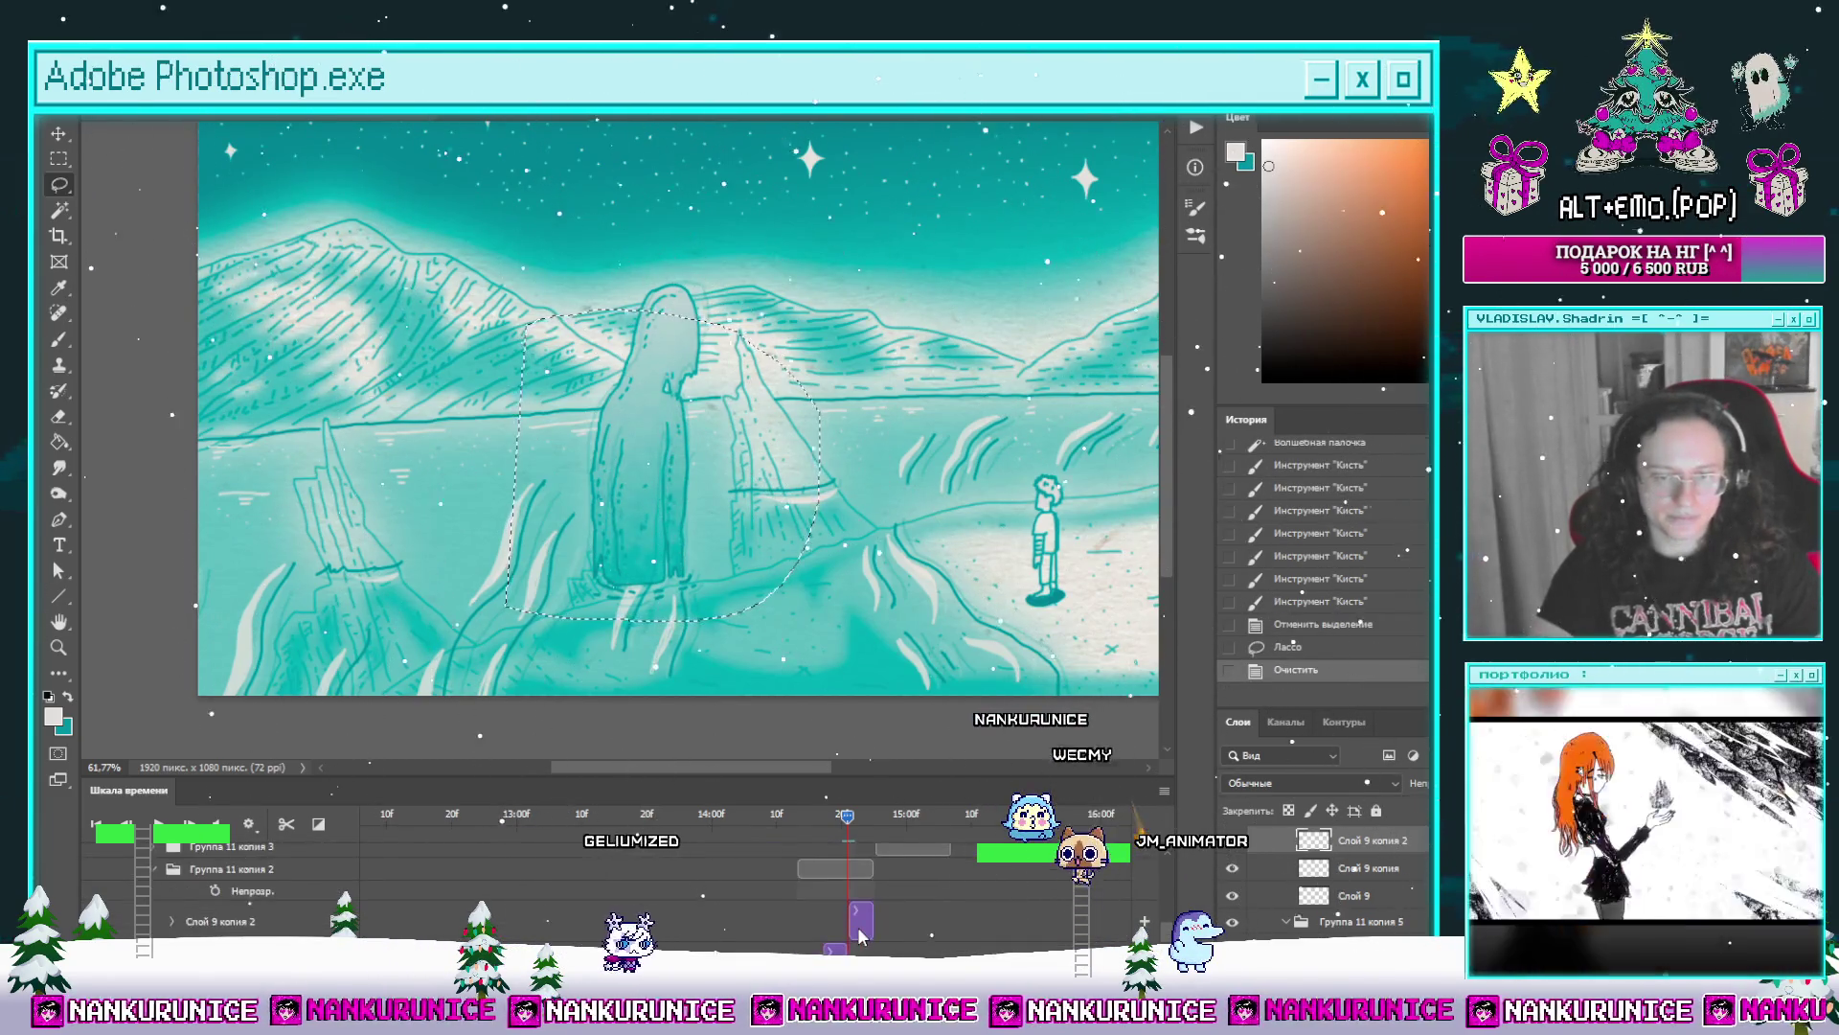
pyautogui.scroll(-2, 845, 928)
pyautogui.click(847, 421)
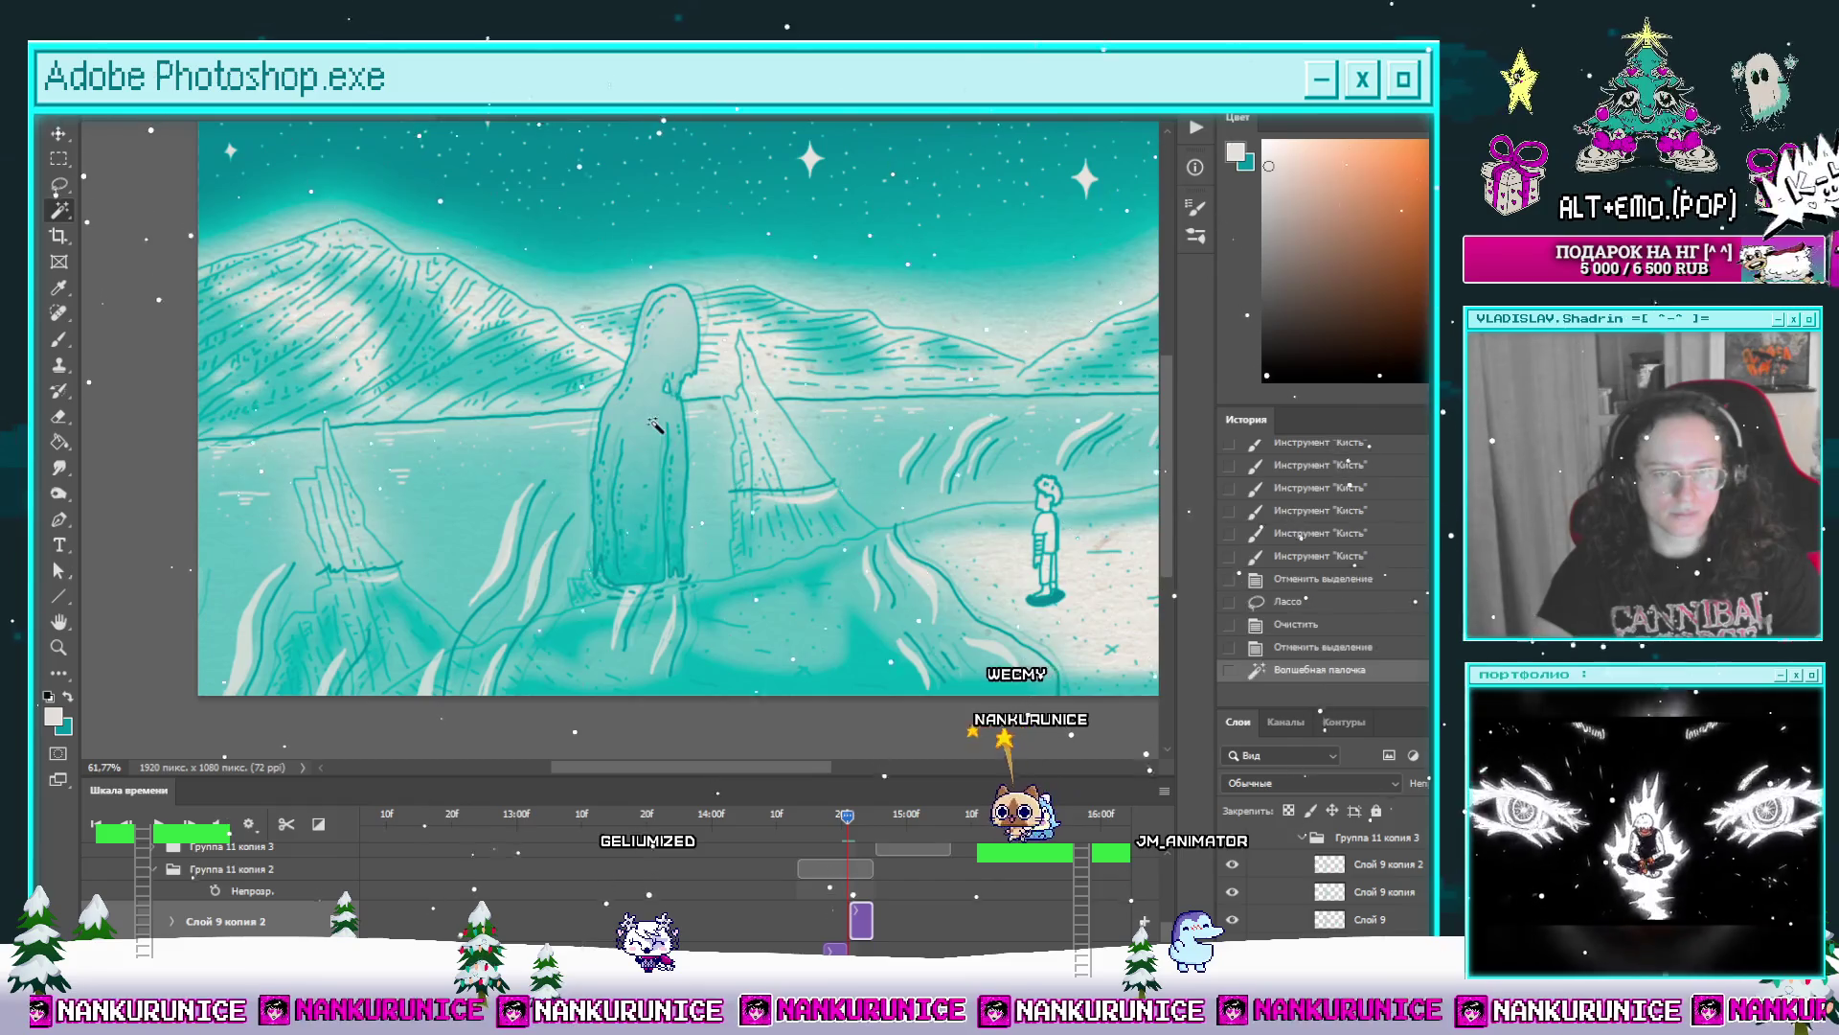
pyautogui.scroll(-1, 866, 924)
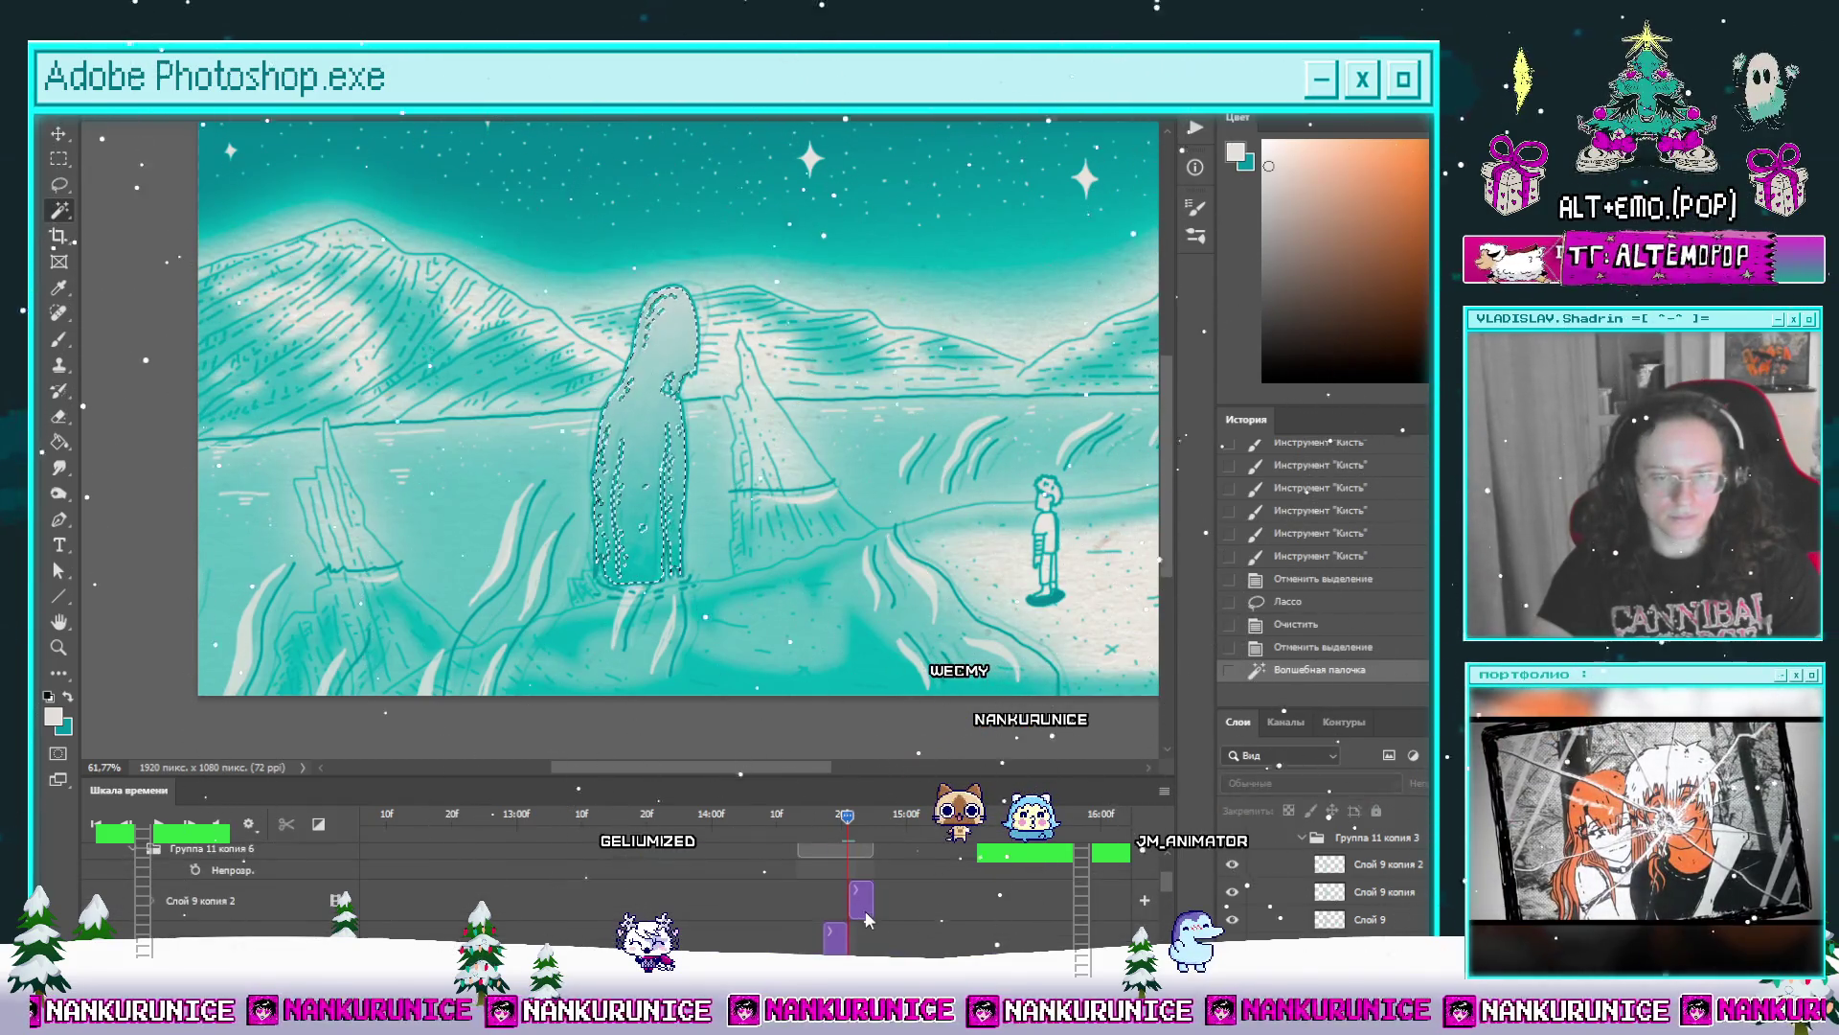
pyautogui.click(860, 900)
pyautogui.press('b')
pyautogui.moveTo(639, 495)
pyautogui.mouseDown()
pyautogui.moveTo(711, 568)
pyautogui.moveTo(616, 328)
pyautogui.moveTo(656, 555)
pyautogui.moveTo(637, 388)
pyautogui.moveTo(664, 309)
pyautogui.moveTo(719, 460)
pyautogui.mouseUp()
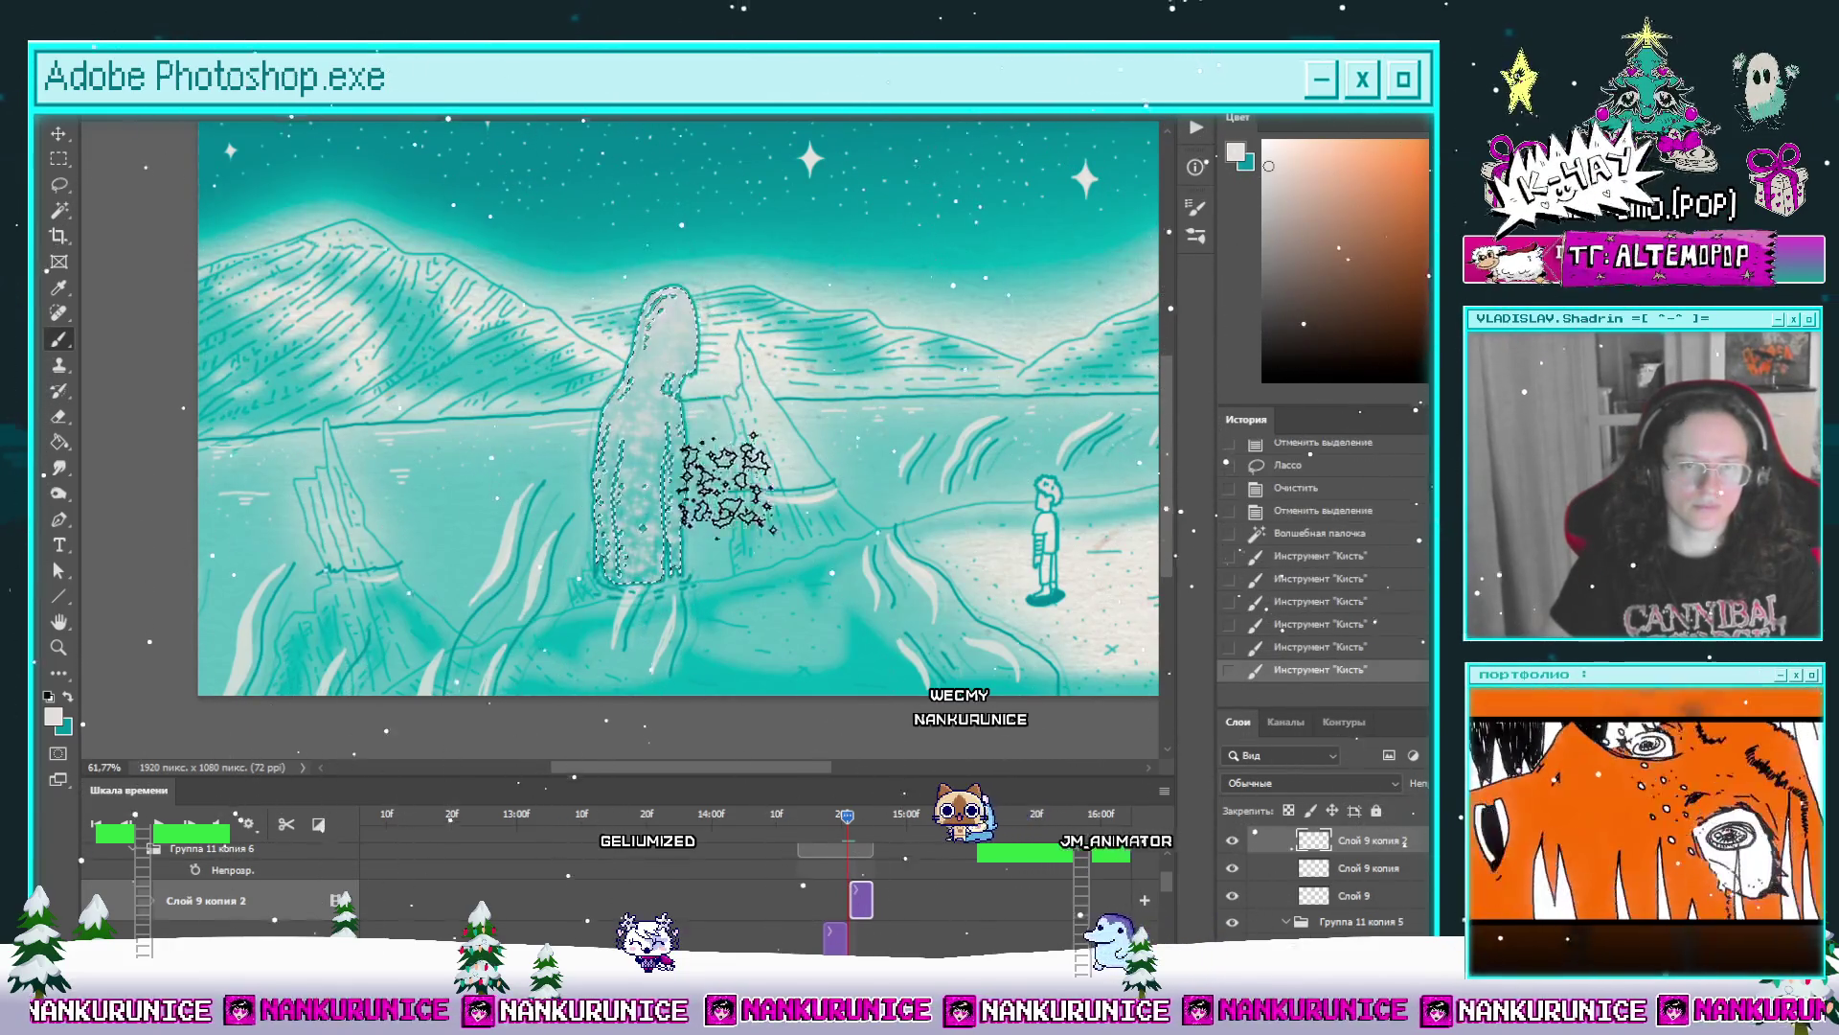
pyautogui.click(1301, 532)
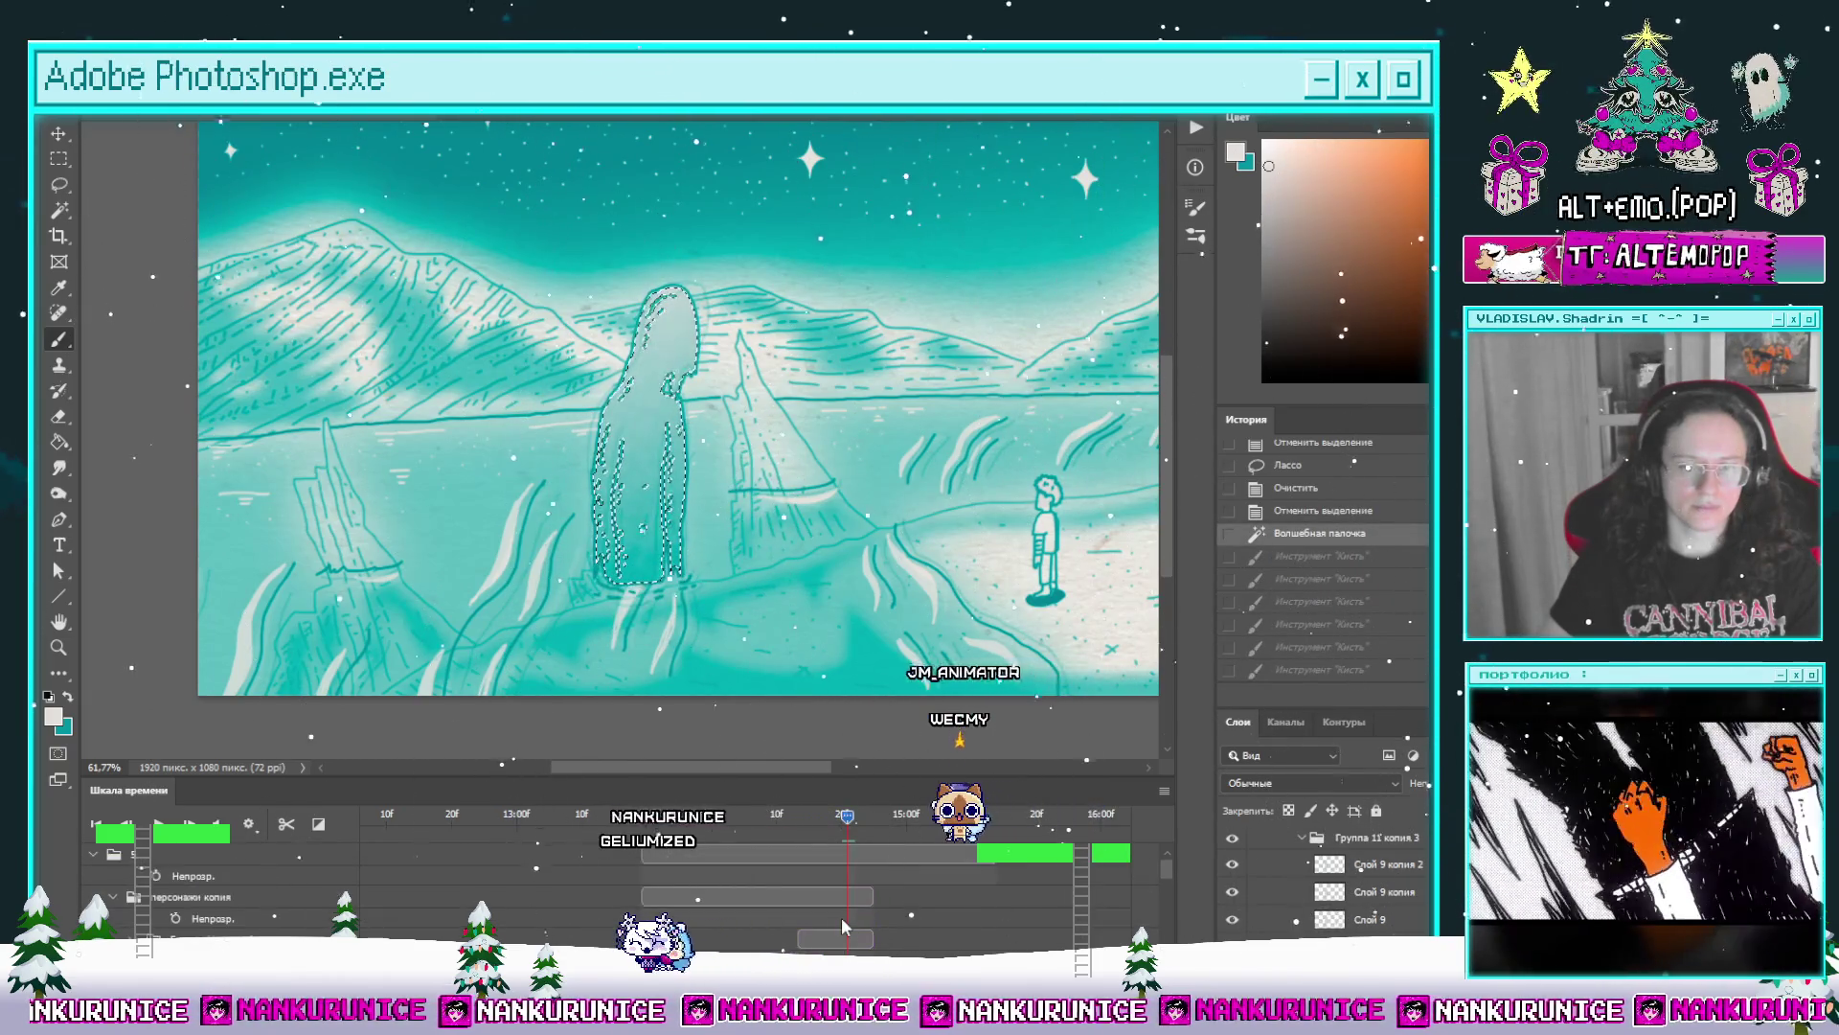
pyautogui.click(281, 901)
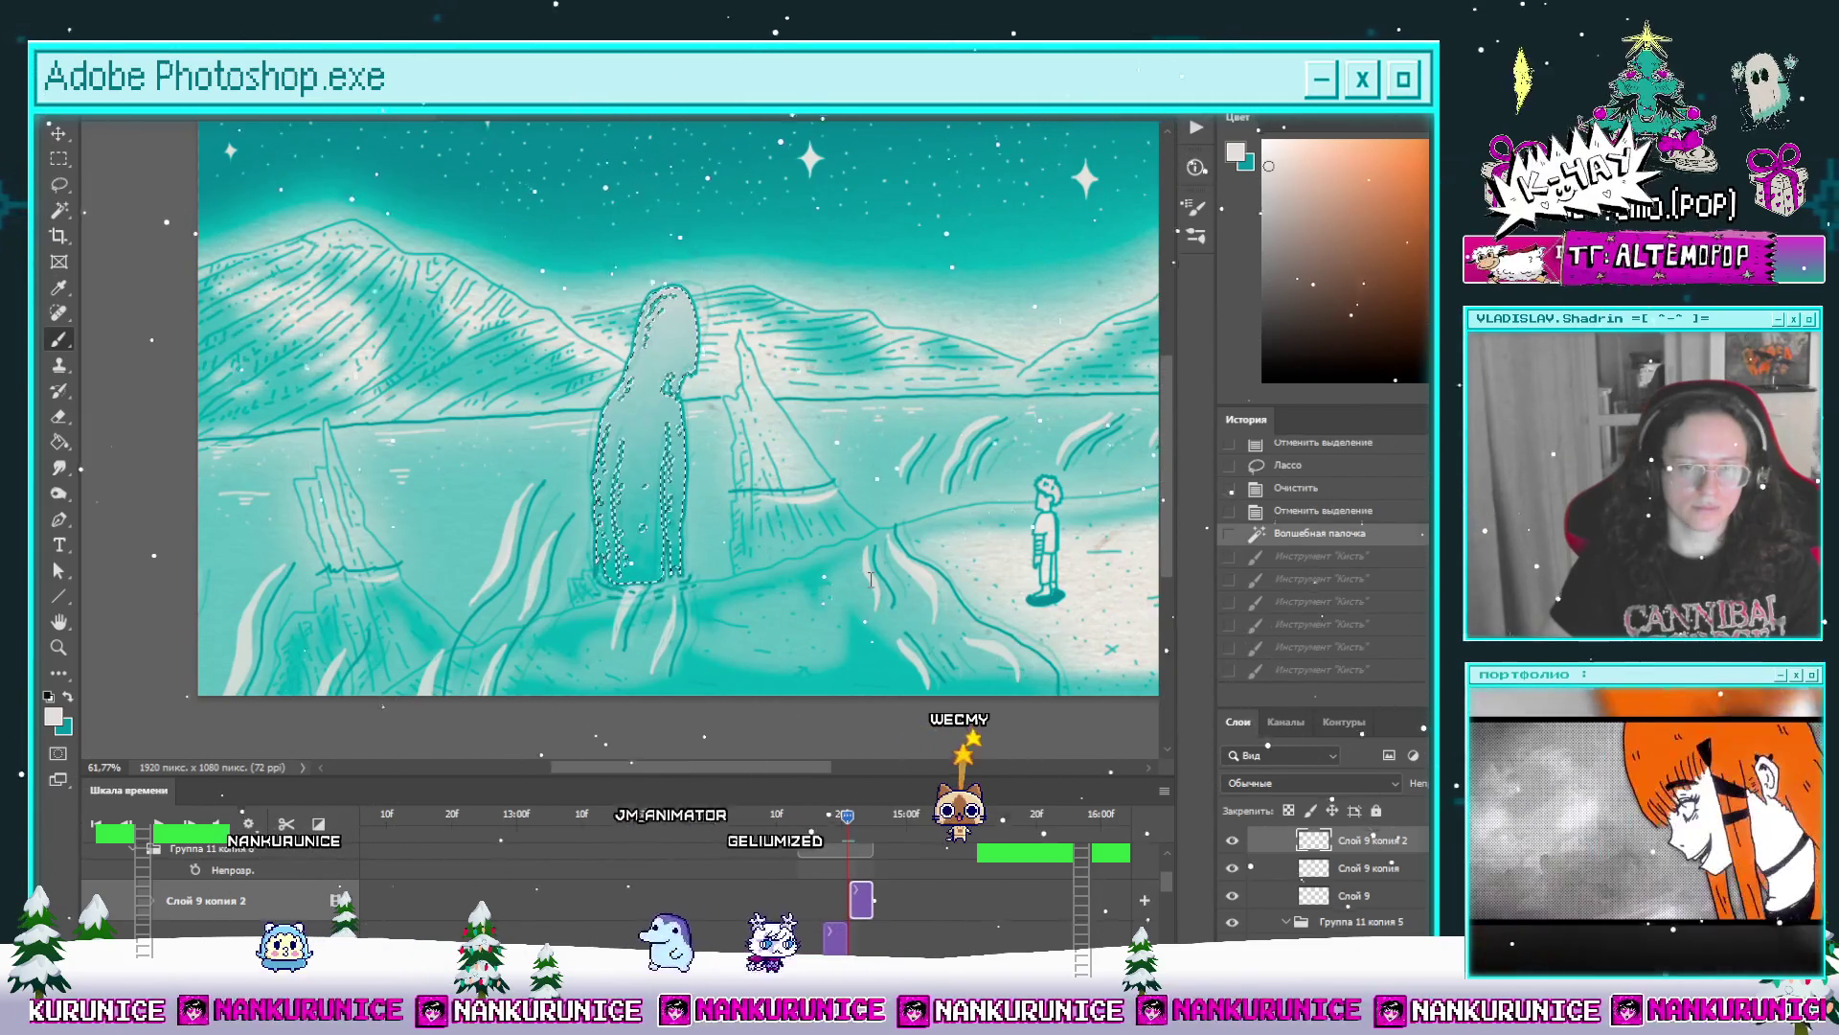
# Step: Dab white sparkle speckles throughout the tall figure from head to right side
pyautogui.moveTo(633, 489); pyautogui.dragTo(712, 567)
pyautogui.moveTo(633, 331); pyautogui.dragTo(647, 575)
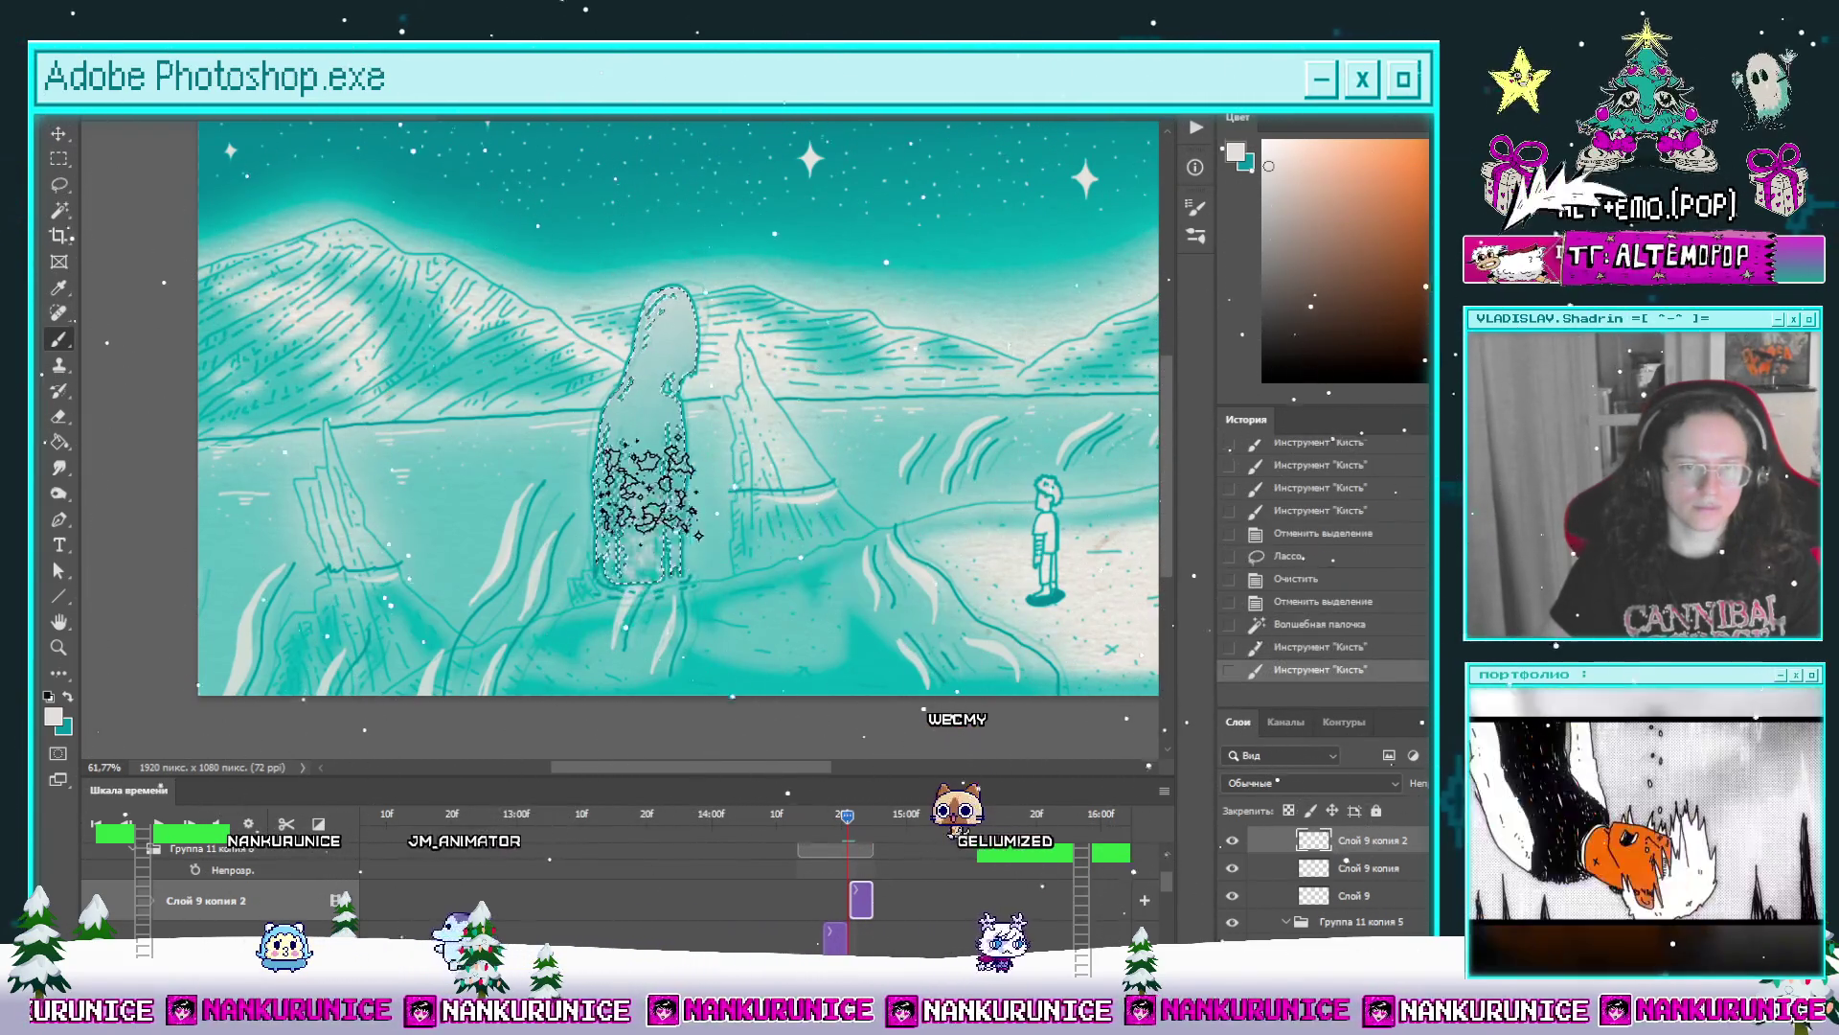
pyautogui.moveTo(618, 373); pyautogui.dragTo(676, 561)
pyautogui.moveTo(646, 345); pyautogui.dragTo(633, 575)
pyautogui.moveTo(633, 346); pyautogui.dragTo(647, 561)
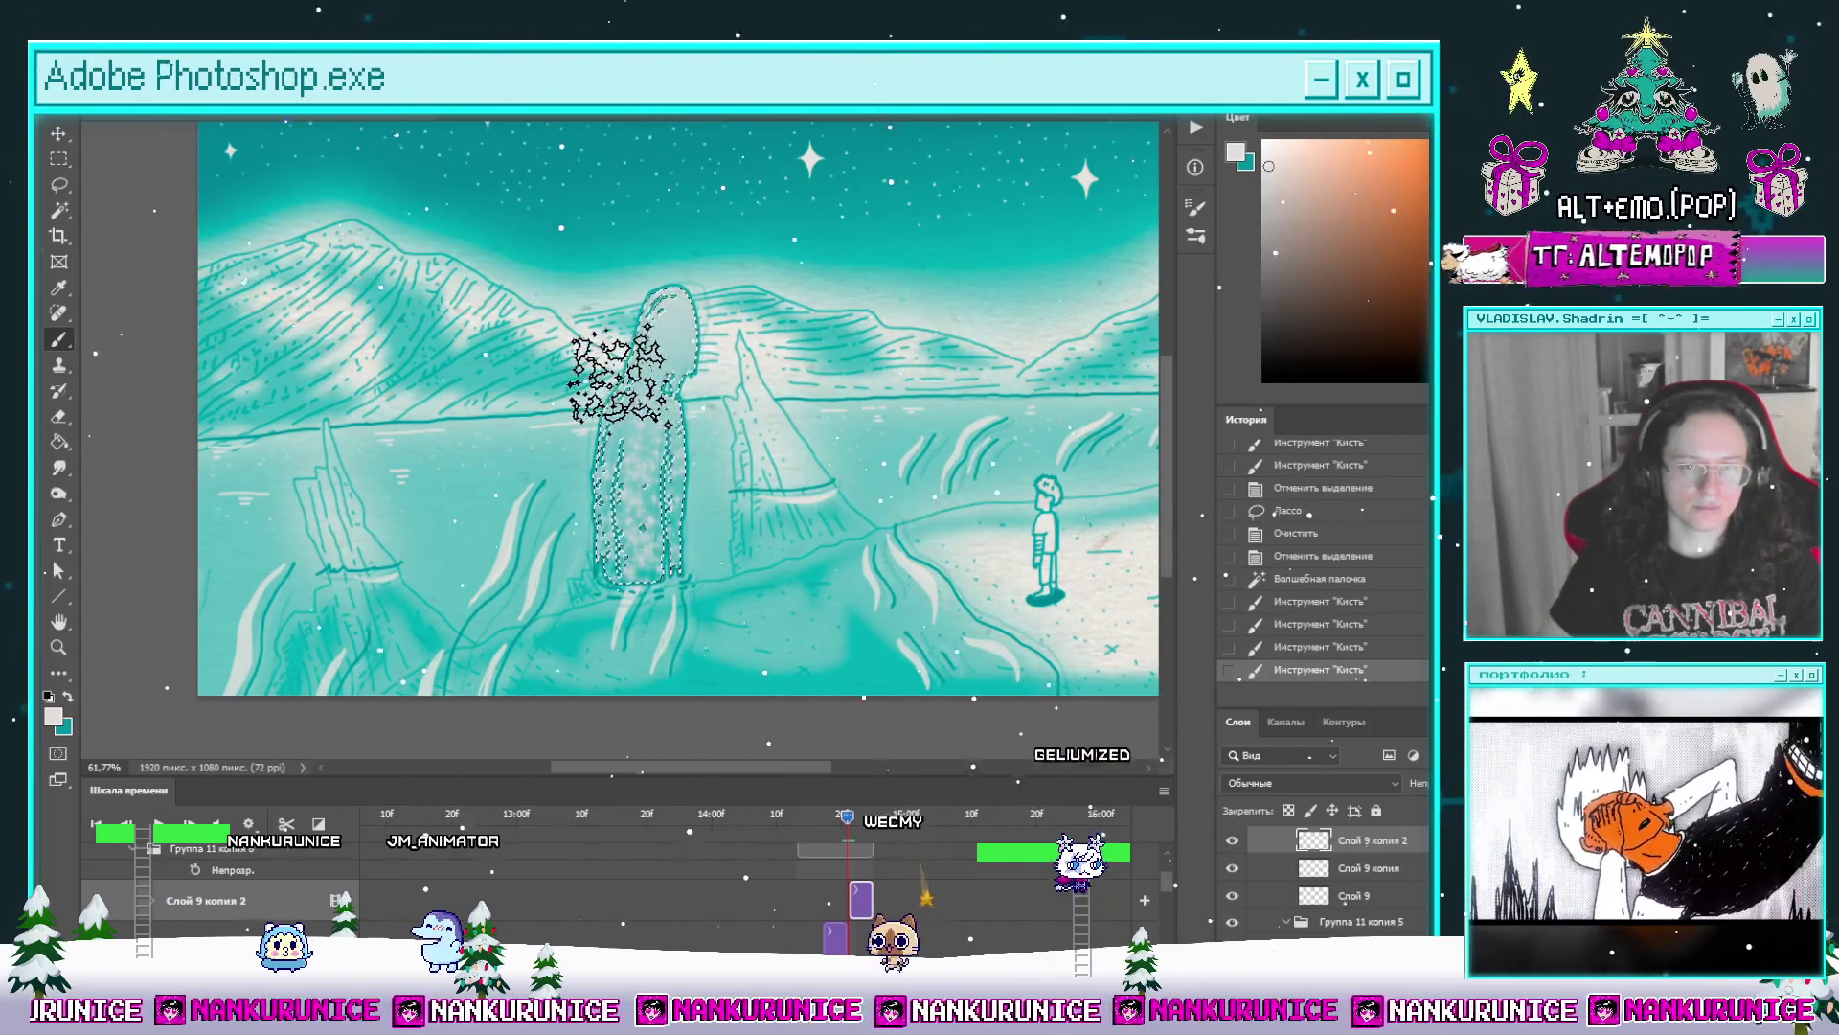
pyautogui.moveTo(618, 387); pyautogui.dragTo(669, 546)
pyautogui.moveTo(647, 361); pyautogui.dragTo(633, 567)
pyautogui.moveTo(632, 359); pyautogui.dragTo(646, 560)
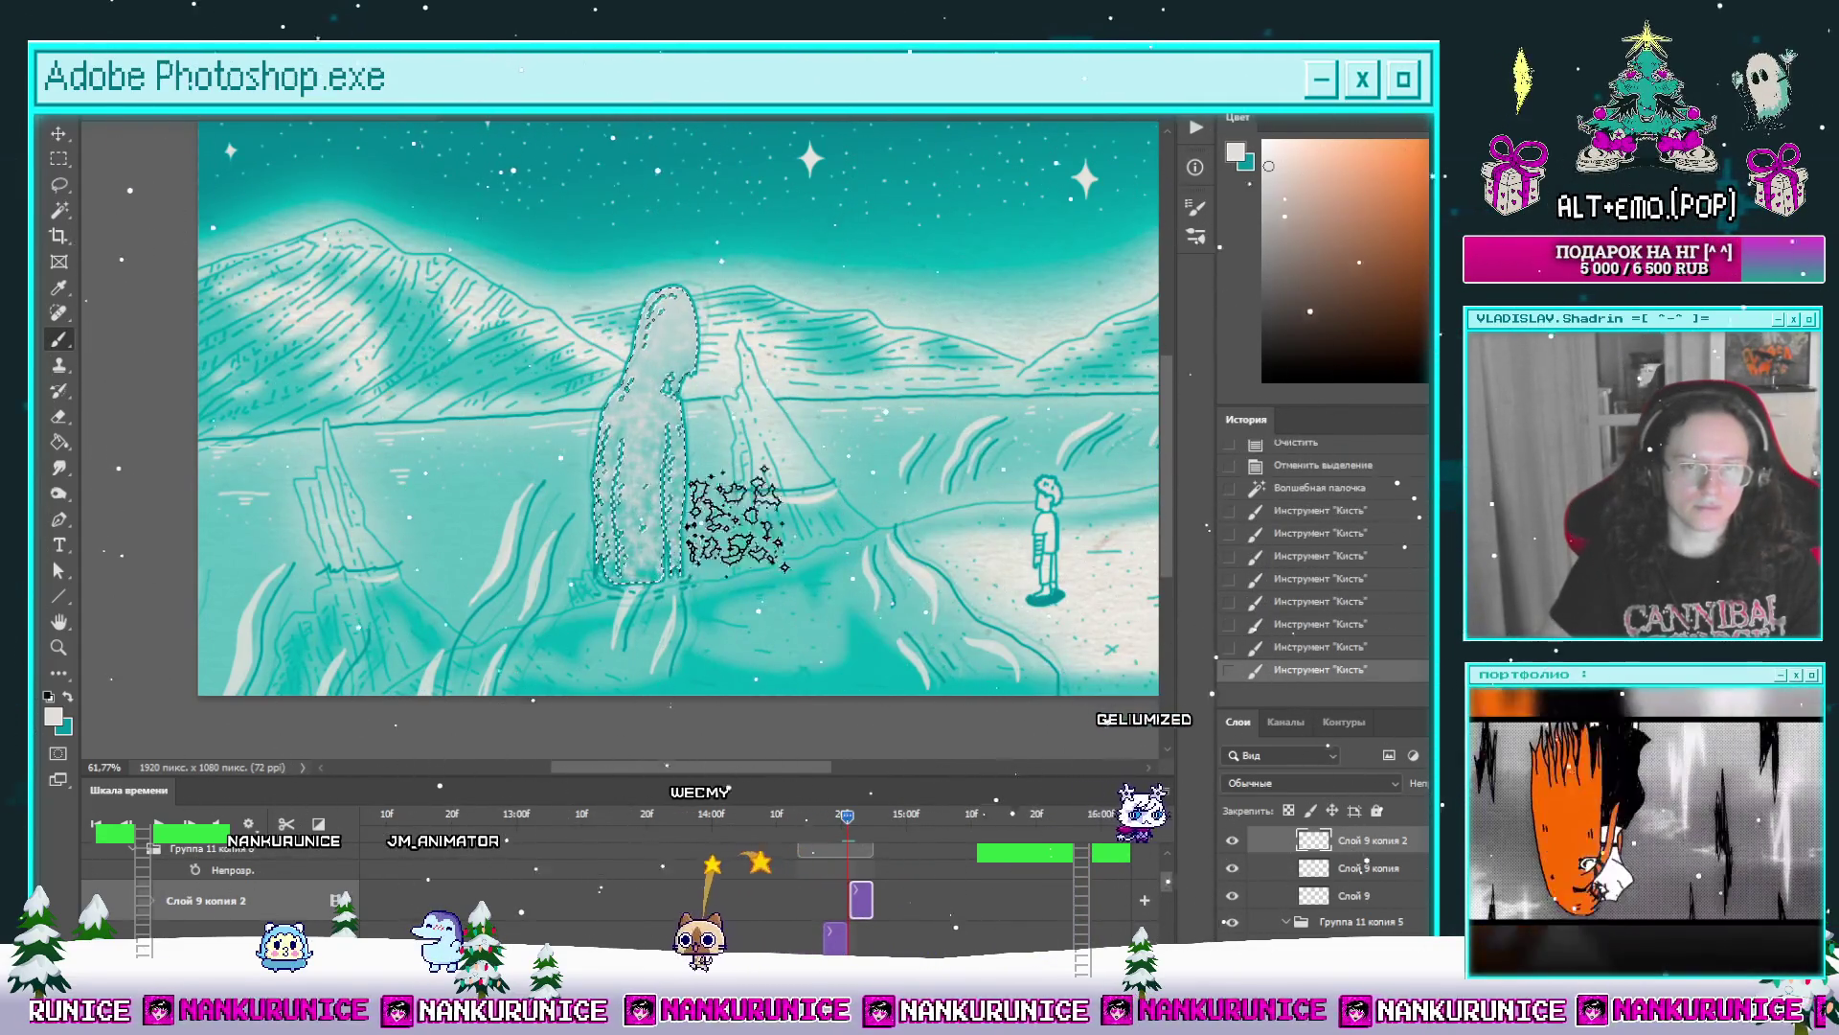
pyautogui.scroll(2, 321, 912)
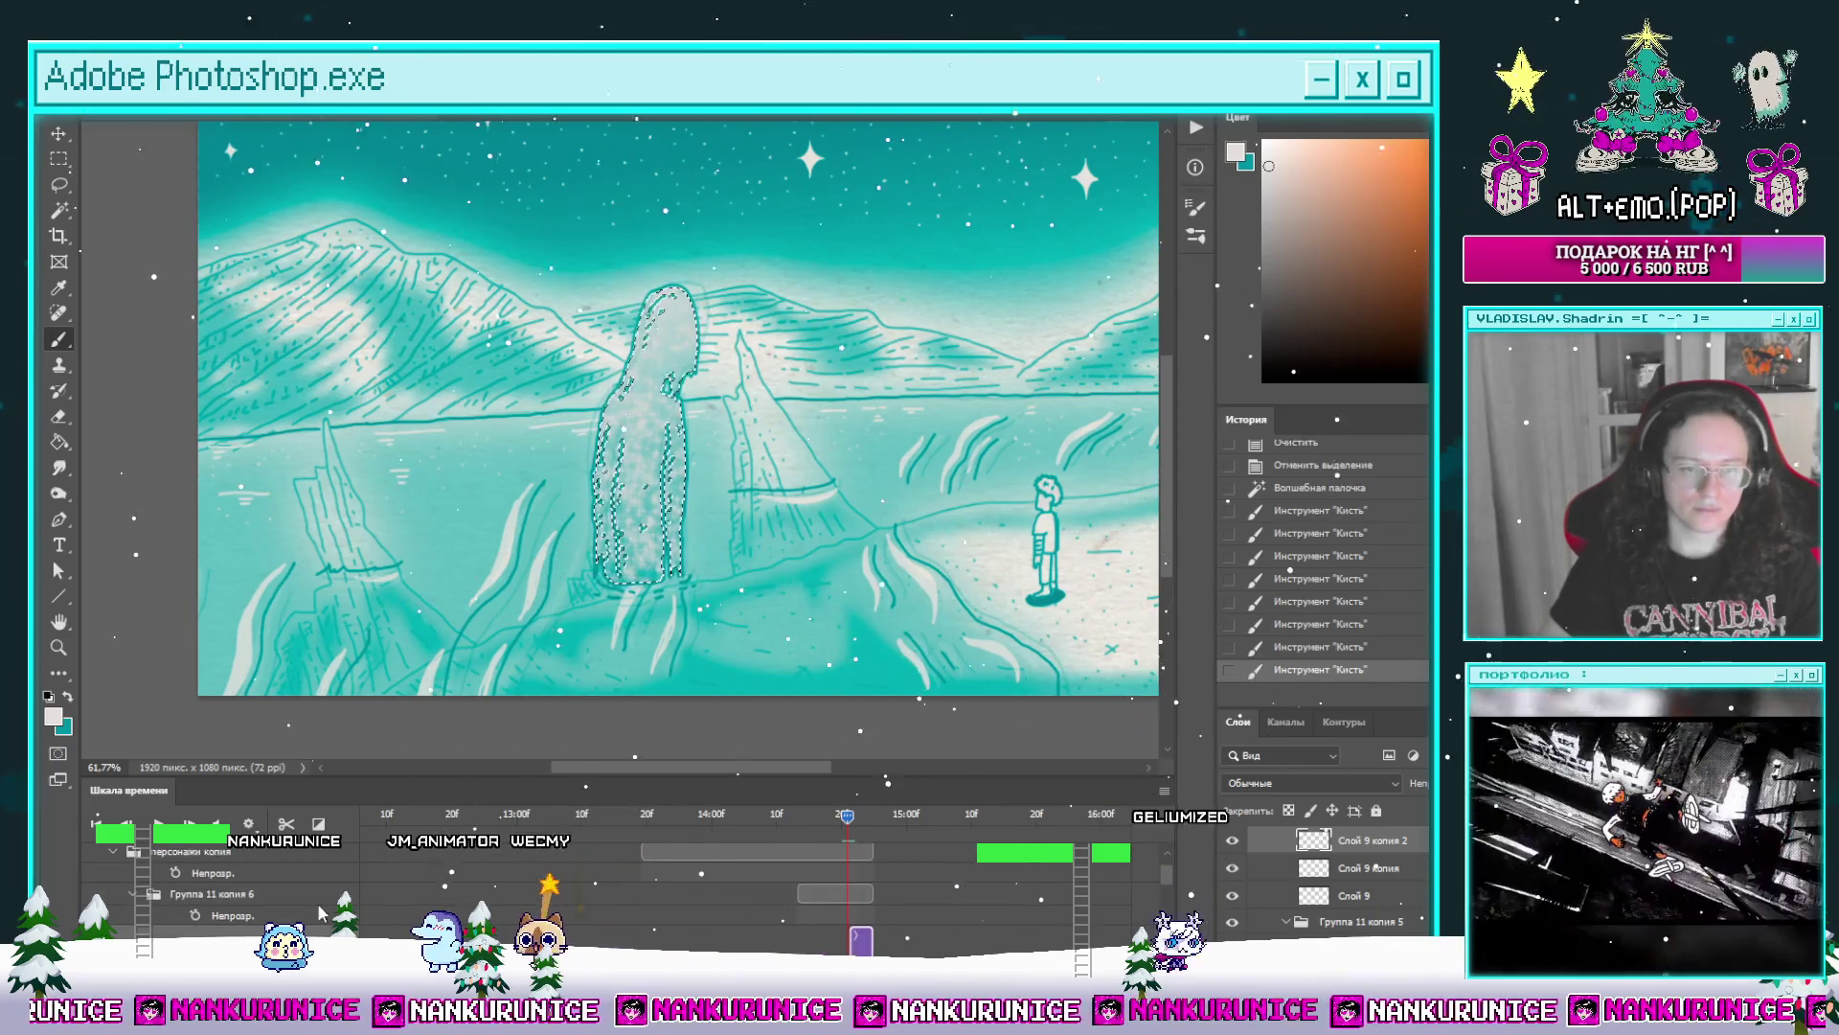
# Step: Duplicate Группа 11 копия 6 as Группа 11 копия 7, shift its clip later, and select Слой 9
pyautogui.click(140, 894)
pyautogui.press('l')
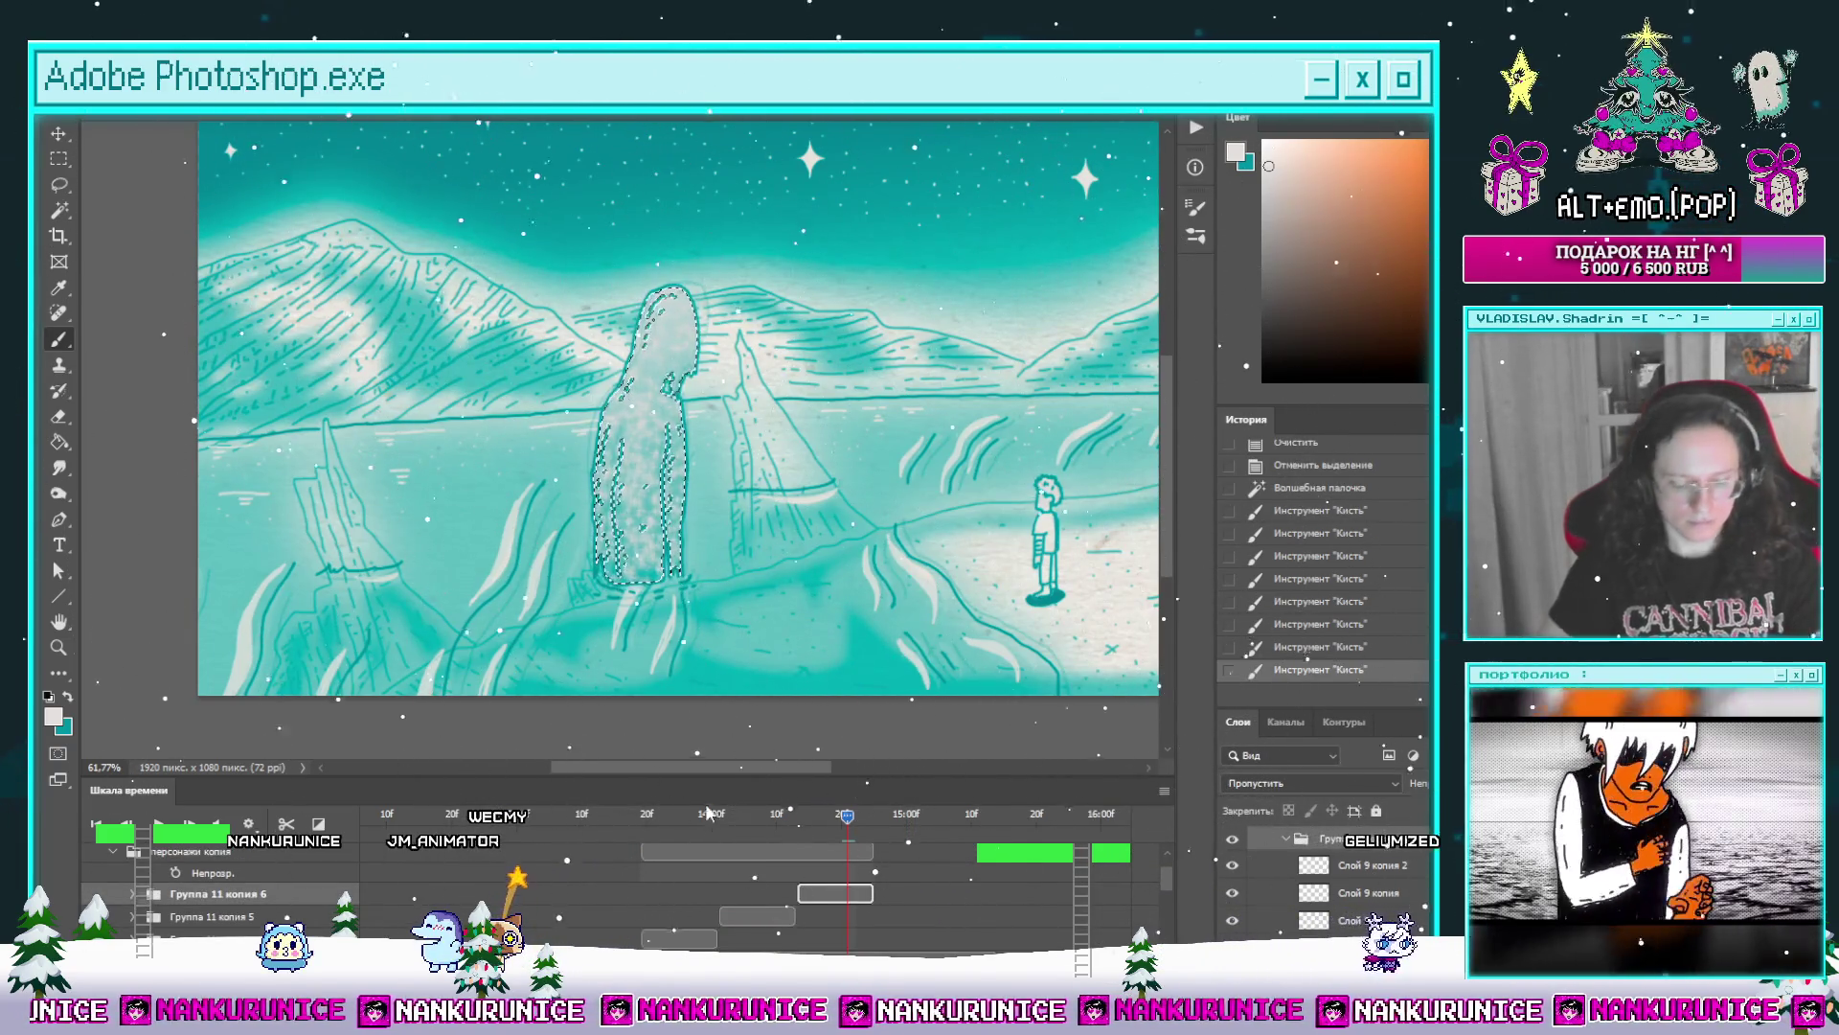
pyautogui.click(833, 580)
pyautogui.hotkey('ctrl', 'j')
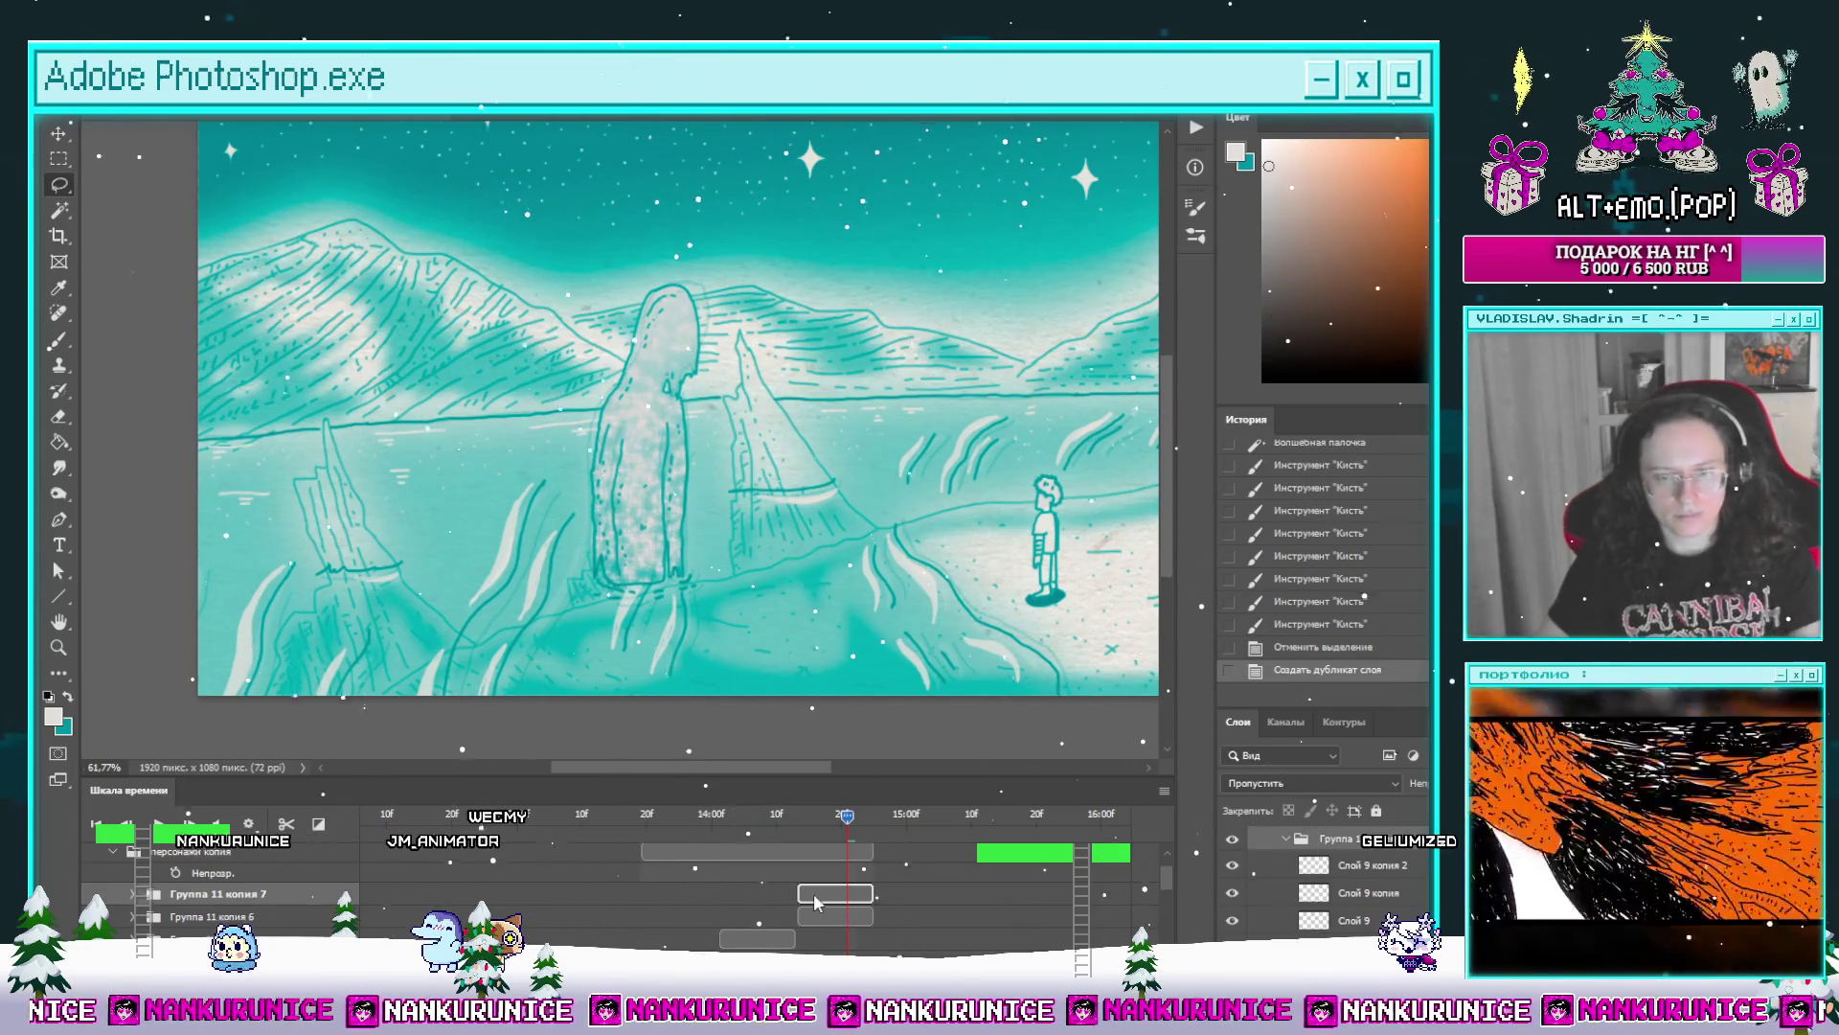
pyautogui.moveTo(840, 894); pyautogui.dragTo(919, 894)
pyautogui.click(876, 814)
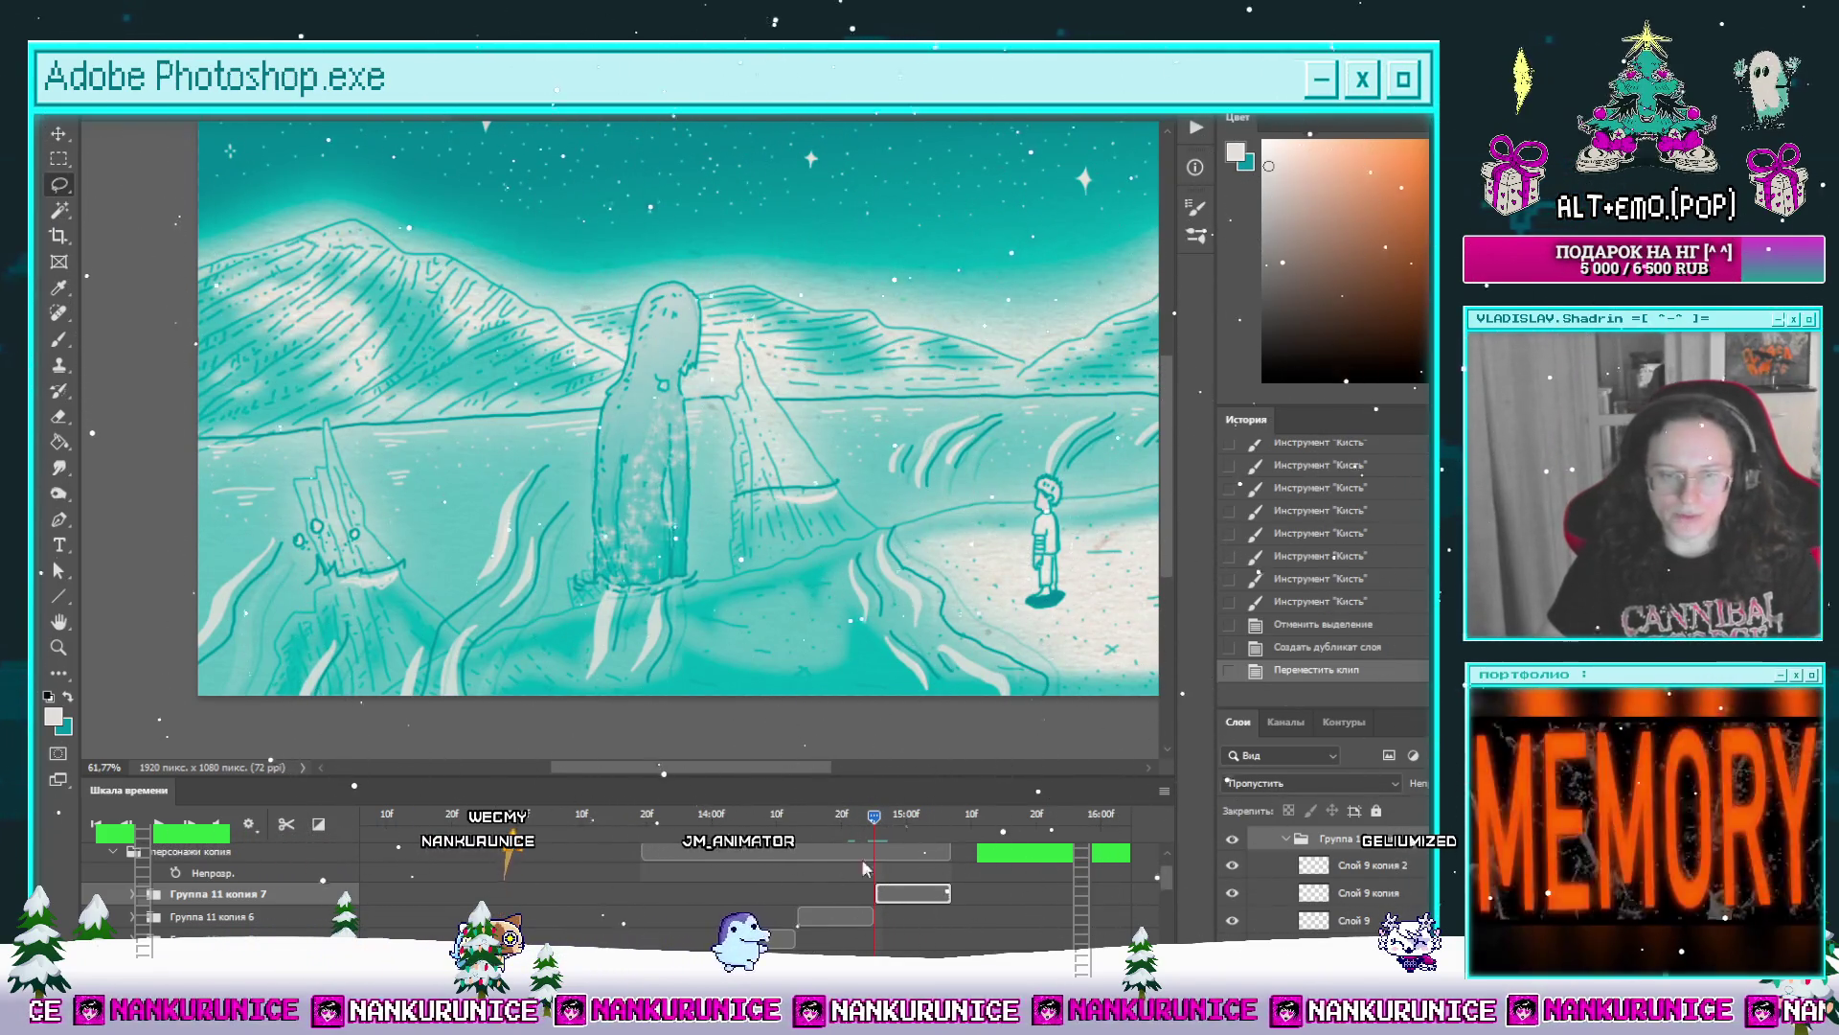
pyautogui.scroll(-3, 866, 906)
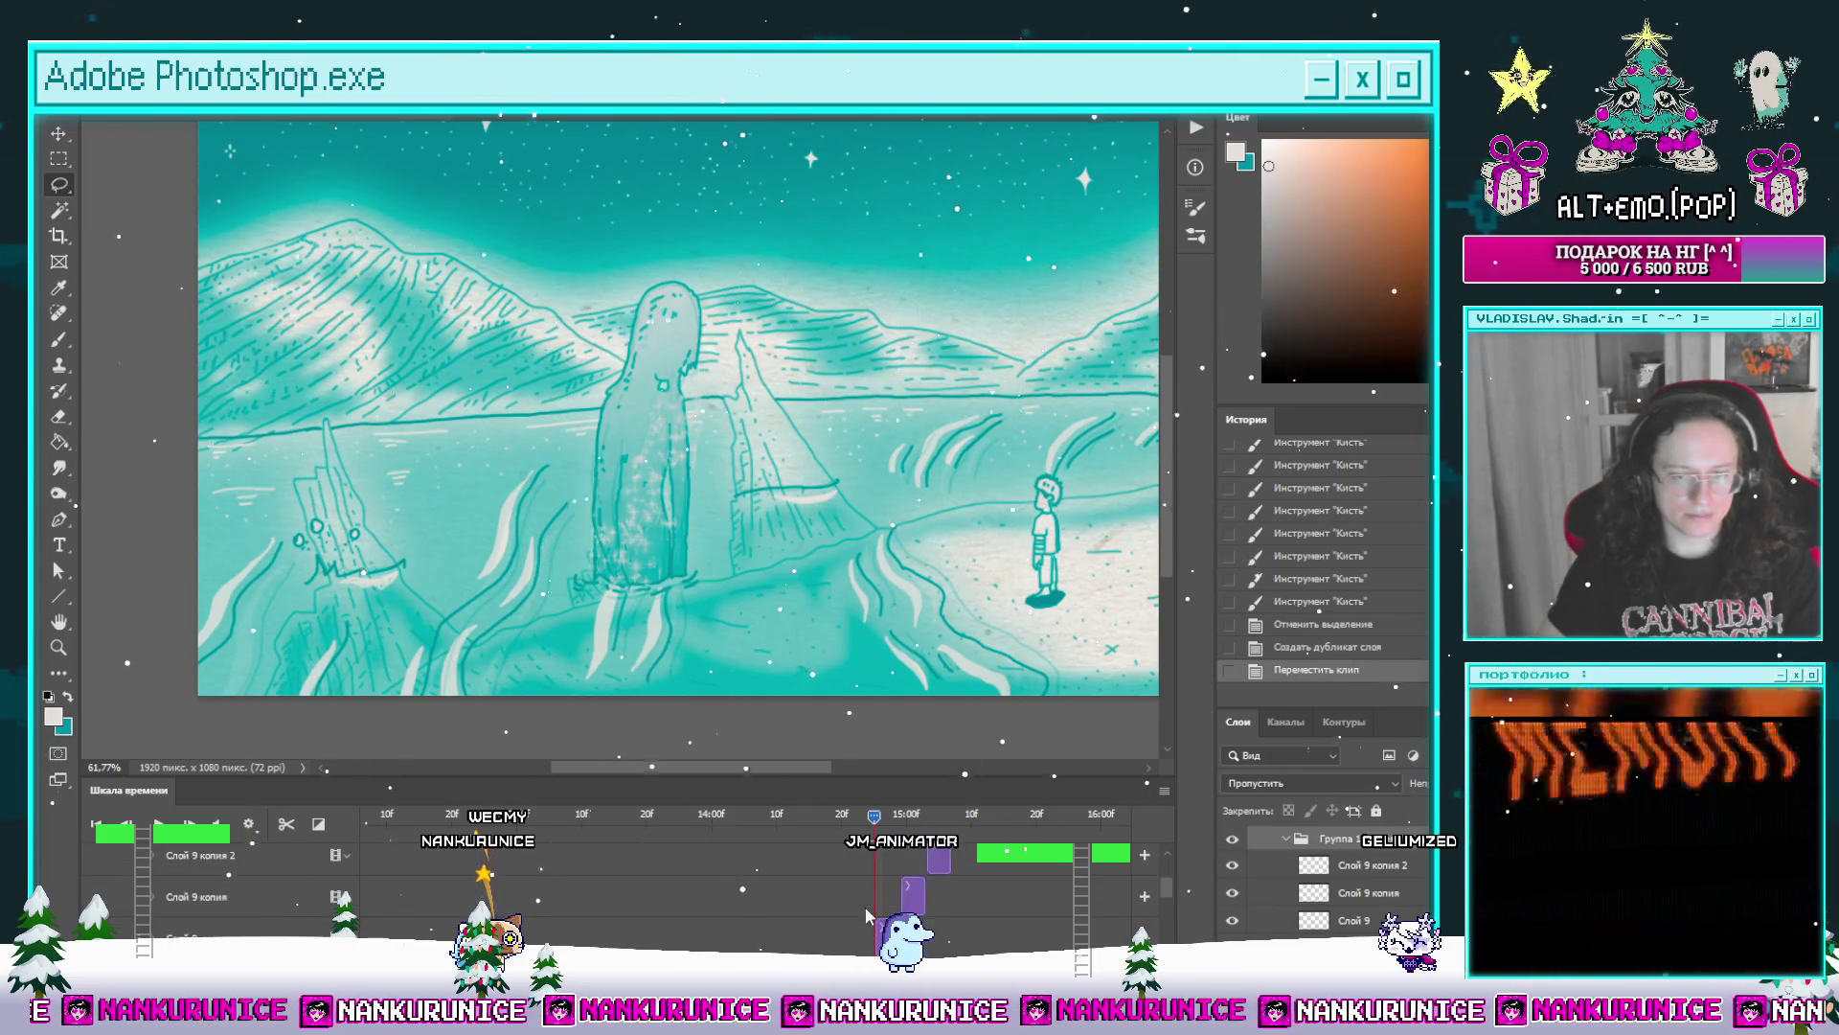
pyautogui.click(281, 914)
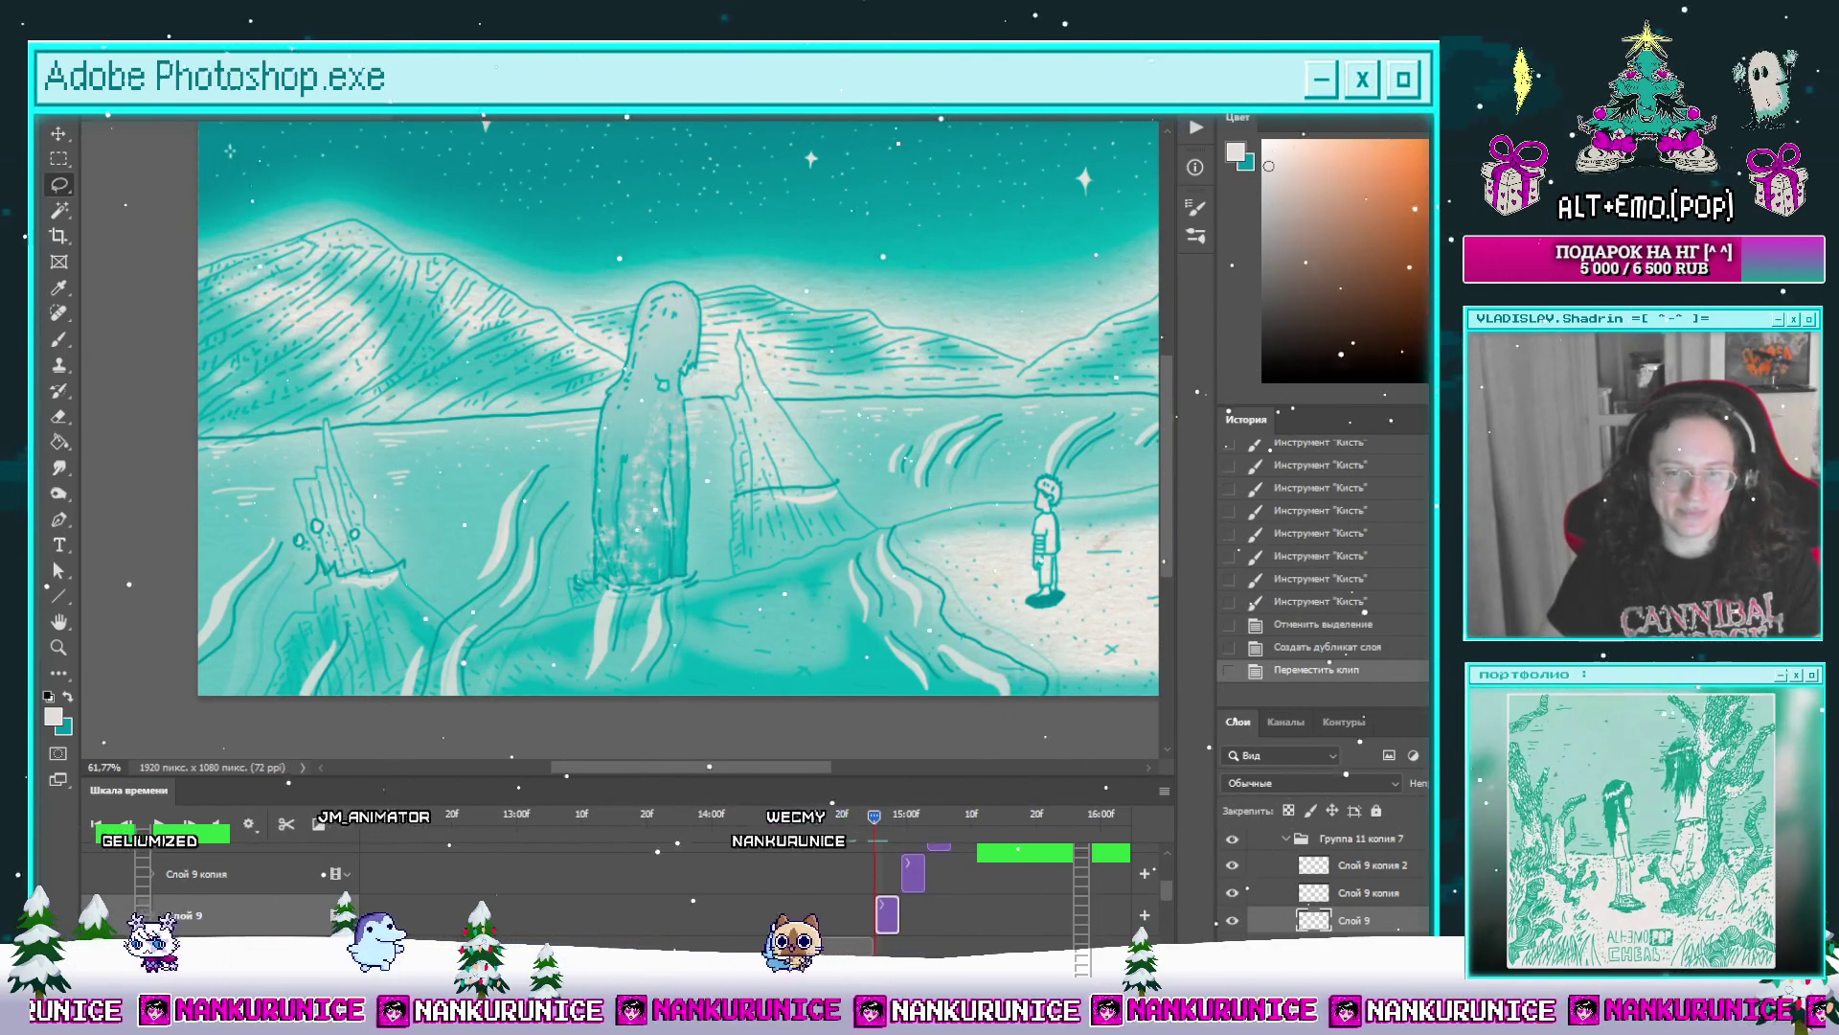
pyautogui.scroll(3, 788, 902)
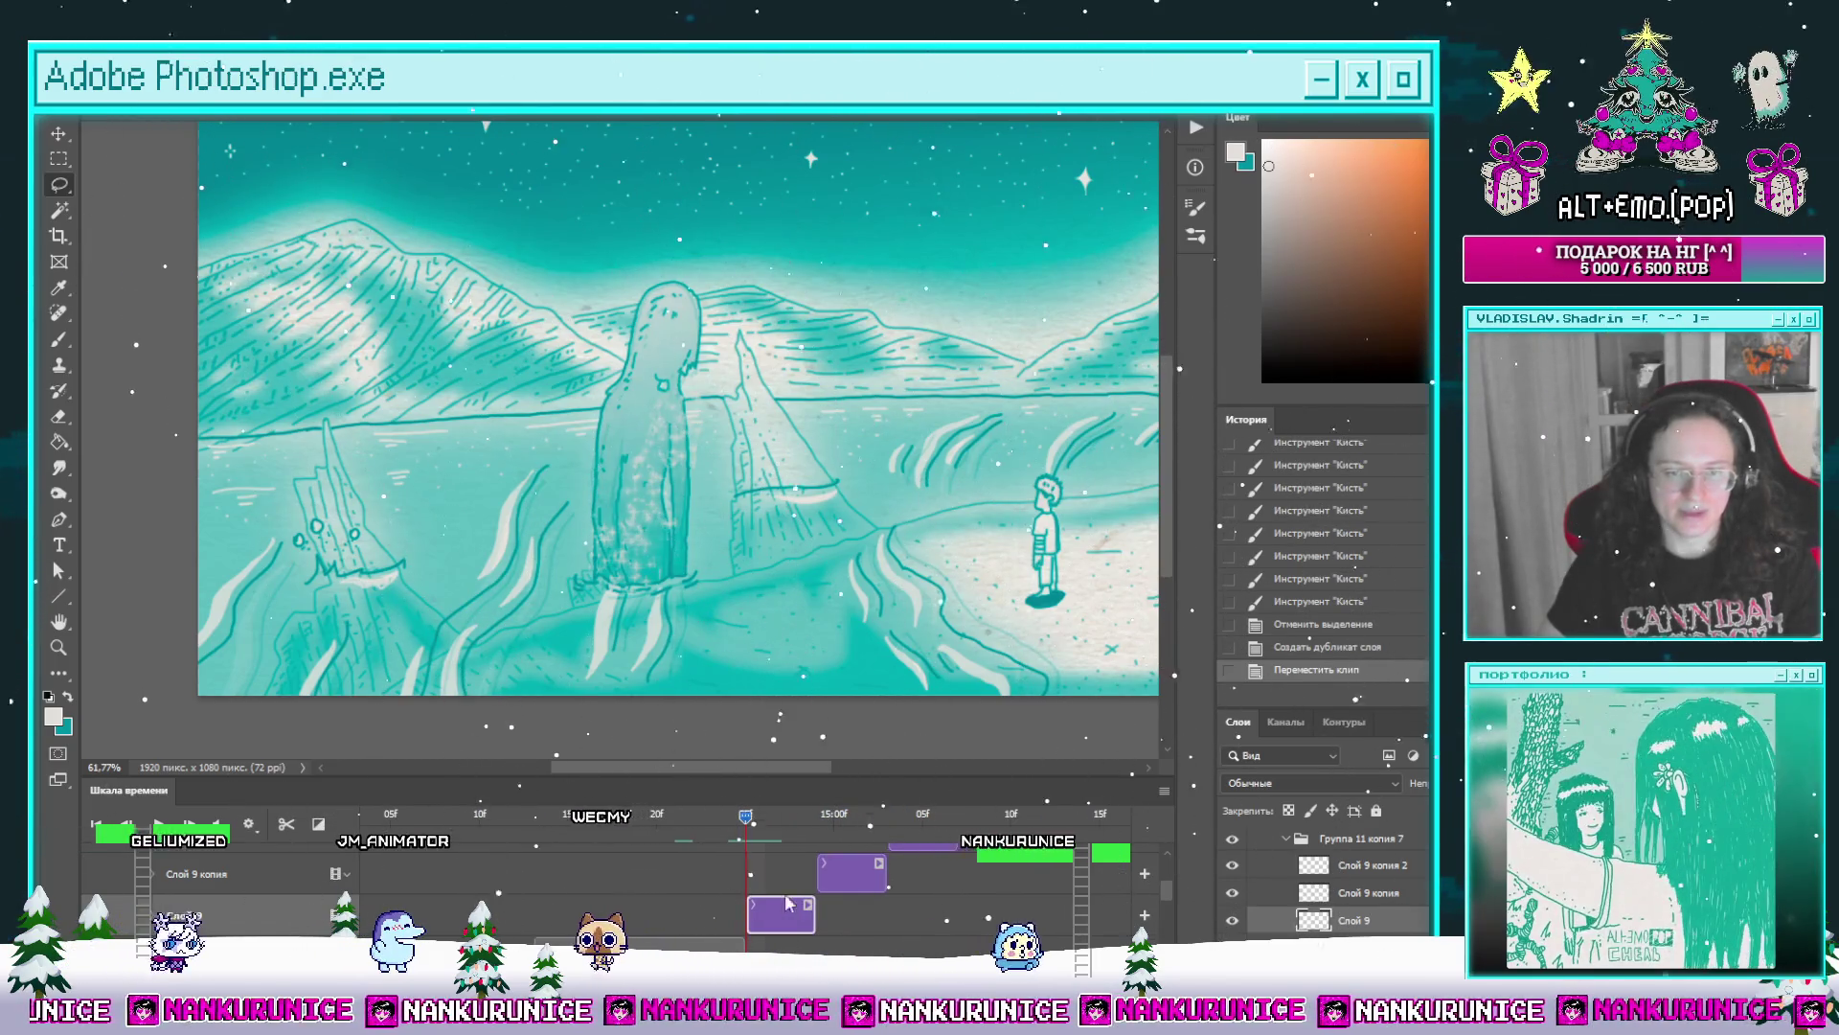
# Step: Lasso-delete the figure's sparkles, collapse Группа 11 копия 2 and expand Группа 11 копия 3
pyautogui.moveTo(503, 618)
pyautogui.mouseDown()
pyautogui.moveTo(877, 382)
pyautogui.moveTo(503, 589)
pyautogui.mouseUp()
pyautogui.press('Delete')
pyautogui.scroll(-2, 775, 900)
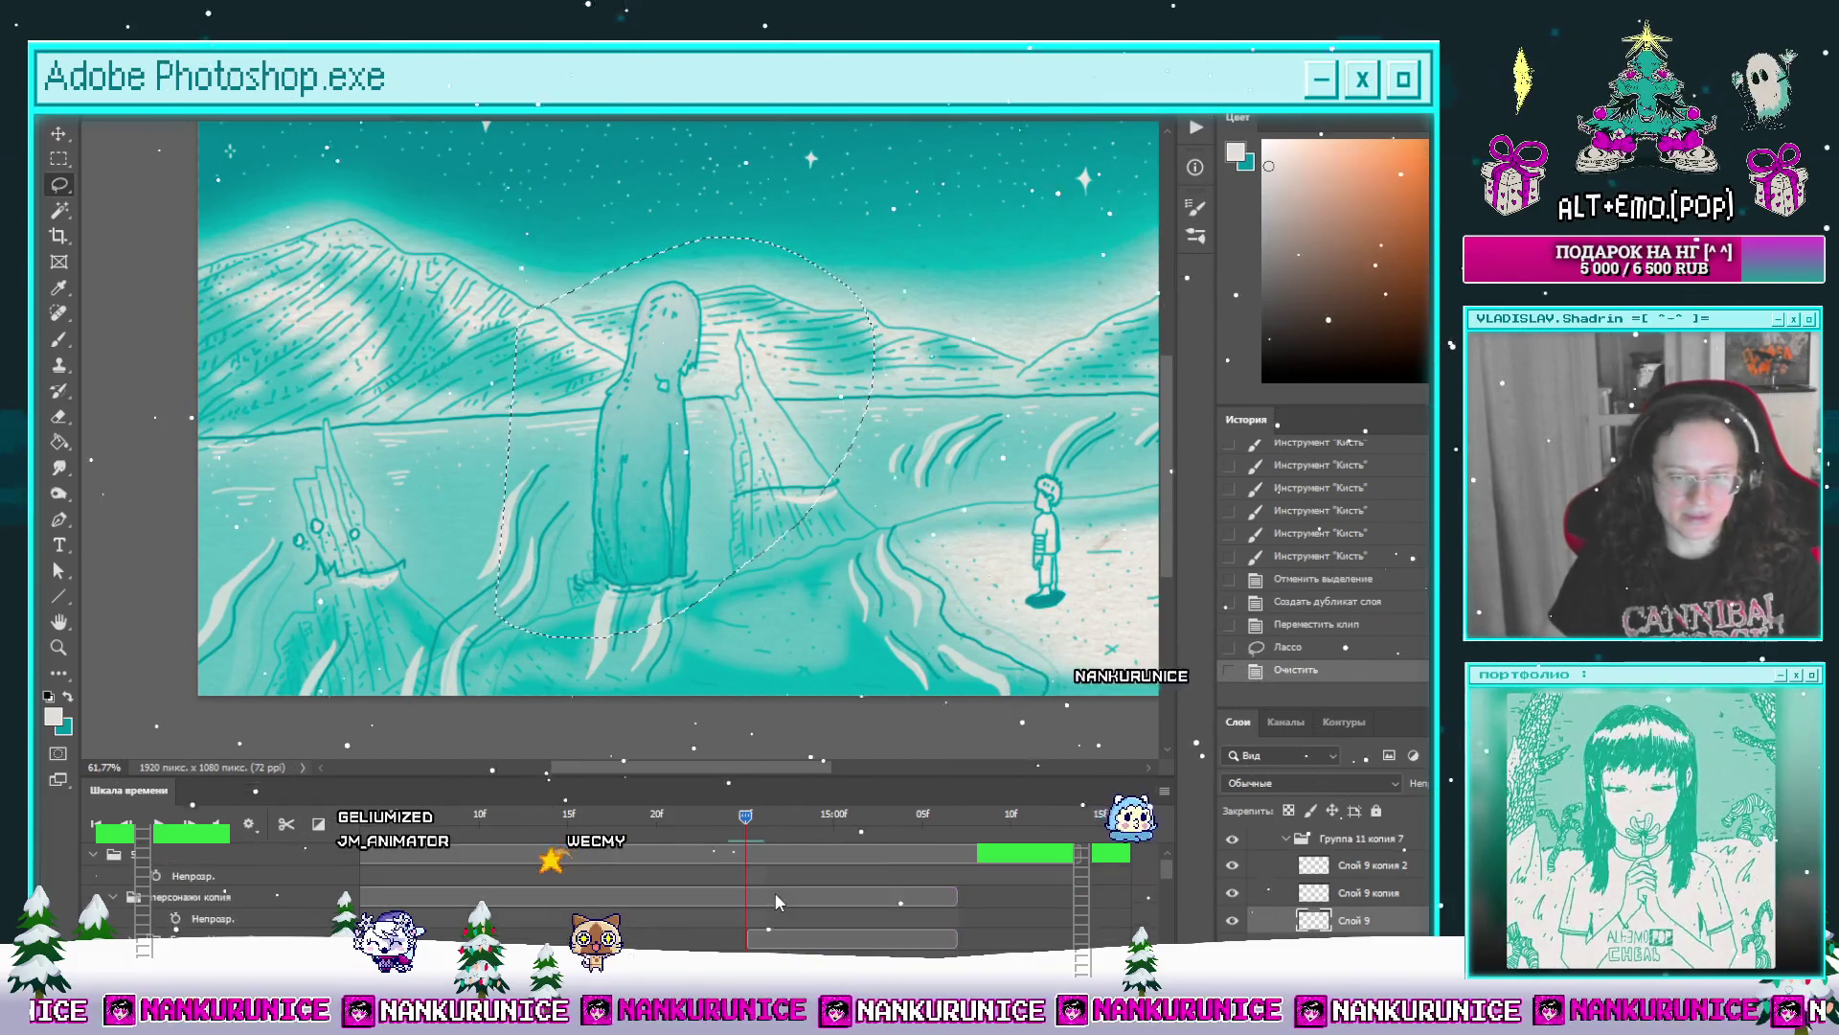
pyautogui.scroll(3, 774, 899)
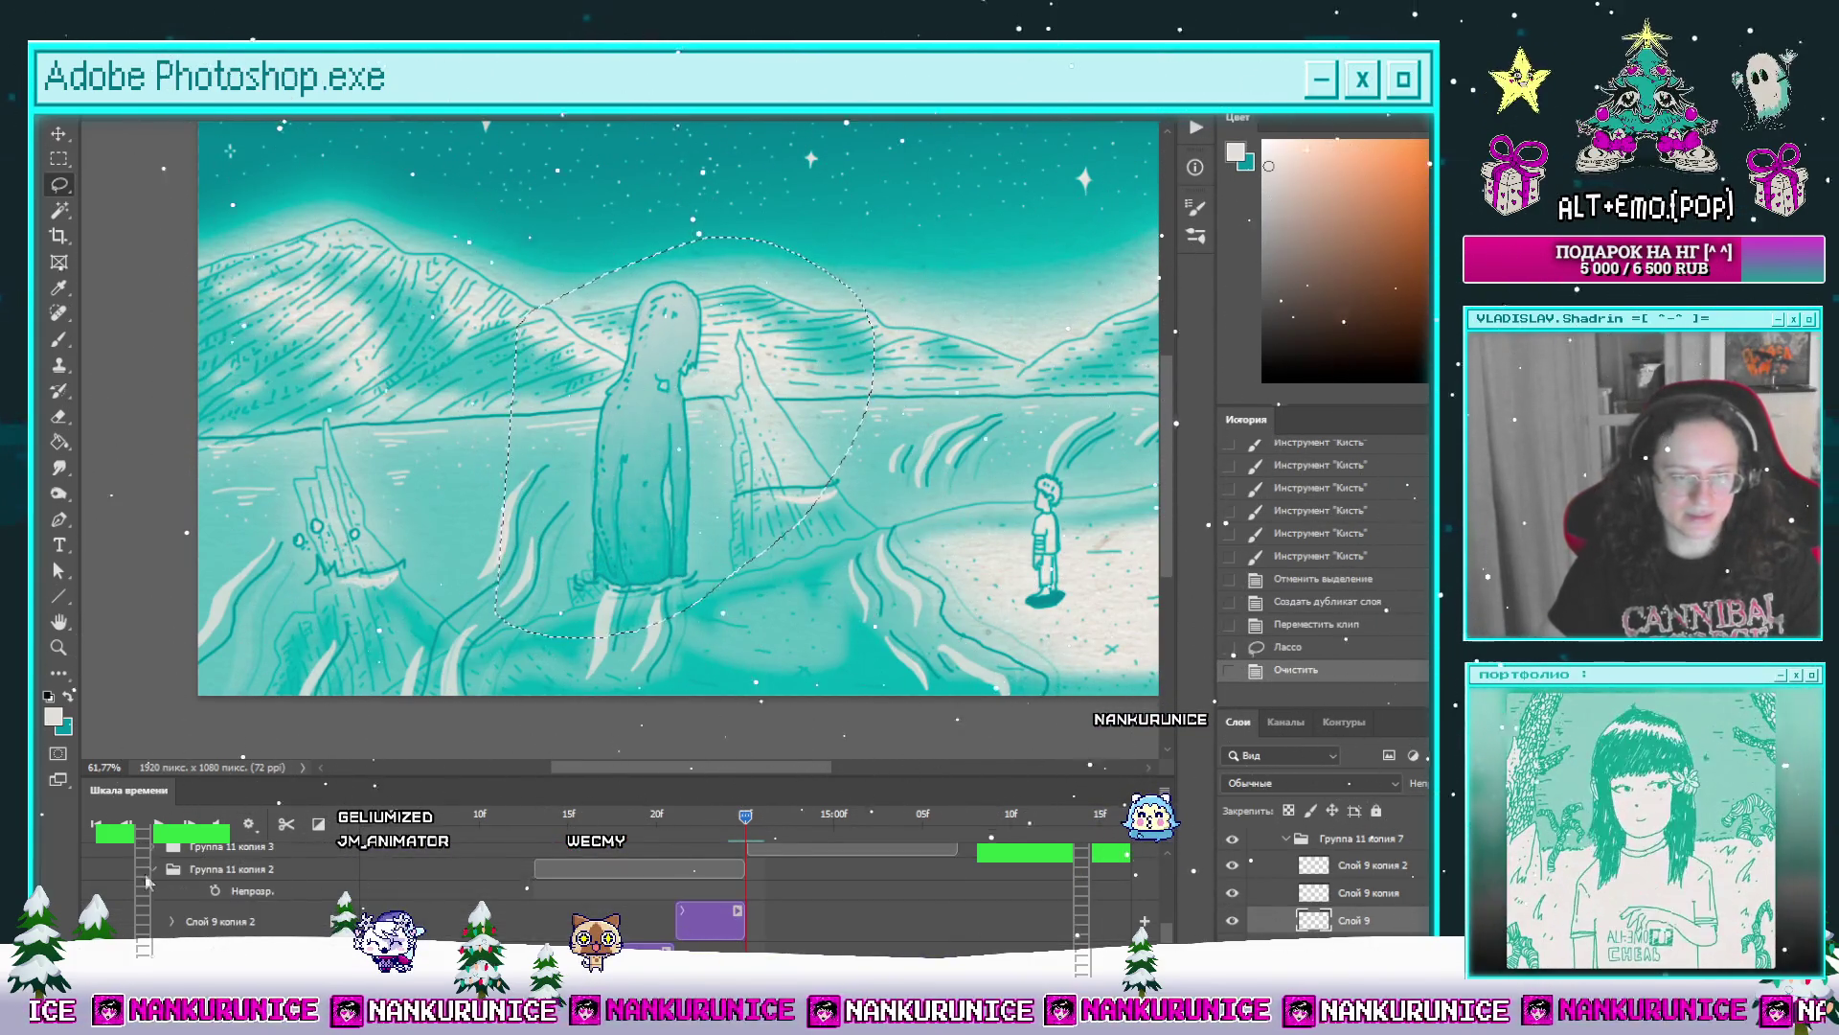
pyautogui.click(151, 866)
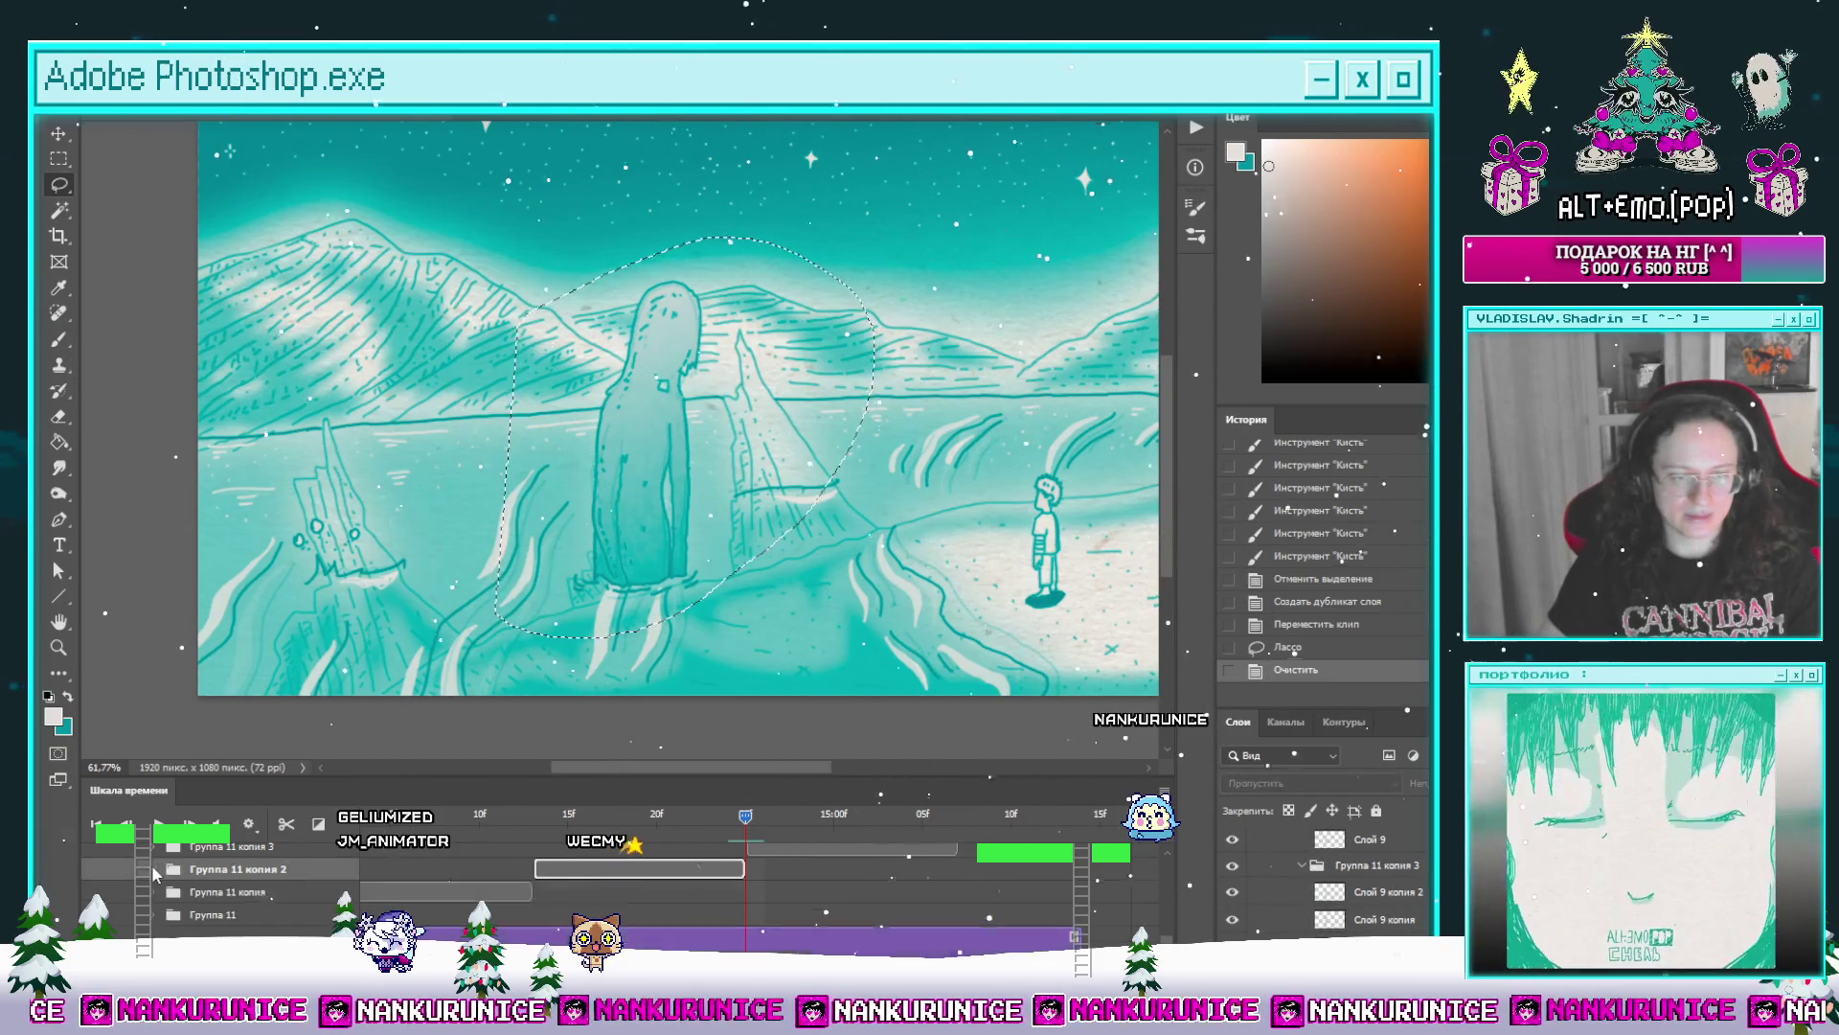
pyautogui.click(154, 848)
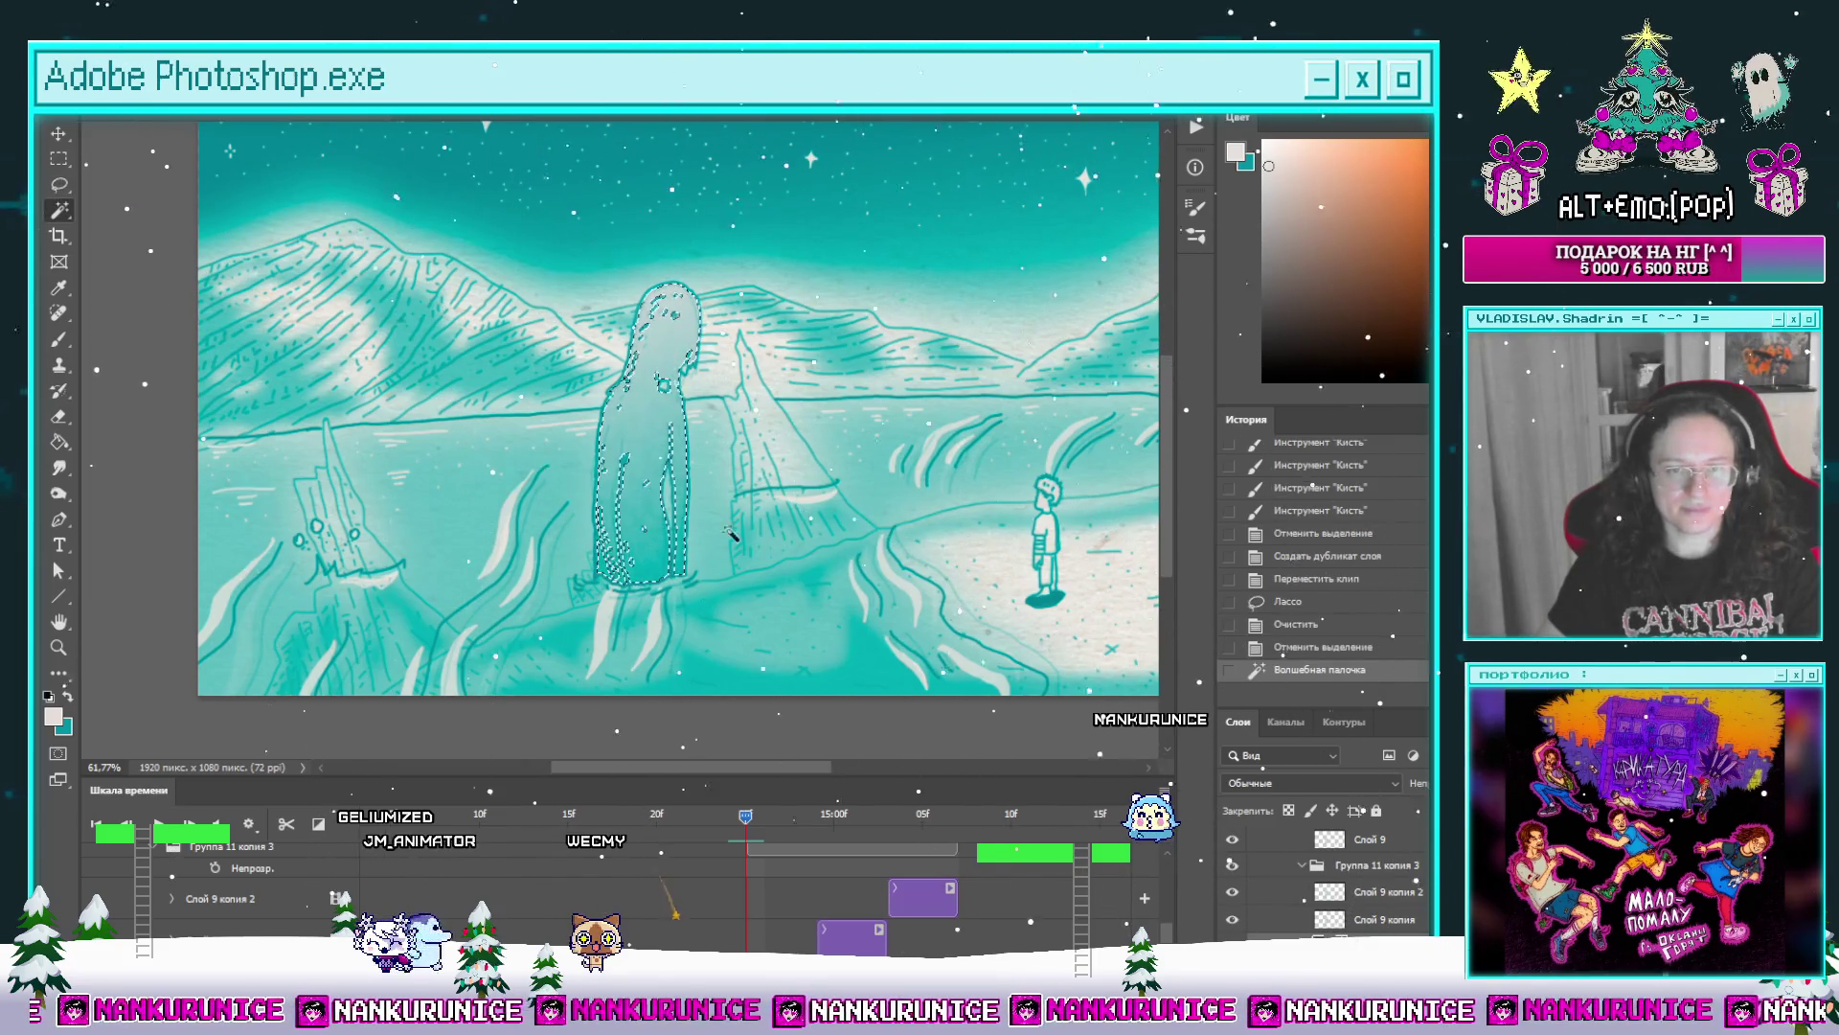
pyautogui.scroll(3, 801, 888)
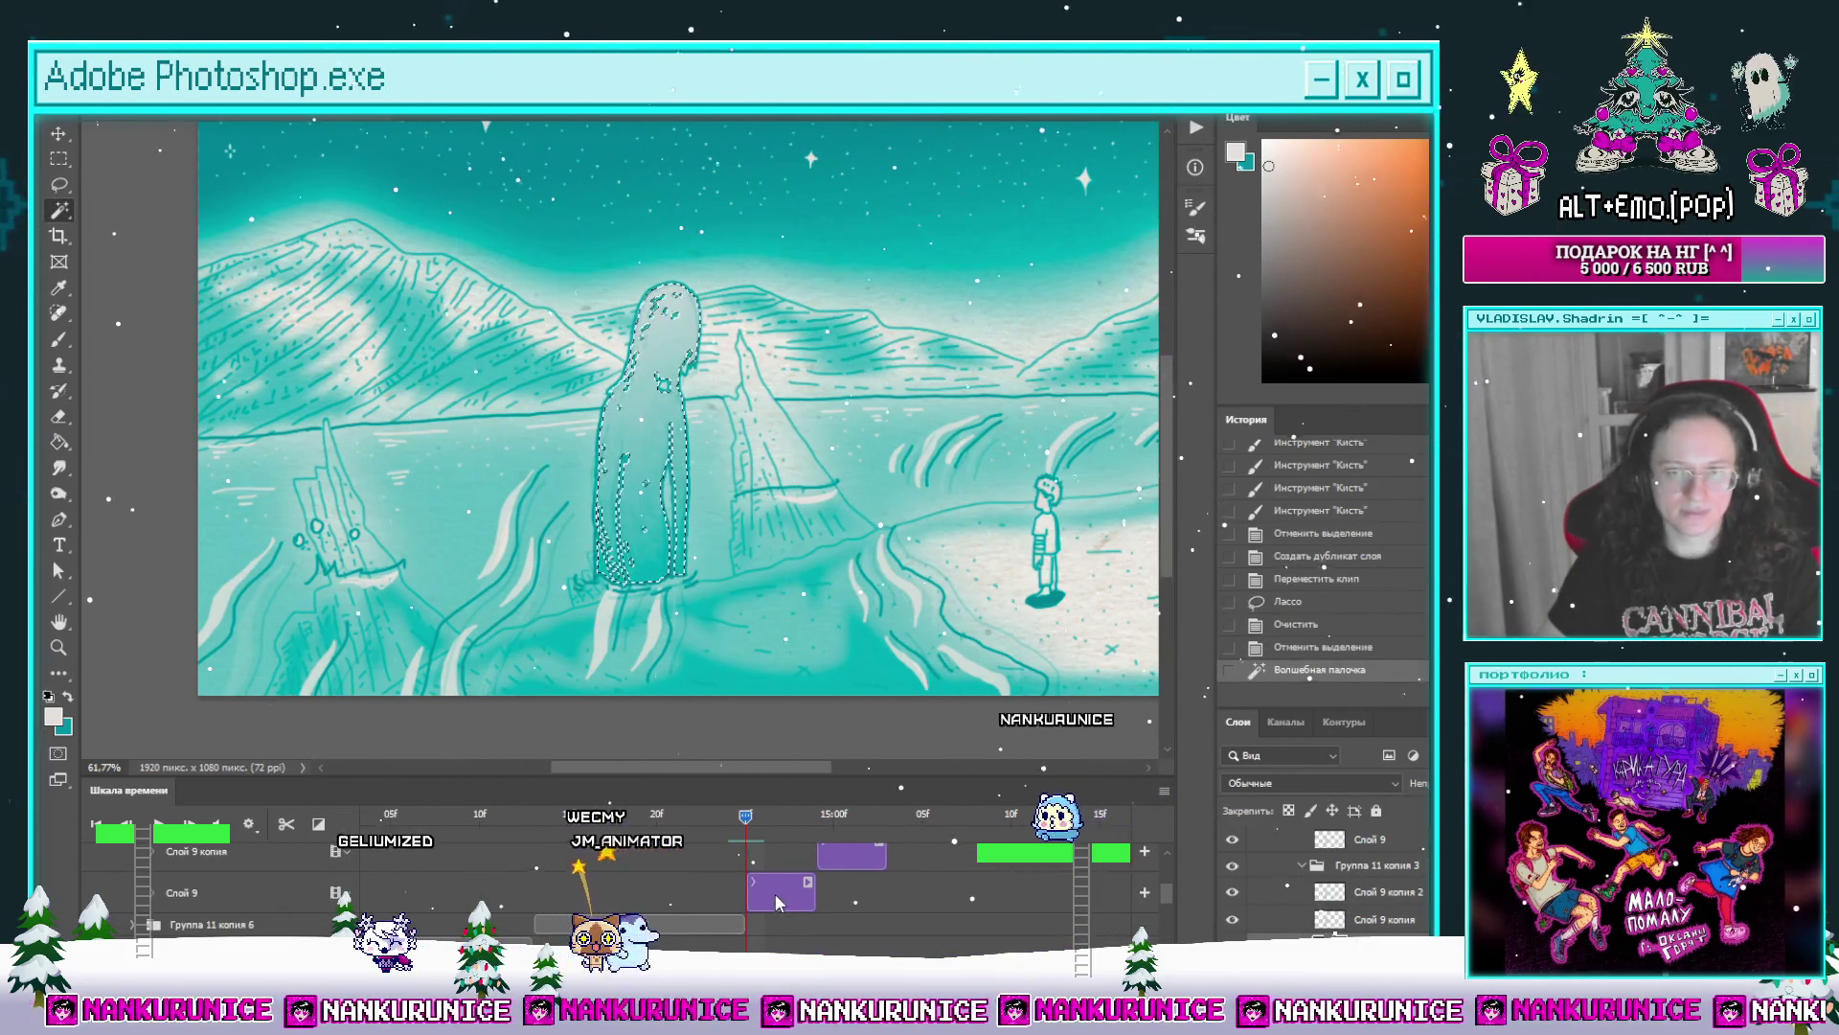
# Step: Brush white sparkle speckles into the tall figure, undoing one stray dab, then move to a later frame
pyautogui.press('b')
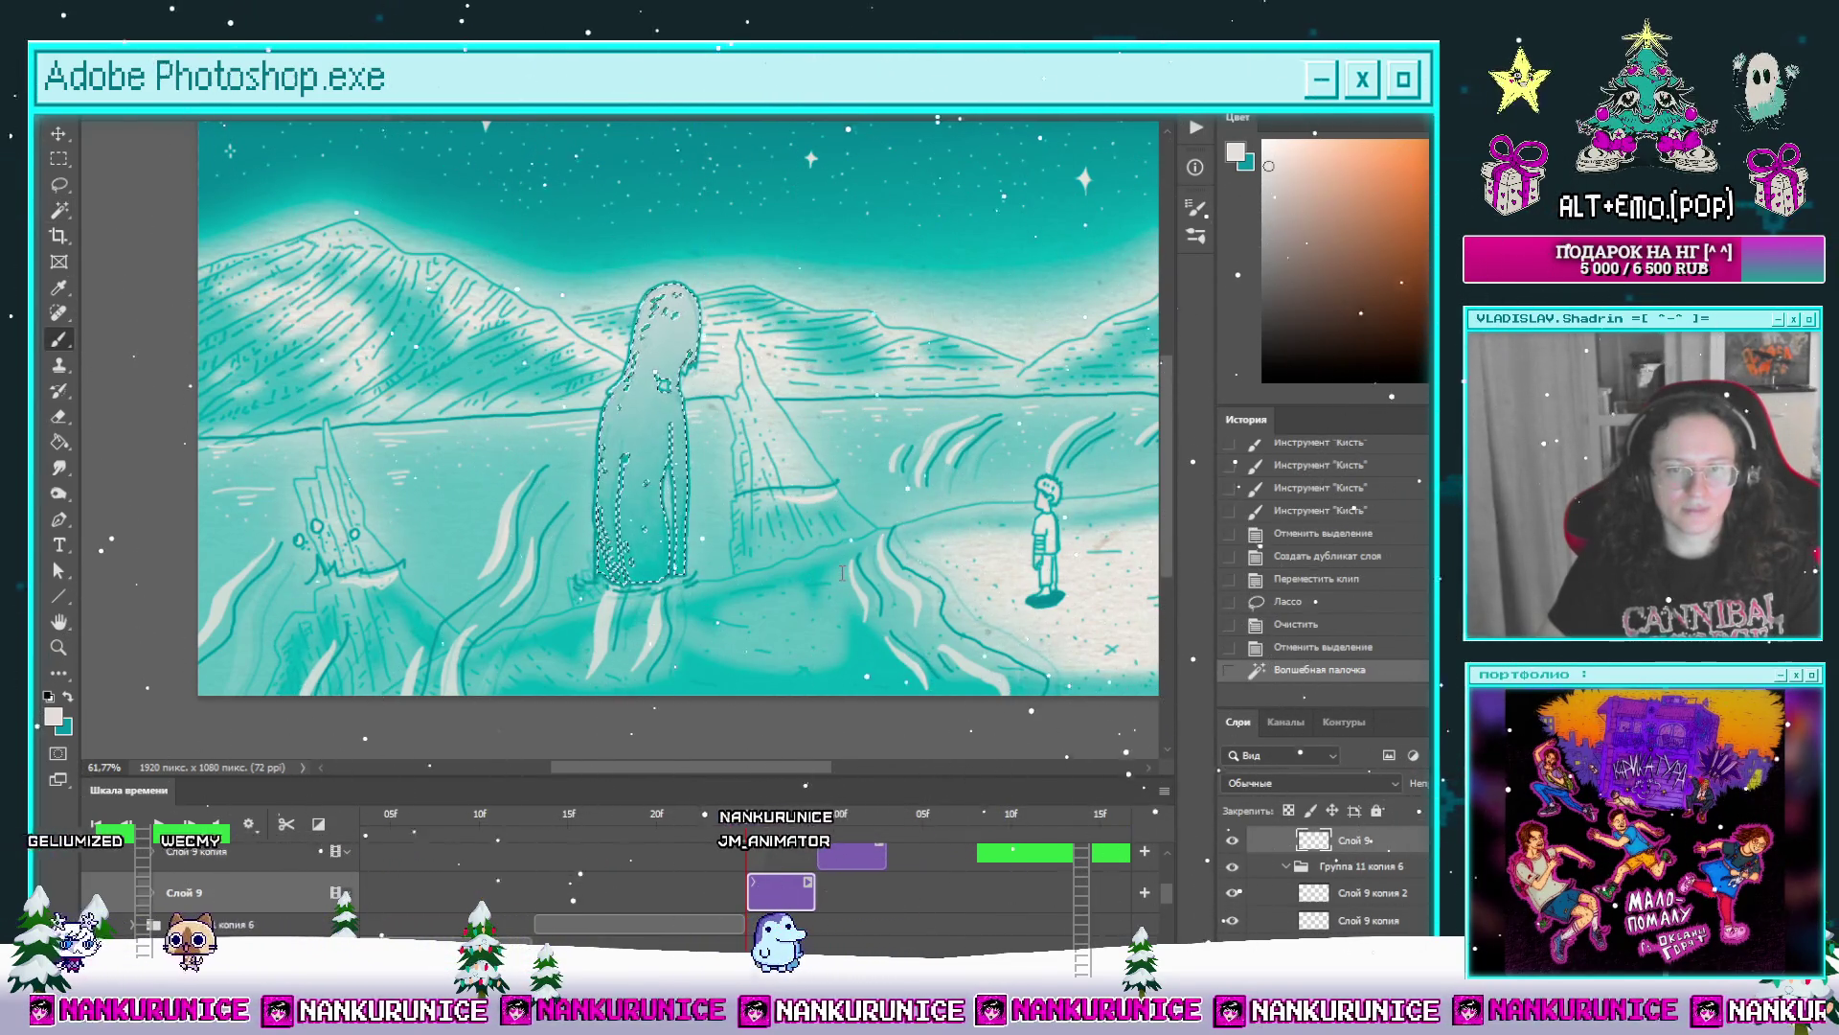
pyautogui.moveTo(632, 554)
pyautogui.mouseDown()
pyautogui.moveTo(668, 504)
pyautogui.moveTo(633, 417)
pyautogui.moveTo(653, 360)
pyautogui.mouseUp()
pyautogui.click(653, 378)
pyautogui.click(611, 414)
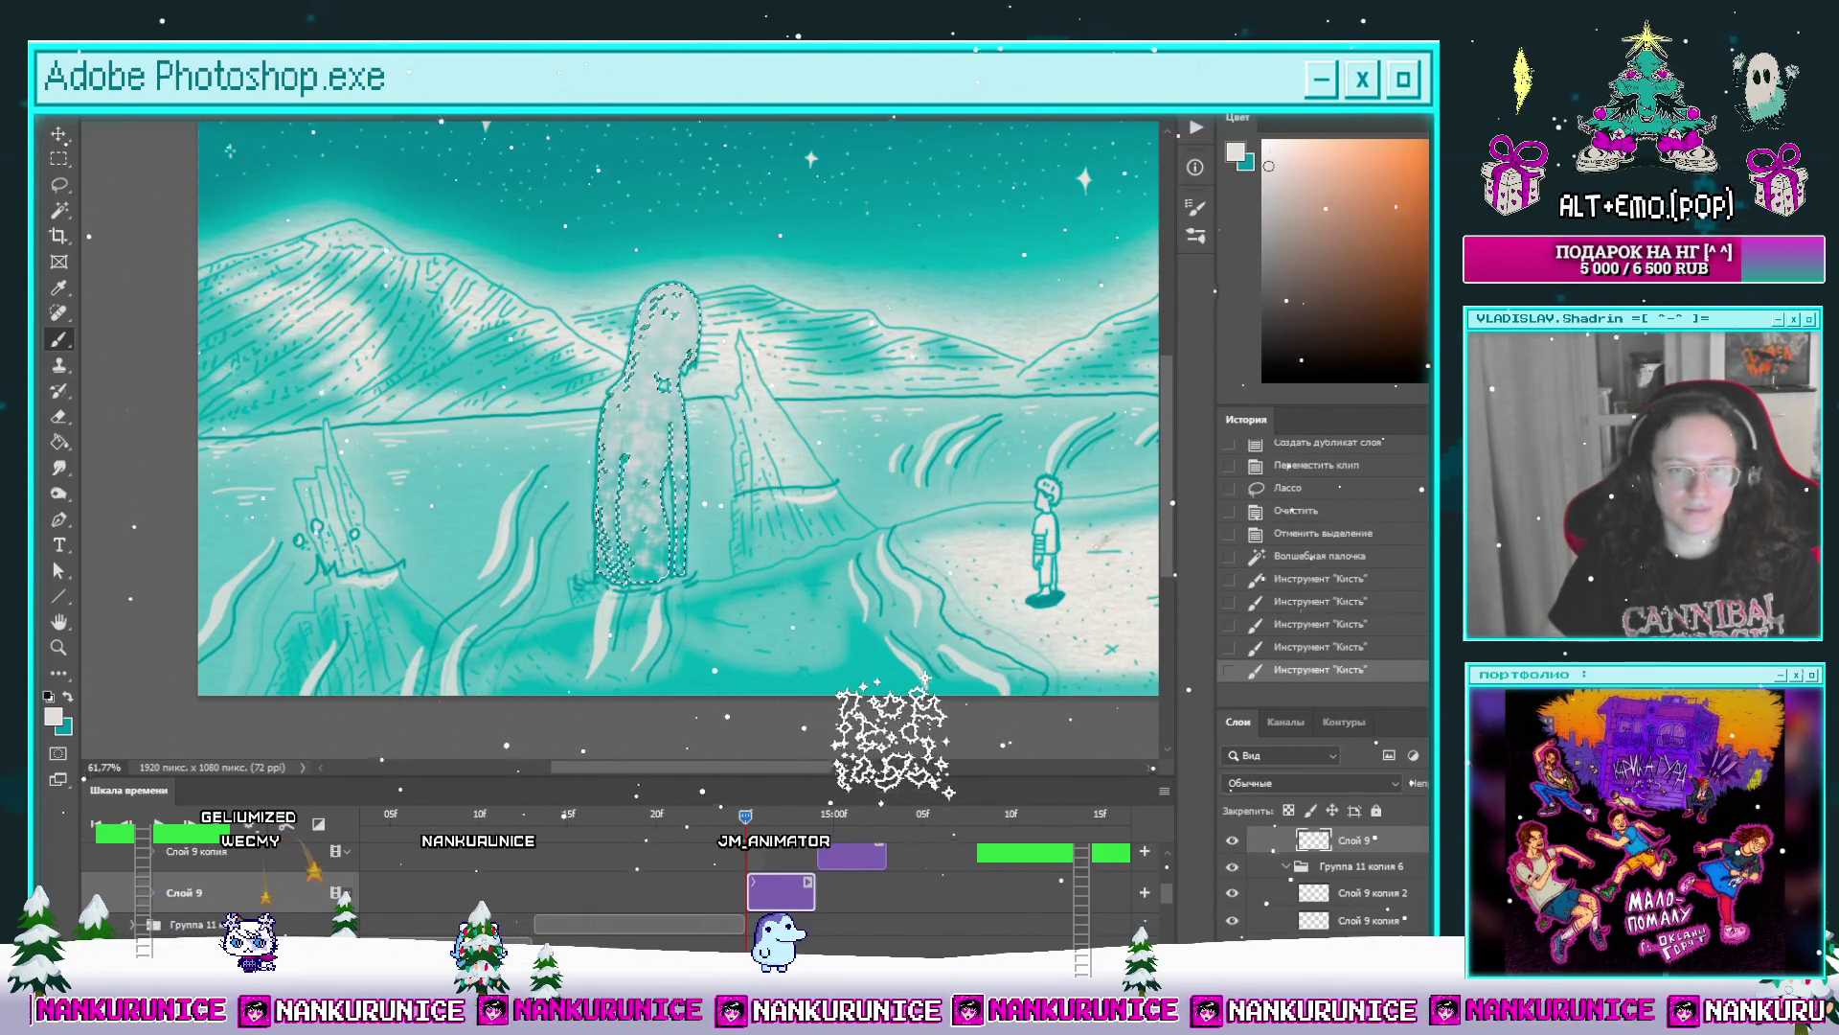
pyautogui.hotkey('ctrl', 'z')
pyautogui.click(816, 817)
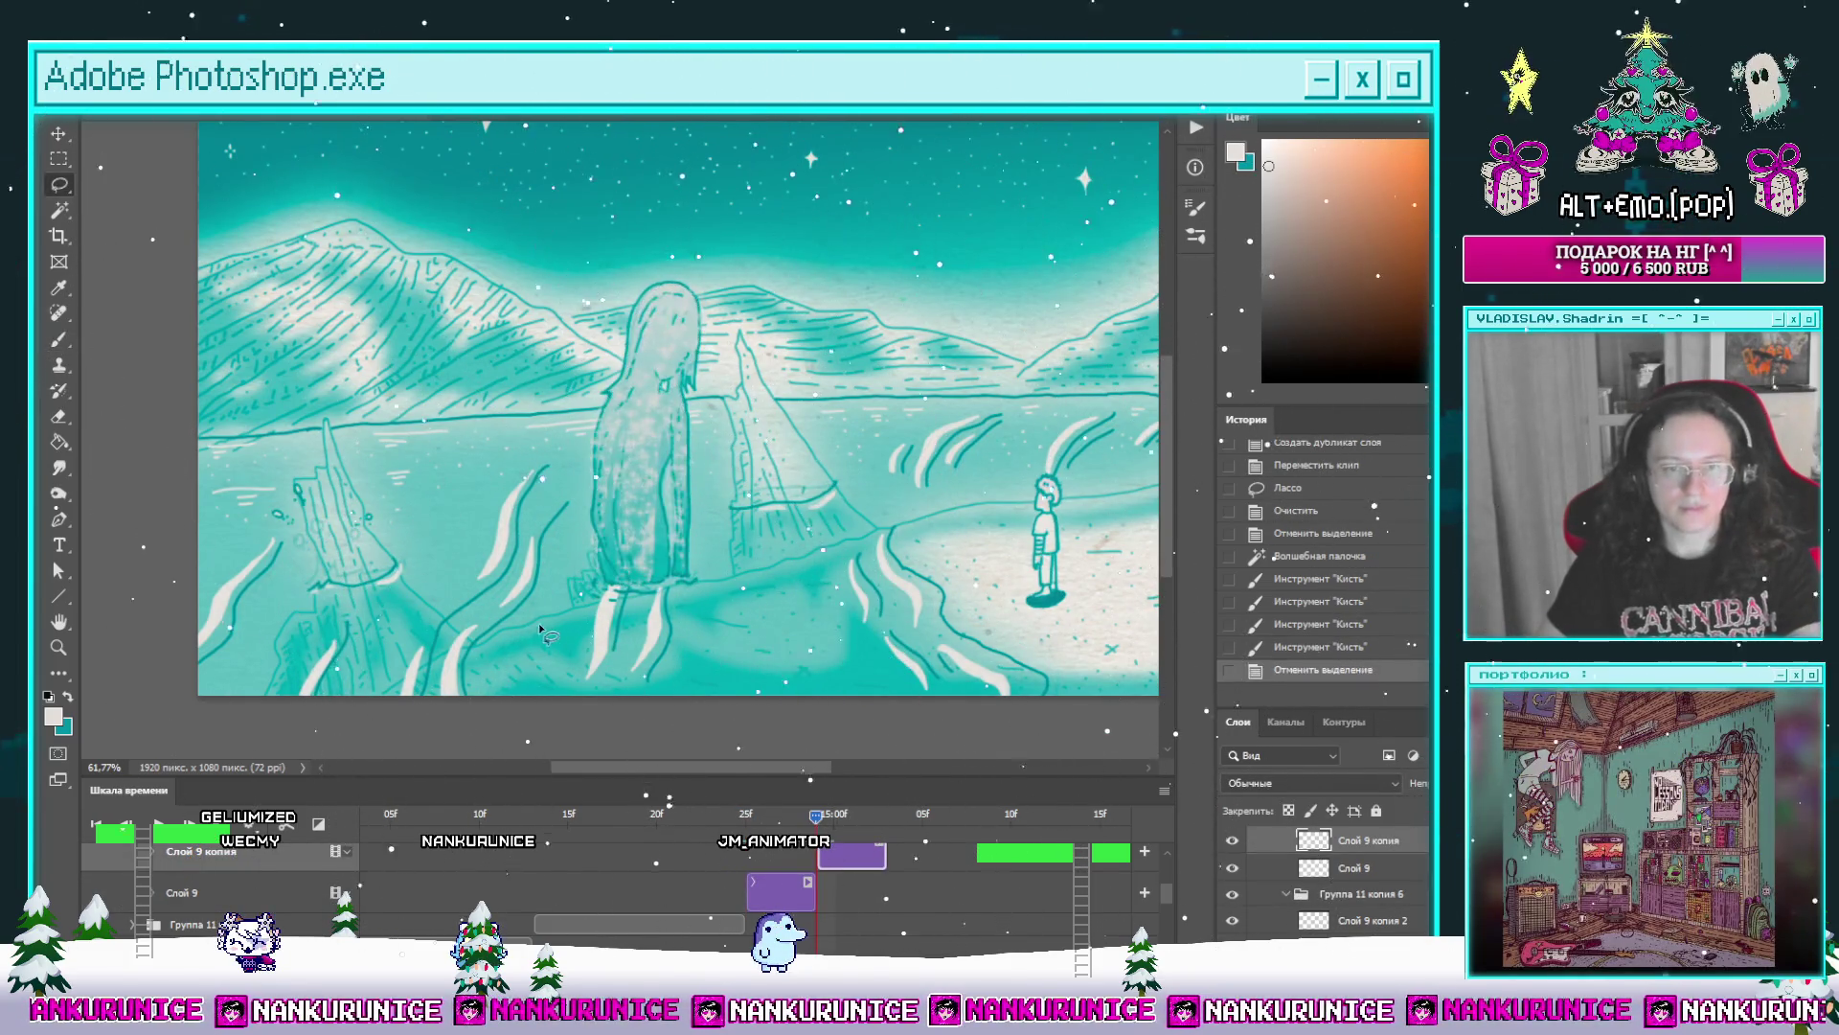
# Step: Move the purple clip down two timeline tracks and brush sparkles inside the selected figure
pyautogui.moveTo(848, 852); pyautogui.dragTo(848, 894)
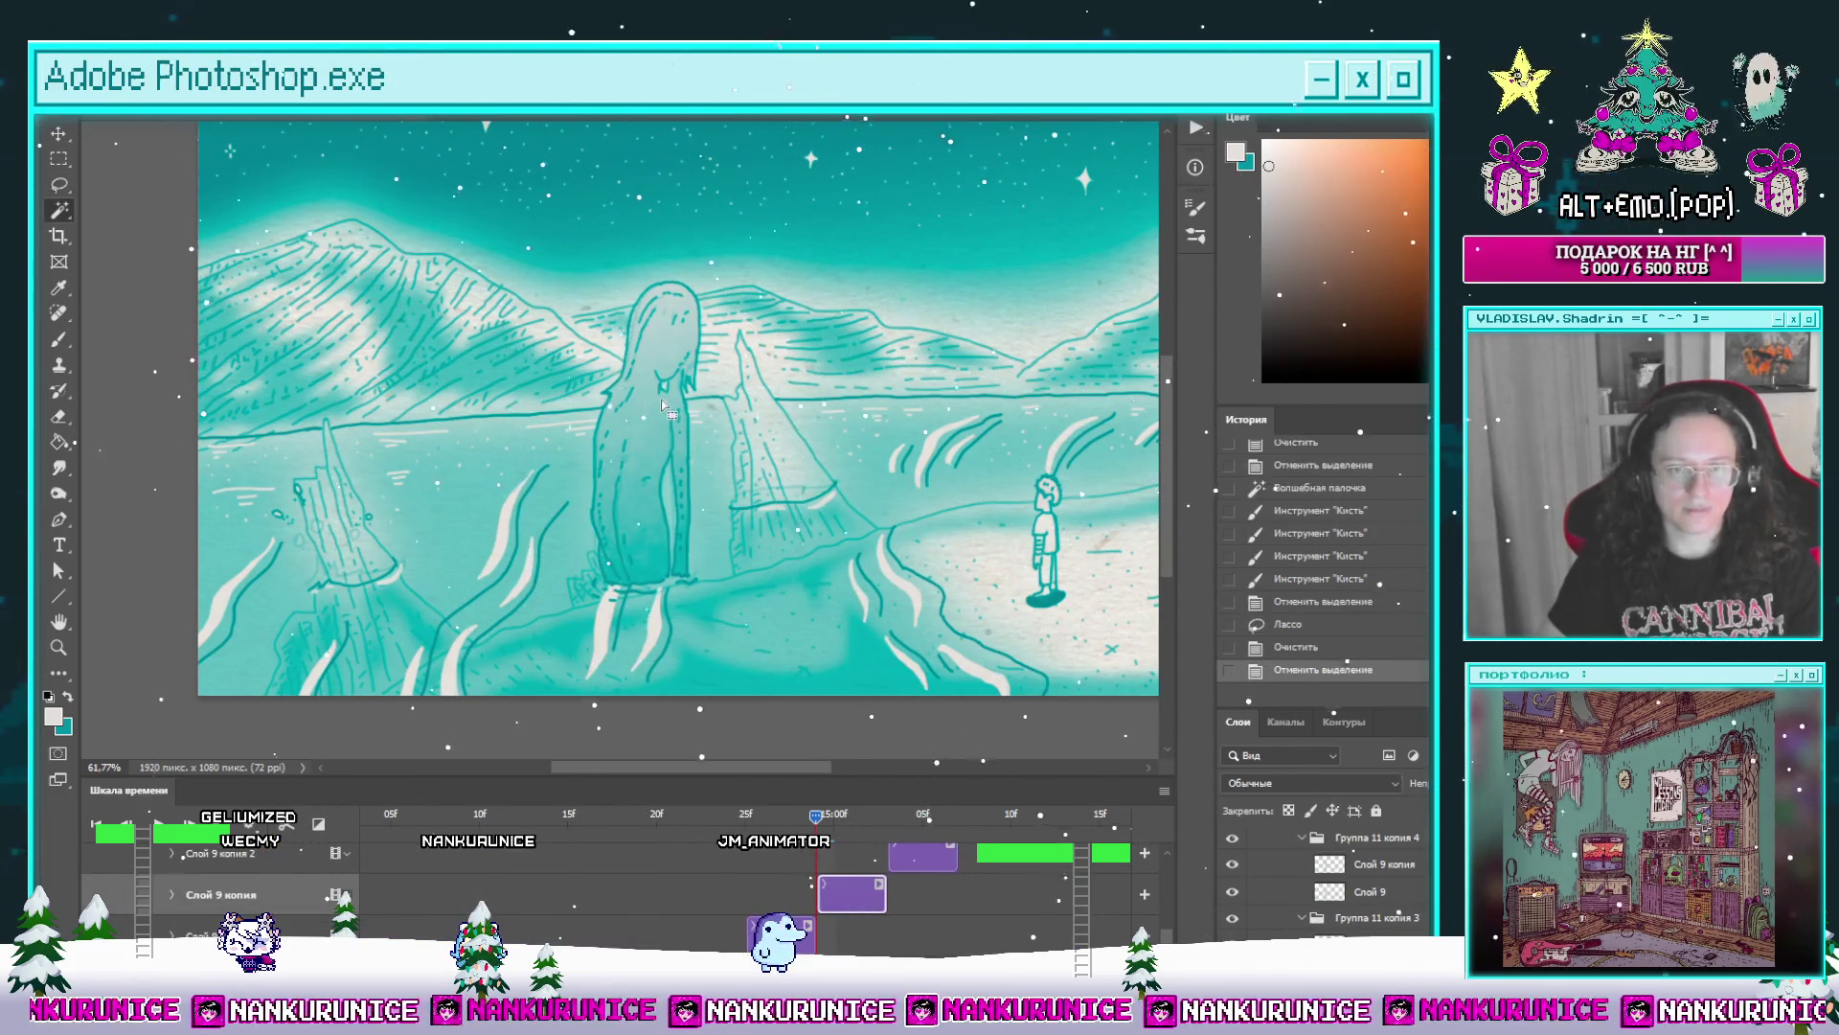
pyautogui.moveTo(843, 895); pyautogui.dragTo(845, 945)
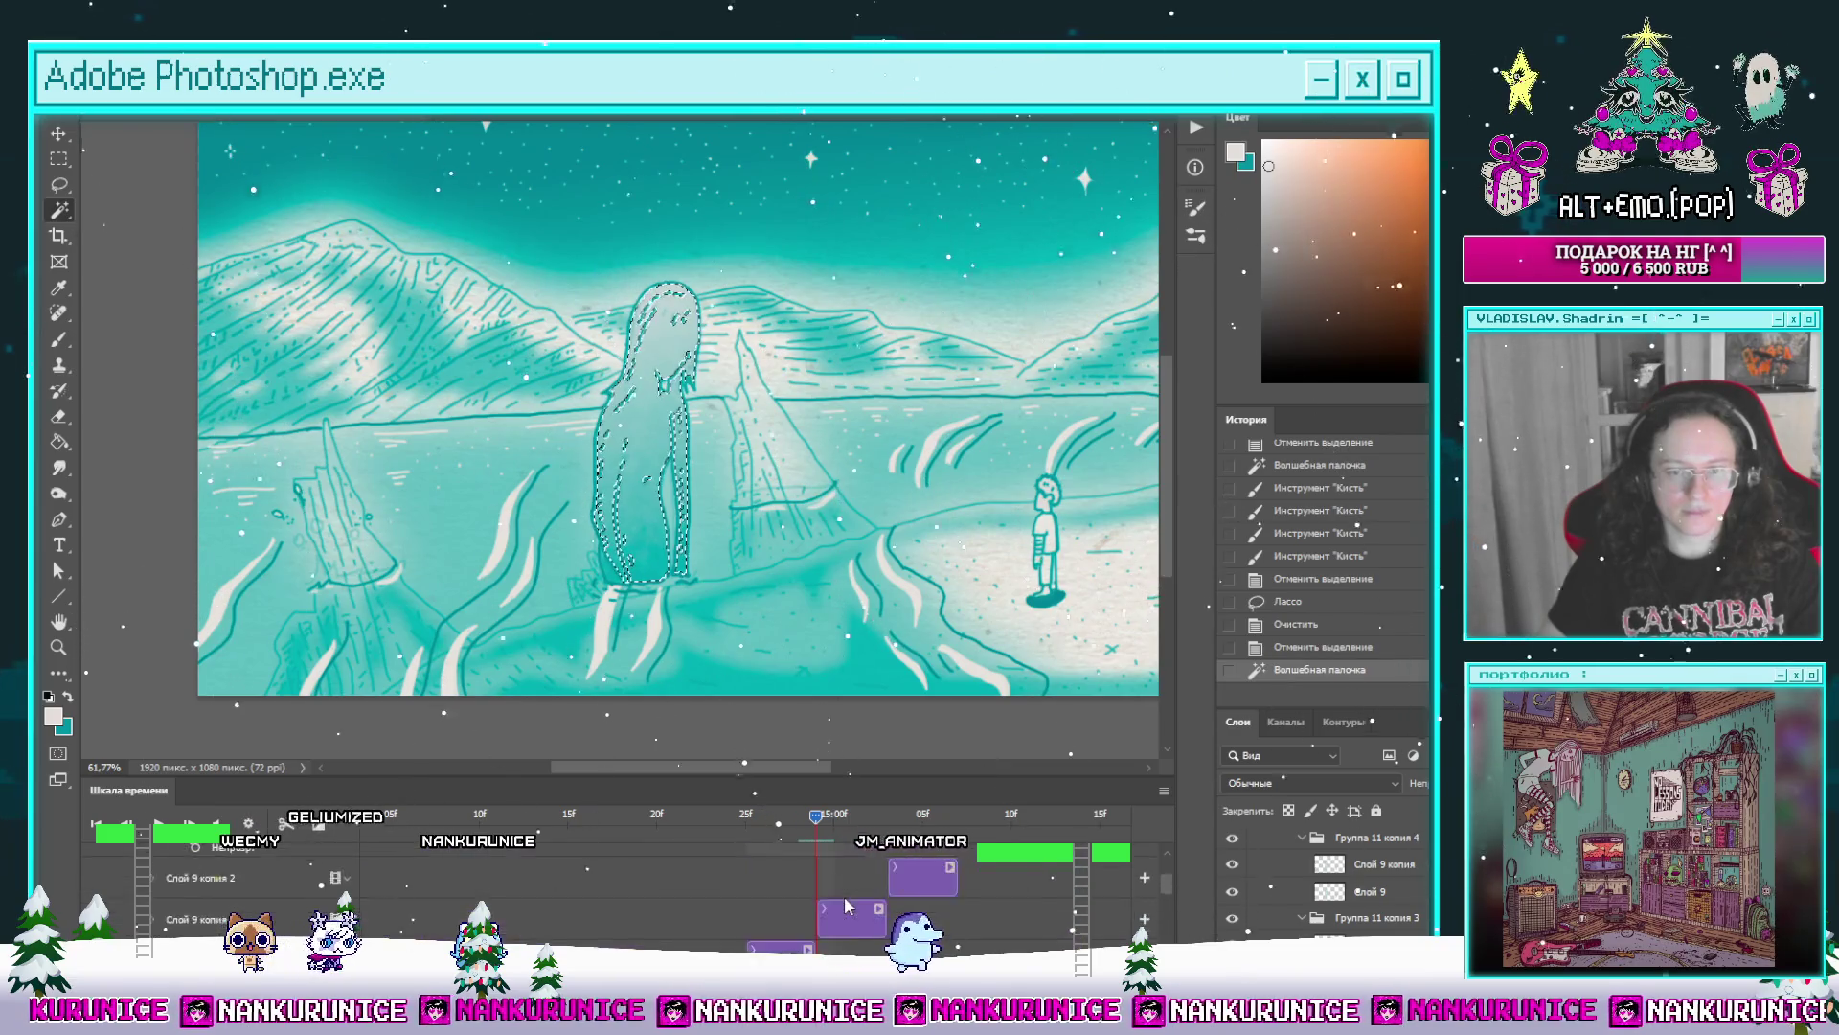
pyautogui.press('b')
pyautogui.moveTo(596, 533)
pyautogui.mouseDown()
pyautogui.moveTo(677, 473)
pyautogui.moveTo(636, 411)
pyautogui.moveTo(697, 403)
pyautogui.moveTo(659, 334)
pyautogui.mouseUp()
pyautogui.moveTo(648, 431); pyautogui.dragTo(669, 517)
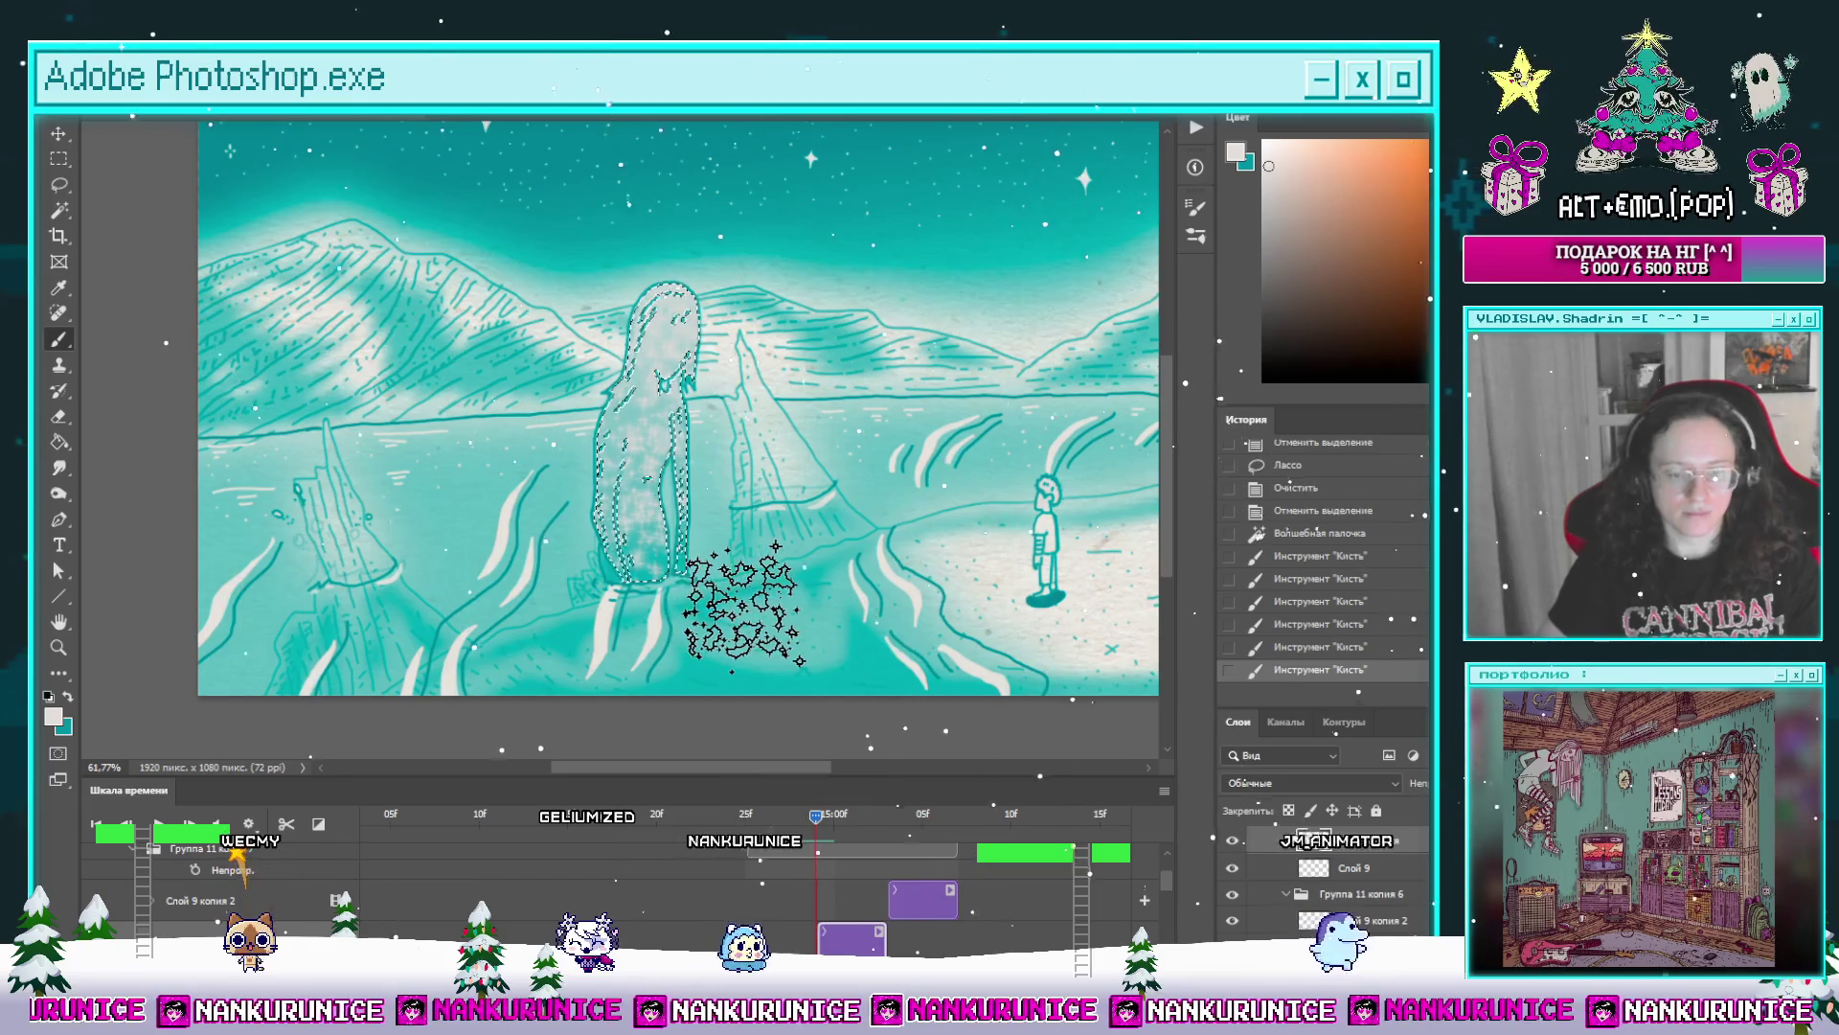
# Step: Clear the selection, jump to a later frame on the Слой 9 копия 2 clip and lasso around the figure
pyautogui.press('l')
pyautogui.hotkey('ctrl', 'd')
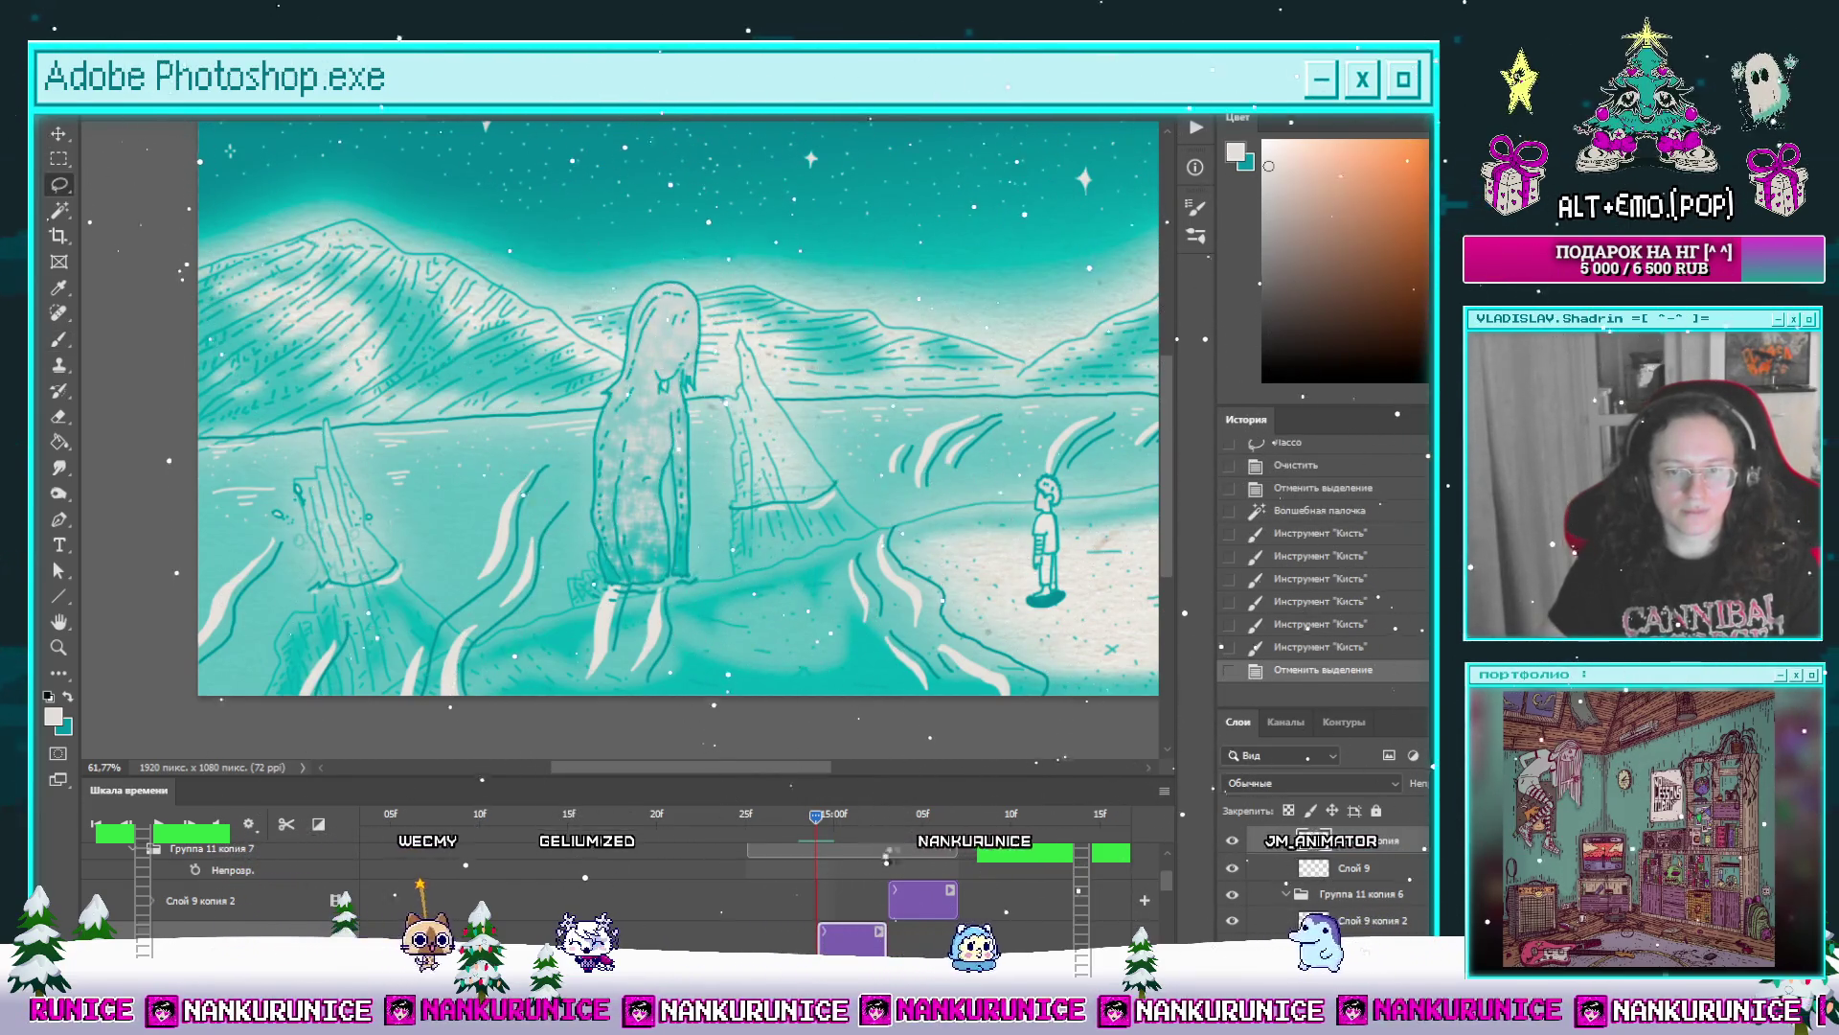
pyautogui.click(887, 814)
pyautogui.click(915, 907)
pyautogui.moveTo(531, 646); pyautogui.dragTo(808, 489)
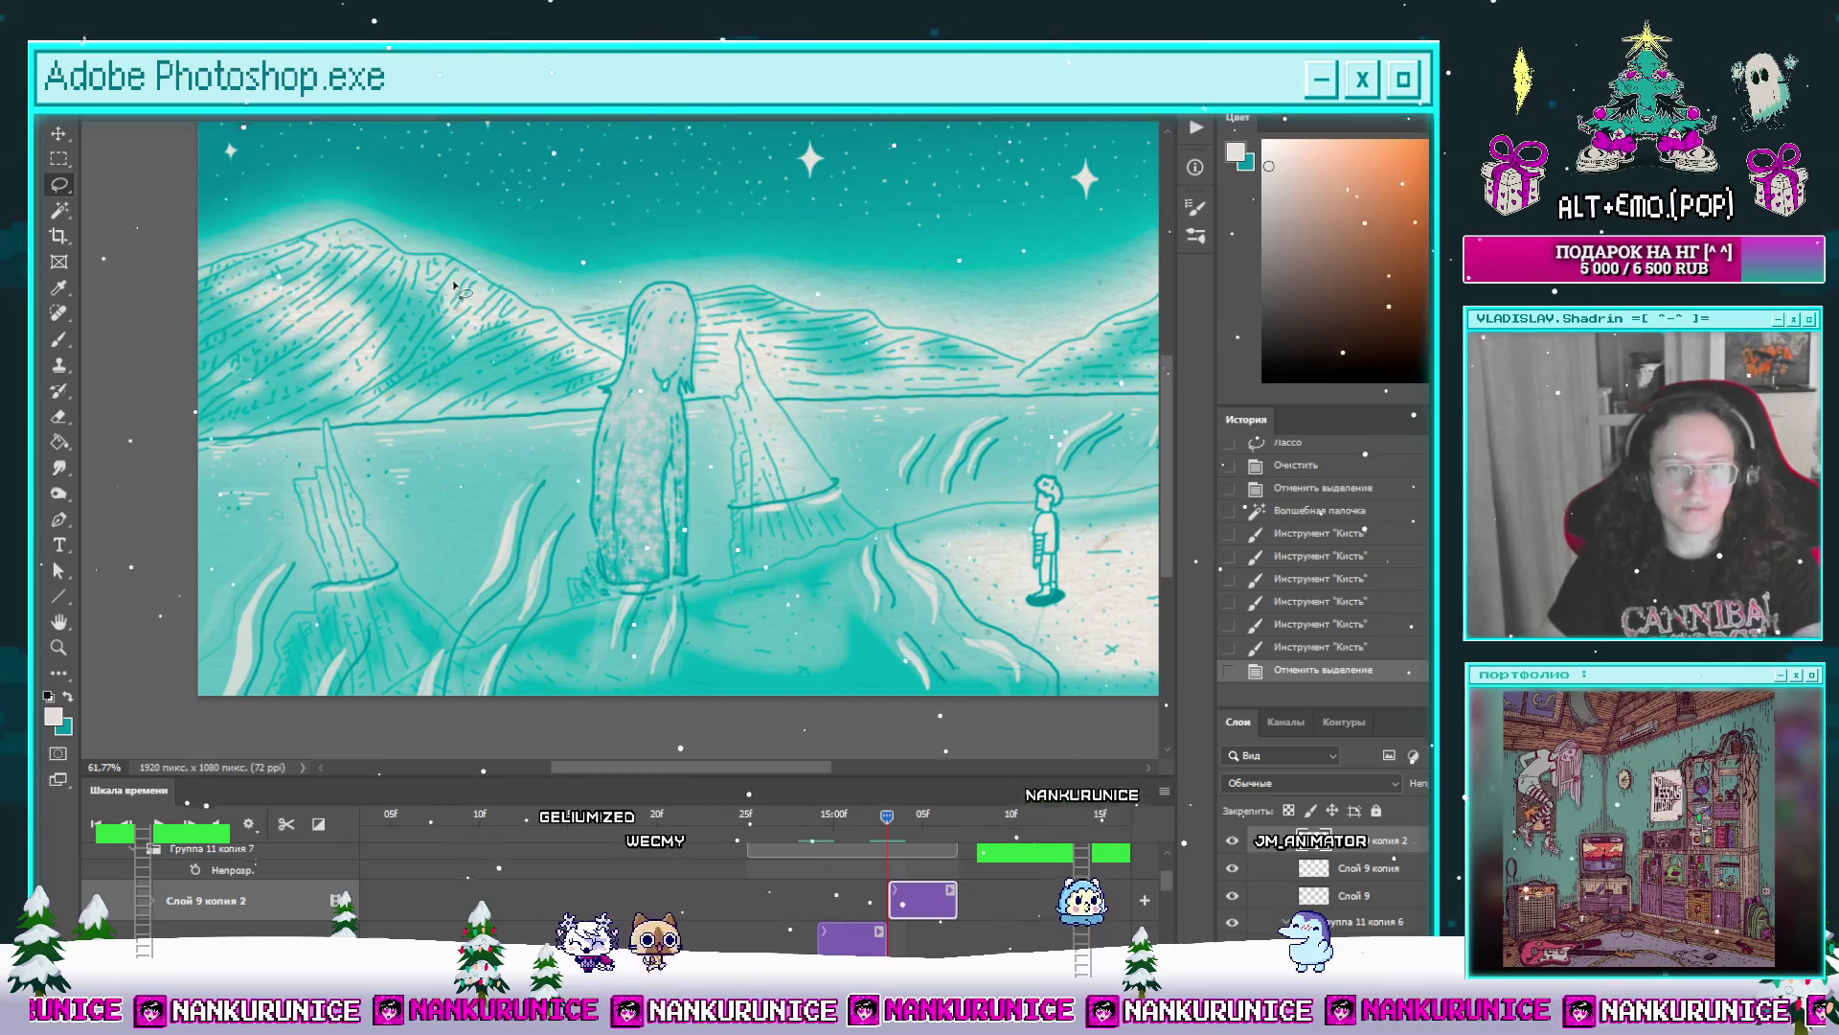
# Step: Select the tall figure by colour with the Magic Wand and undo stray black brush scribbles
pyautogui.click(907, 924)
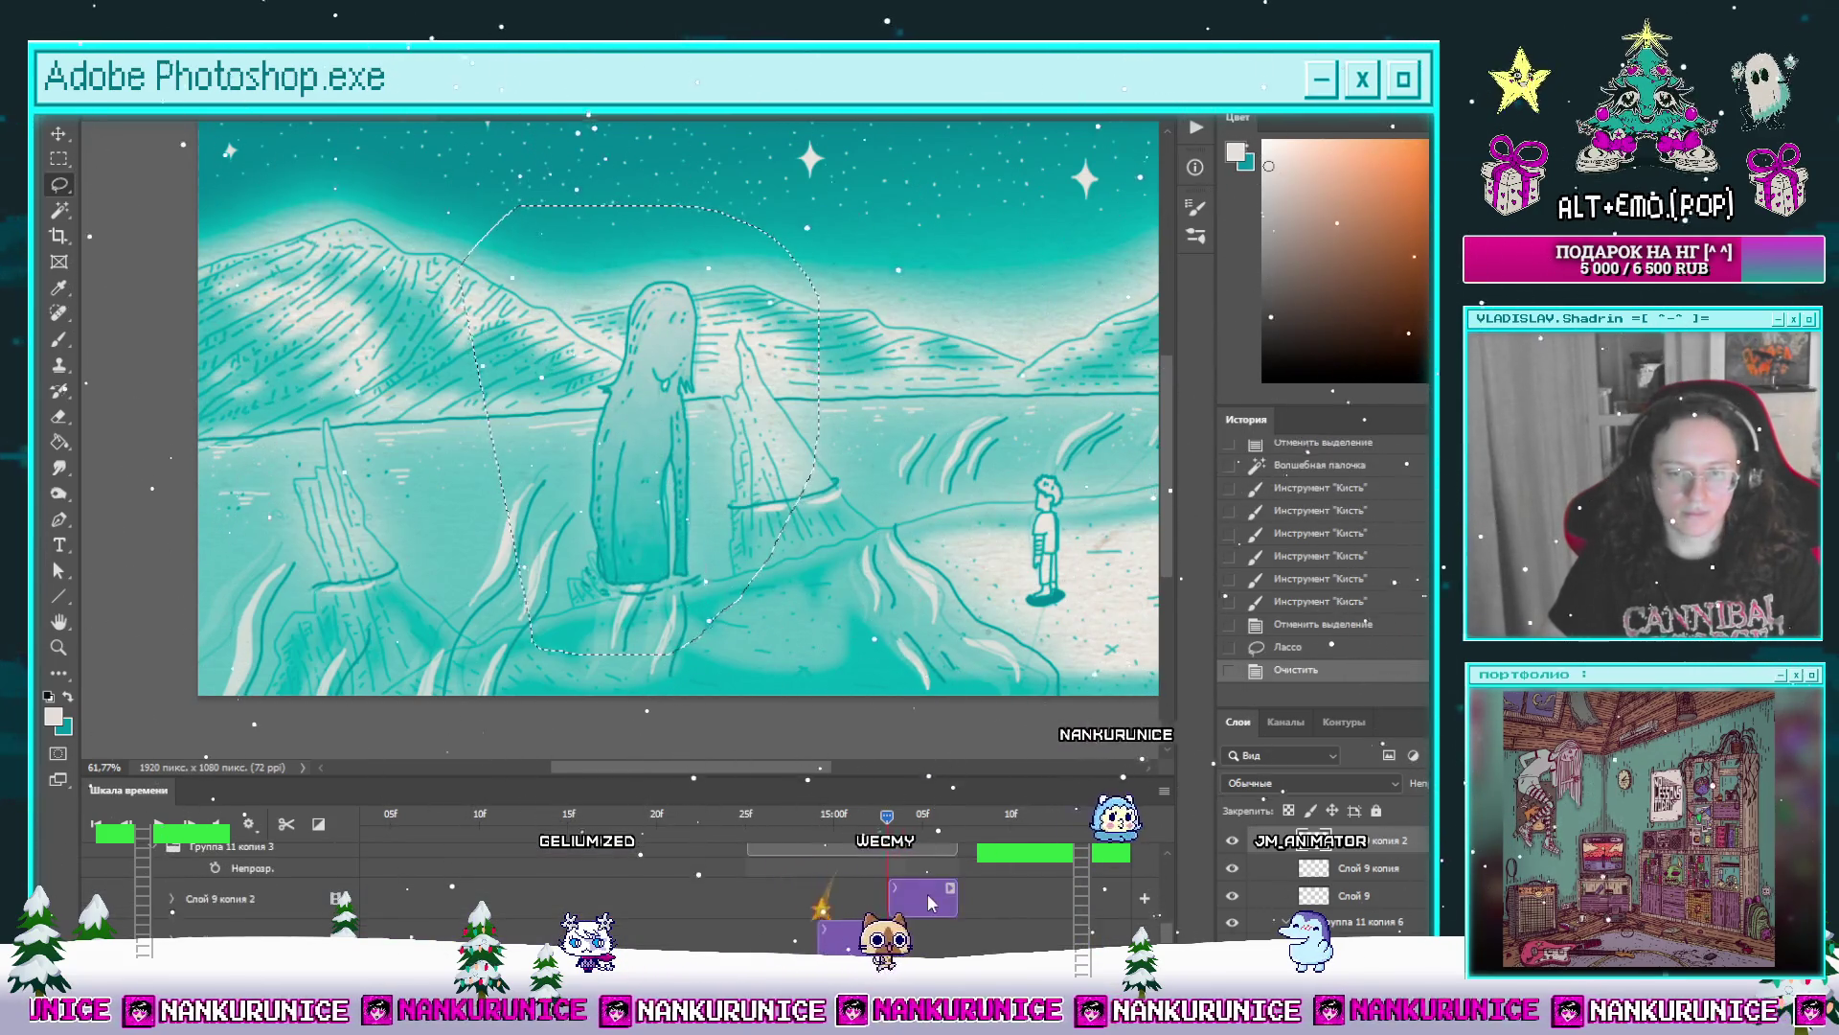
pyautogui.hotkey('ctrl', 'd')
pyautogui.press('w')
pyautogui.click(661, 431)
pyautogui.press('b')
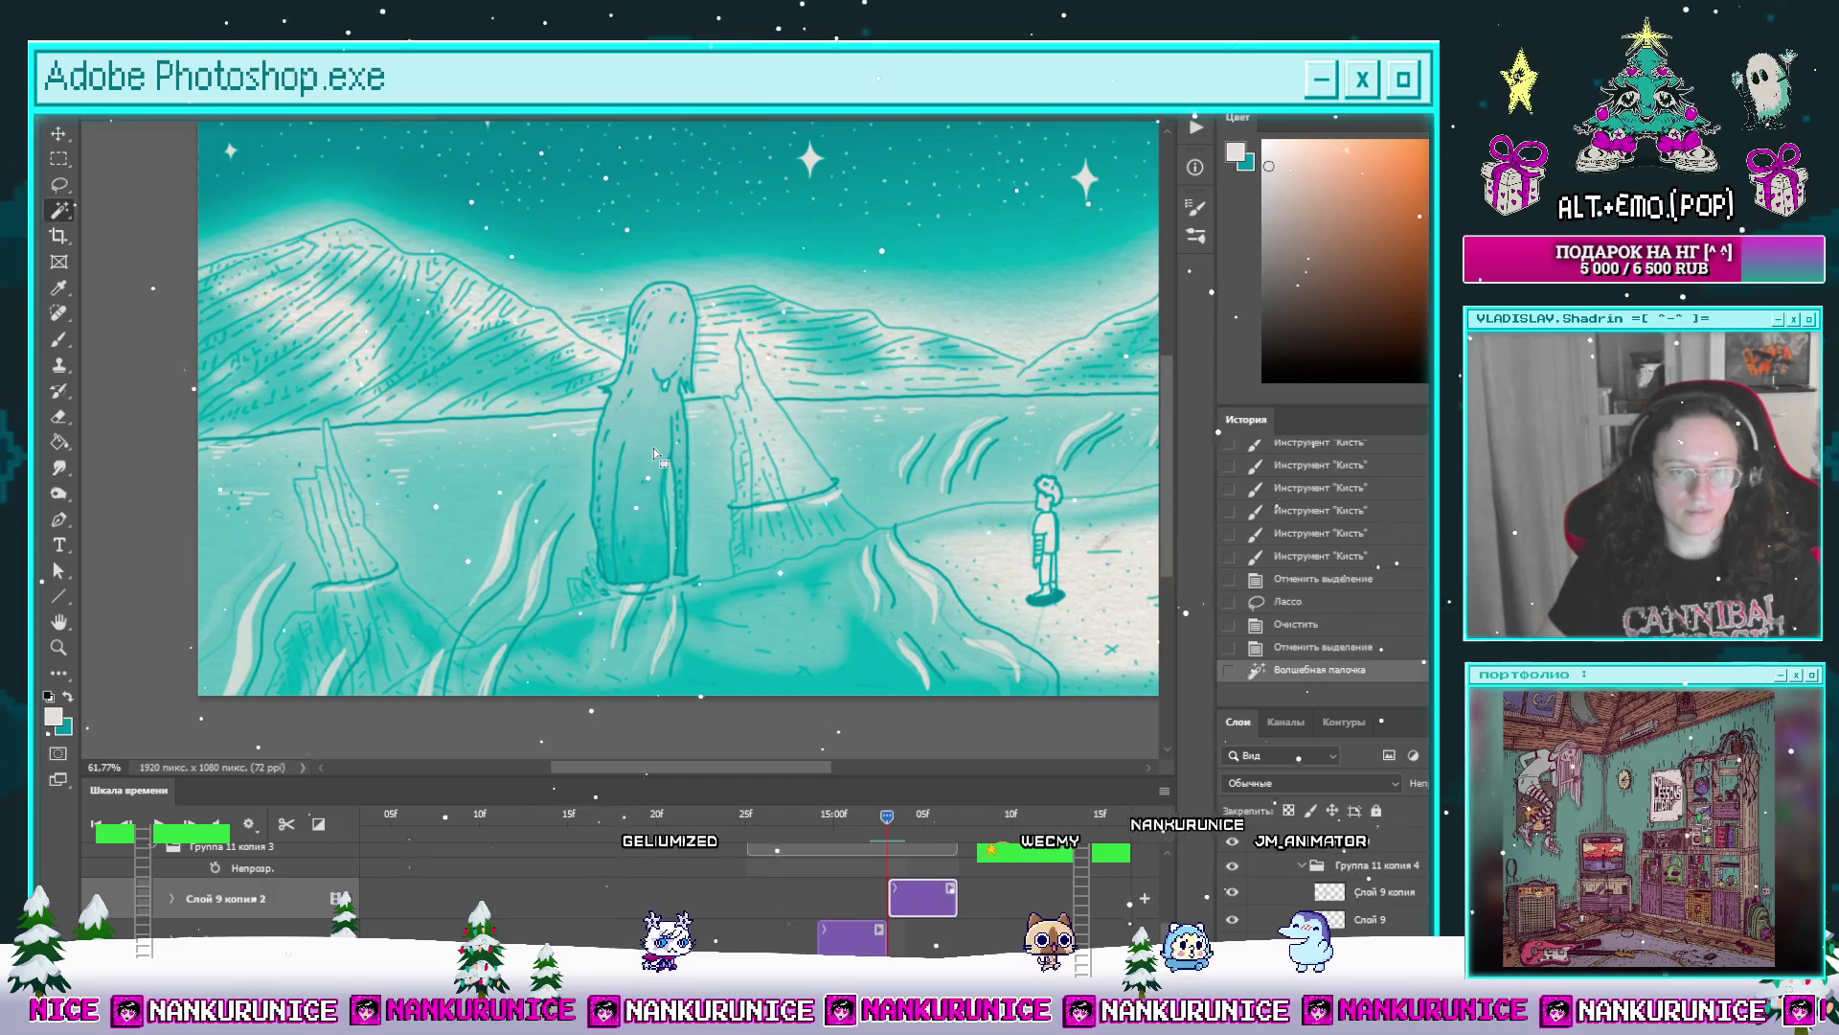
pyautogui.hotkey('ctrl', 'z')
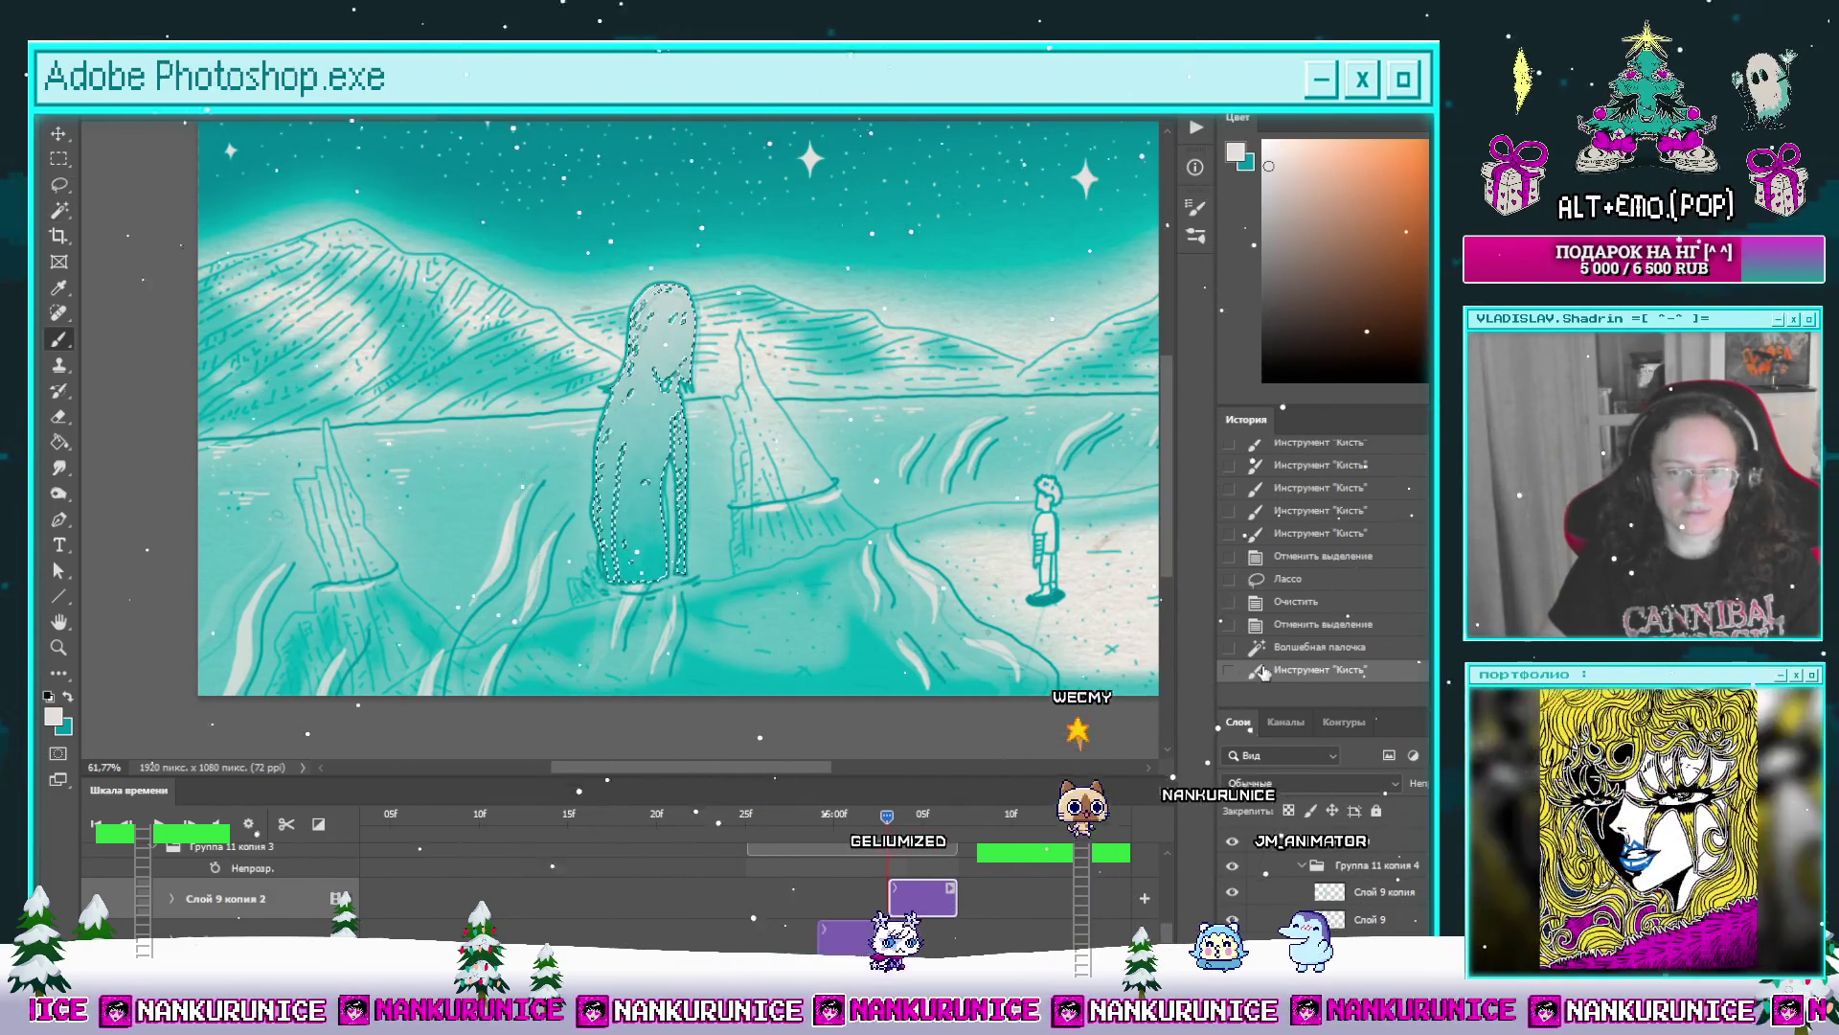
pyautogui.scroll(2, 893, 940)
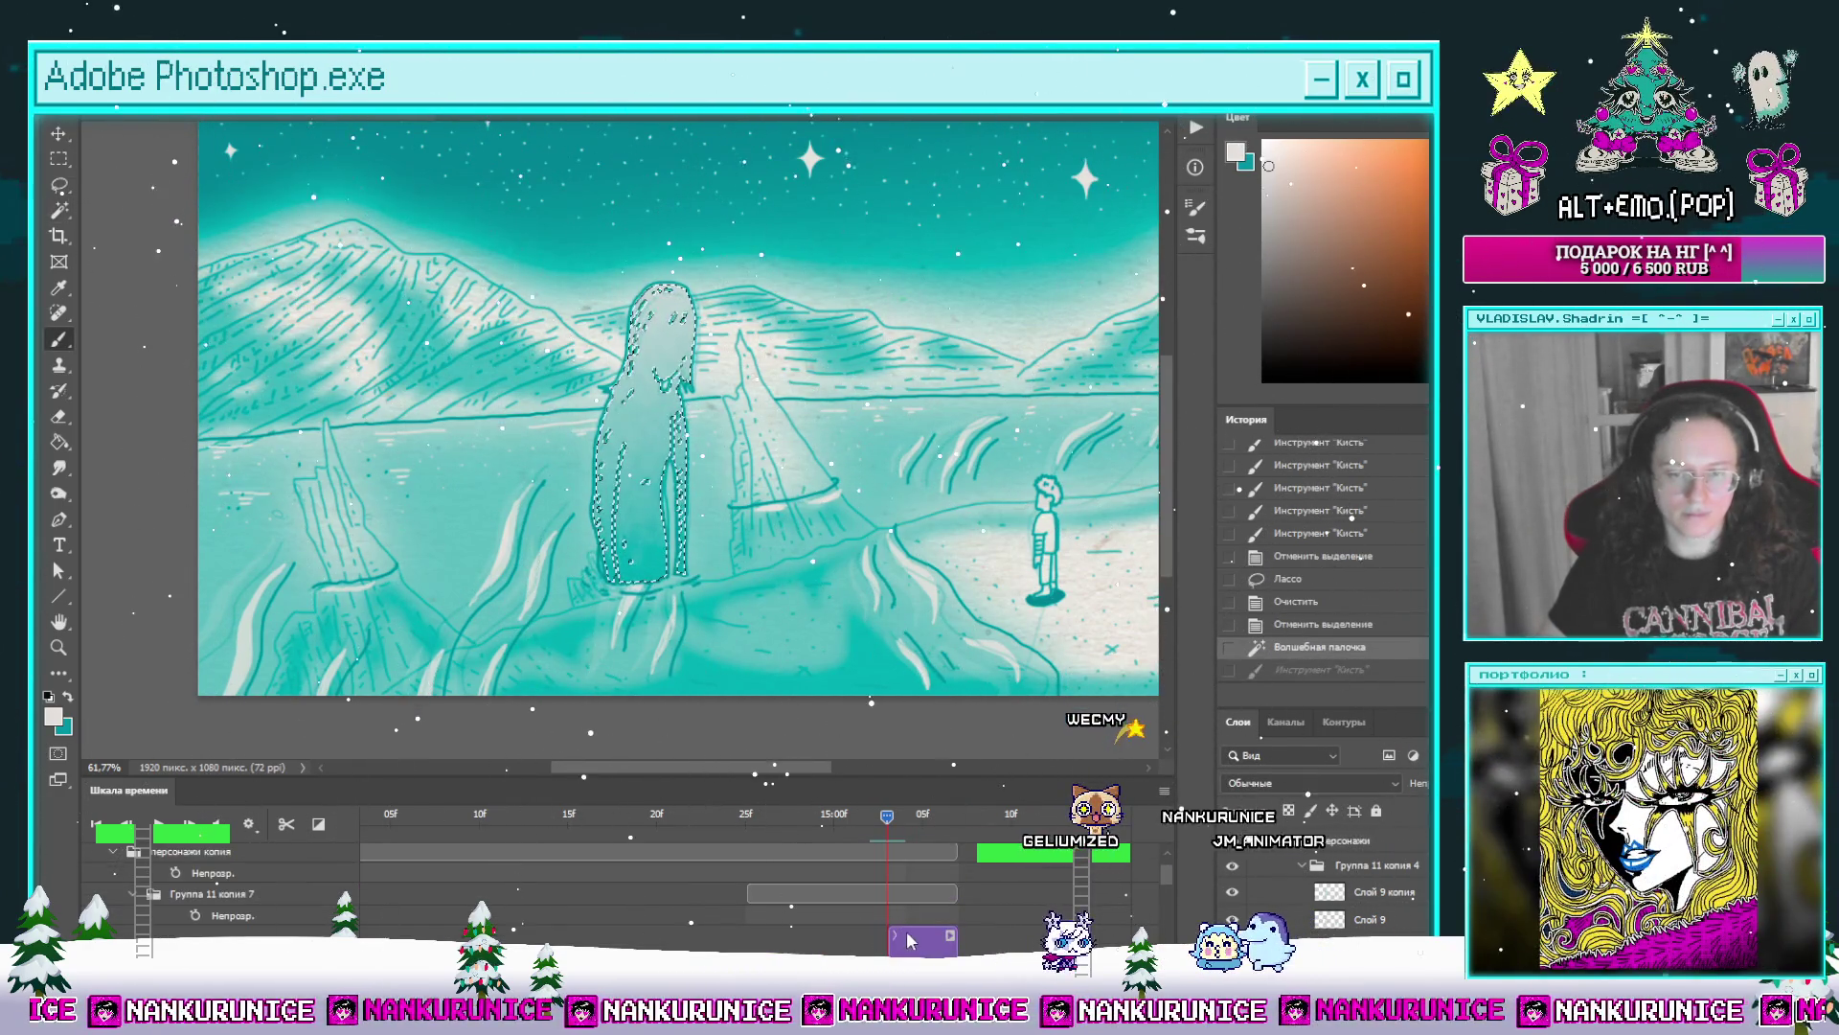
# Step: Paint sparkle texture on Слой 9 копия 2, then duplicate Группа 11 копия 7 as Группа 11 копия 8
pyautogui.click(908, 941)
pyautogui.moveTo(647, 288)
pyautogui.mouseDown()
pyautogui.moveTo(733, 359)
pyautogui.moveTo(712, 345)
pyautogui.mouseUp()
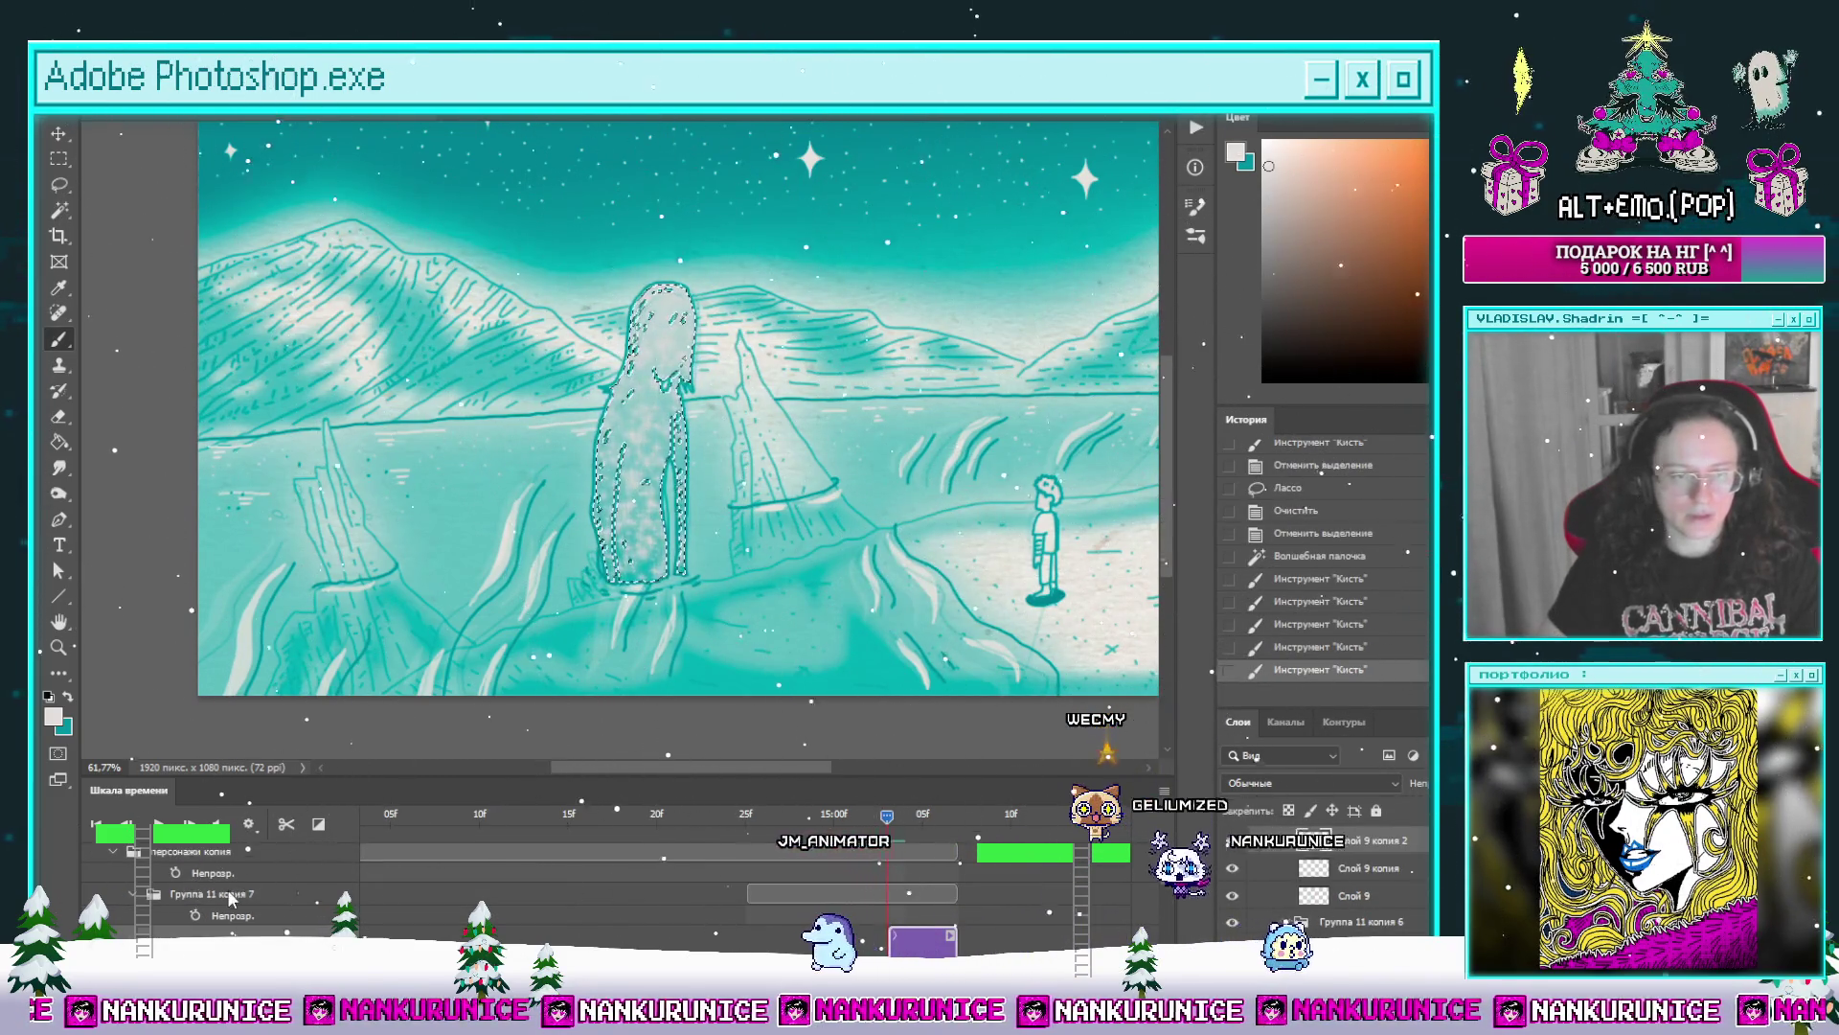
pyautogui.click(230, 896)
pyautogui.hotkey('ctrl', 'd')
pyautogui.press('l')
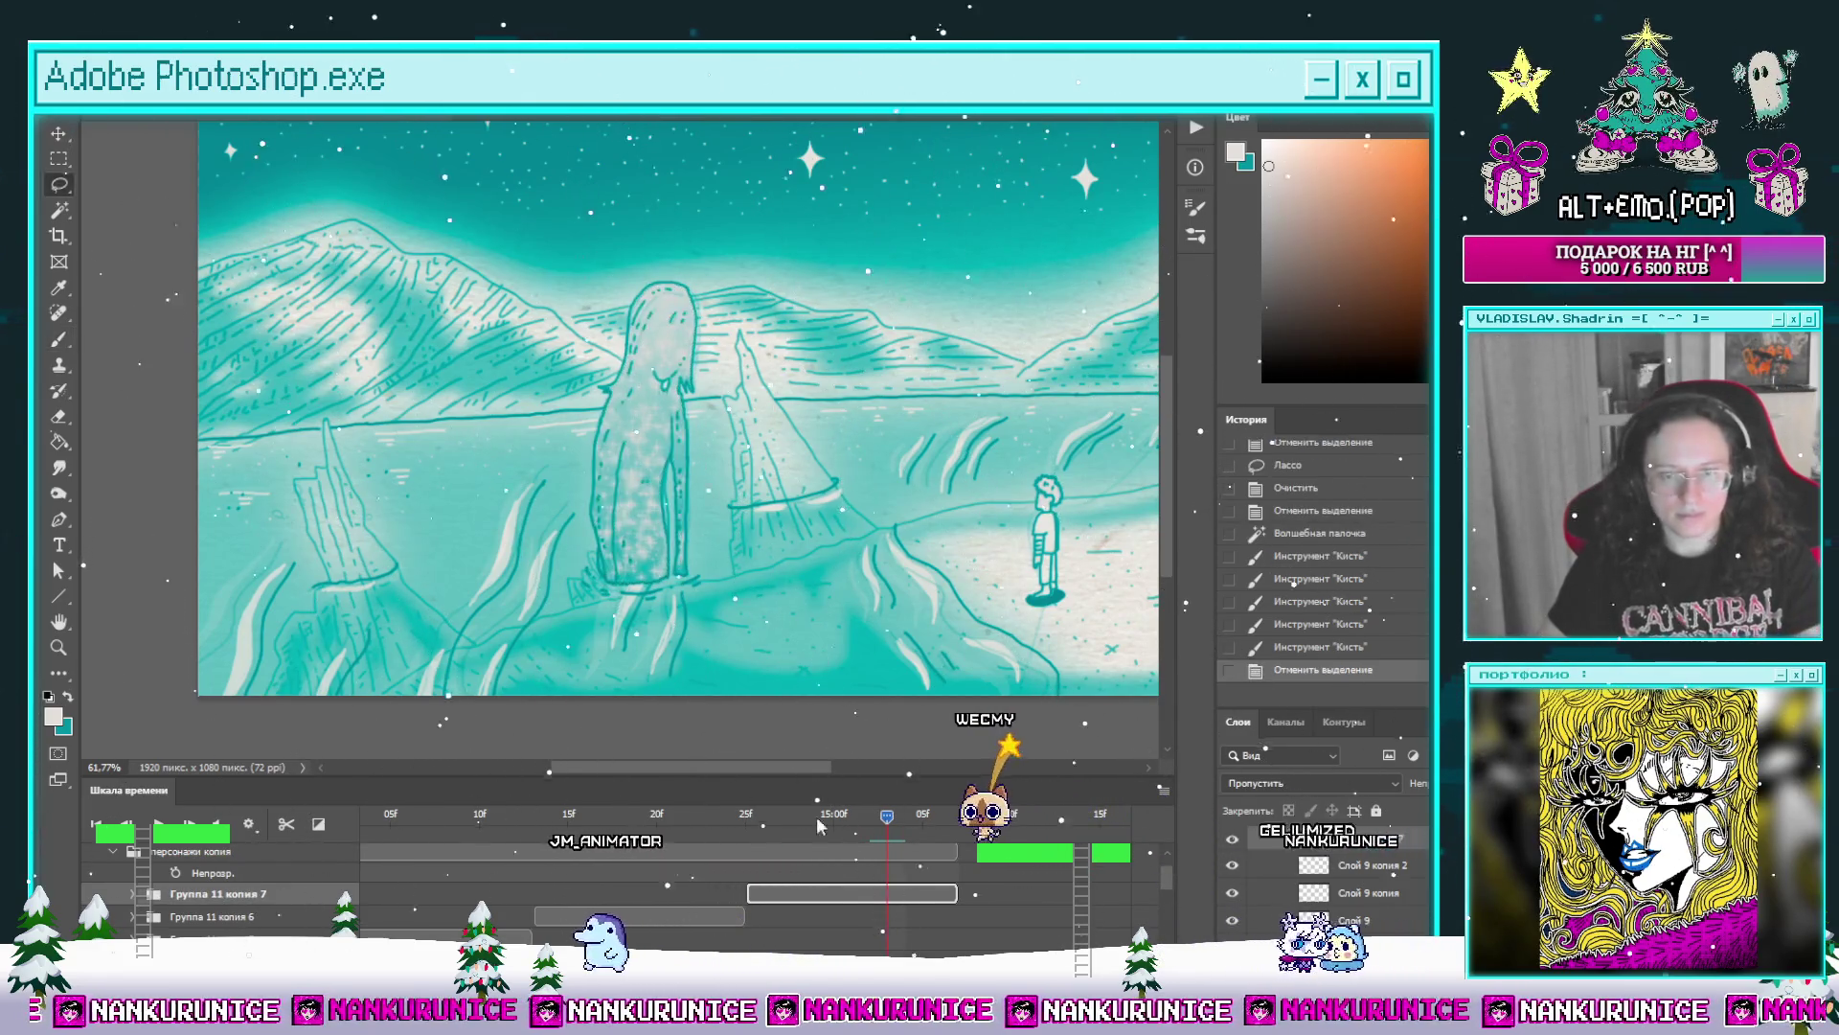
pyautogui.hotkey('ctrl', 'j')
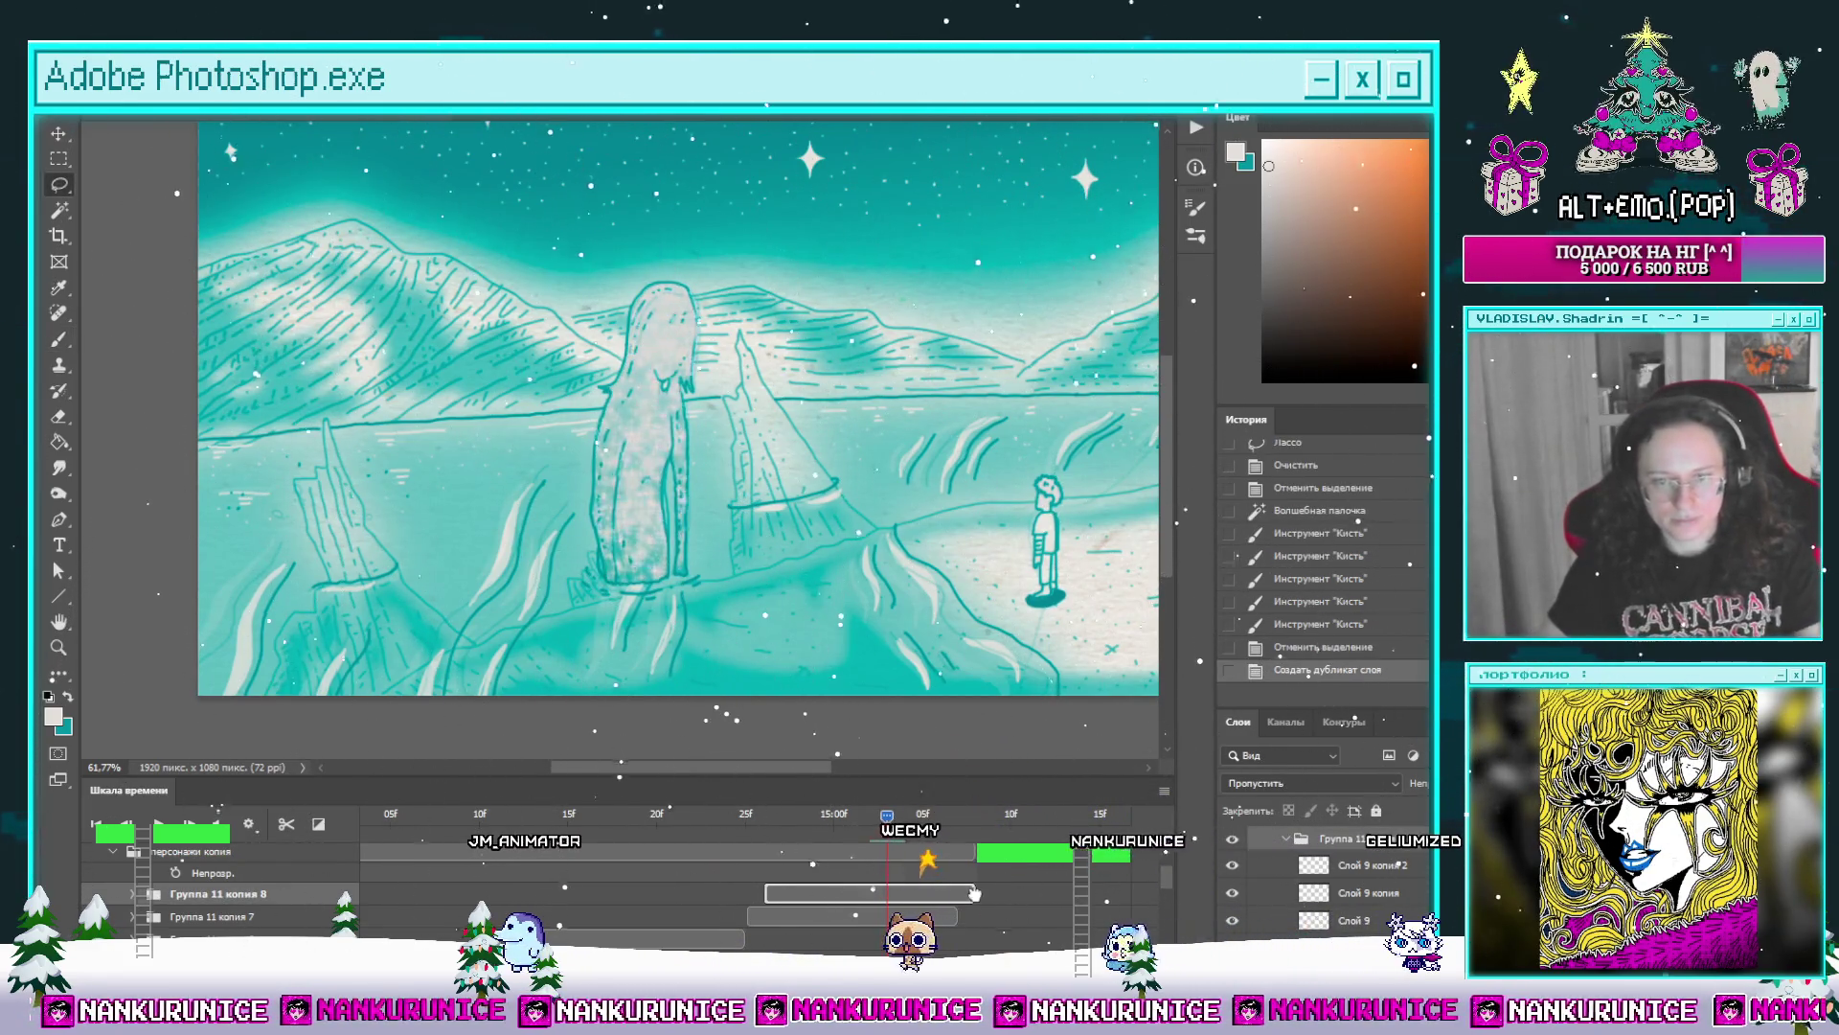
# Step: Shift the duplicated clip later in time and erase the lassoed figure area on Слой 9
pyautogui.moveTo(973, 894); pyautogui.dragTo(1019, 885)
pyautogui.click(956, 815)
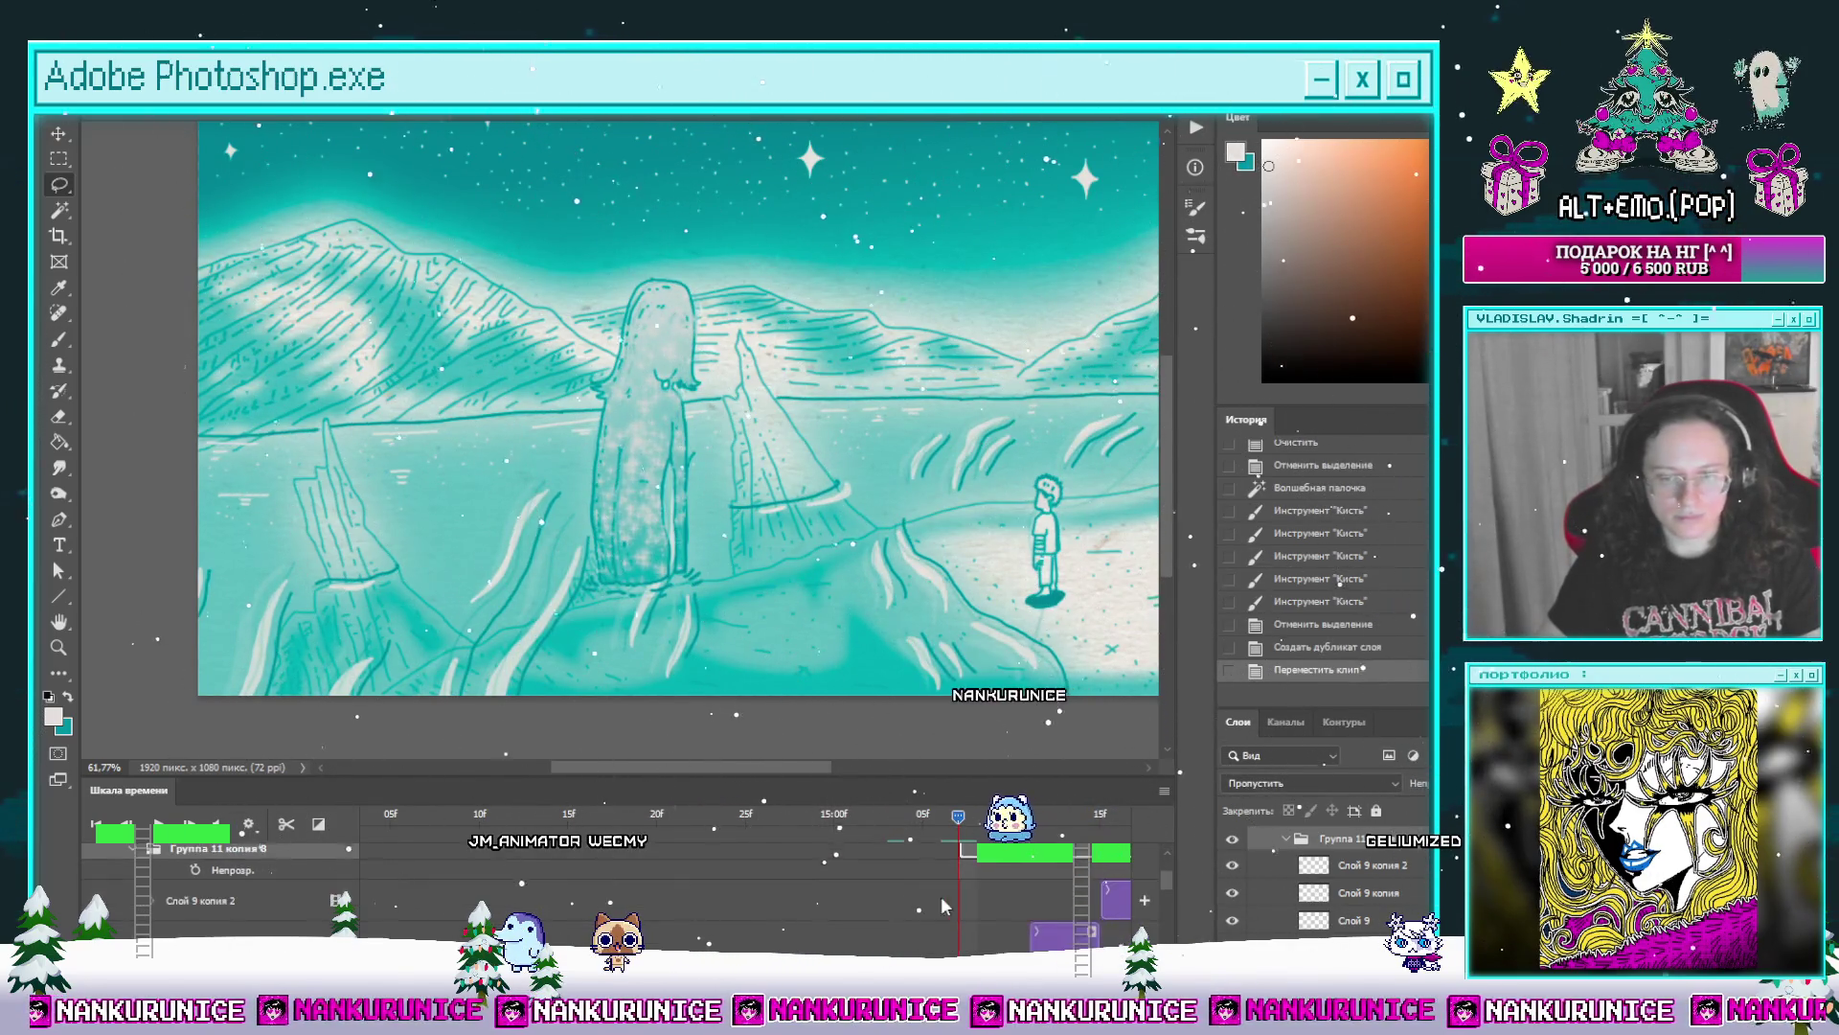
pyautogui.scroll(-2, 576, 890)
pyautogui.click(979, 919)
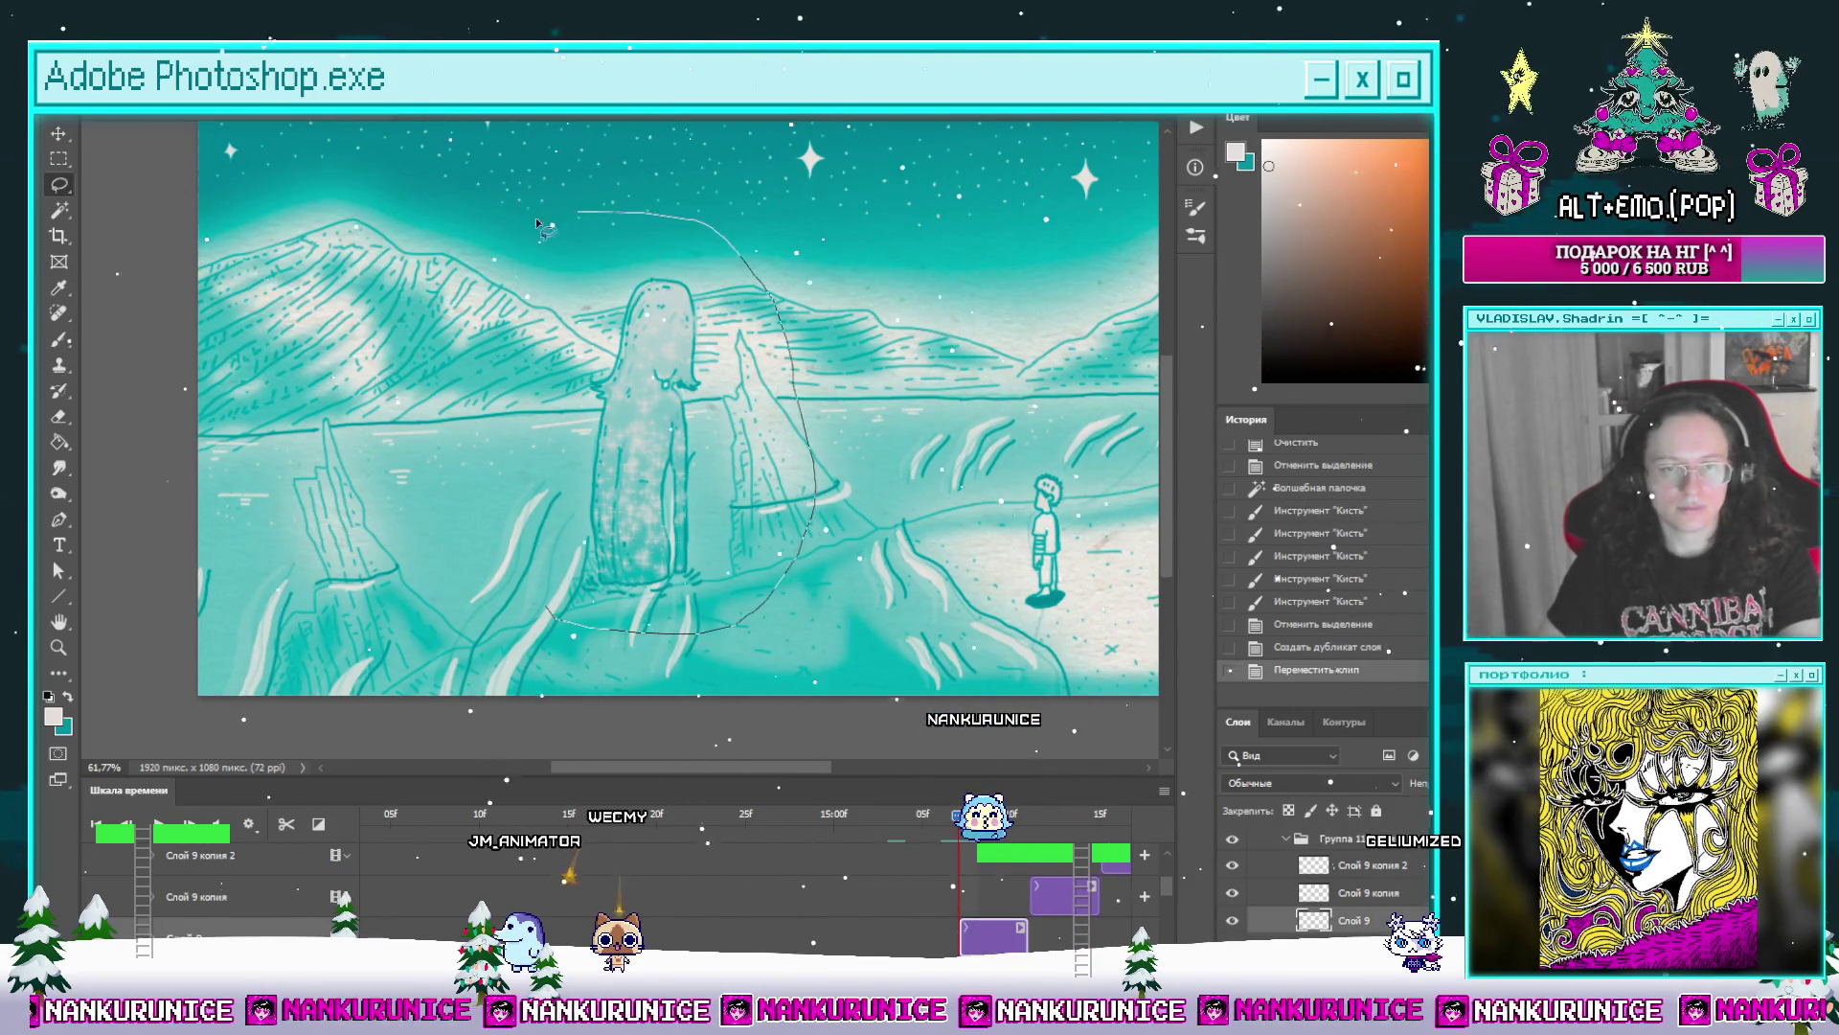
pyautogui.moveTo(543, 231); pyautogui.dragTo(510, 237)
pyautogui.press('Delete')
pyautogui.scroll(2, 987, 937)
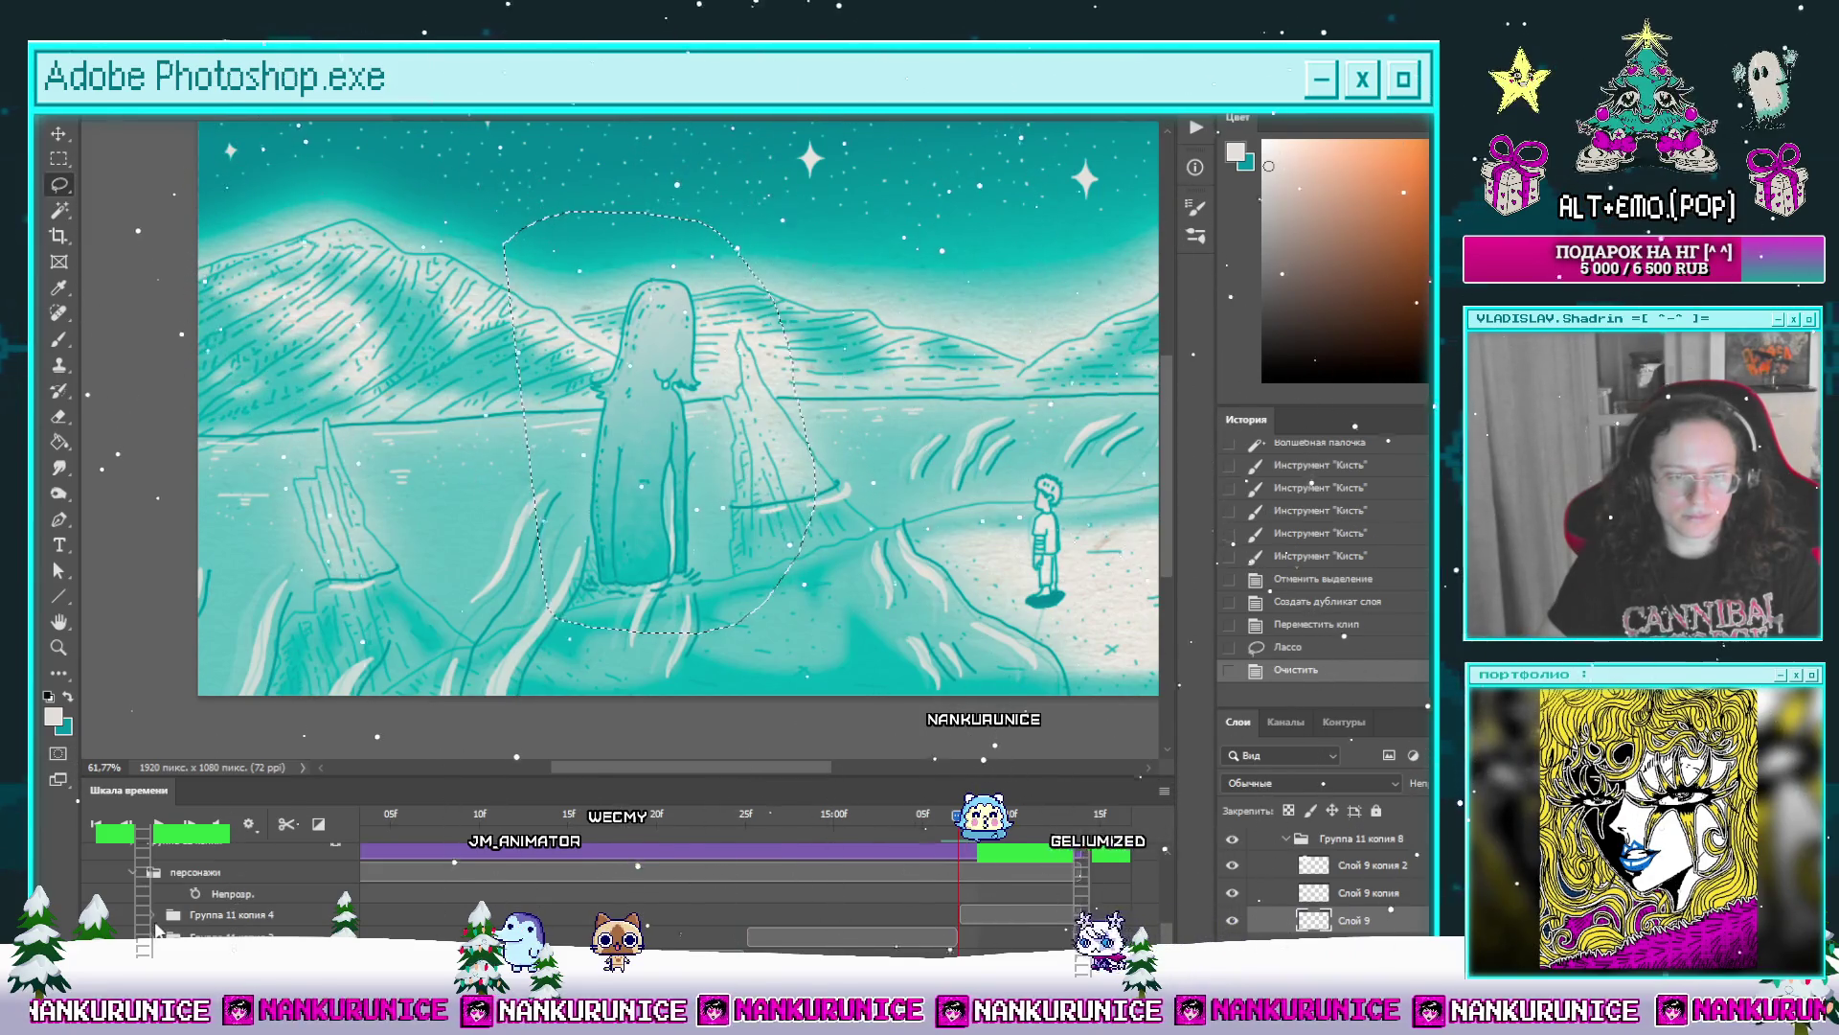
pyautogui.hotkey('ctrl', 'd')
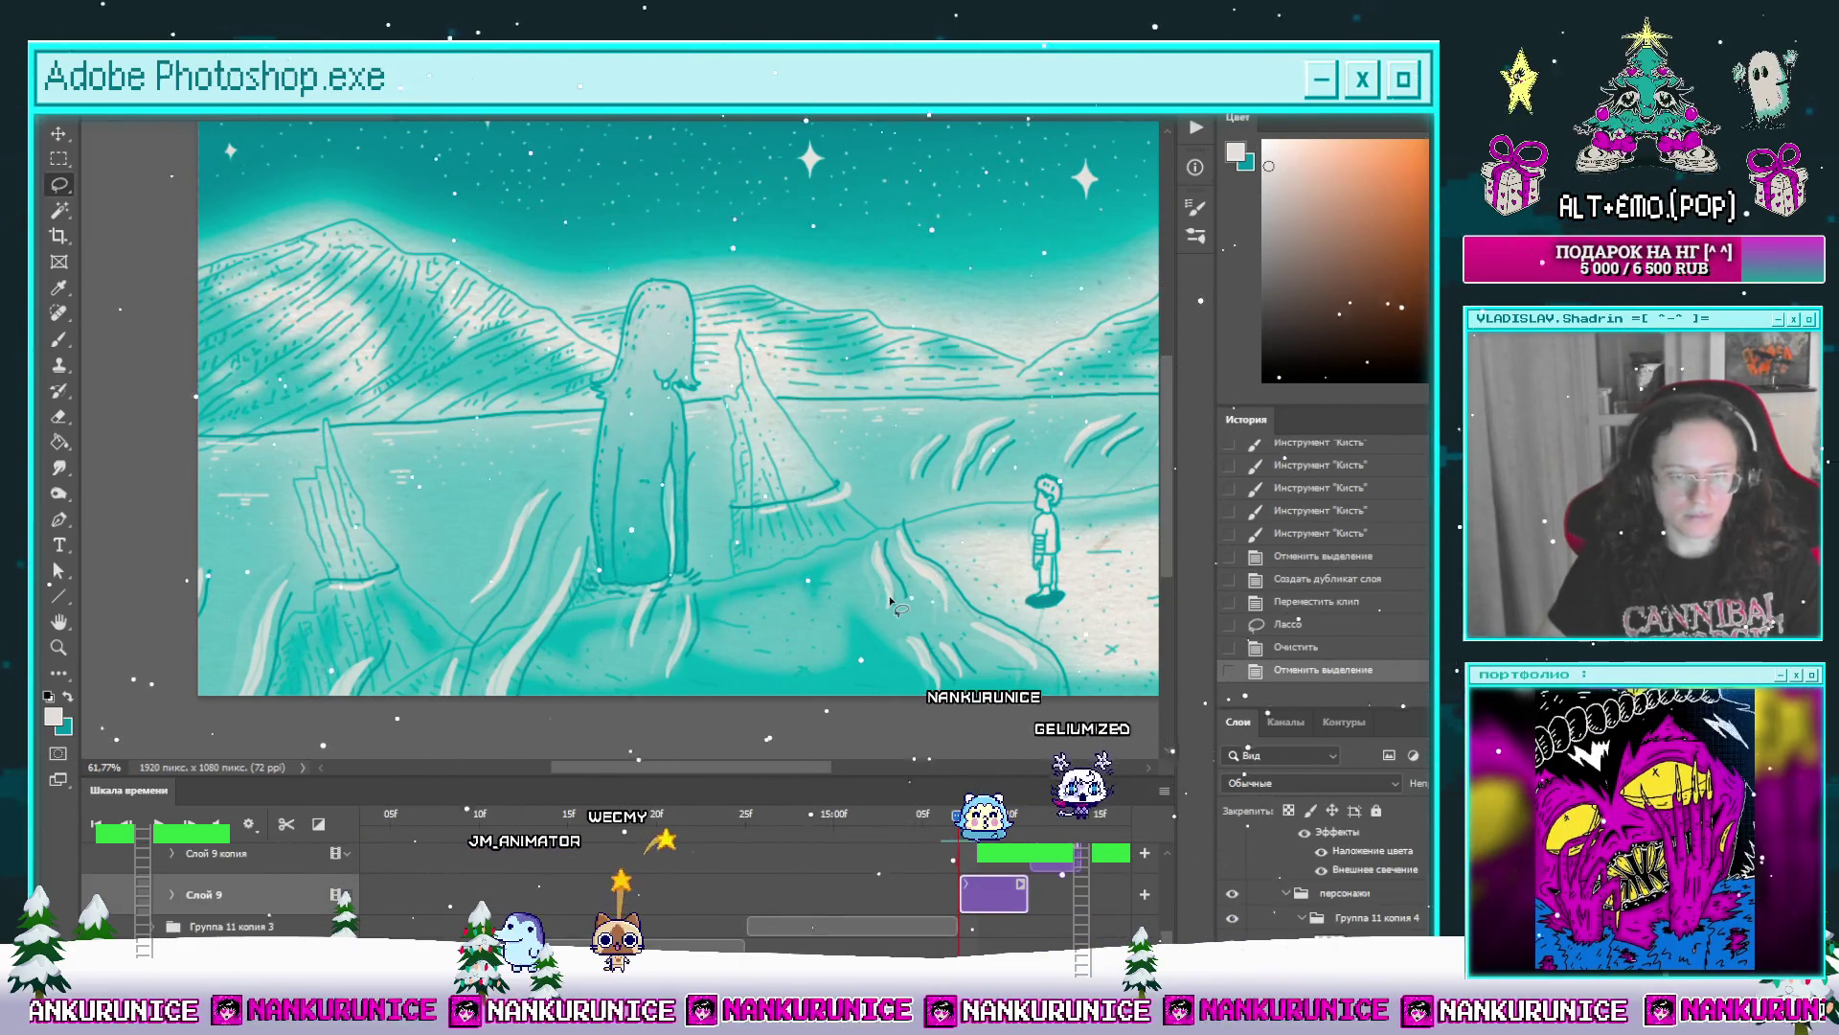
# Step: Paint sparkles into the wand-selected figure, erase a lassoed patch and delete the Слой 9 копия 2 layer
pyautogui.click(654, 464)
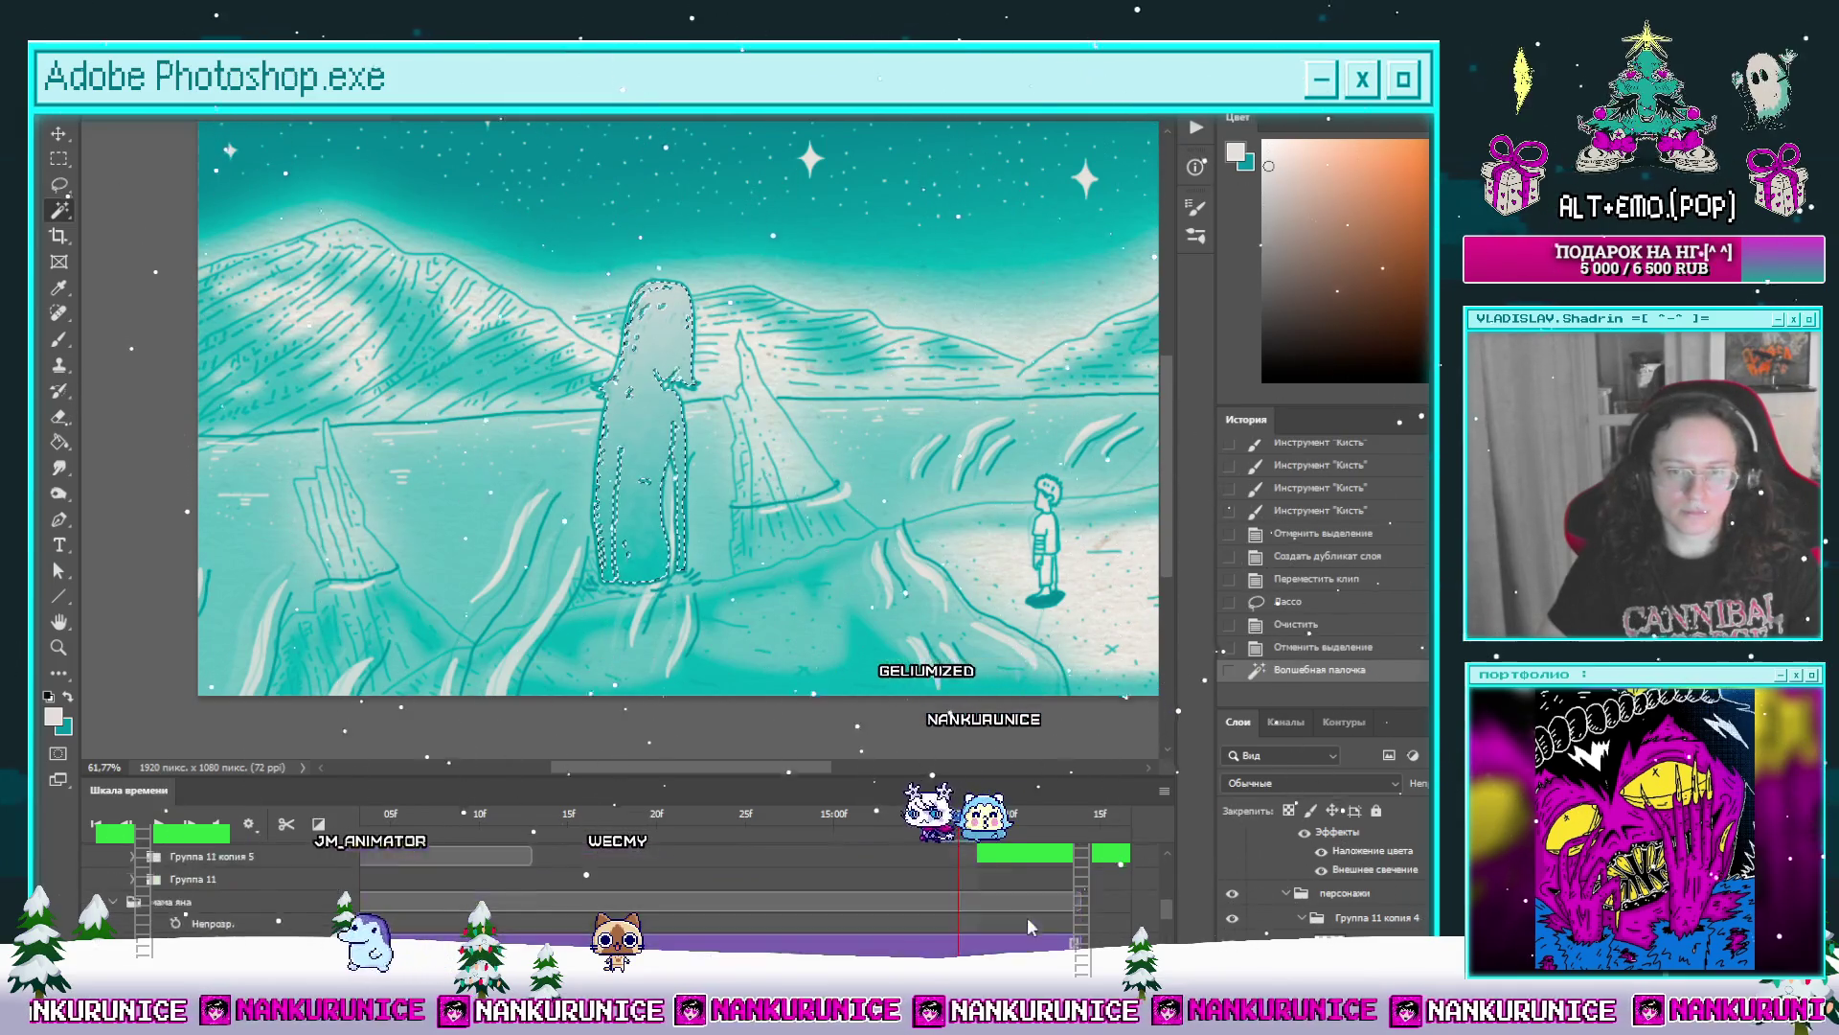
pyautogui.moveTo(654, 431); pyautogui.dragTo(647, 575)
pyautogui.hotkey('ctrl', 'd')
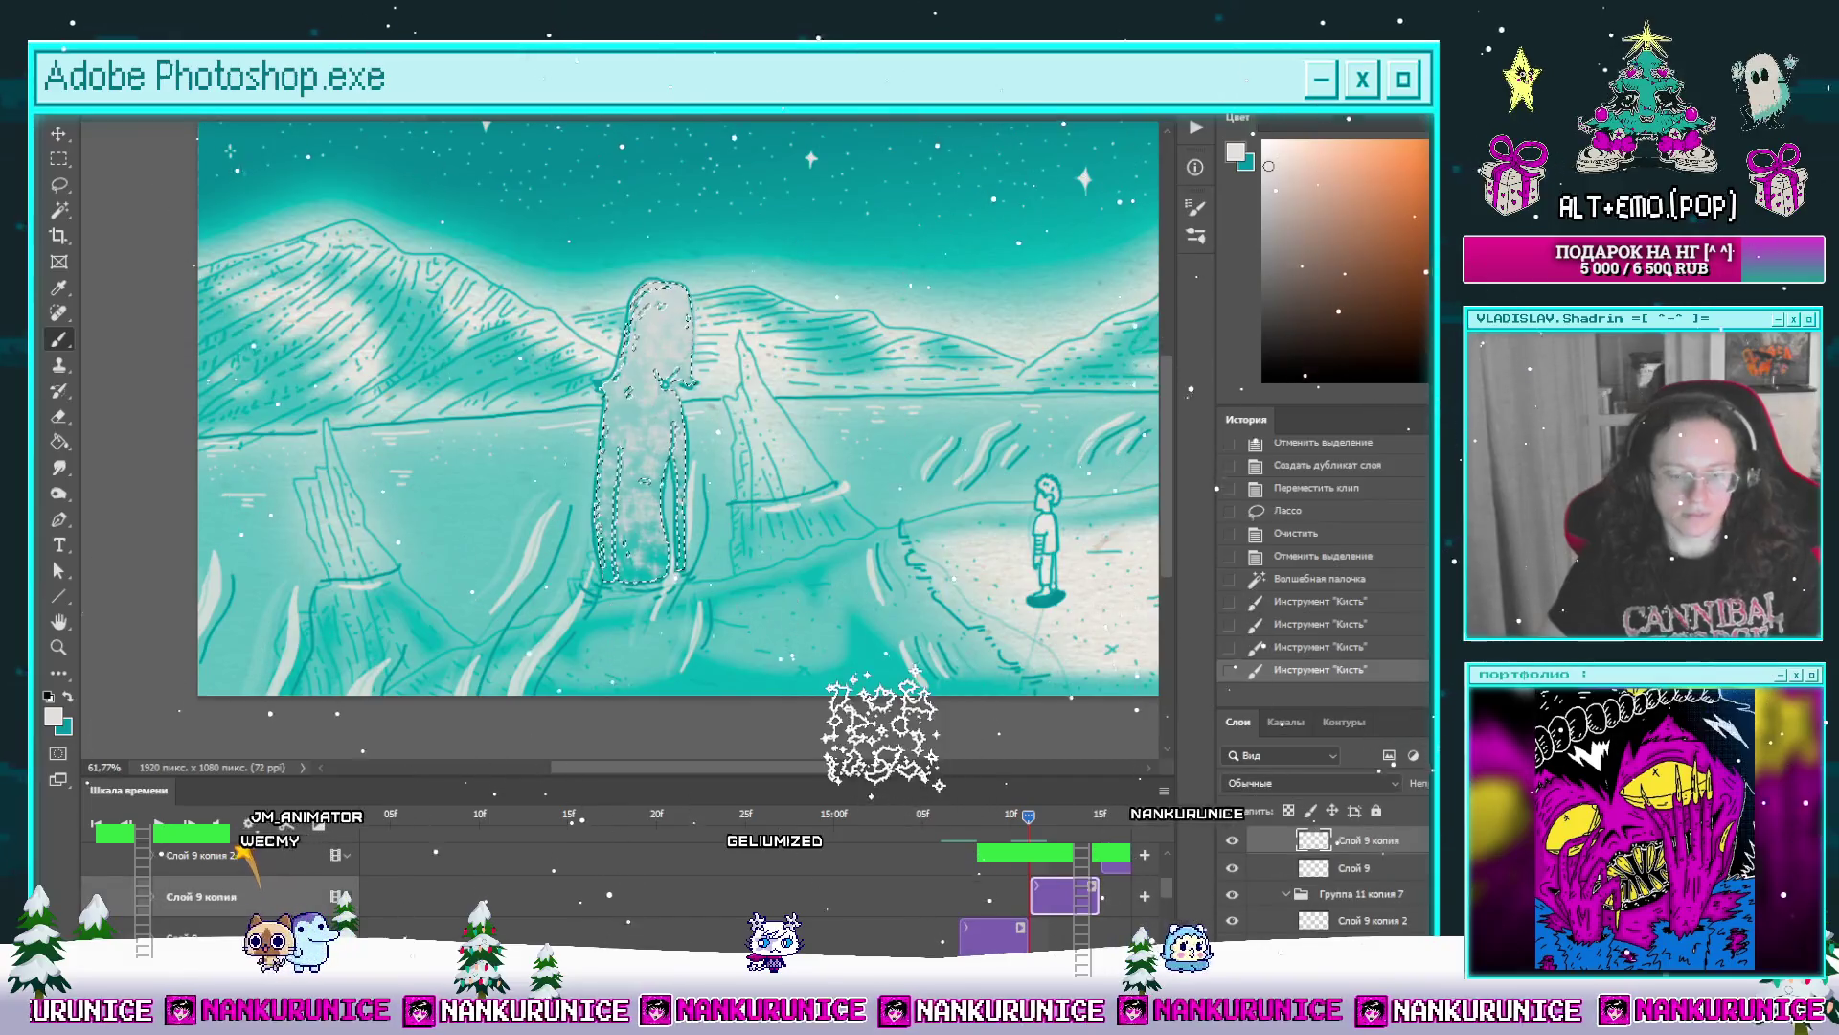
pyautogui.press('l')
pyautogui.moveTo(793, 561)
pyautogui.mouseDown()
pyautogui.moveTo(593, 659)
pyautogui.moveTo(793, 561)
pyautogui.mouseUp()
pyautogui.press('Delete')
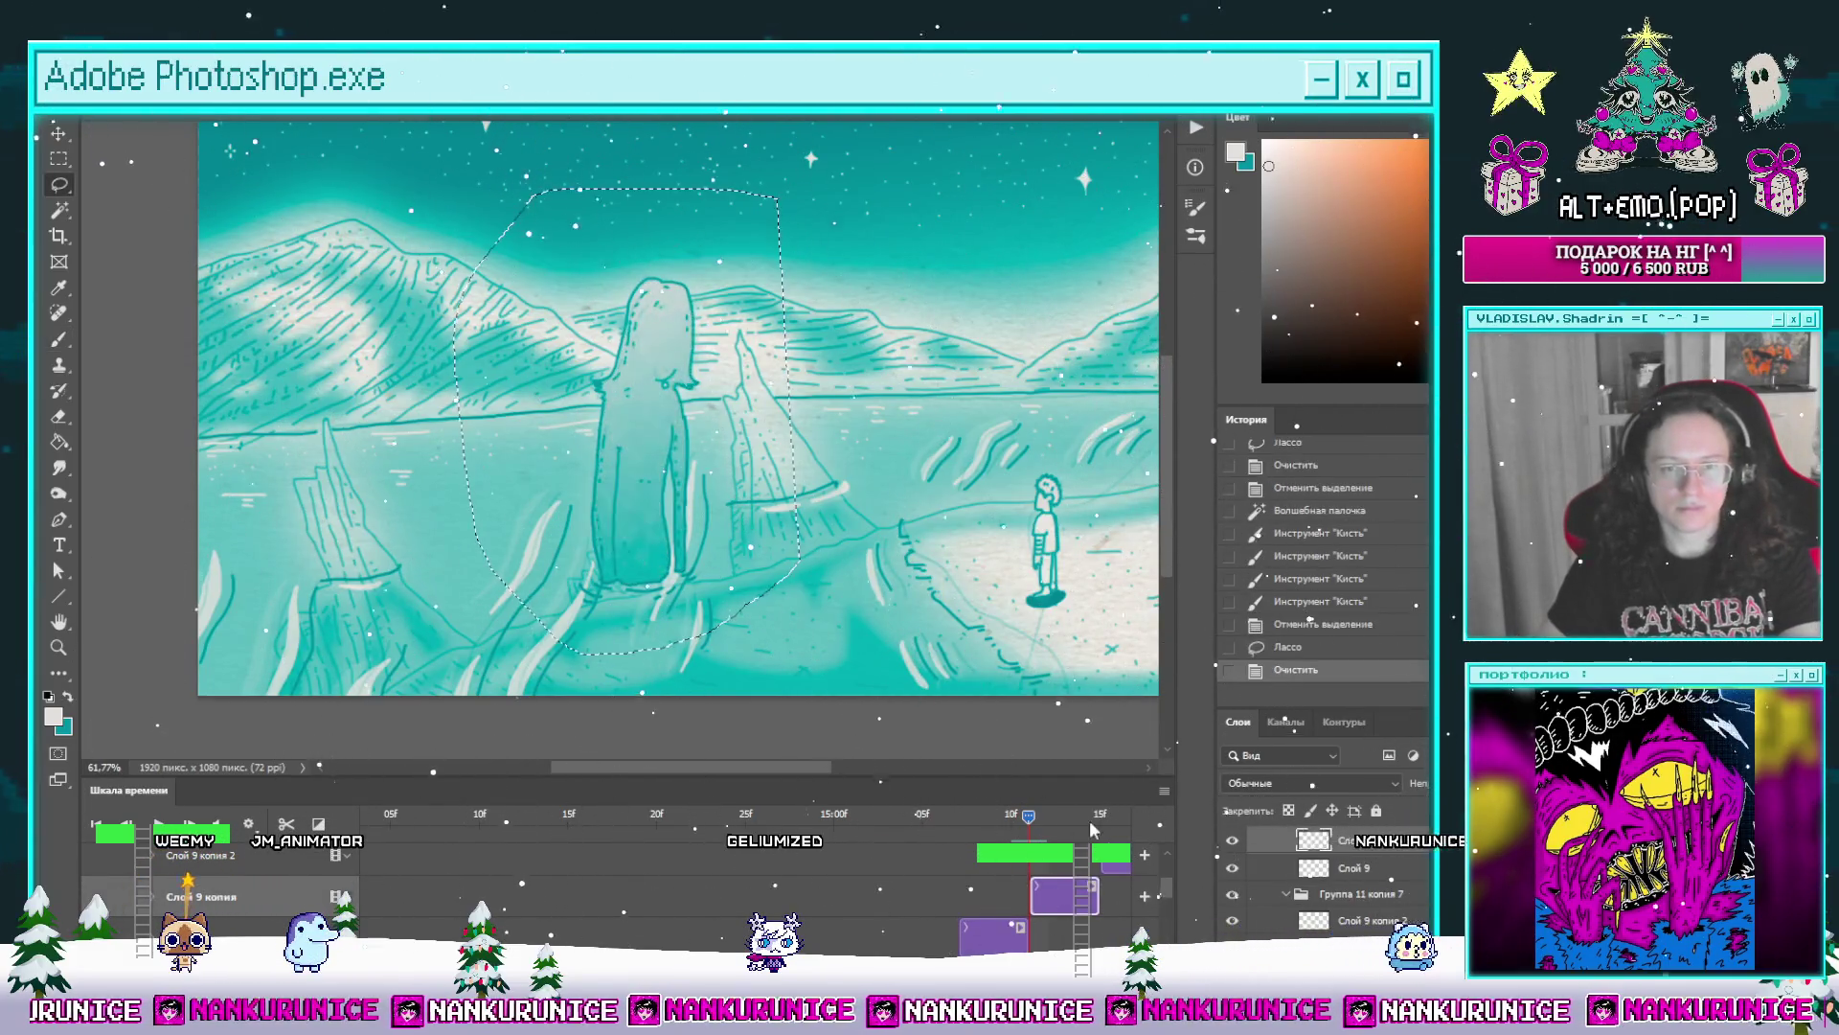
pyautogui.hotkey('ctrl', 'd')
pyautogui.press('Delete')
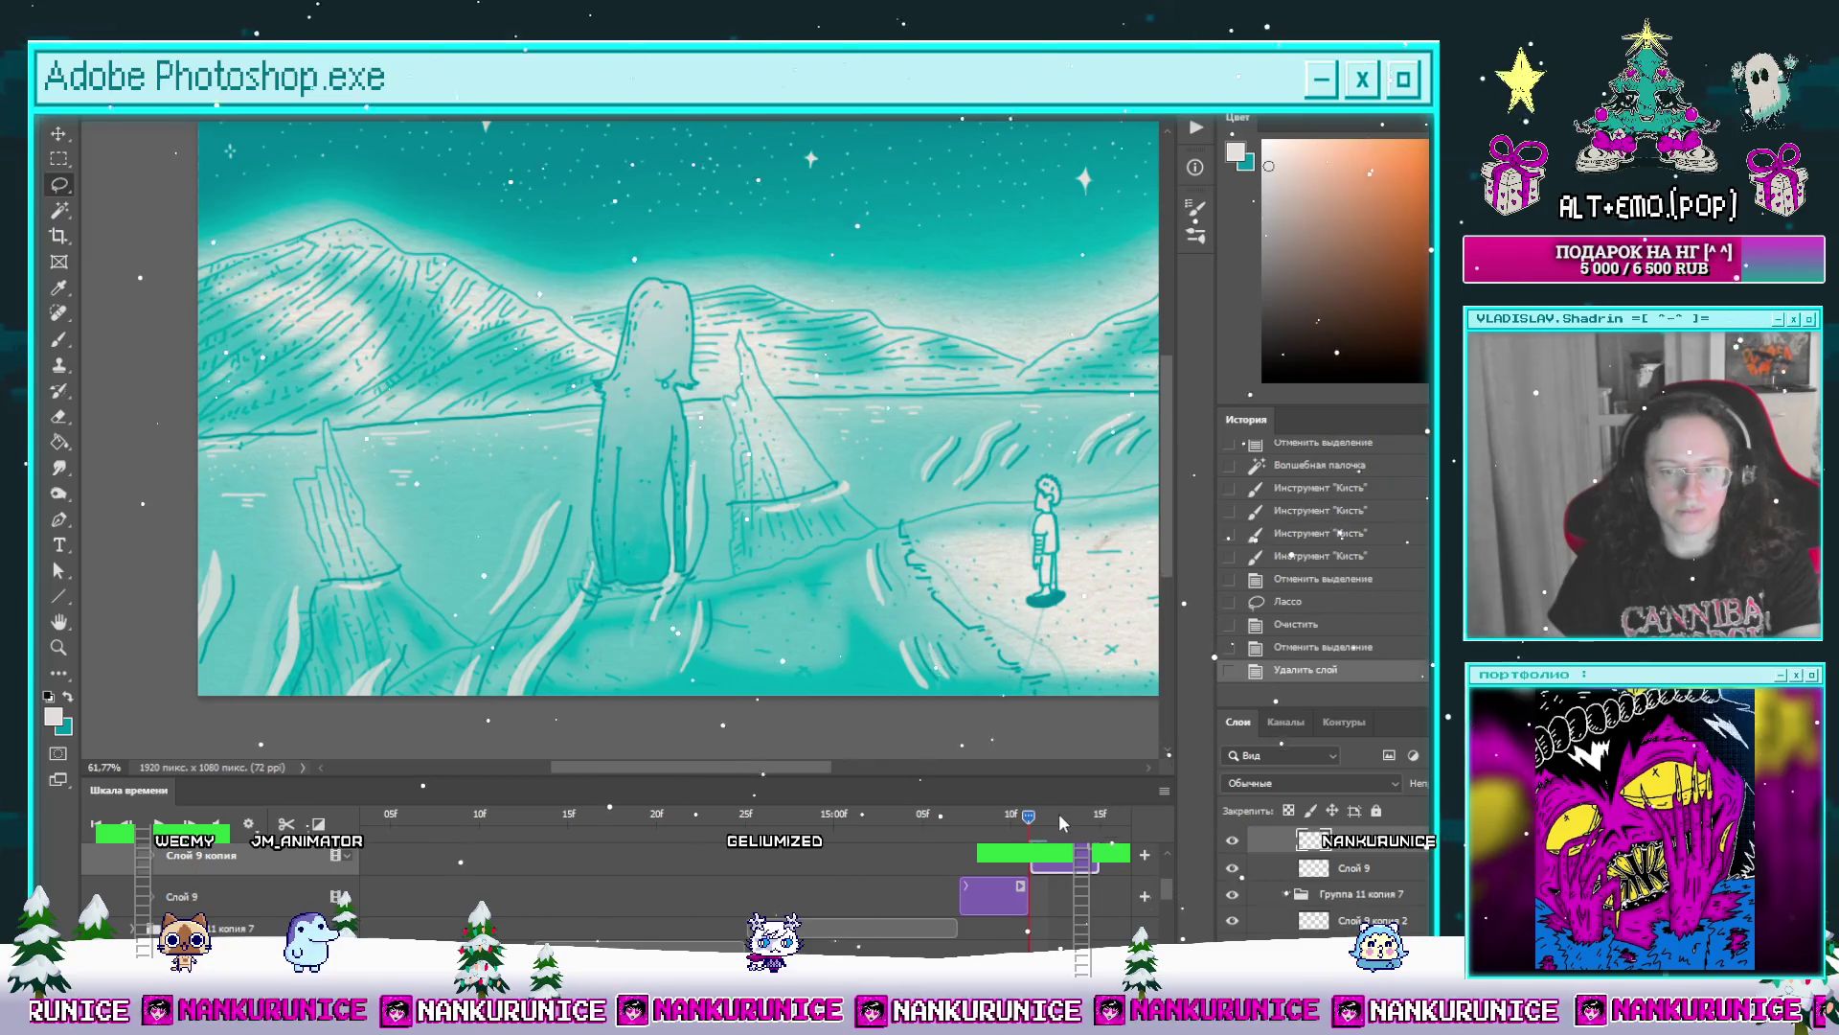
# Step: Trim the small clip's end and brush star sparkles into the wand-selected tall figure
pyautogui.moveTo(1072, 816); pyautogui.dragTo(1072, 824)
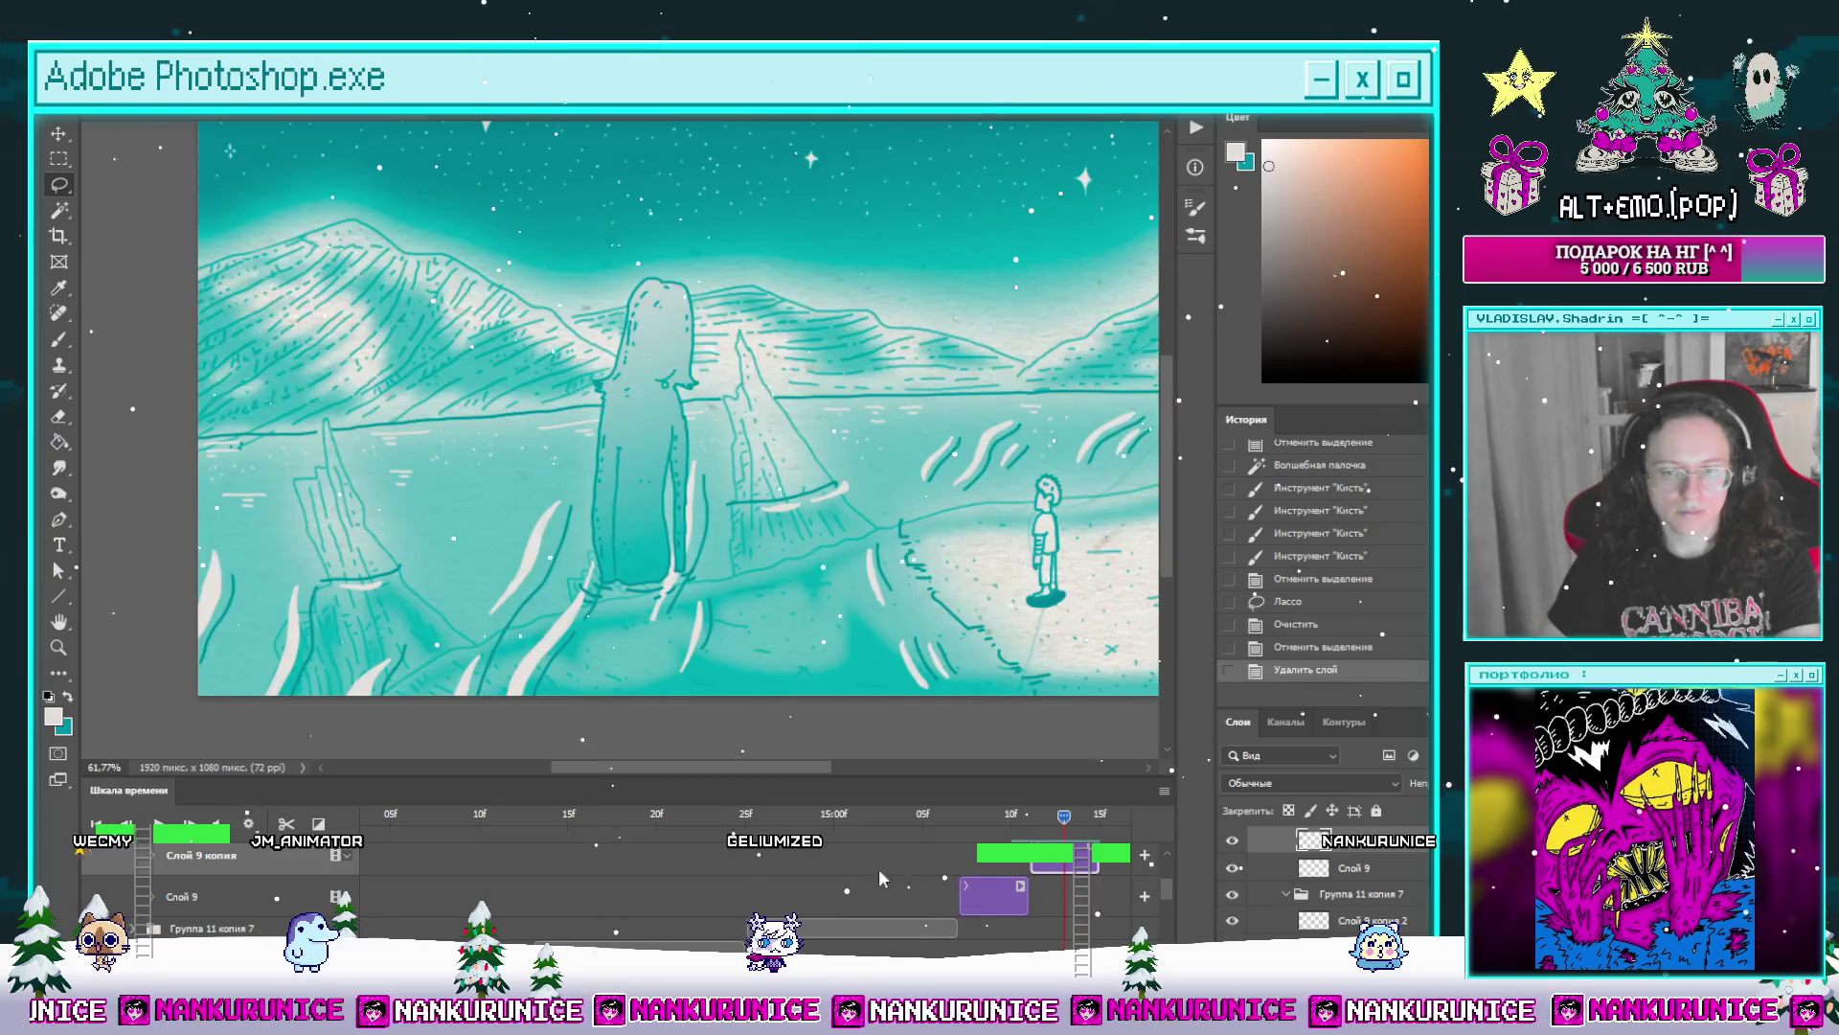
pyautogui.click(1039, 821)
pyautogui.click(1050, 895)
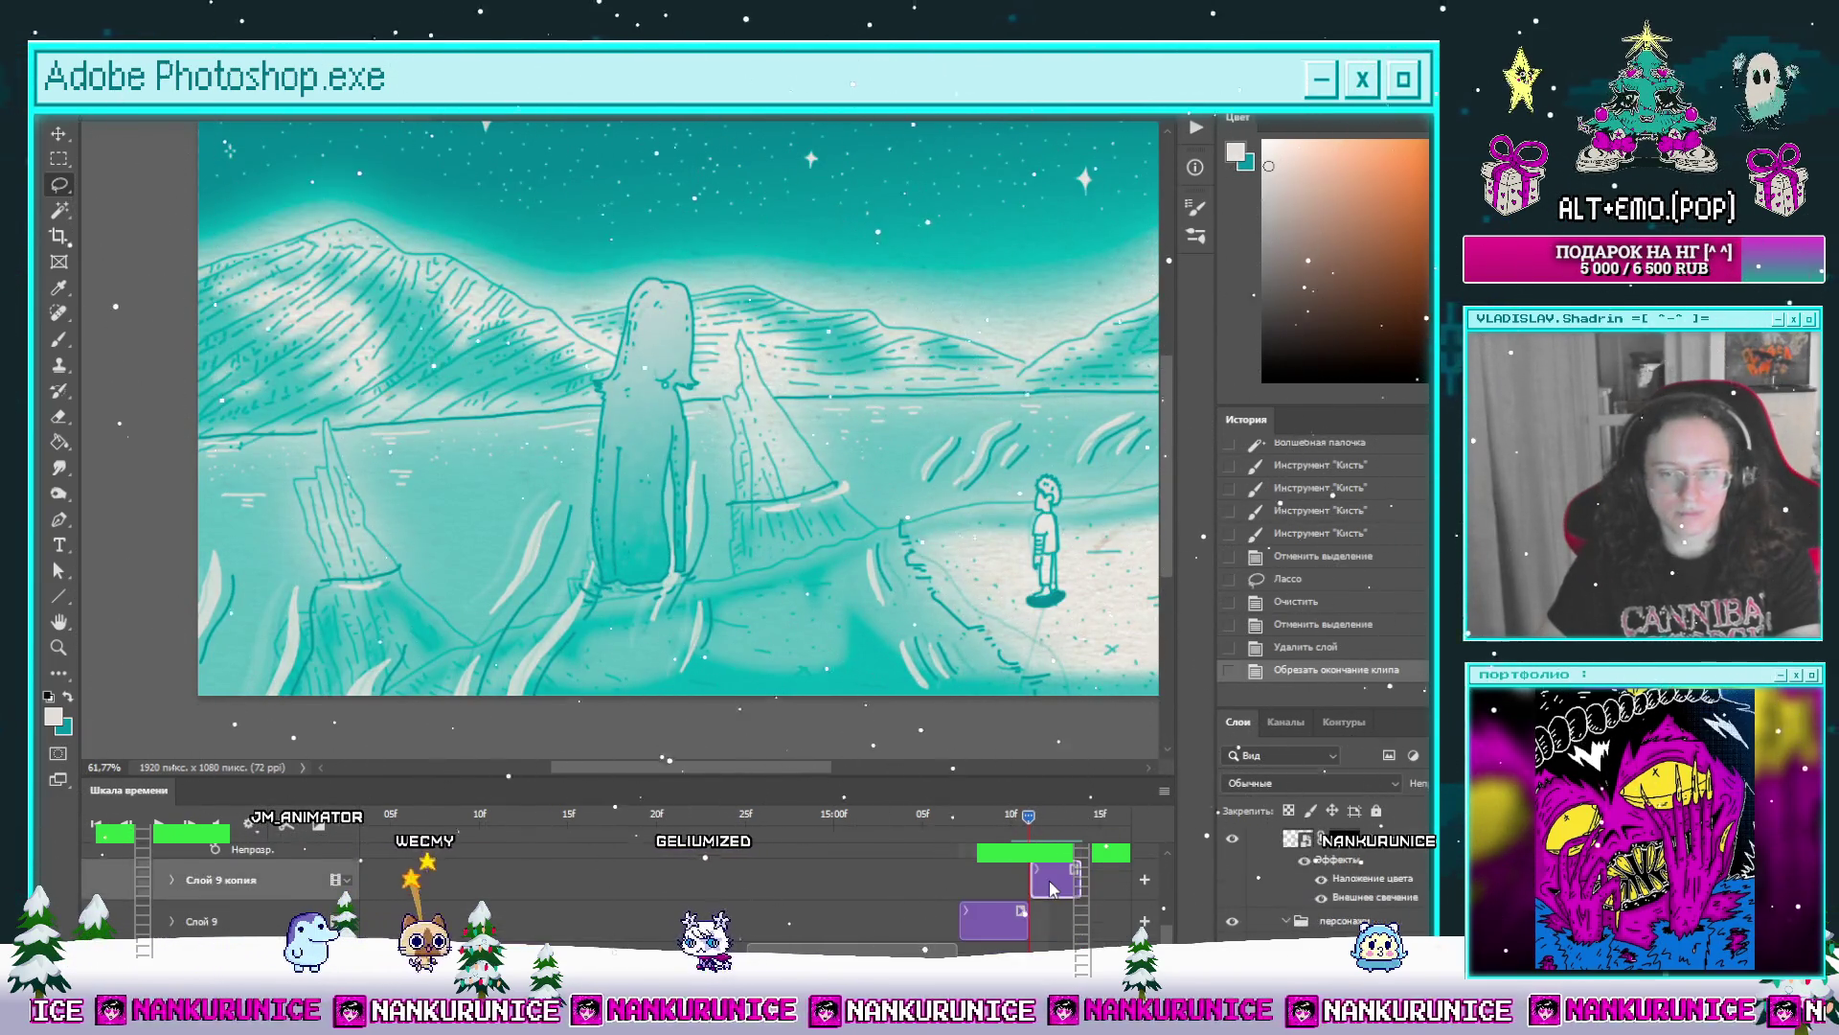
pyautogui.click(656, 496)
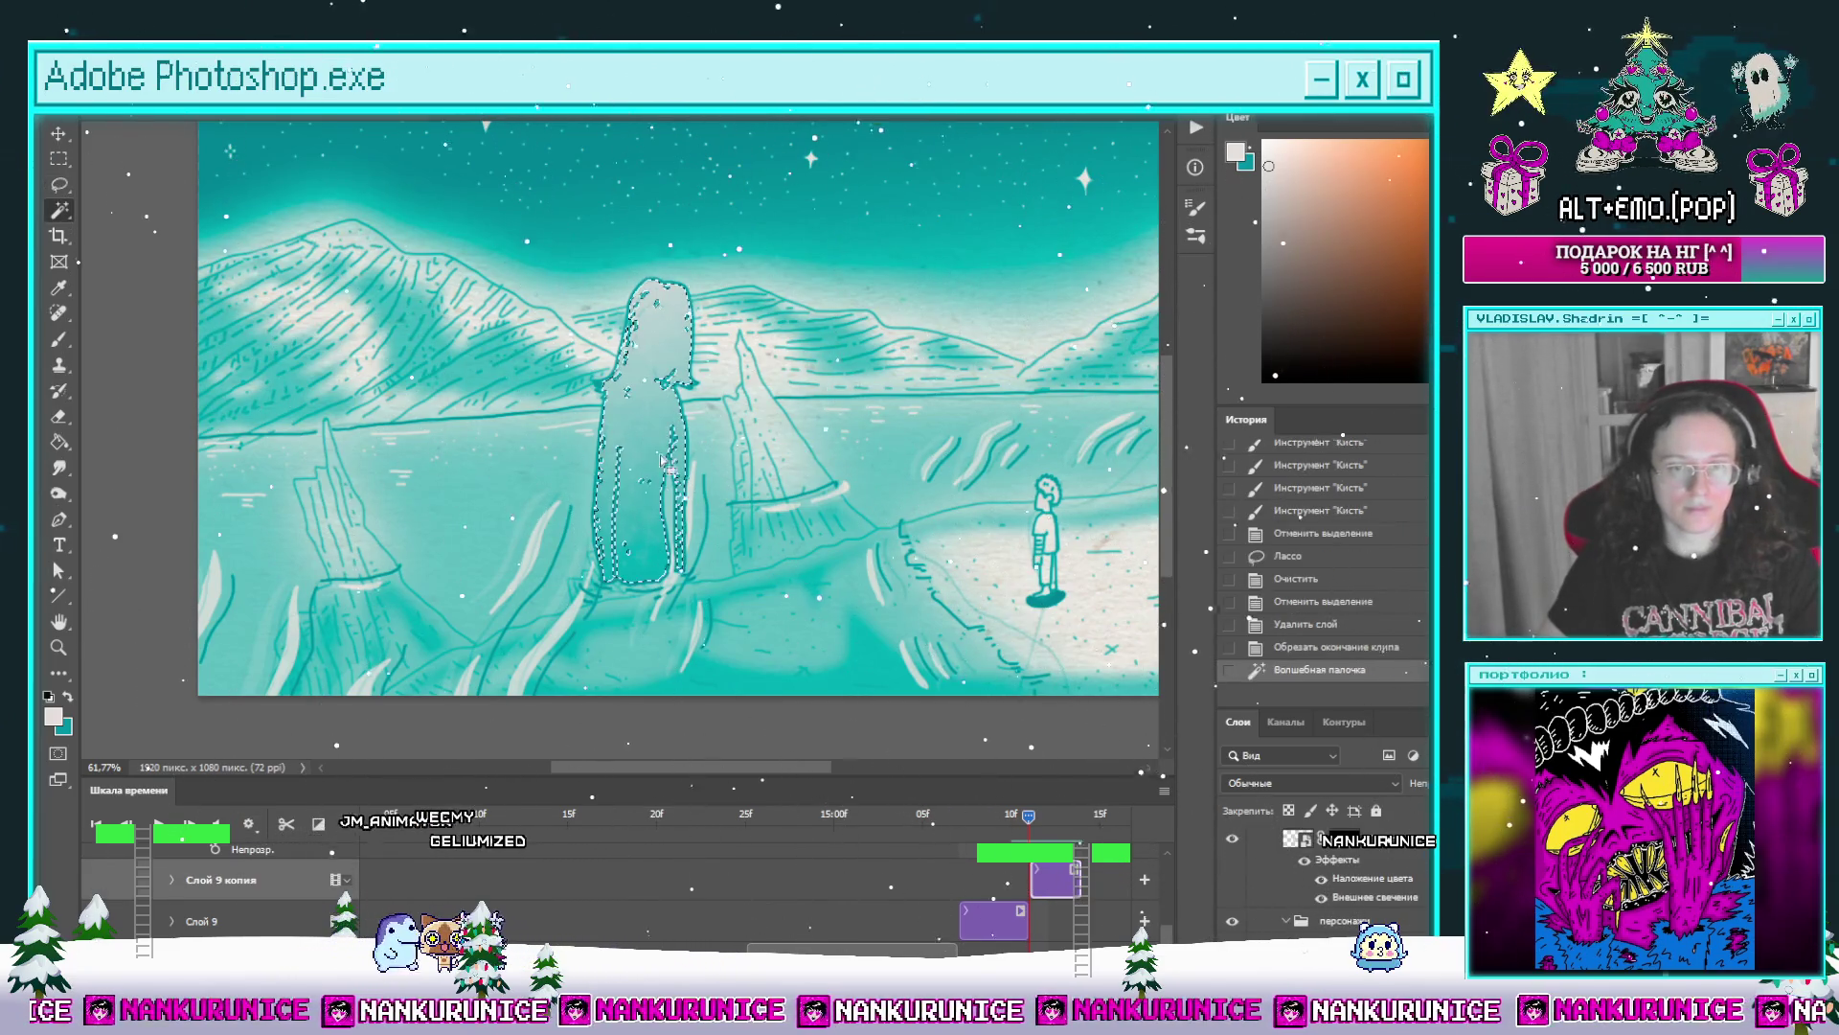
pyautogui.press('b')
pyautogui.moveTo(610, 474); pyautogui.dragTo(705, 546)
pyautogui.moveTo(625, 438)
pyautogui.mouseDown()
pyautogui.moveTo(637, 329)
pyautogui.moveTo(699, 615)
pyautogui.mouseUp()
pyautogui.hotkey('ctrl', 'd')
# Step: Trim a later clip to end earlier and select the персонажи копия group in the Layers panel
pyautogui.press('l')
pyautogui.scroll(3, 1060, 902)
pyautogui.scroll(2, 1060, 902)
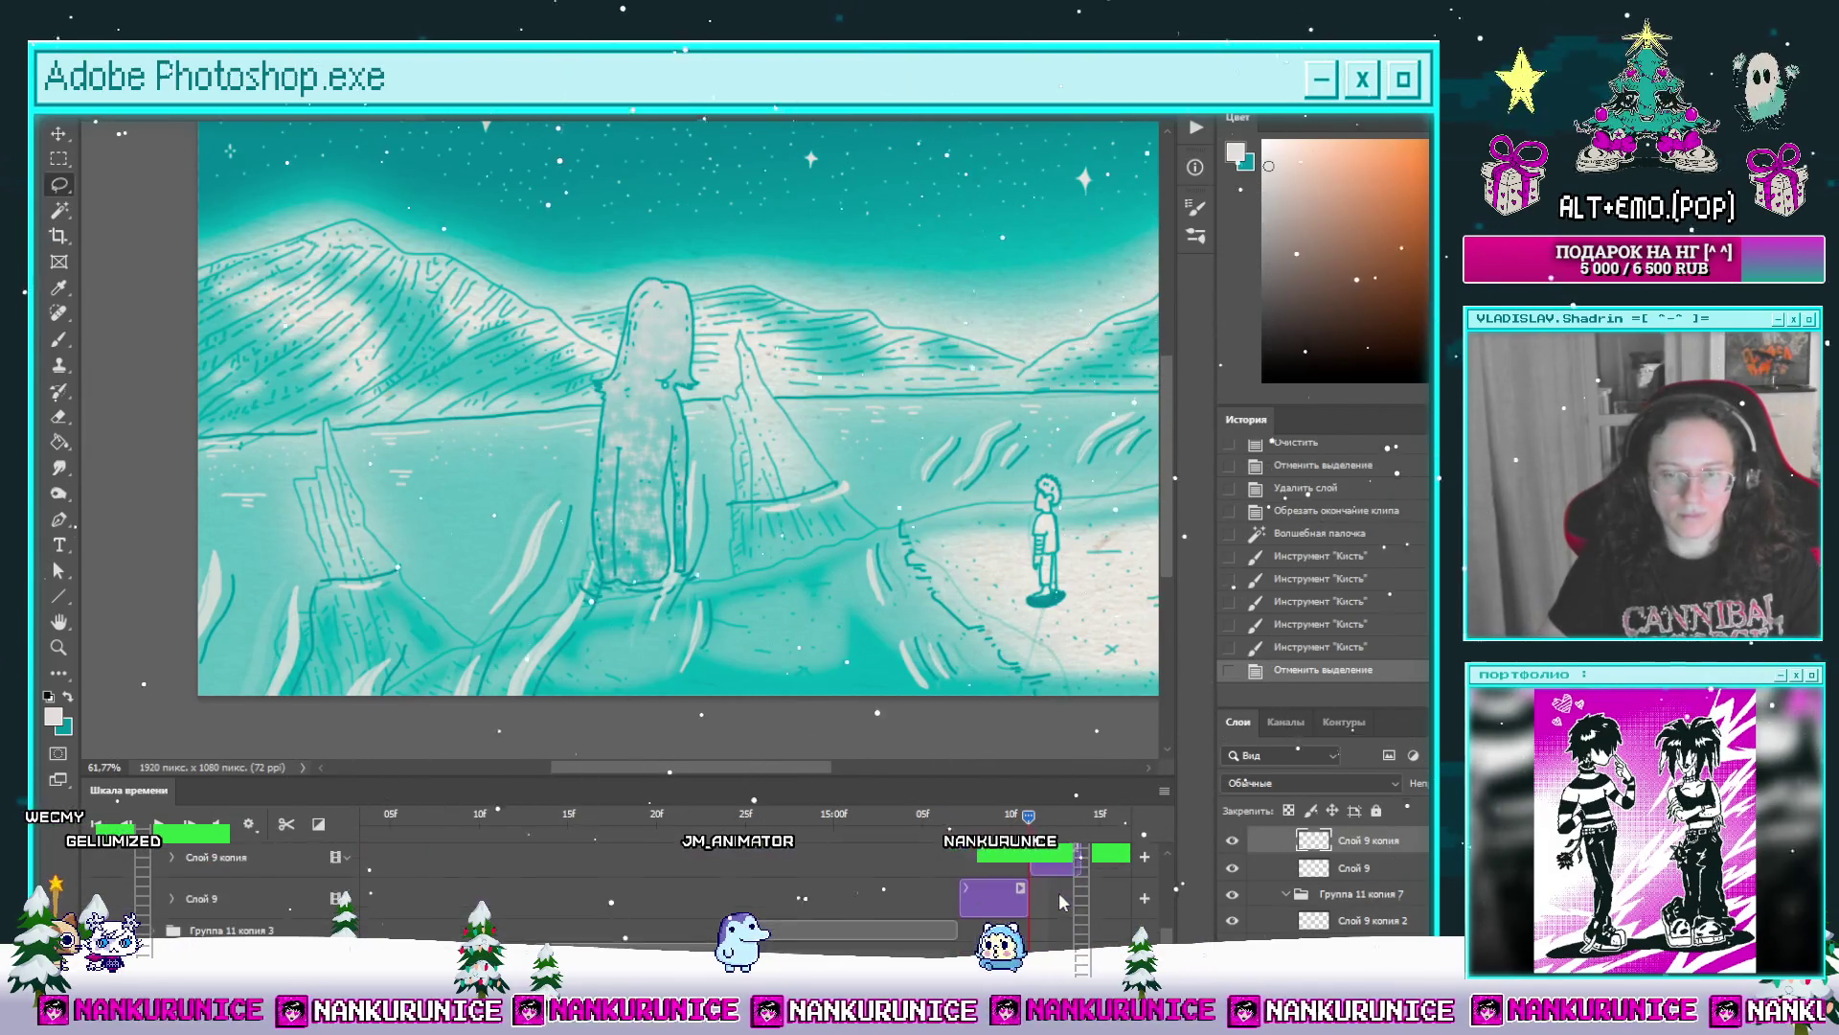
pyautogui.click(1079, 815)
pyautogui.scroll(2, 1078, 863)
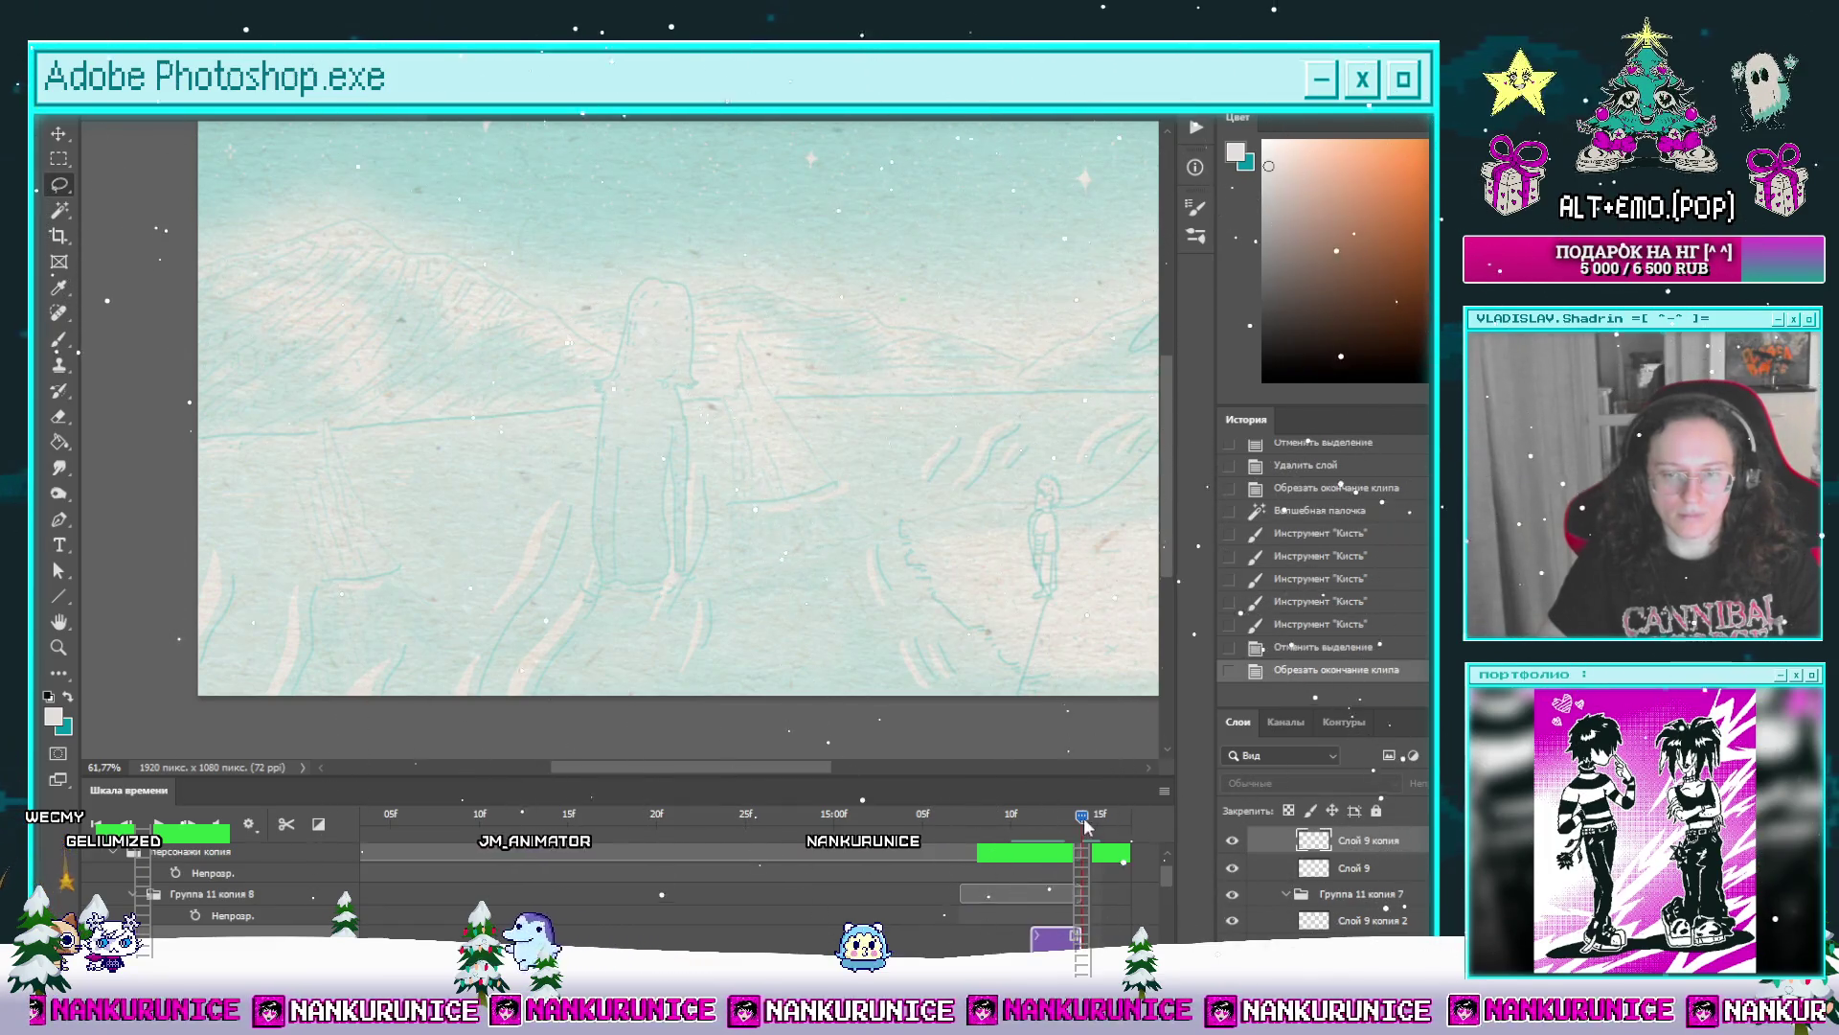
pyautogui.moveTo(1081, 862); pyautogui.dragTo(934, 852)
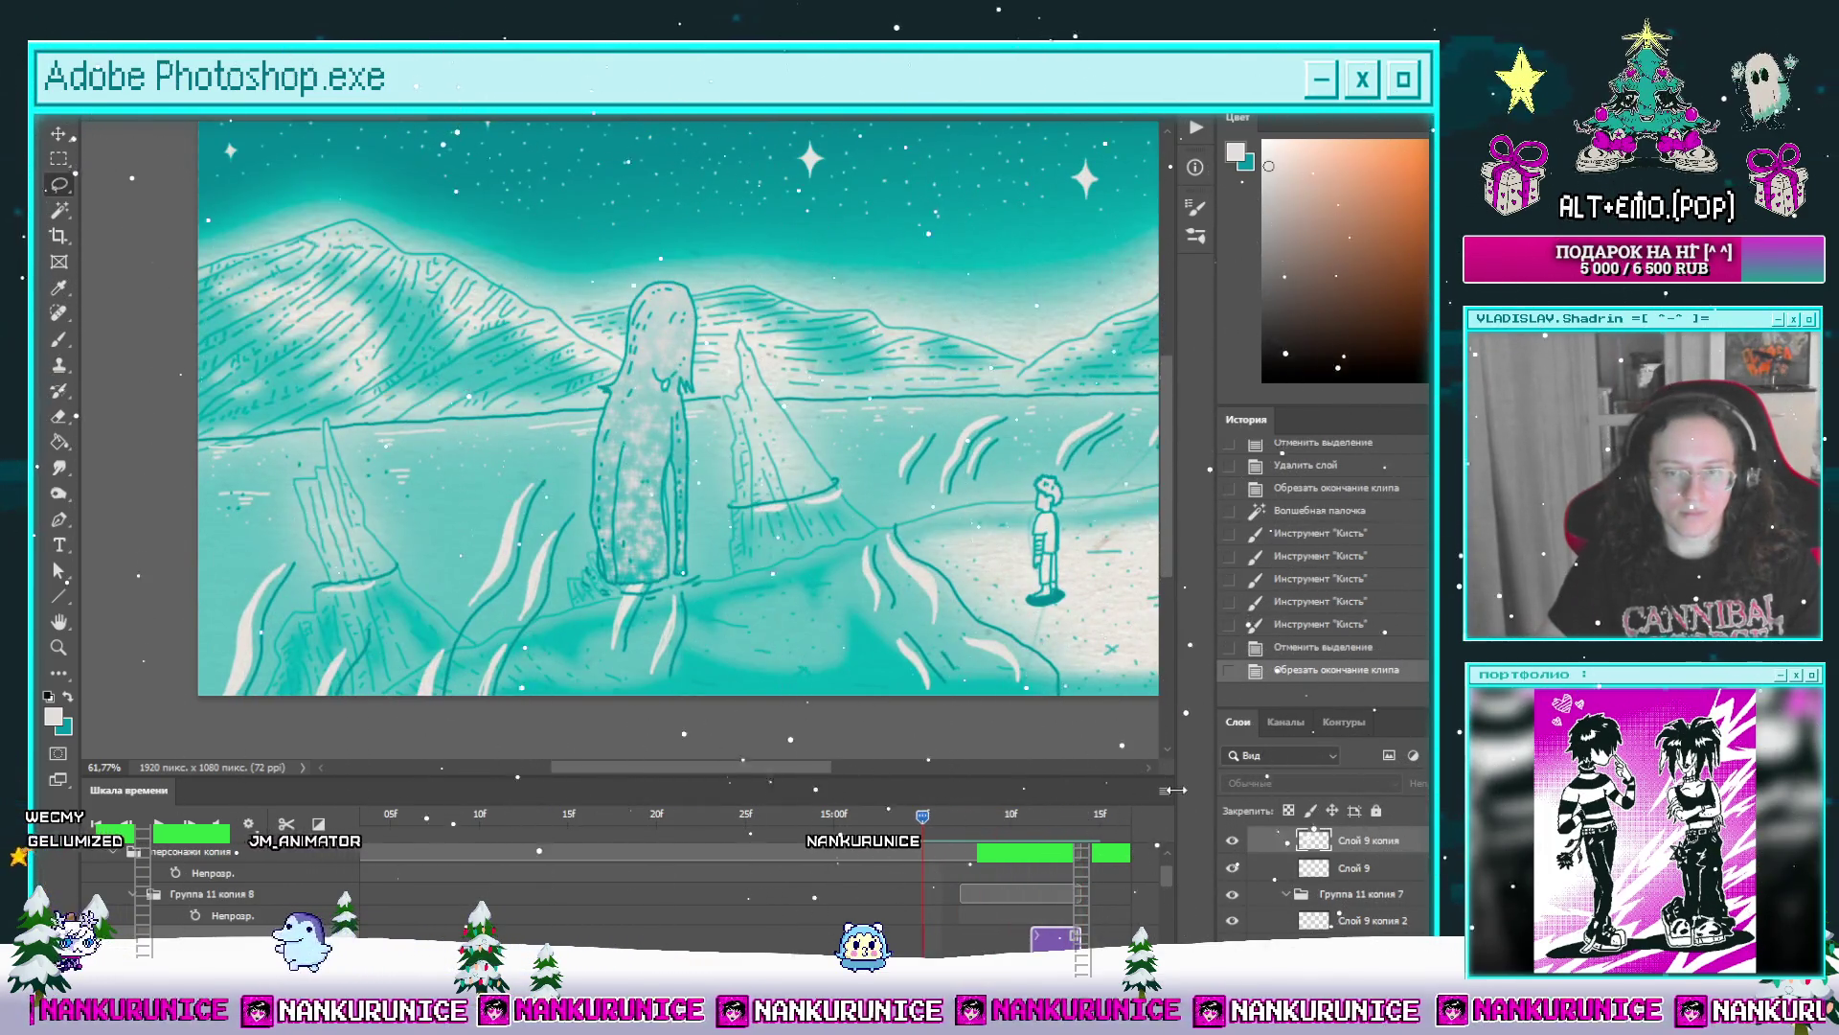
pyautogui.press('Left')
pyautogui.scroll(-3, 831, 554)
pyautogui.scroll(1, 832, 554)
pyautogui.scroll(1, 1014, 900)
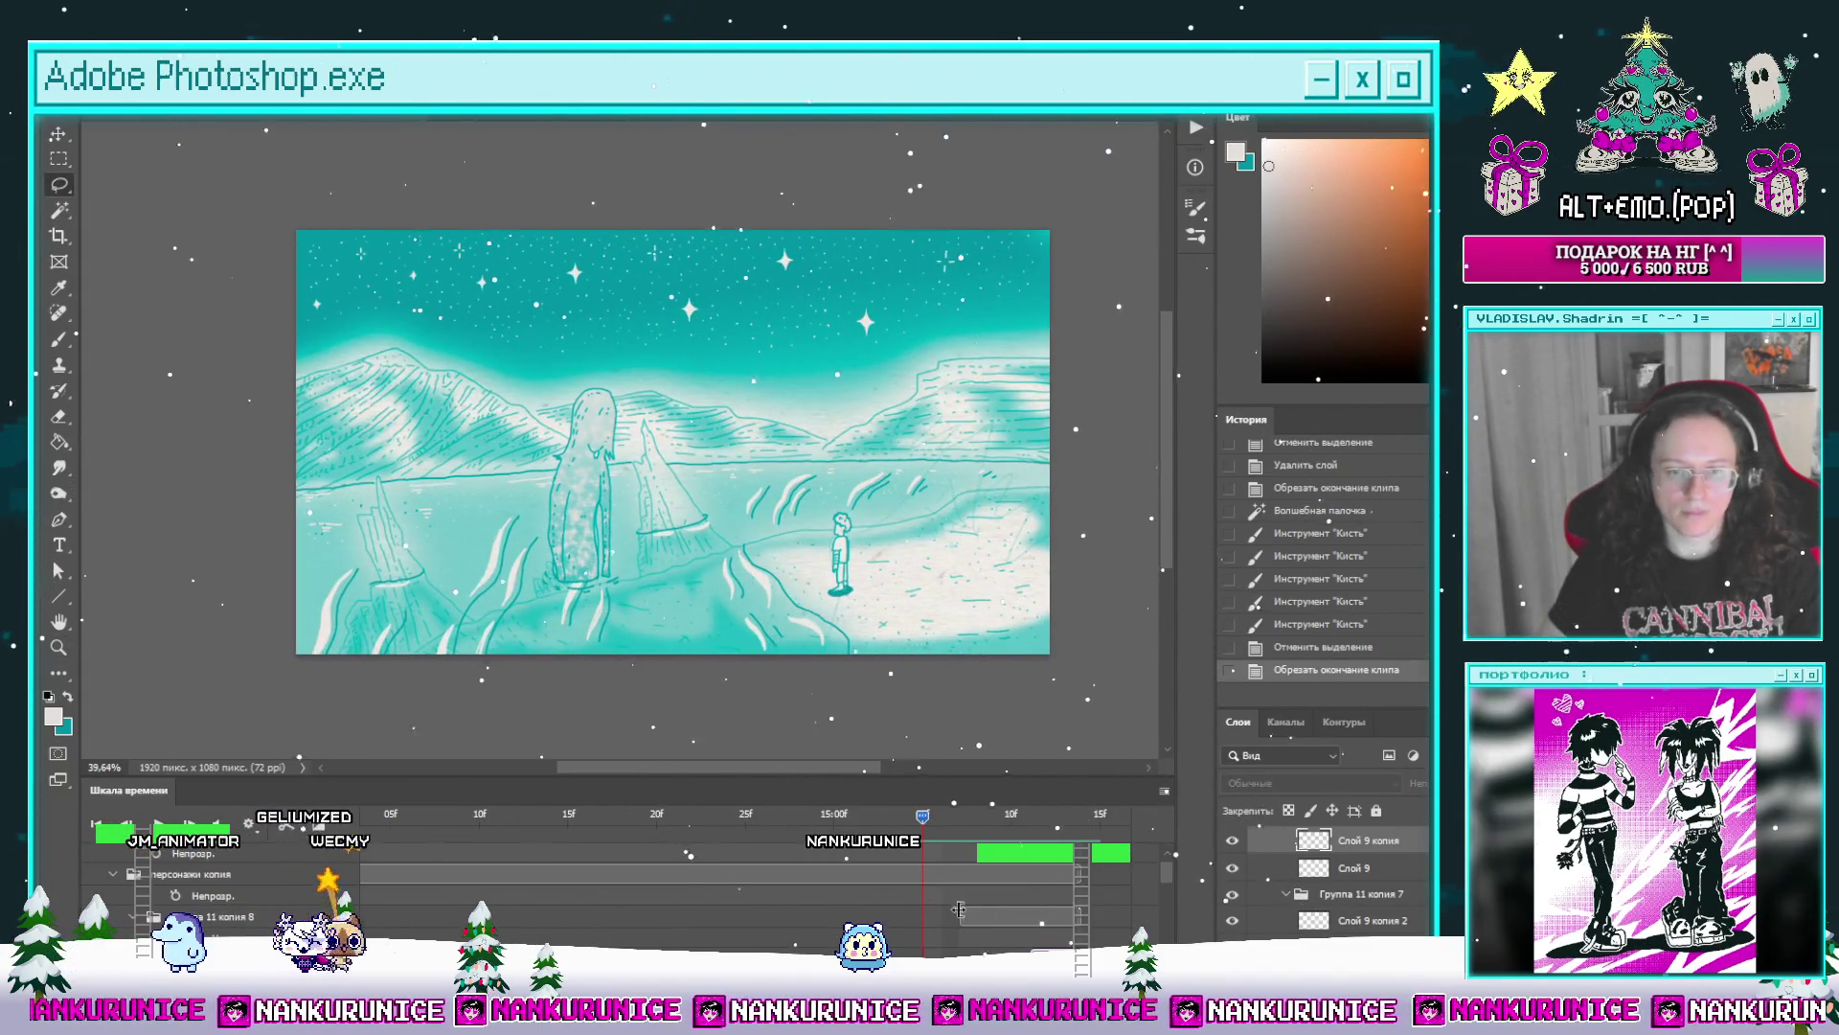
pyautogui.click(223, 876)
pyautogui.click(113, 882)
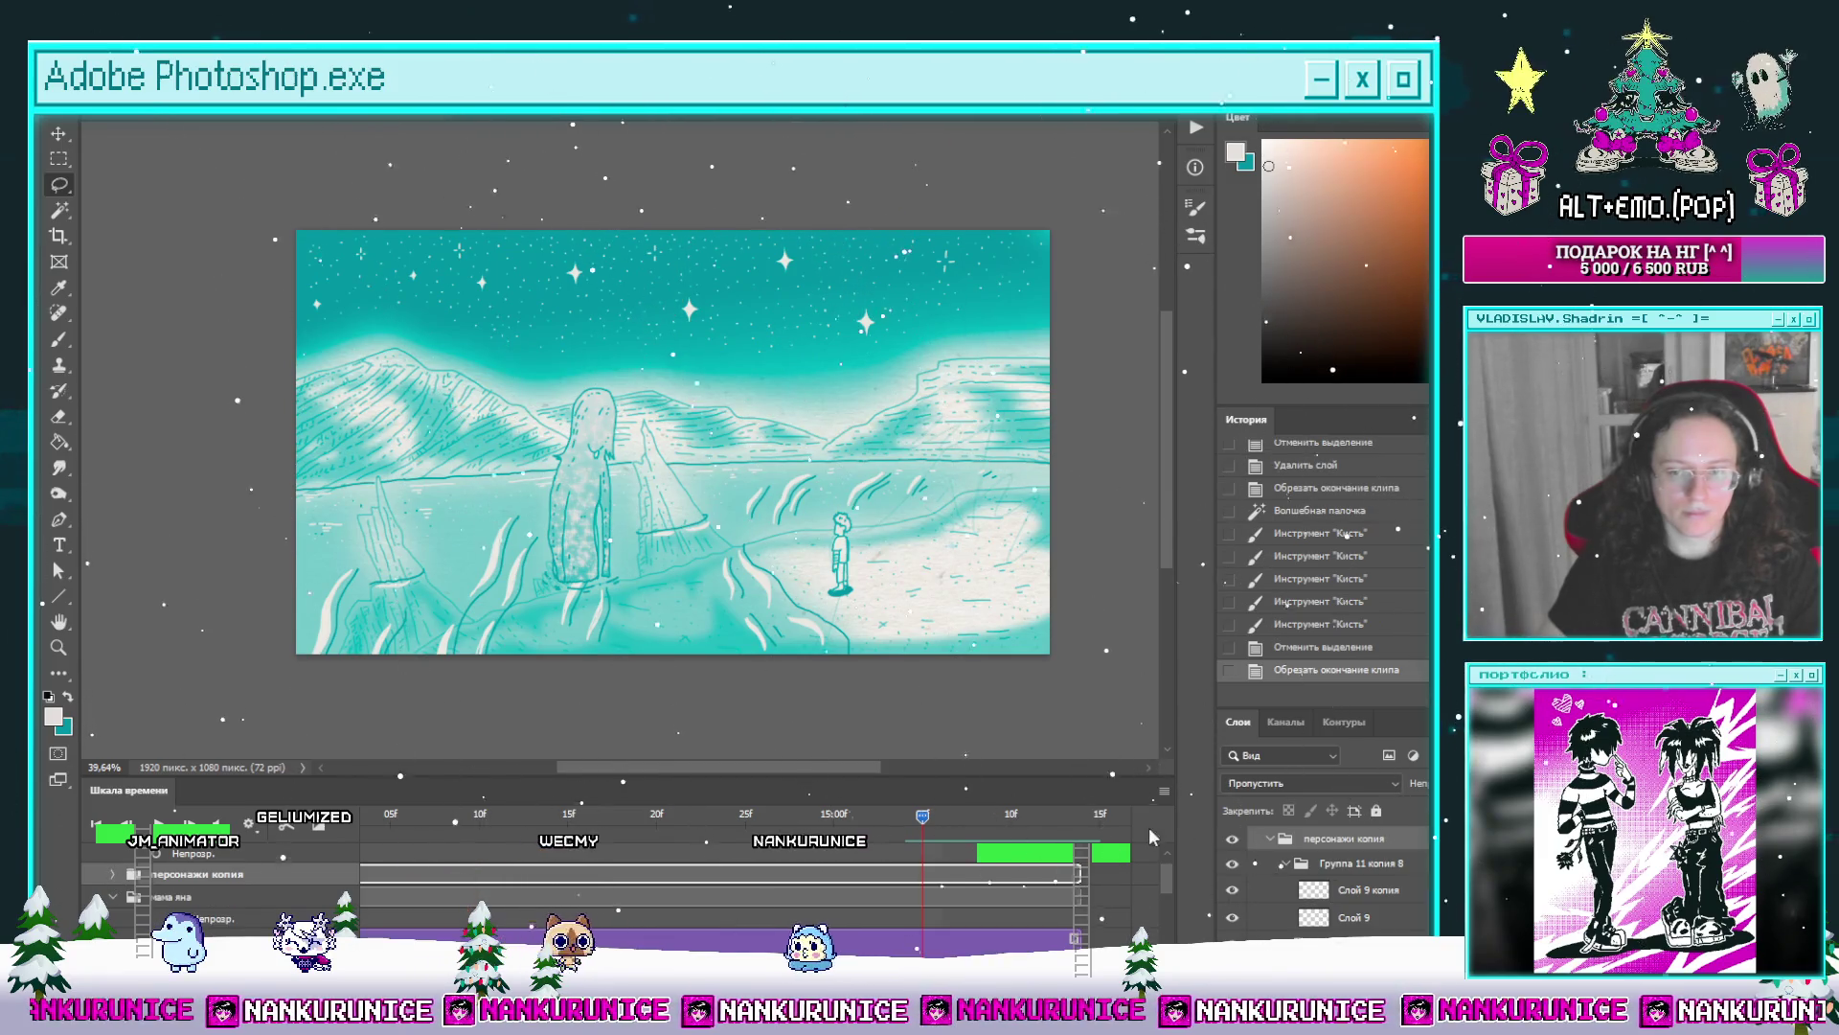
# Step: Rename the group тень и свечение матери, convert it to a smart object, lower its opacity and Gaussian-blur it
pyautogui.doubleClick(1346, 838)
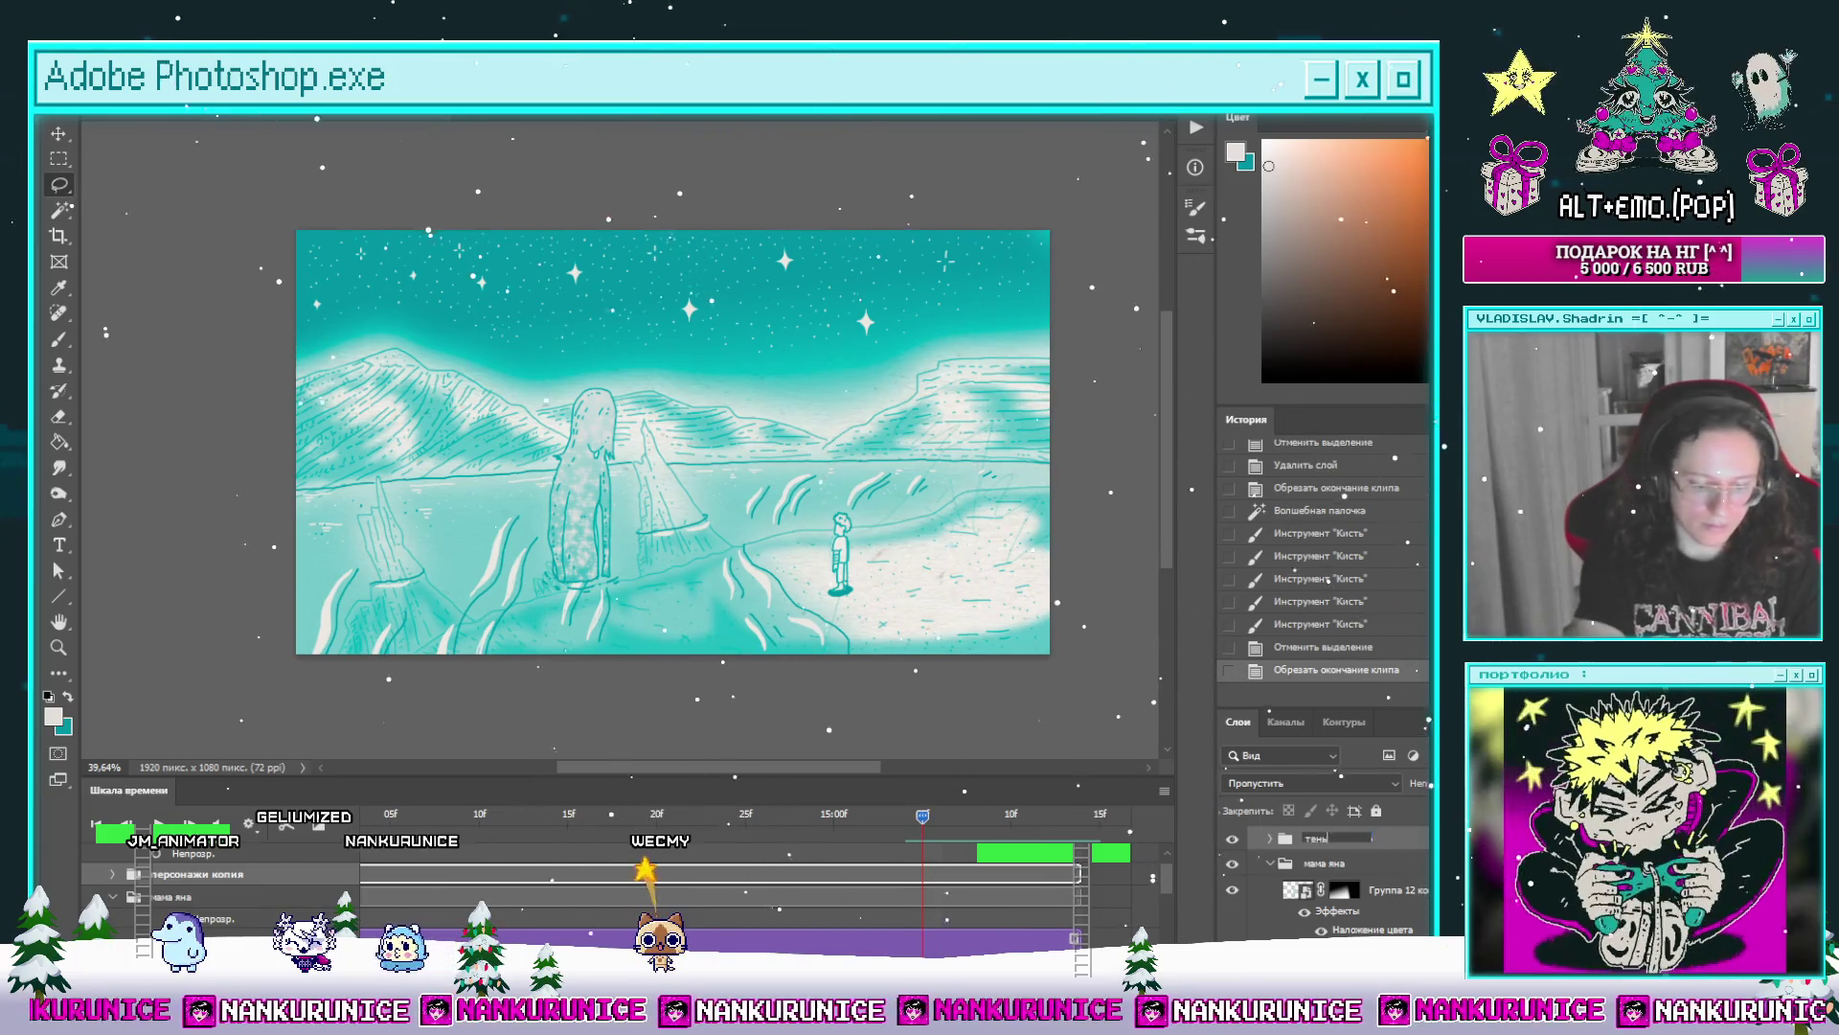
pyautogui.write('тень и свечение матери')
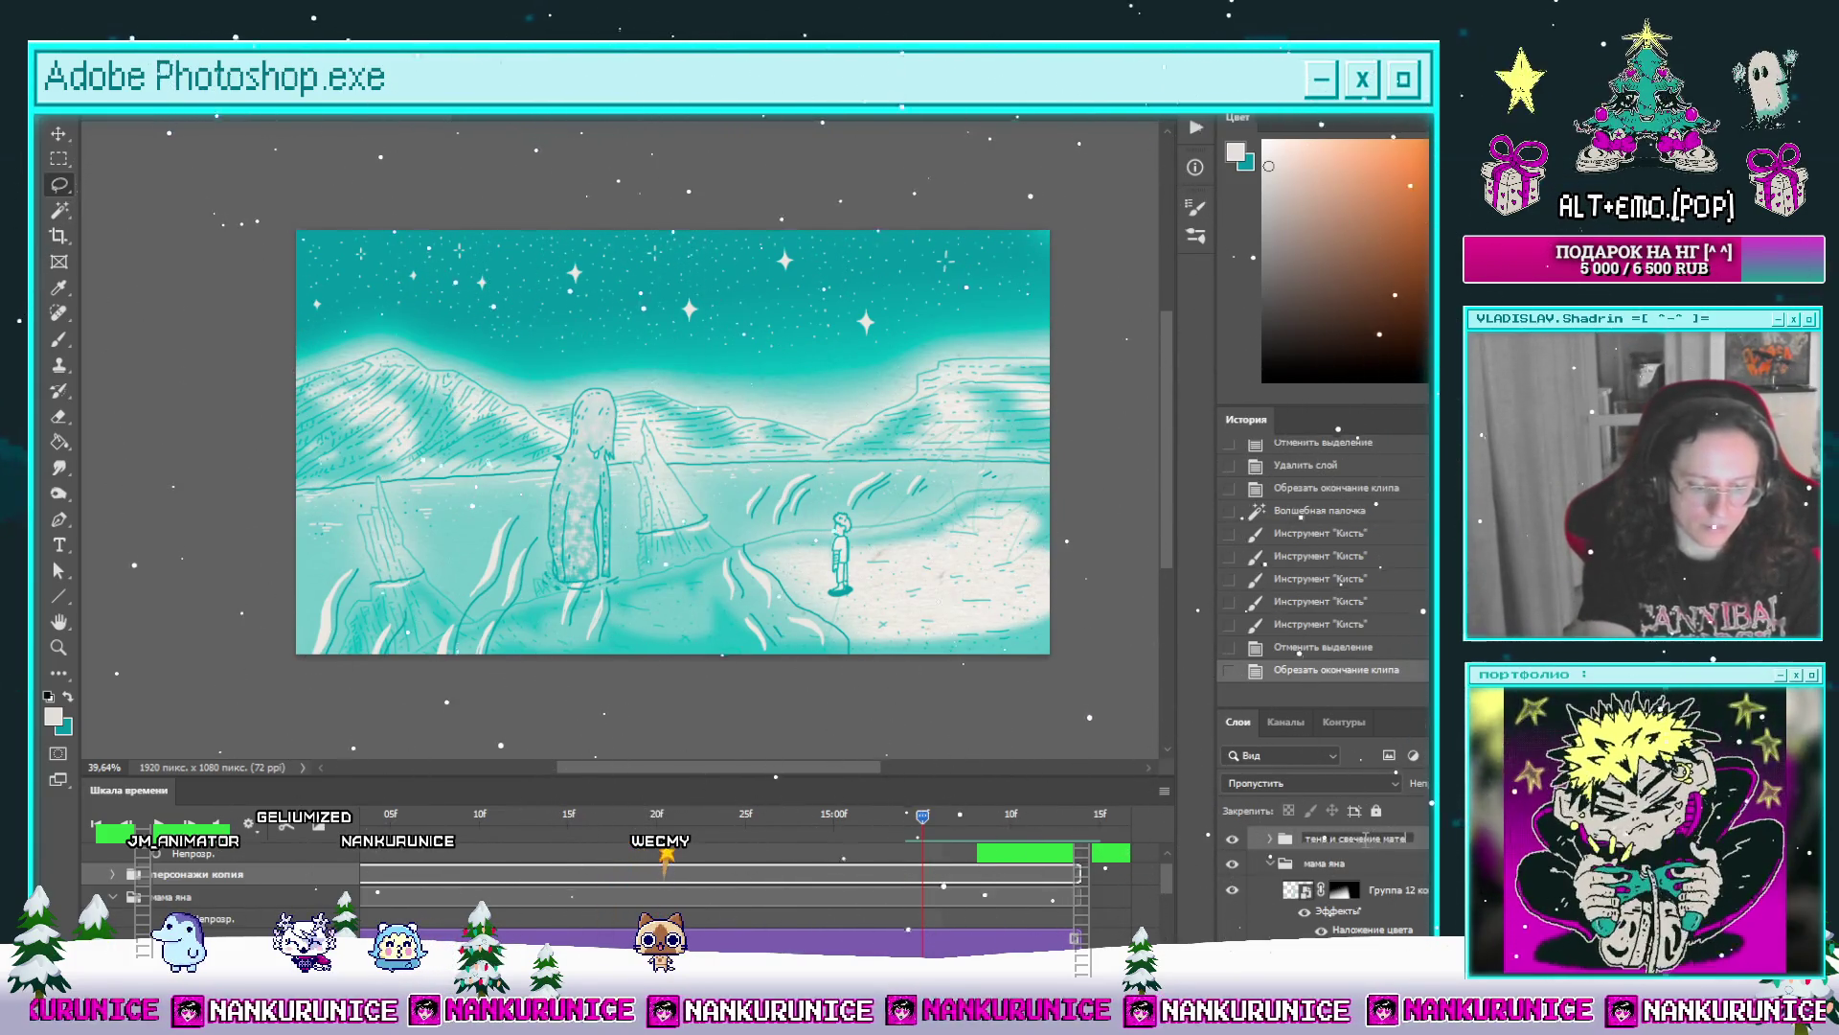
pyautogui.press('Return')
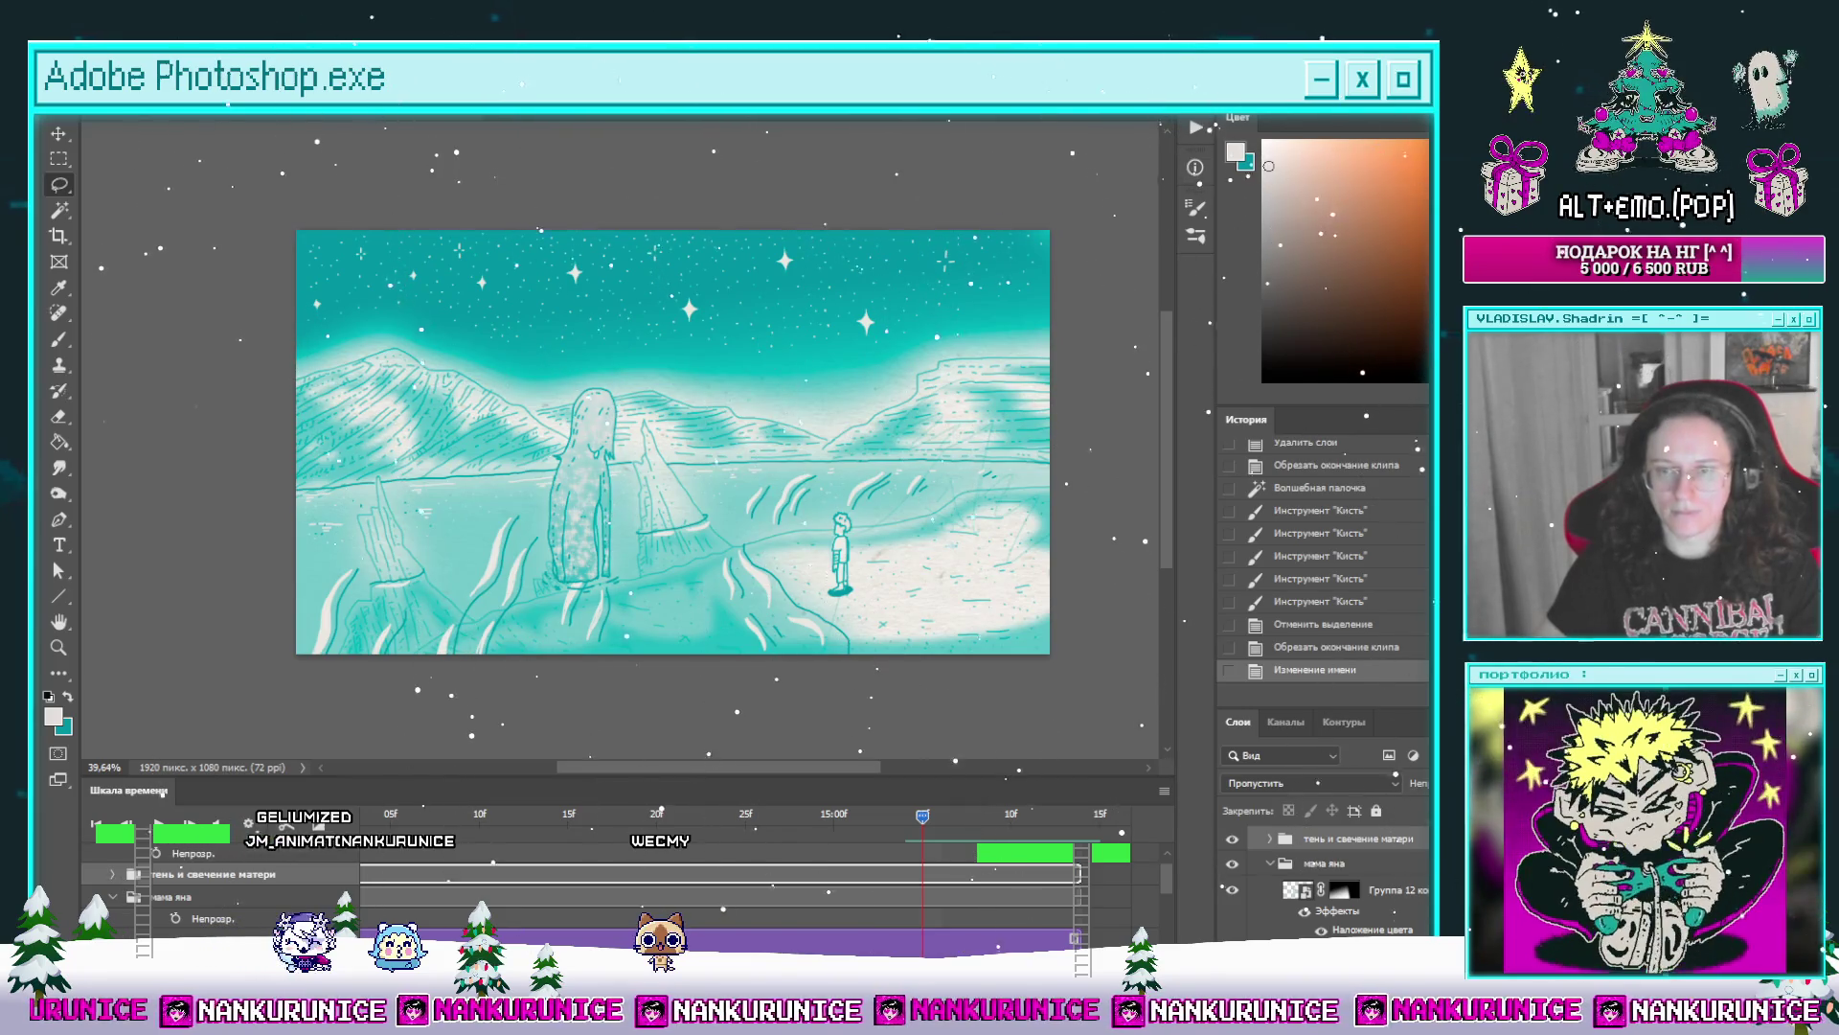
pyautogui.hotkey('ctrl', 'alt', 'shift', 's')
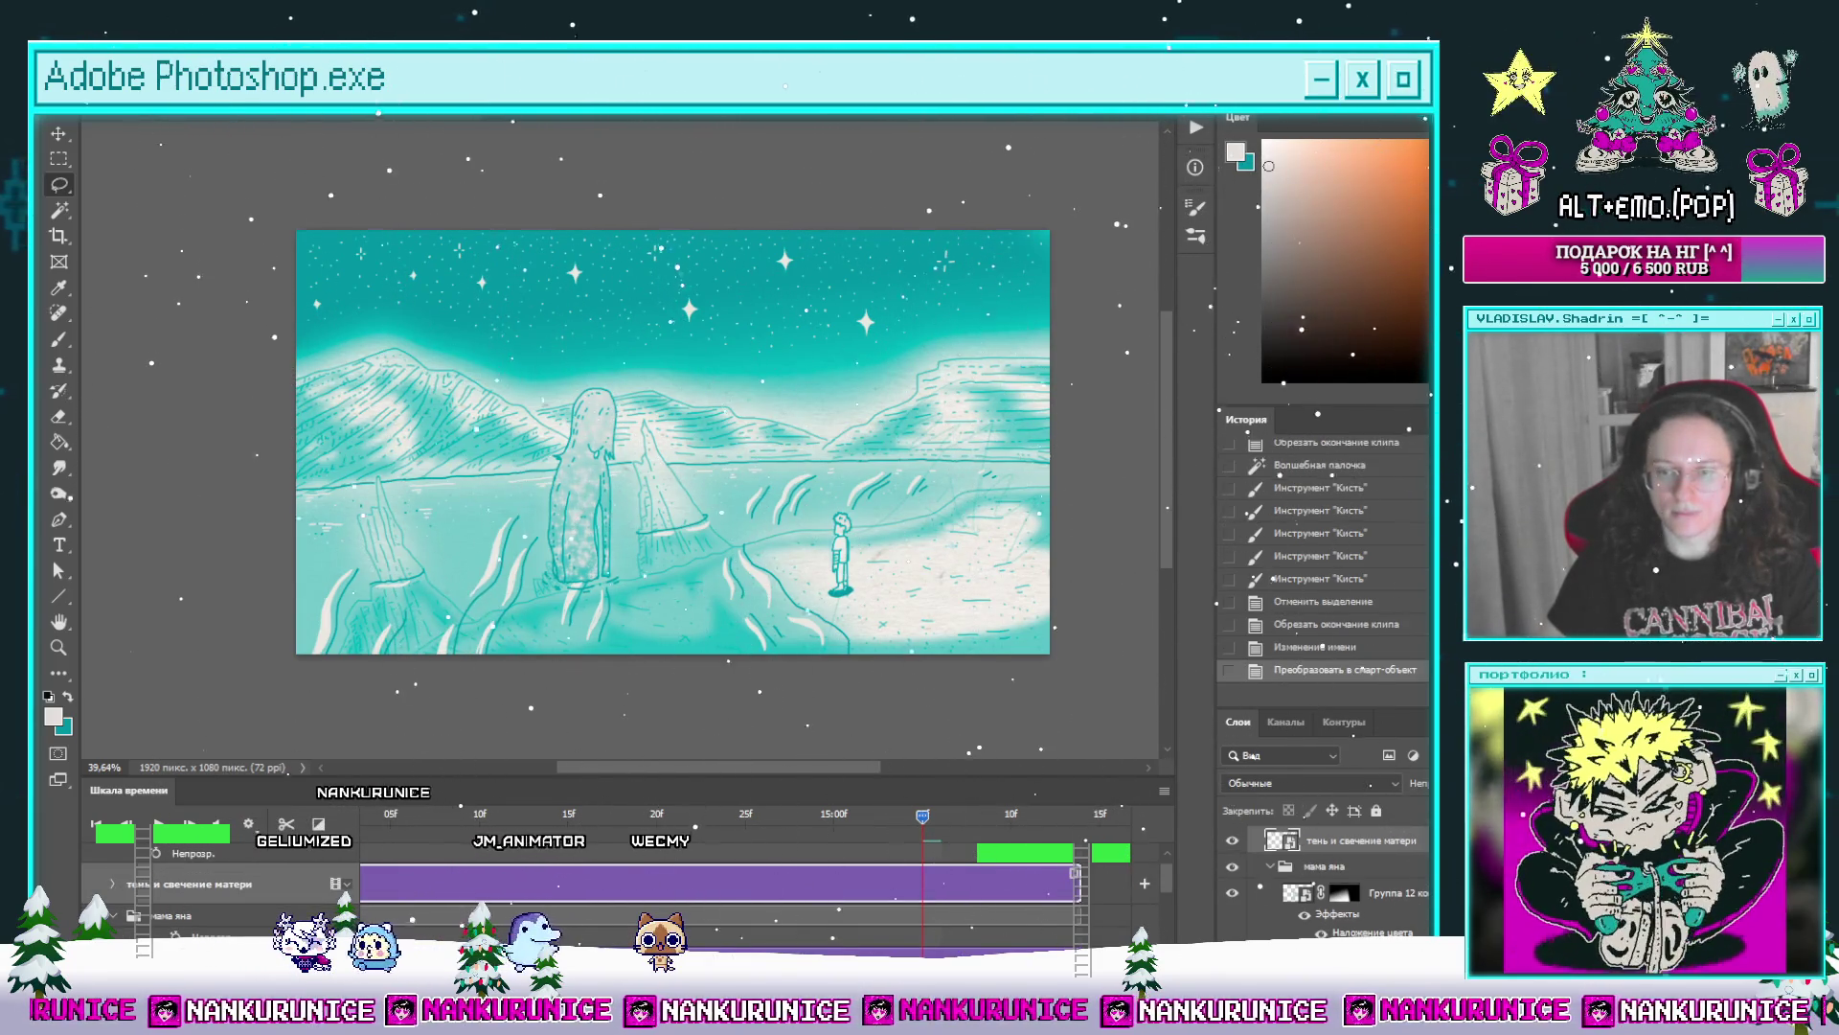
pyautogui.press('0')
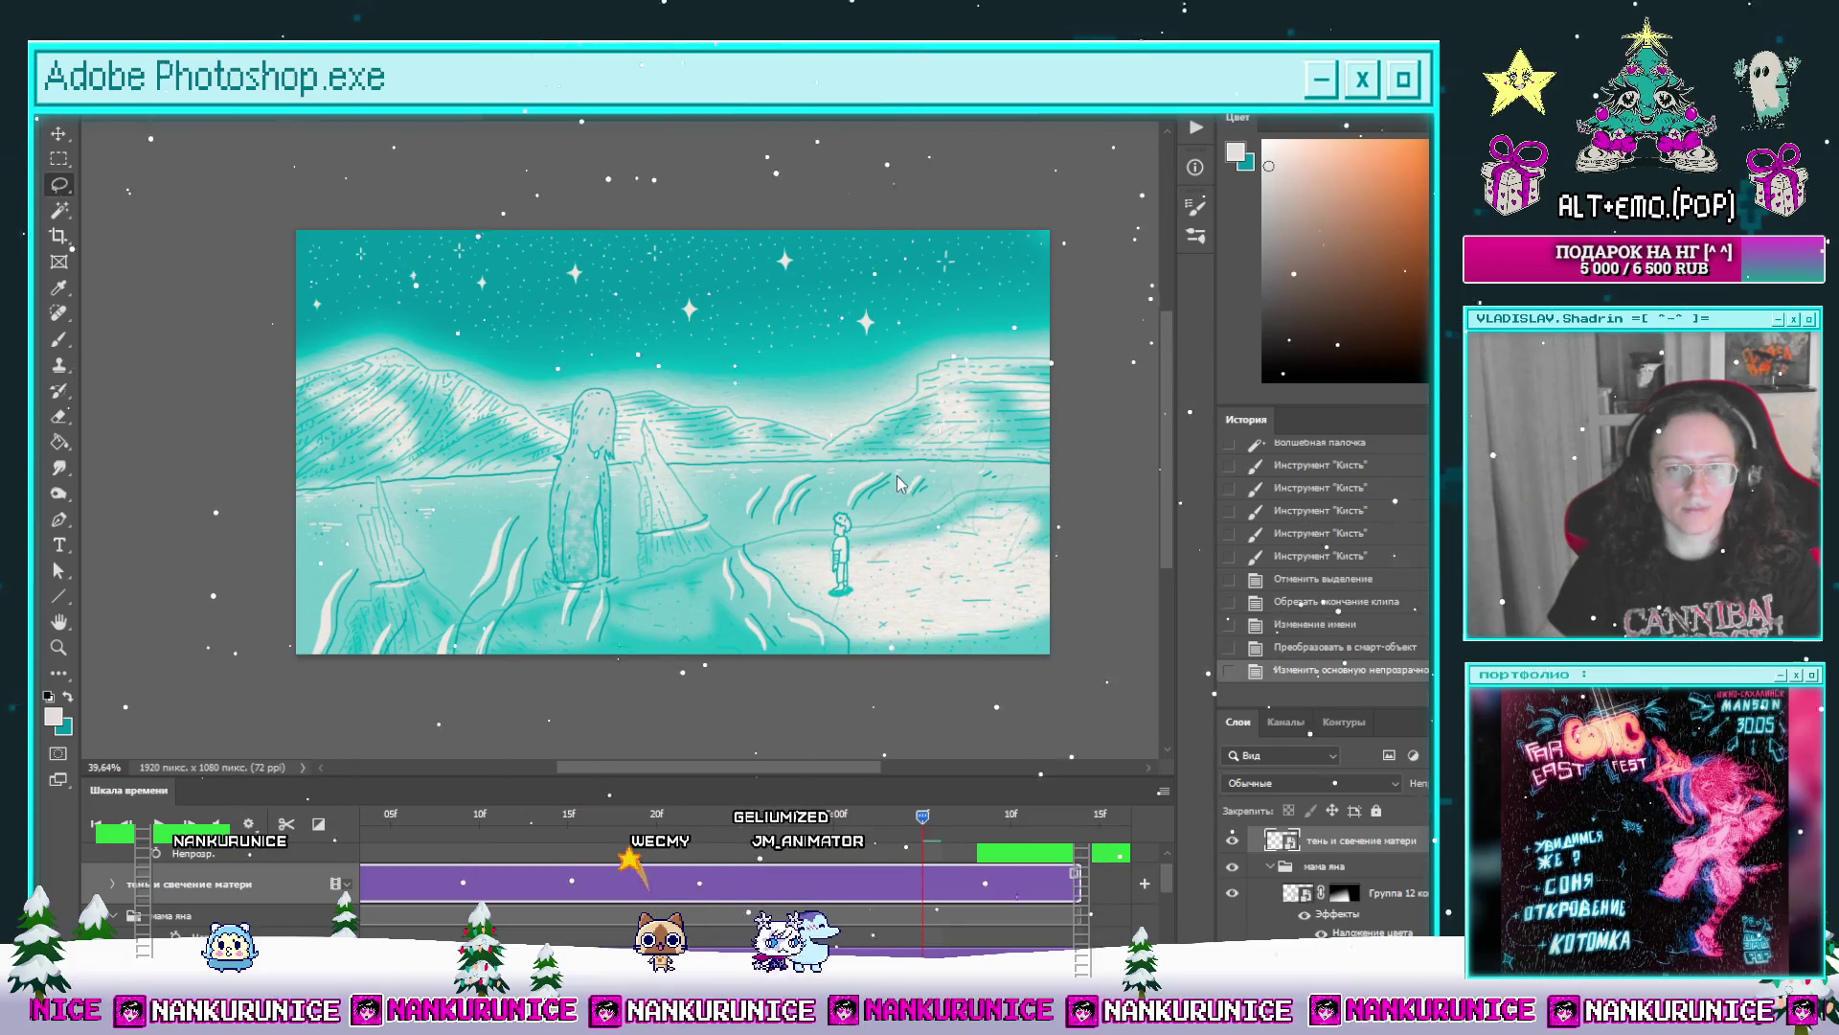
pyautogui.press('5')
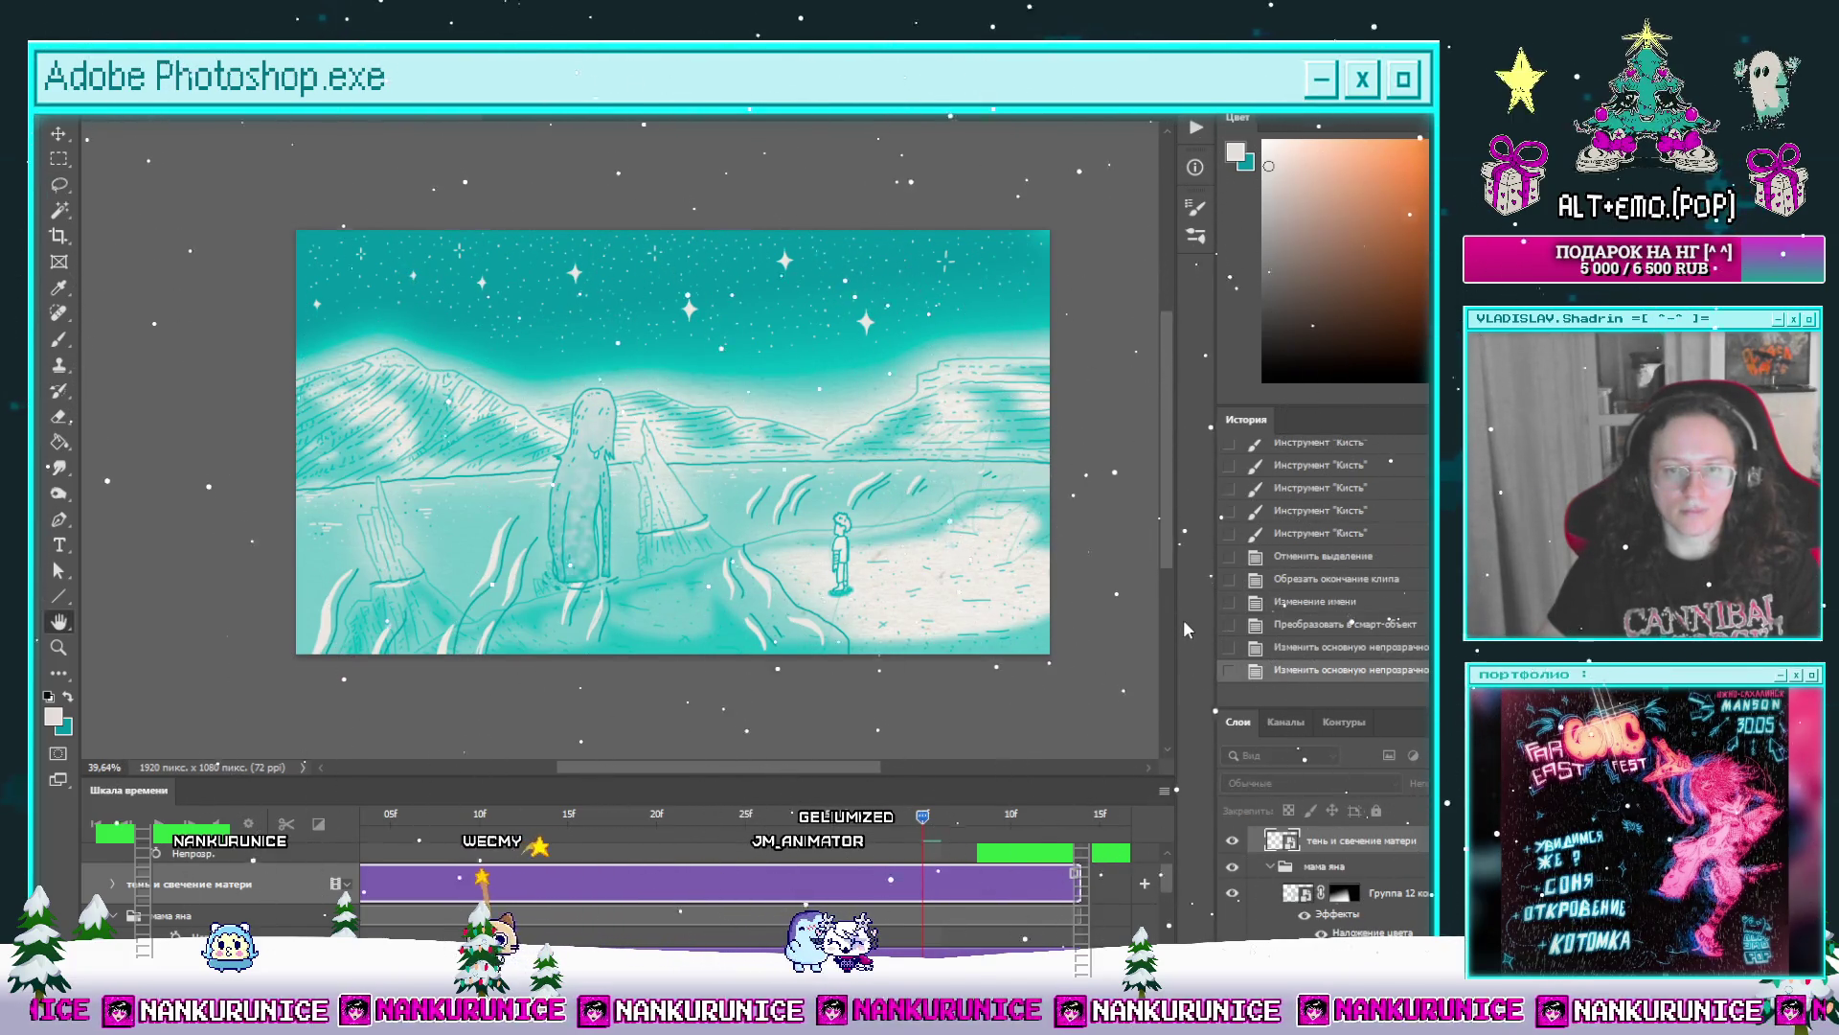
pyautogui.hotkey('ctrl', 'f')
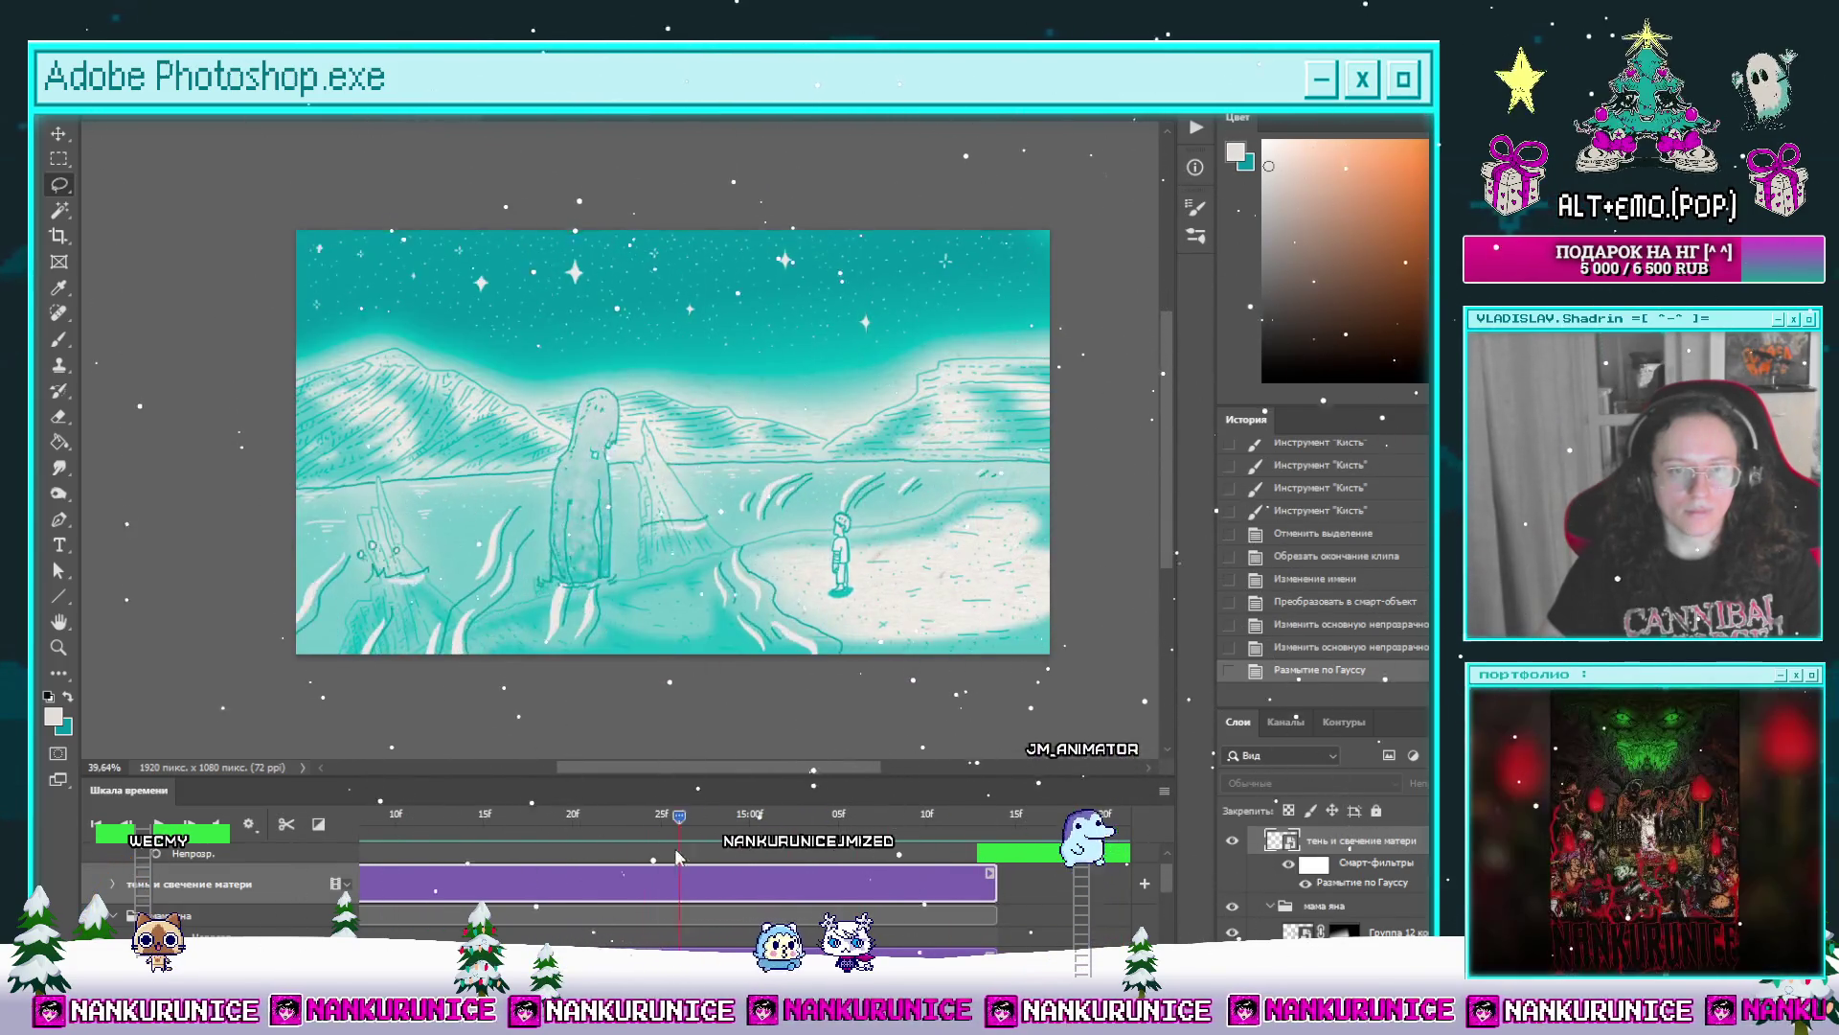
# Step: Scrub and play through the animation frames to review the blurred figure, then group the layer with Ctrl+G
pyautogui.moveTo(679, 858); pyautogui.dragTo(458, 859)
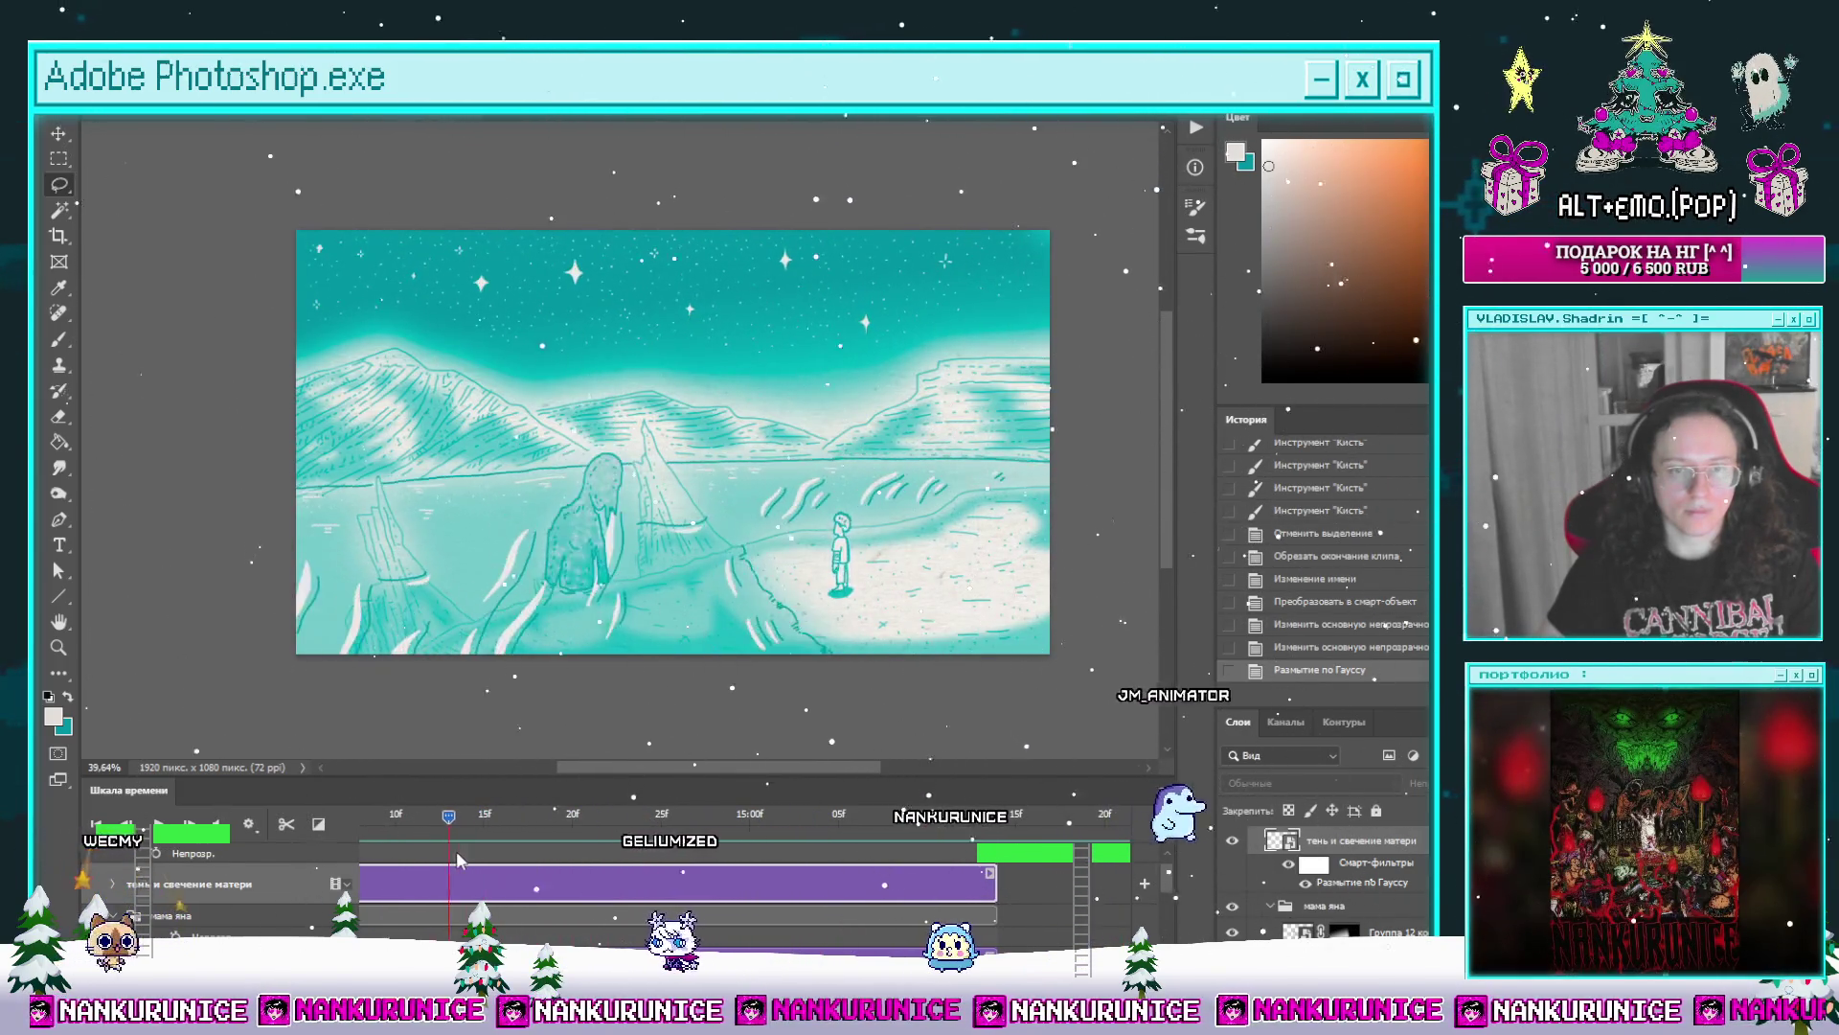
pyautogui.moveTo(458, 859)
pyautogui.mouseDown()
pyautogui.moveTo(438, 850)
pyautogui.moveTo(654, 822)
pyautogui.moveTo(1007, 827)
pyautogui.moveTo(986, 821)
pyautogui.mouseUp()
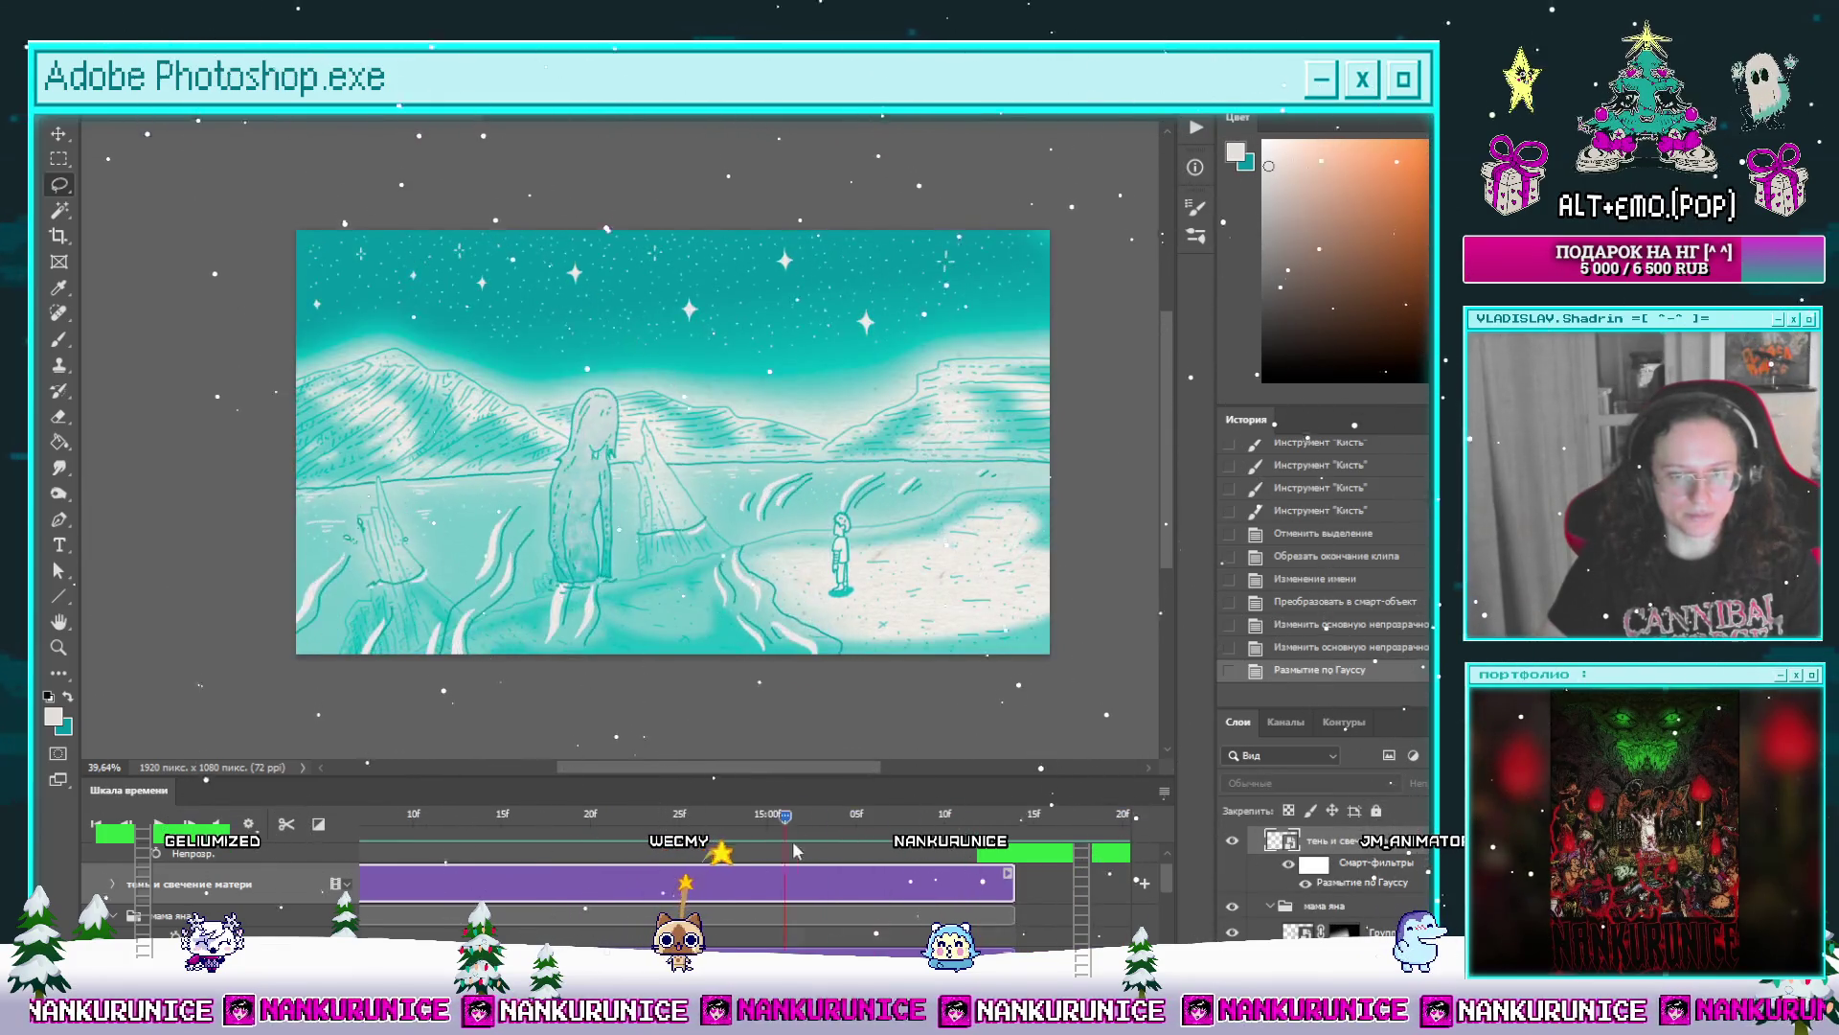
pyautogui.moveTo(491, 879); pyautogui.dragTo(382, 885)
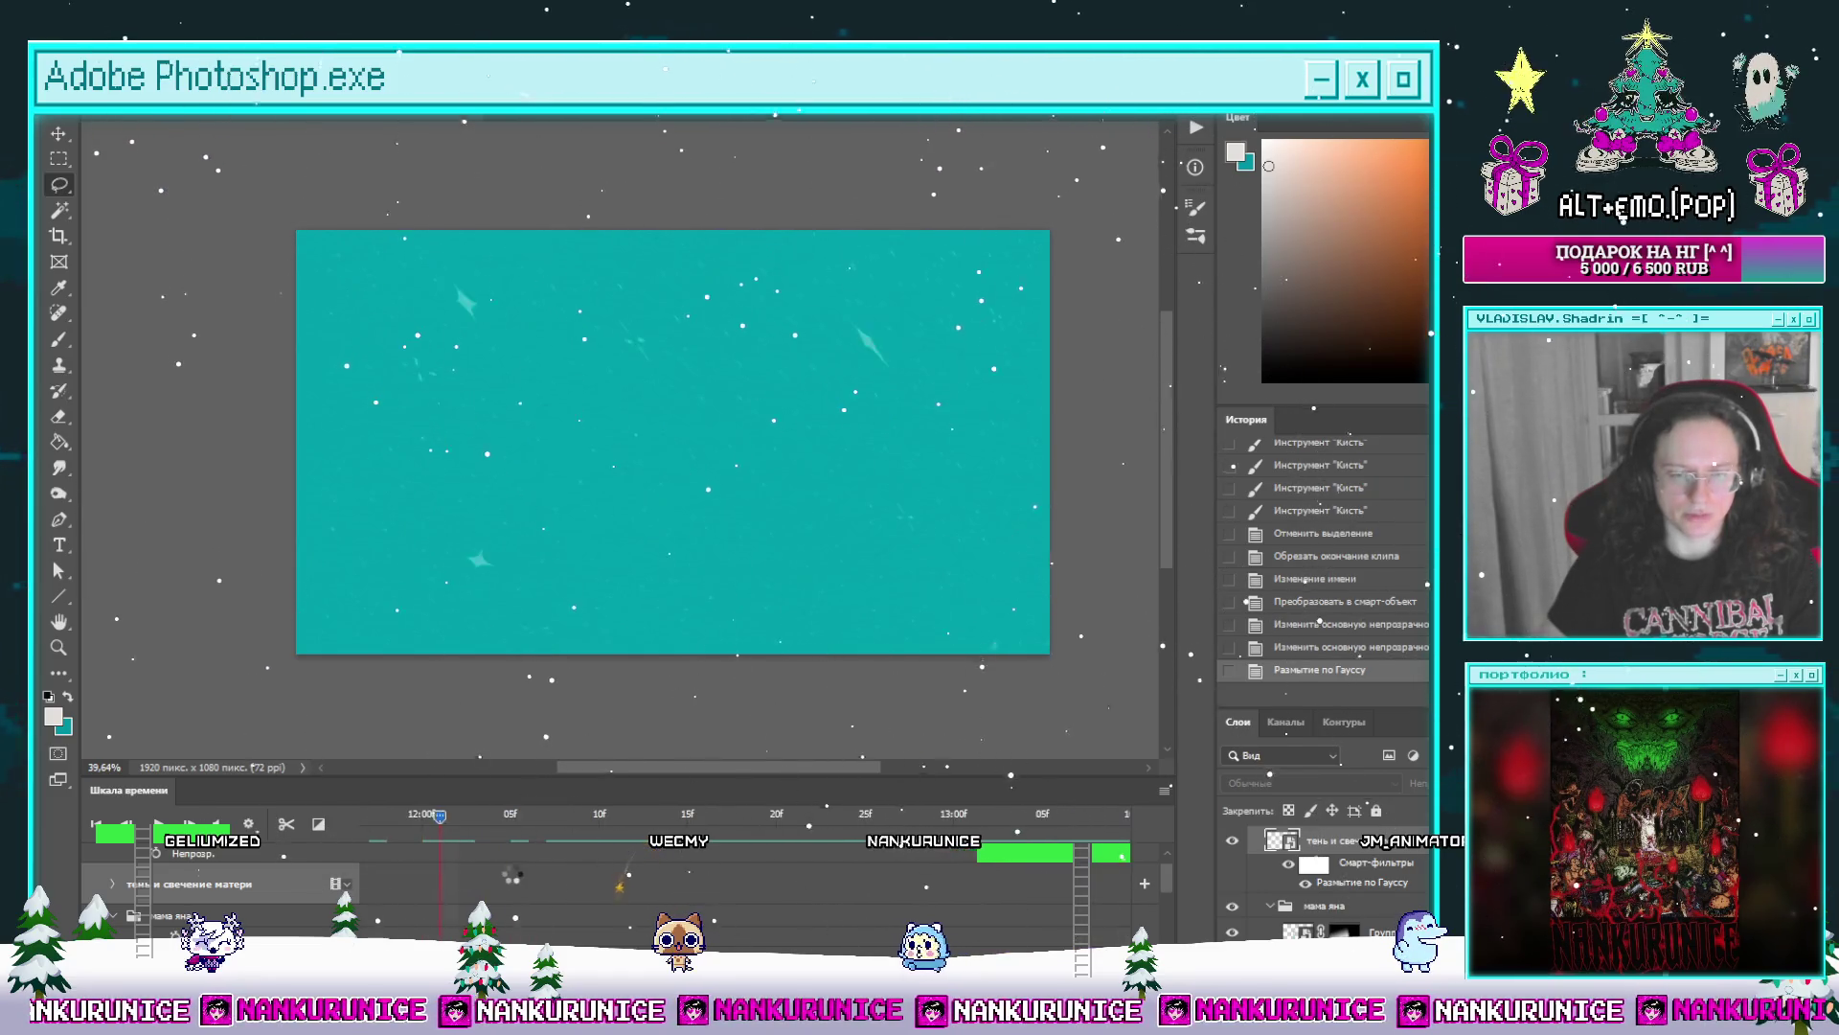
pyautogui.moveTo(533, 869)
pyautogui.mouseDown()
pyautogui.moveTo(333, 878)
pyautogui.moveTo(471, 876)
pyautogui.mouseUp()
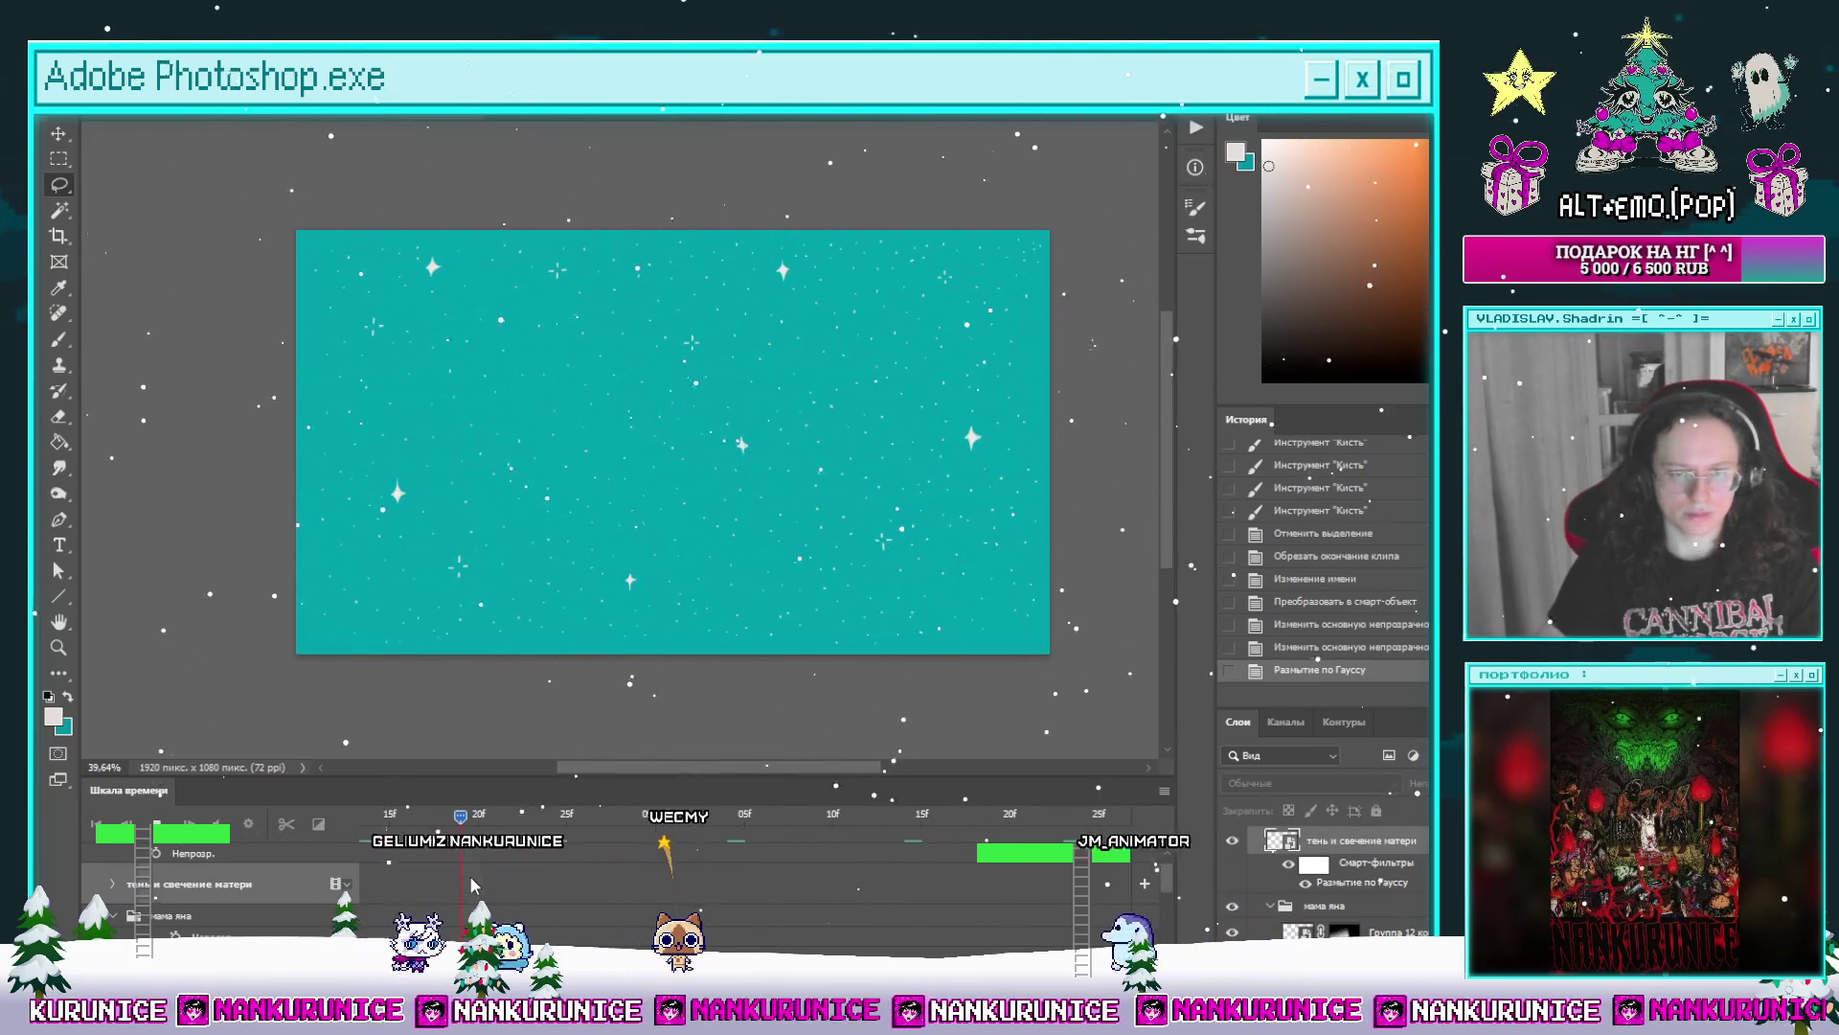
pyautogui.press('space')
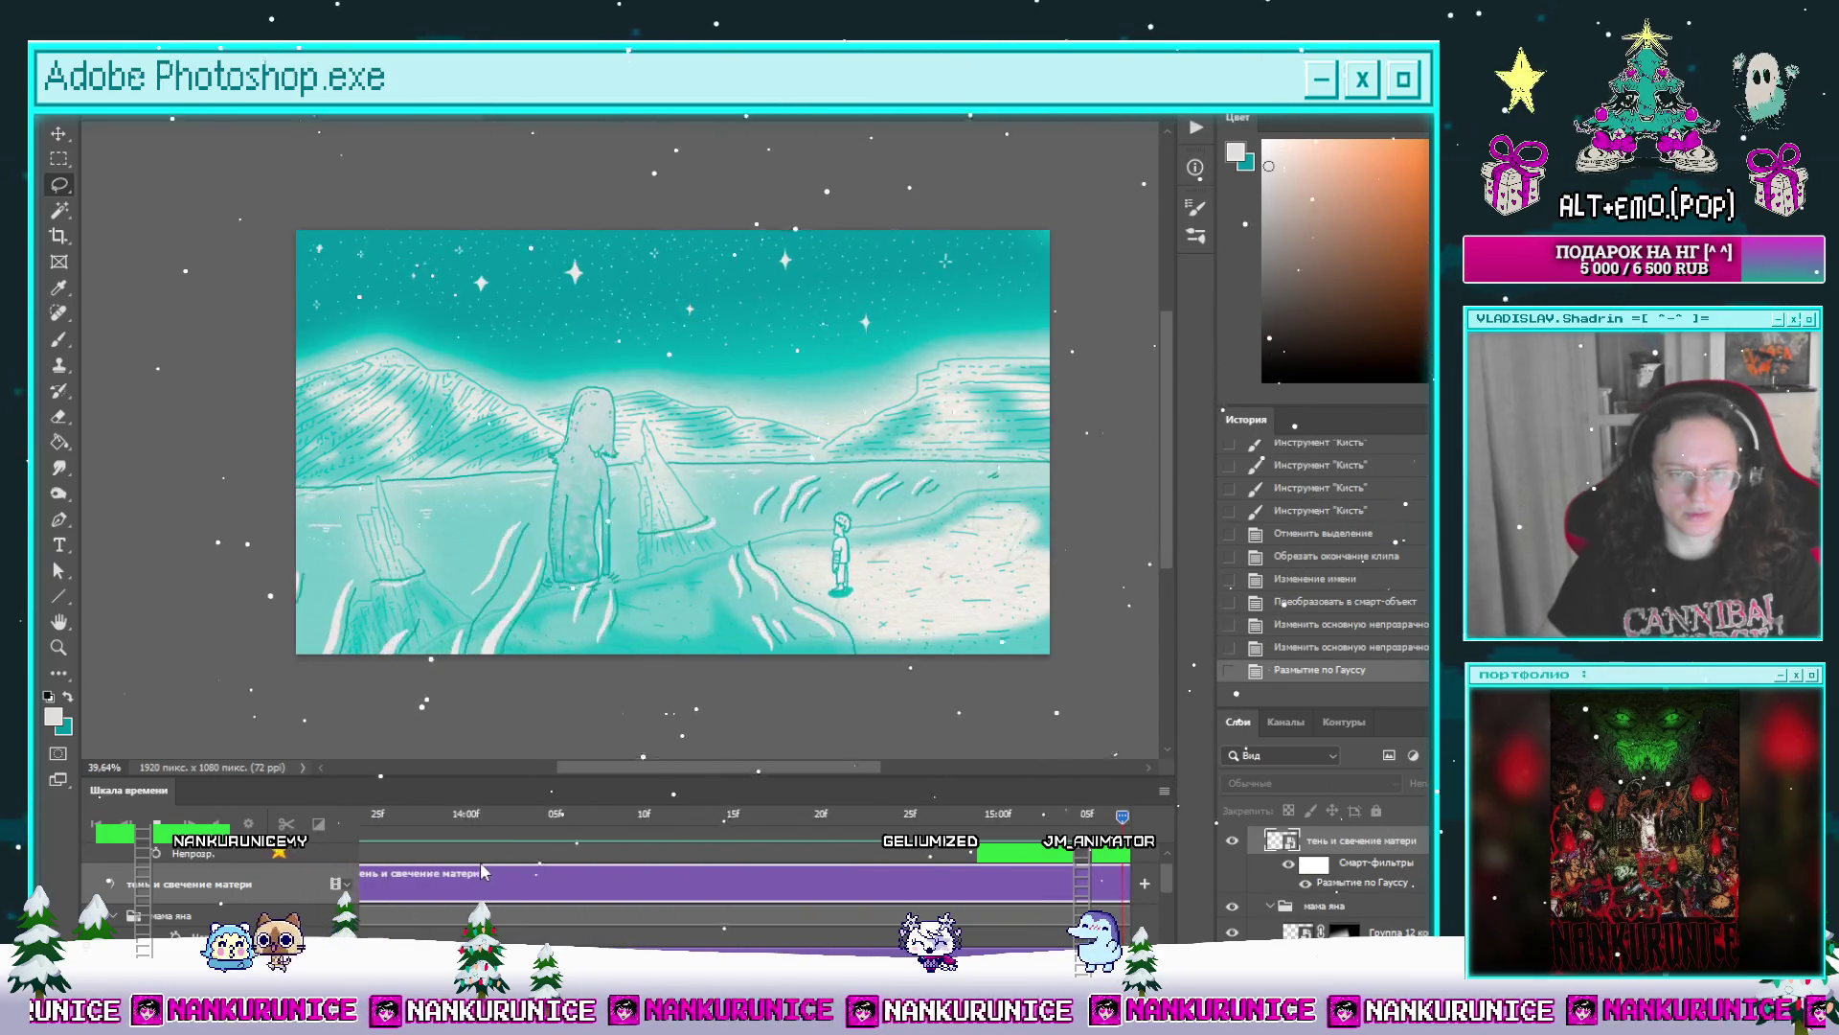
pyautogui.click(394, 885)
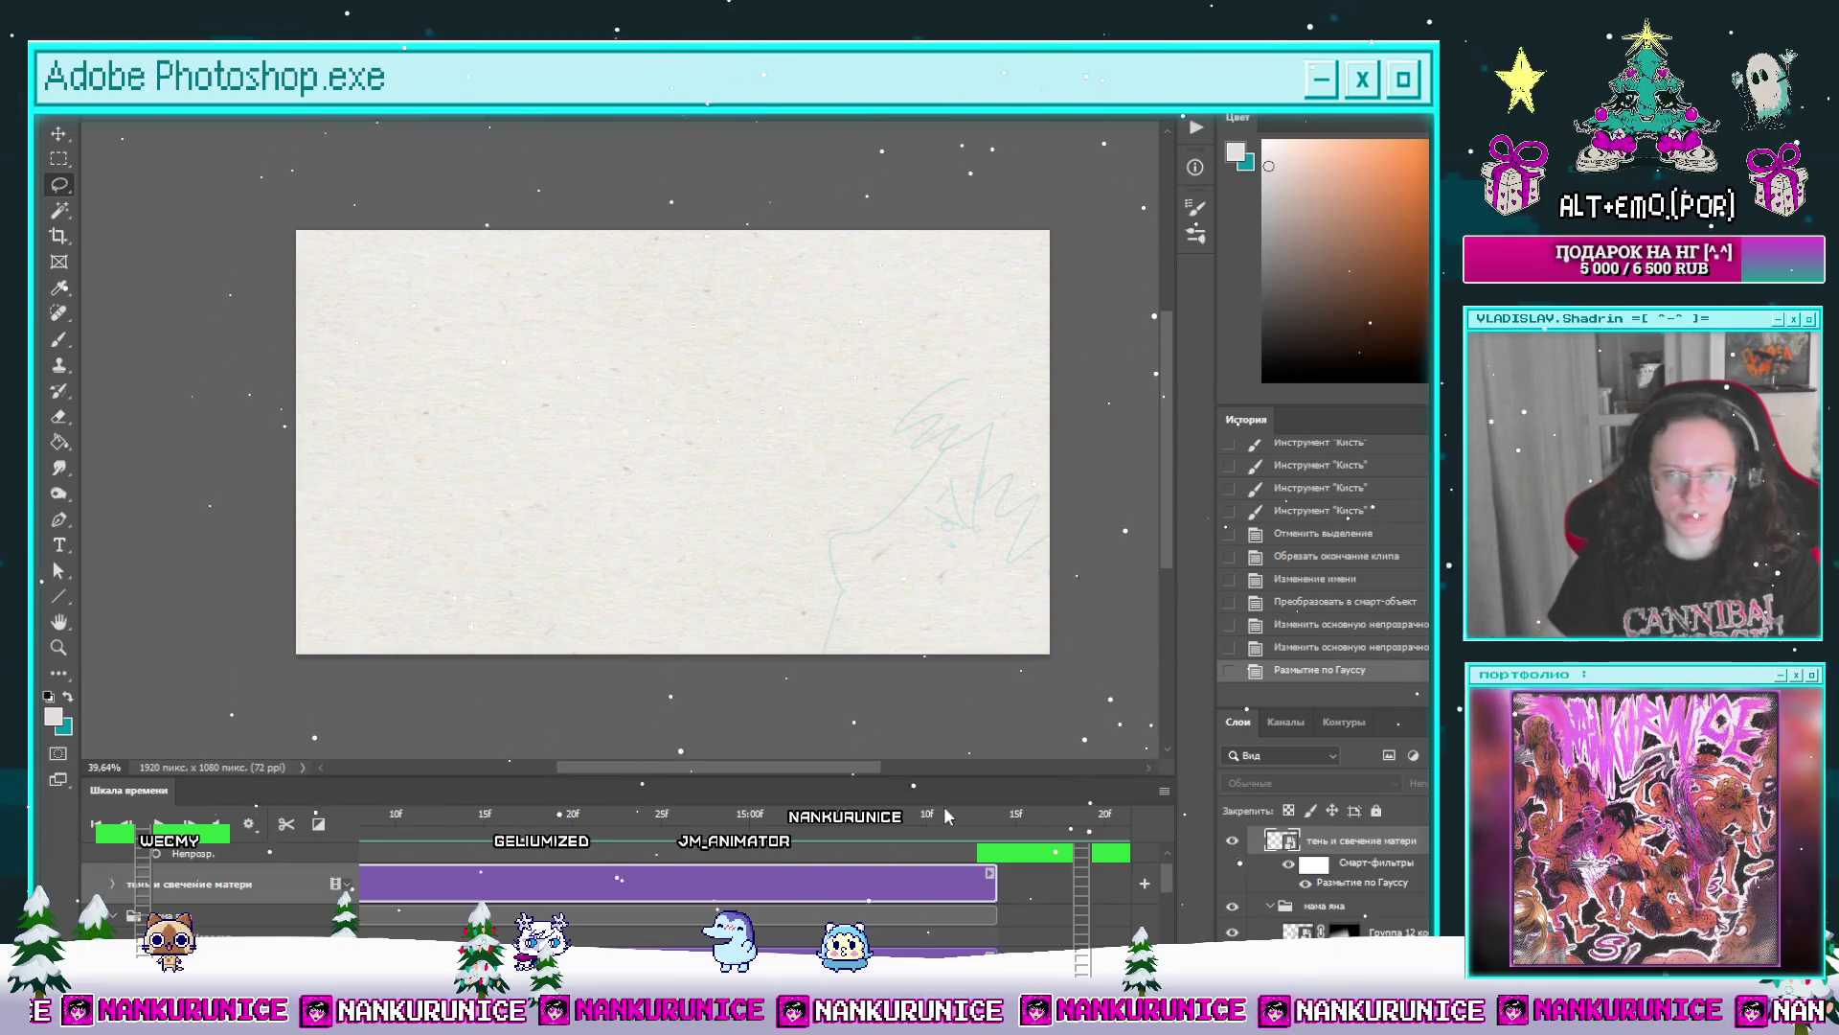
pyautogui.hotkey('ctrl', 'g')
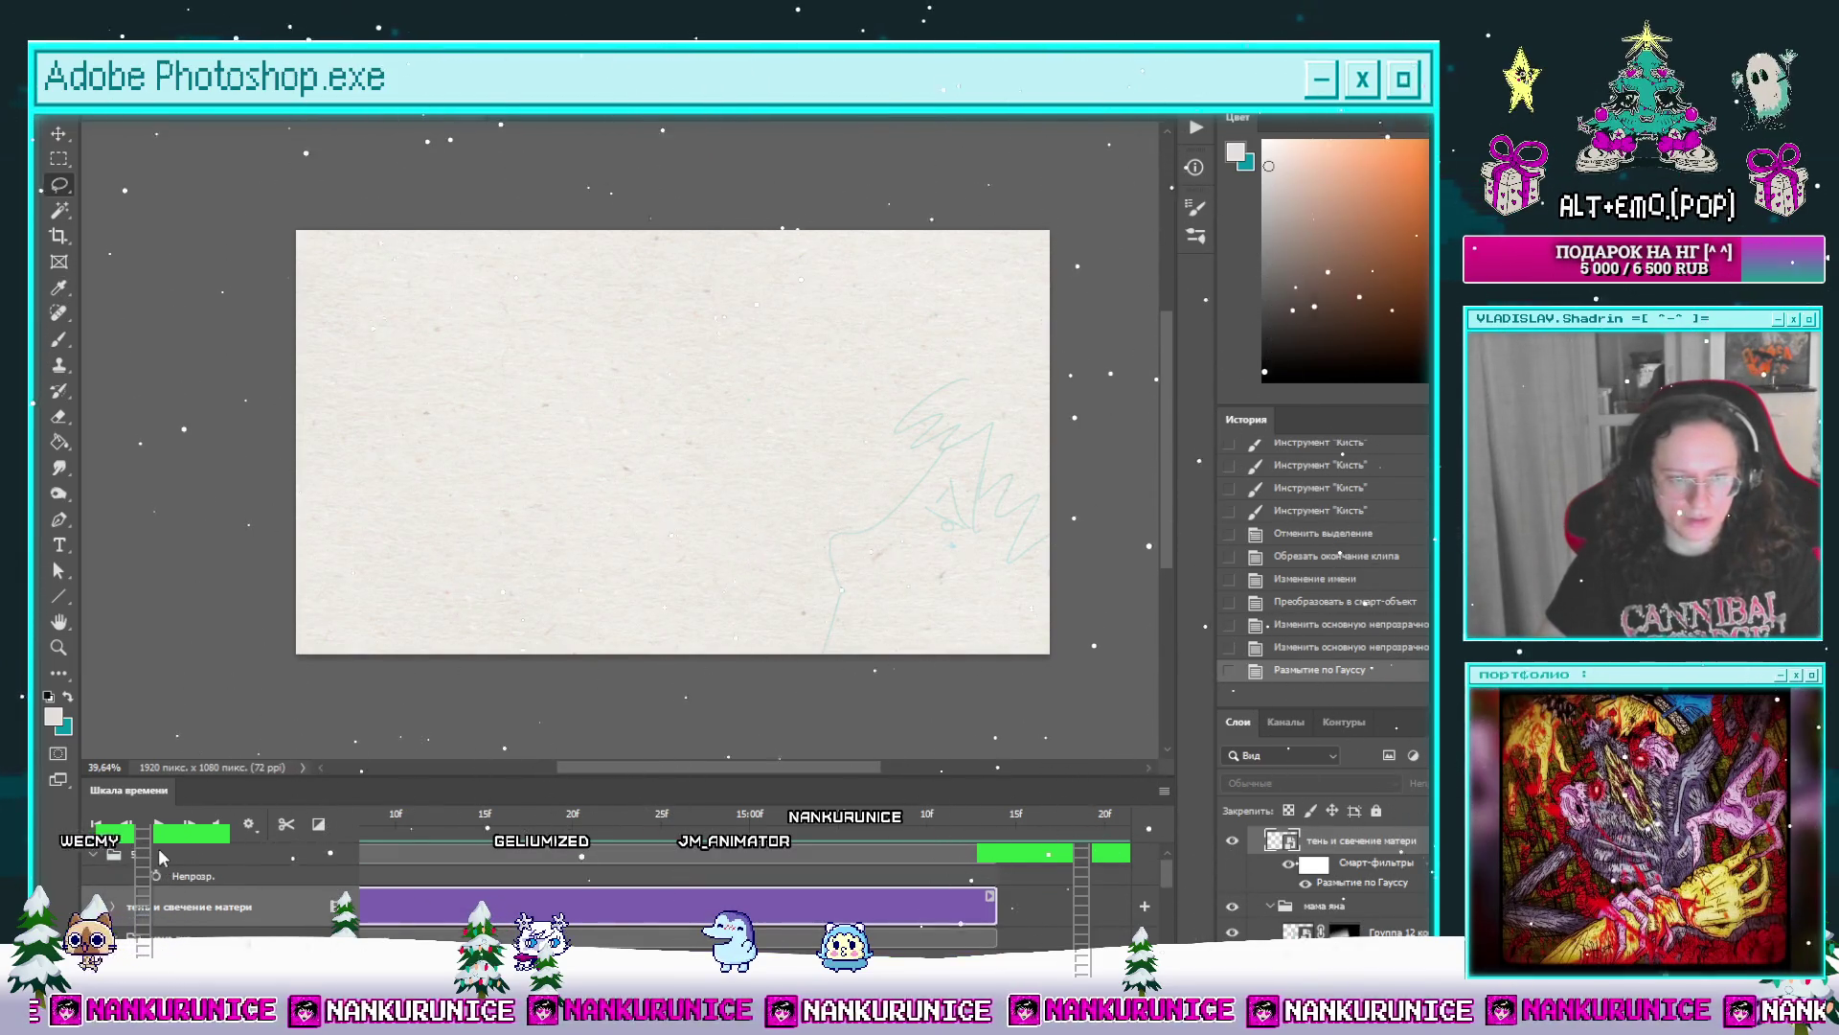
pyautogui.scroll(-3, 748, 862)
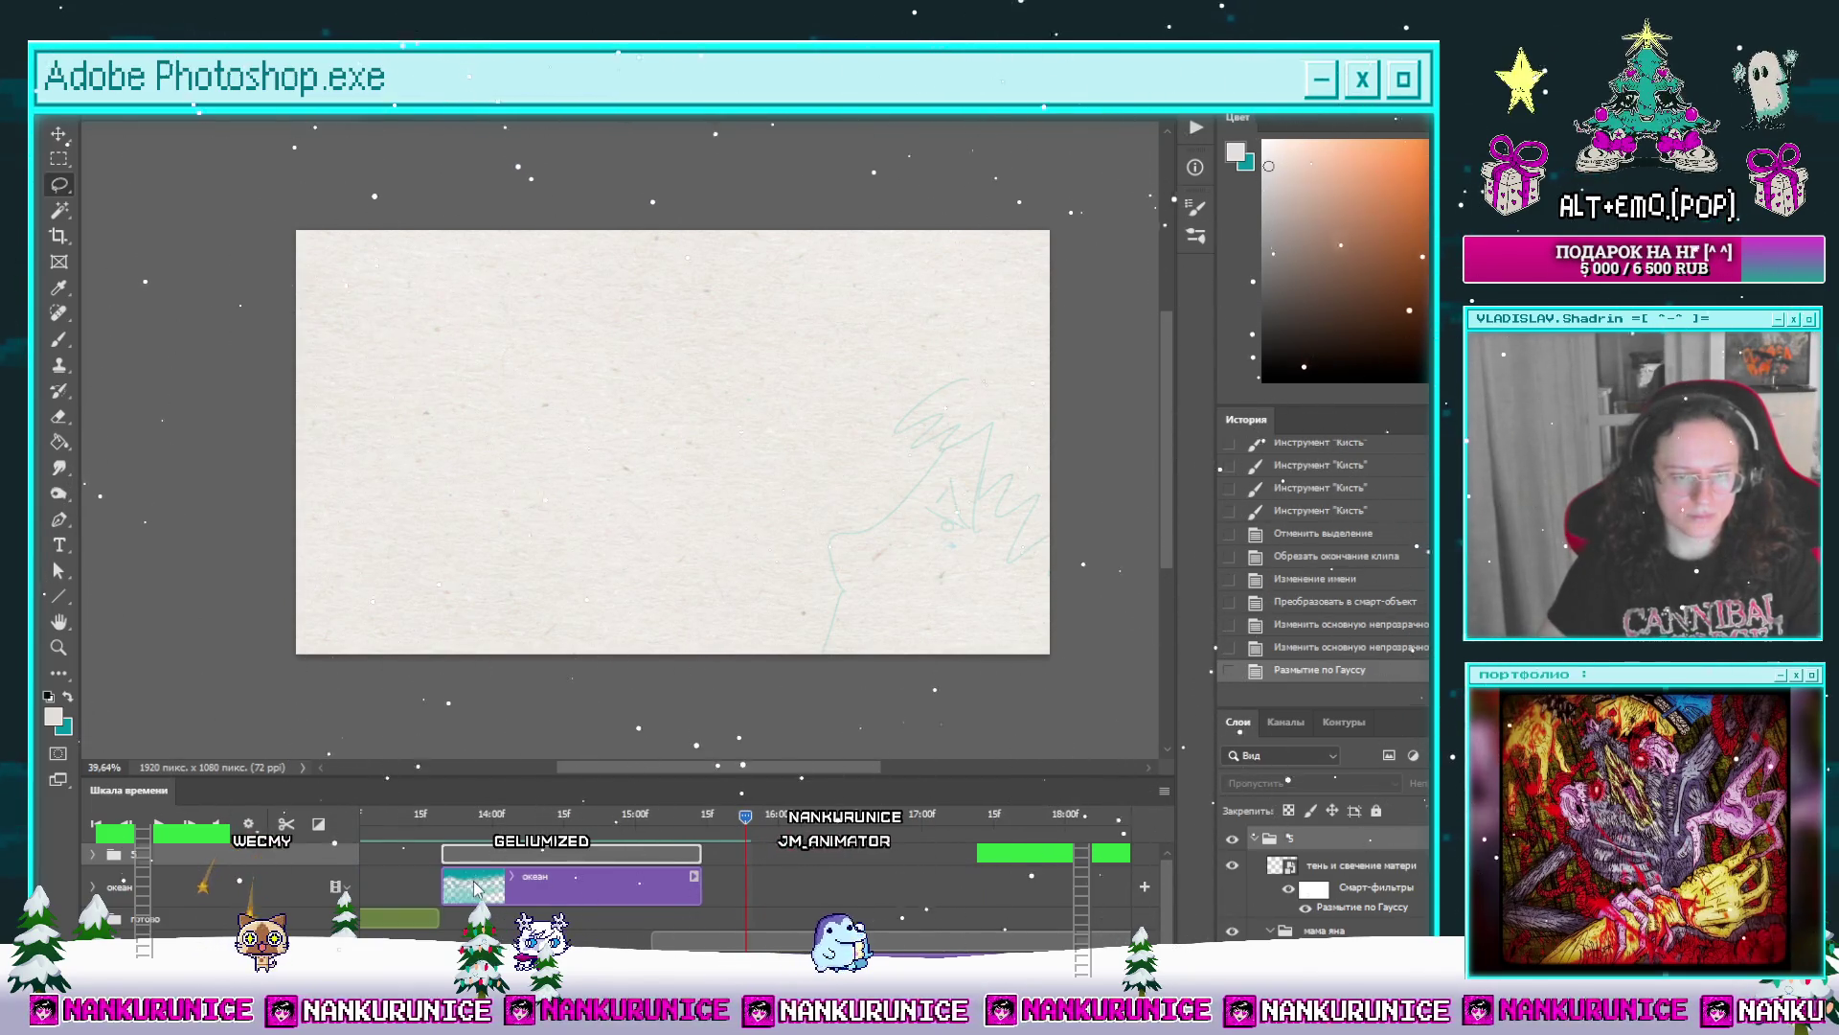
# Step: Move the purple clip into another track group and play back earlier frames to check it
pyautogui.click(97, 858)
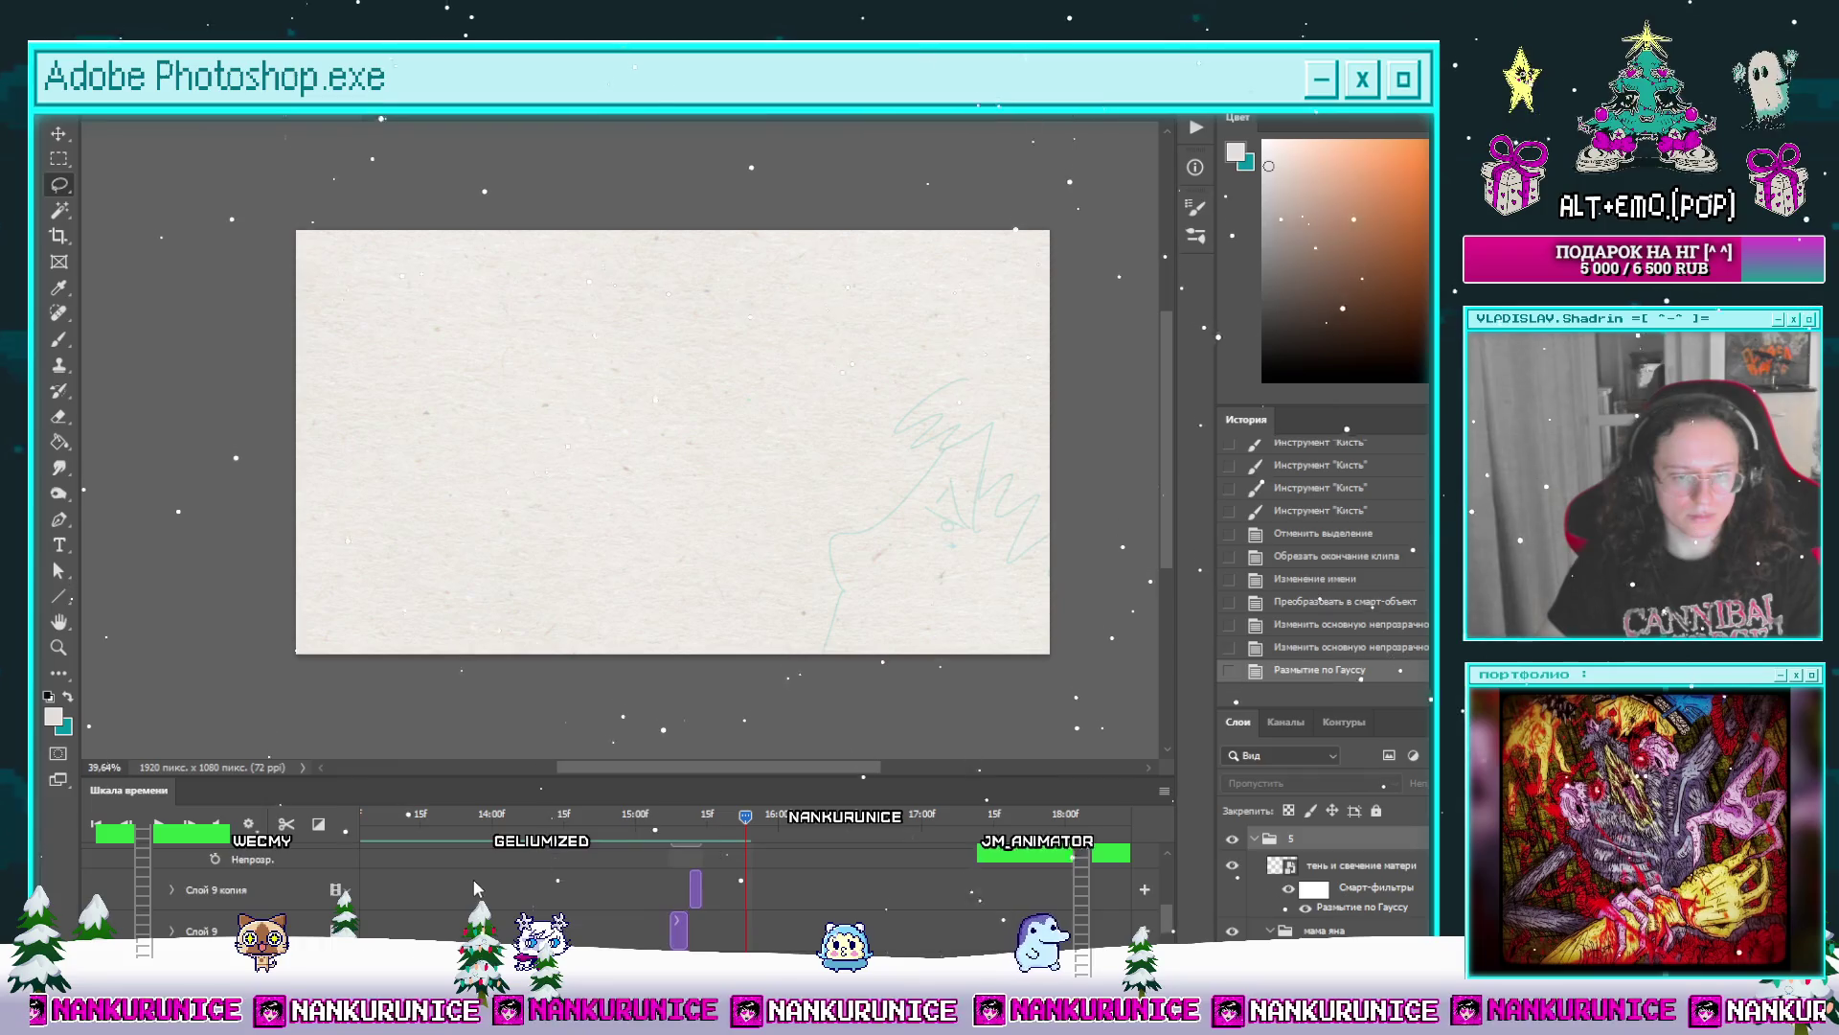
pyautogui.scroll(2, 491, 886)
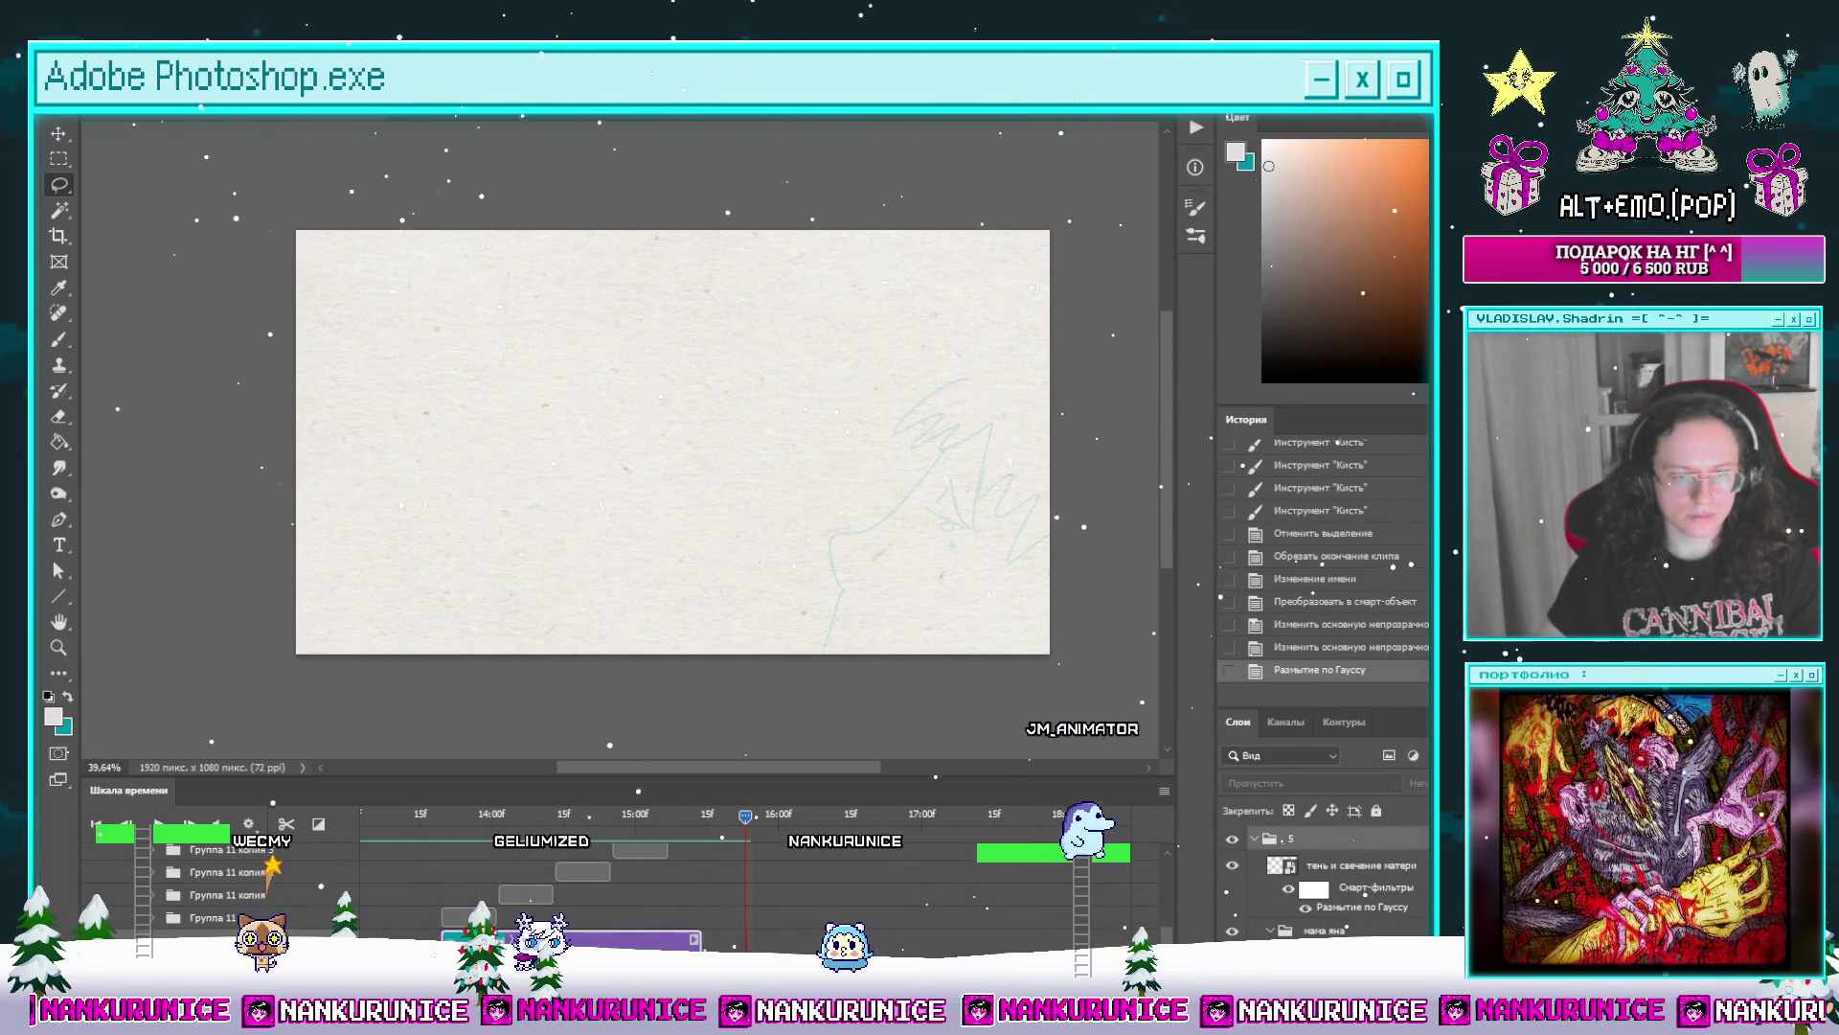
pyautogui.click(910, 934)
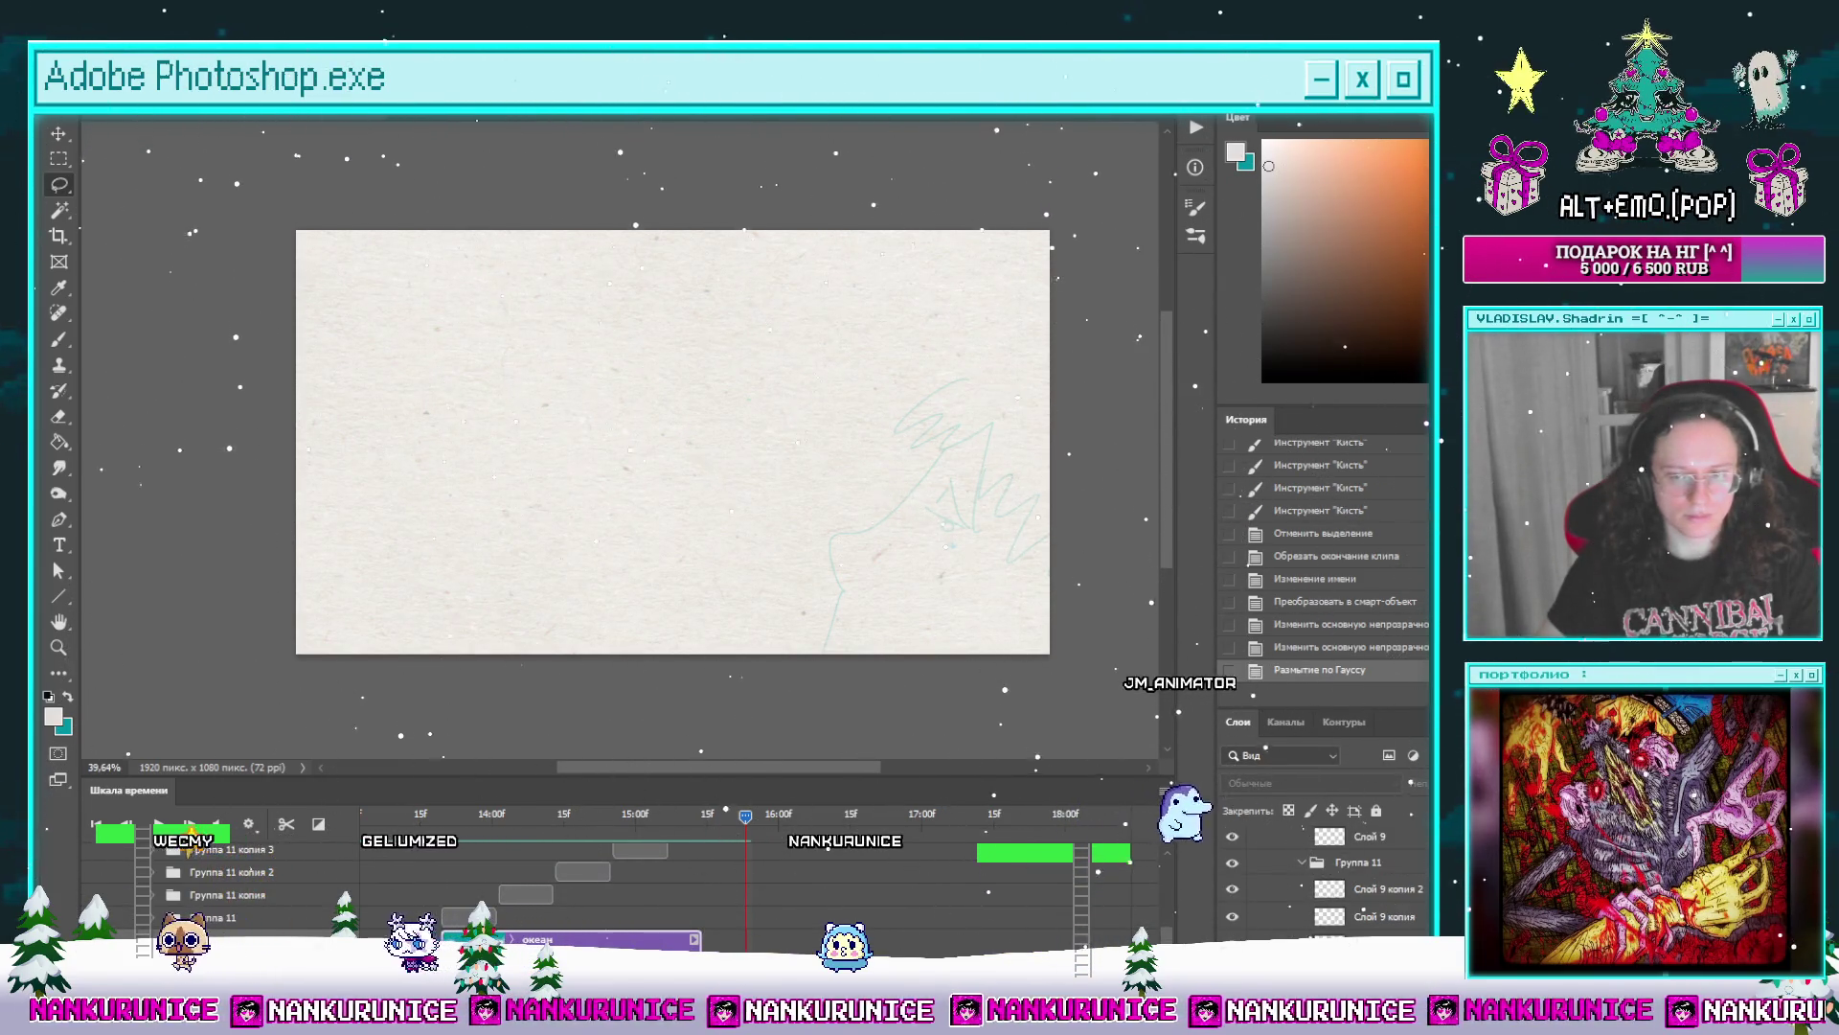
pyautogui.moveTo(662, 939); pyautogui.dragTo(596, 945)
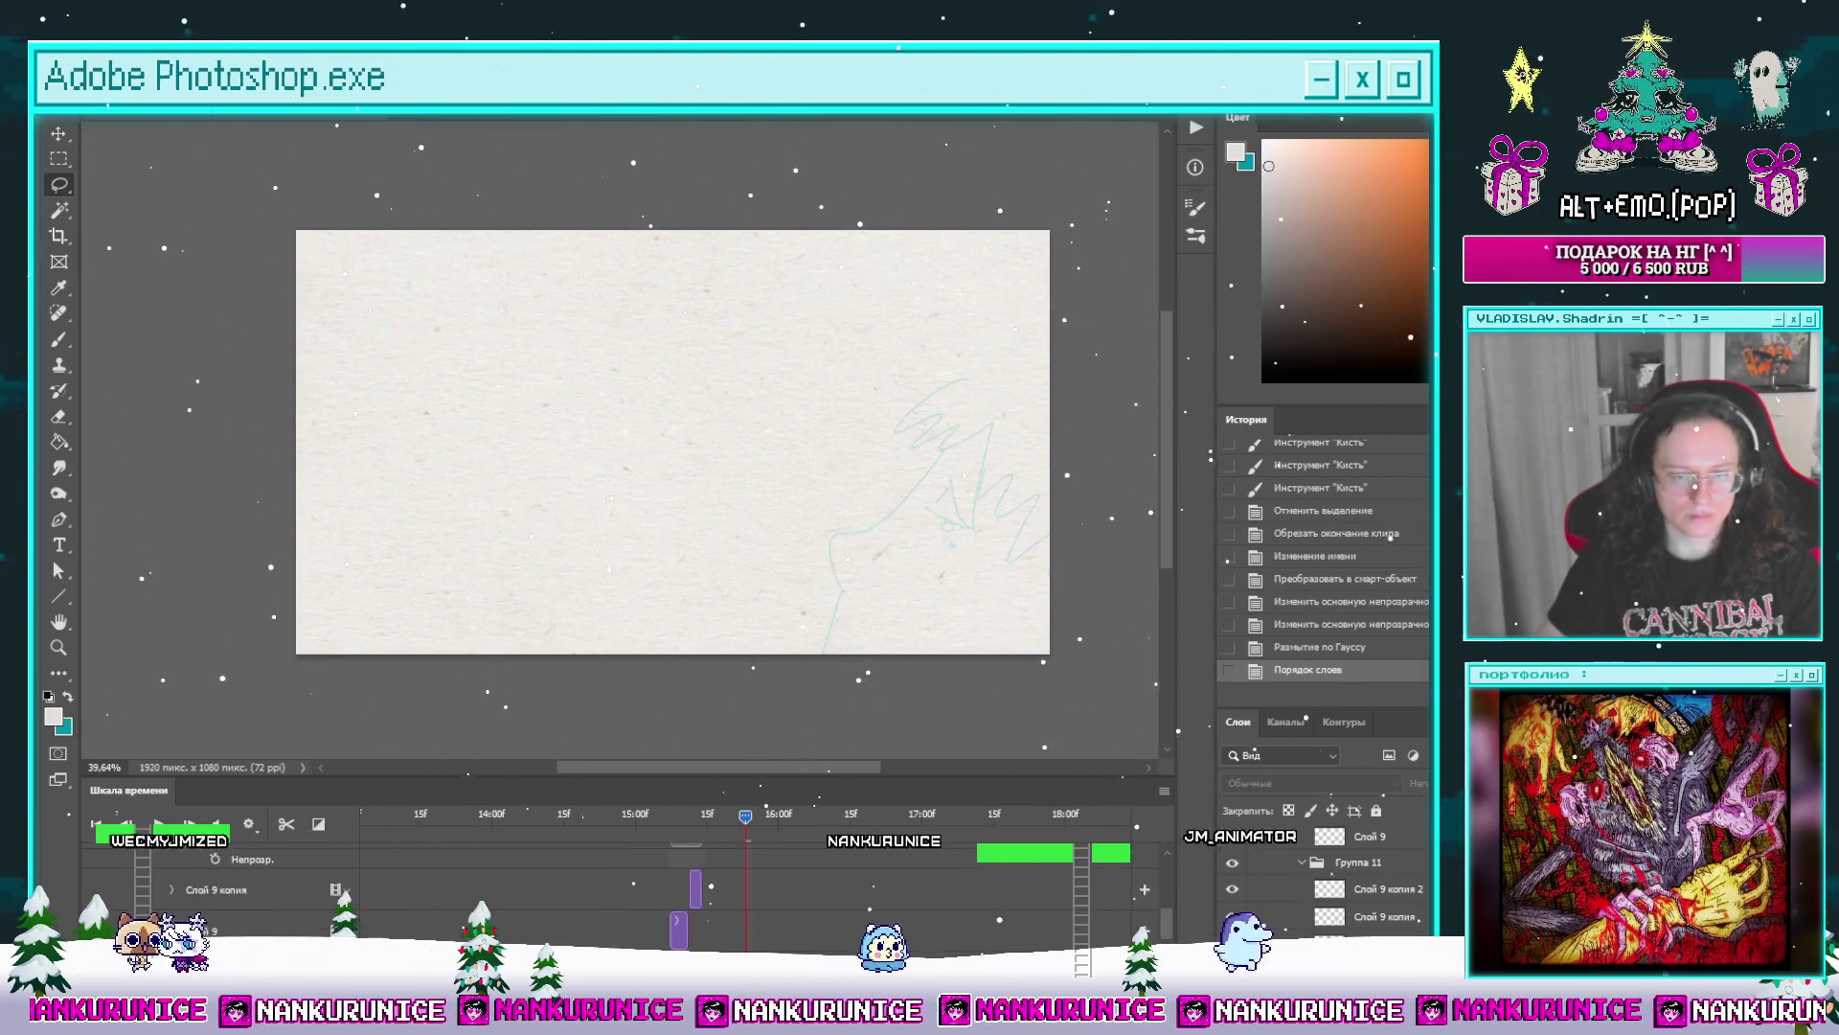
pyautogui.scroll(-2, 597, 920)
pyautogui.click(667, 815)
pyautogui.moveTo(667, 816); pyautogui.dragTo(568, 815)
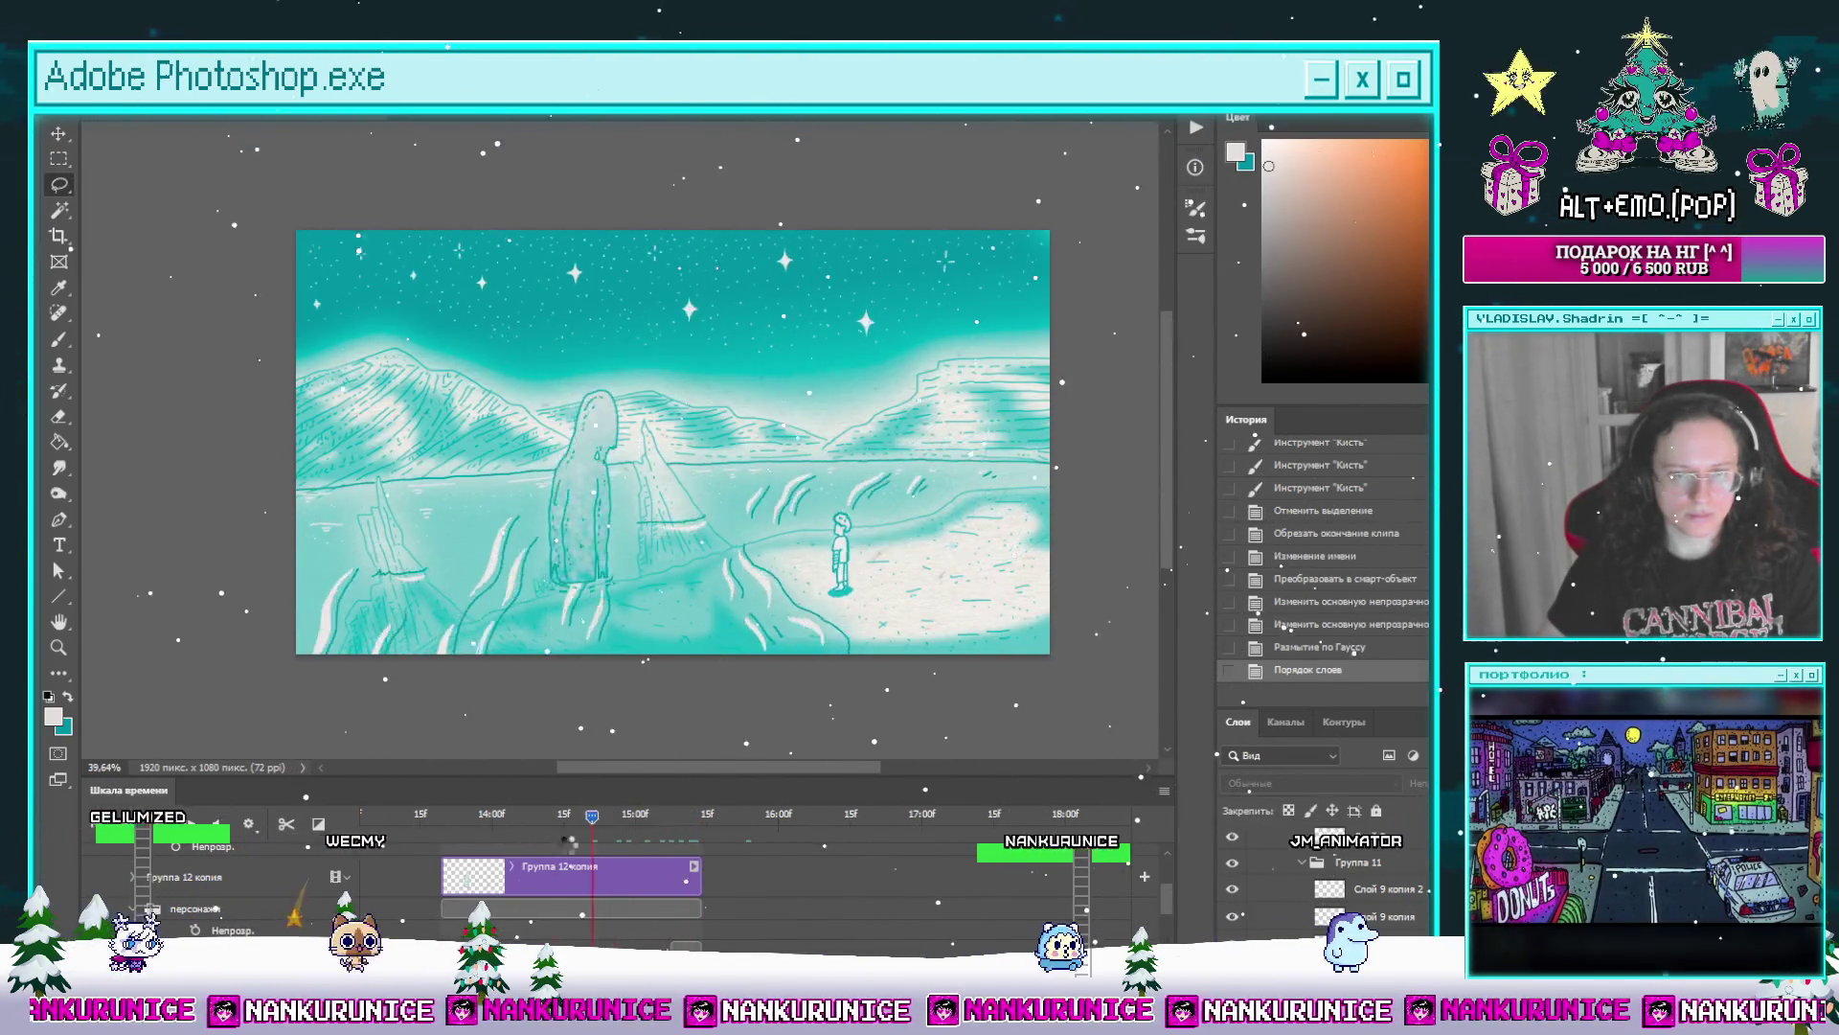
pyautogui.scroll(-1, 409, 903)
pyautogui.scroll(-2, 409, 902)
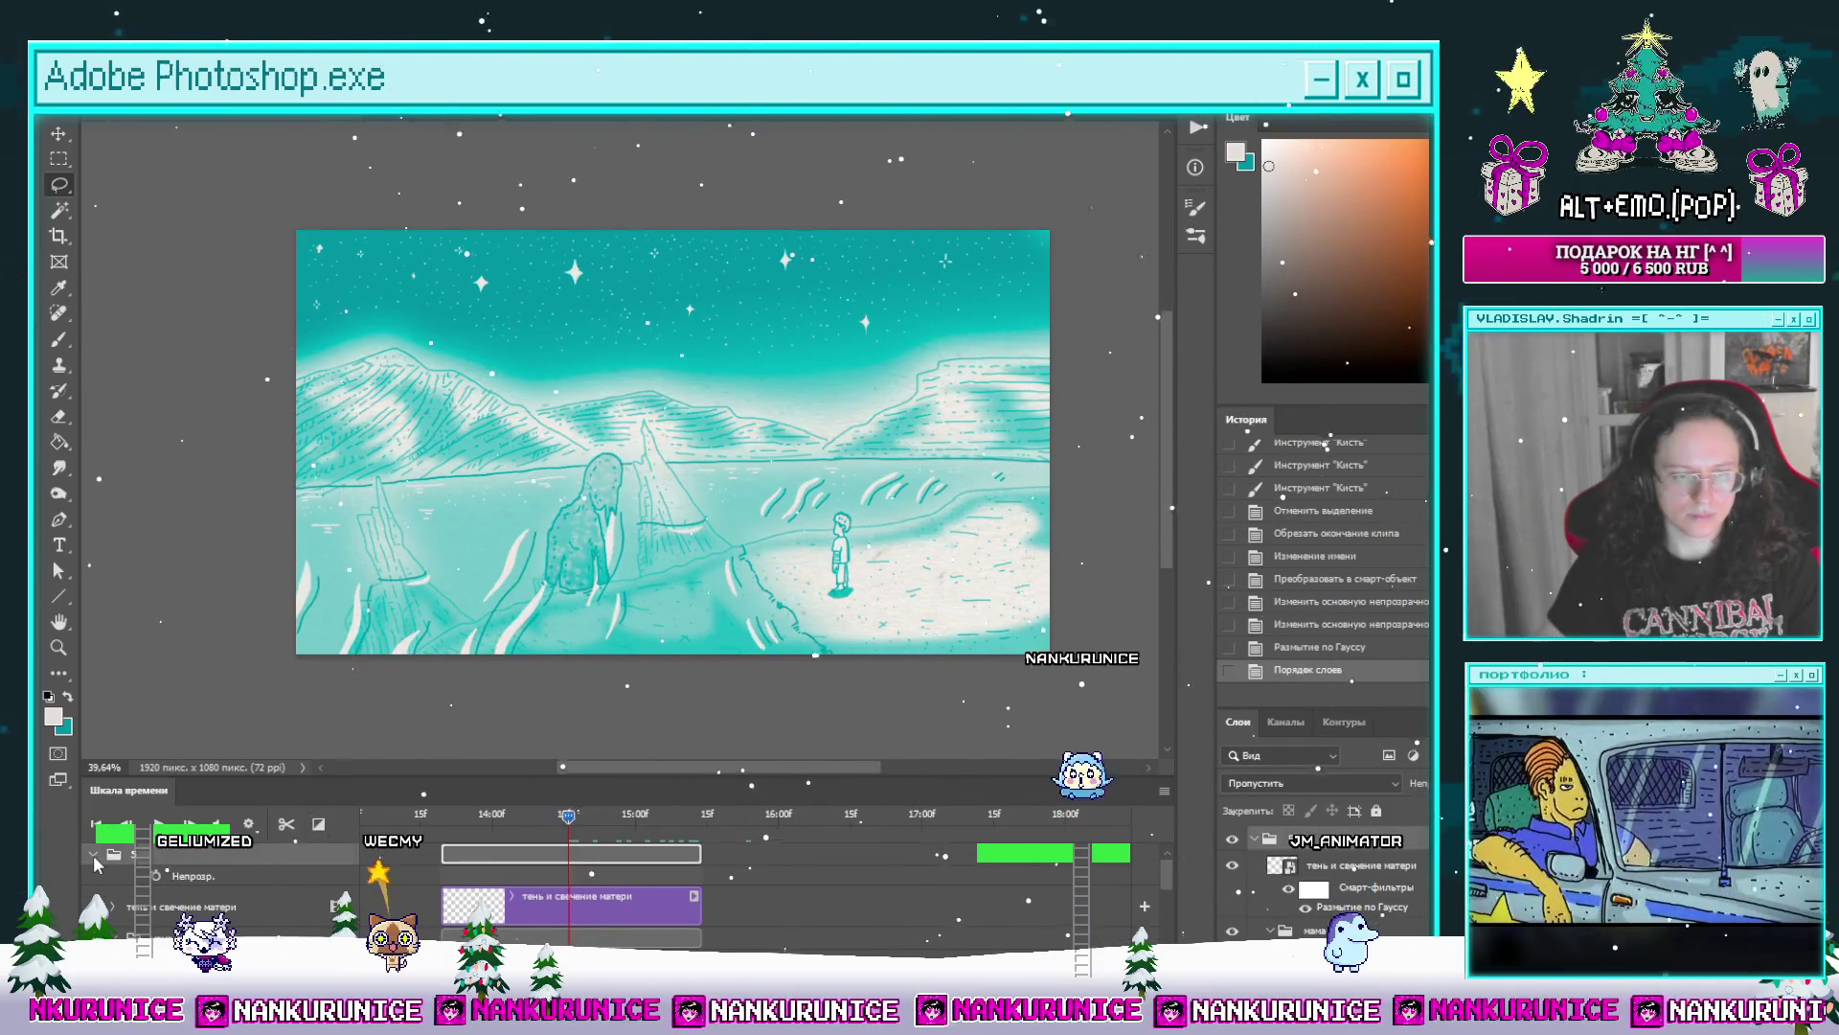
pyautogui.click(469, 813)
pyautogui.press('space')
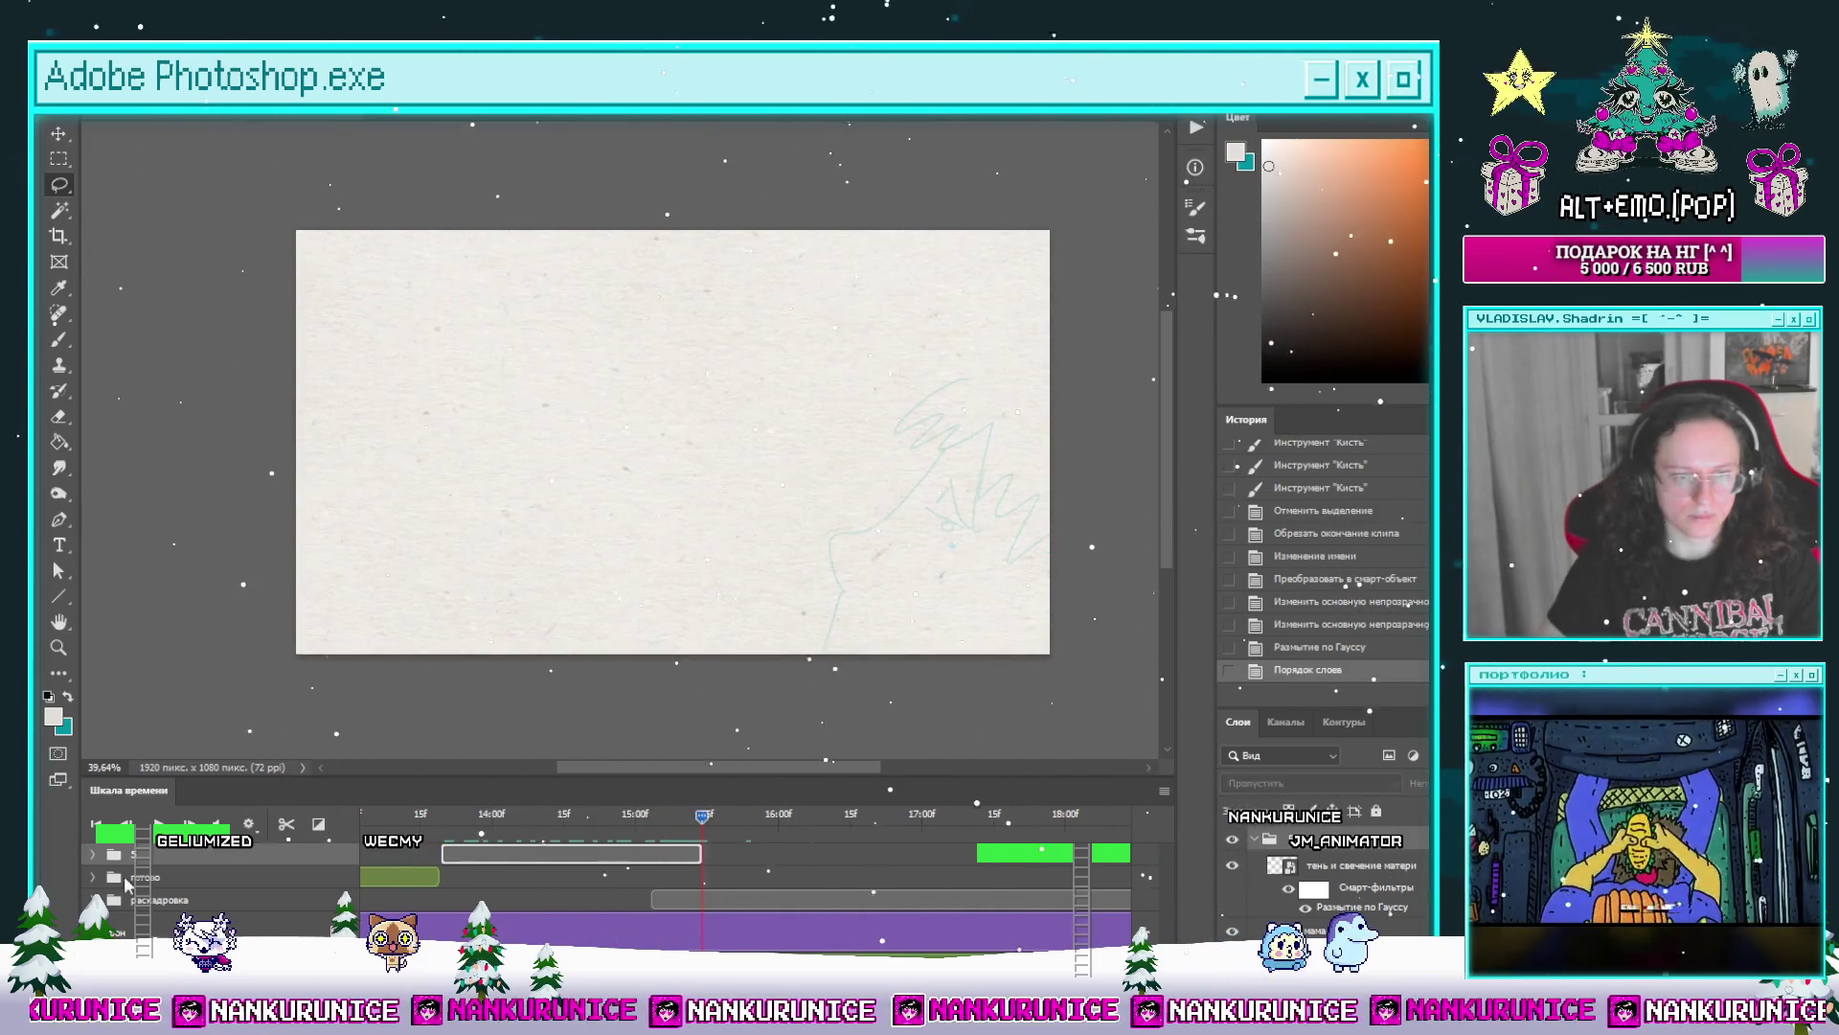
# Step: Reorder the tracks under the готово group above раскадровка, collapse готово and check a frame
pyautogui.click(93, 877)
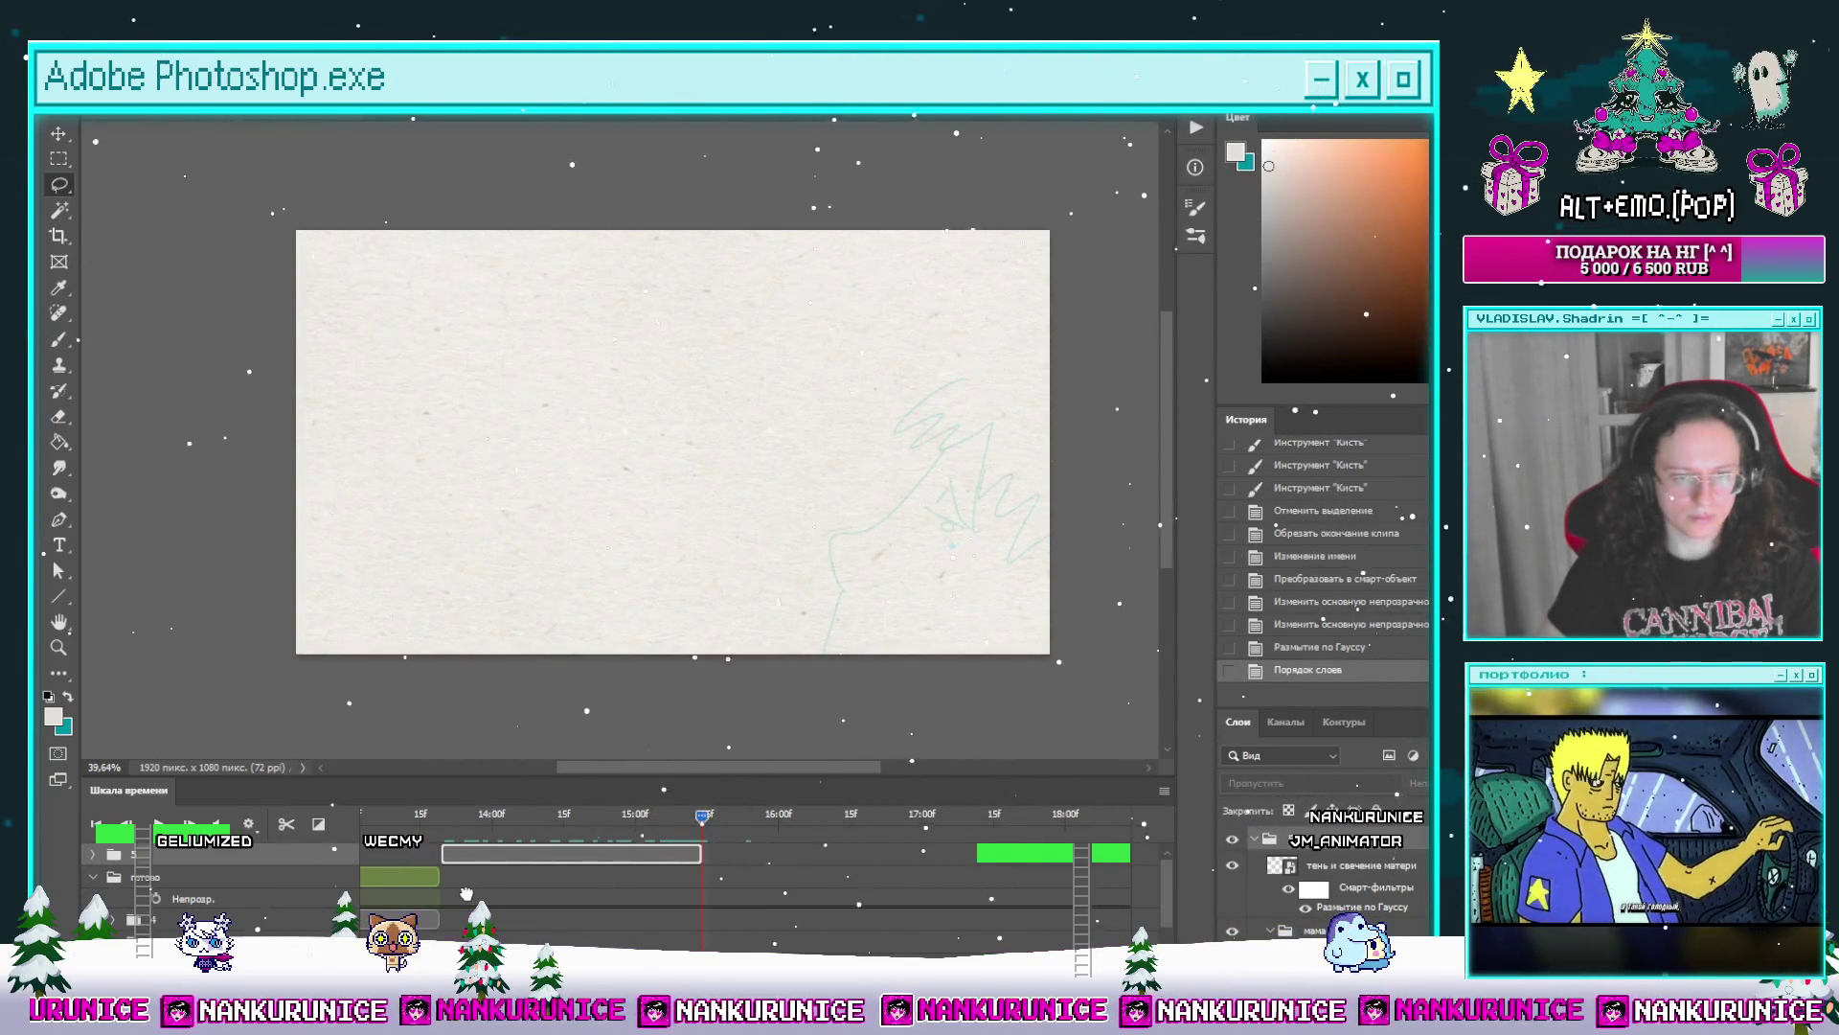
pyautogui.moveTo(466, 893); pyautogui.dragTo(179, 856)
pyautogui.press('space')
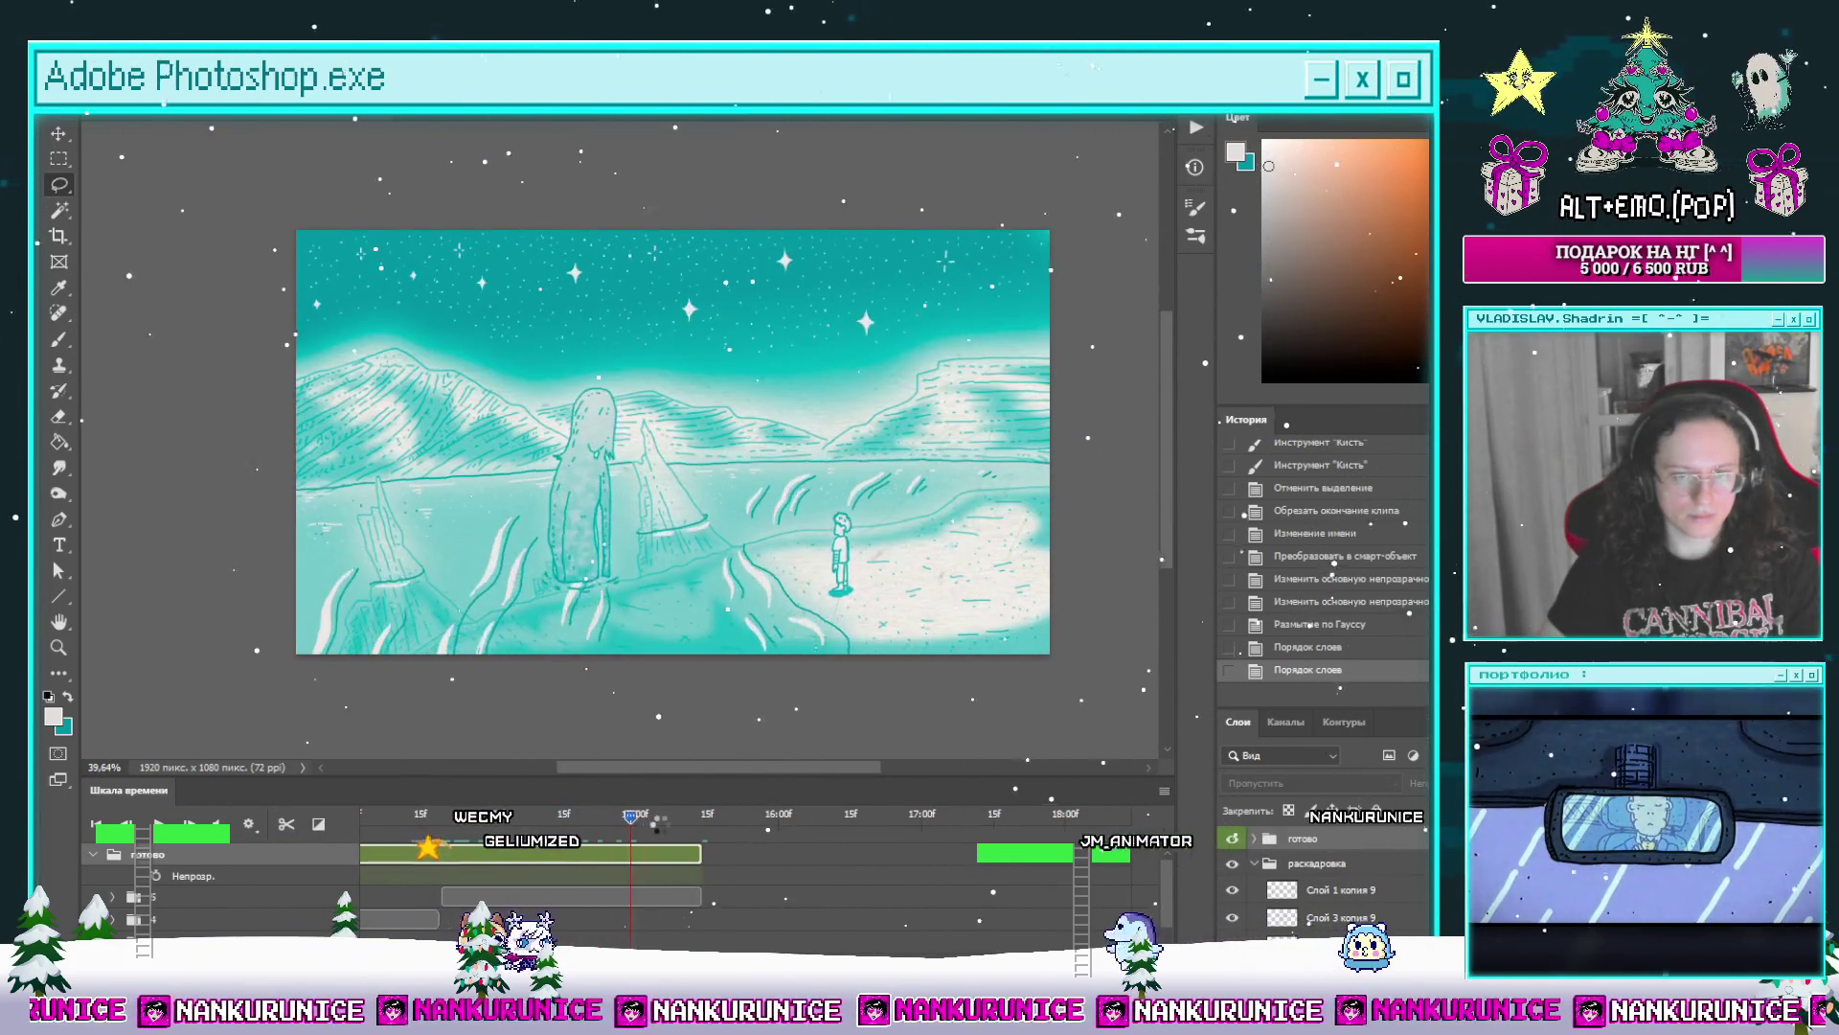
pyautogui.click(101, 856)
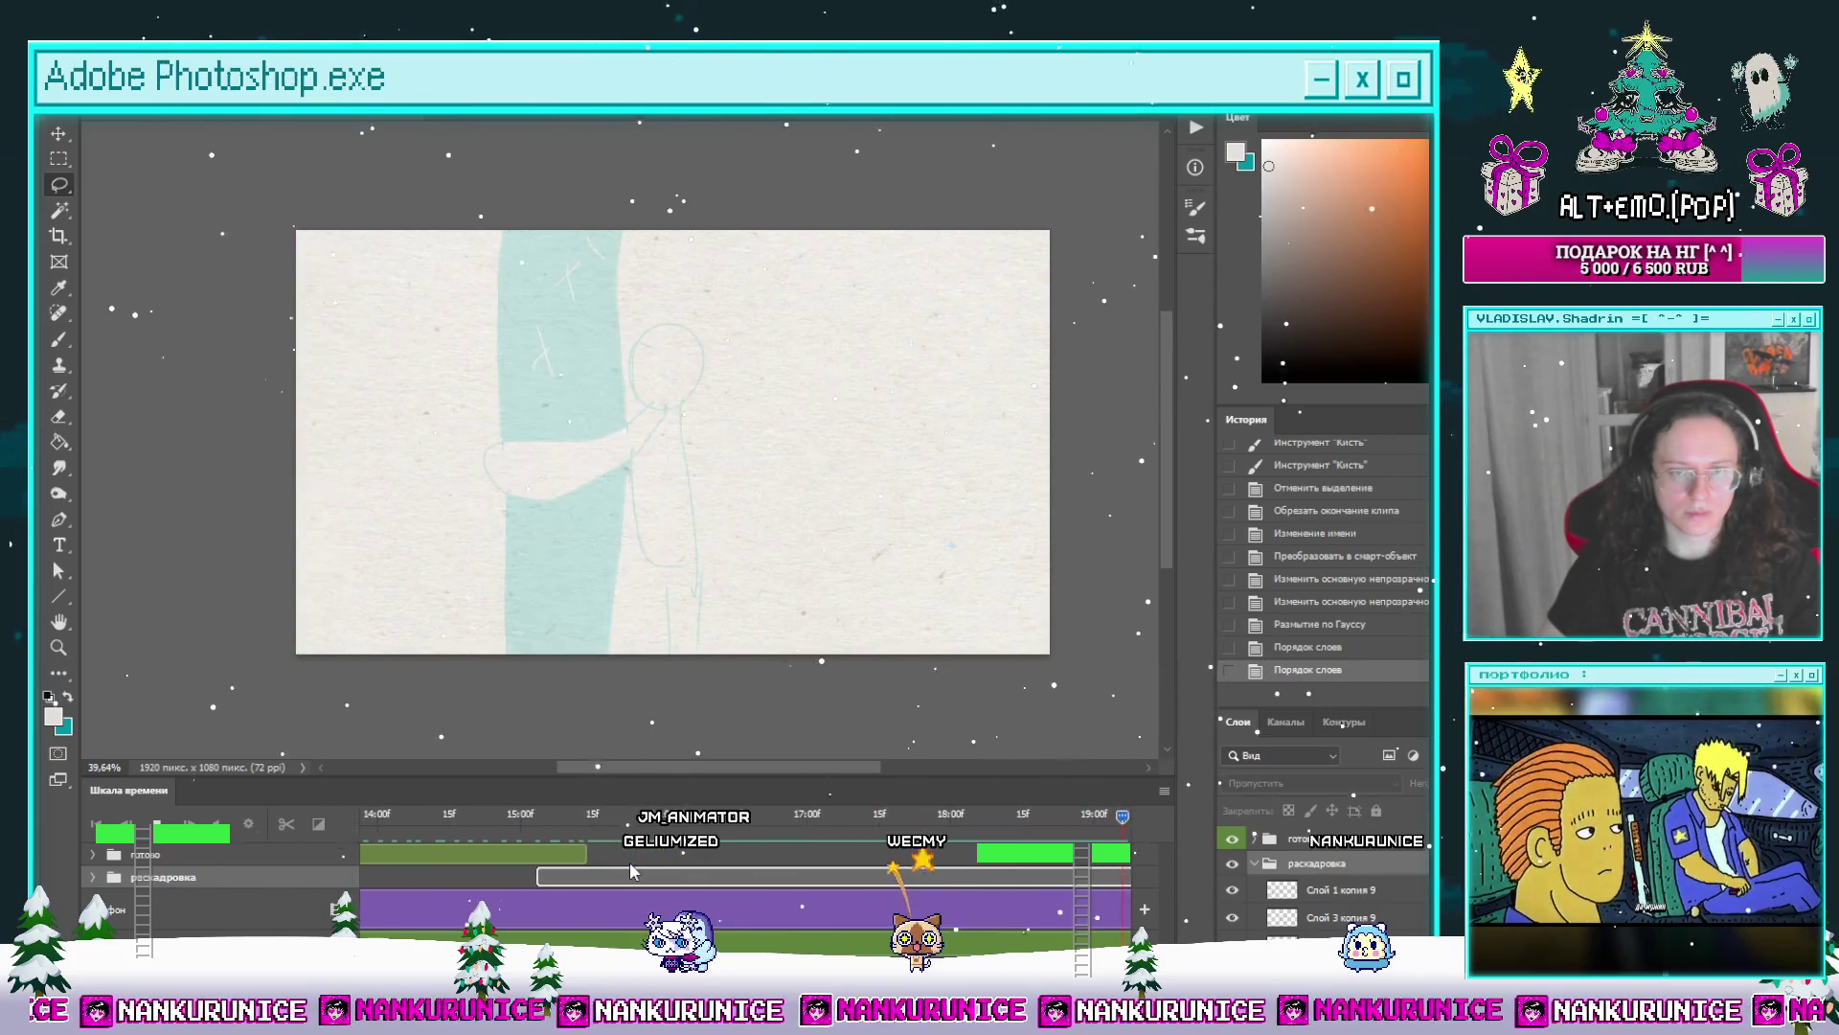
pyautogui.click(523, 819)
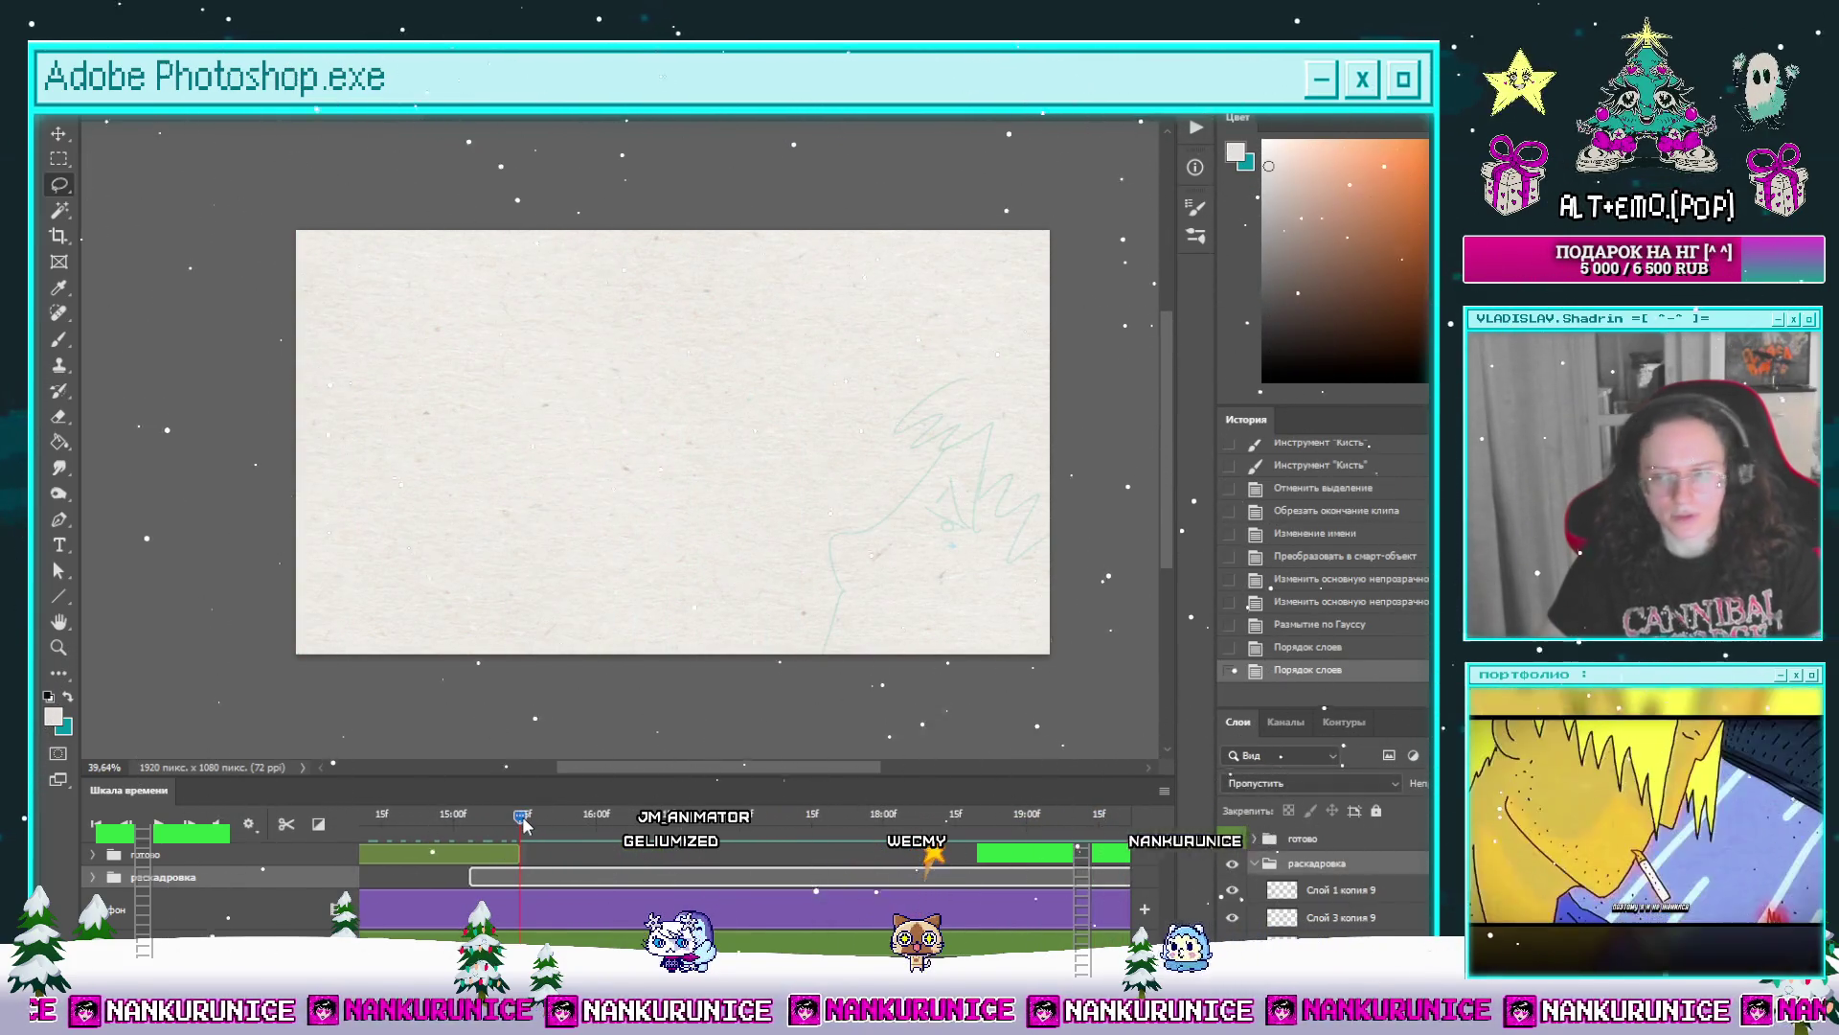
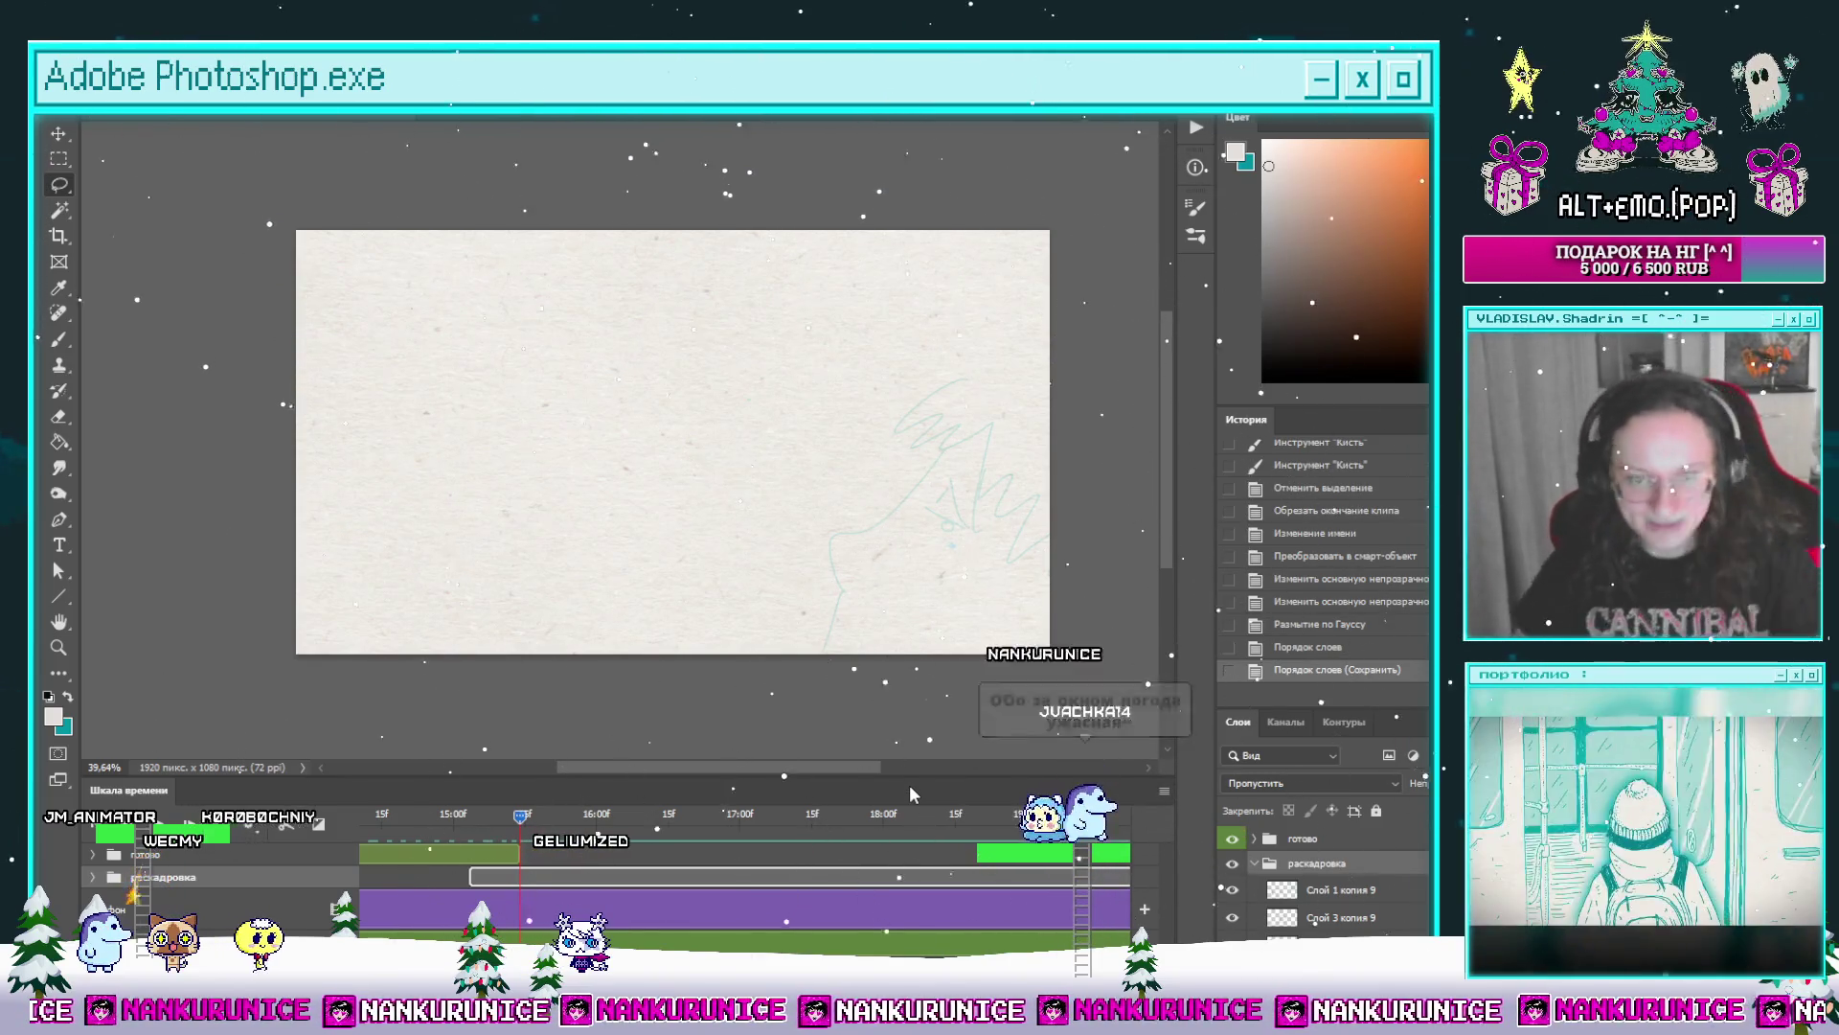
# Step: Swap to teal, then create group Группа 12 with empty layer Слой 10 above the готово group
pyautogui.press('x')
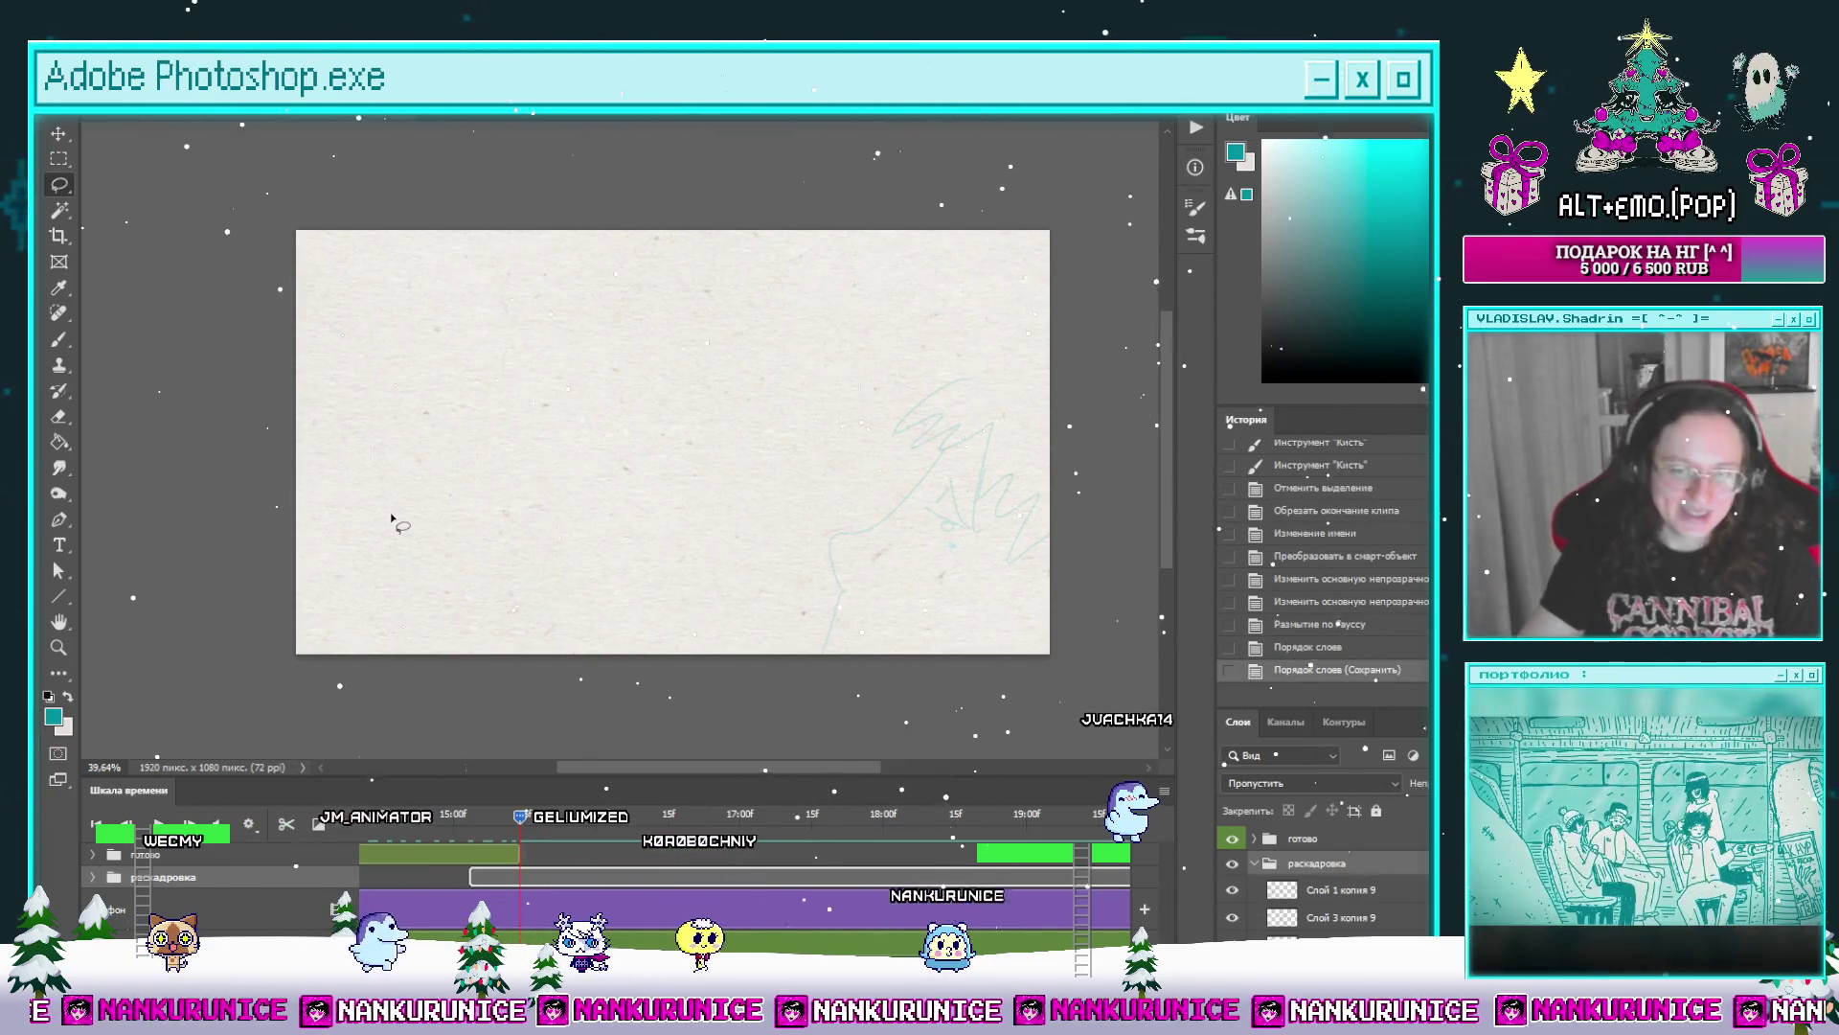
pyautogui.click(1309, 841)
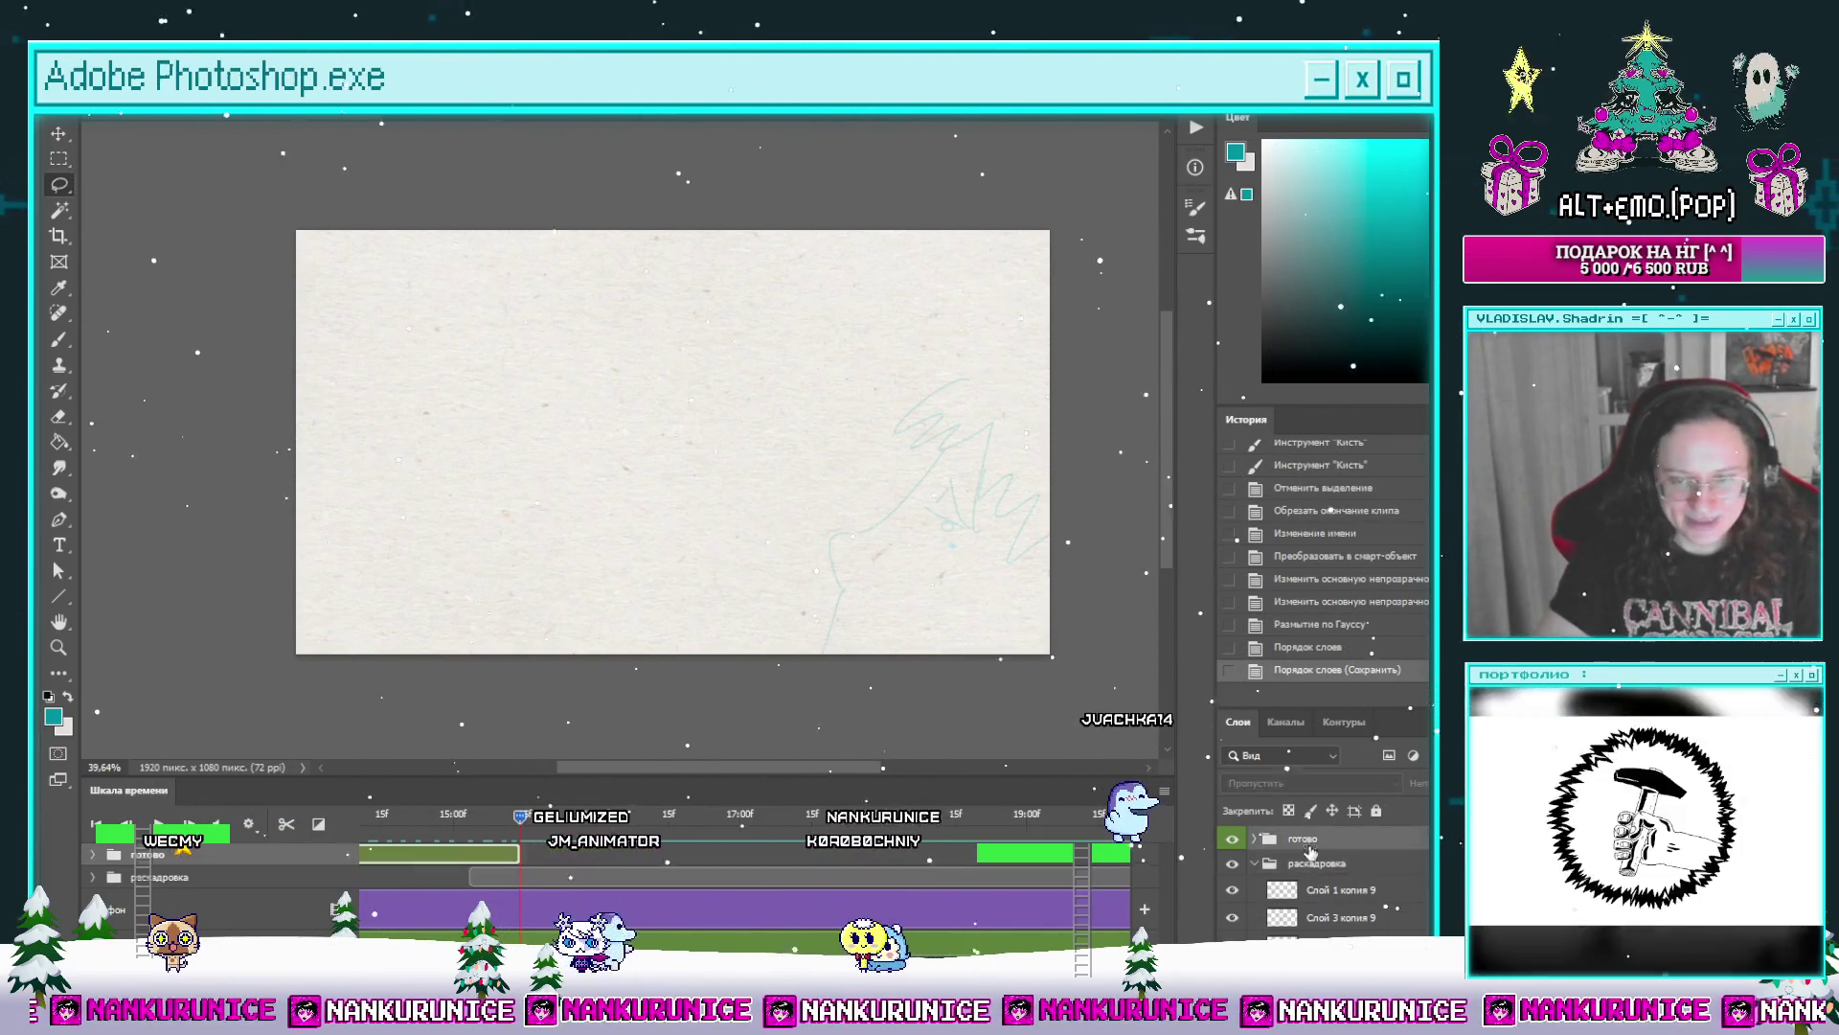
pyautogui.hotkey('ctrl', 'g')
pyautogui.hotkey('ctrl', 'shift', 'alt', 'n')
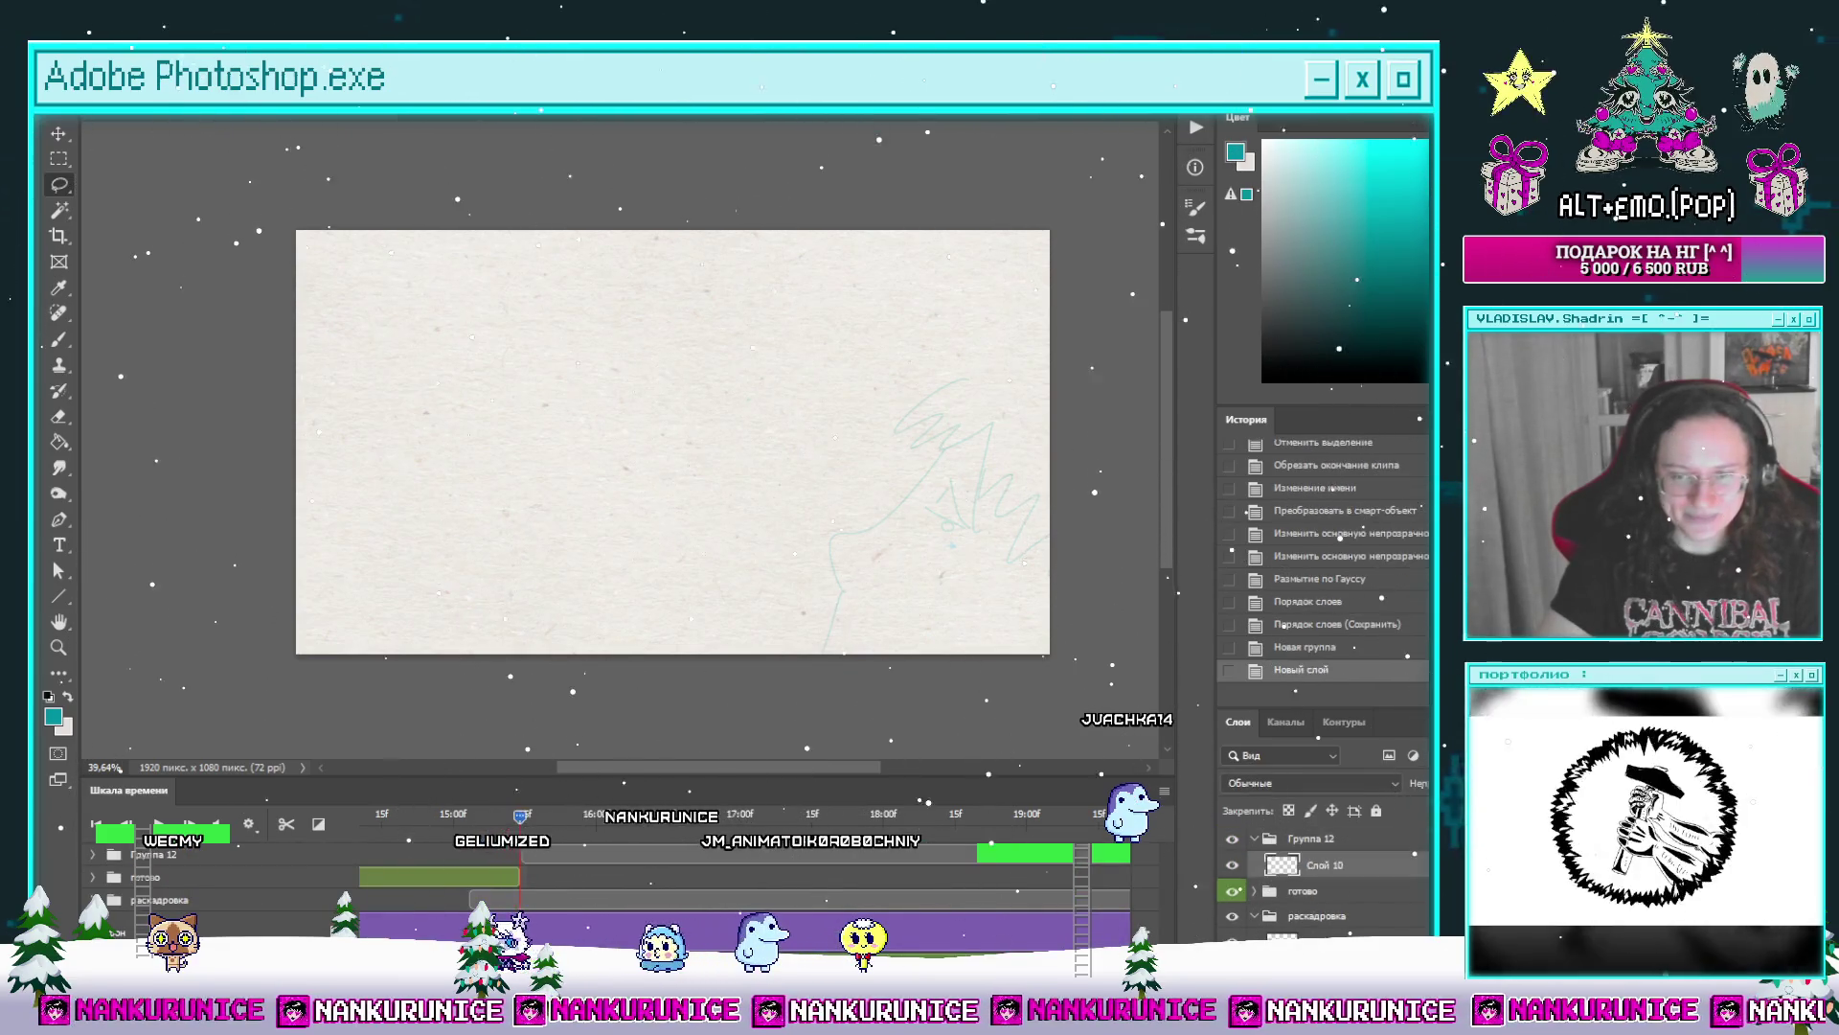
pyautogui.doubleClick(1311, 837)
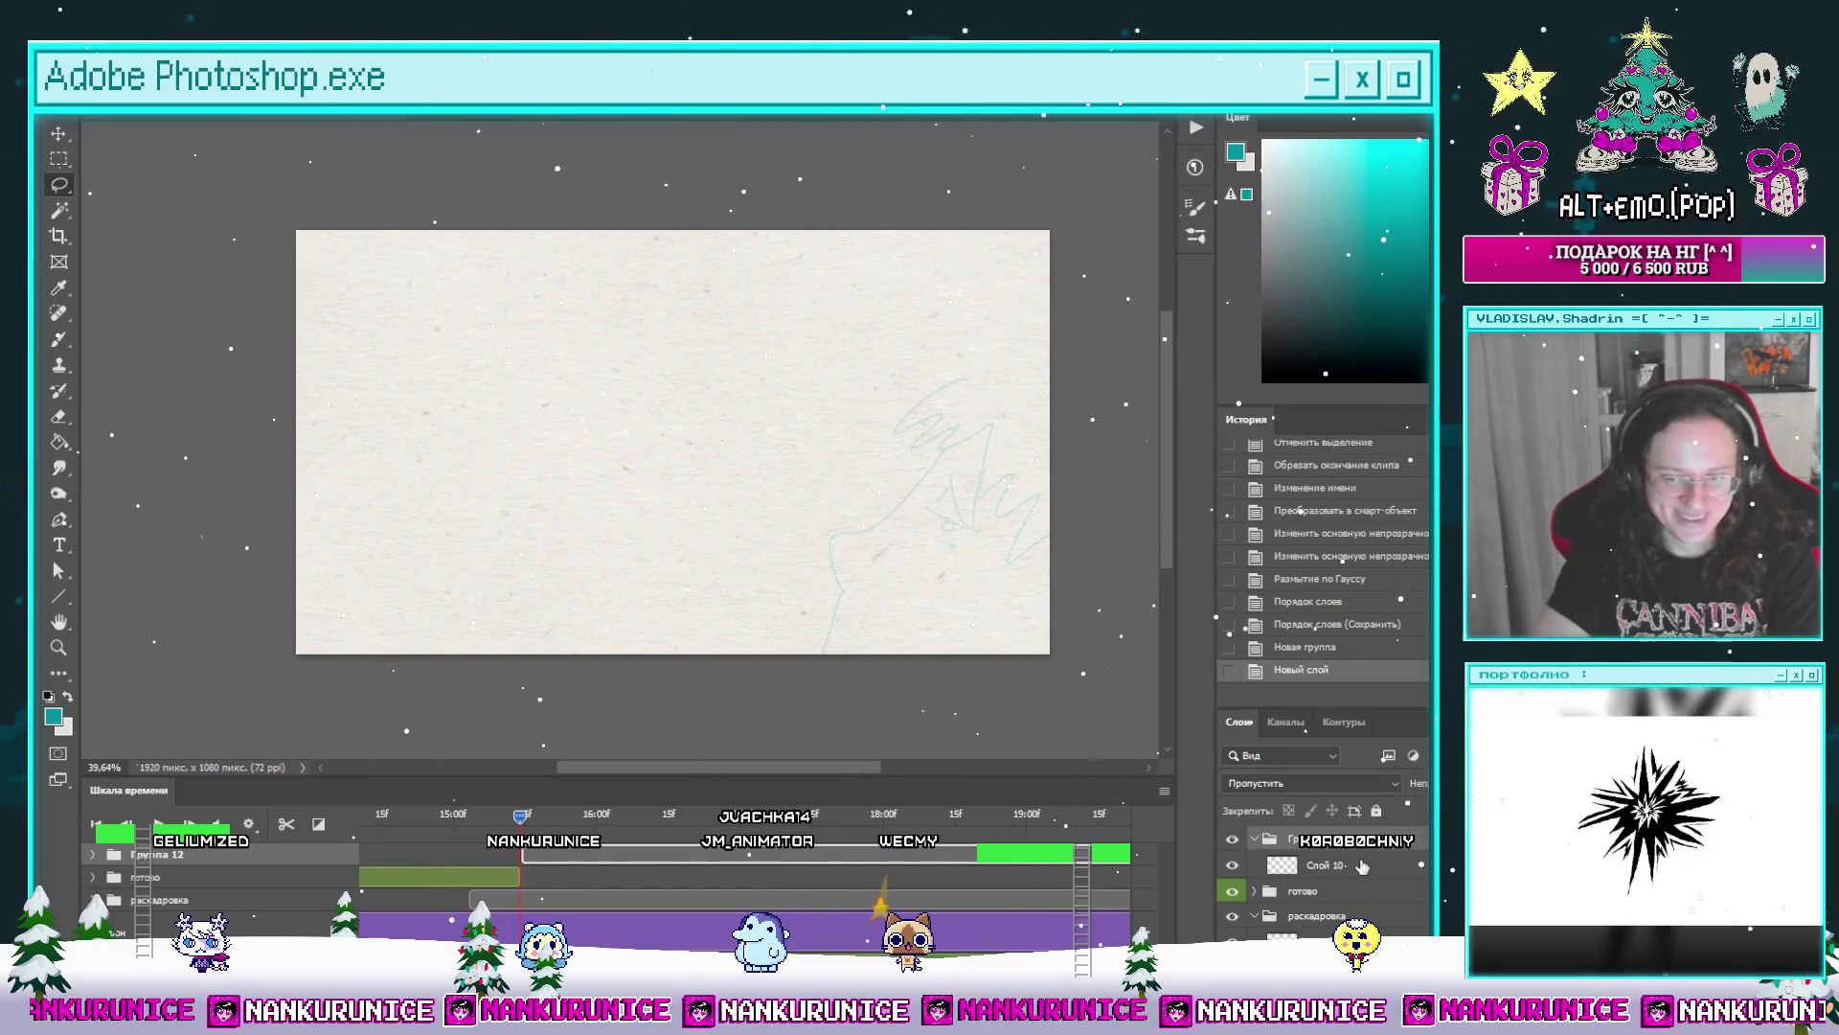
# Step: Commit the group's new name and scrub the playhead back to the starting frame
pyautogui.press('Return')
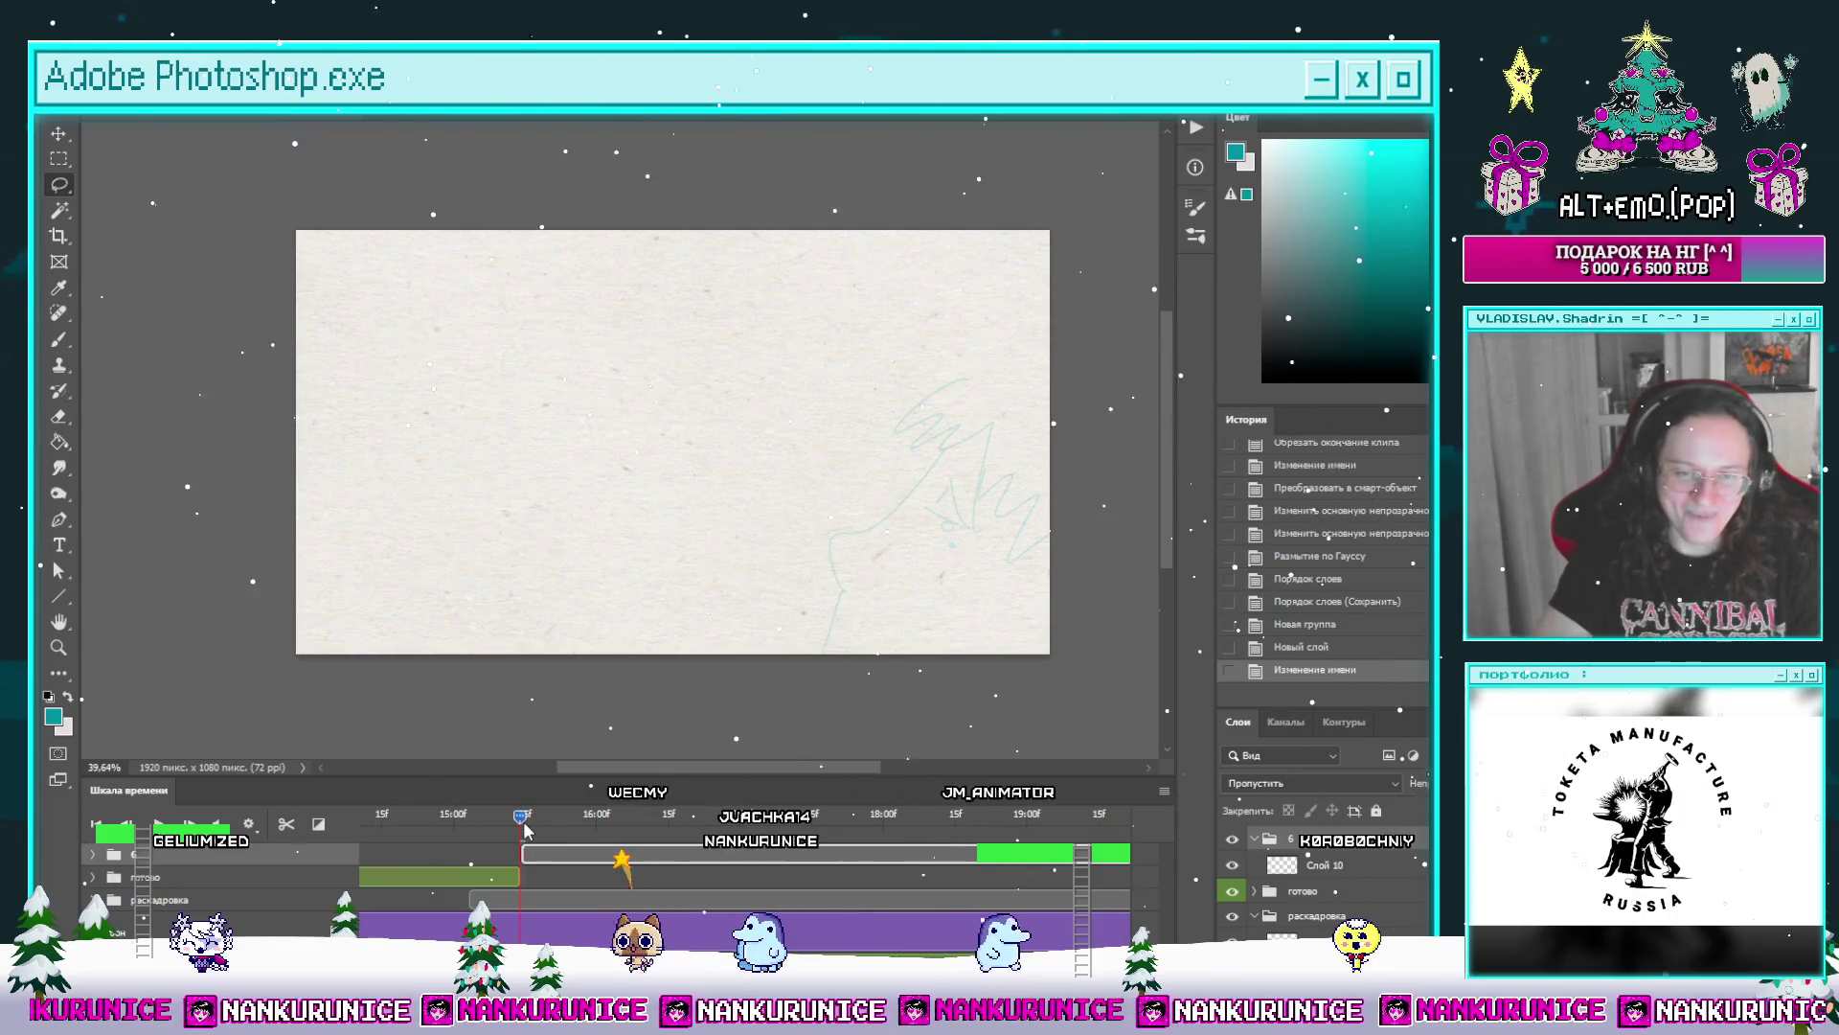
pyautogui.click(612, 819)
pyautogui.moveTo(611, 819); pyautogui.dragTo(572, 820)
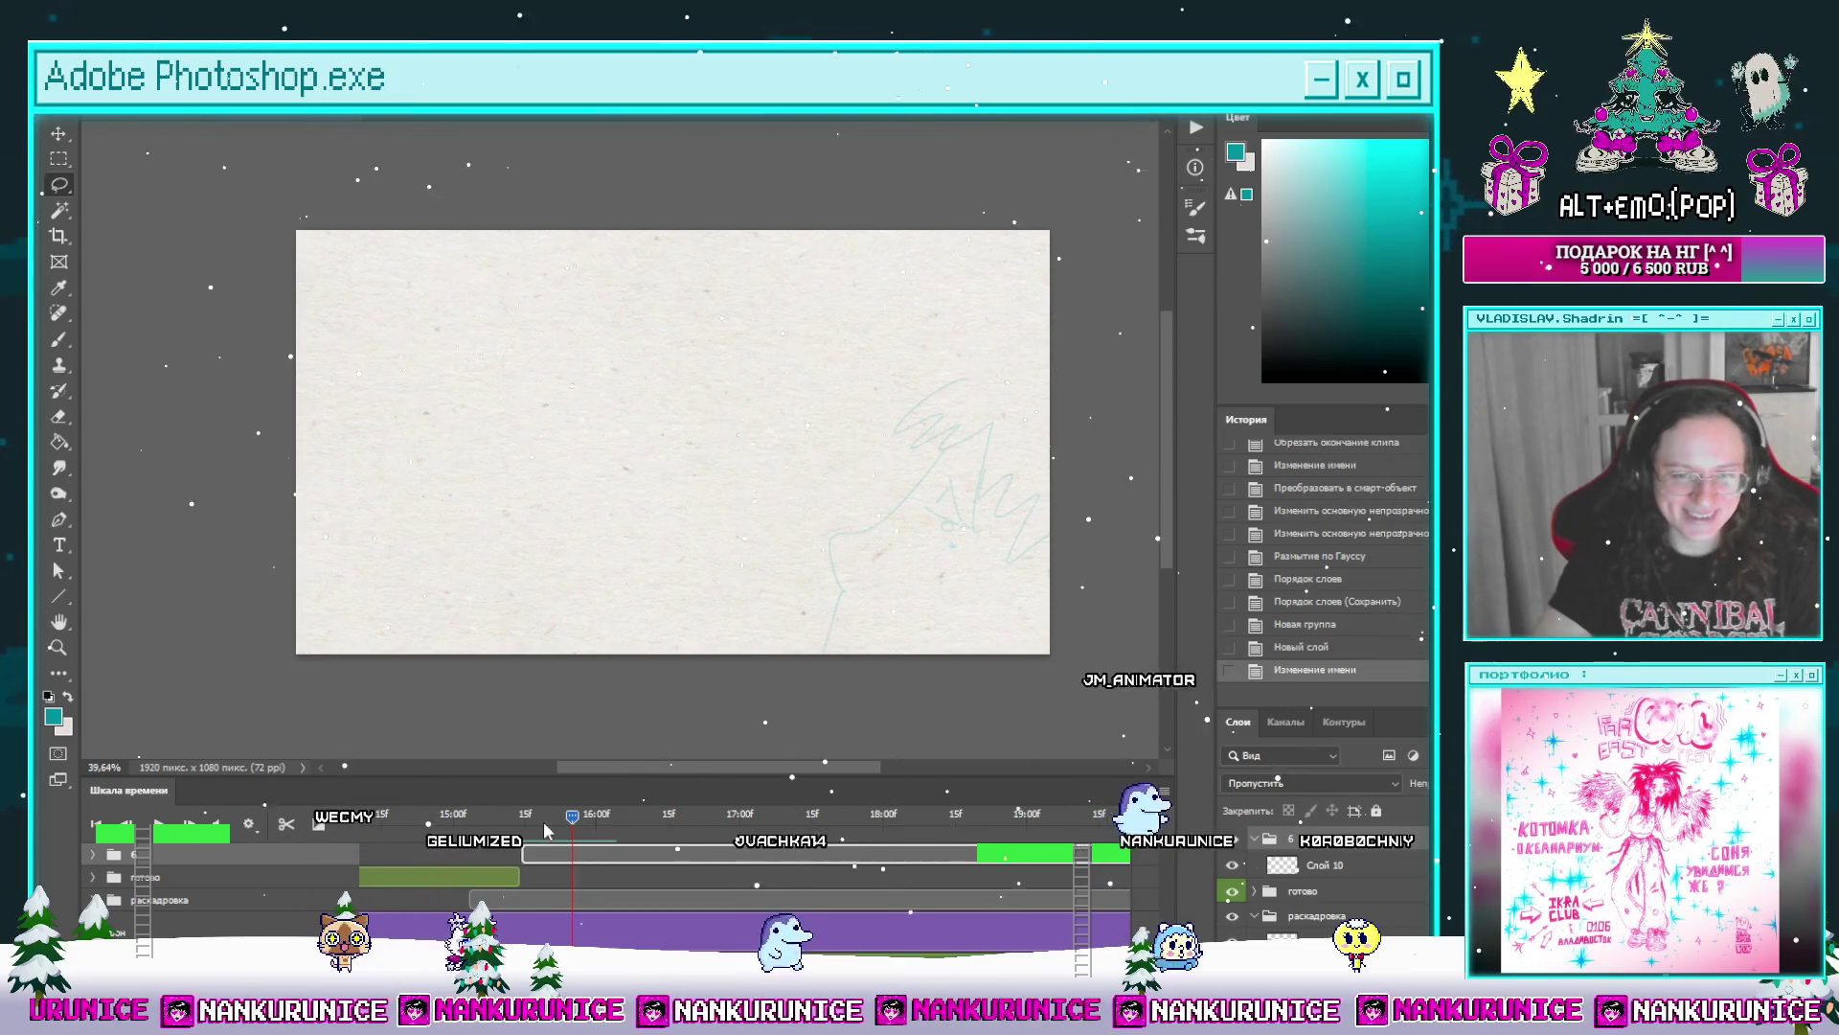
pyautogui.moveTo(573, 819)
pyautogui.mouseDown()
pyautogui.moveTo(522, 820)
pyautogui.moveTo(527, 887)
pyautogui.mouseUp()
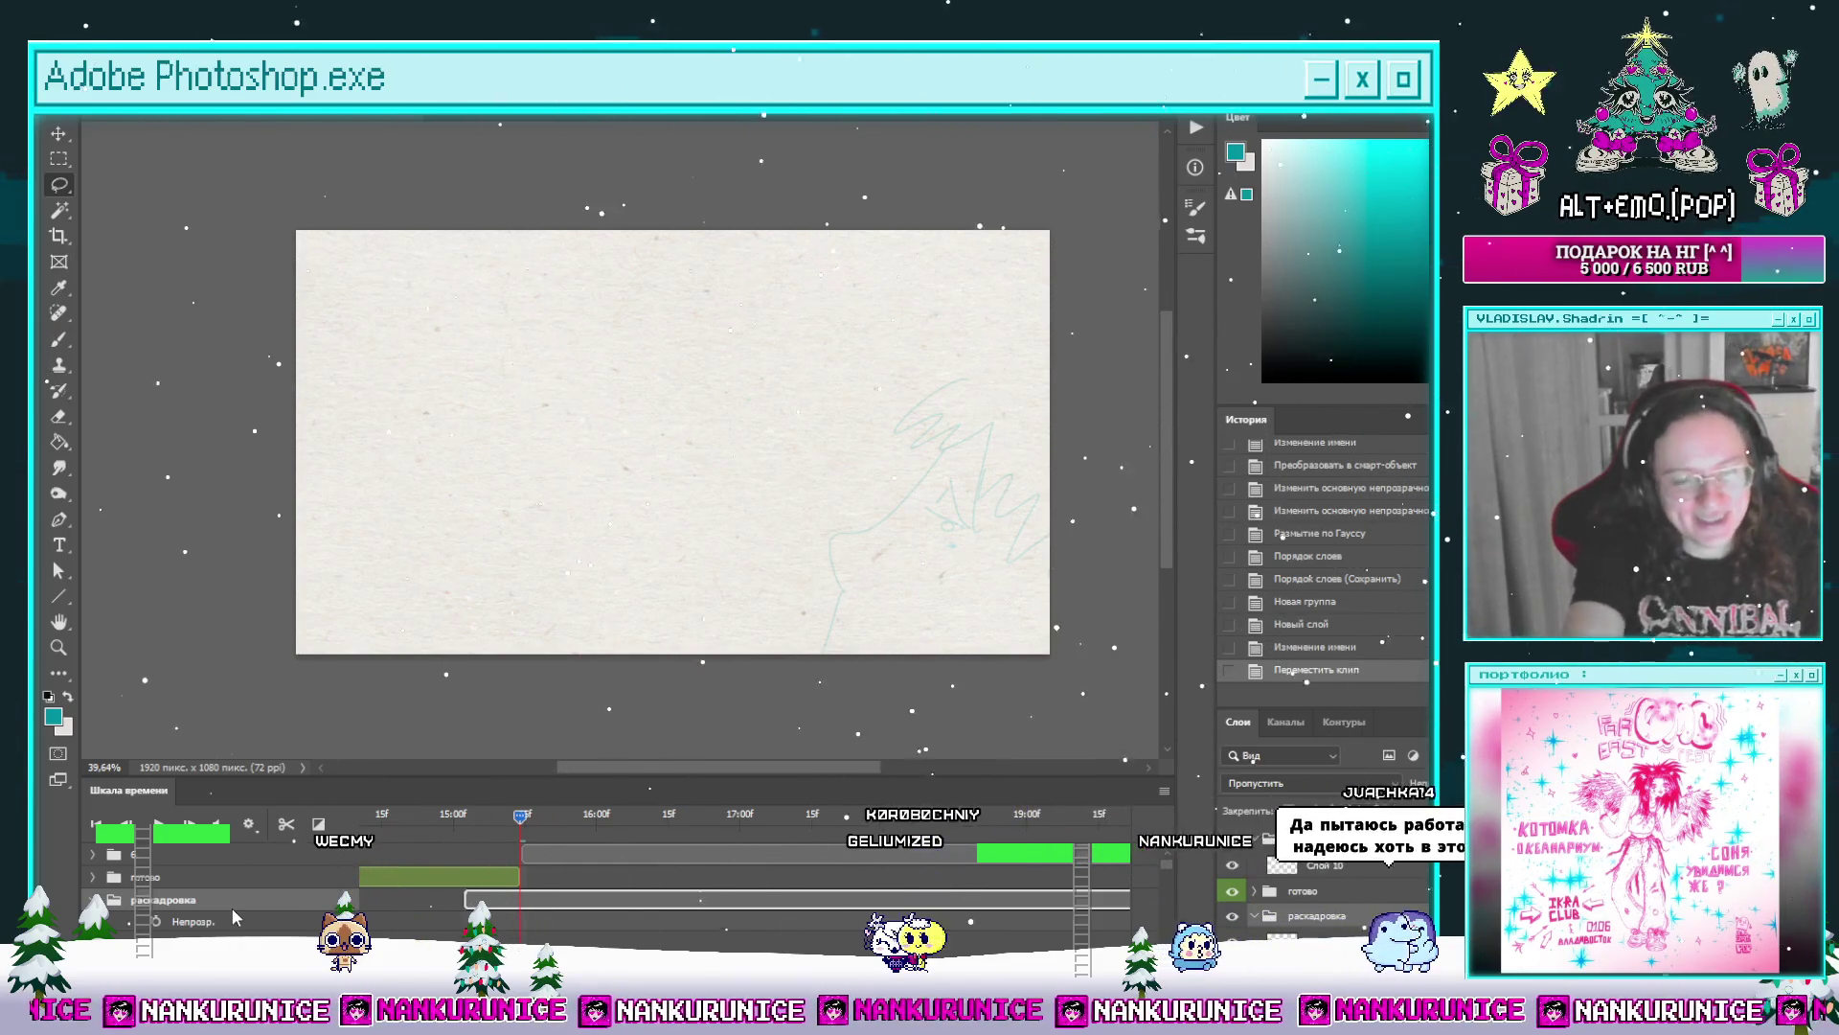
pyautogui.scroll(2, 1159, 900)
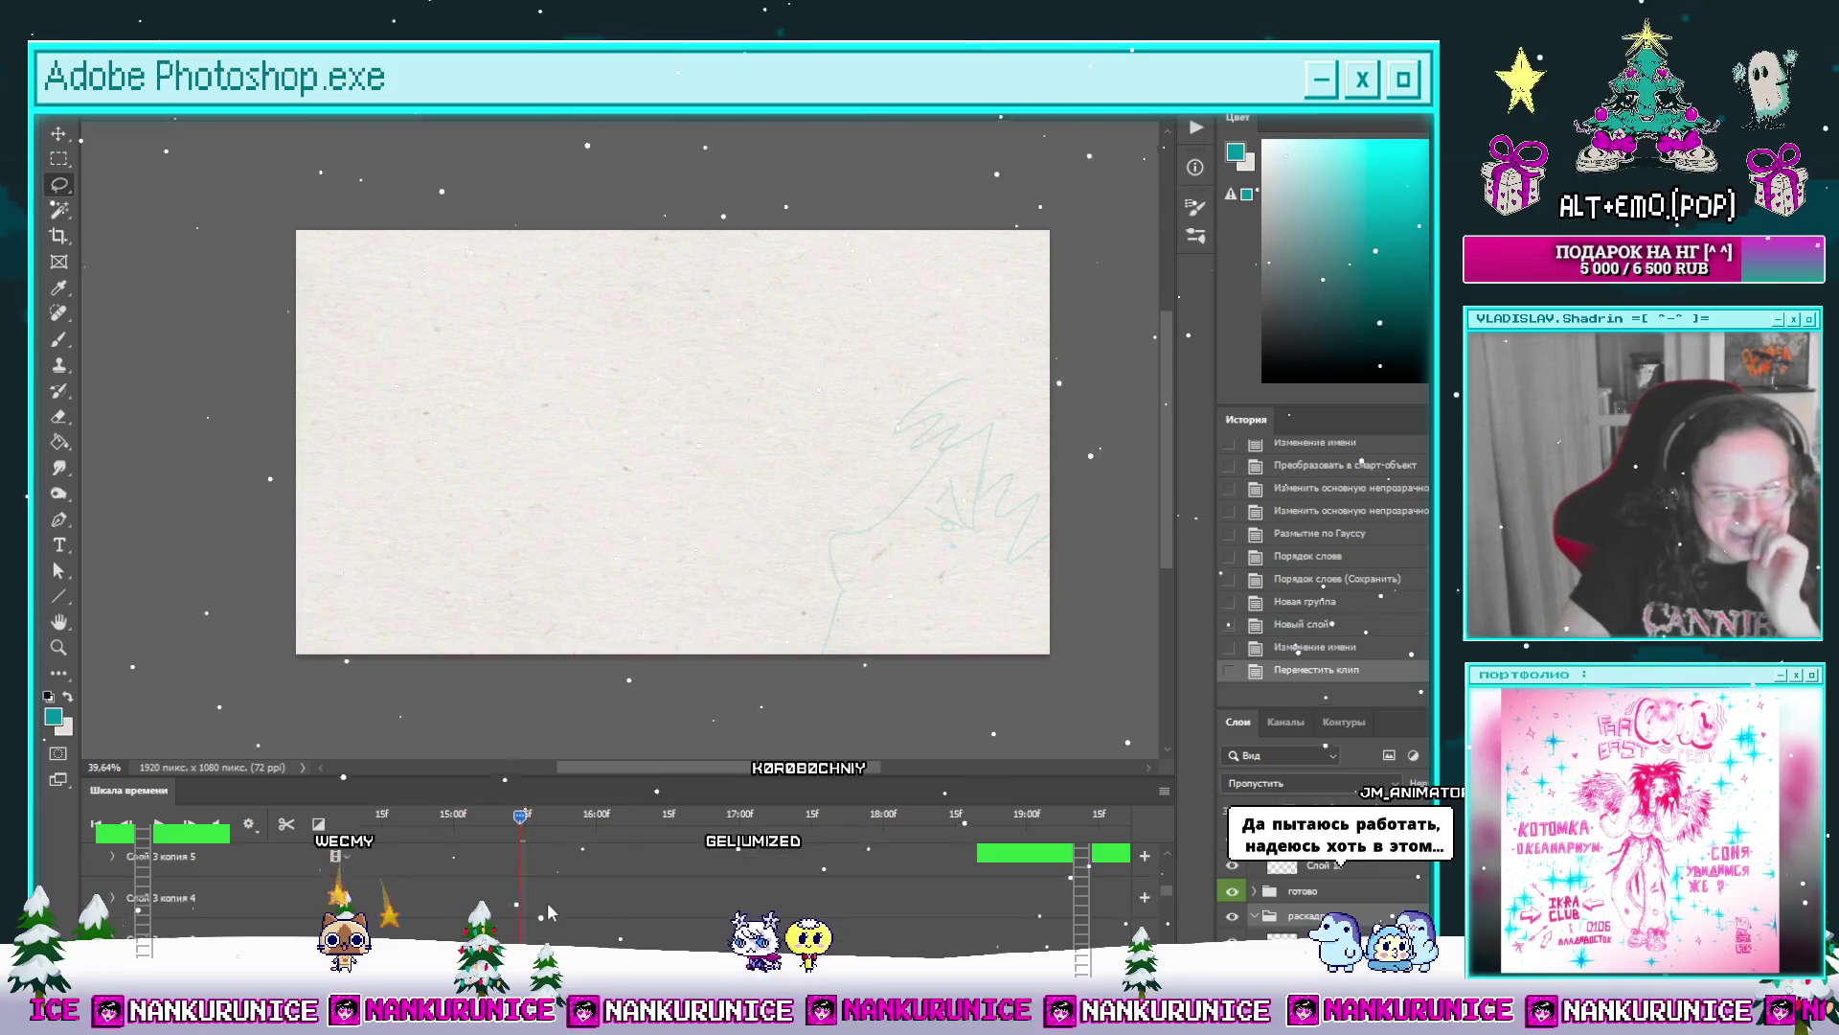
pyautogui.scroll(1, 1158, 900)
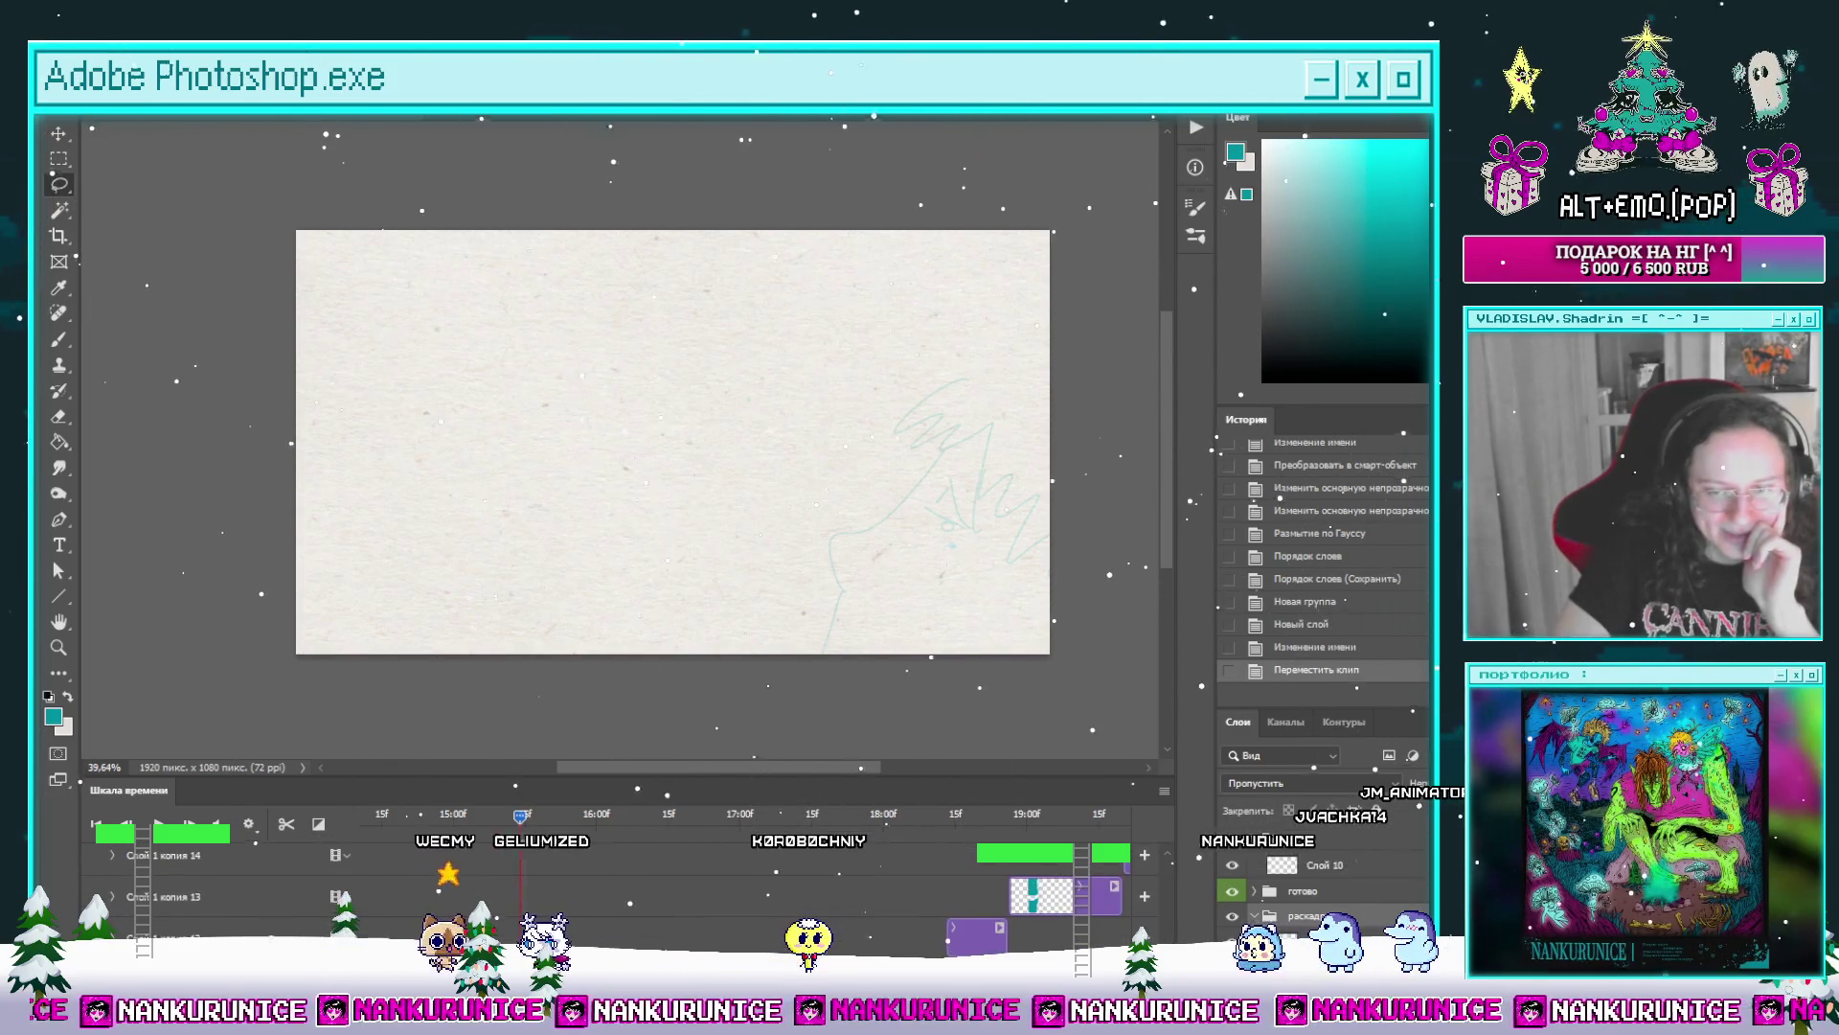
pyautogui.scroll(1, 1158, 899)
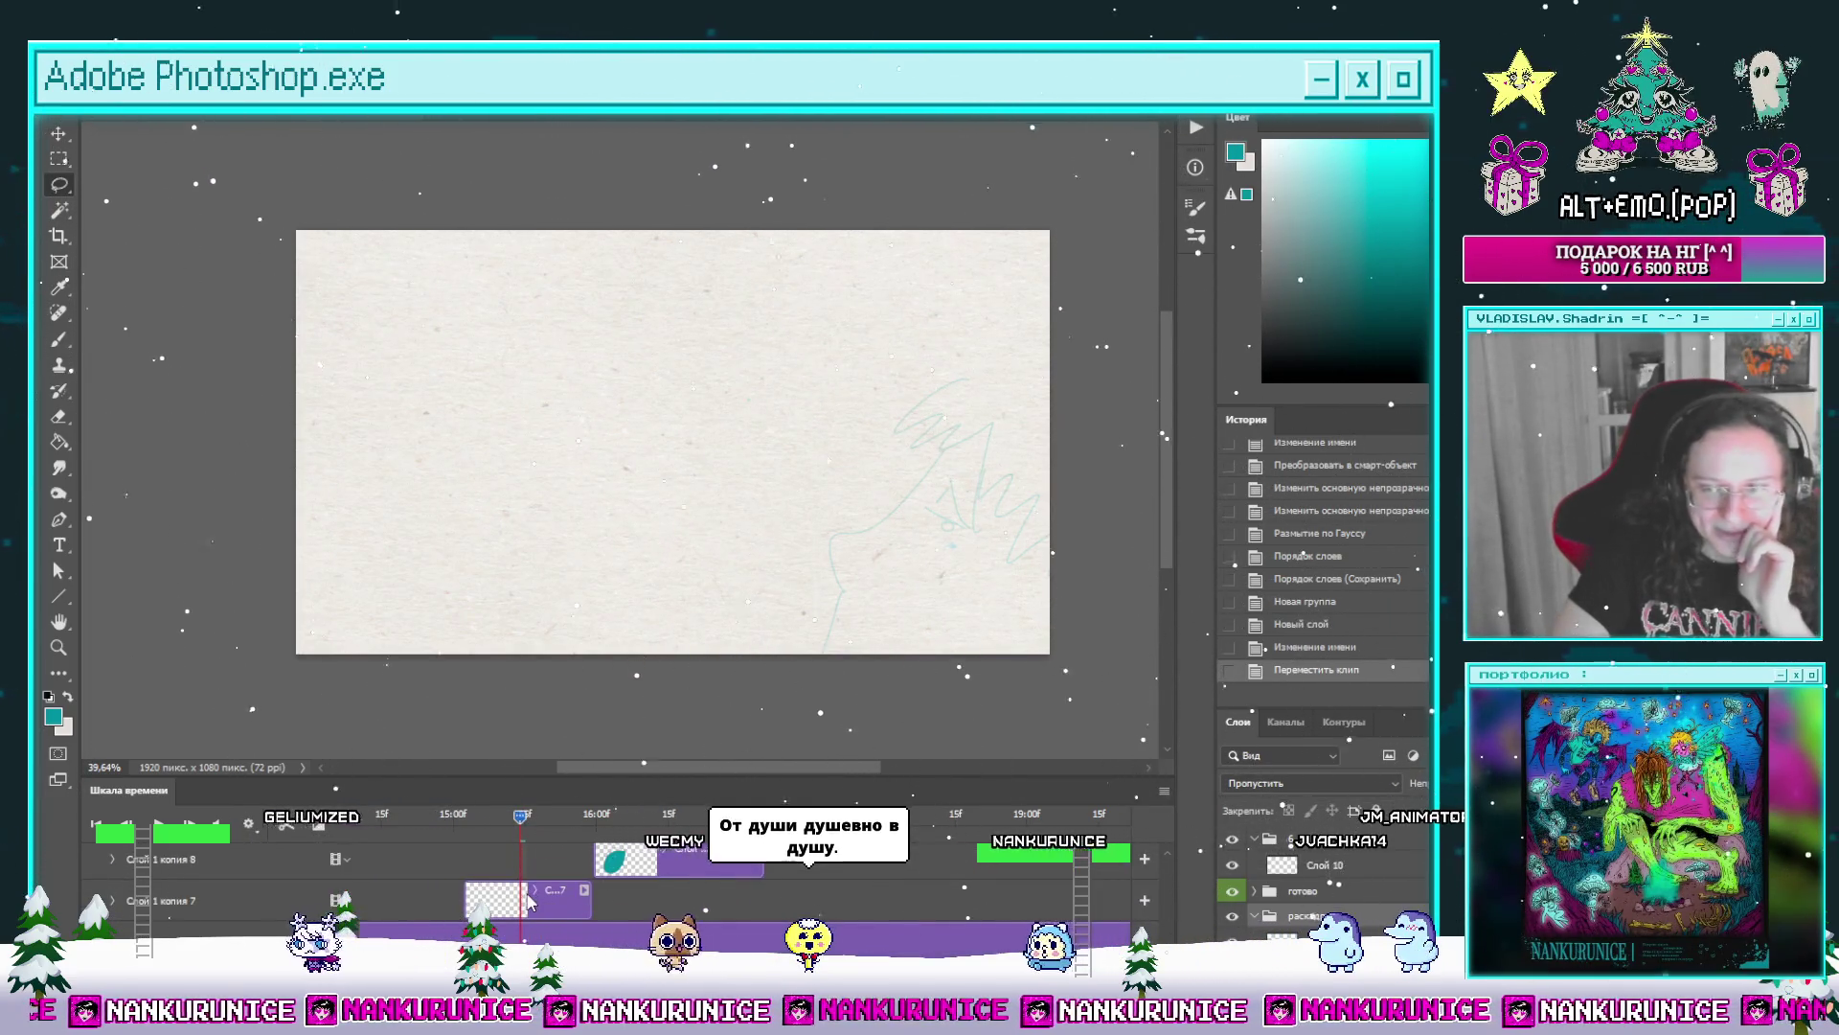
# Step: Split the Слой 1 копия 7 clip at the current frame and delete the unneeded copy
pyautogui.click(485, 891)
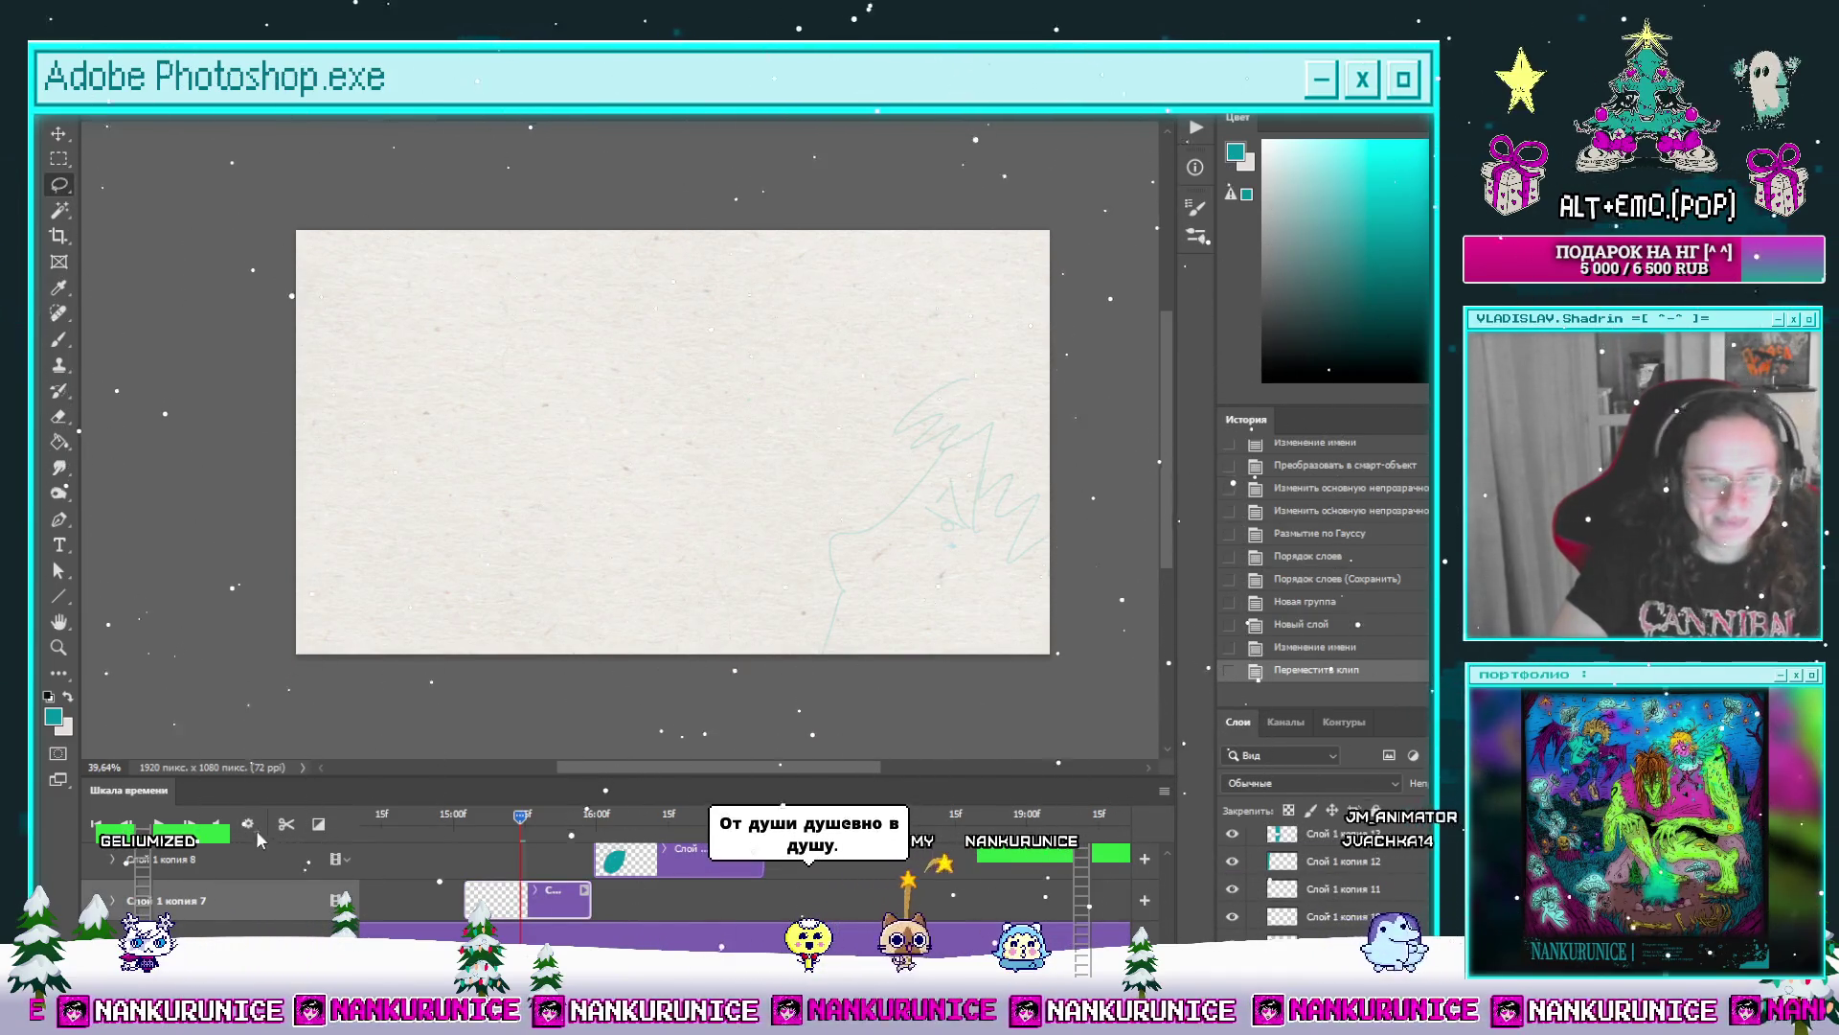
pyautogui.click(287, 823)
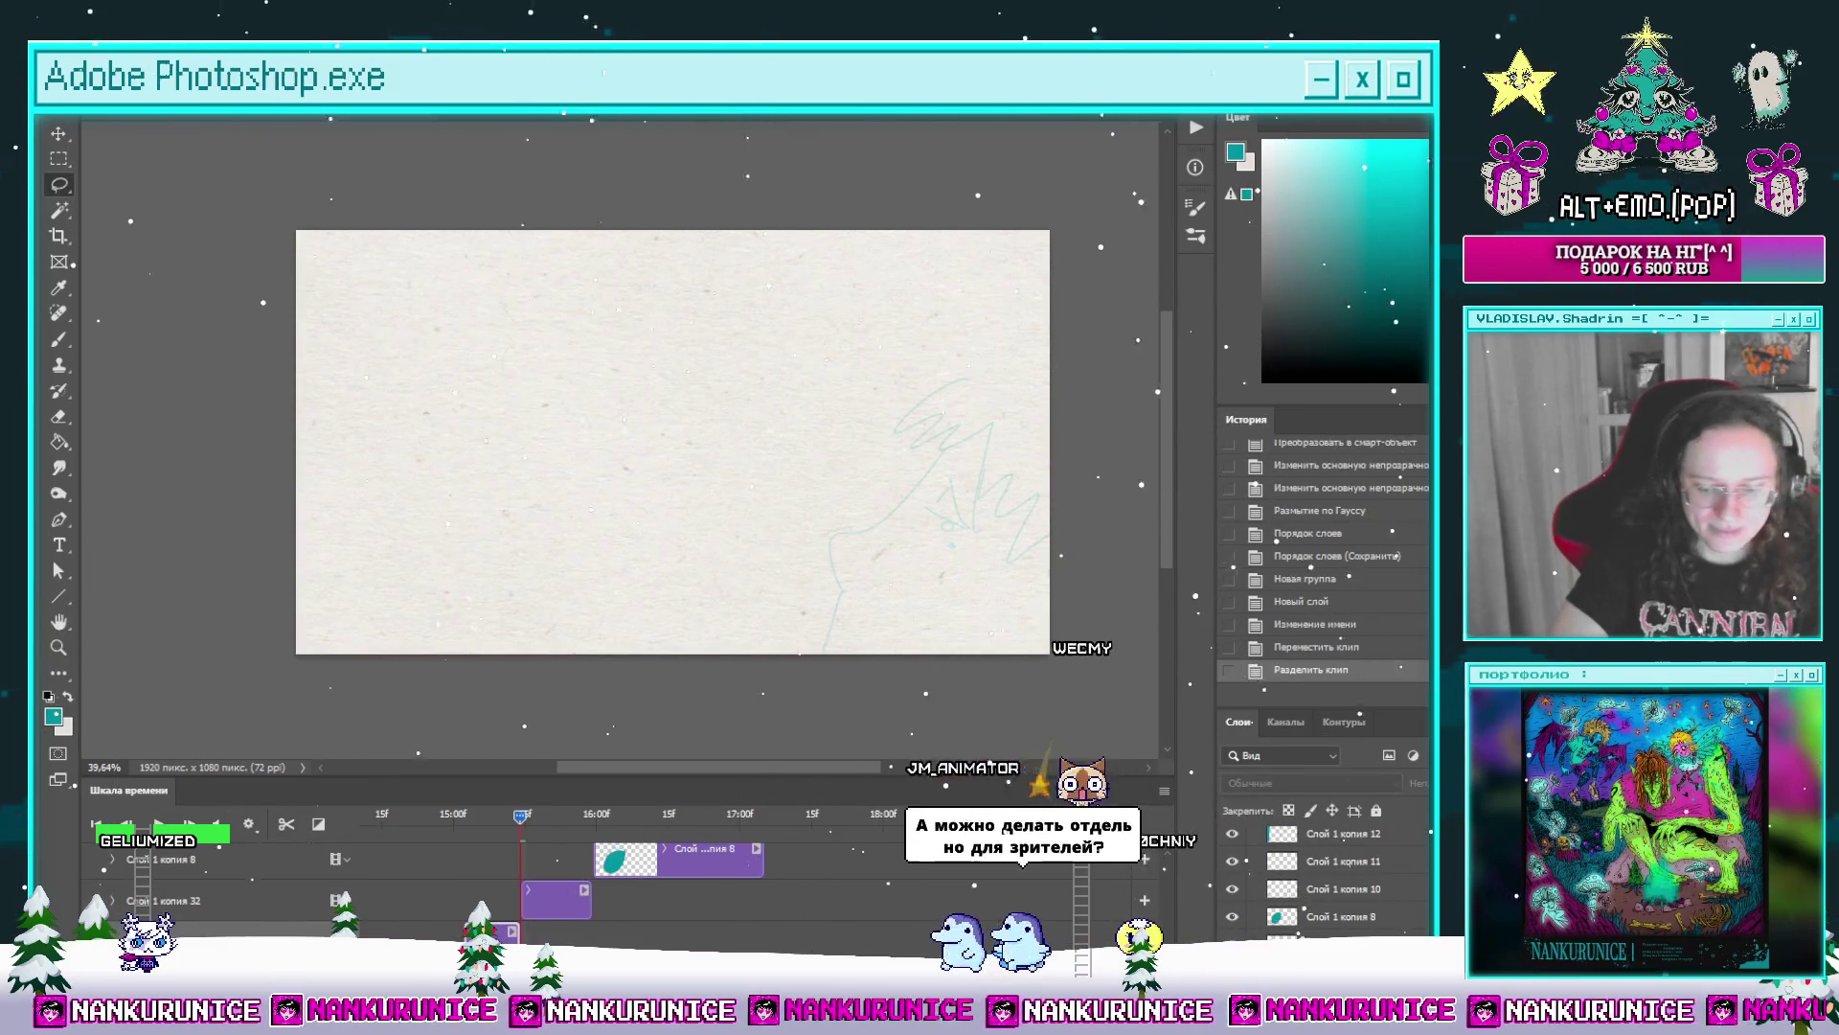
pyautogui.press('Delete')
pyautogui.scroll(-4, 567, 943)
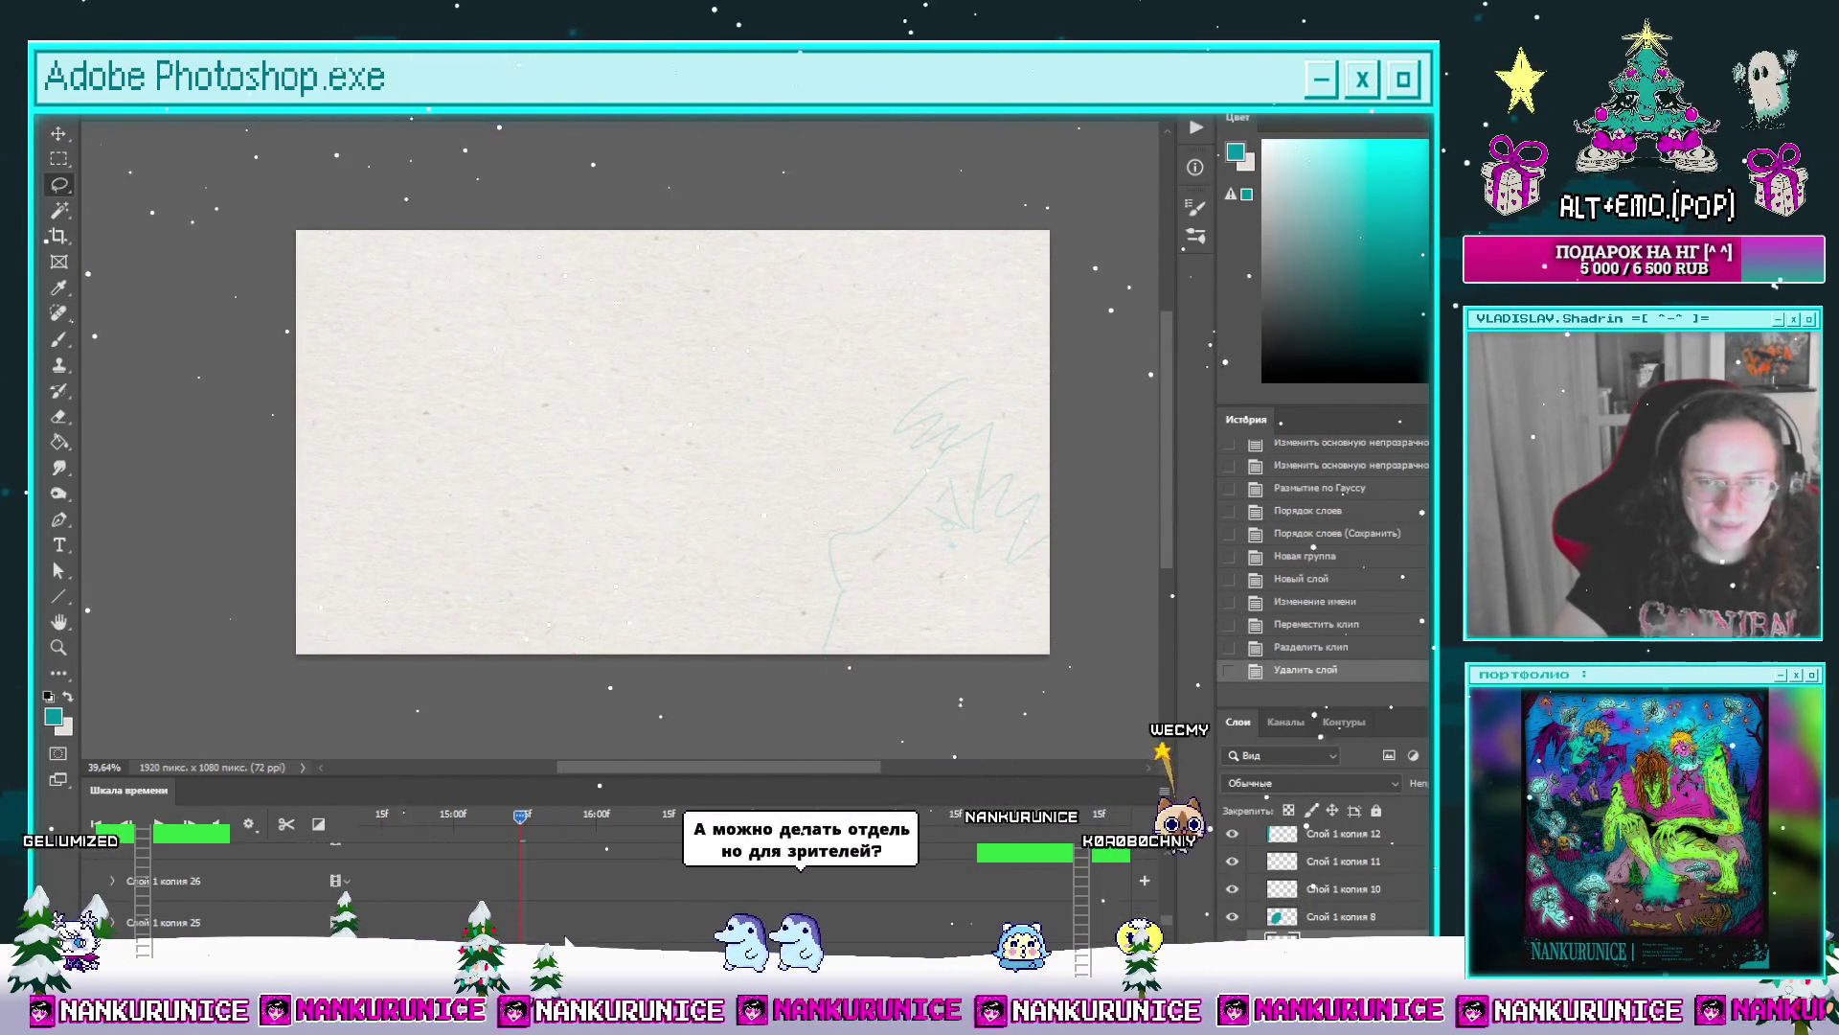
# Step: Expand the new group's track to reveal the Слой 10 clip in the timeline
pyautogui.click(97, 855)
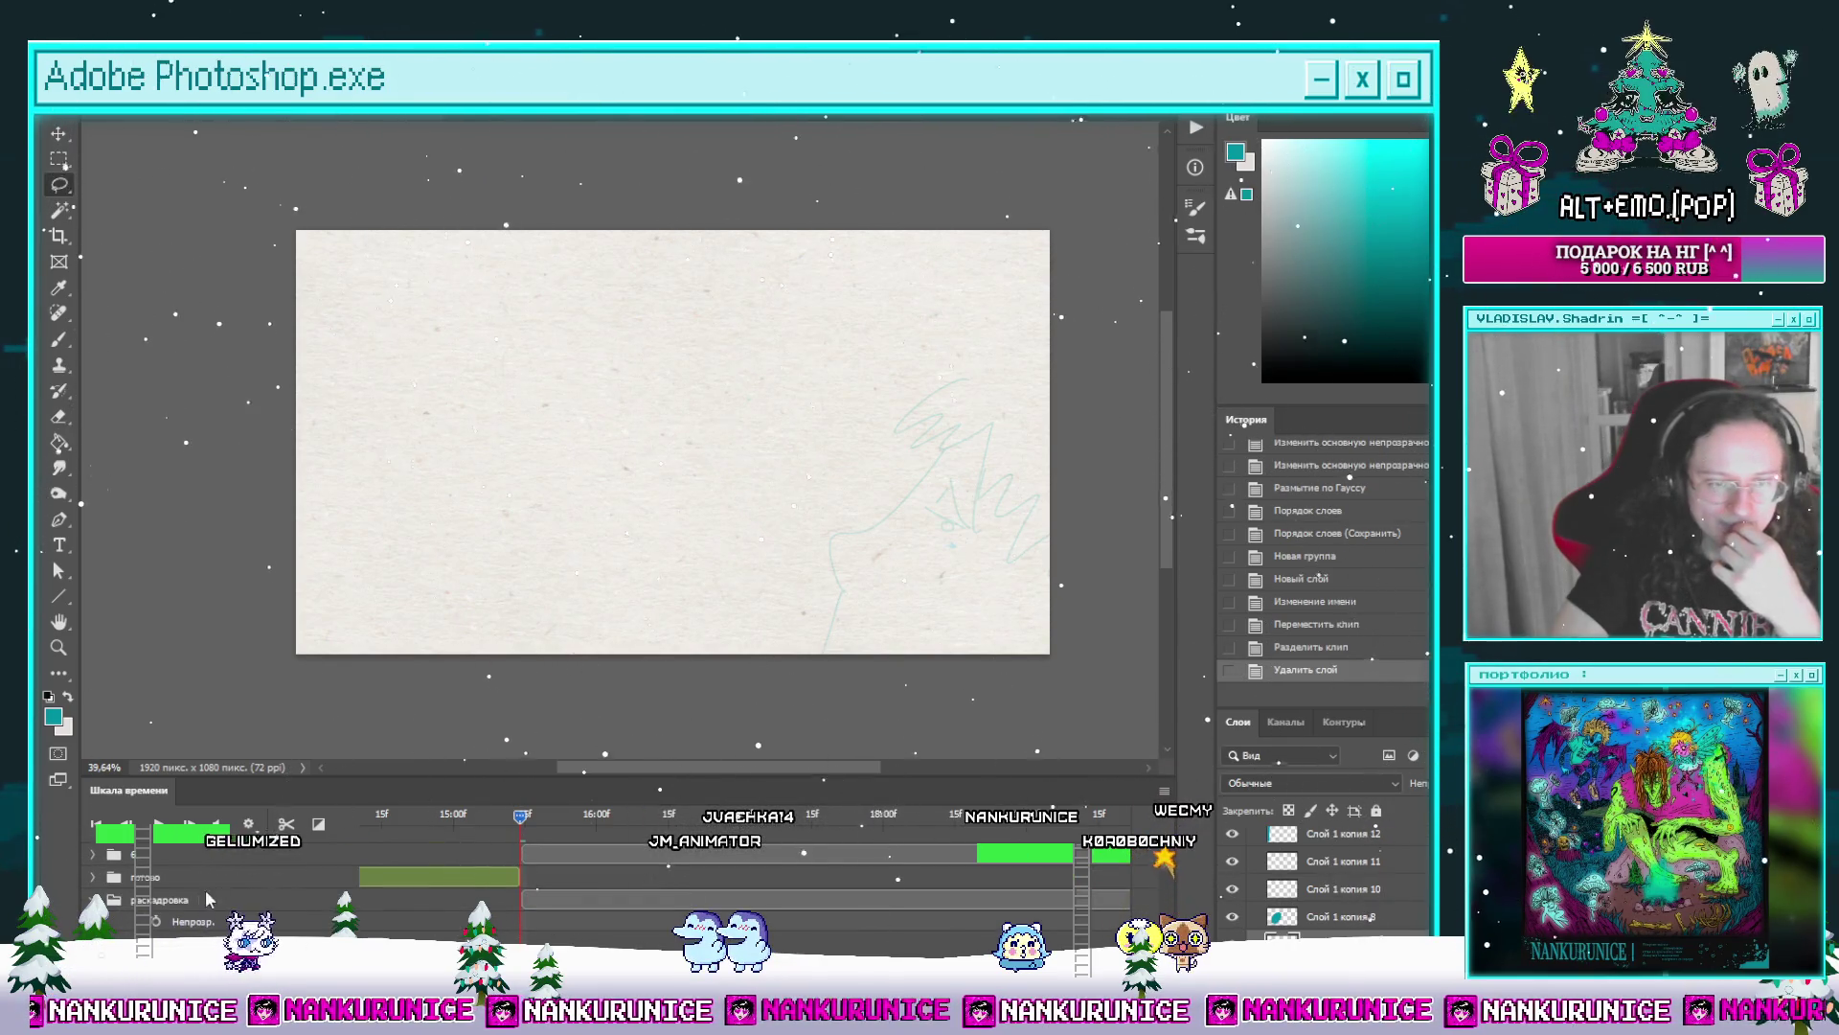
pyautogui.click(105, 854)
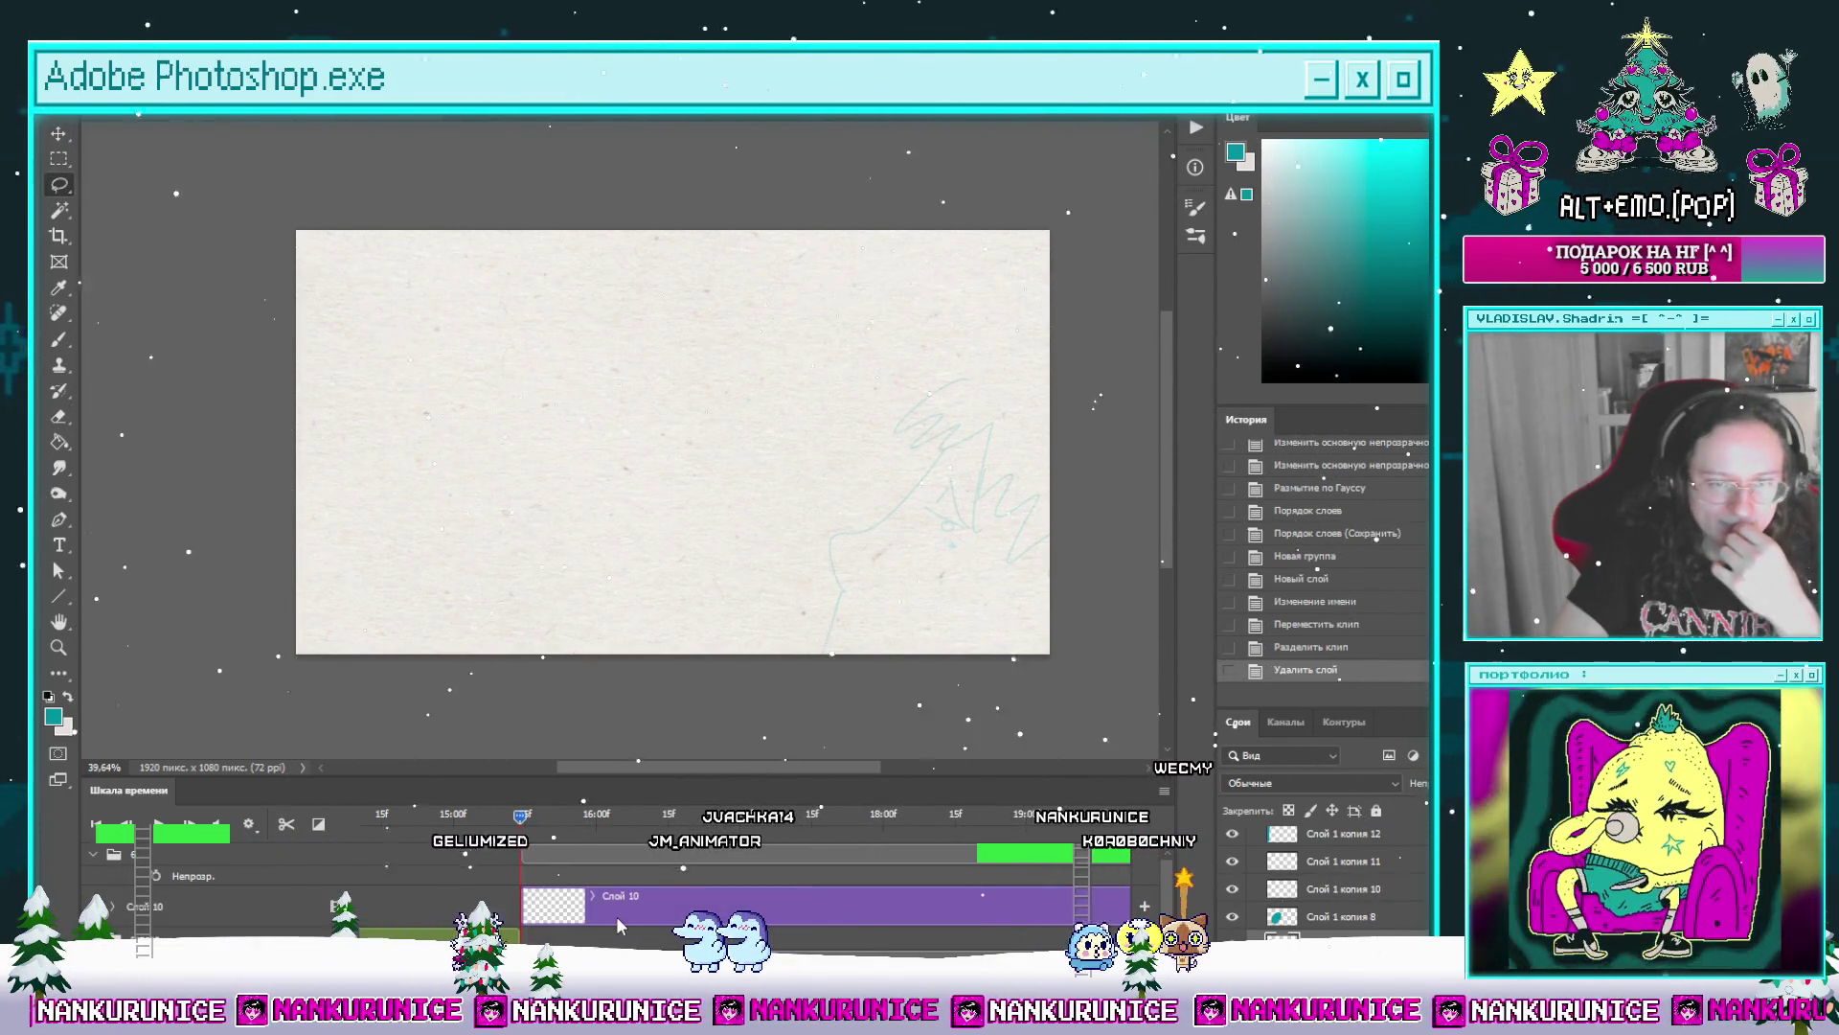
pyautogui.click(610, 905)
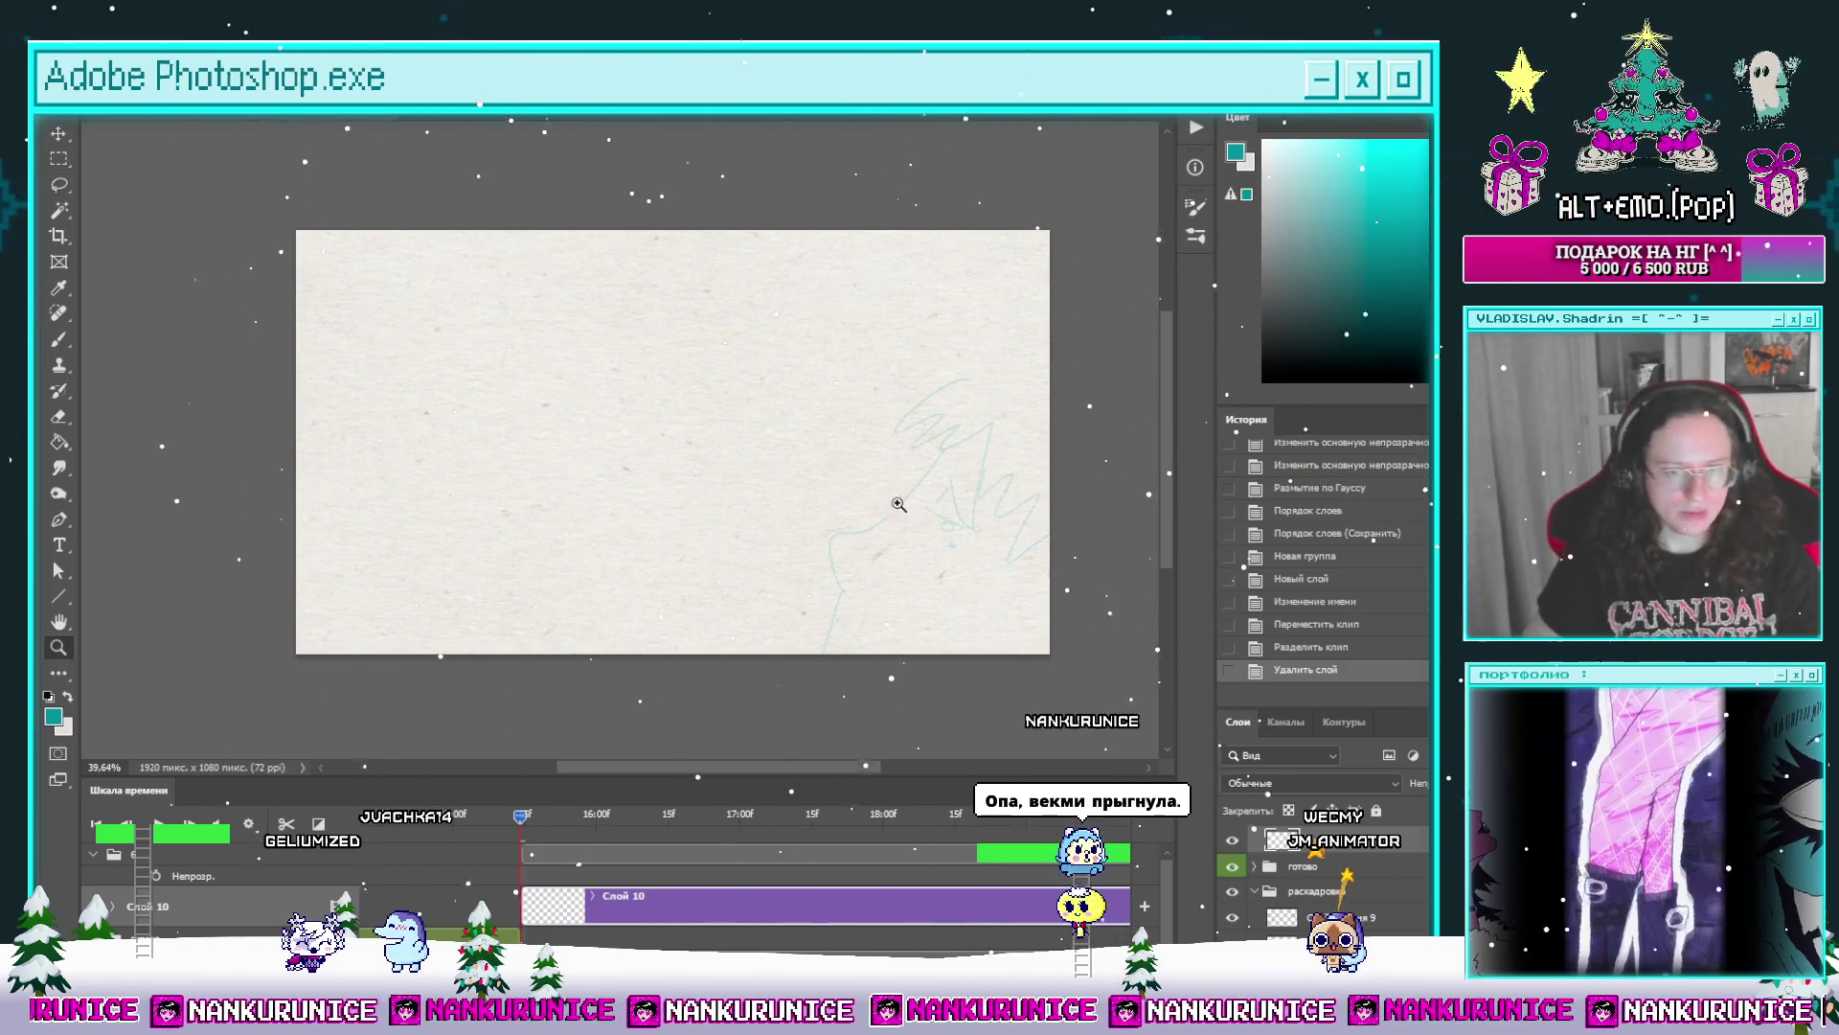
# Step: Zoom around the frame and scrub the playhead back through earlier animation frames
pyautogui.moveTo(891, 540); pyautogui.dragTo(959, 516)
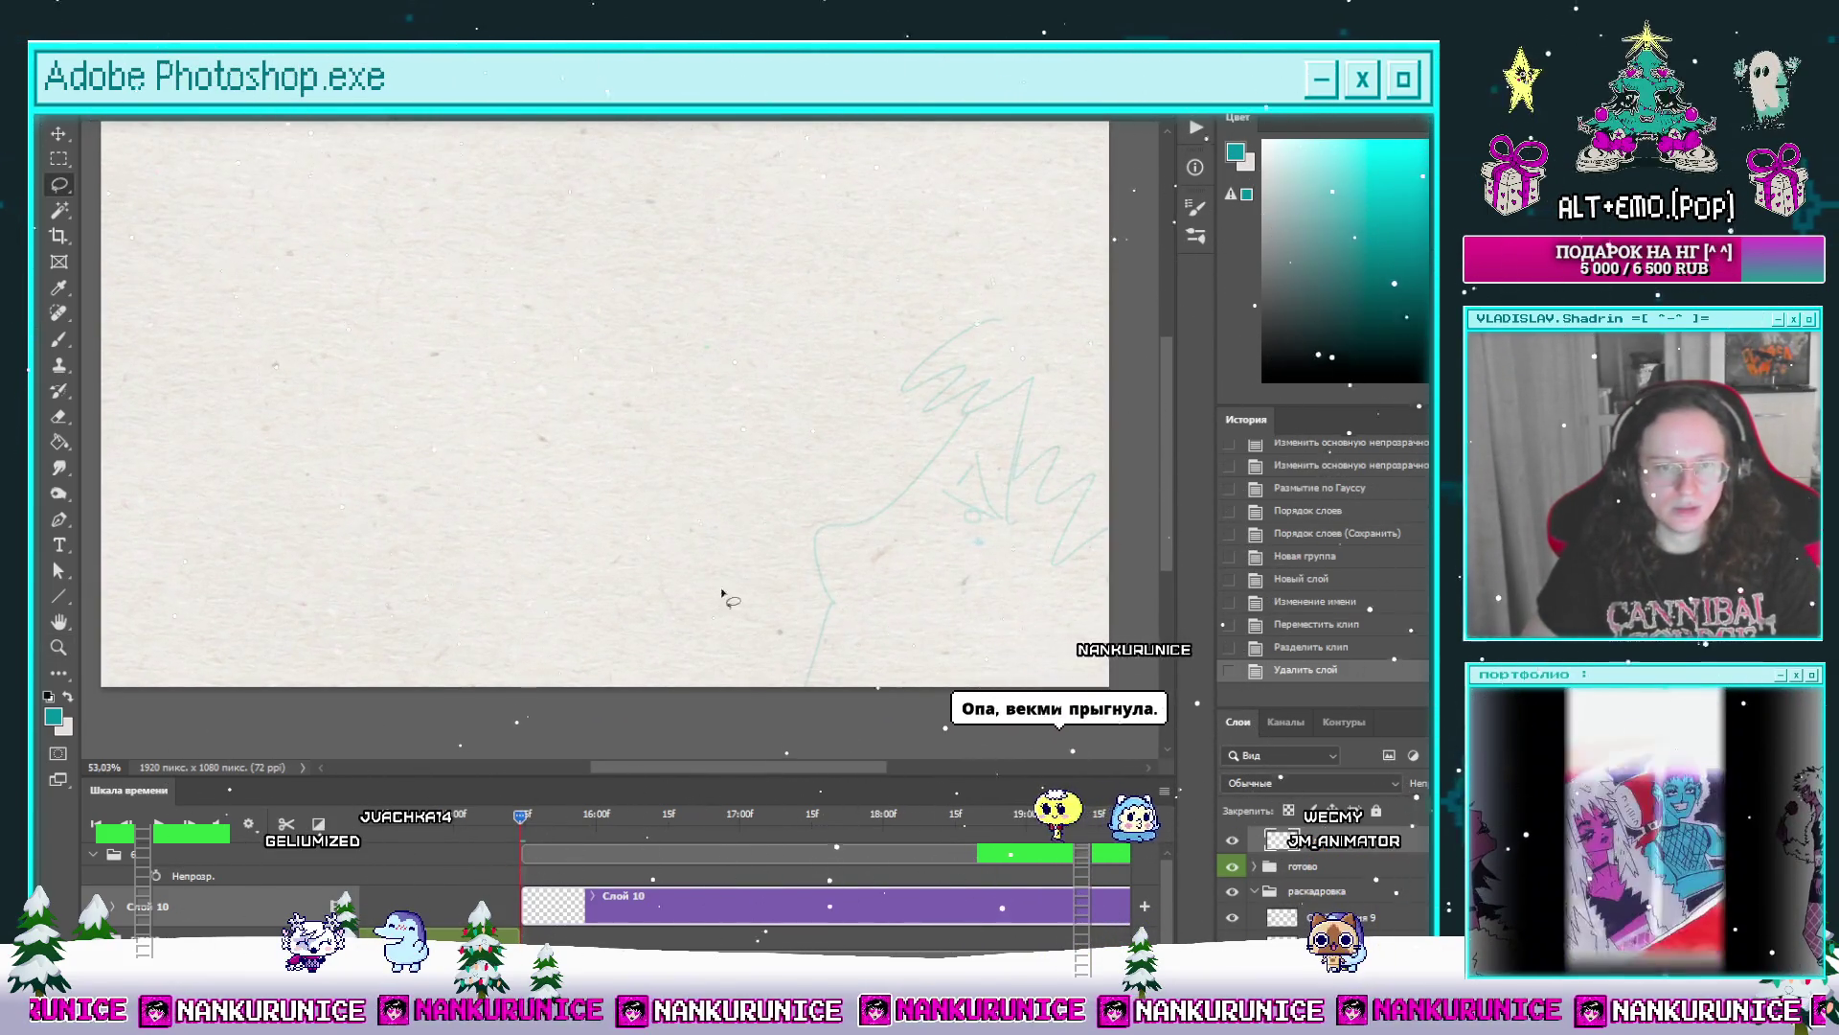
pyautogui.moveTo(780, 616); pyautogui.dragTo(770, 682)
pyautogui.press('l')
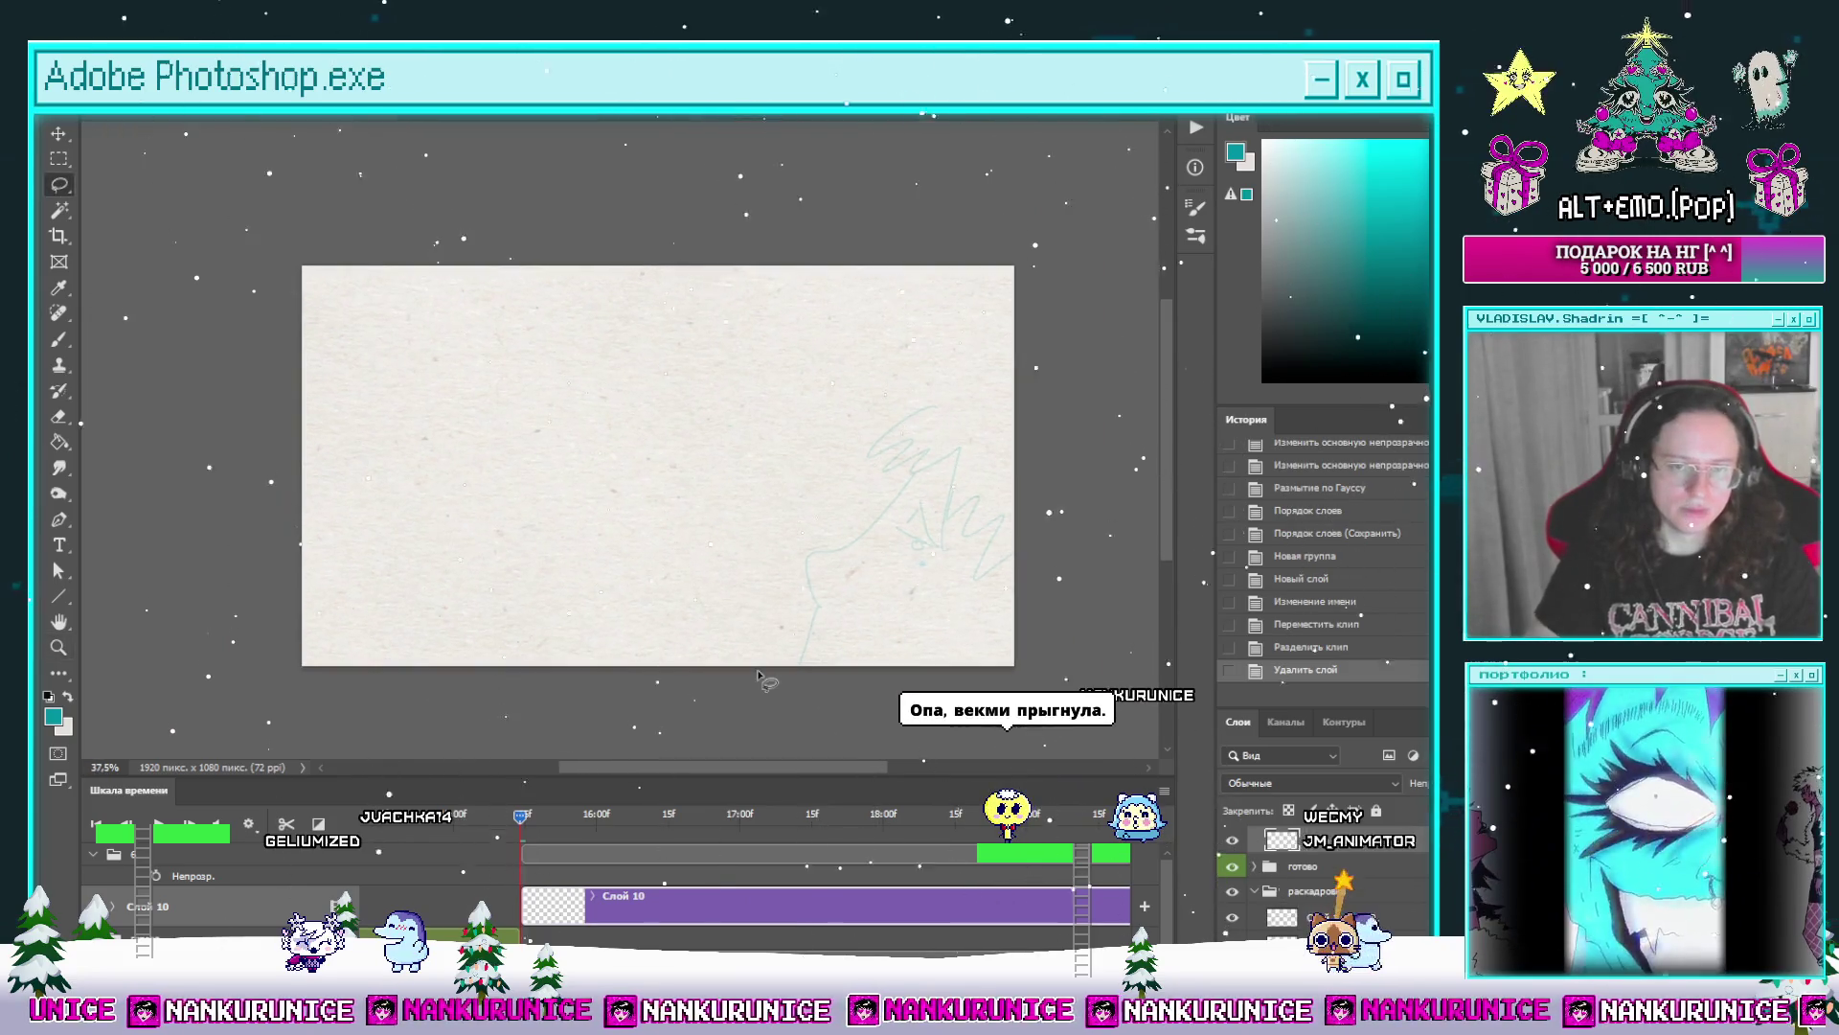
pyautogui.moveTo(520, 820); pyautogui.dragTo(418, 841)
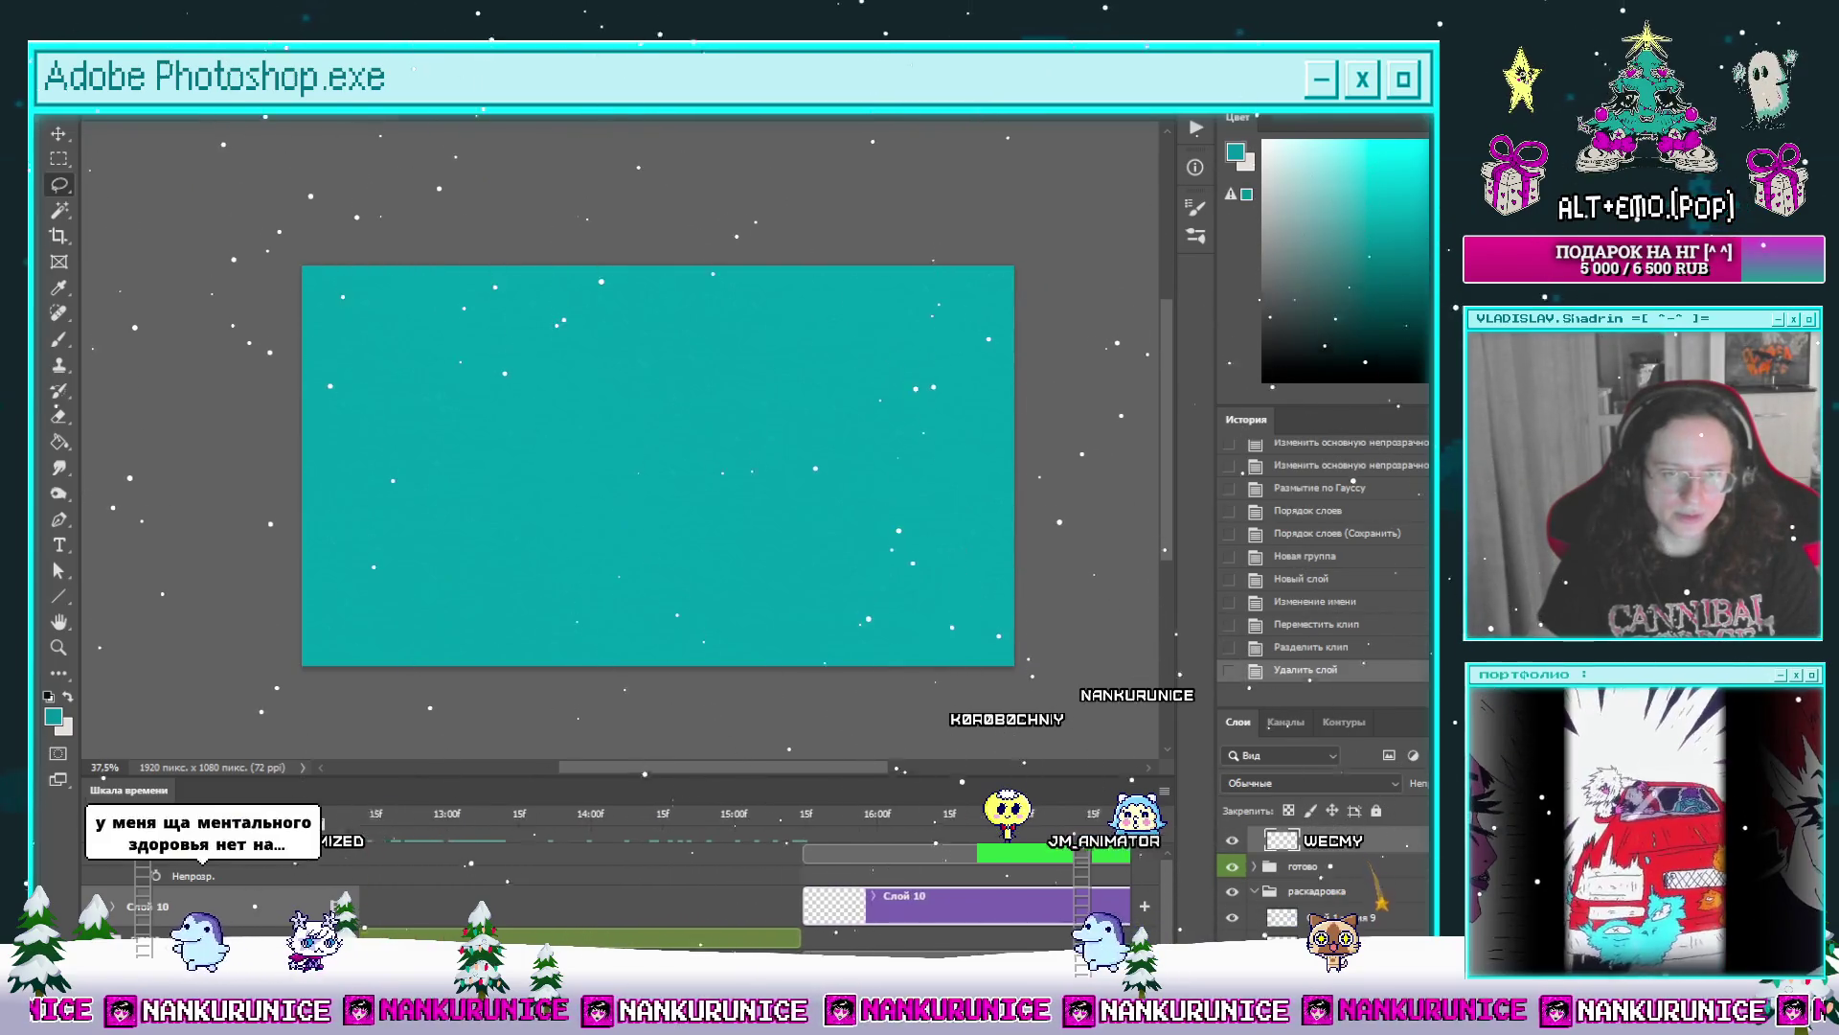
pyautogui.moveTo(416, 841)
pyautogui.mouseDown()
pyautogui.moveTo(536, 822)
pyautogui.moveTo(402, 819)
pyautogui.moveTo(1084, 815)
pyautogui.mouseUp()
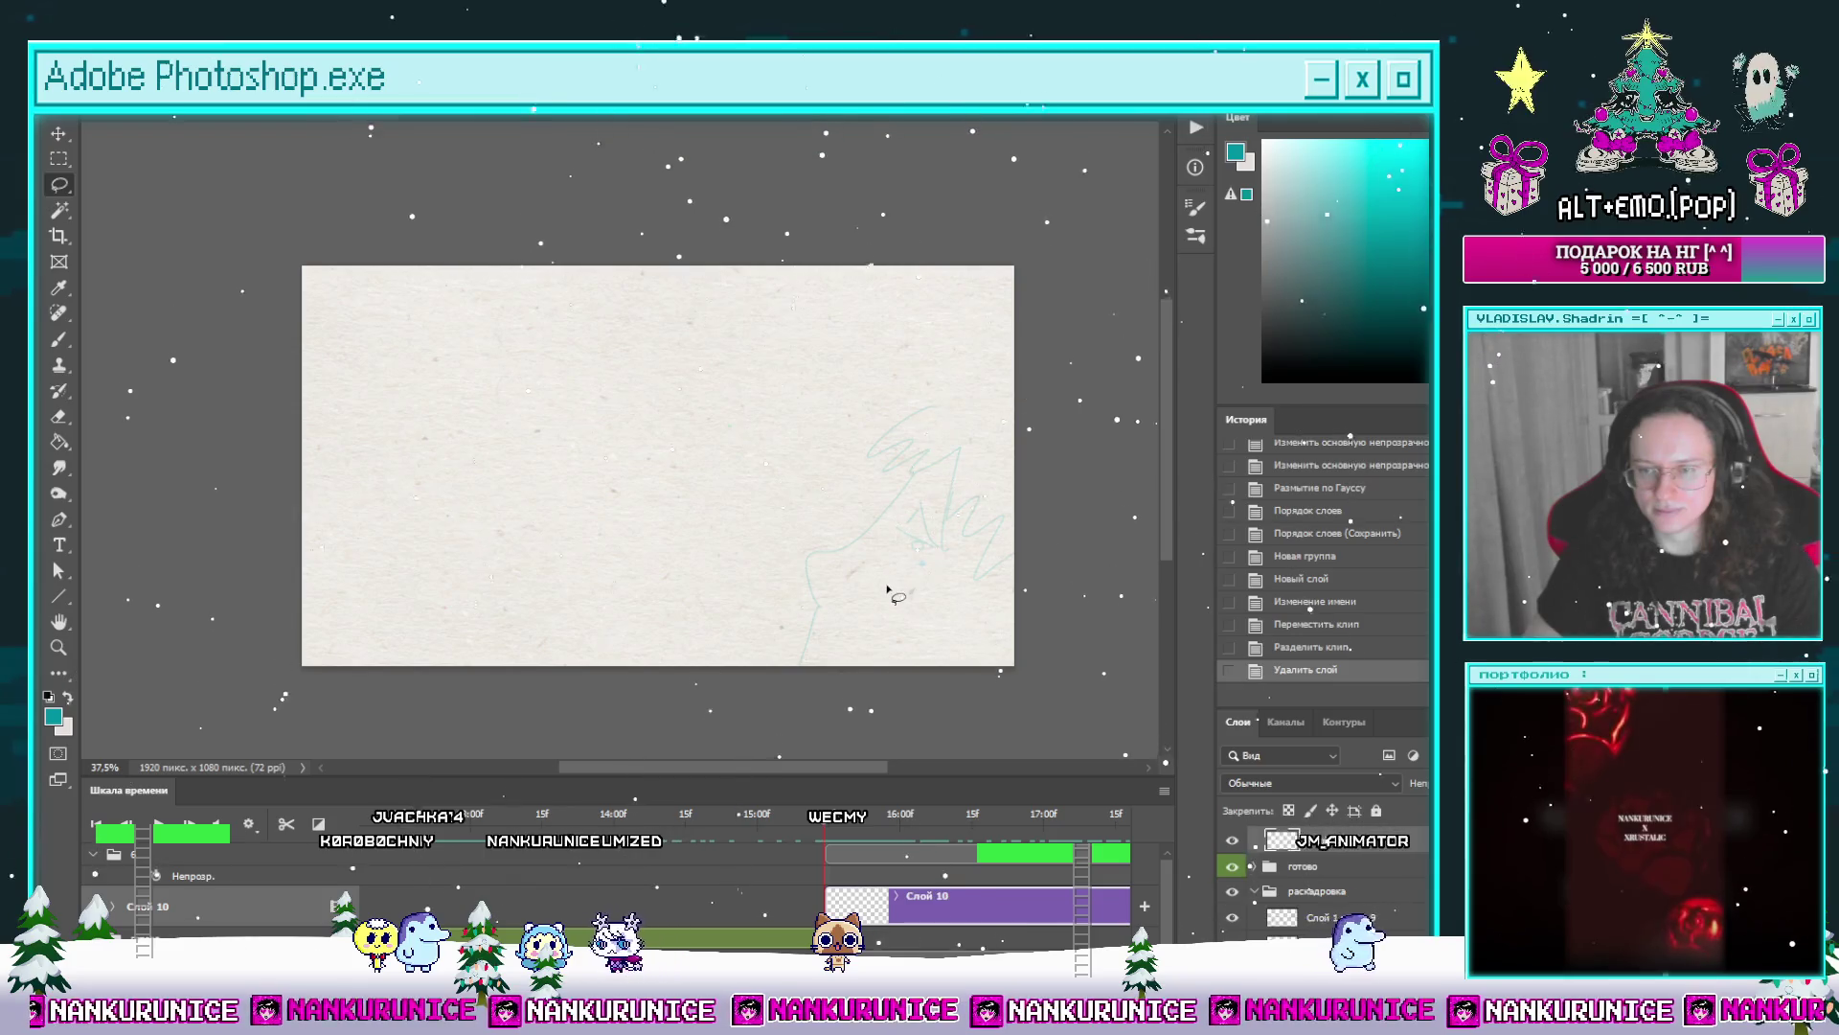
# Step: Zoom in on the hand sketch and hide all panels for a larger canvas
pyautogui.press('z')
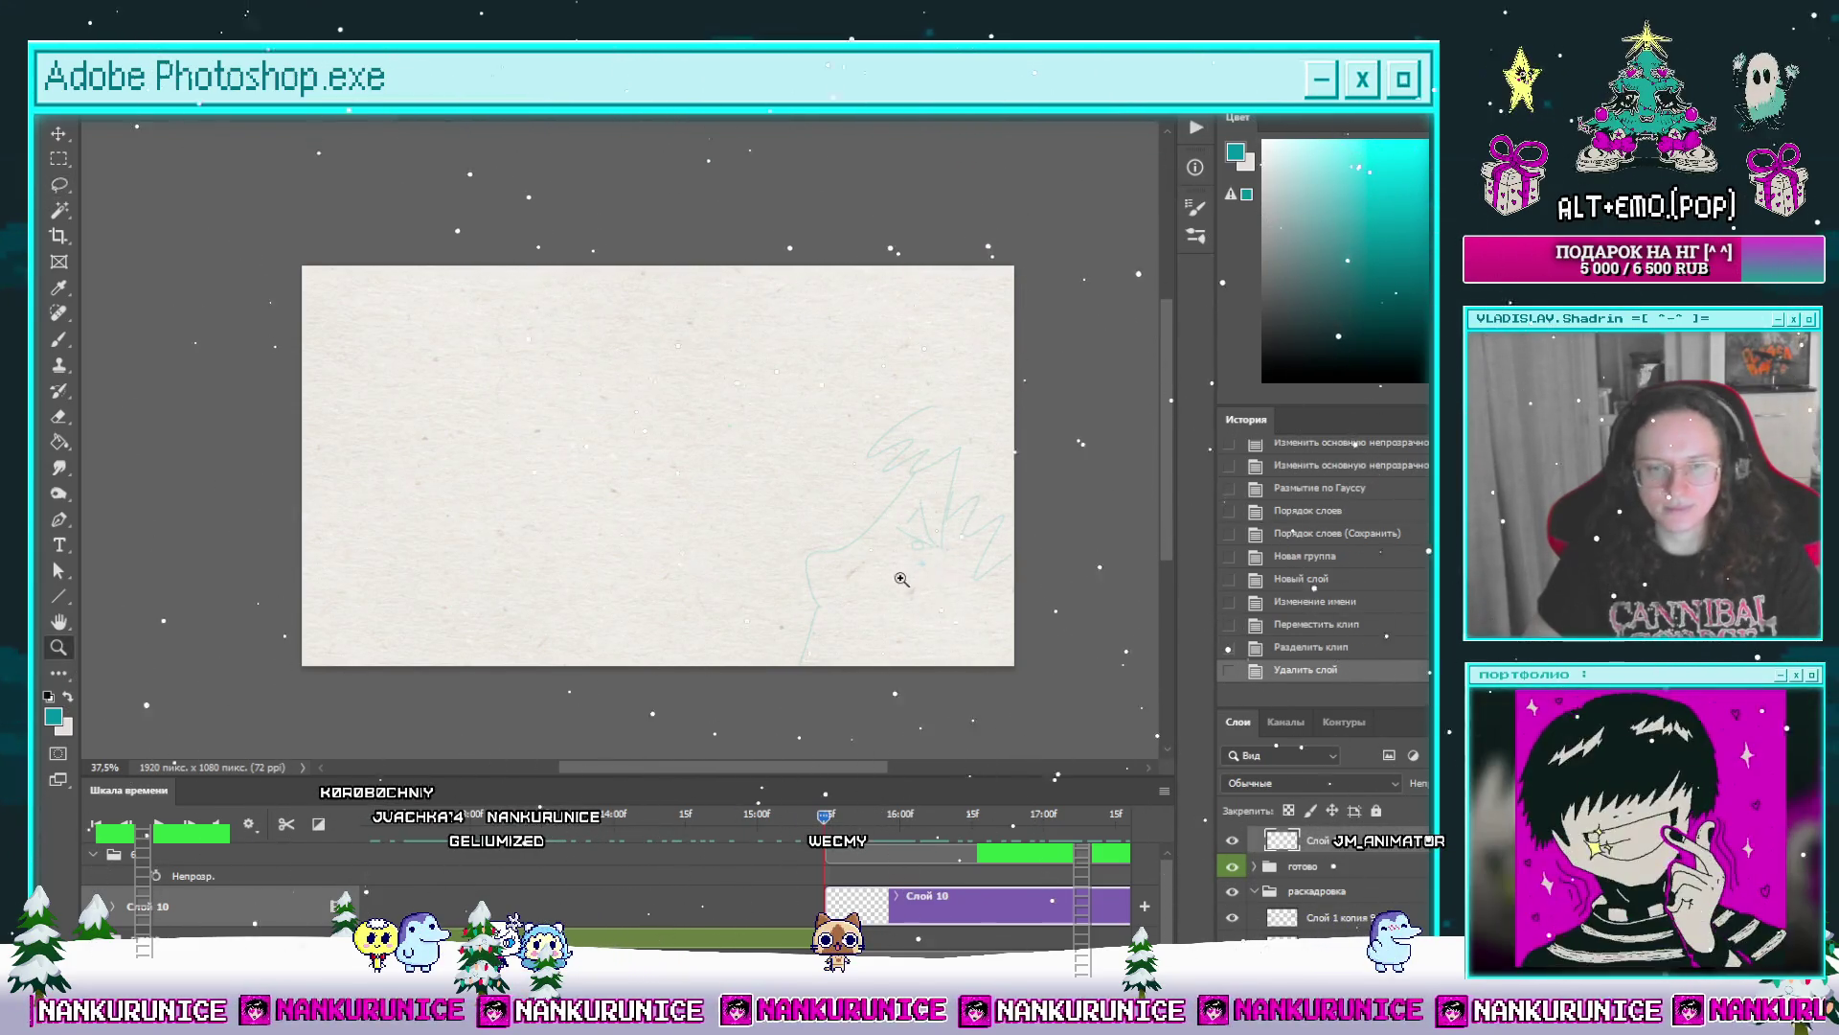
pyautogui.click(902, 578)
pyautogui.press('Tab')
pyautogui.moveTo(936, 518); pyautogui.dragTo(885, 398)
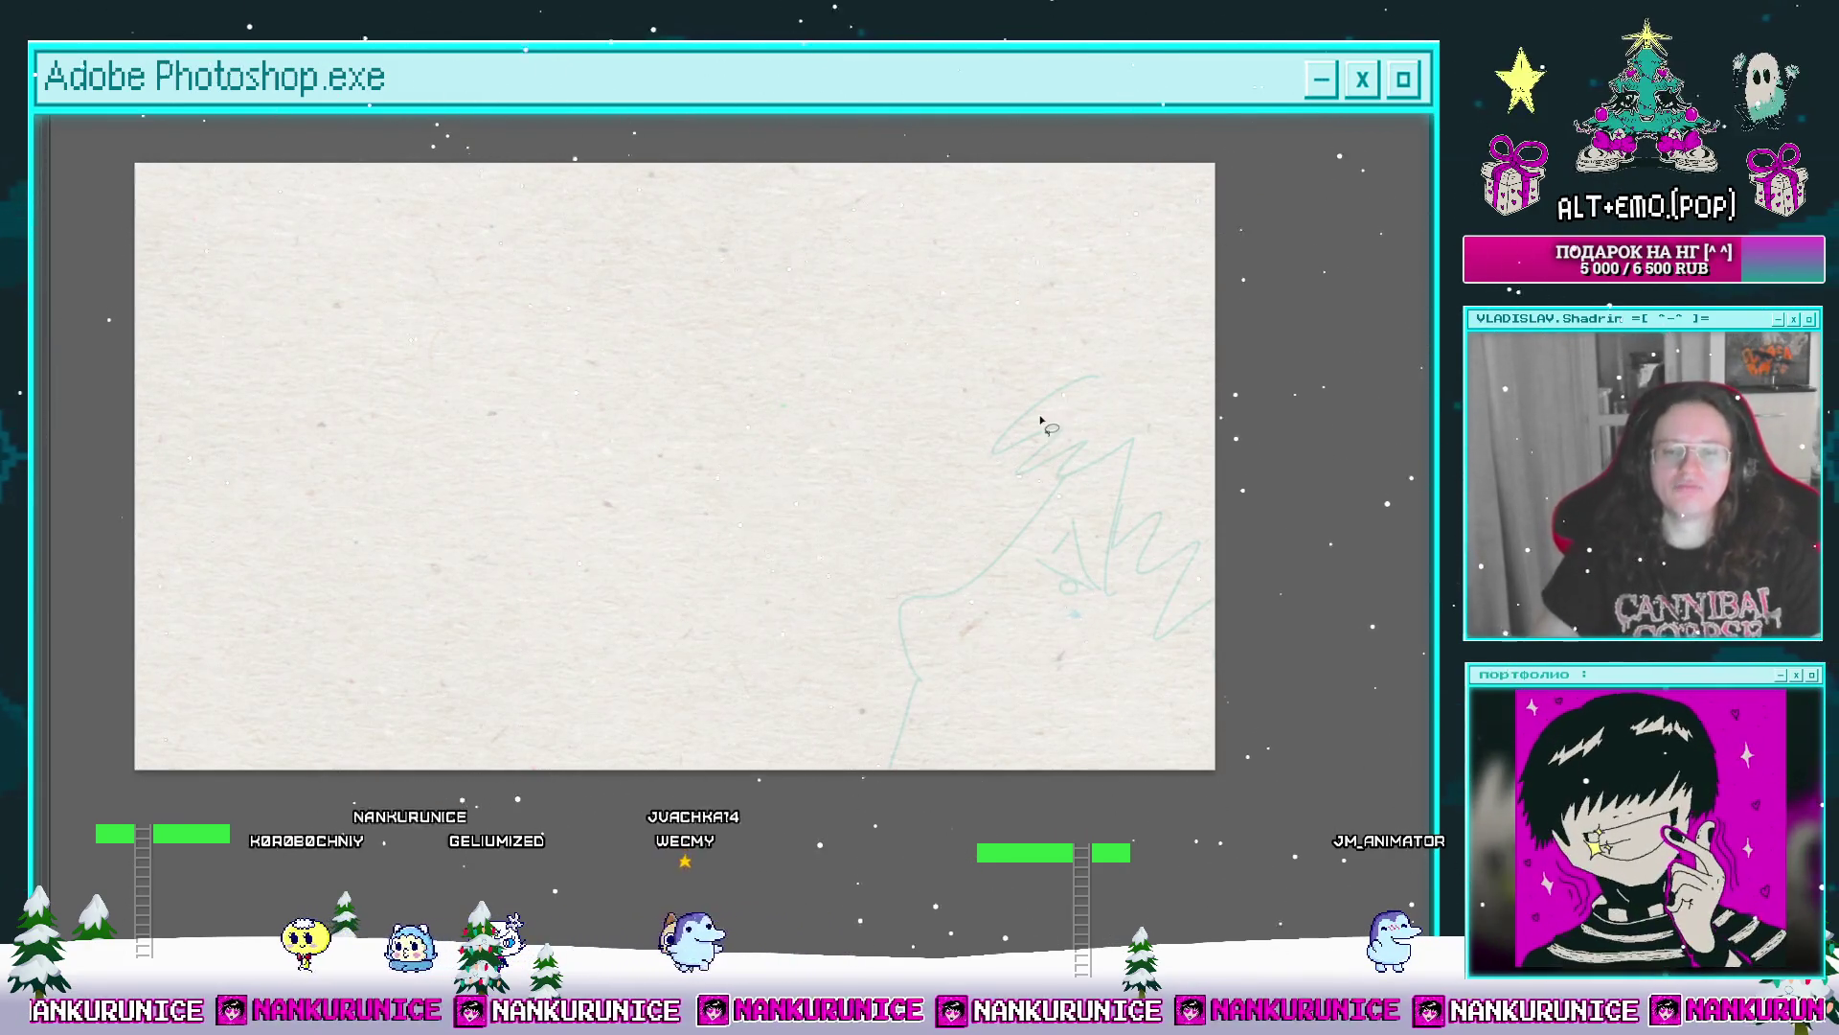
# Step: Zoom onto the head sketch and try a teal crossing stroke, undoing each attempt
pyautogui.click(1034, 537)
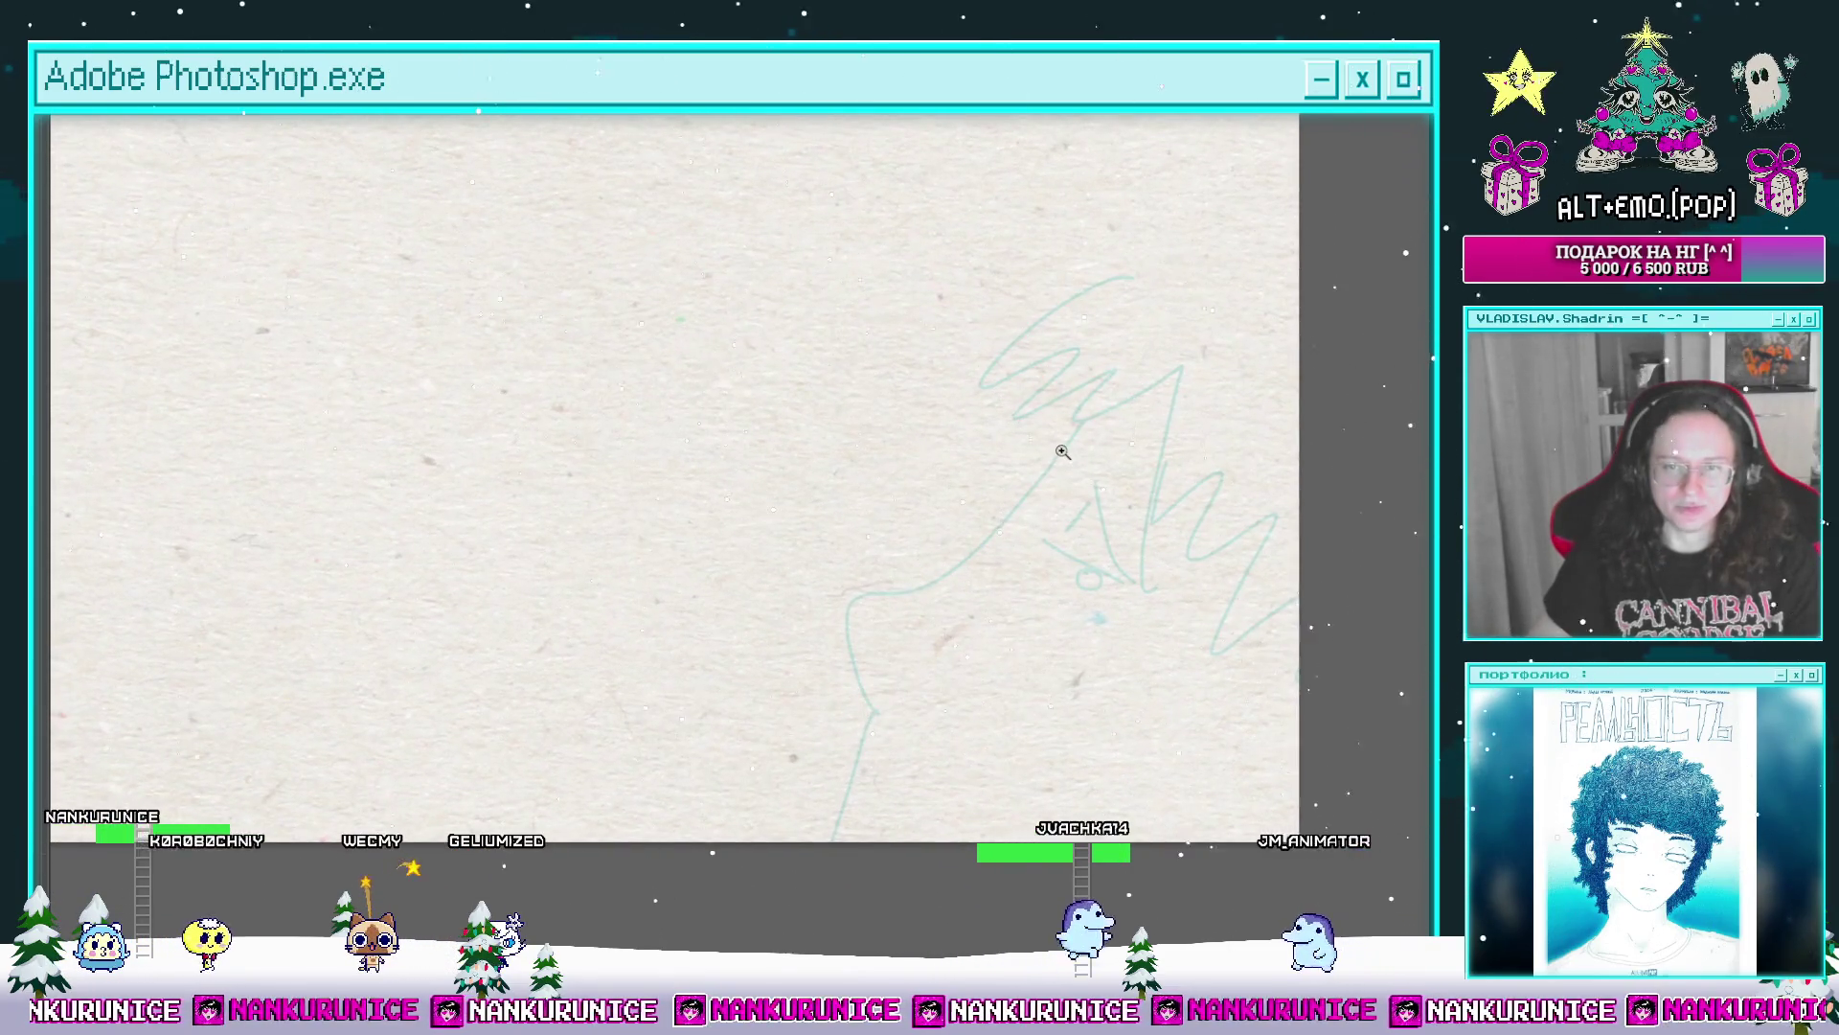
pyautogui.moveTo(1059, 455); pyautogui.dragTo(1134, 457)
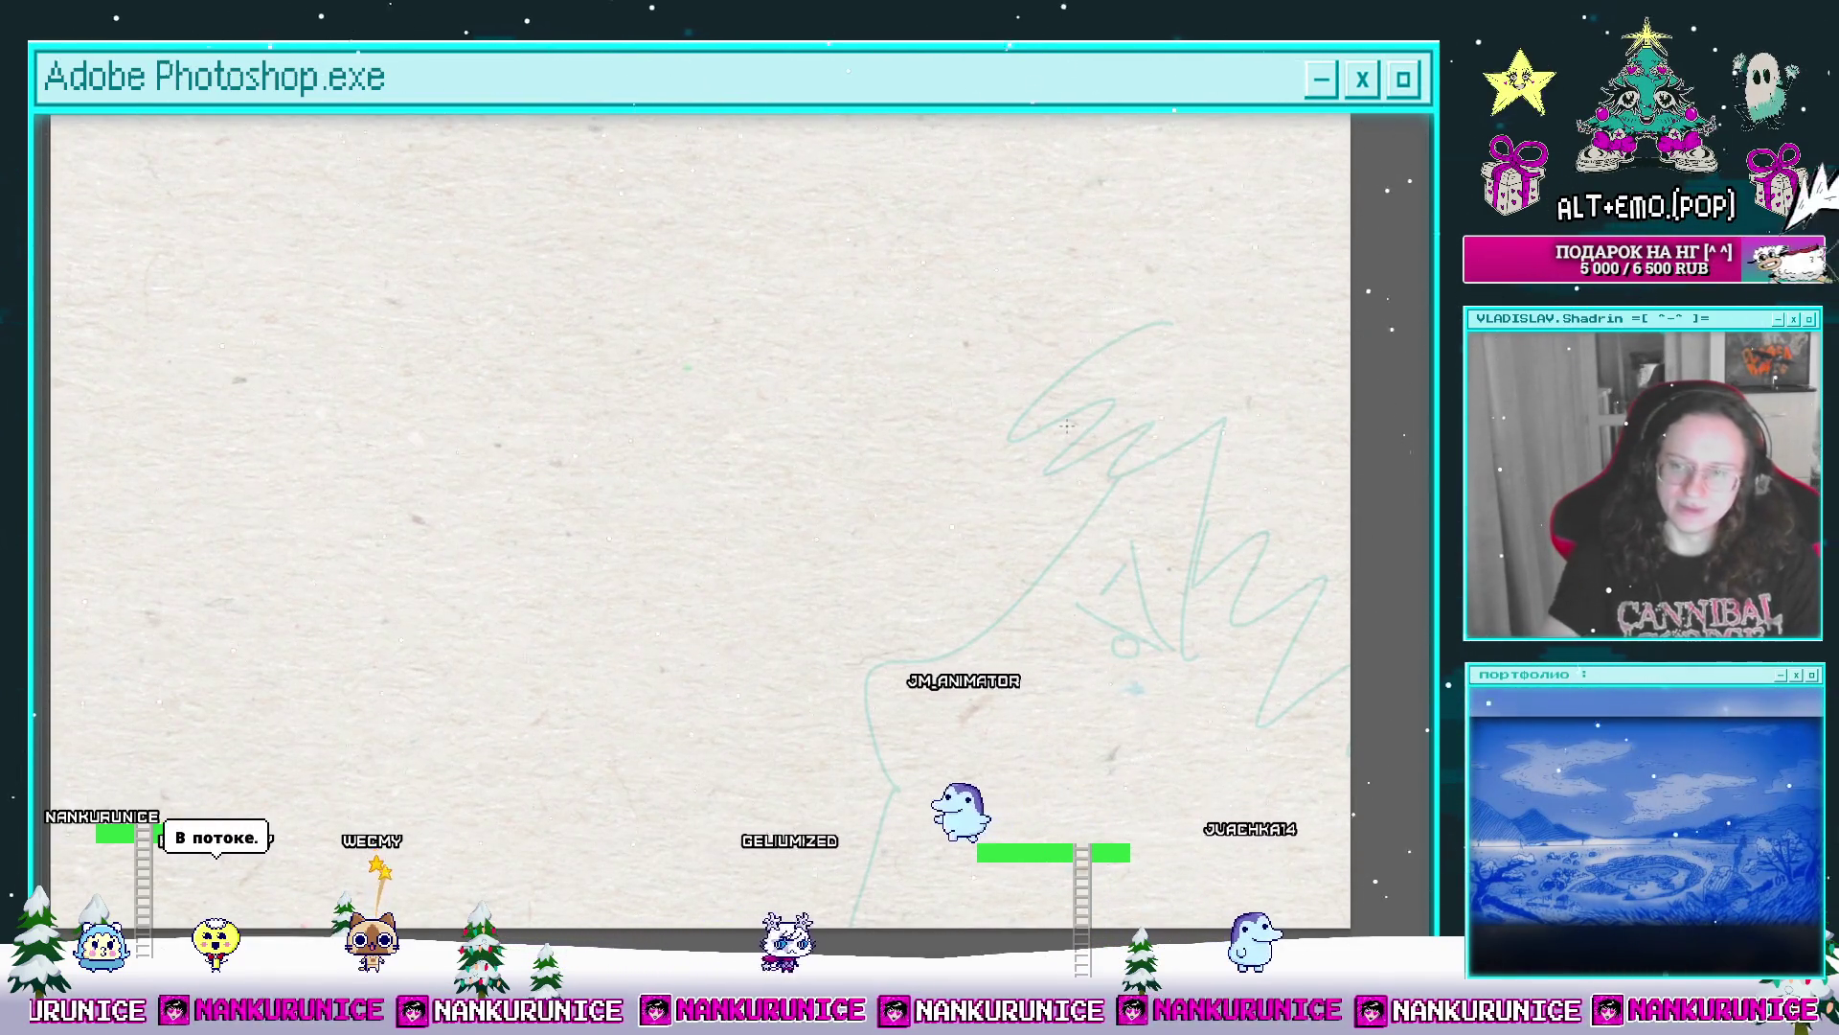
pyautogui.scroll(-1, 1106, 431)
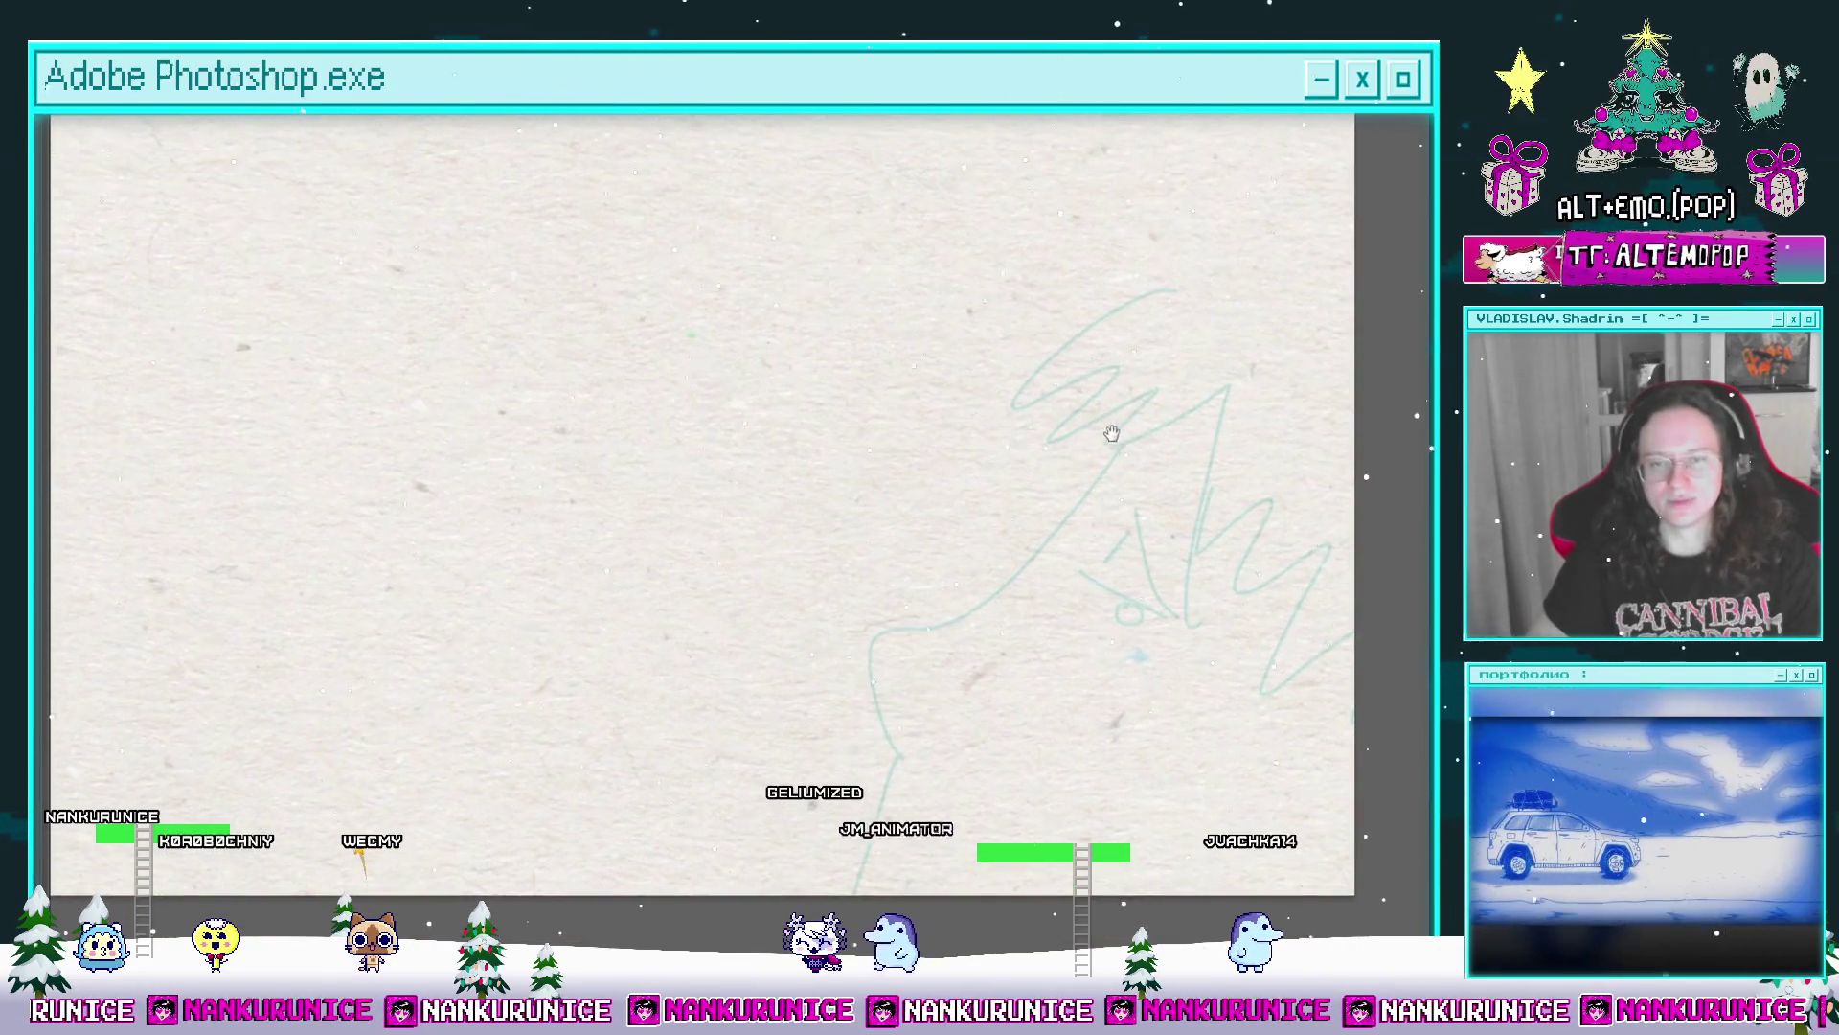
pyautogui.moveTo(1117, 432); pyautogui.dragTo(1120, 460)
pyautogui.moveTo(1128, 560); pyautogui.dragTo(1037, 498)
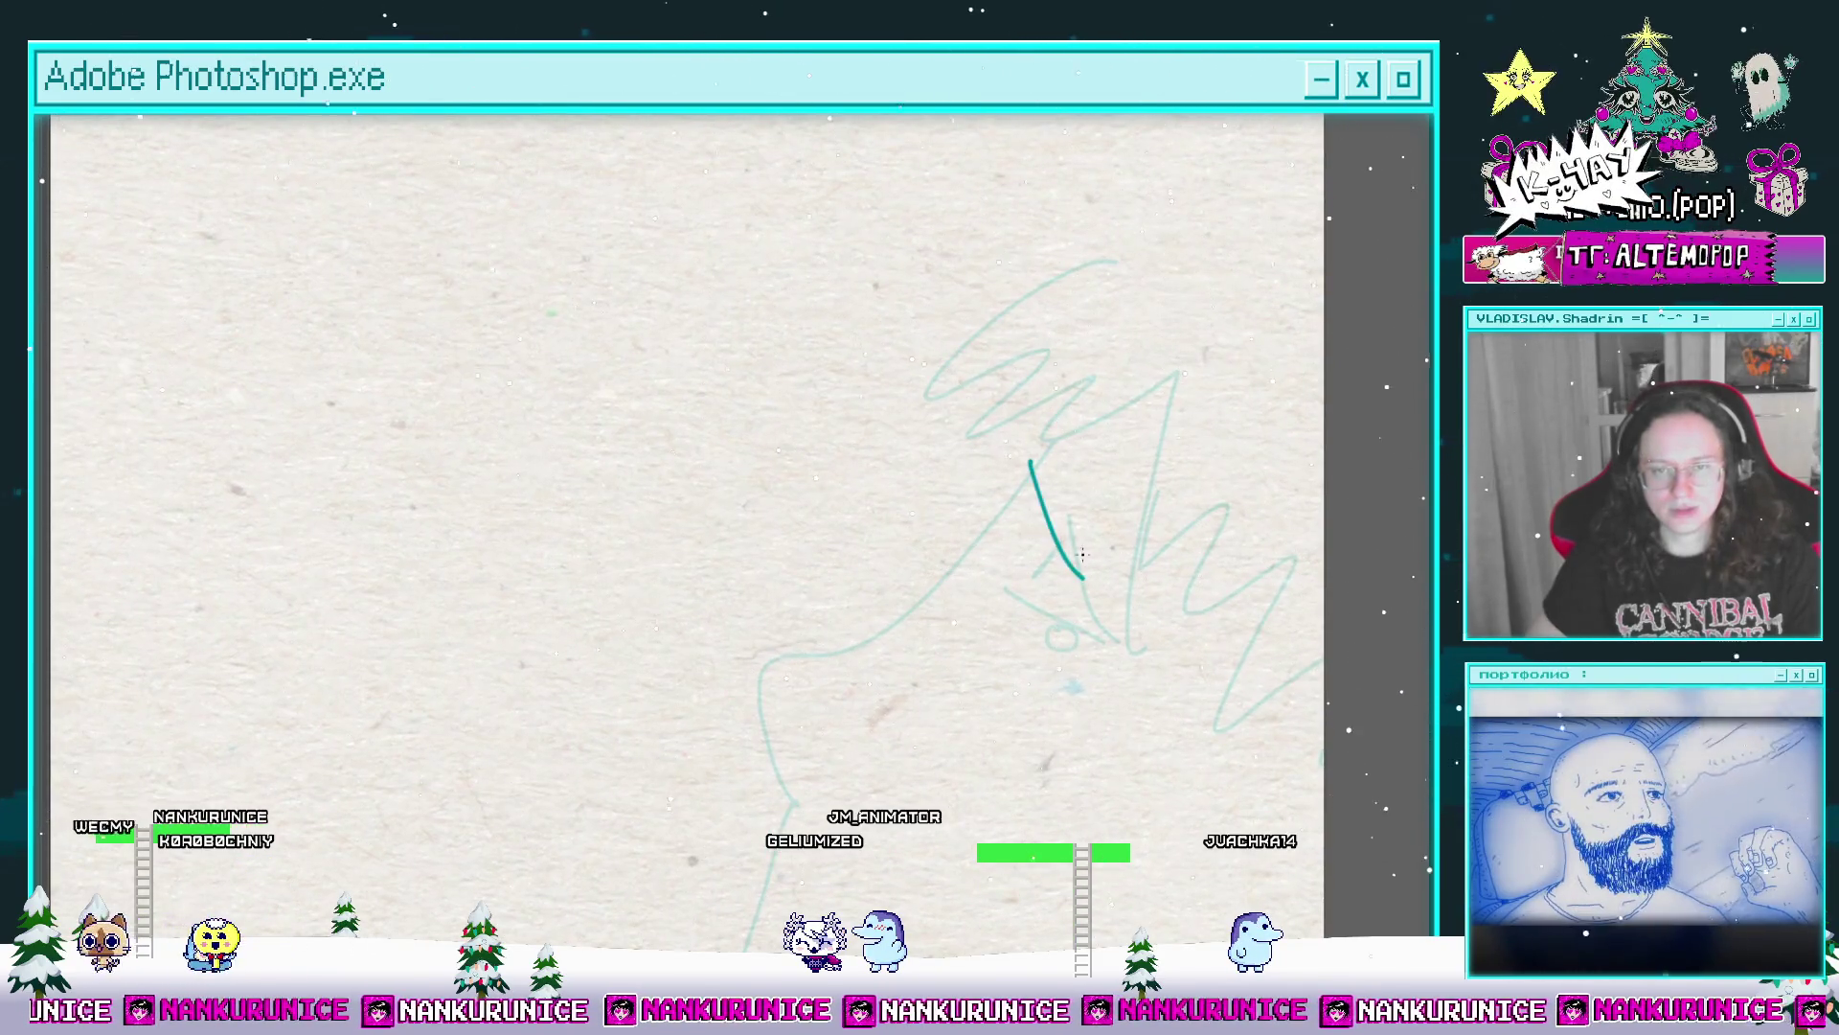
pyautogui.moveTo(1037, 498); pyautogui.dragTo(1139, 590)
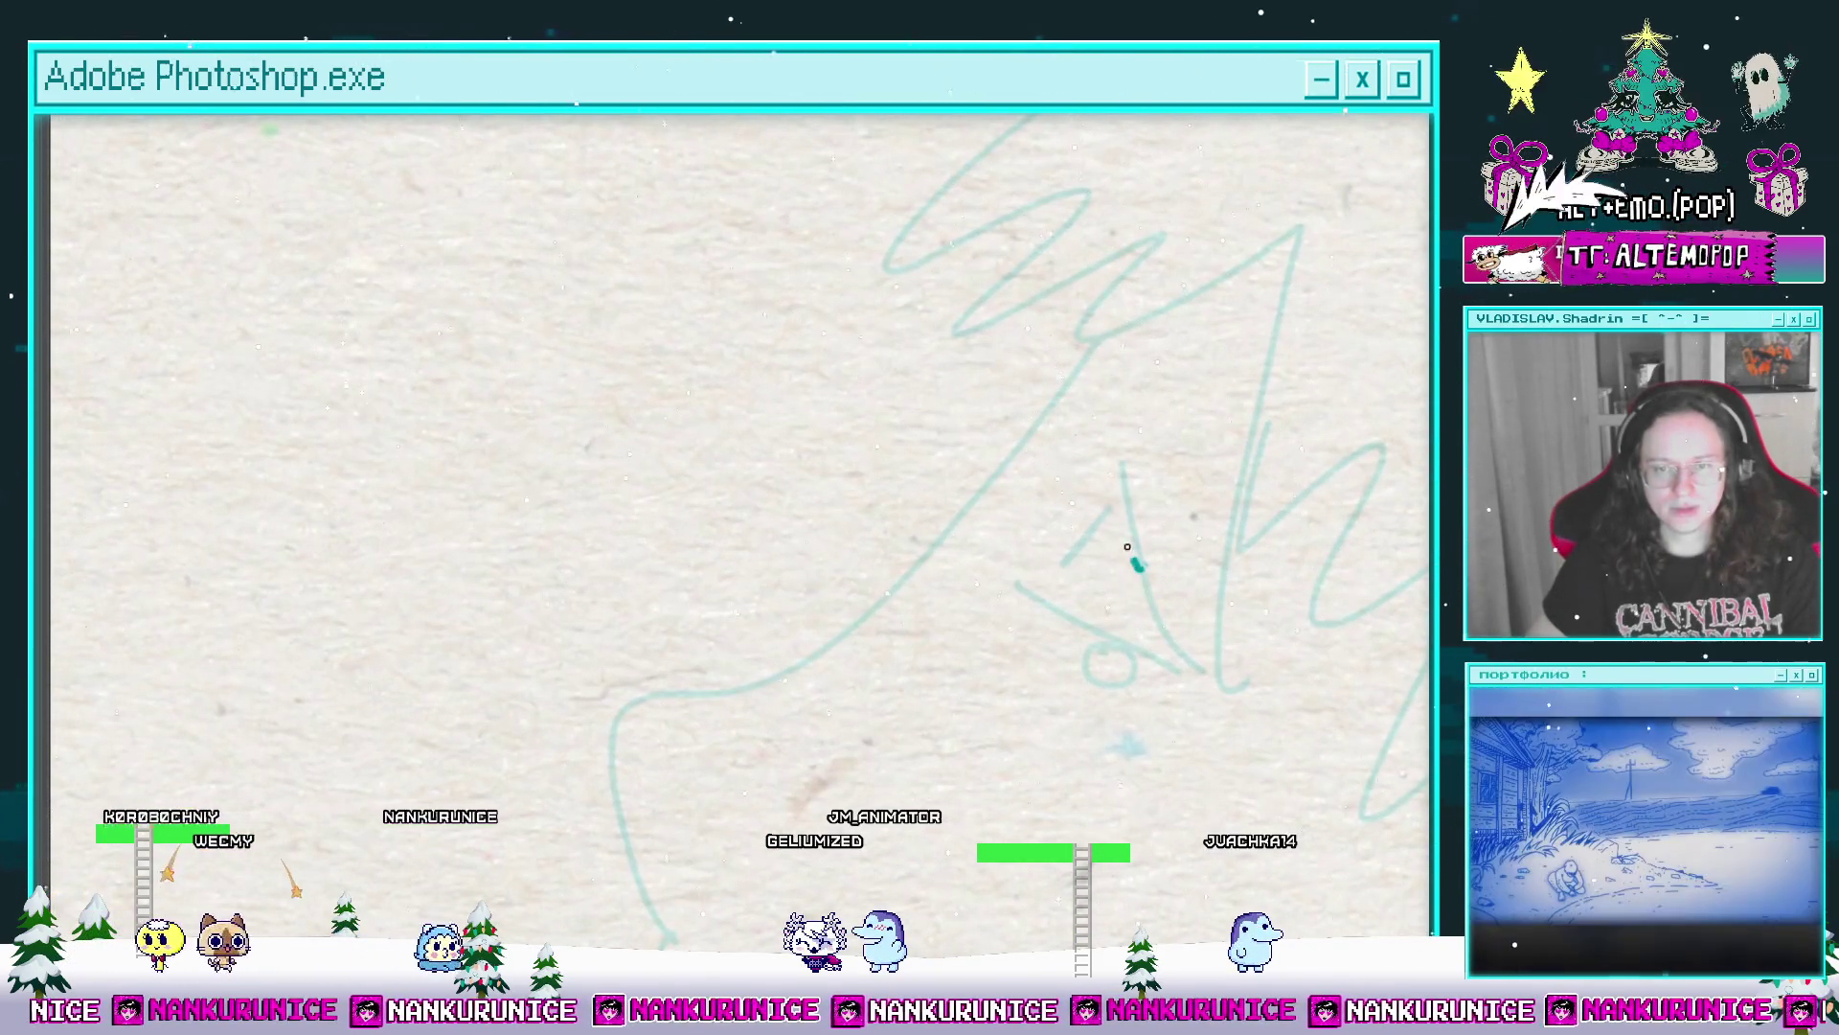
pyautogui.moveTo(1040, 351); pyautogui.dragTo(1143, 569)
pyautogui.hotkey('ctrl', 'z')
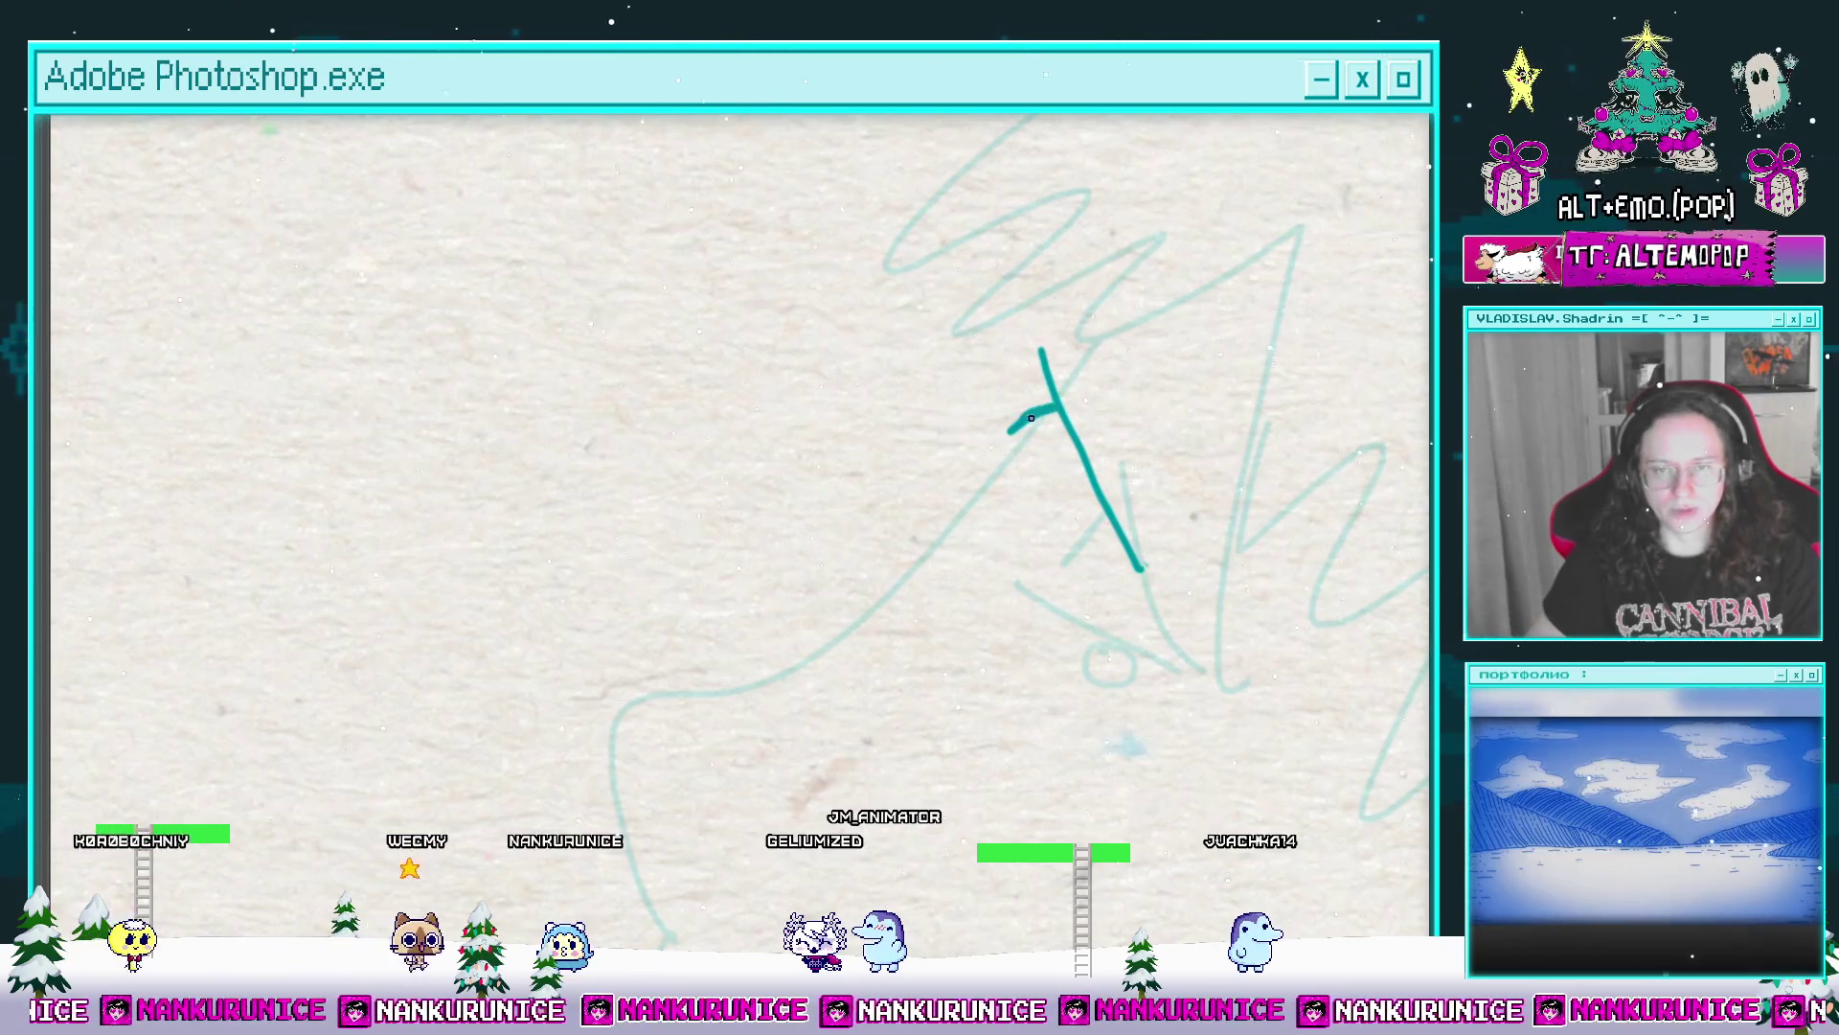
pyautogui.moveTo(1063, 417)
pyautogui.mouseDown()
pyautogui.moveTo(1023, 432)
pyautogui.moveTo(1005, 493)
pyautogui.moveTo(944, 543)
pyautogui.moveTo(1063, 593)
pyautogui.moveTo(1046, 643)
pyautogui.mouseUp()
pyautogui.hotkey('ctrl', 'z')
# Step: Ink zigzag crown strokes, adjust the brush size, then clear the teal lineart from the frame
pyautogui.moveTo(949, 553)
pyautogui.mouseDown()
pyautogui.moveTo(978, 474)
pyautogui.moveTo(1014, 527)
pyautogui.moveTo(1040, 521)
pyautogui.moveTo(1087, 555)
pyautogui.moveTo(1015, 607)
pyautogui.moveTo(1034, 599)
pyautogui.mouseUp()
pyautogui.moveTo(1056, 509); pyautogui.dragTo(992, 511)
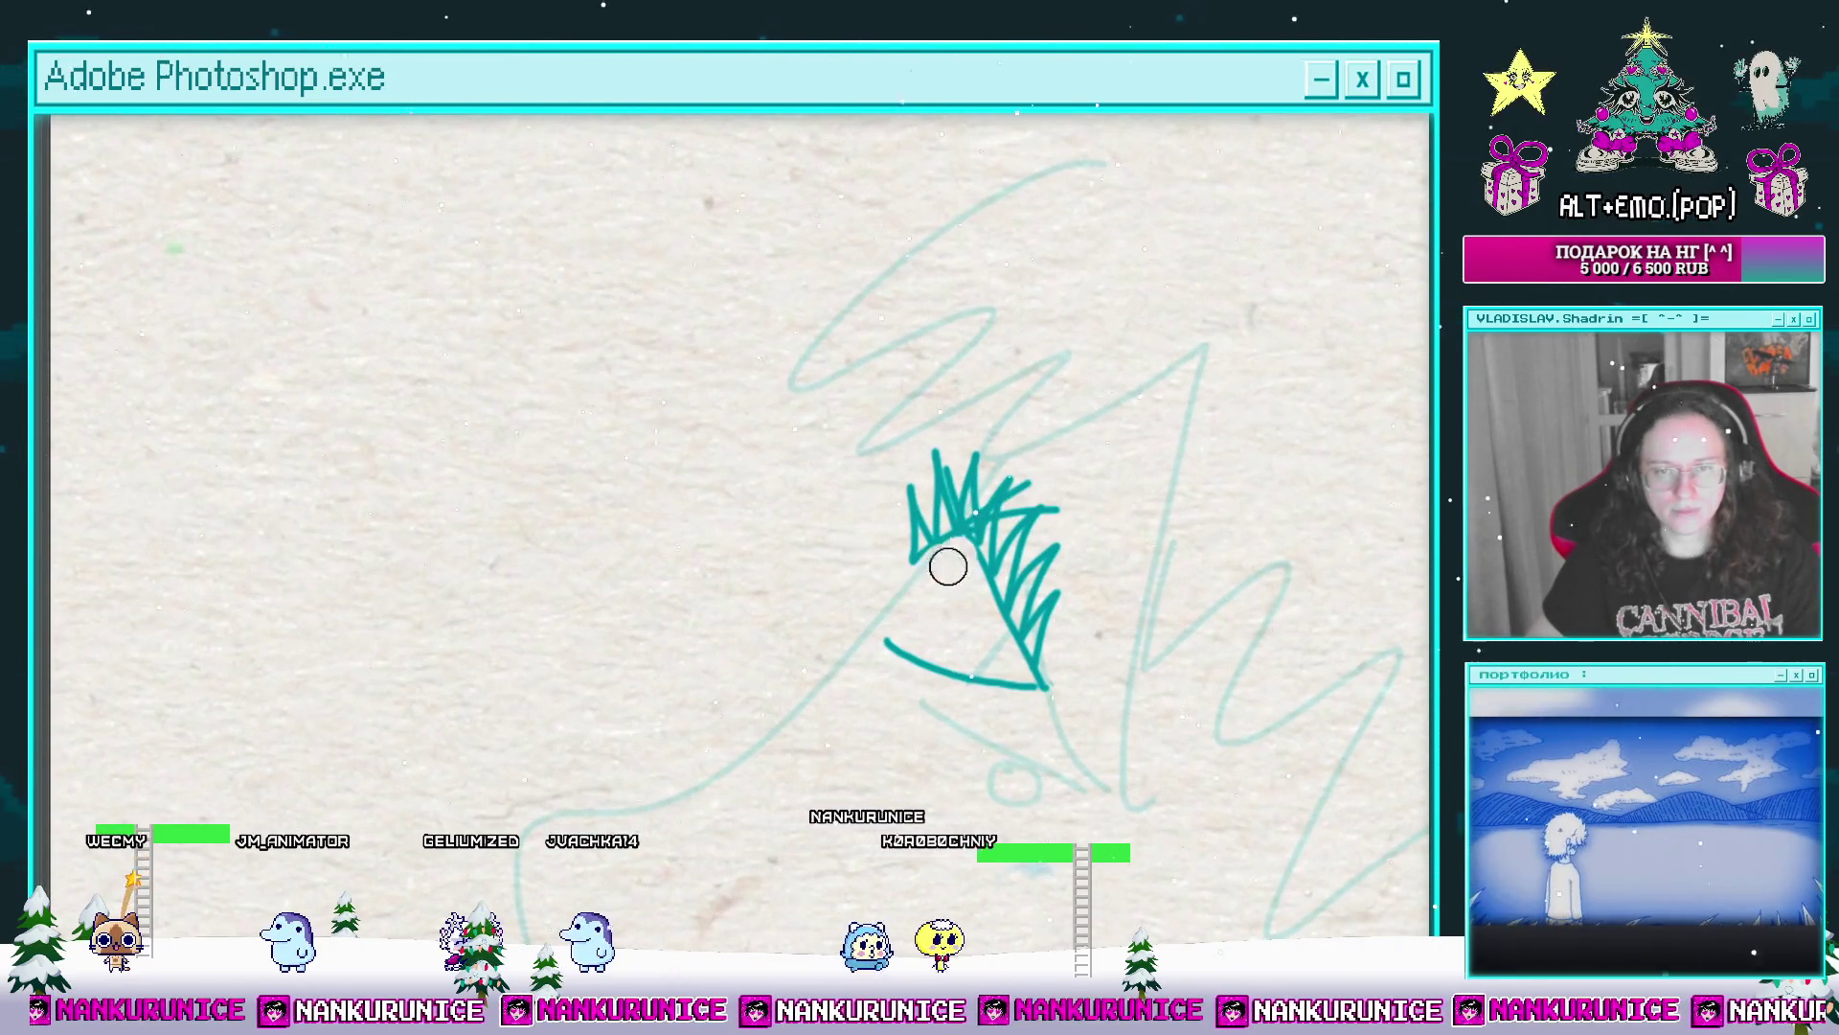
pyautogui.moveTo(911, 575); pyautogui.dragTo(929, 546)
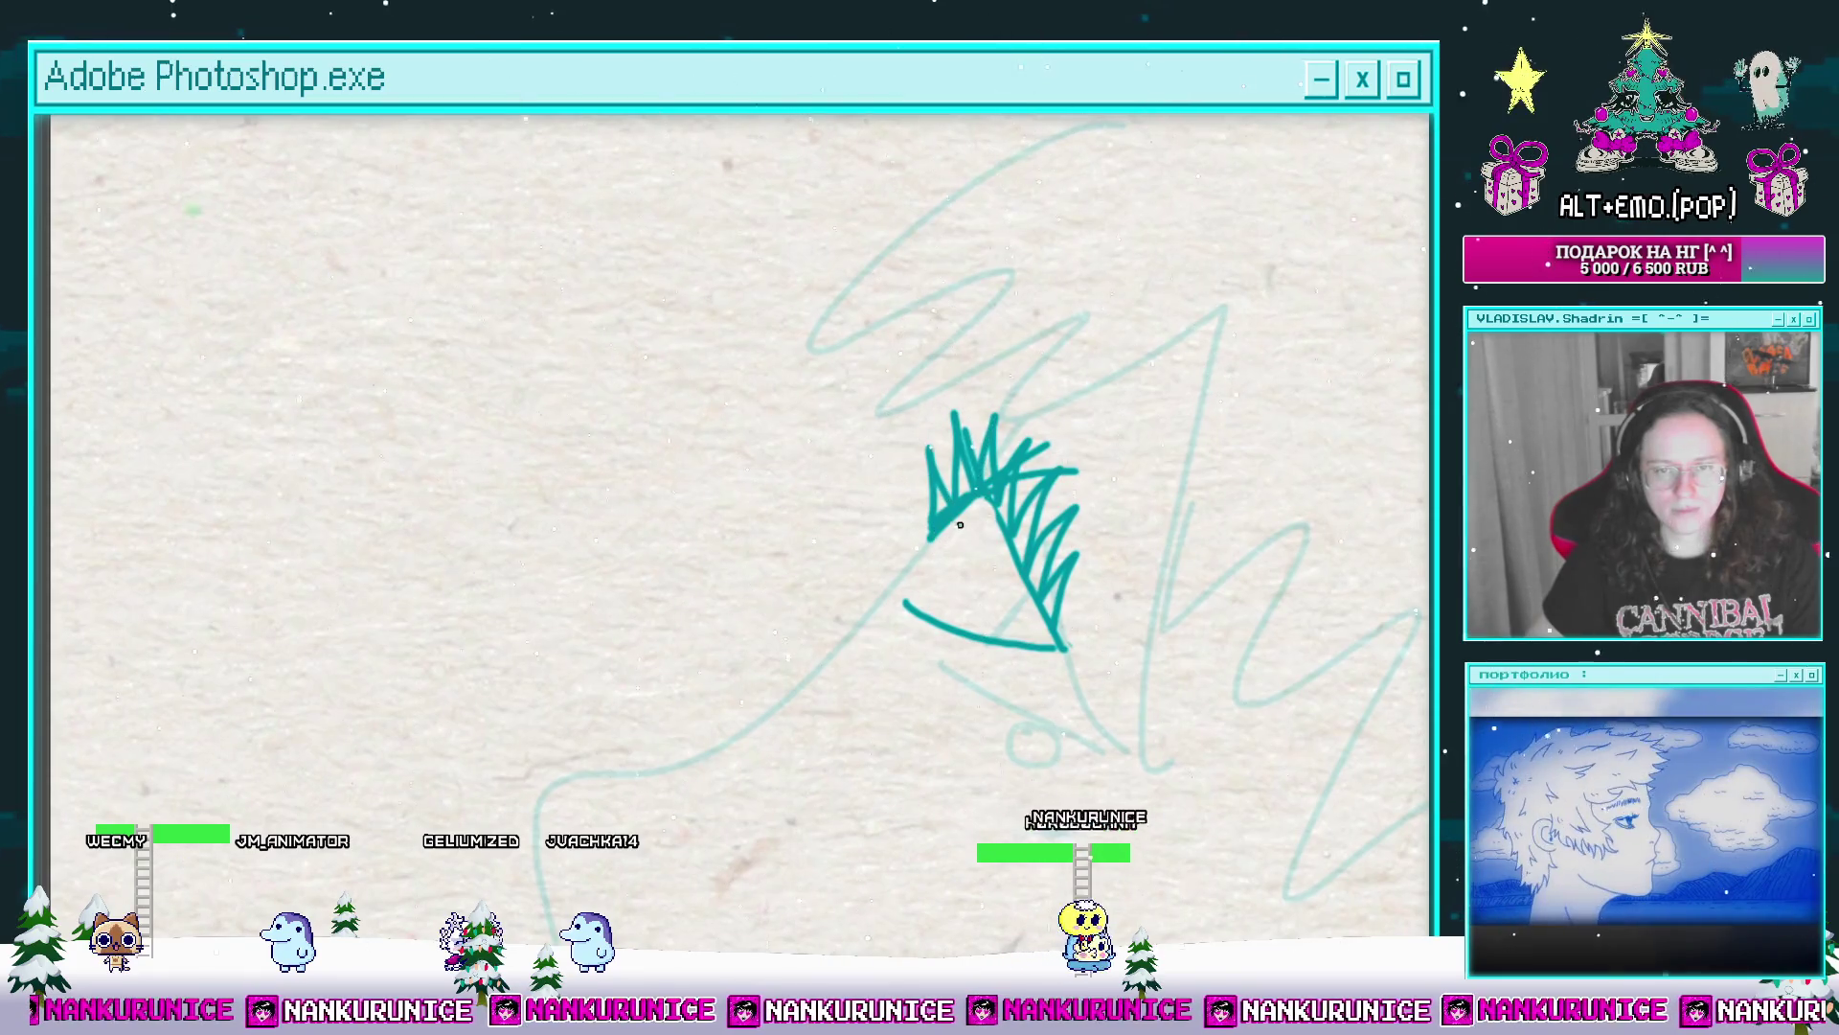
pyautogui.moveTo(931, 551)
pyautogui.mouseDown()
pyautogui.moveTo(981, 483)
pyautogui.moveTo(963, 514)
pyautogui.mouseUp()
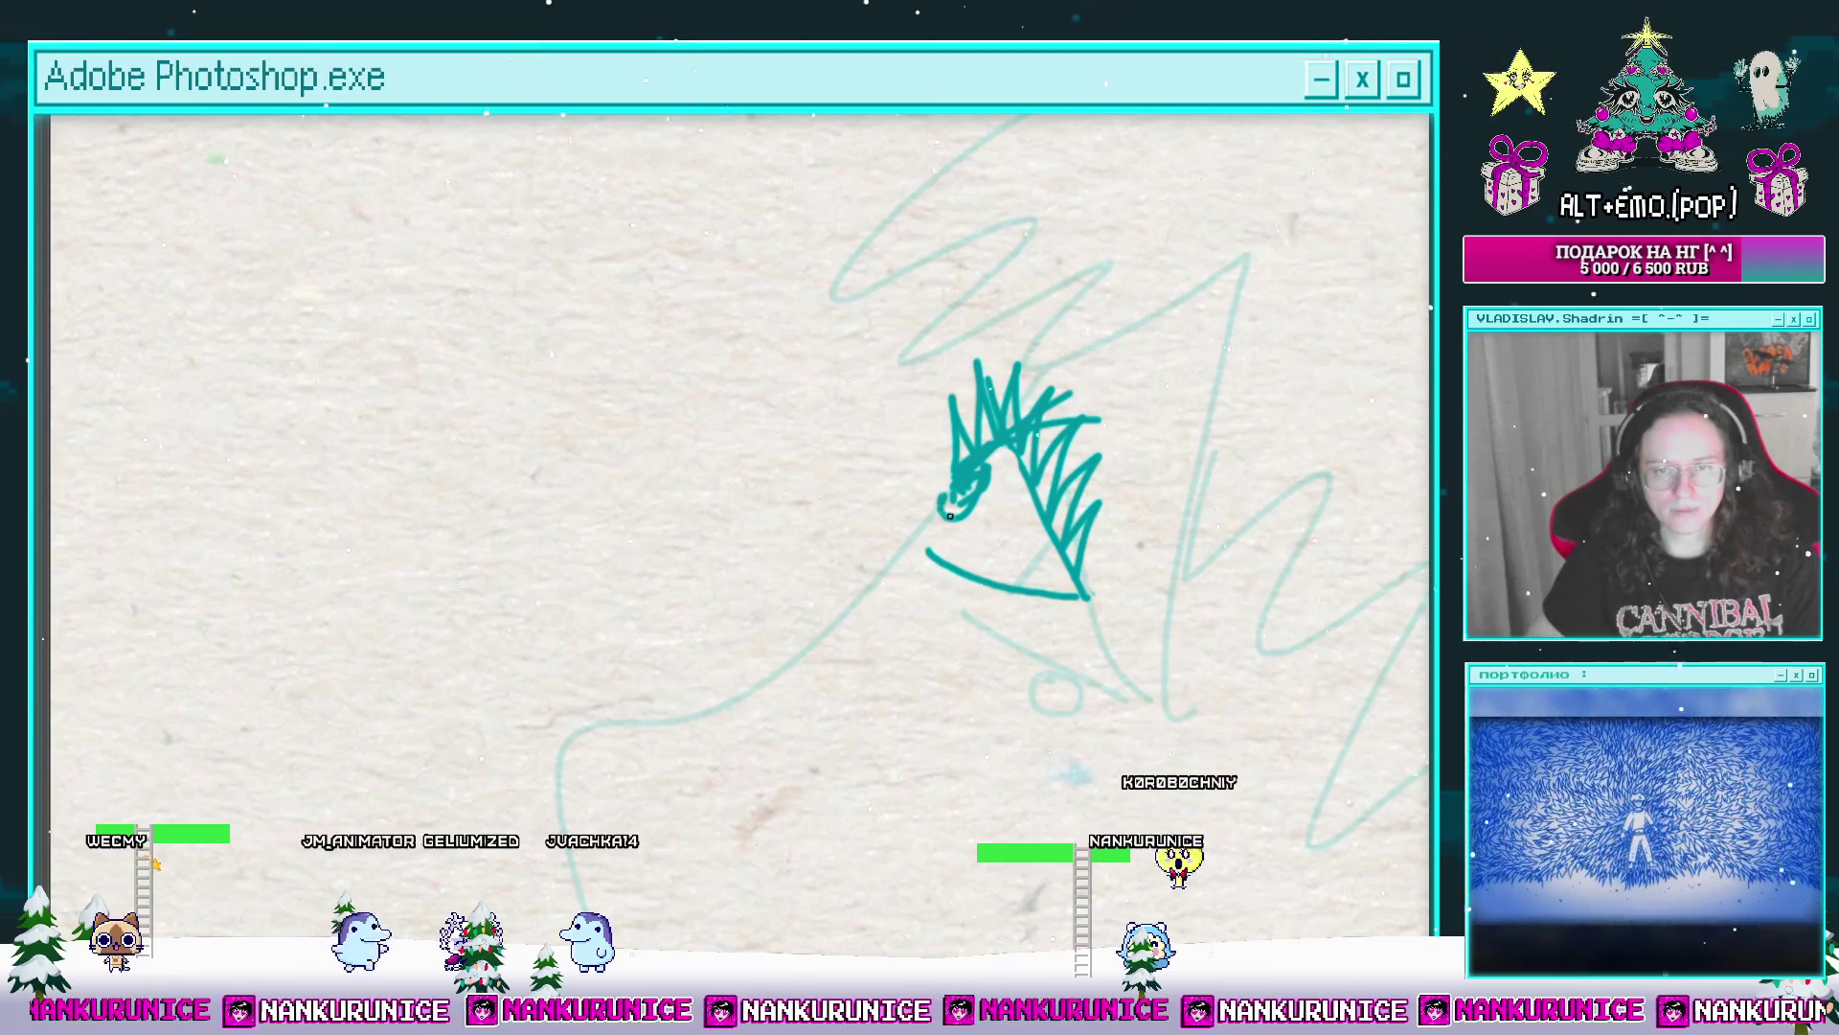
pyautogui.scroll(-2, 941, 507)
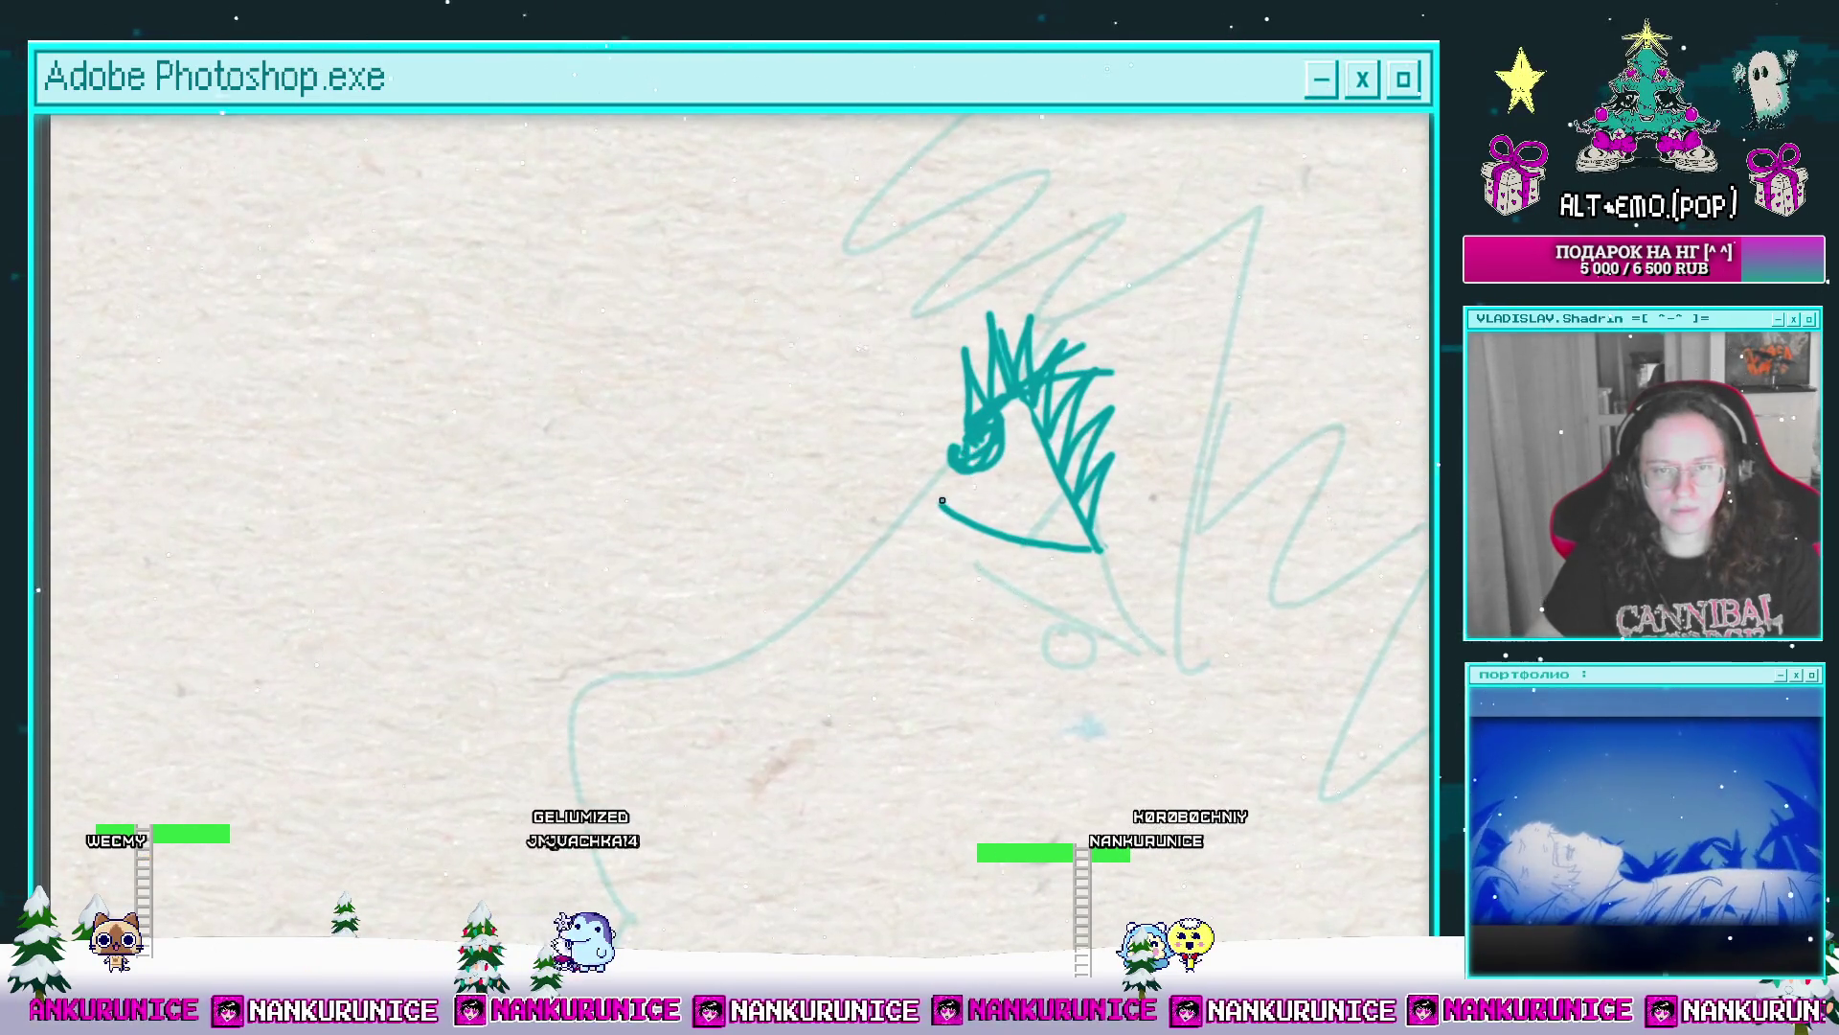
pyautogui.moveTo(931, 497); pyautogui.dragTo(891, 484)
pyautogui.hotkey('ctrl', 'z')
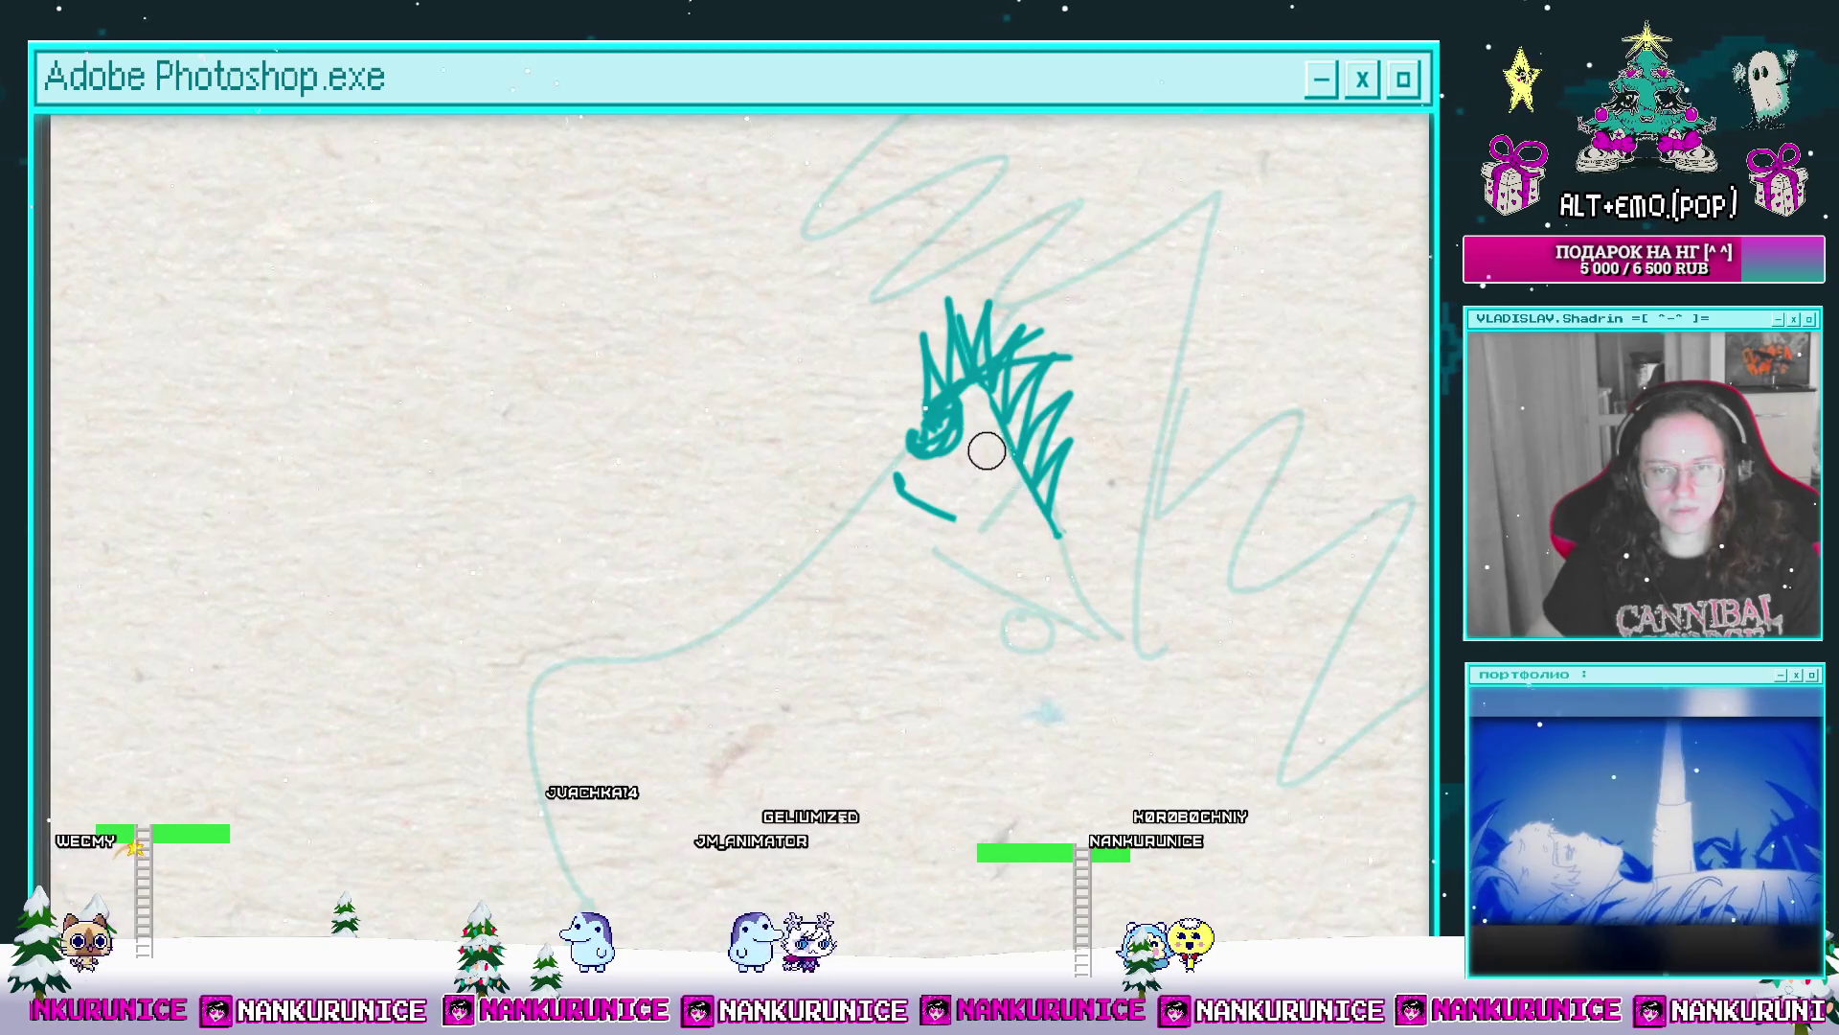
pyautogui.press('[')
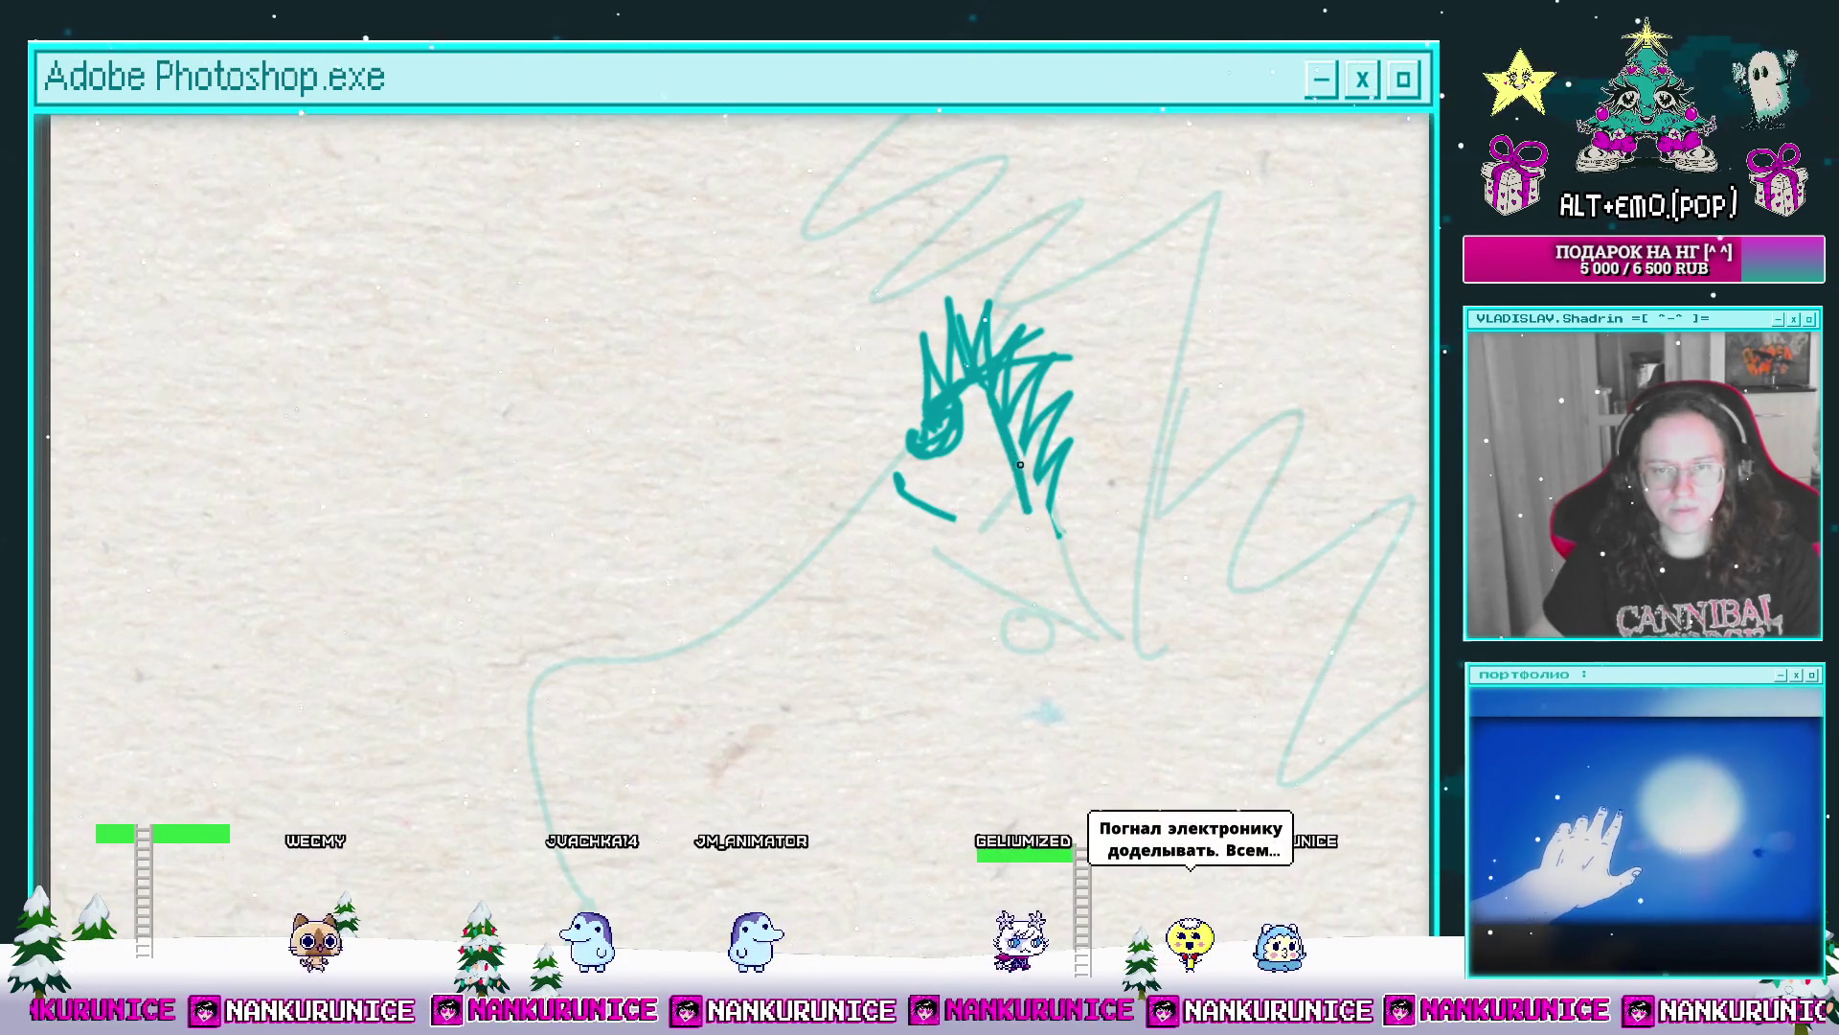
pyautogui.scroll(2, 996, 414)
pyautogui.press(']')
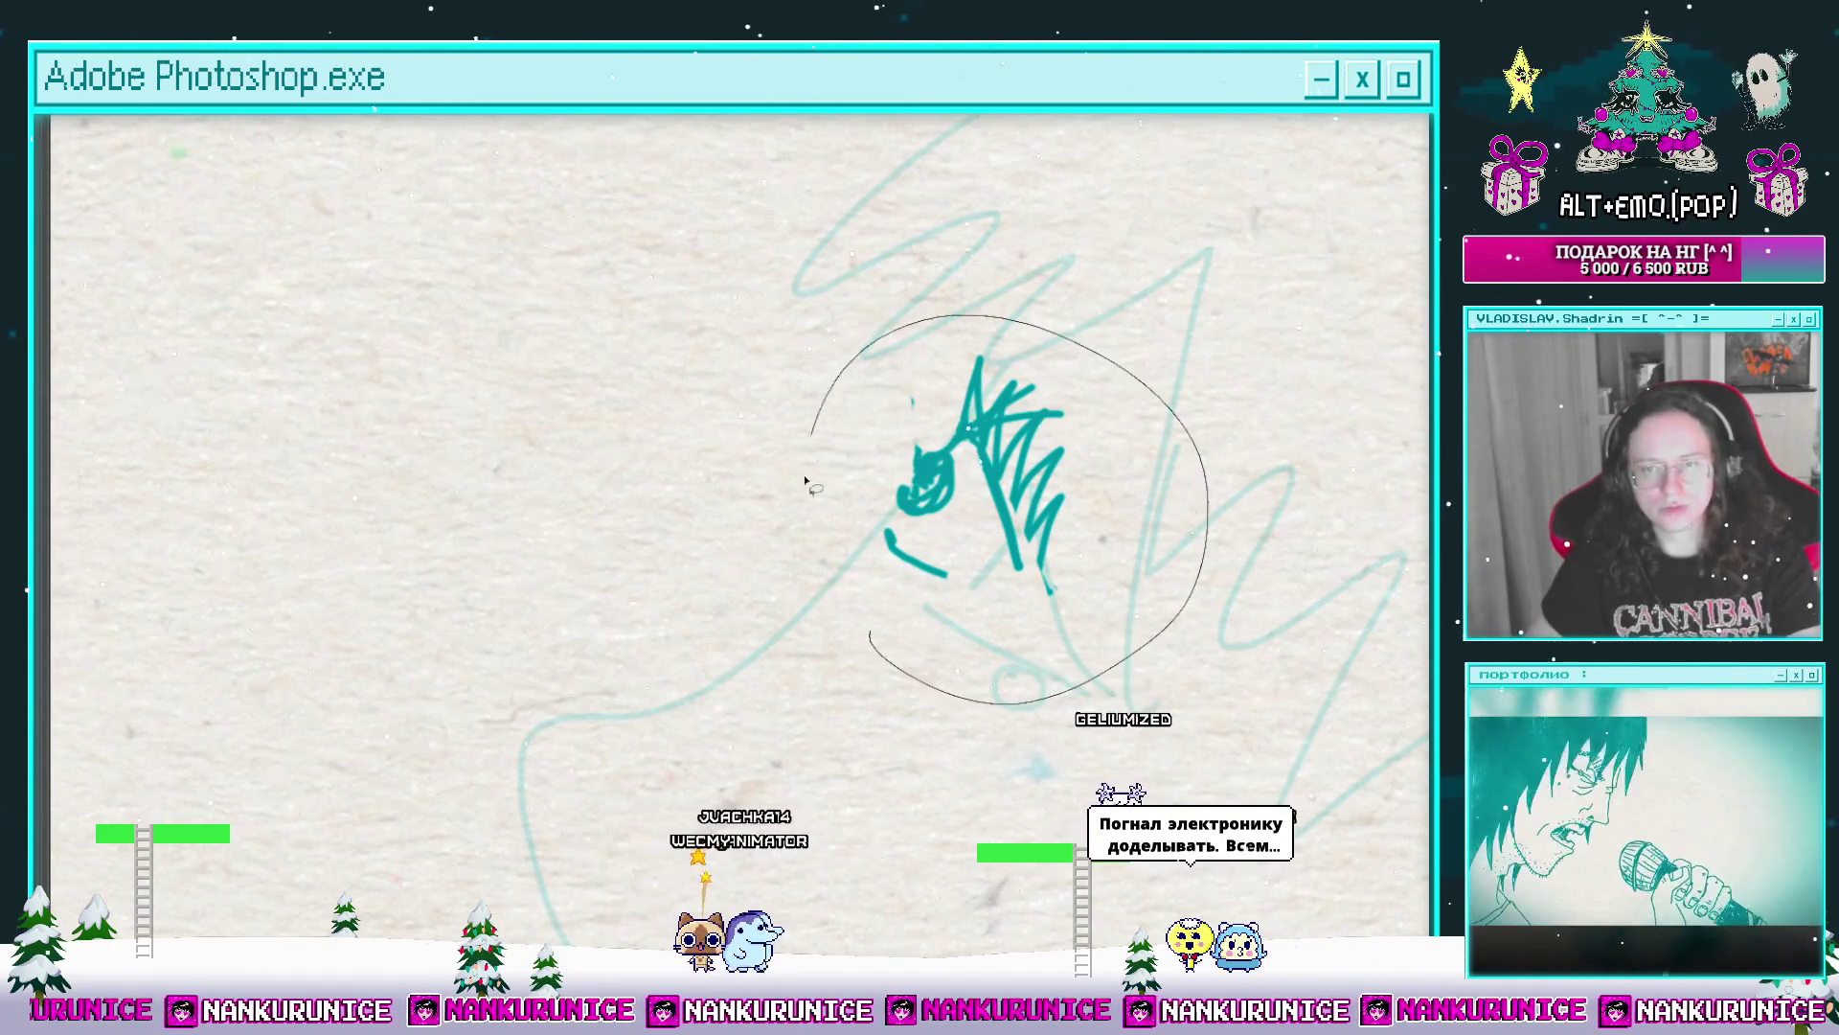
pyautogui.press('Delete')
# Step: Draw the teal head stroke, spiky hair crest and a pointed stroke left of the face
pyautogui.moveTo(1047, 382); pyautogui.dragTo(1073, 414)
pyautogui.scroll(-2, 949, 394)
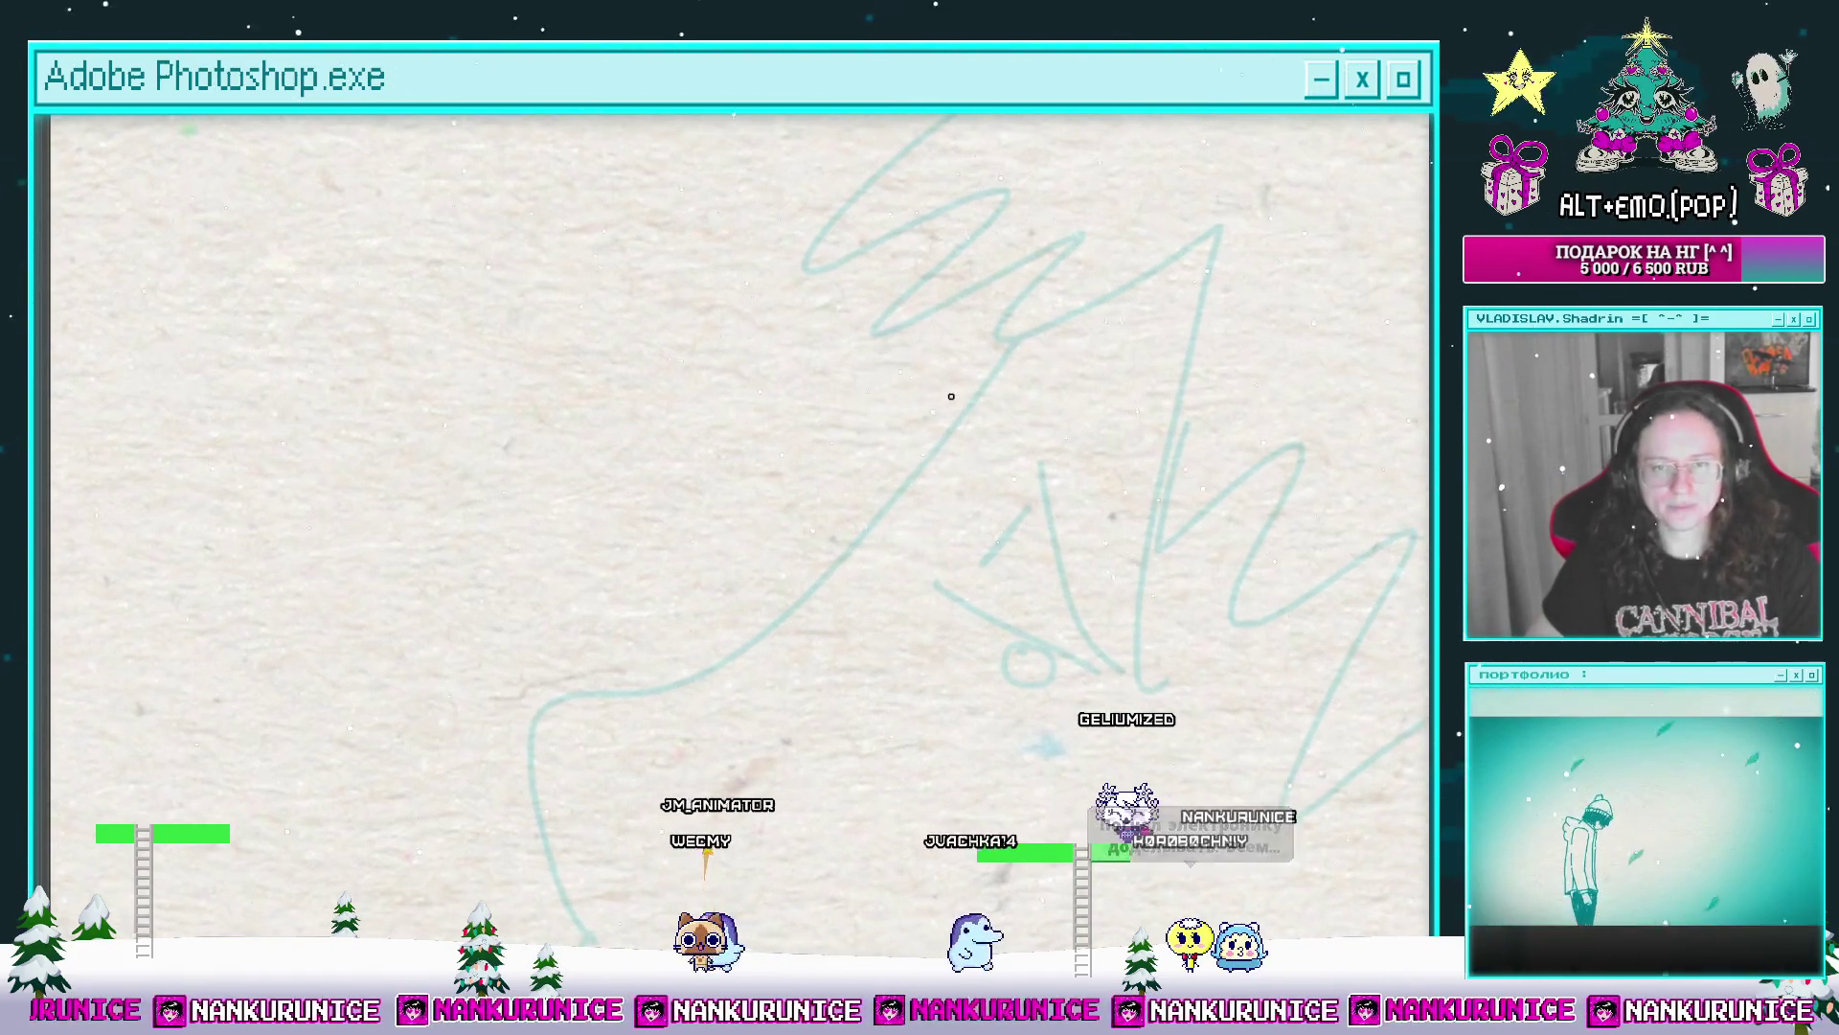
pyautogui.scroll(-2, 966, 456)
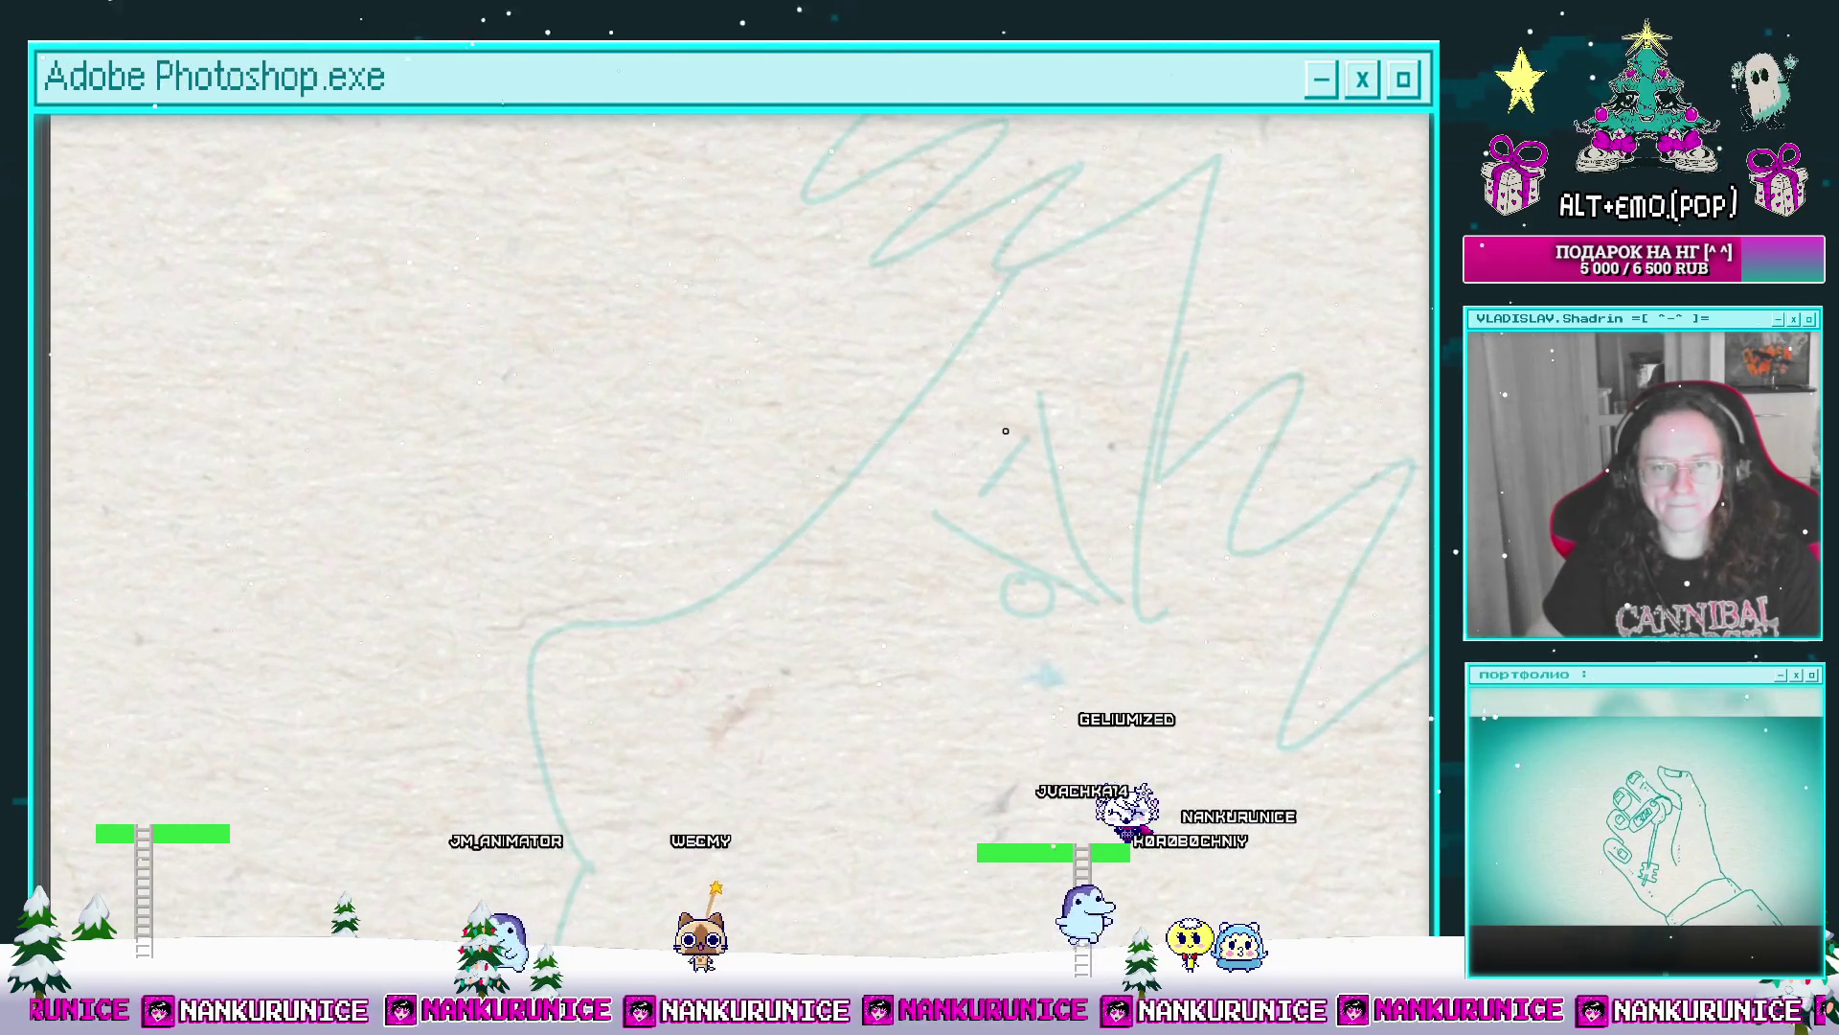
pyautogui.moveTo(1016, 424)
pyautogui.mouseDown()
pyautogui.moveTo(966, 481)
pyautogui.moveTo(977, 526)
pyautogui.mouseUp()
pyautogui.scroll(-2, 970, 498)
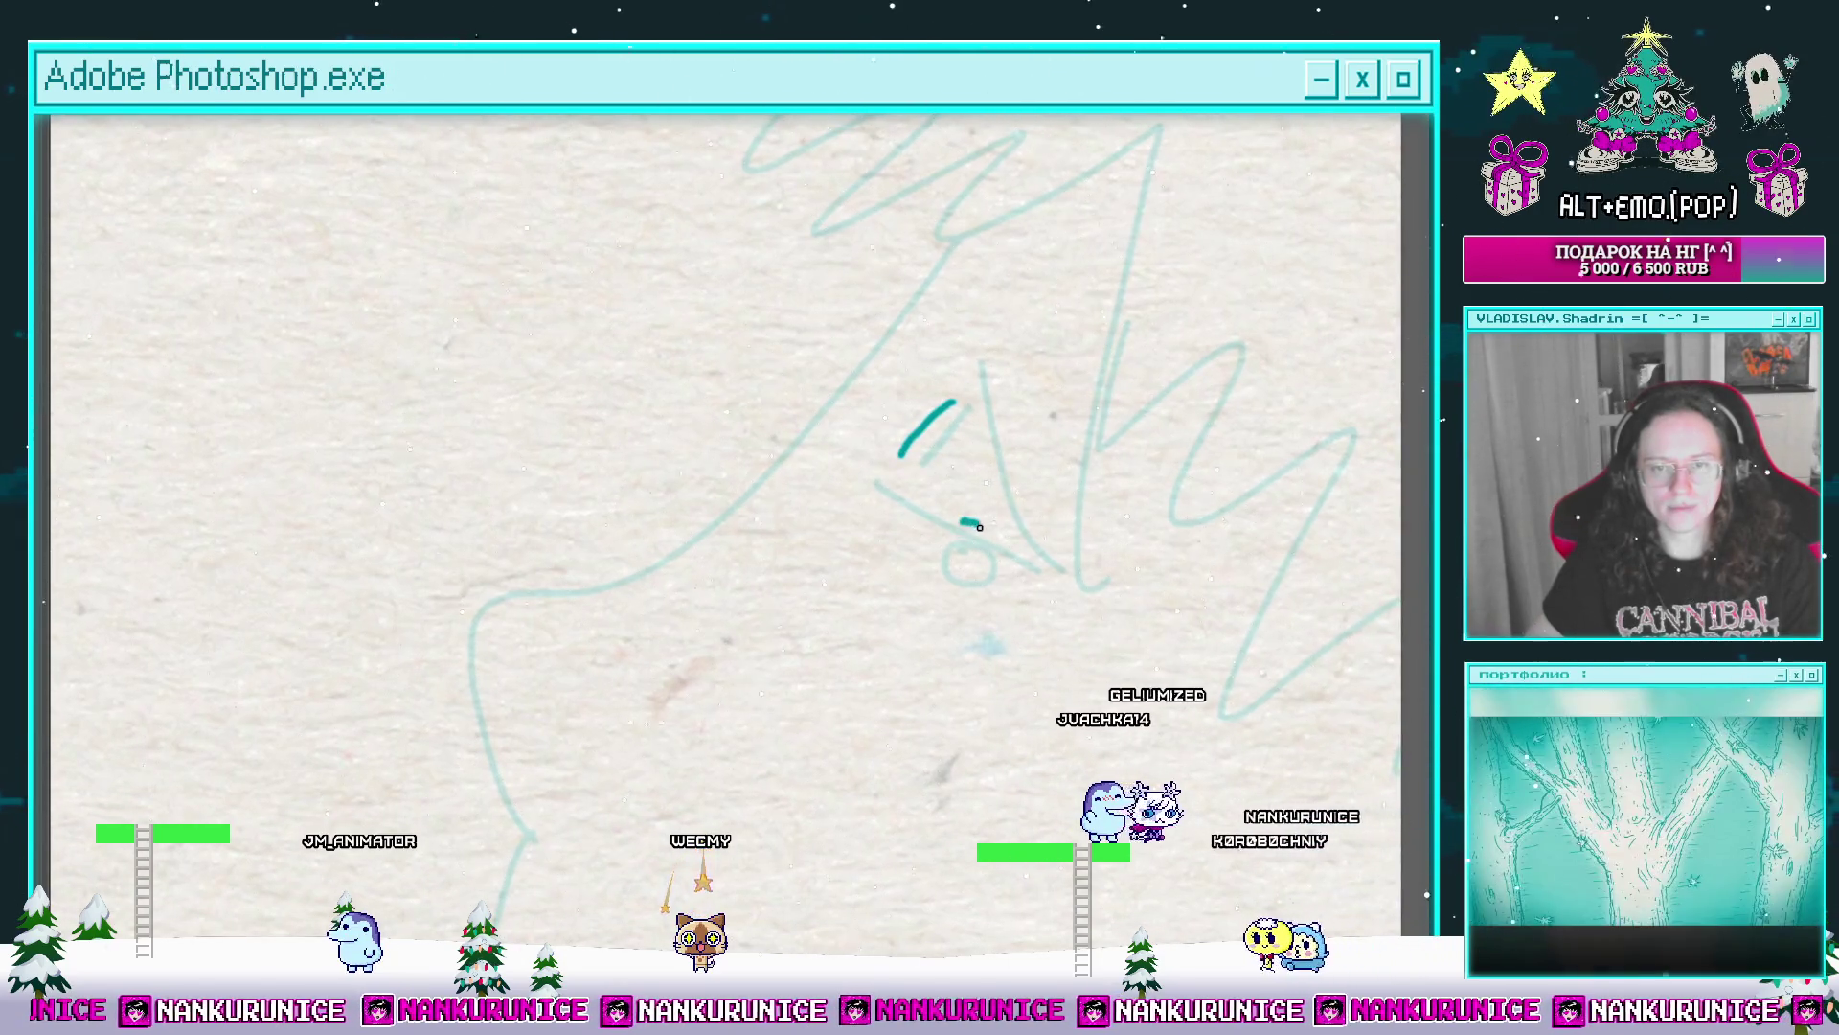
pyautogui.scroll(1, 987, 559)
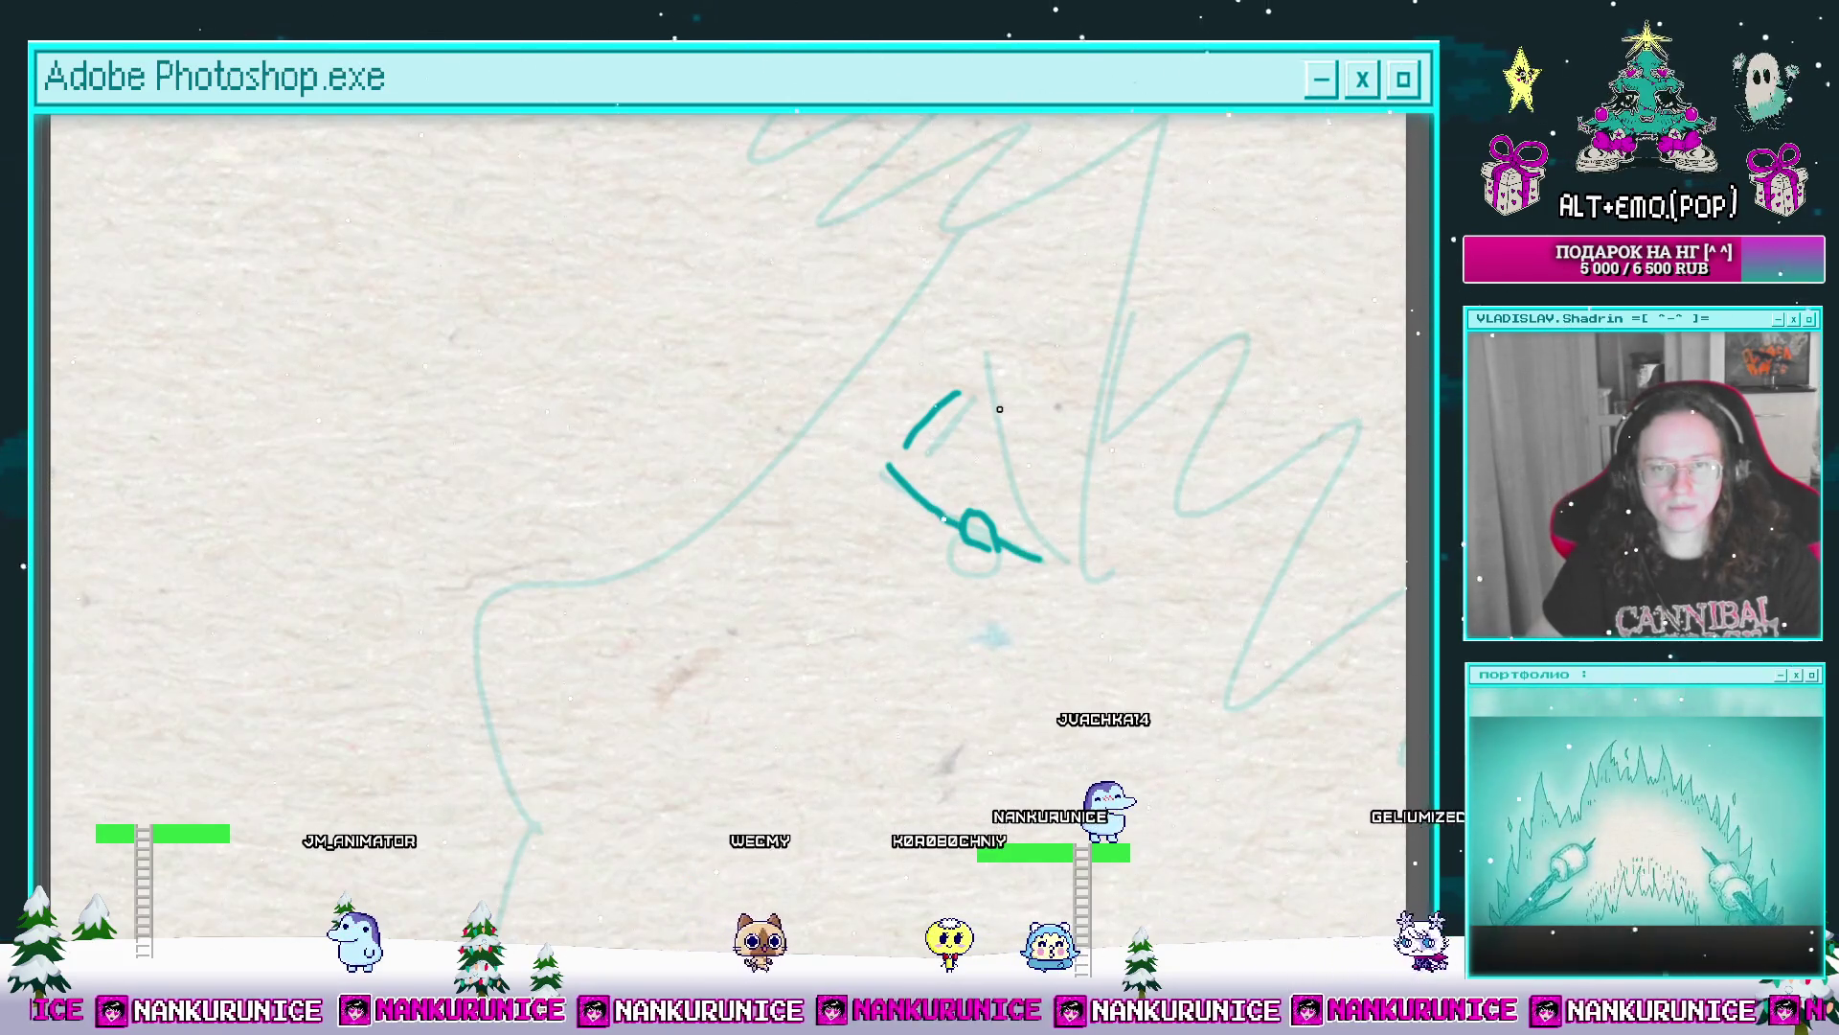
pyautogui.moveTo(1012, 465); pyautogui.dragTo(1027, 546)
pyautogui.scroll(2, 1023, 576)
pyautogui.moveTo(922, 359)
pyautogui.mouseDown()
pyautogui.moveTo(950, 432)
pyautogui.moveTo(978, 345)
pyautogui.mouseUp()
pyautogui.moveTo(969, 431); pyautogui.dragTo(1013, 361)
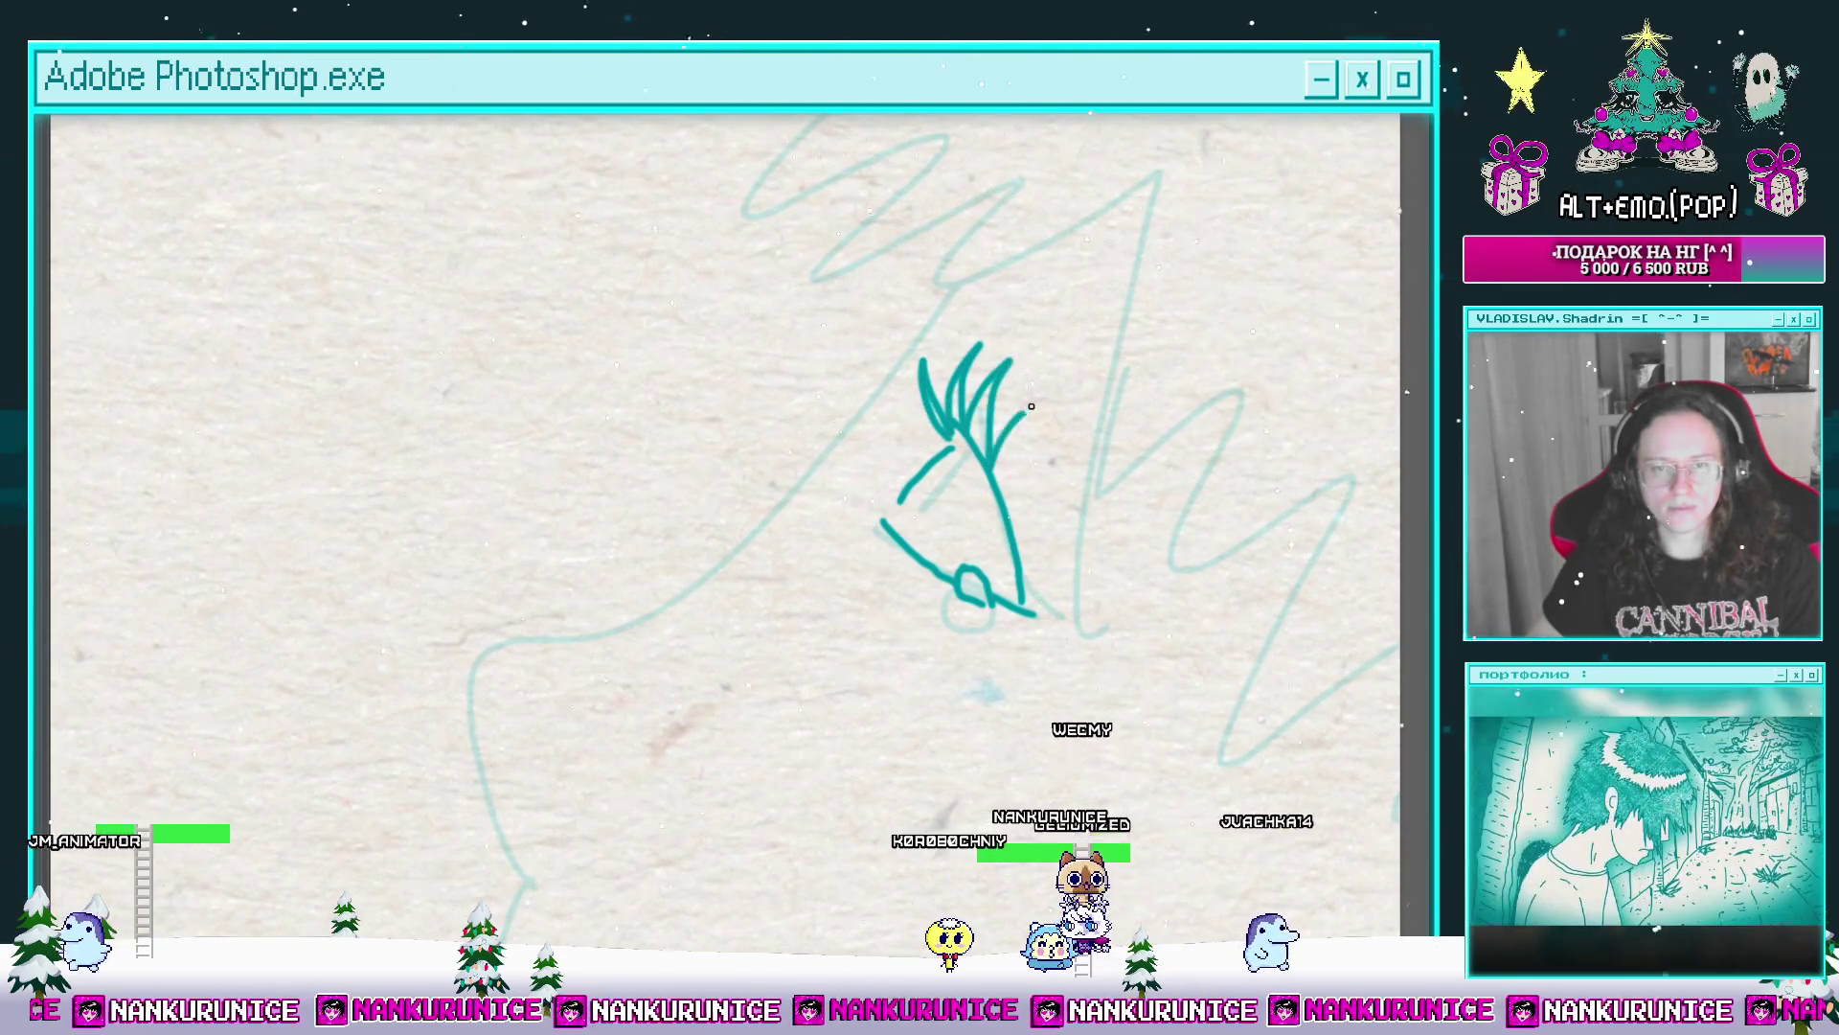
pyautogui.moveTo(884, 521); pyautogui.dragTo(850, 553)
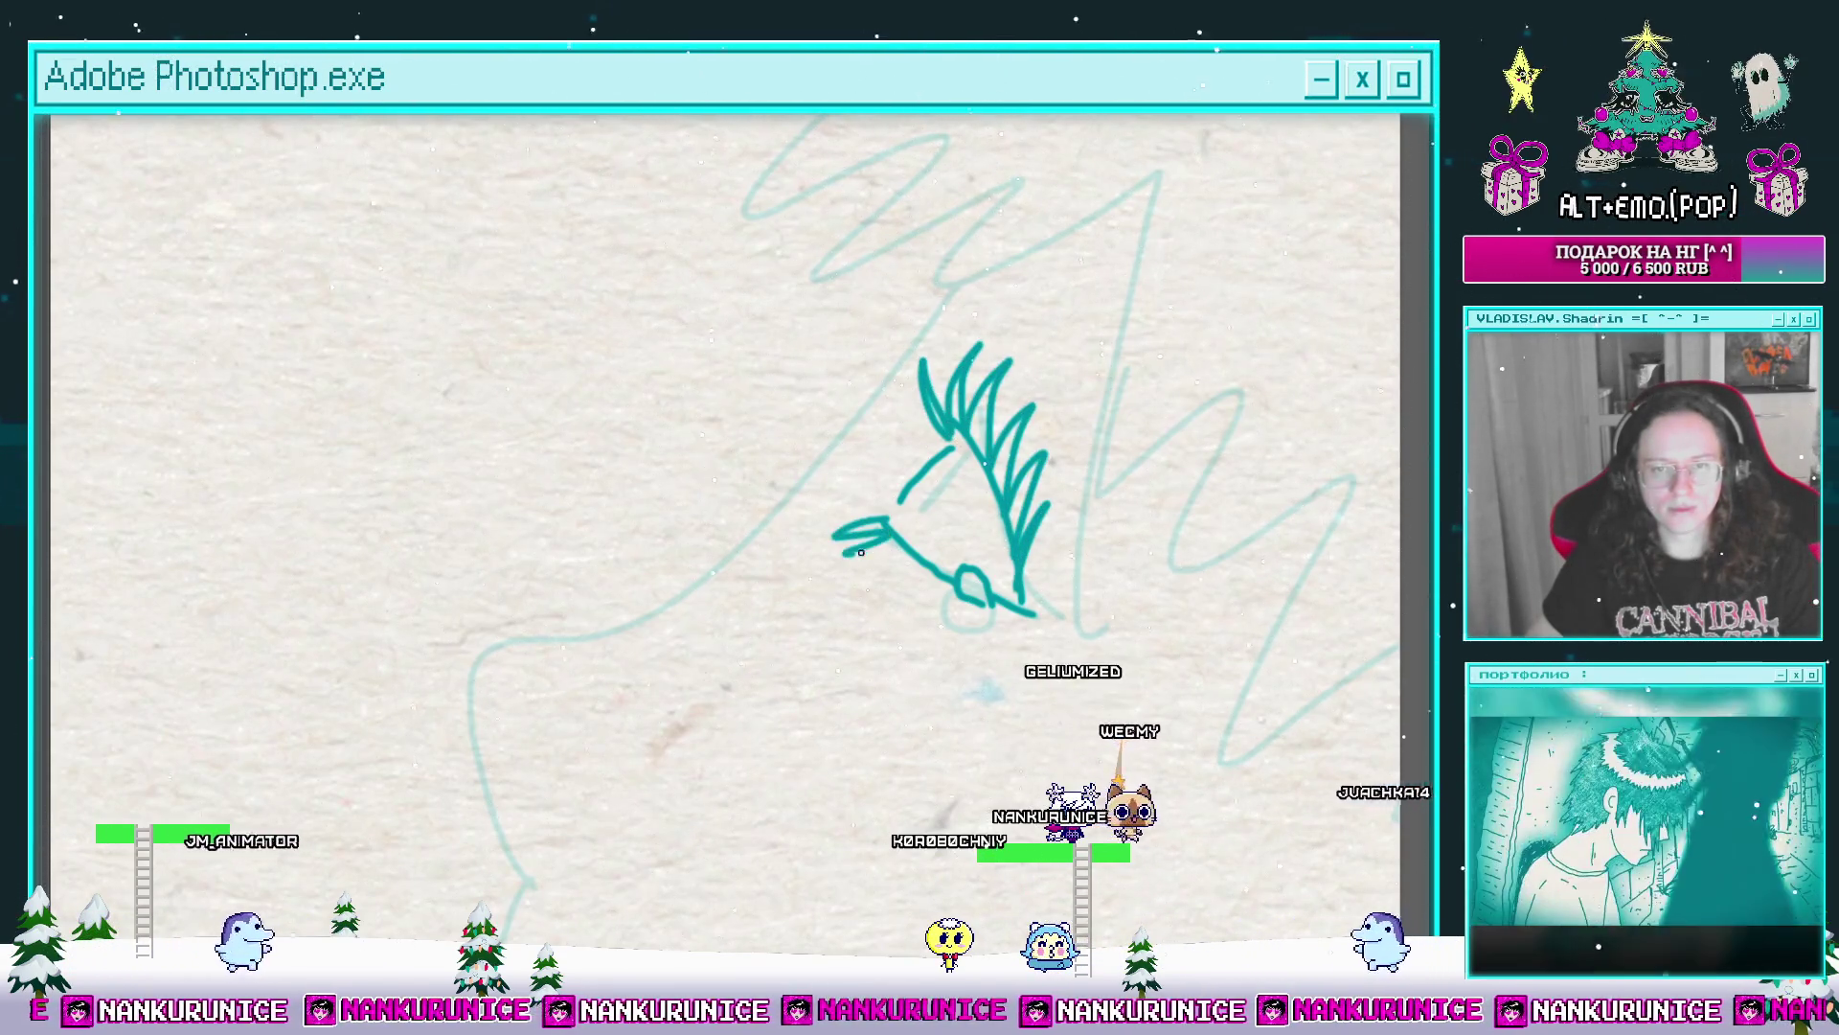
pyautogui.scroll(2, 974, 462)
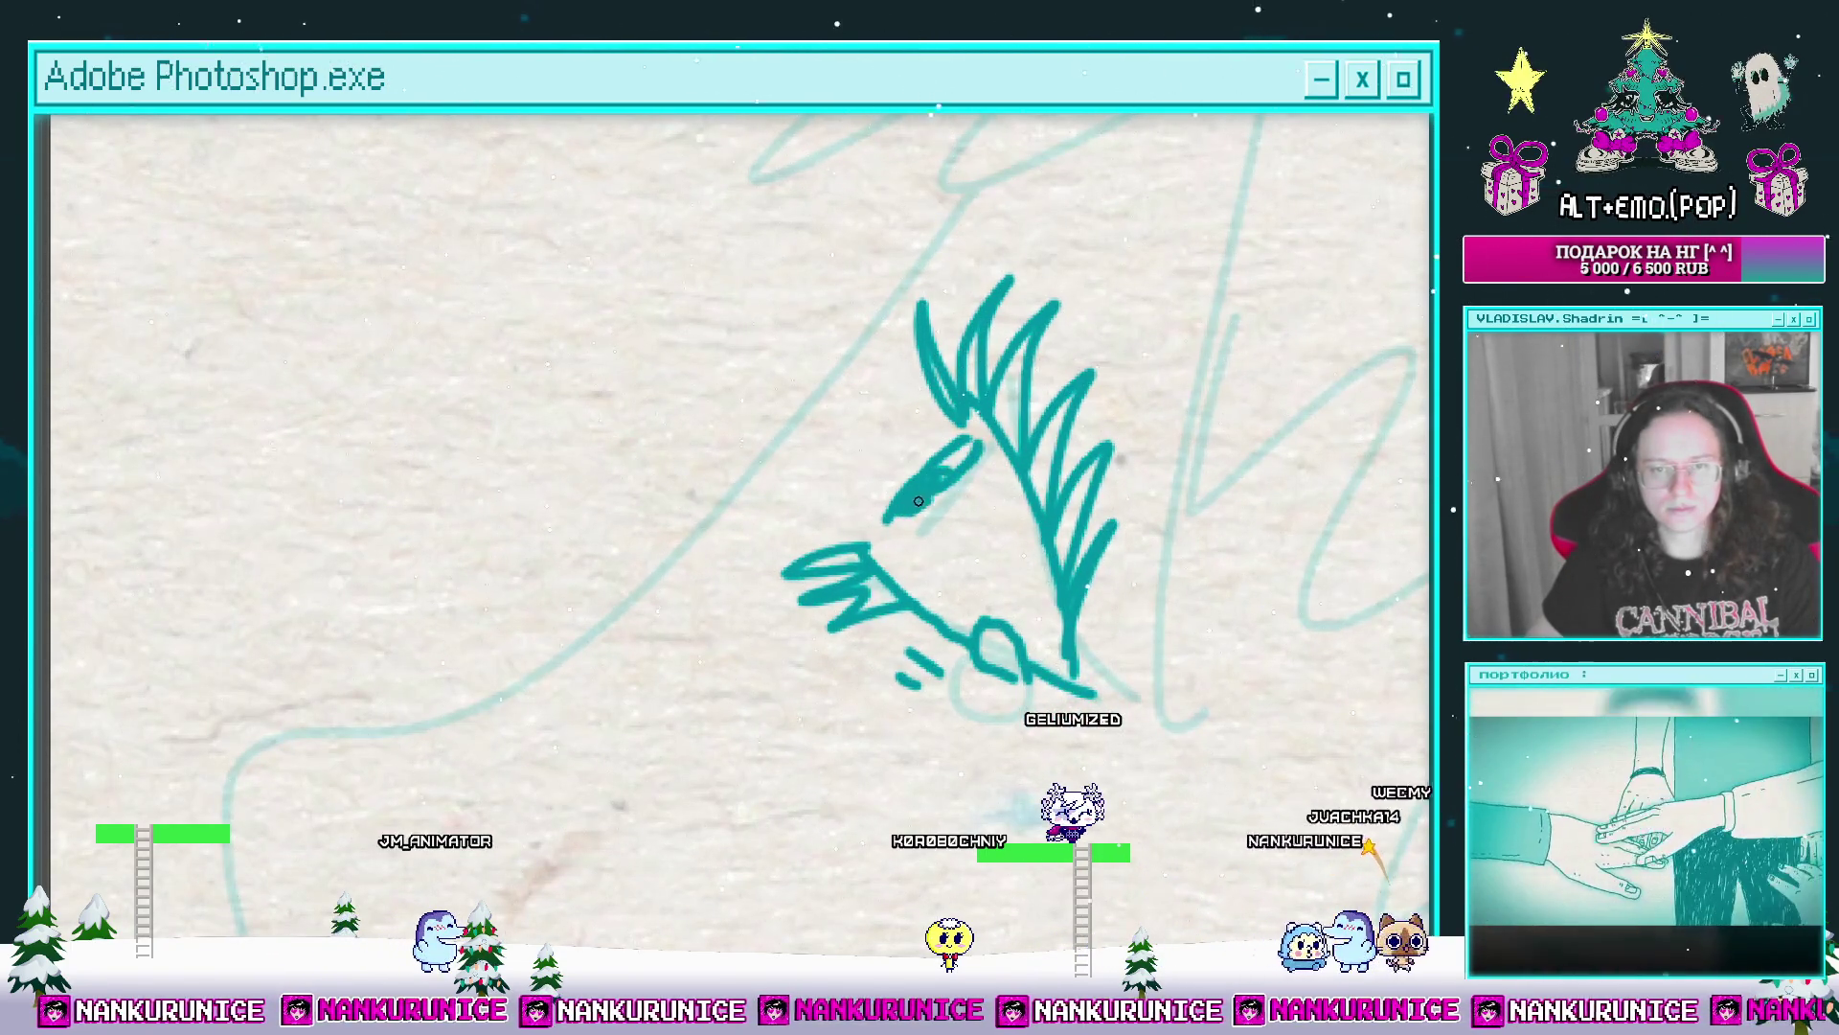
# Step: Work down the face profile and extend the teal neck line downward
pyautogui.moveTo(916, 503)
pyautogui.mouseDown()
pyautogui.moveTo(951, 493)
pyautogui.moveTo(985, 413)
pyautogui.mouseUp()
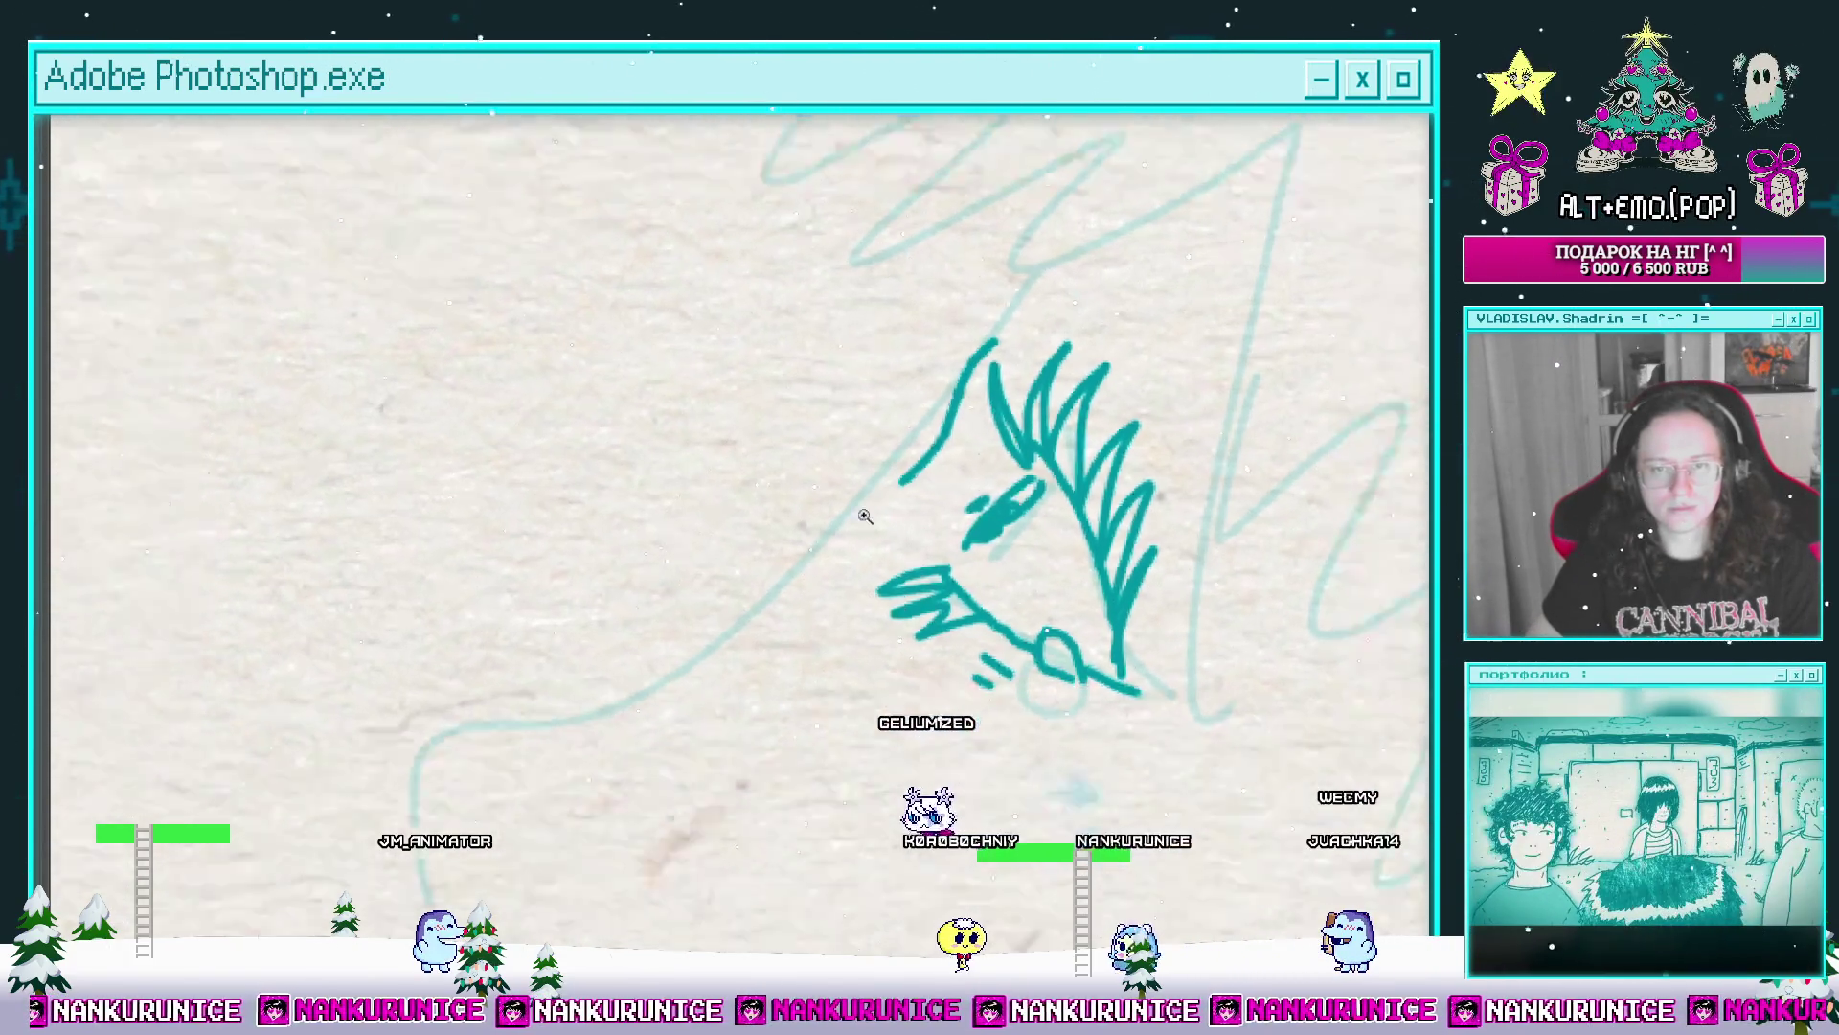
pyautogui.scroll(-2, 928, 452)
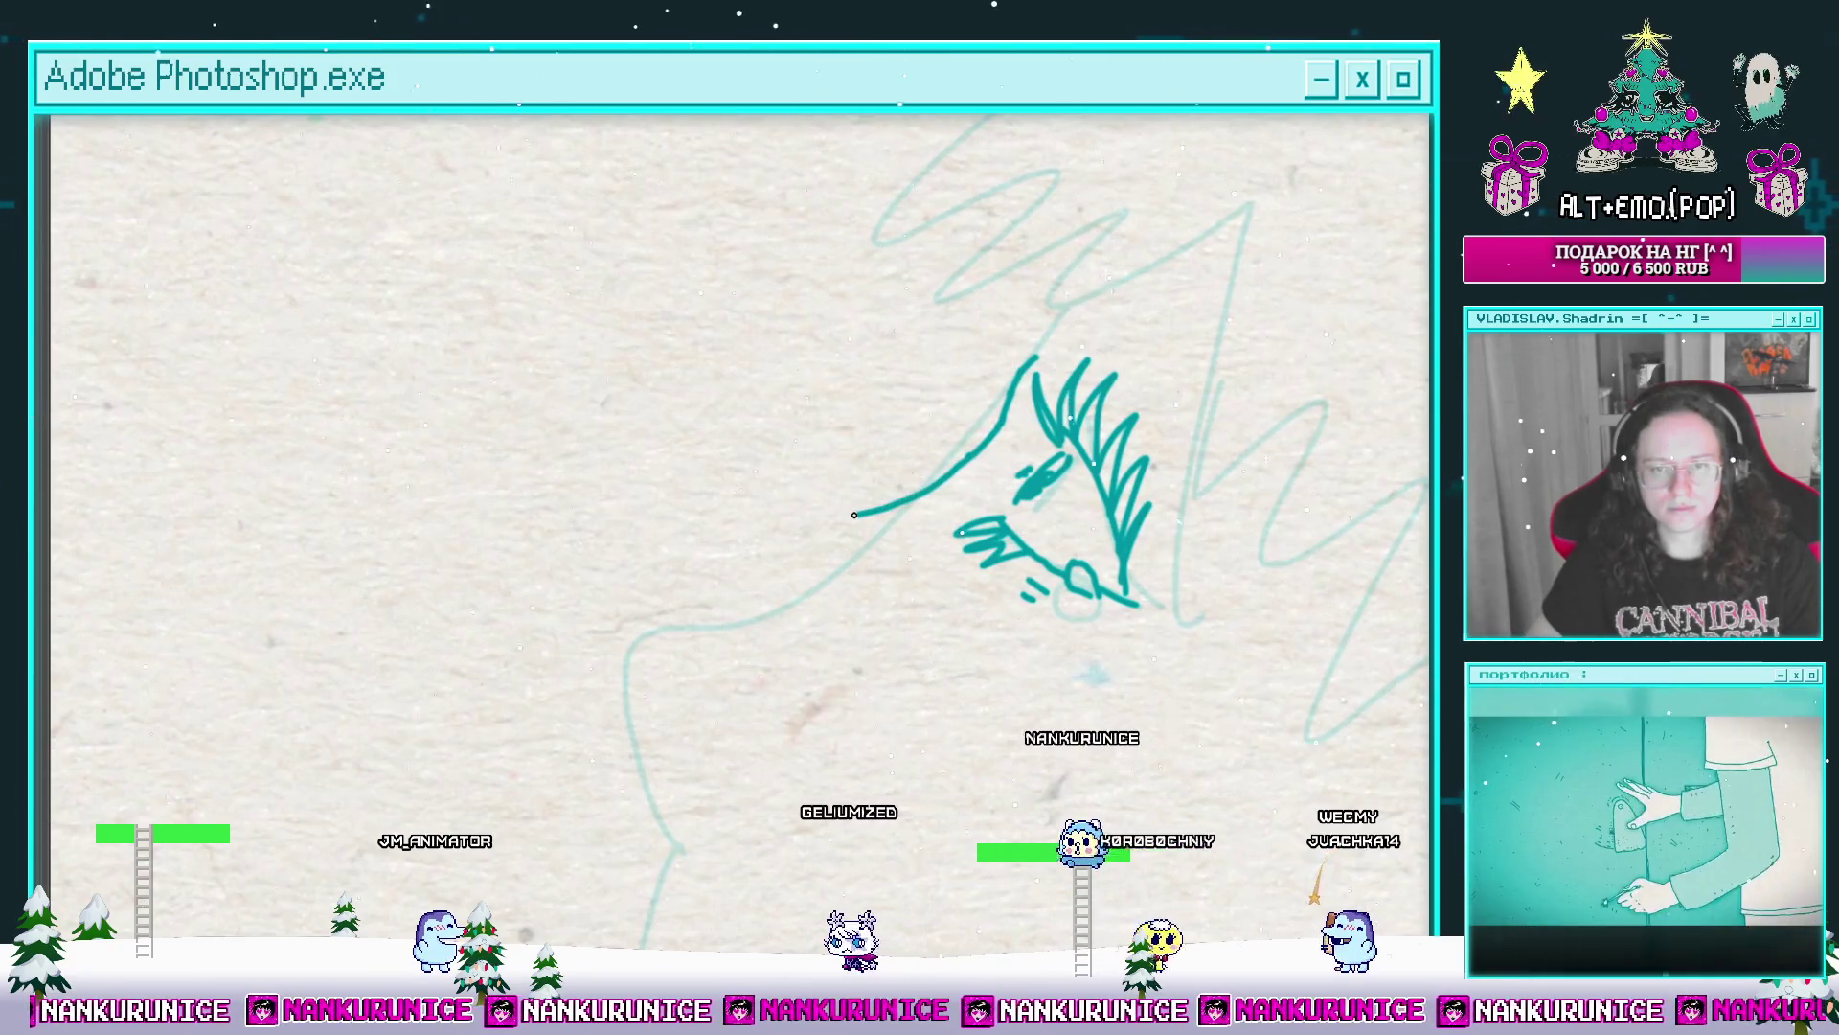
pyautogui.moveTo(744, 533)
pyautogui.mouseDown()
pyautogui.moveTo(778, 508)
pyautogui.moveTo(783, 578)
pyautogui.moveTo(744, 544)
pyautogui.moveTo(816, 494)
pyautogui.mouseUp()
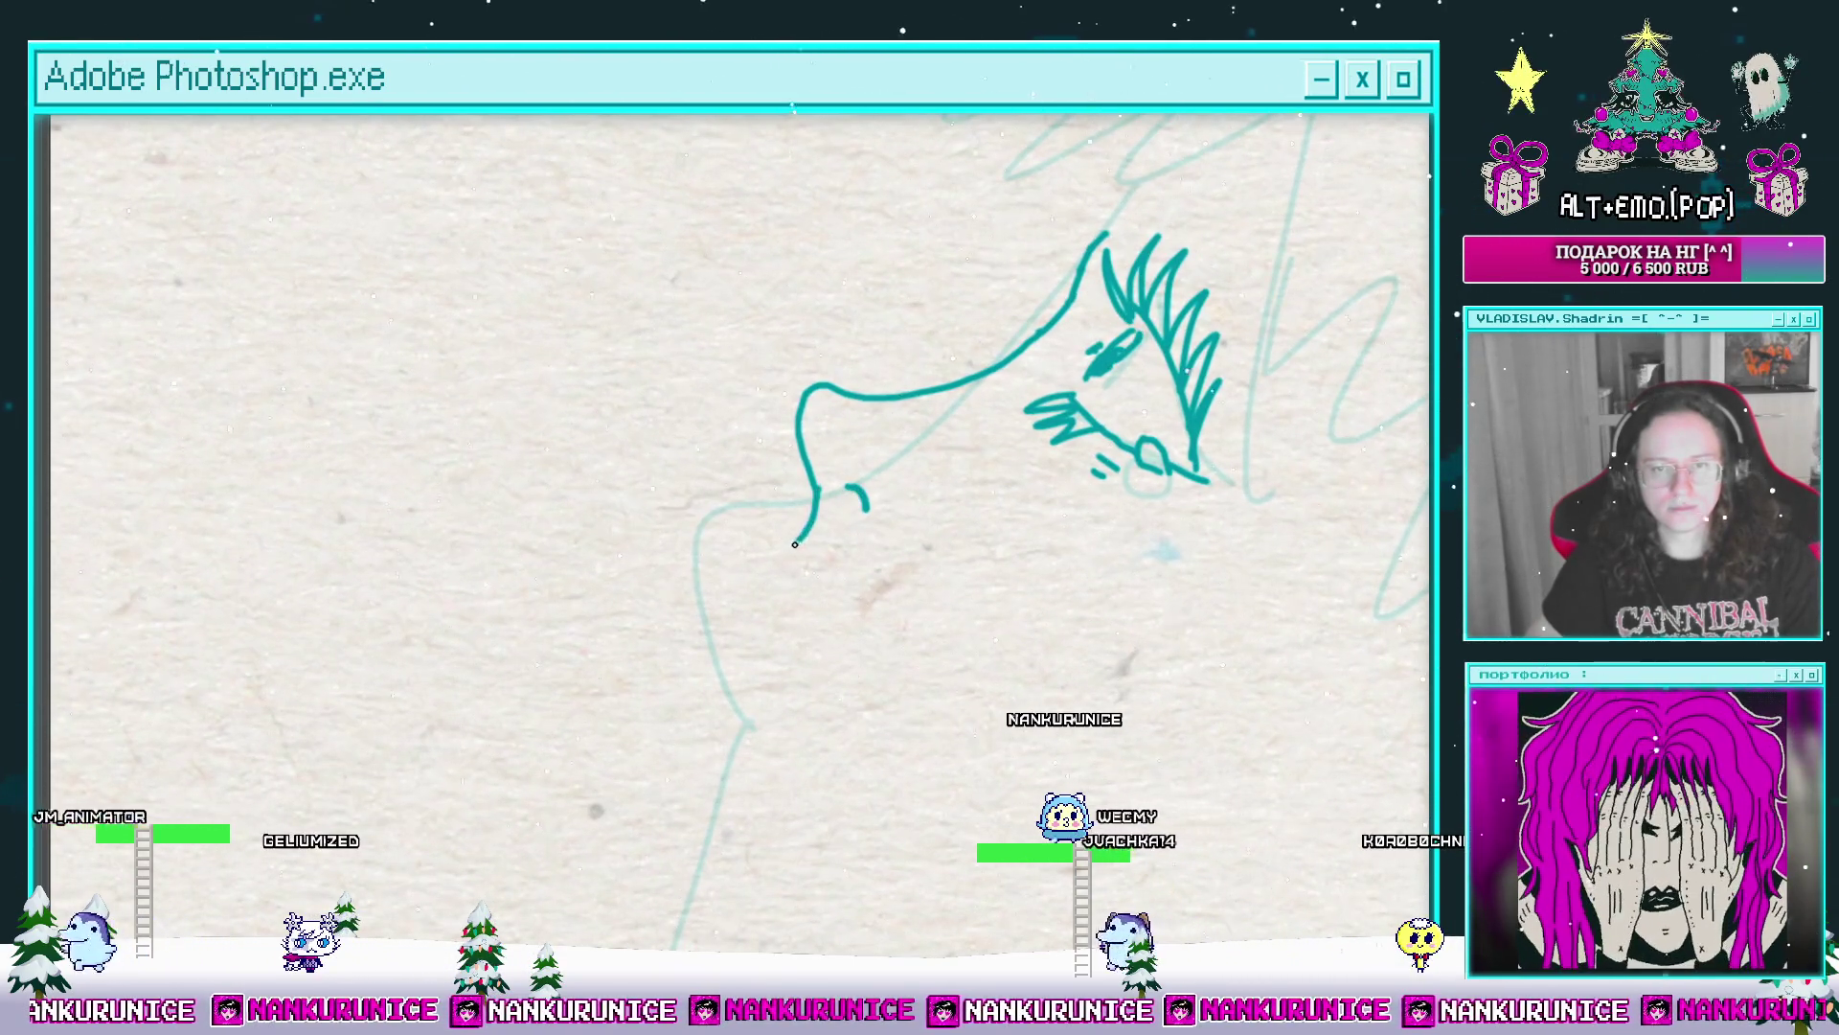
pyautogui.moveTo(773, 581)
pyautogui.mouseDown()
pyautogui.moveTo(781, 529)
pyautogui.moveTo(784, 576)
pyautogui.moveTo(800, 569)
pyautogui.mouseUp()
pyautogui.moveTo(806, 474); pyautogui.dragTo(829, 535)
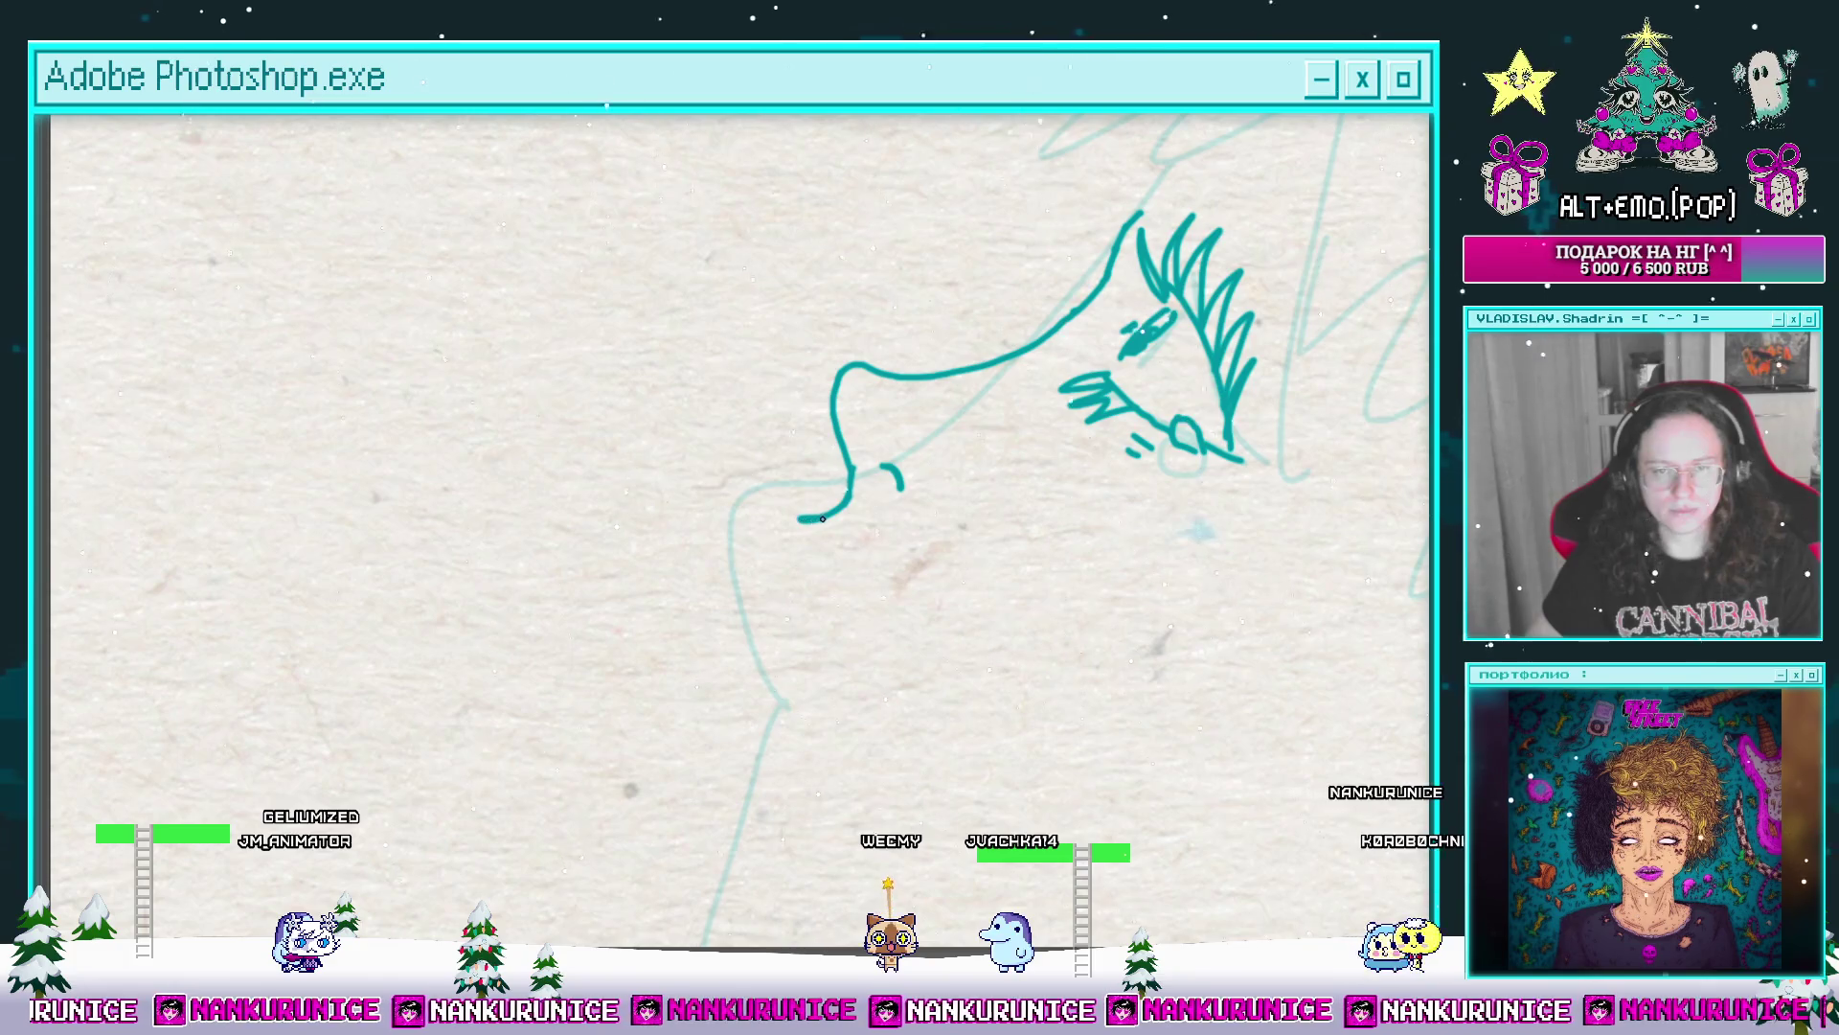
pyautogui.moveTo(821, 520); pyautogui.dragTo(822, 551)
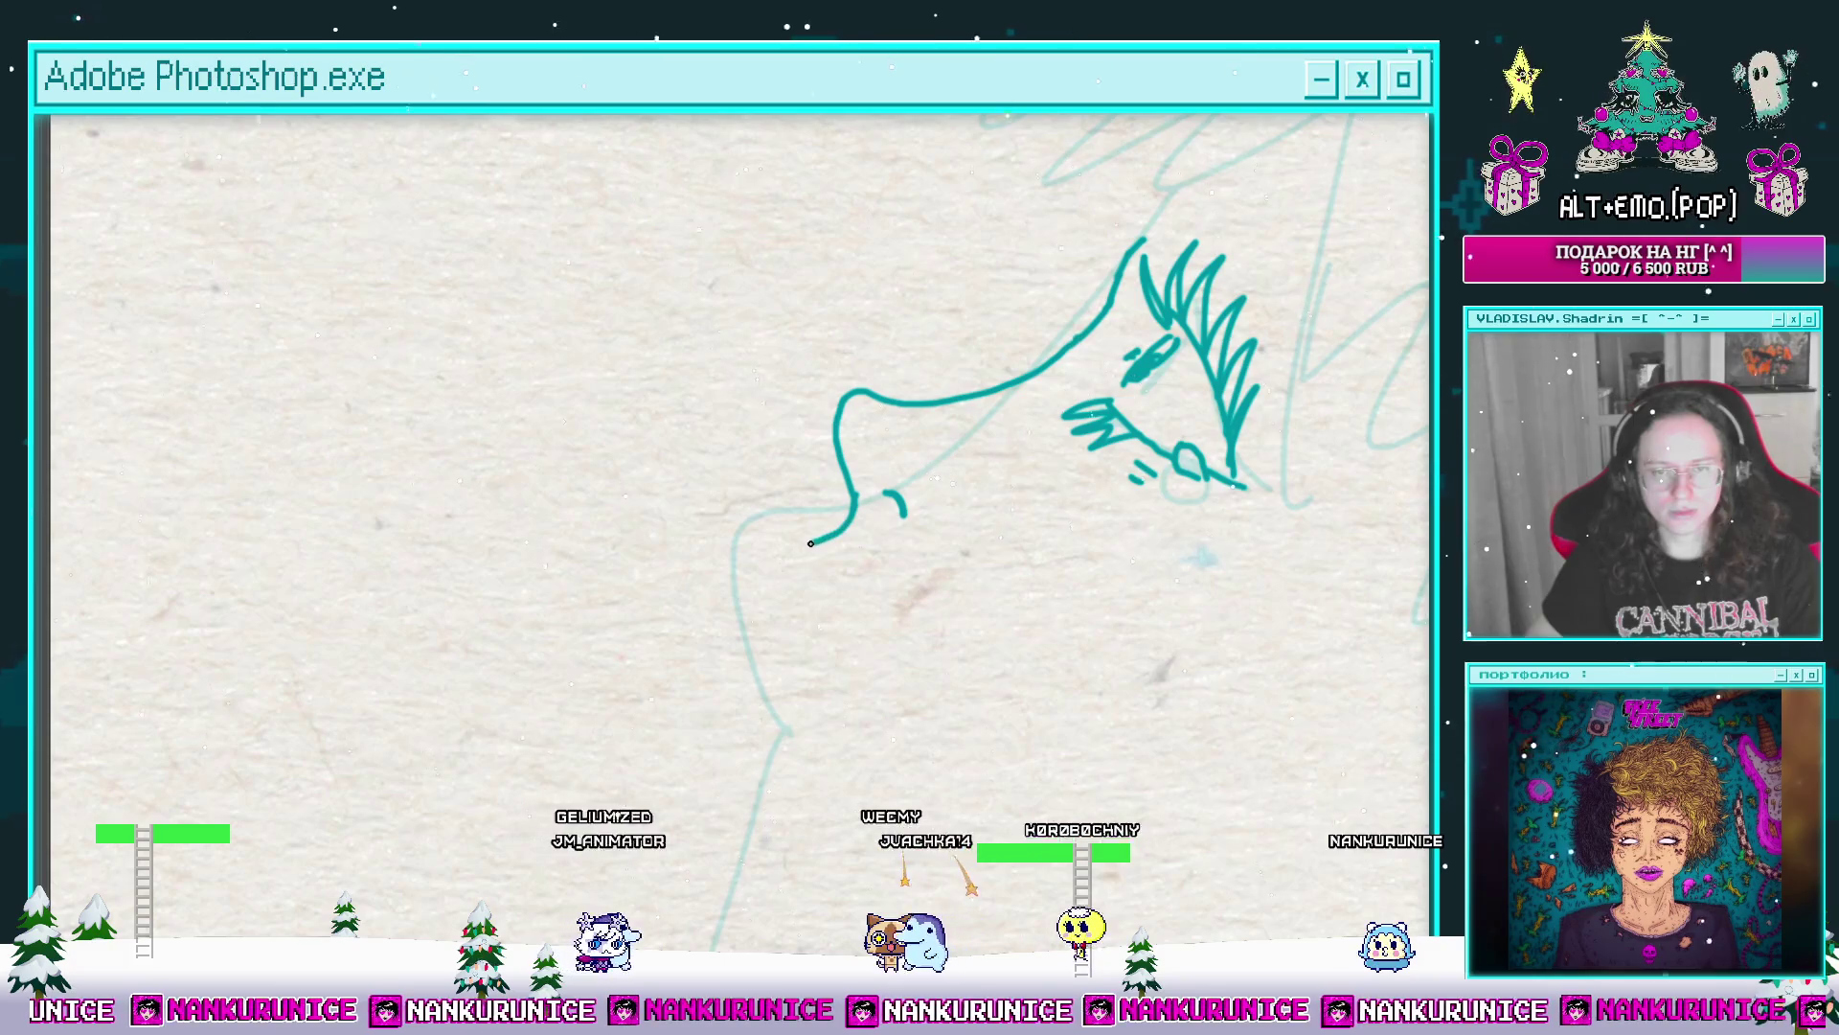
pyautogui.scroll(-1, 811, 542)
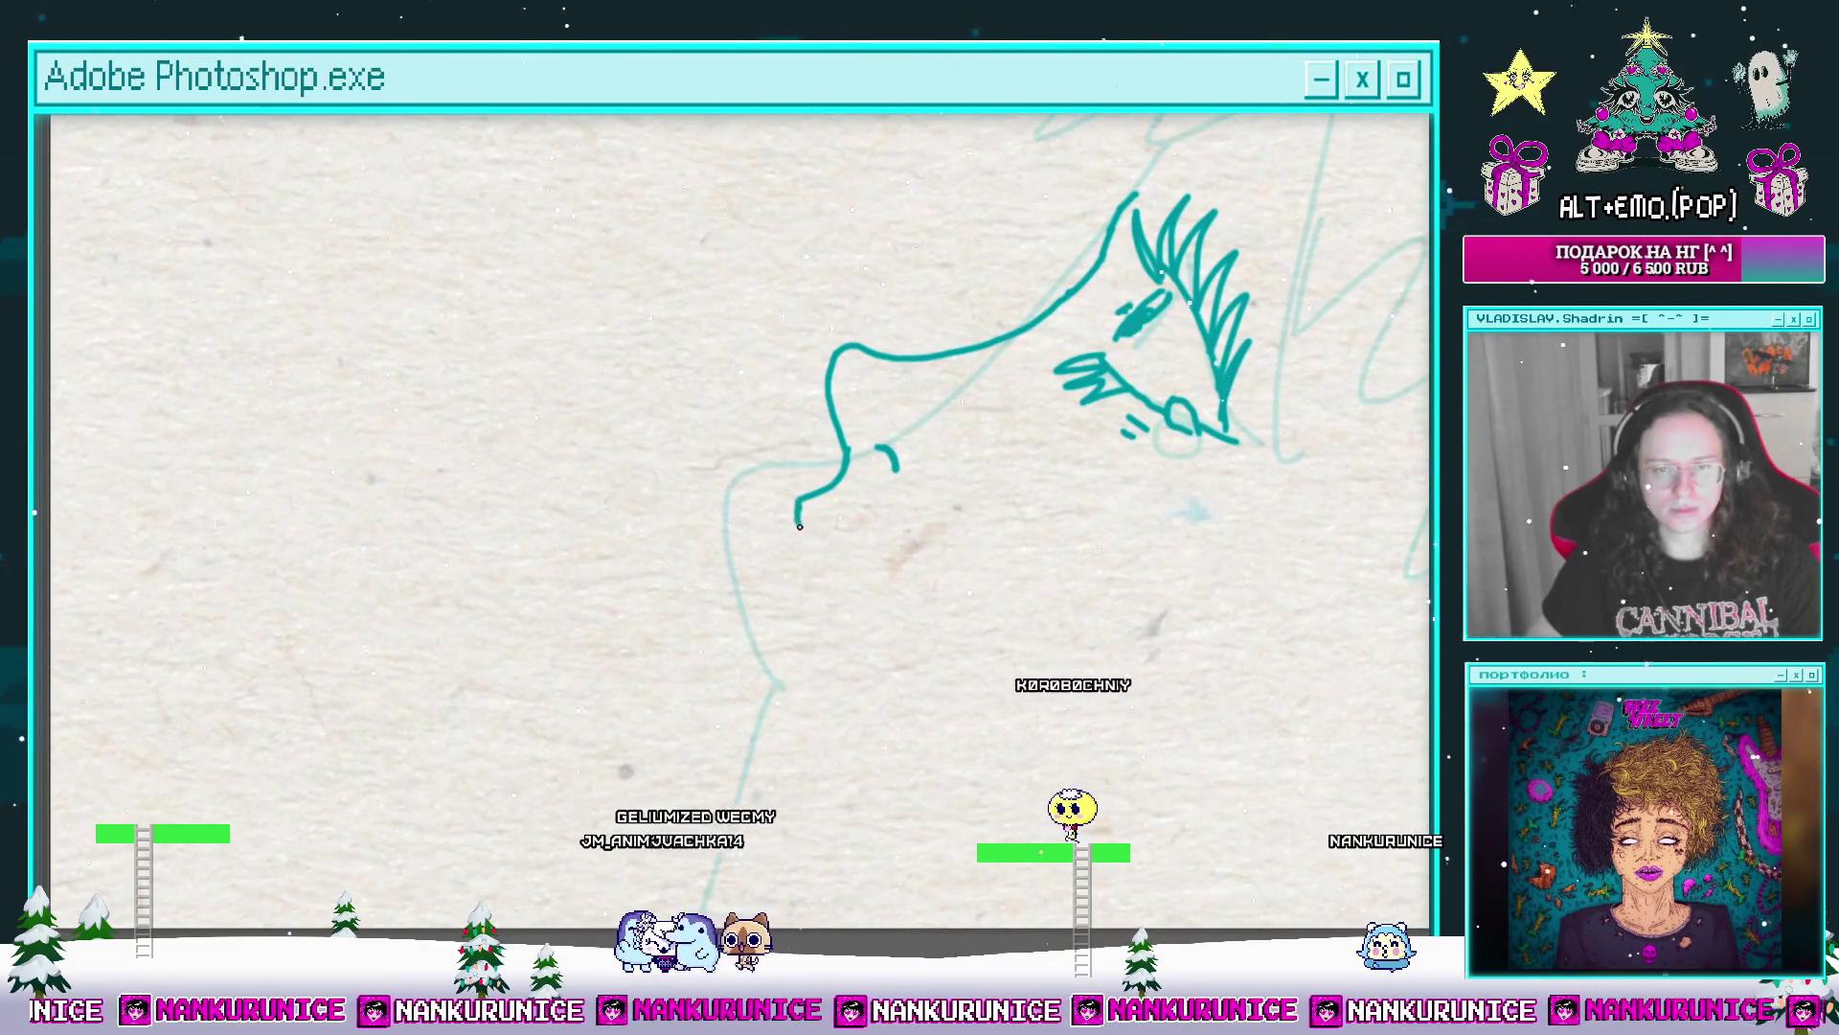
pyautogui.moveTo(830, 595)
pyautogui.mouseDown()
pyautogui.moveTo(833, 628)
pyautogui.moveTo(806, 605)
pyautogui.mouseUp()
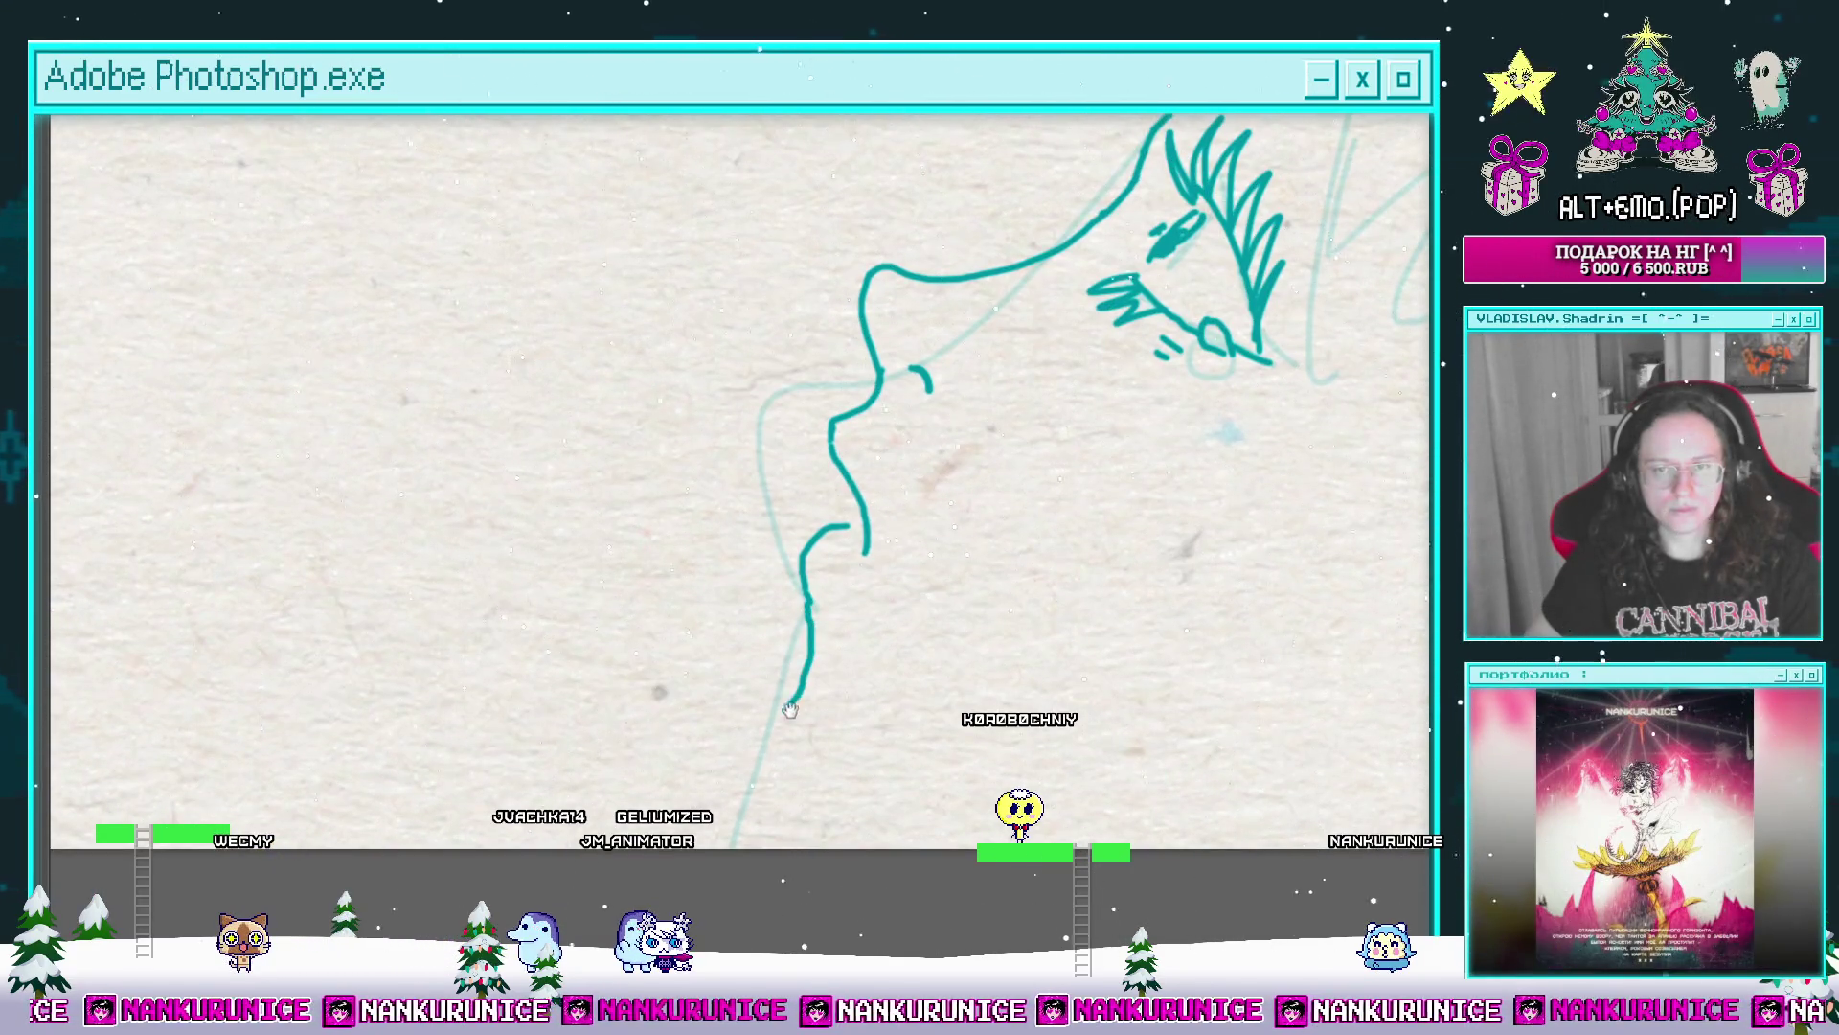
pyautogui.moveTo(787, 709); pyautogui.dragTo(816, 622)
pyautogui.scroll(-1, 884, 704)
pyautogui.scroll(-1, 804, 604)
pyautogui.scroll(-1, 1108, 530)
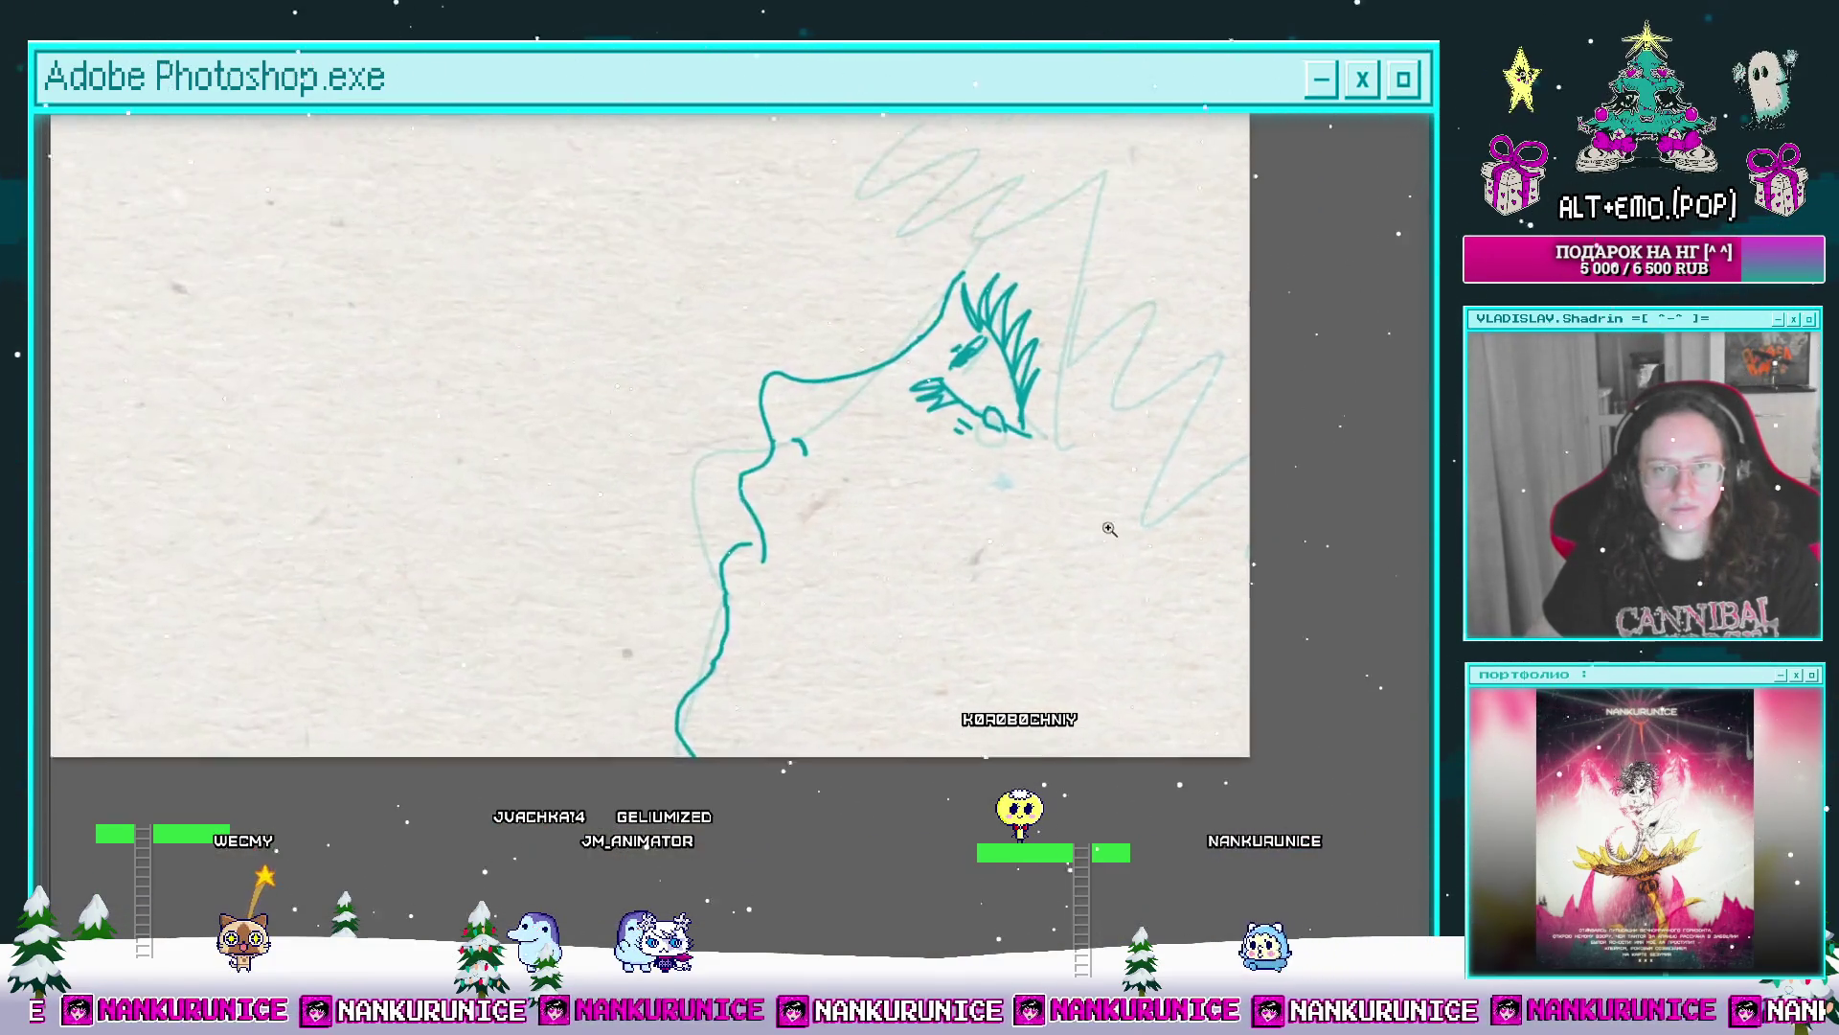
pyautogui.scroll(1, 1106, 529)
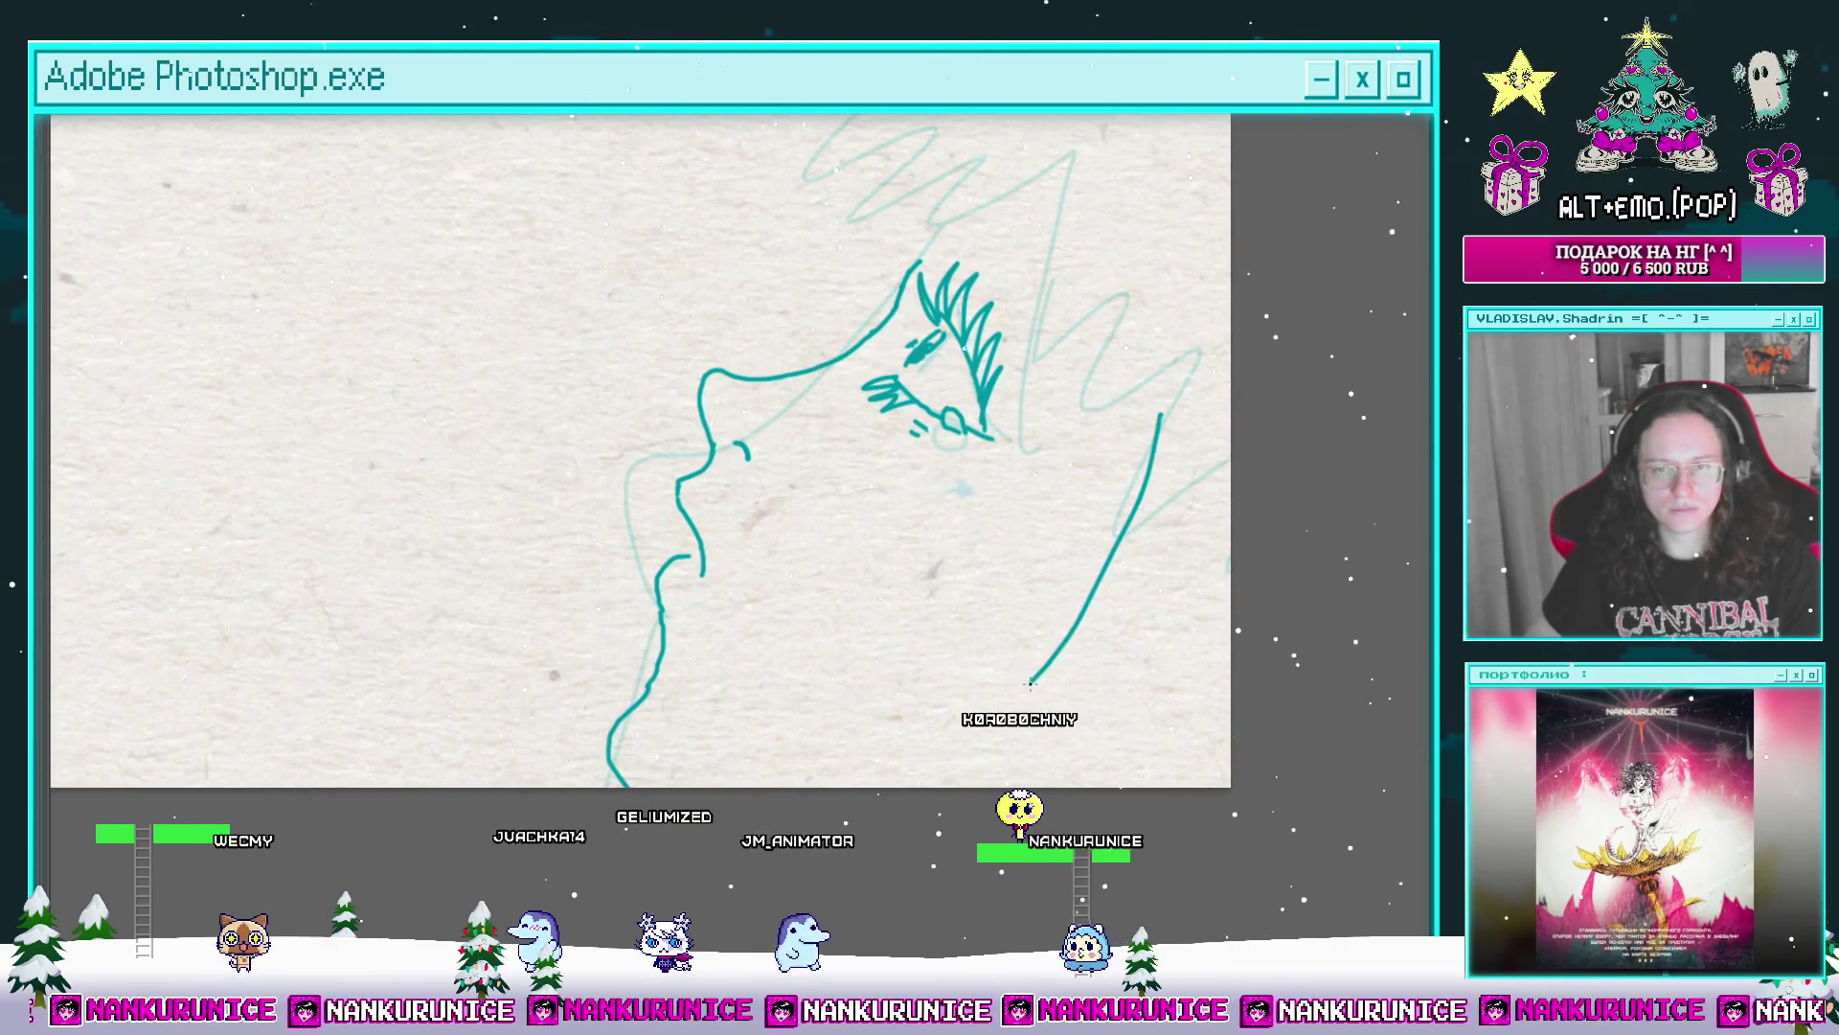
pyautogui.moveTo(1124, 503); pyautogui.dragTo(1091, 518)
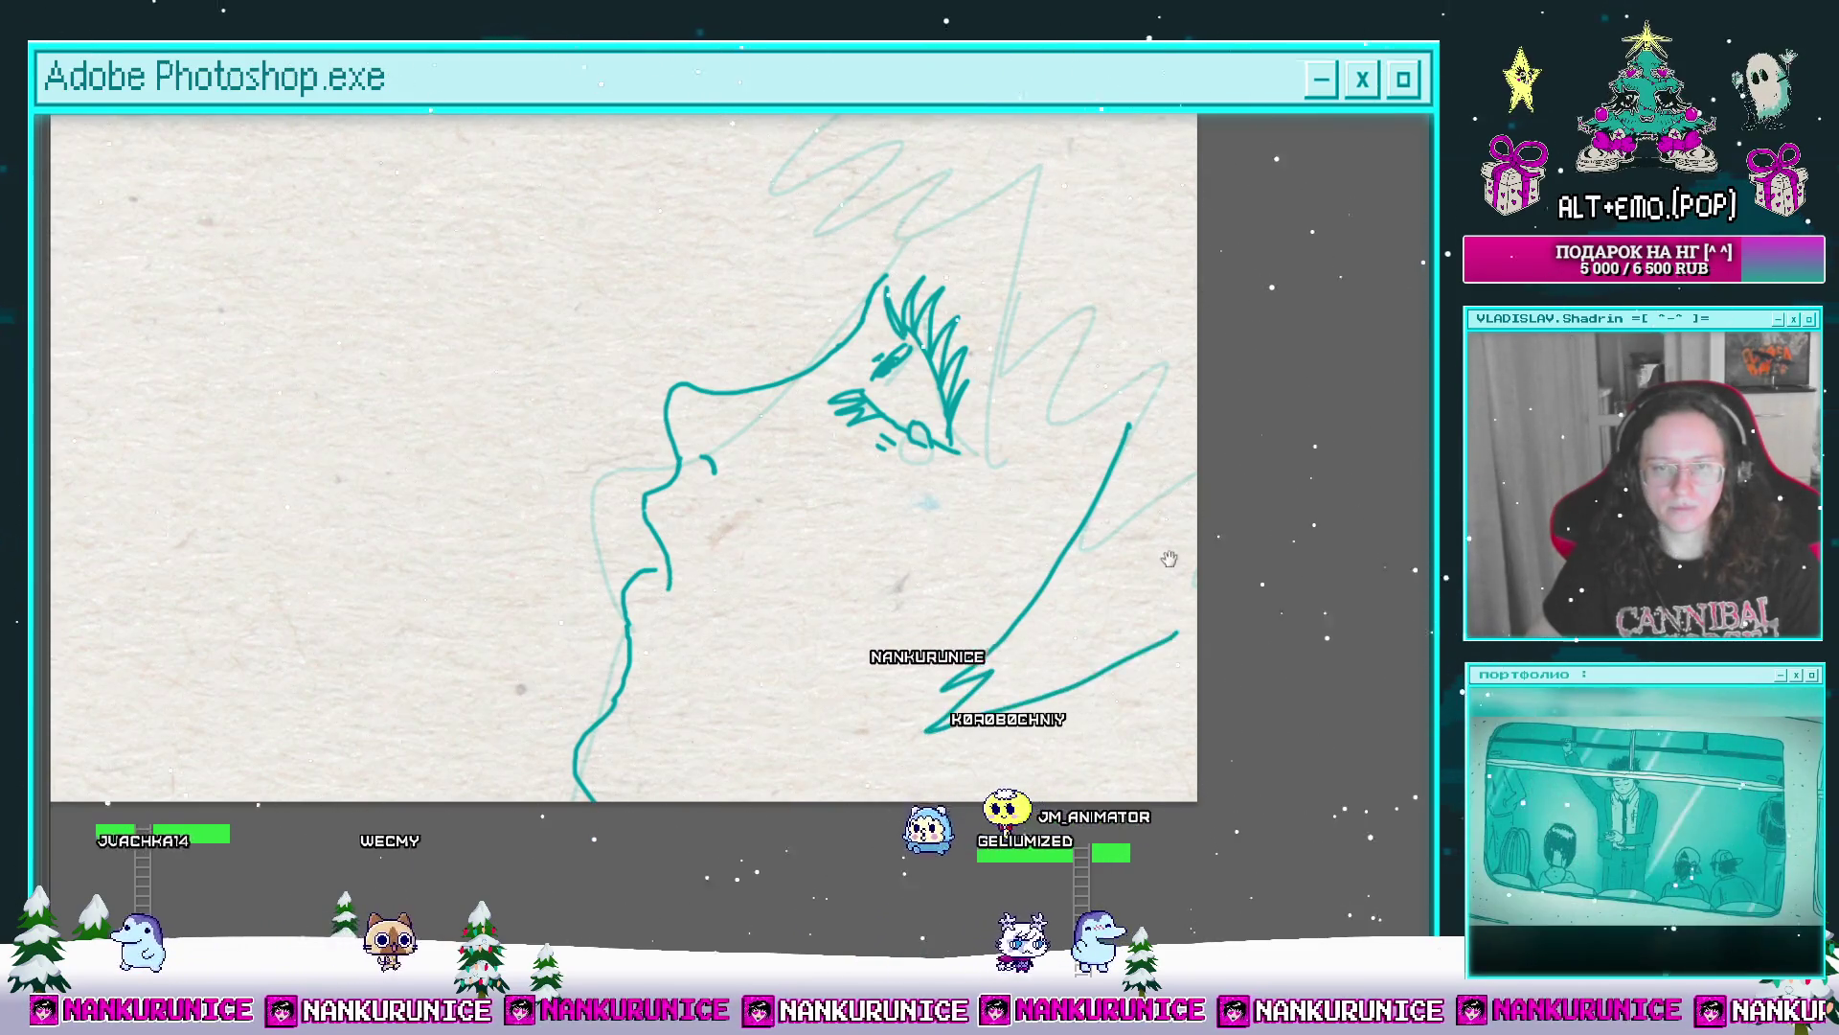
# Step: Redo the lower-right arm strokes, ending with a smooth curved arm line
pyautogui.moveTo(1006, 576); pyautogui.dragTo(956, 705)
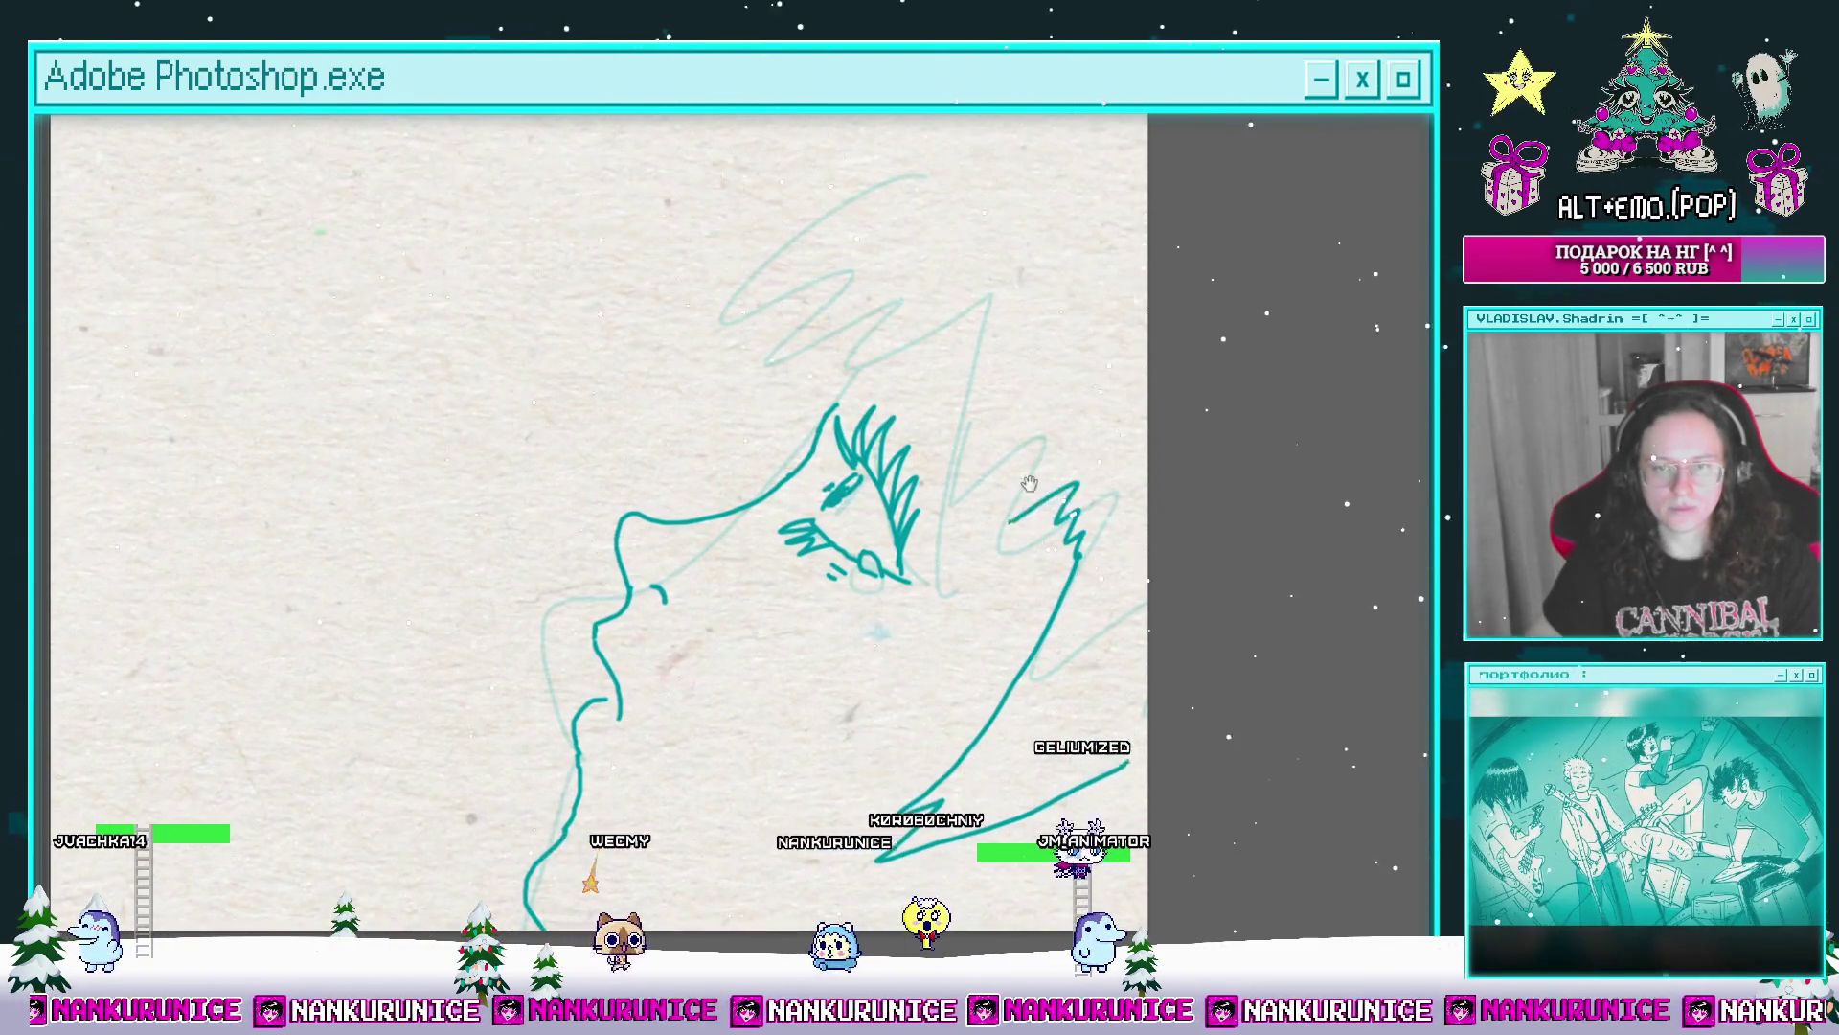
pyautogui.moveTo(948, 283); pyautogui.dragTo(972, 370)
pyautogui.scroll(-2, 971, 370)
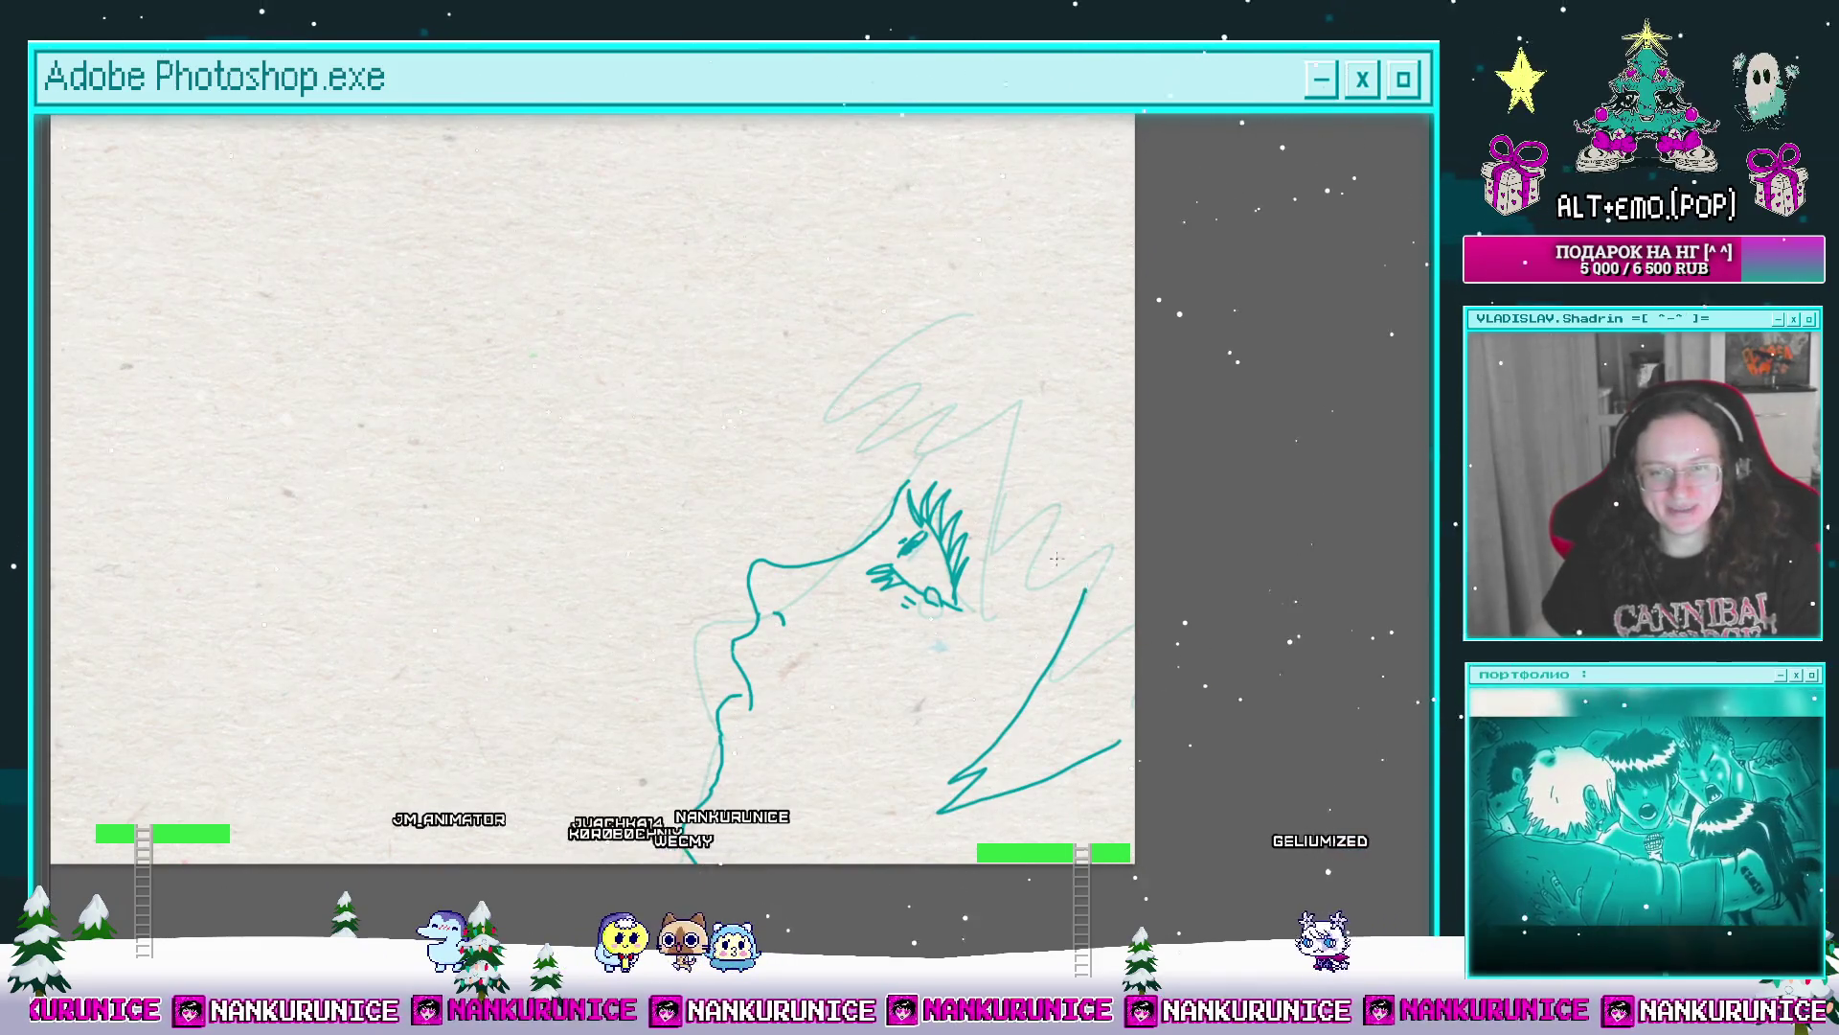
pyautogui.moveTo(1031, 408); pyautogui.dragTo(990, 270)
pyautogui.scroll(1, 968, 584)
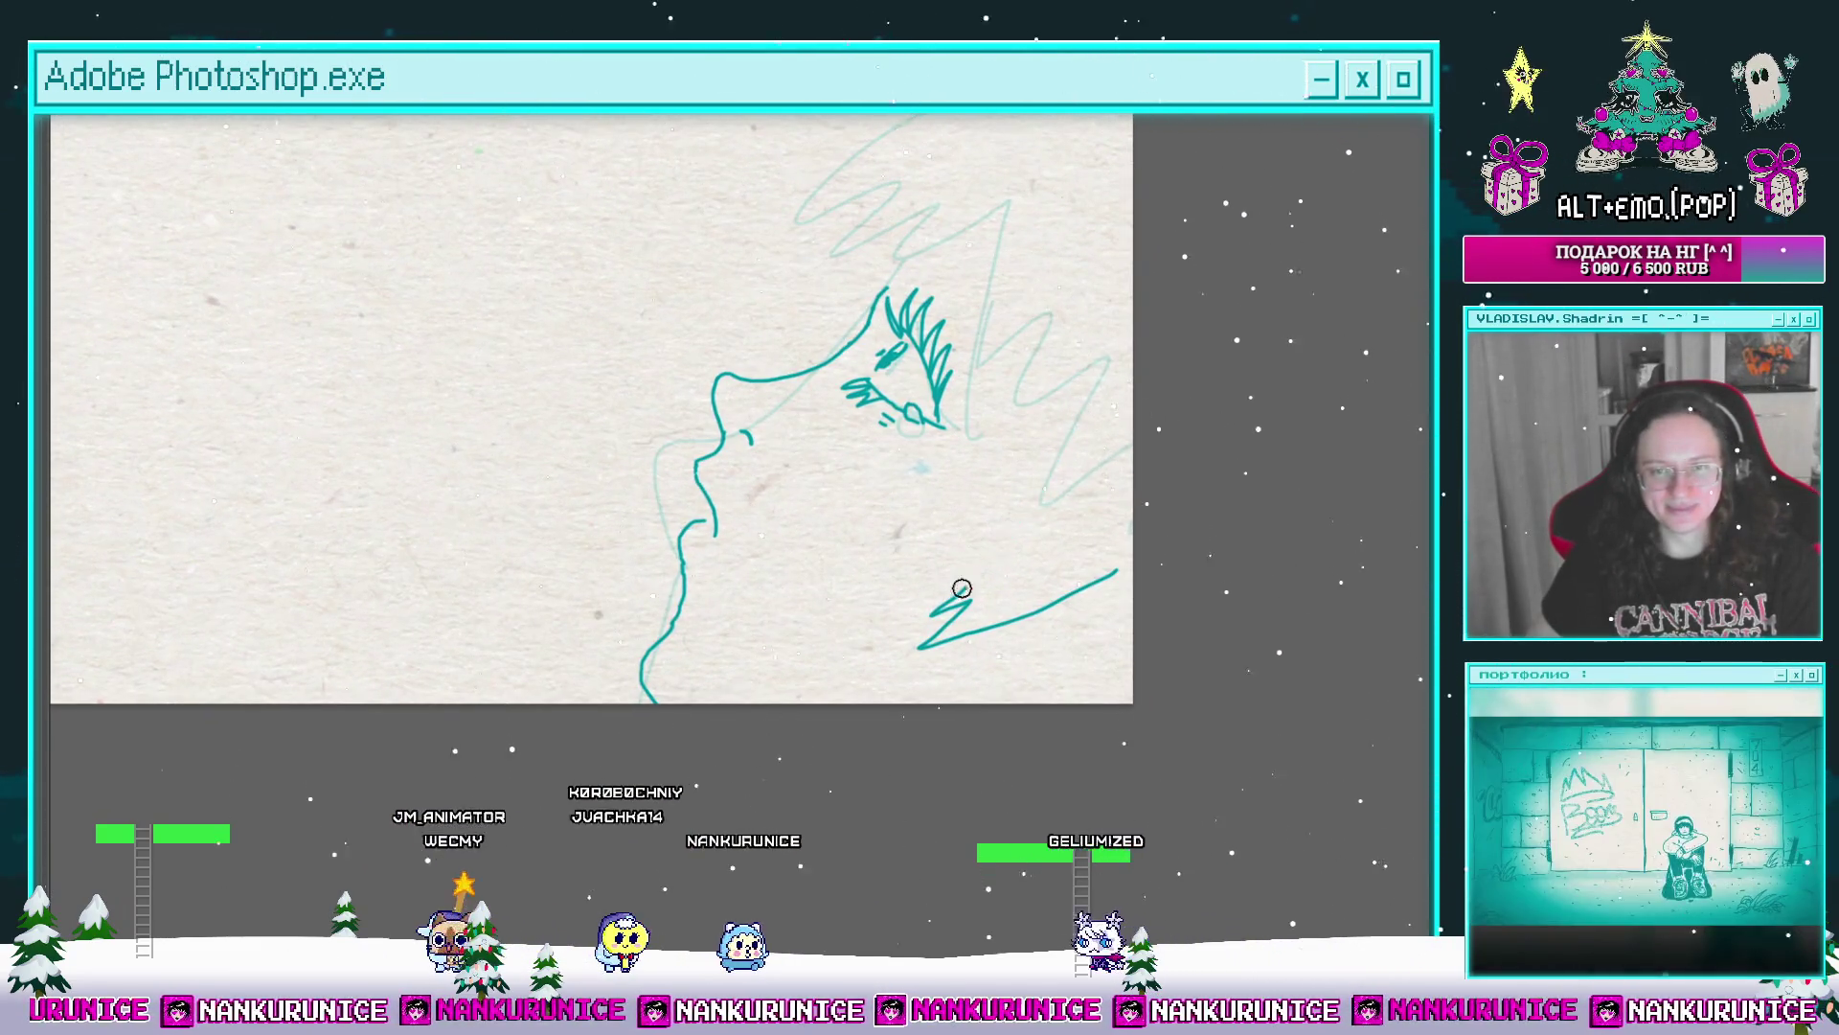
pyautogui.hotkey('ctrl', 'z')
pyautogui.scroll(1, 1005, 589)
pyautogui.moveTo(1035, 578); pyautogui.dragTo(992, 613)
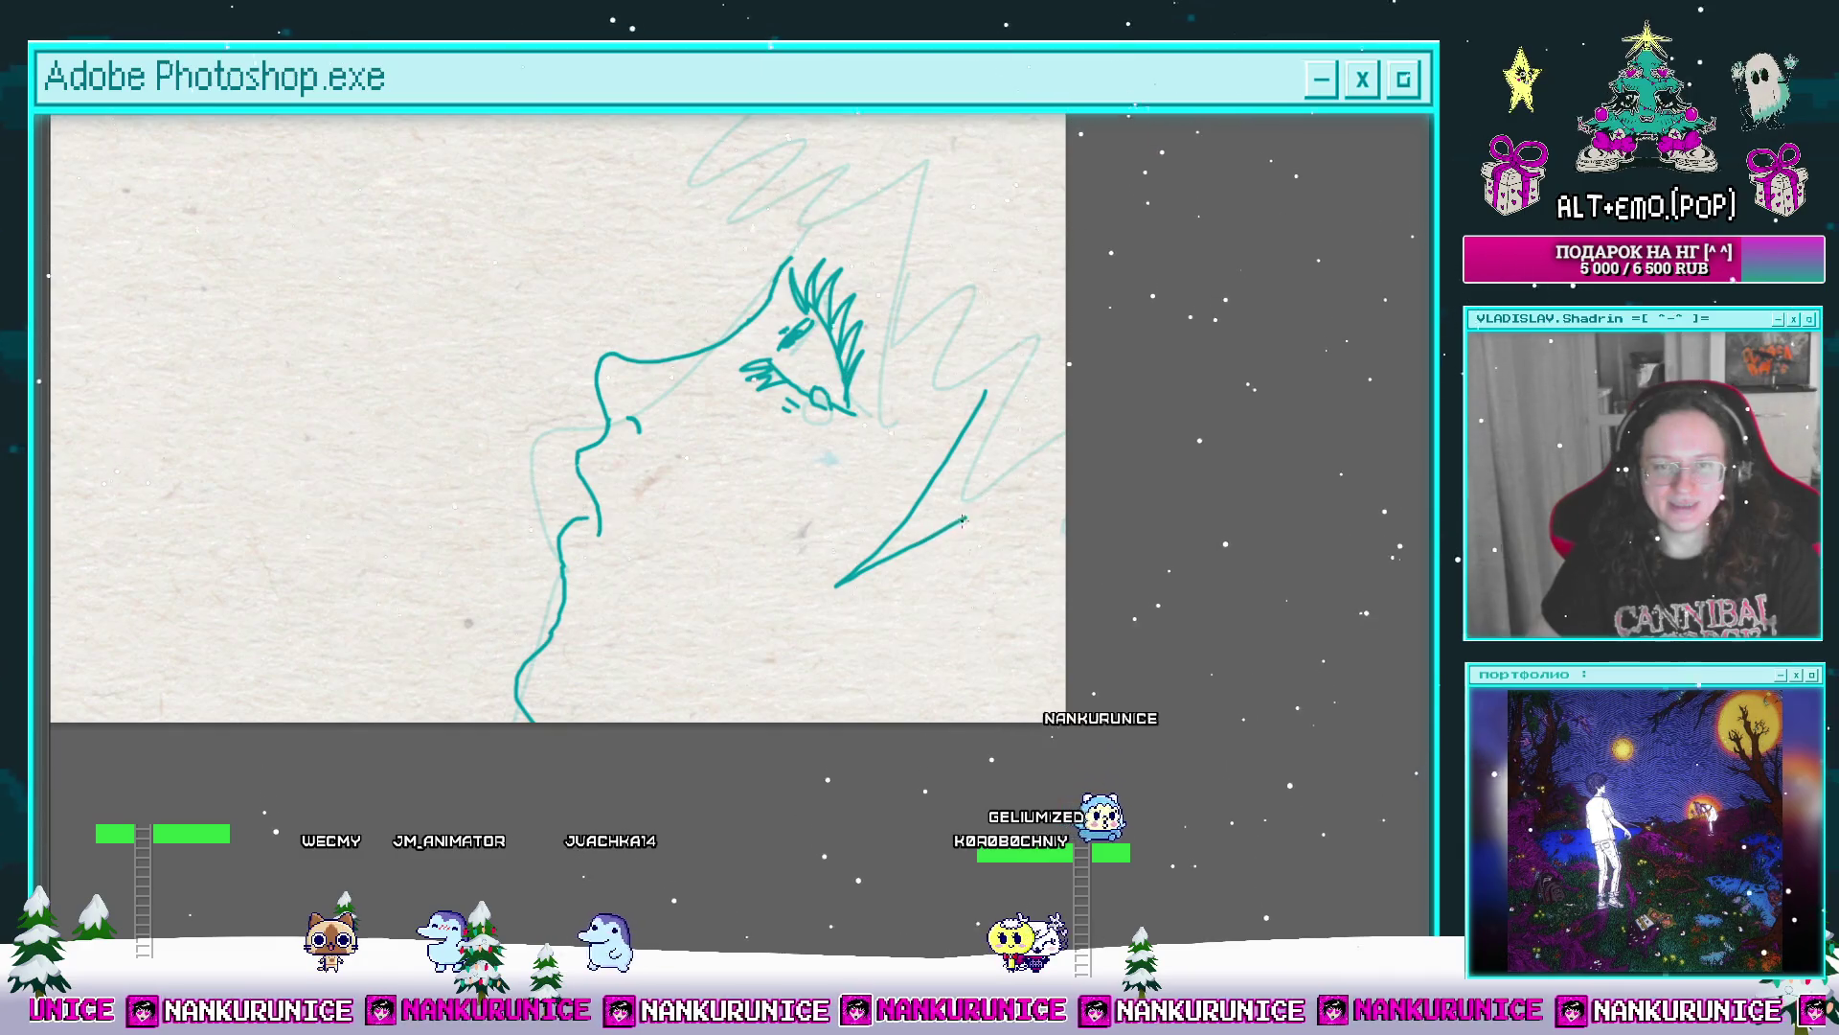
pyautogui.hotkey('ctrl', 'z')
pyautogui.moveTo(1002, 400)
pyautogui.mouseDown()
pyautogui.moveTo(845, 583)
pyautogui.moveTo(1001, 533)
pyautogui.mouseUp()
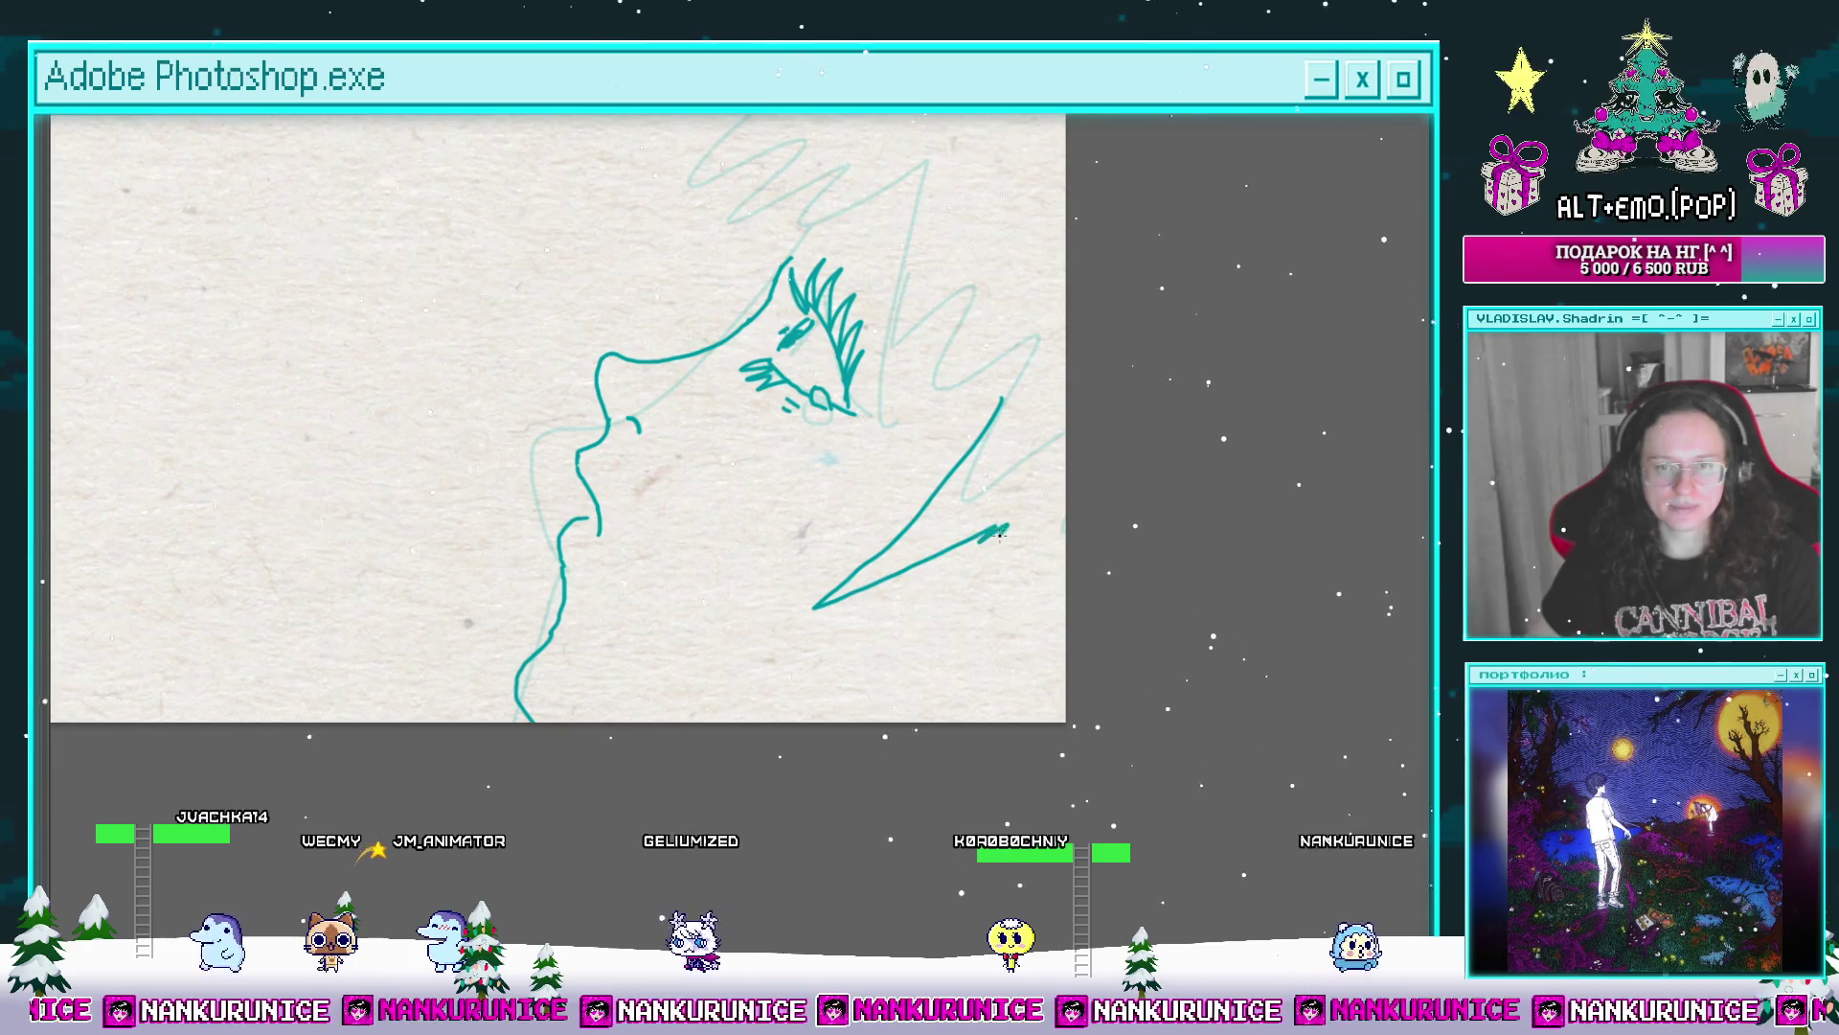
# Step: Draw a line for the raised hand, then bring the hair area at the top into view
pyautogui.moveTo(992, 600); pyautogui.dragTo(1014, 520)
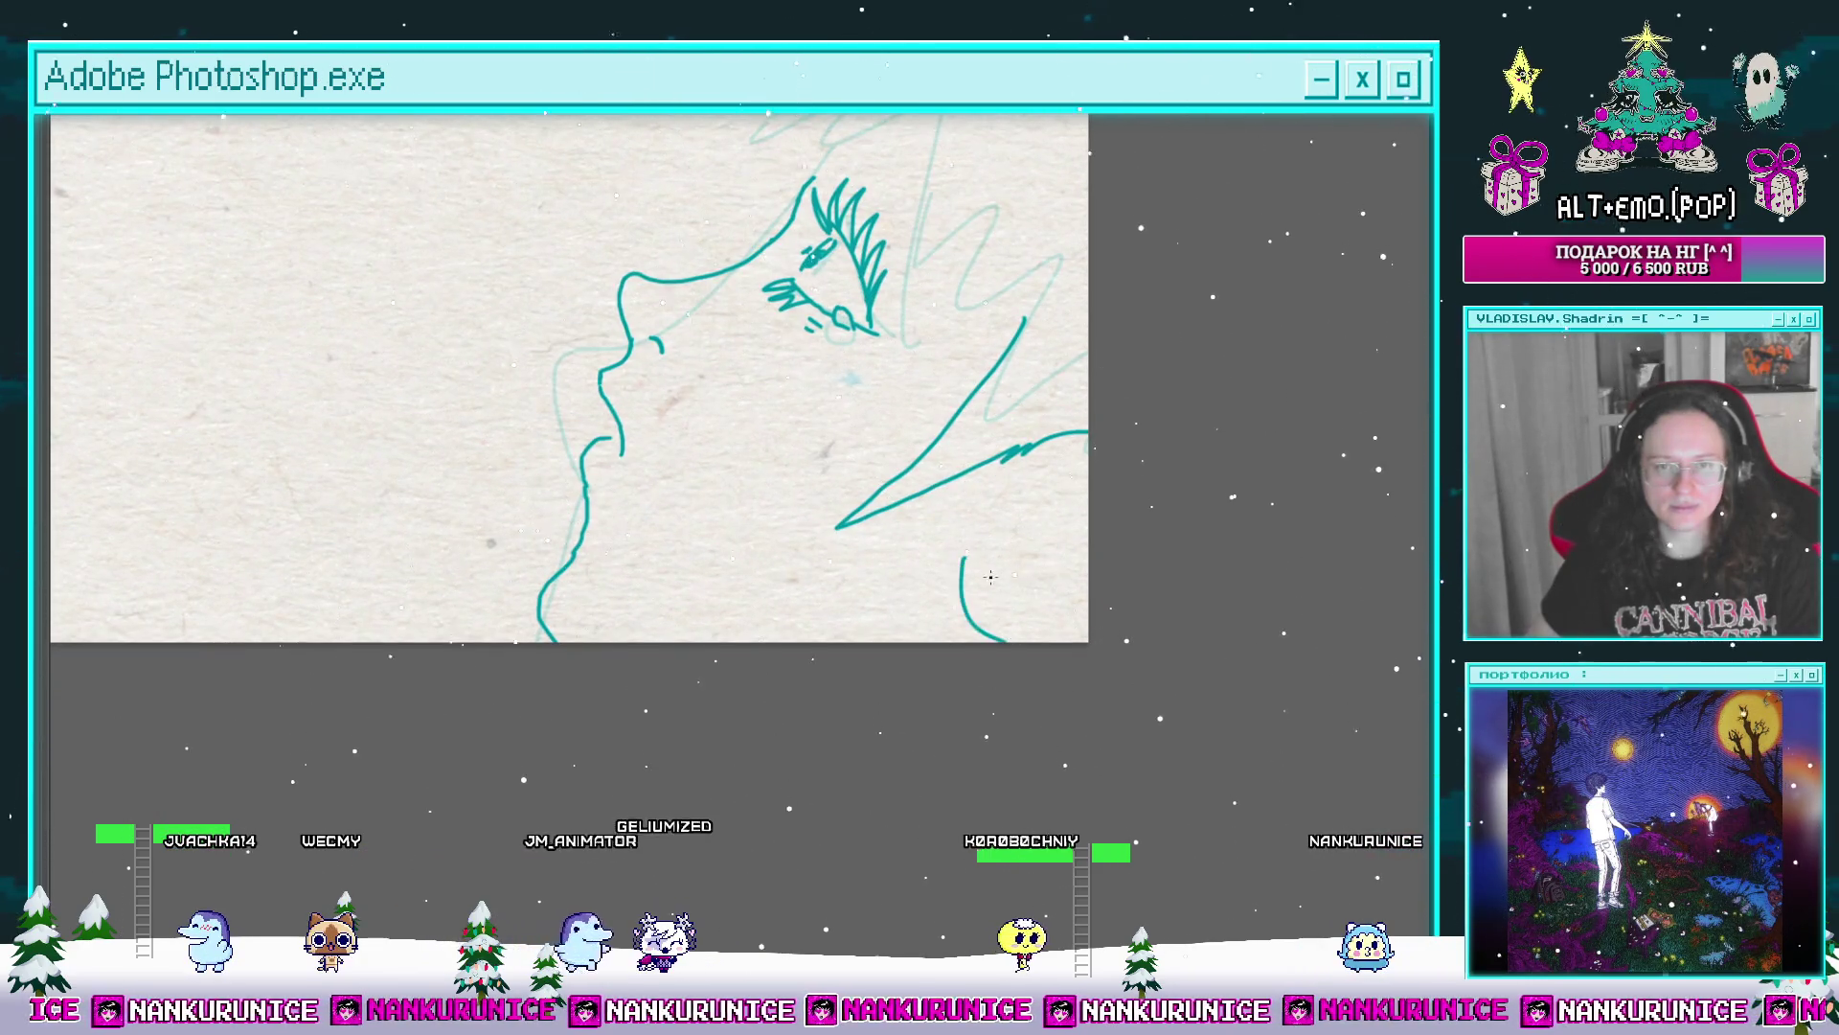
pyautogui.click(1007, 567)
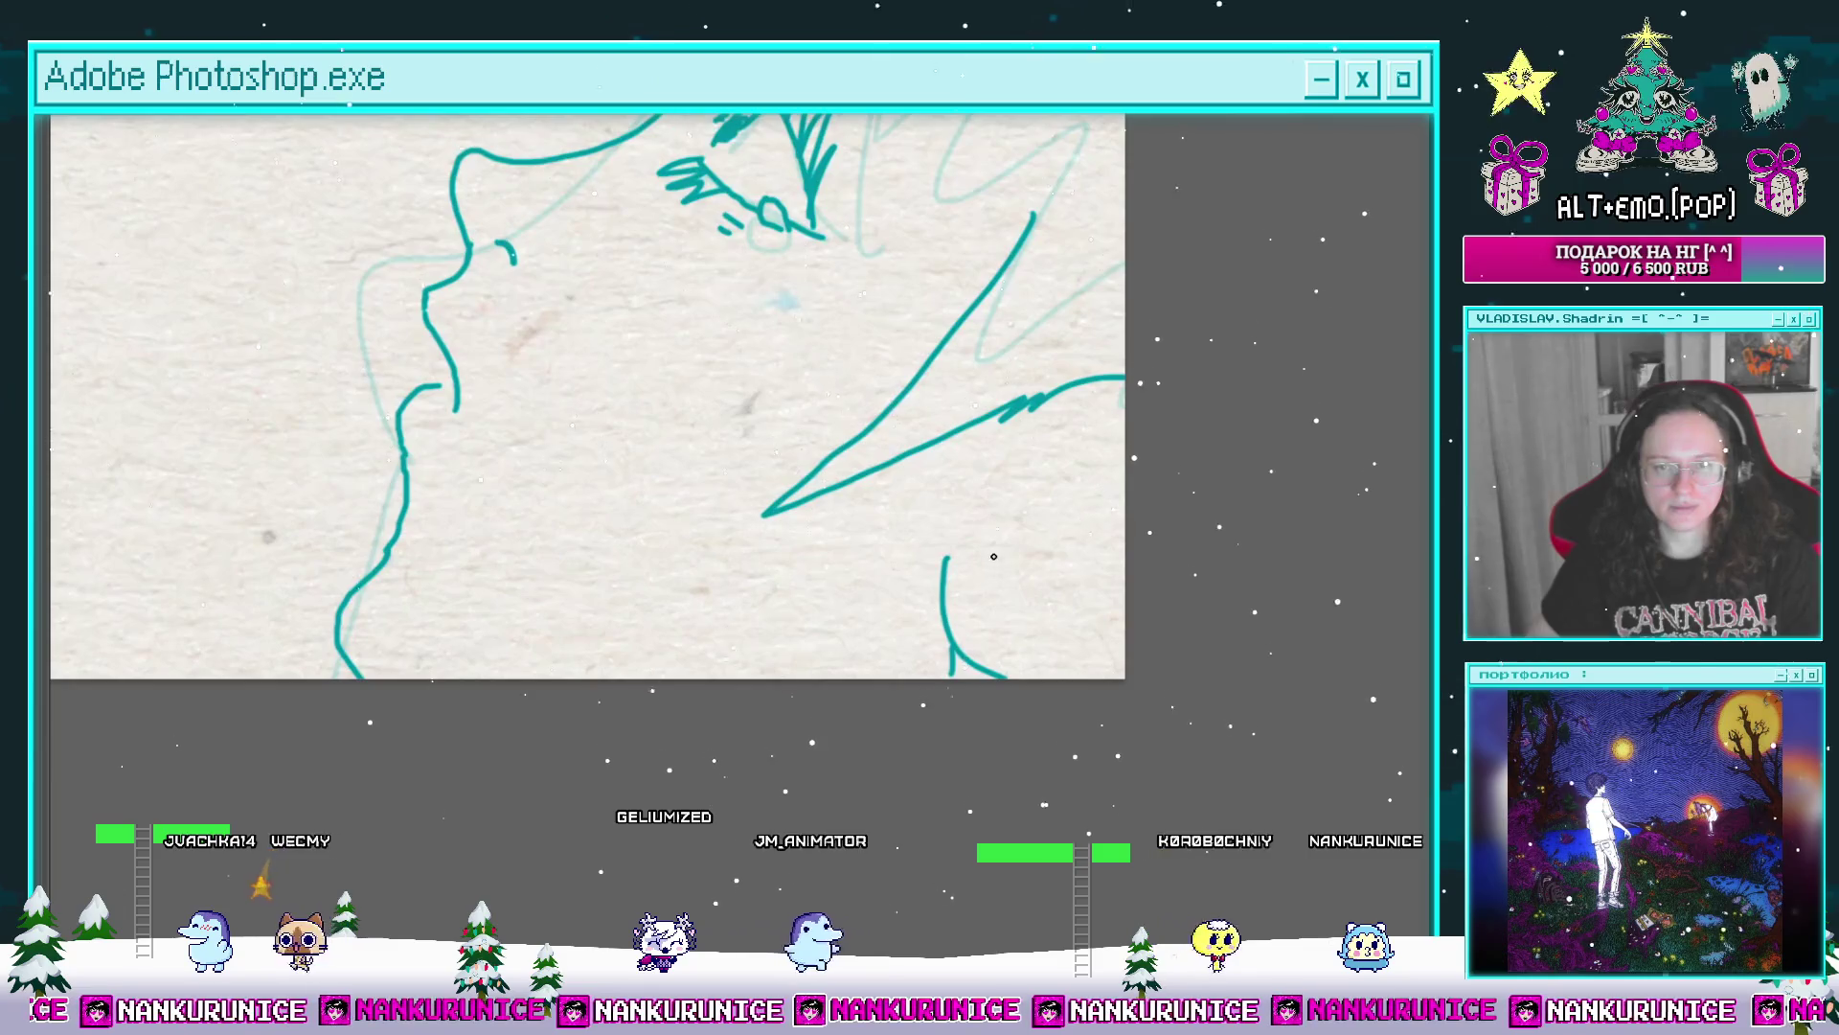
pyautogui.moveTo(1029, 492)
pyautogui.mouseDown()
pyautogui.moveTo(1089, 622)
pyautogui.moveTo(1021, 637)
pyautogui.moveTo(975, 687)
pyautogui.mouseUp()
pyautogui.moveTo(1103, 487); pyautogui.dragTo(1176, 481)
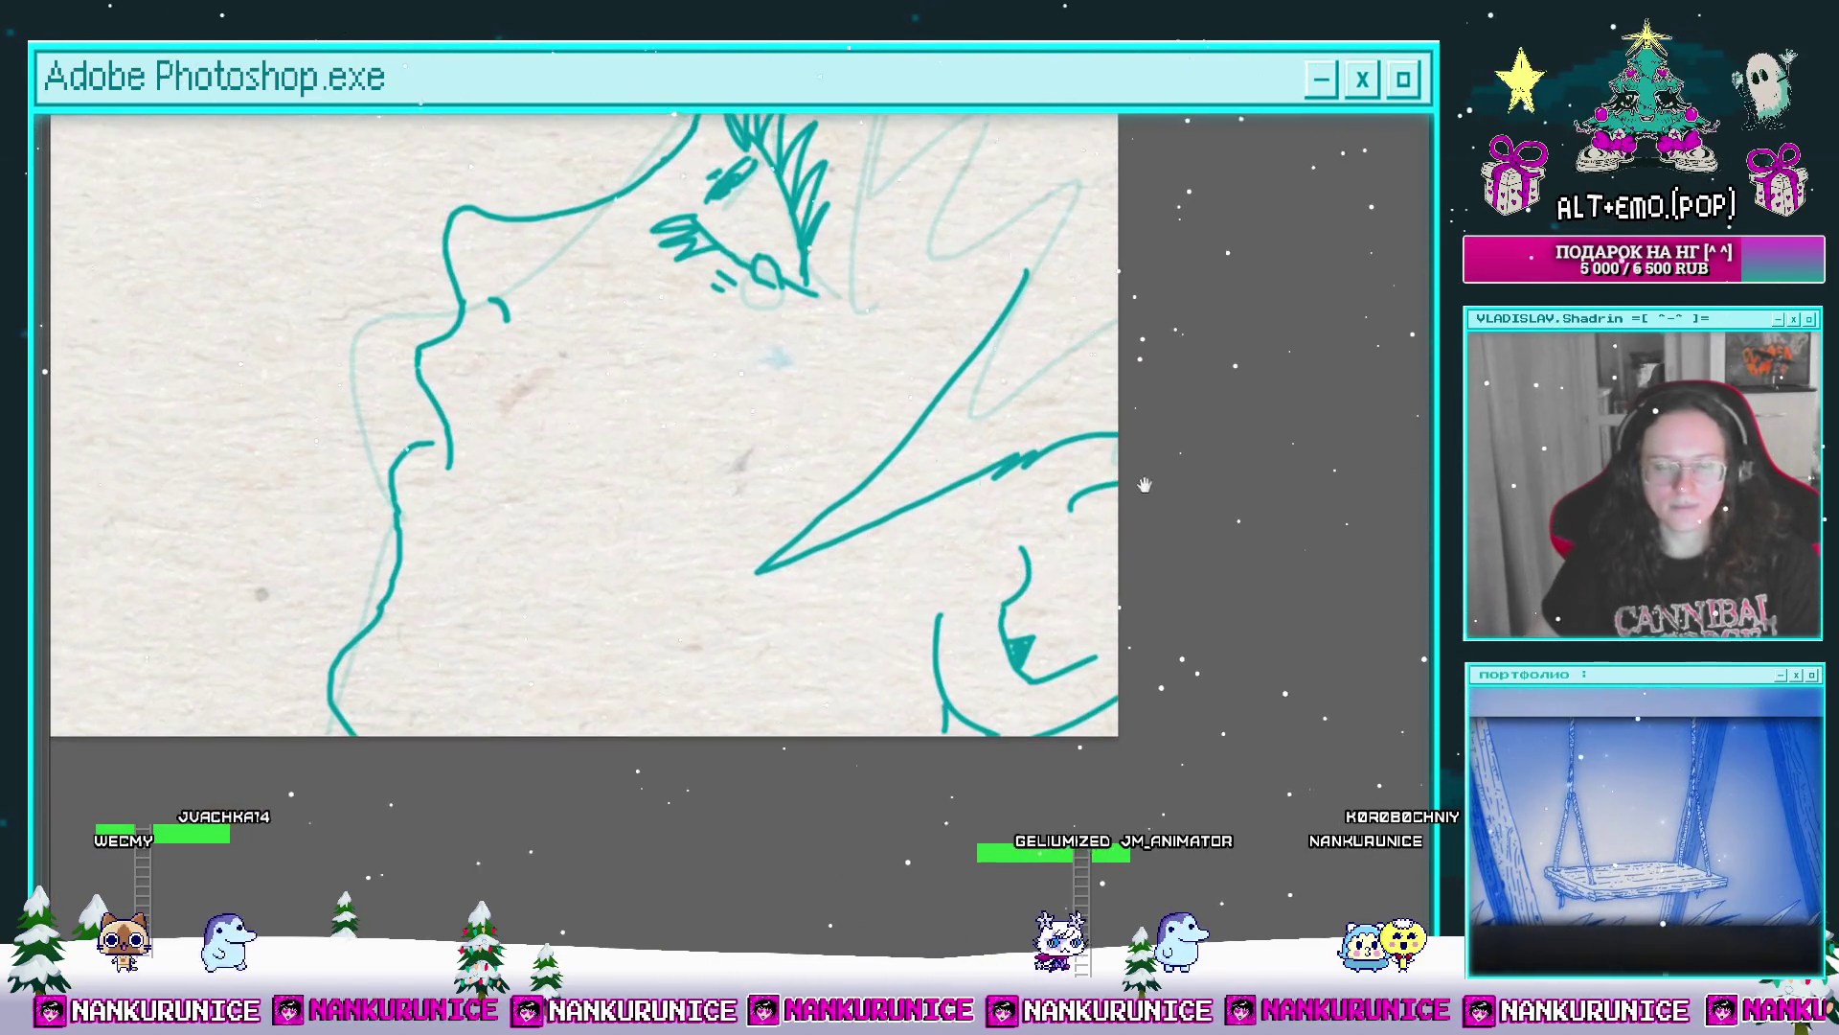
pyautogui.moveTo(874, 493); pyautogui.dragTo(811, 766)
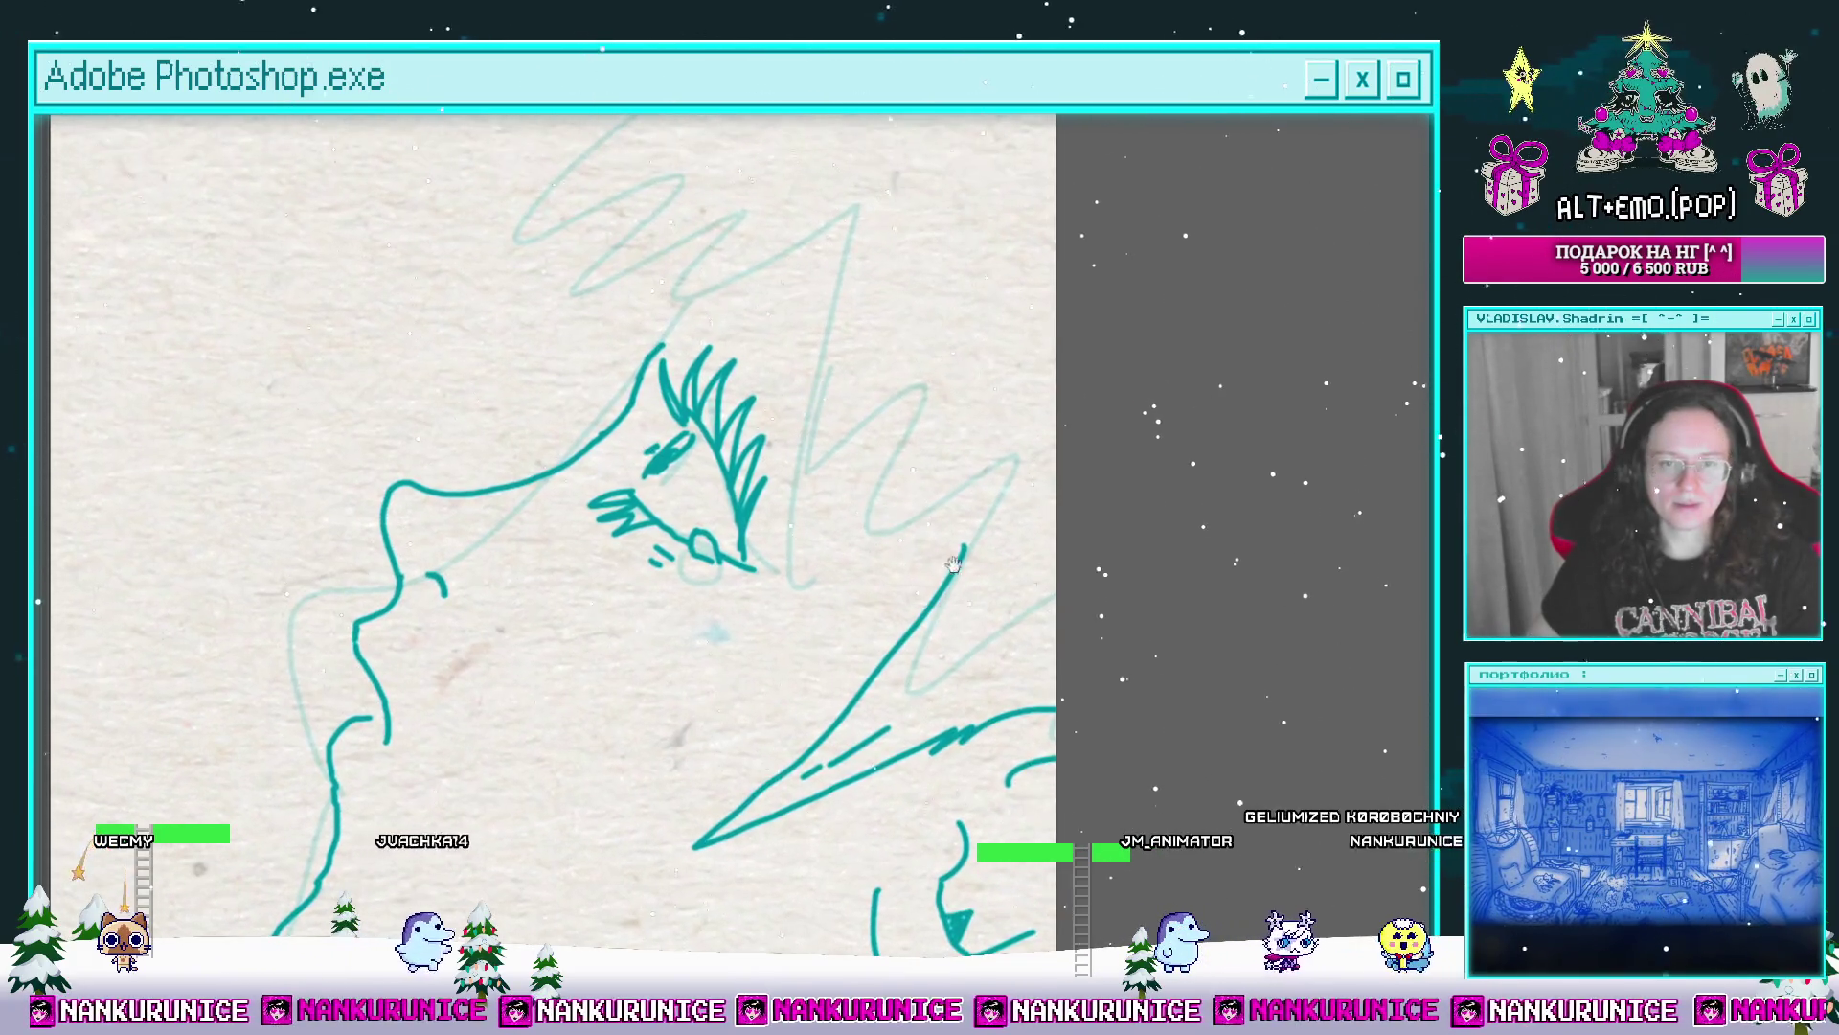
pyautogui.moveTo(979, 440); pyautogui.dragTo(956, 469)
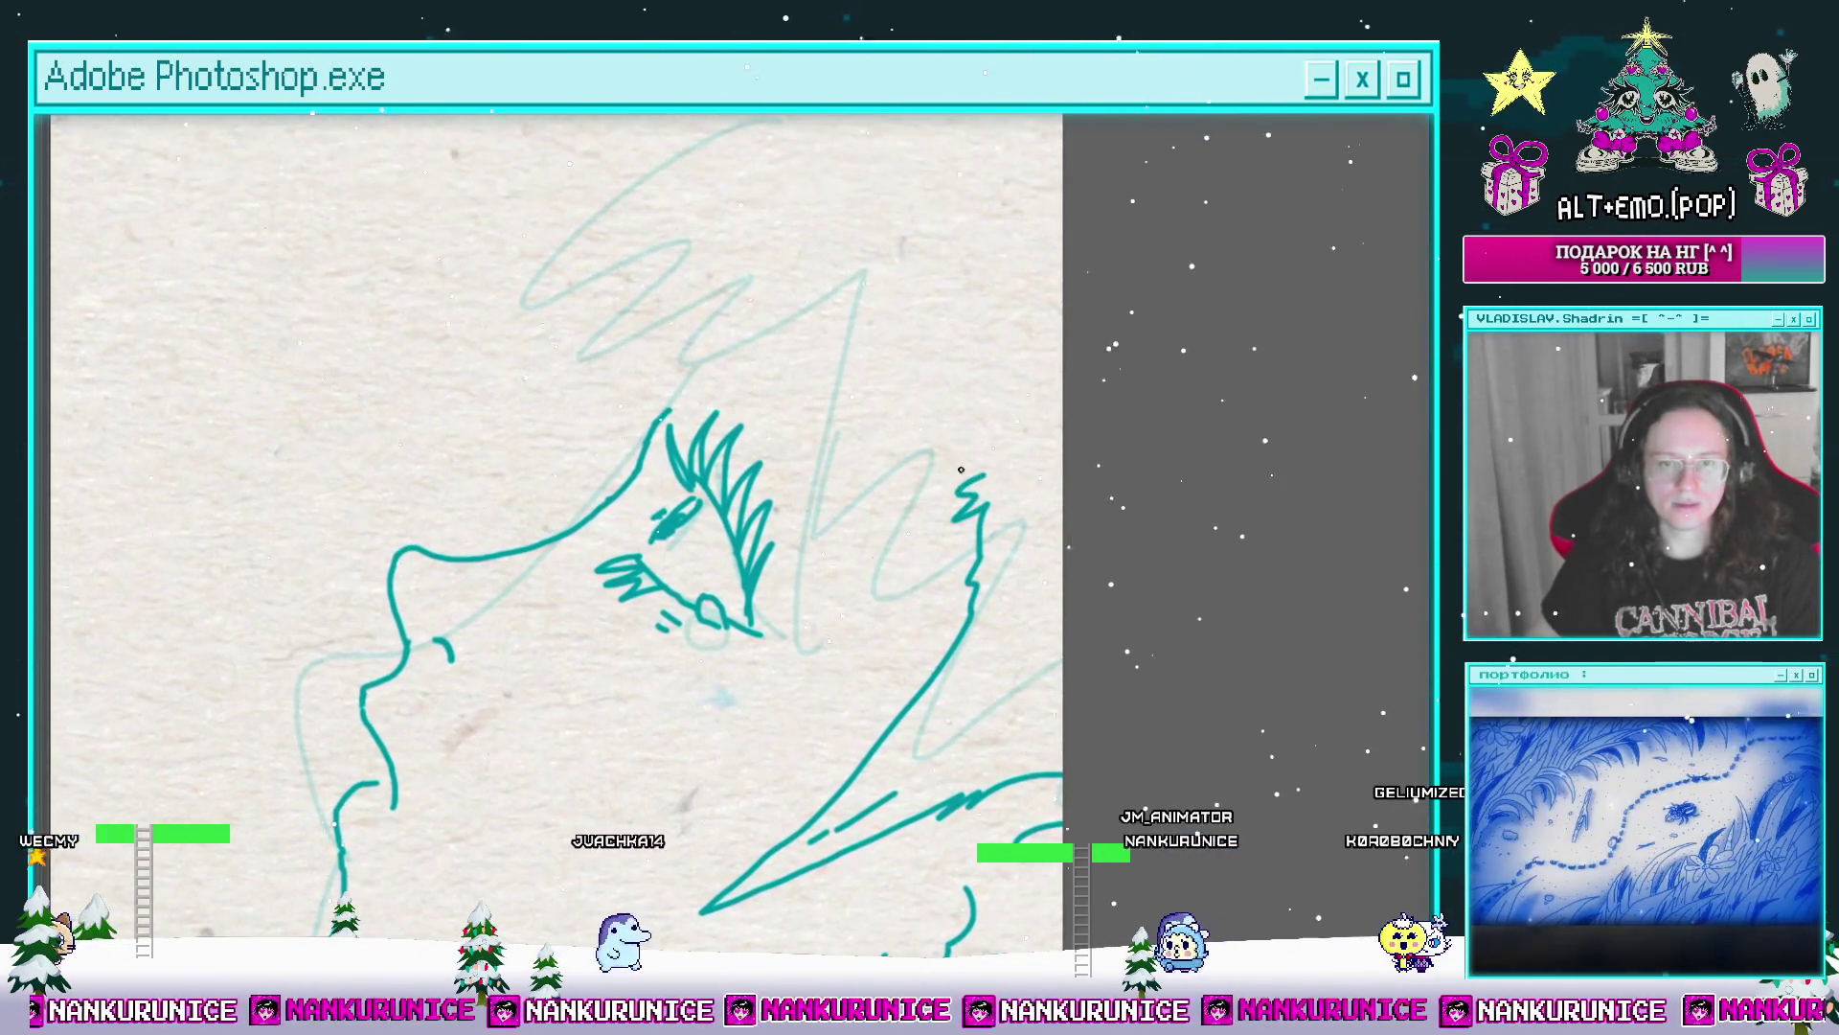
pyautogui.moveTo(843, 358); pyautogui.dragTo(924, 347)
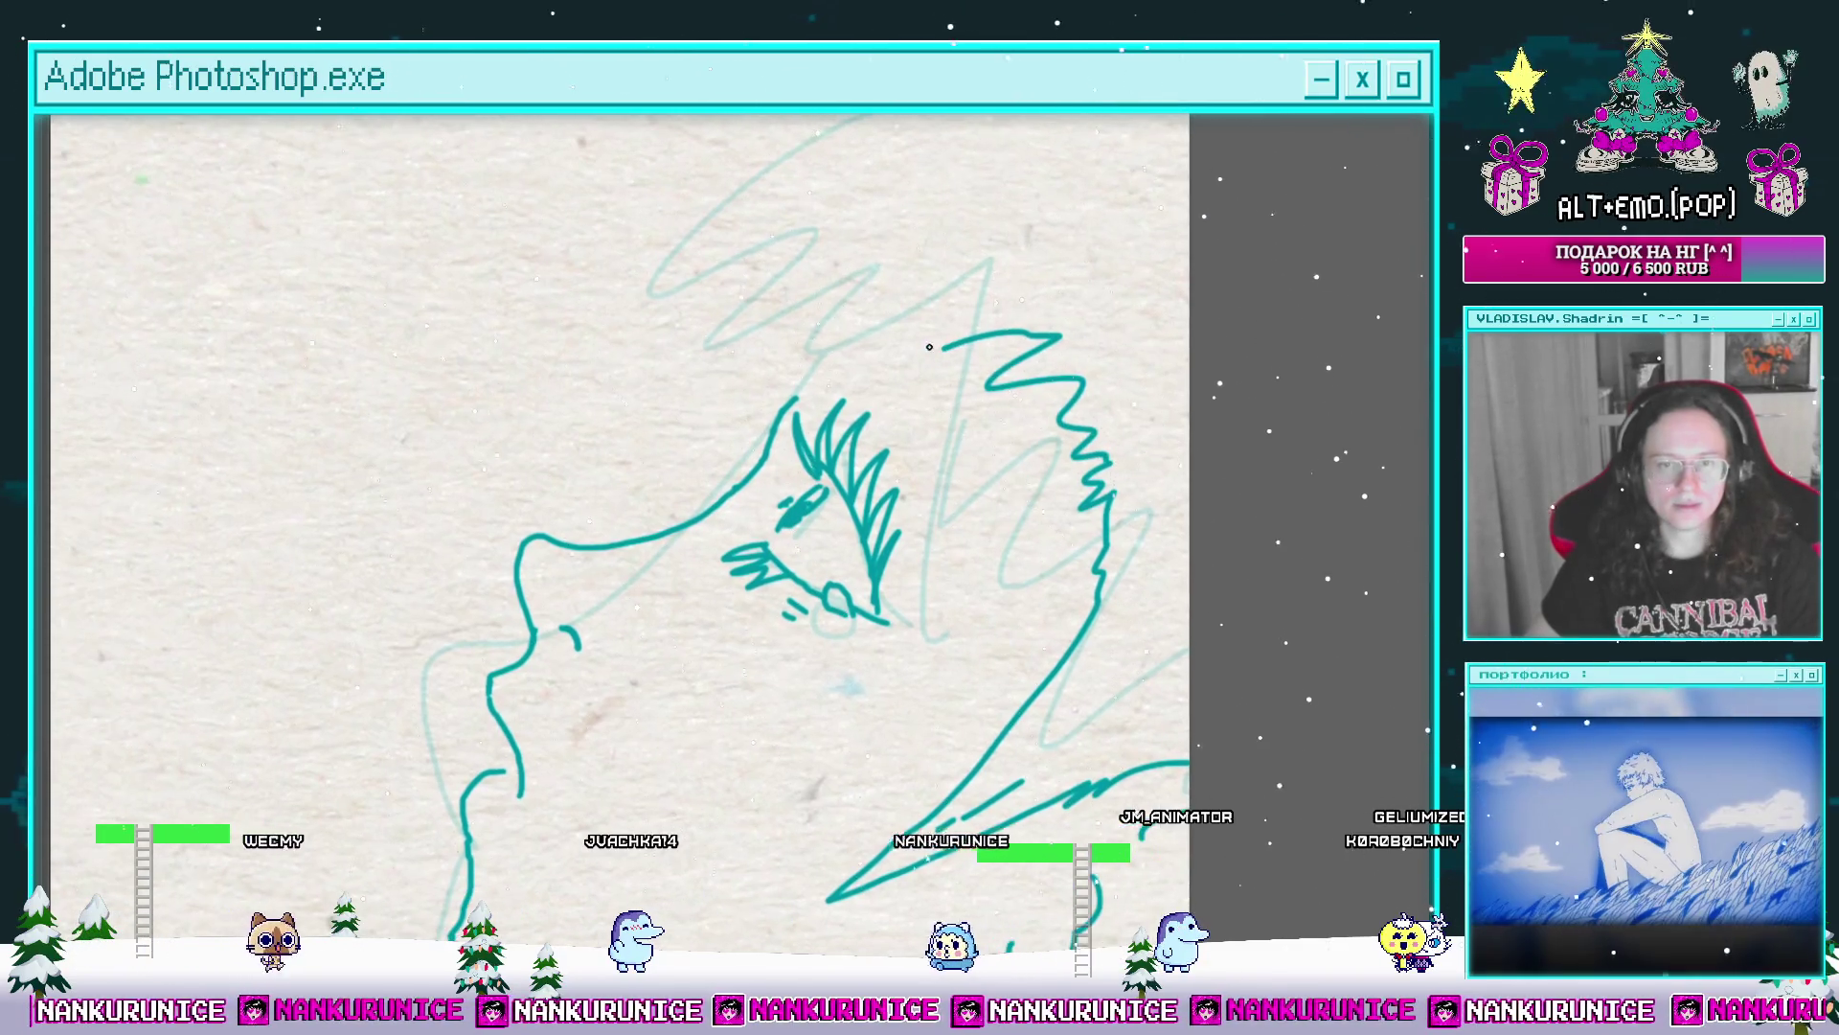
pyautogui.moveTo(853, 254)
pyautogui.mouseDown()
pyautogui.moveTo(832, 398)
pyautogui.moveTo(775, 557)
pyautogui.moveTo(620, 491)
pyautogui.moveTo(797, 432)
pyautogui.moveTo(653, 444)
pyautogui.mouseUp()
pyautogui.moveTo(734, 336); pyautogui.dragTo(807, 365)
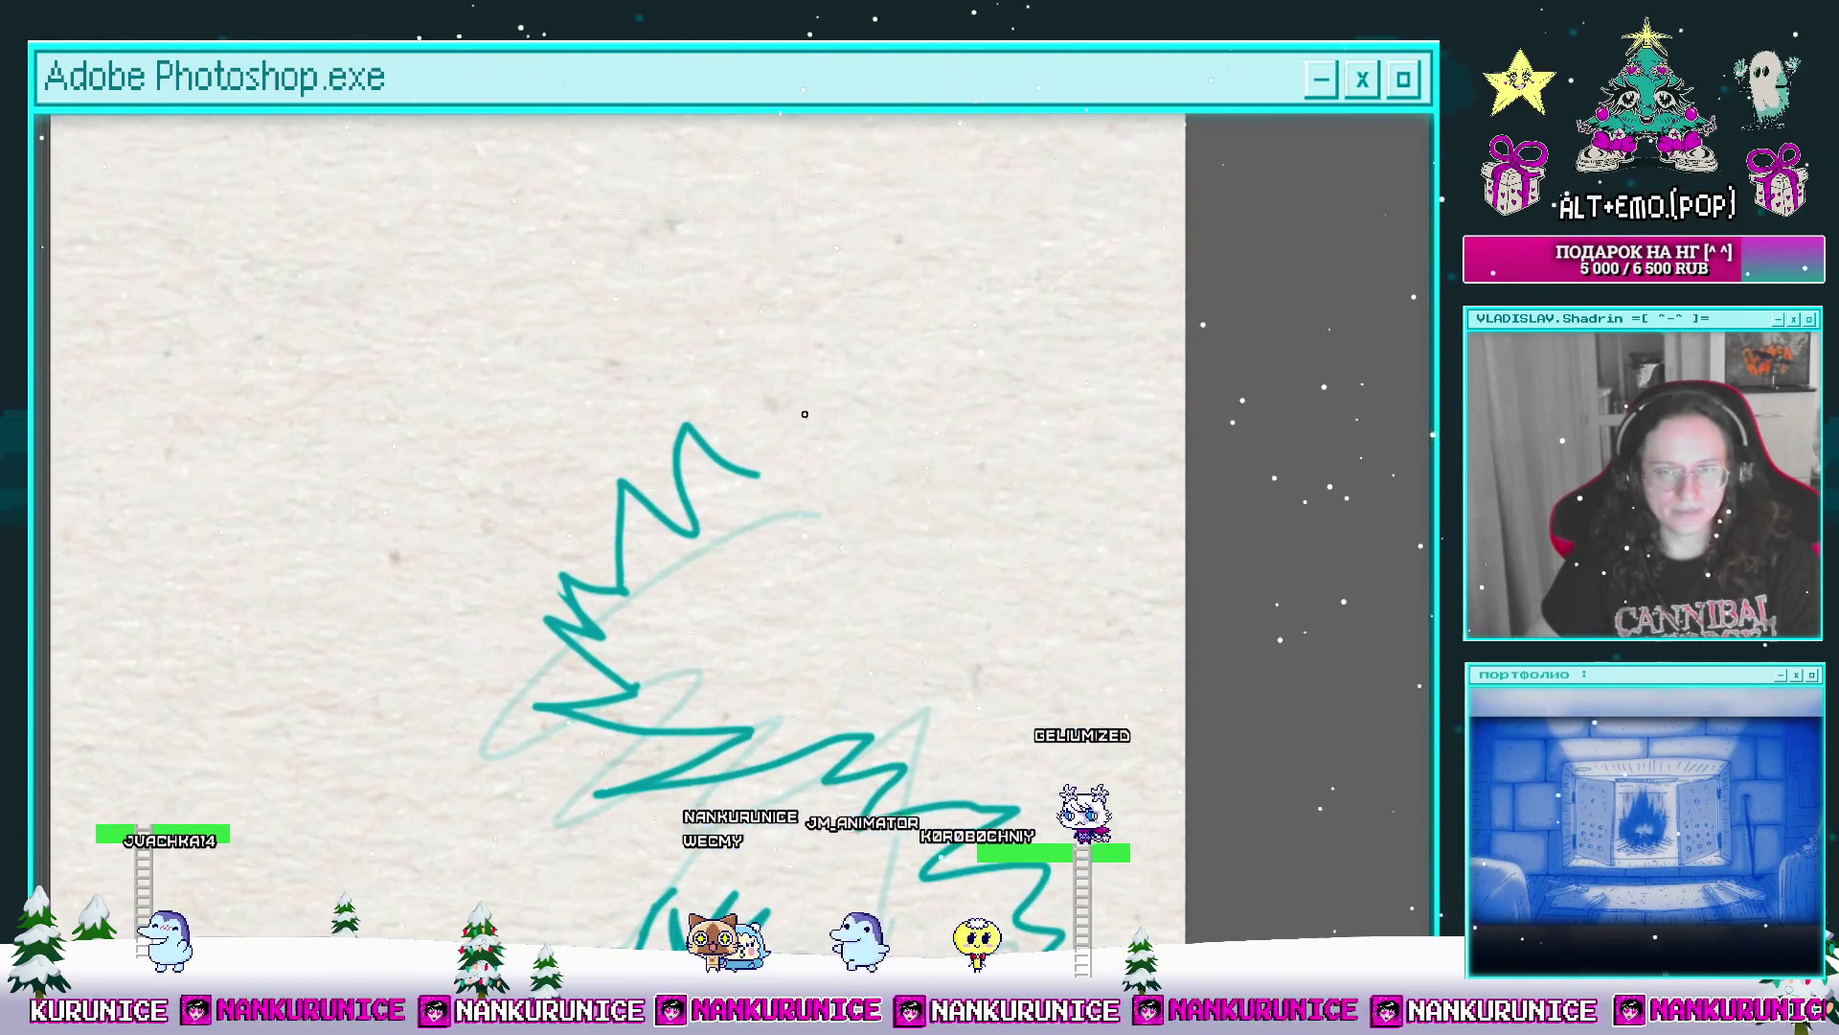
# Step: Draw the top zigzag hair stroke and a row of short hatch marks across the forehead
pyautogui.moveTo(947, 306)
pyautogui.mouseDown()
pyautogui.moveTo(920, 402)
pyautogui.moveTo(1166, 304)
pyautogui.moveTo(1009, 242)
pyautogui.mouseUp()
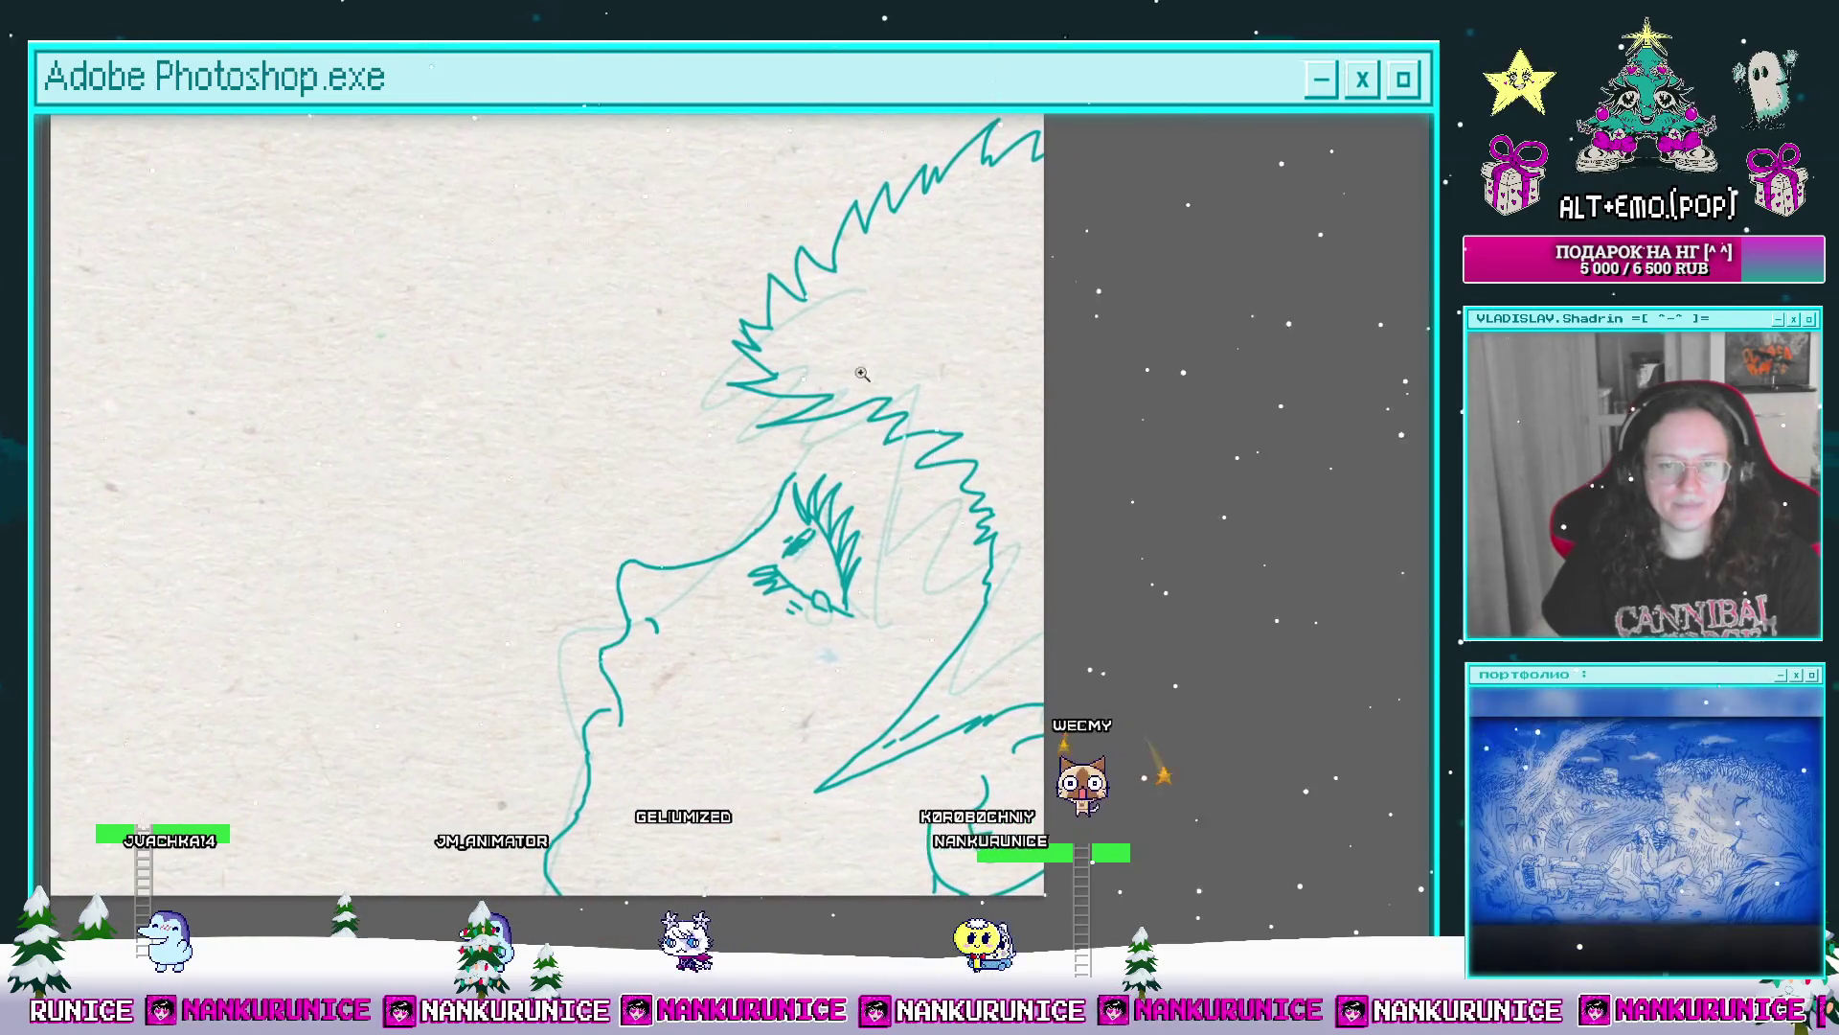
pyautogui.scroll(3, 821, 420)
pyautogui.scroll(3, 821, 420)
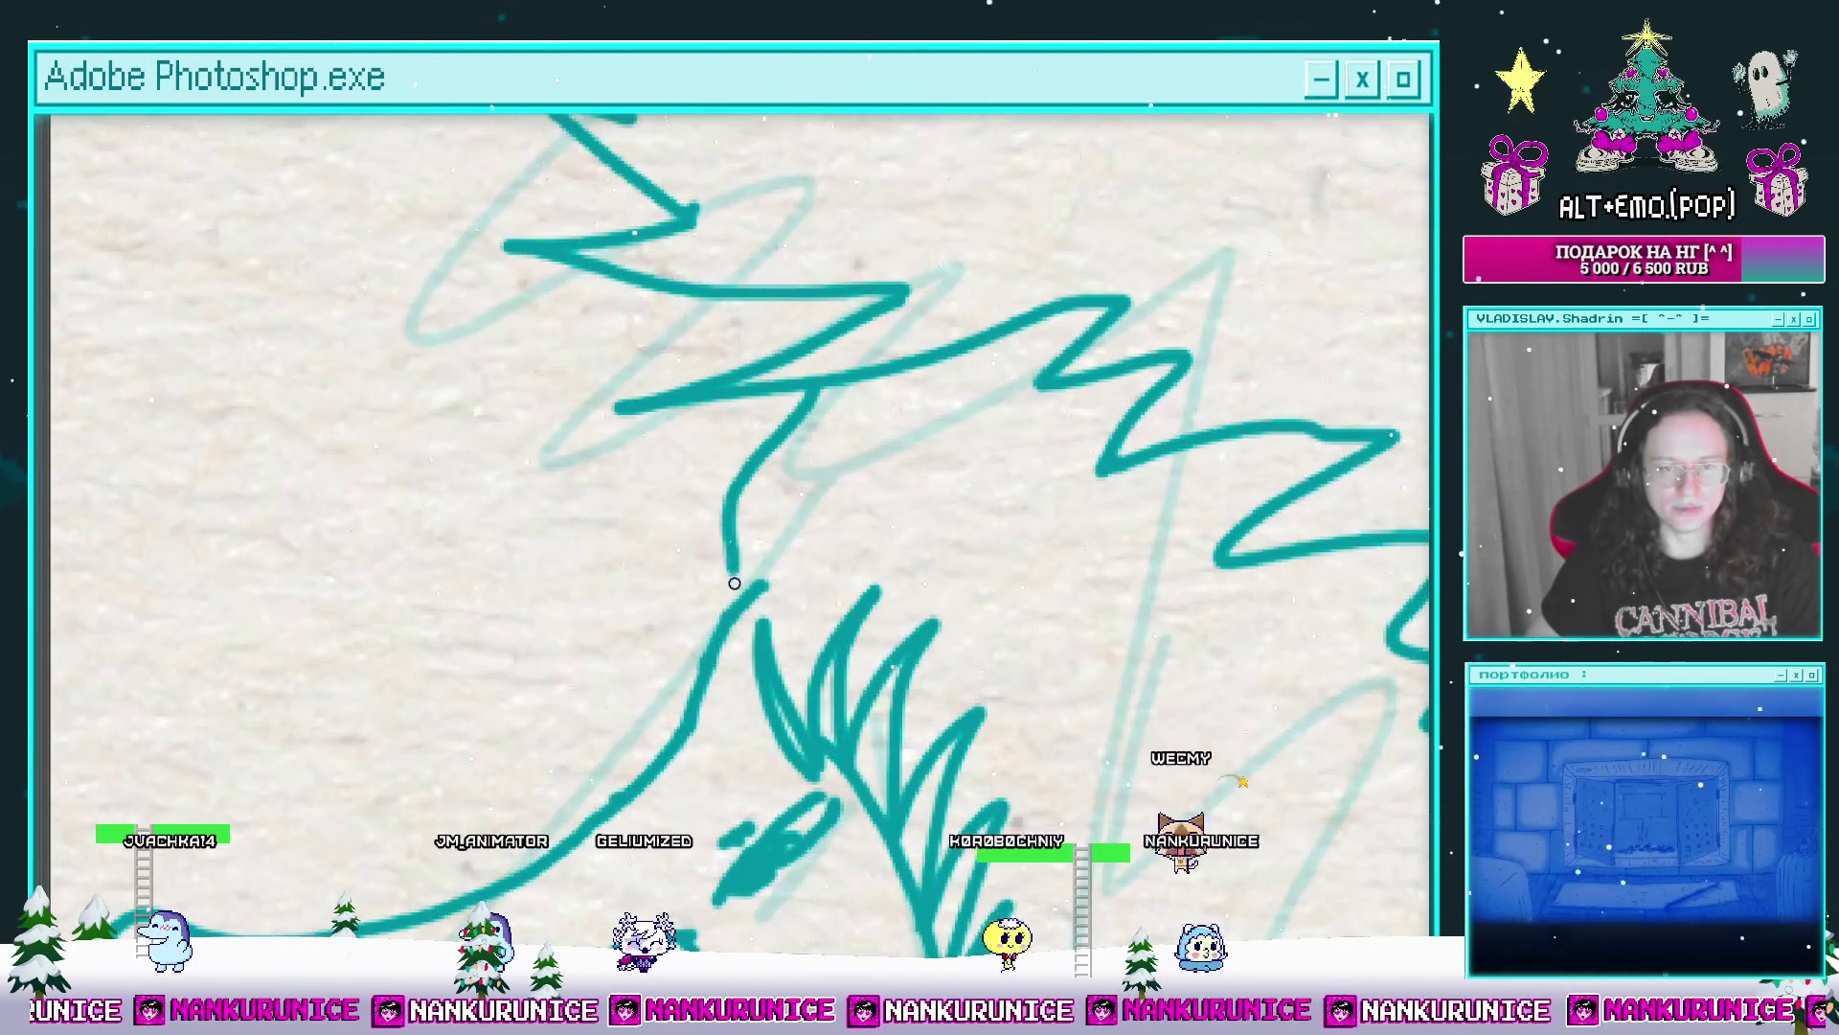
pyautogui.moveTo(741, 546); pyautogui.dragTo(805, 410)
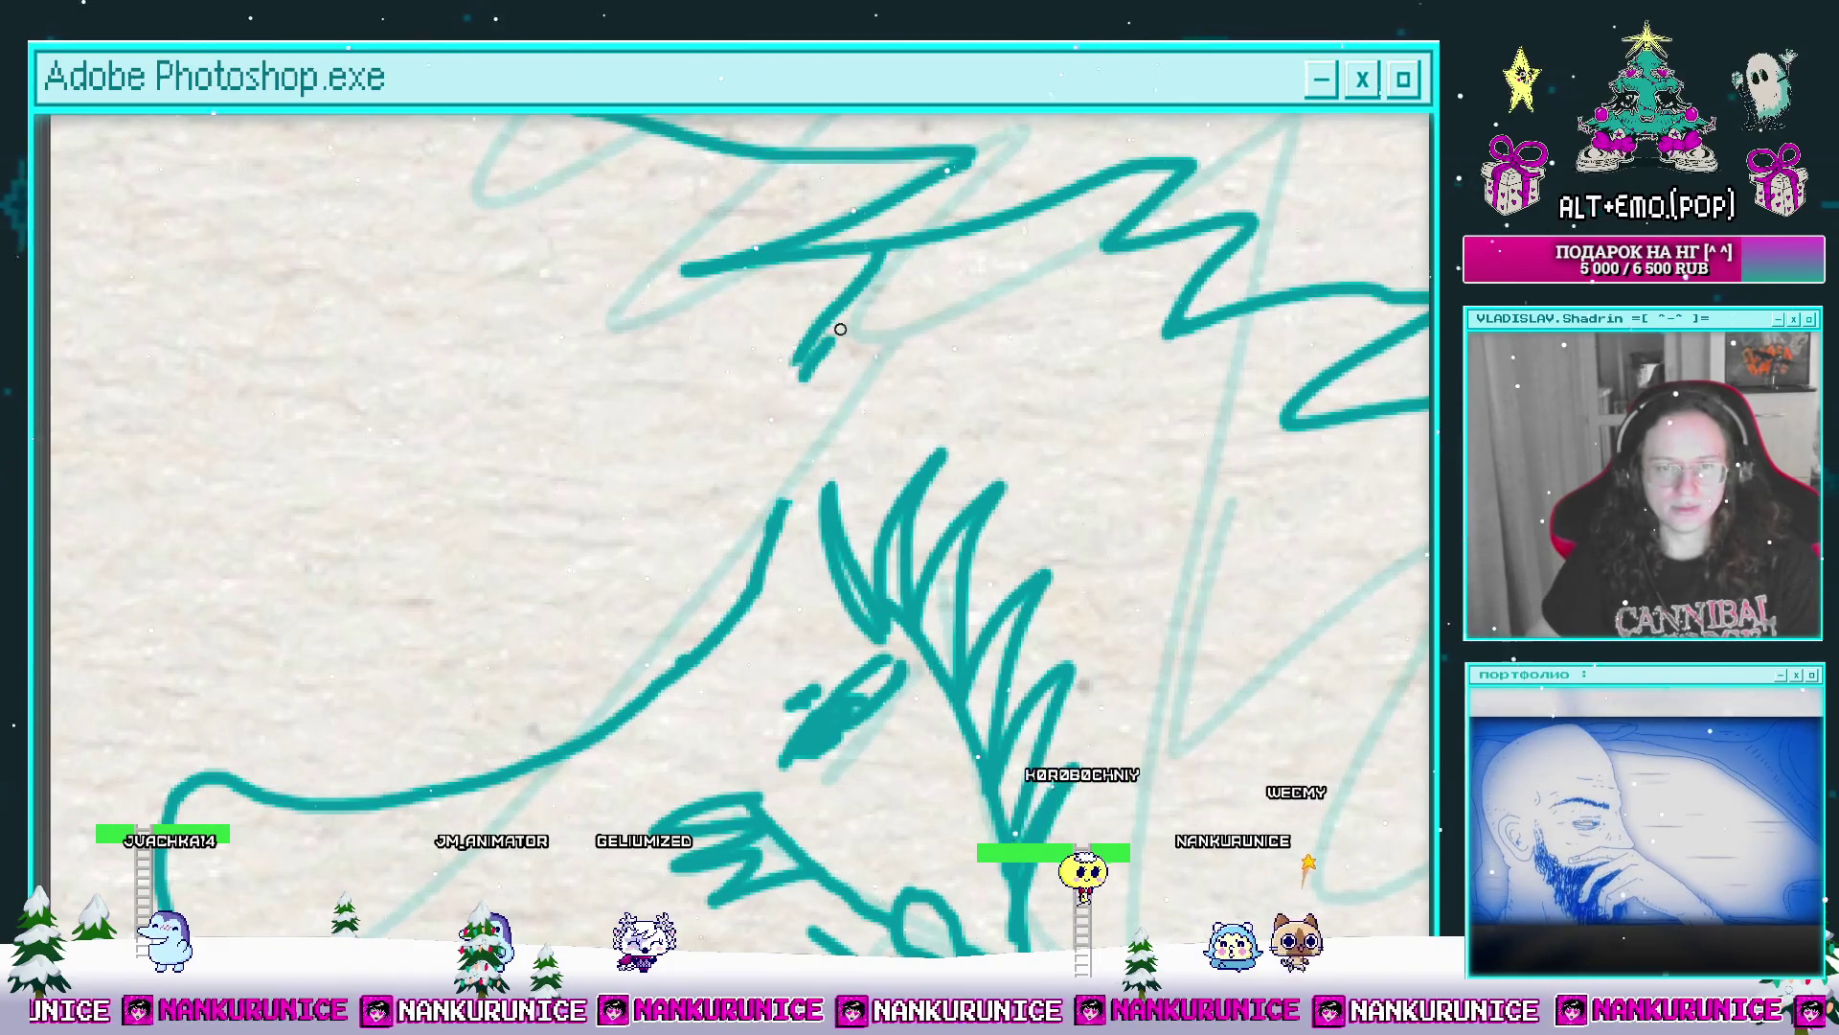
pyautogui.scroll(-2, 756, 520)
pyautogui.scroll(-1, 756, 520)
pyautogui.moveTo(757, 519); pyautogui.dragTo(764, 404)
pyautogui.scroll(1, 790, 572)
pyautogui.scroll(1, 739, 600)
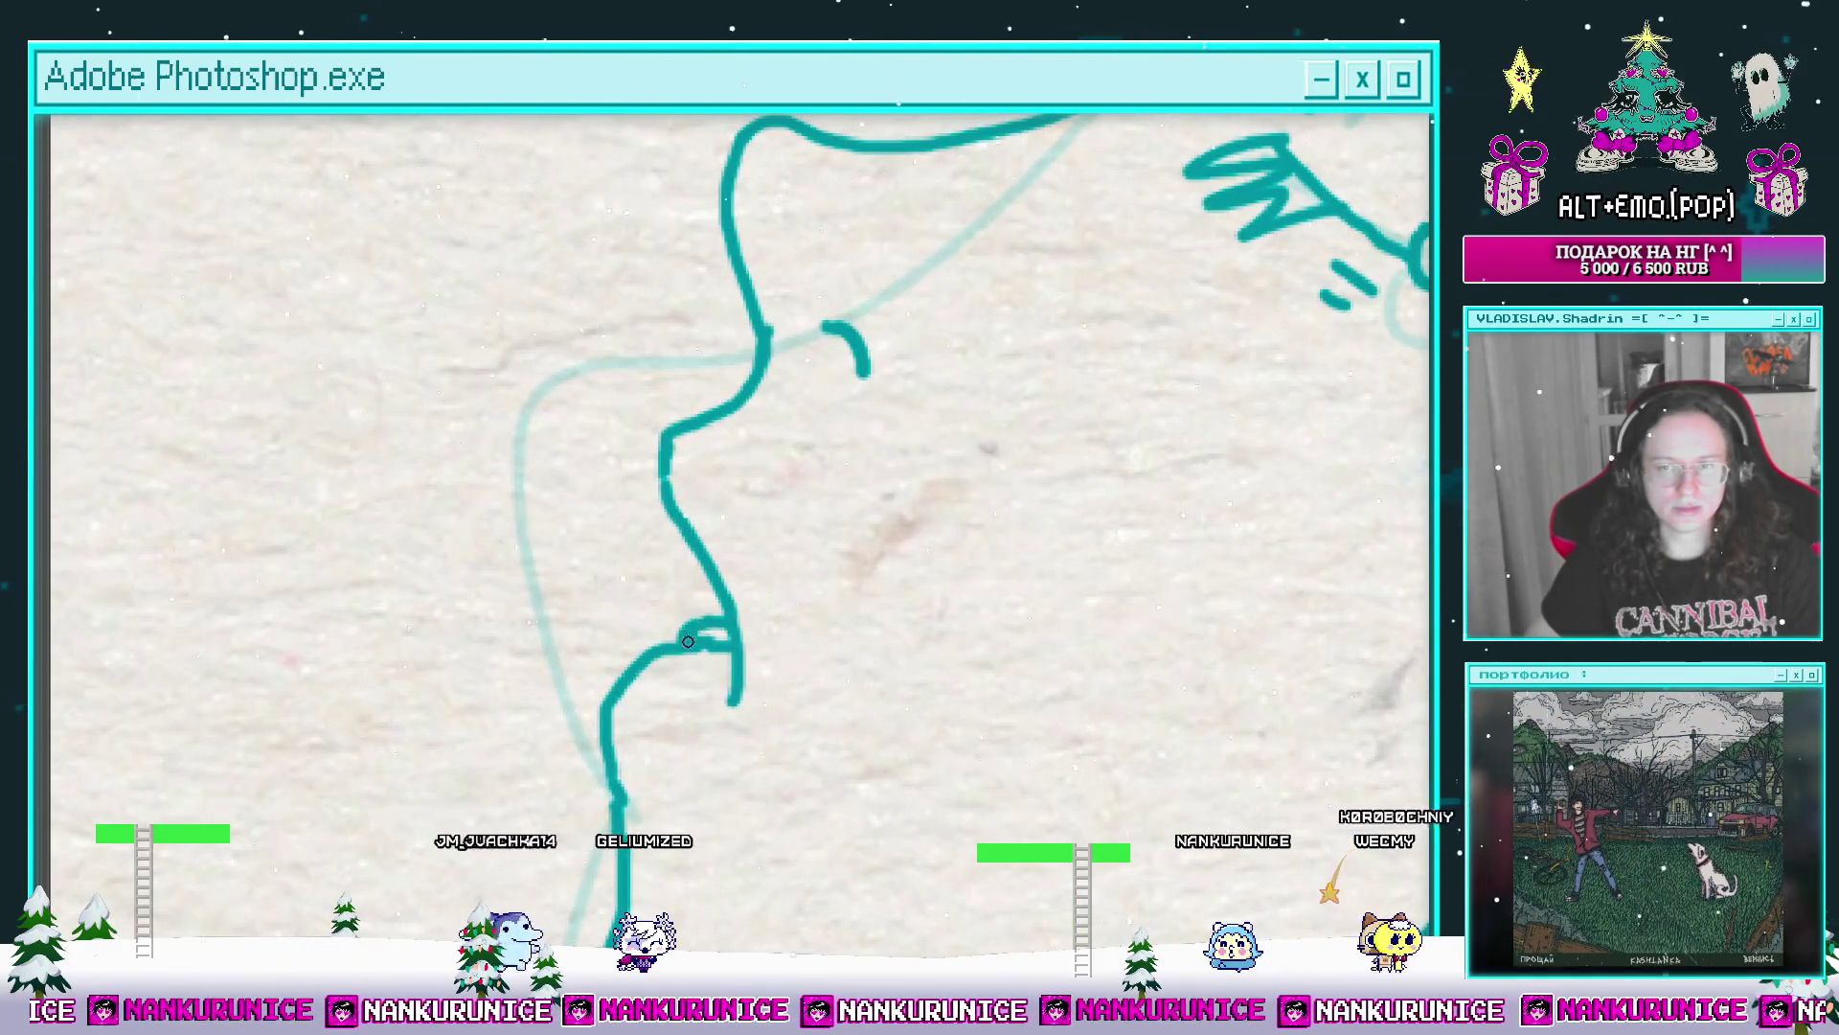
pyautogui.scroll(-1, 758, 580)
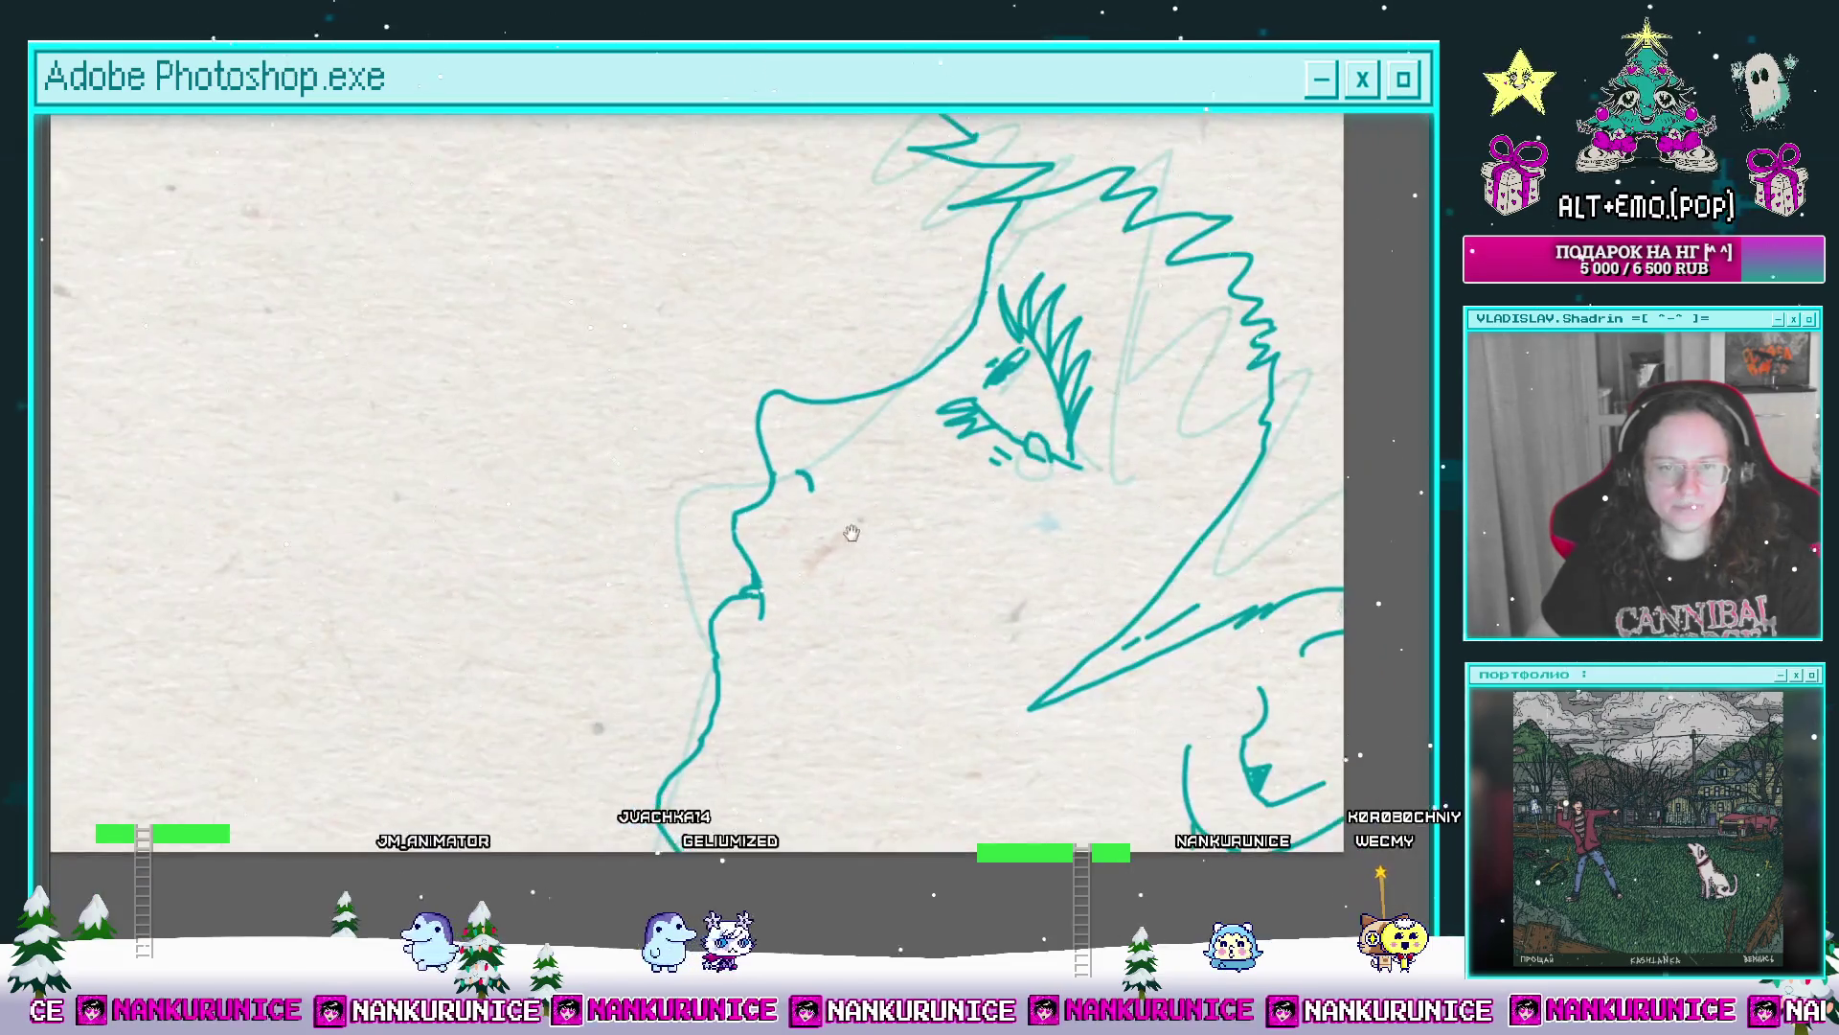
pyautogui.scroll(-1, 761, 577)
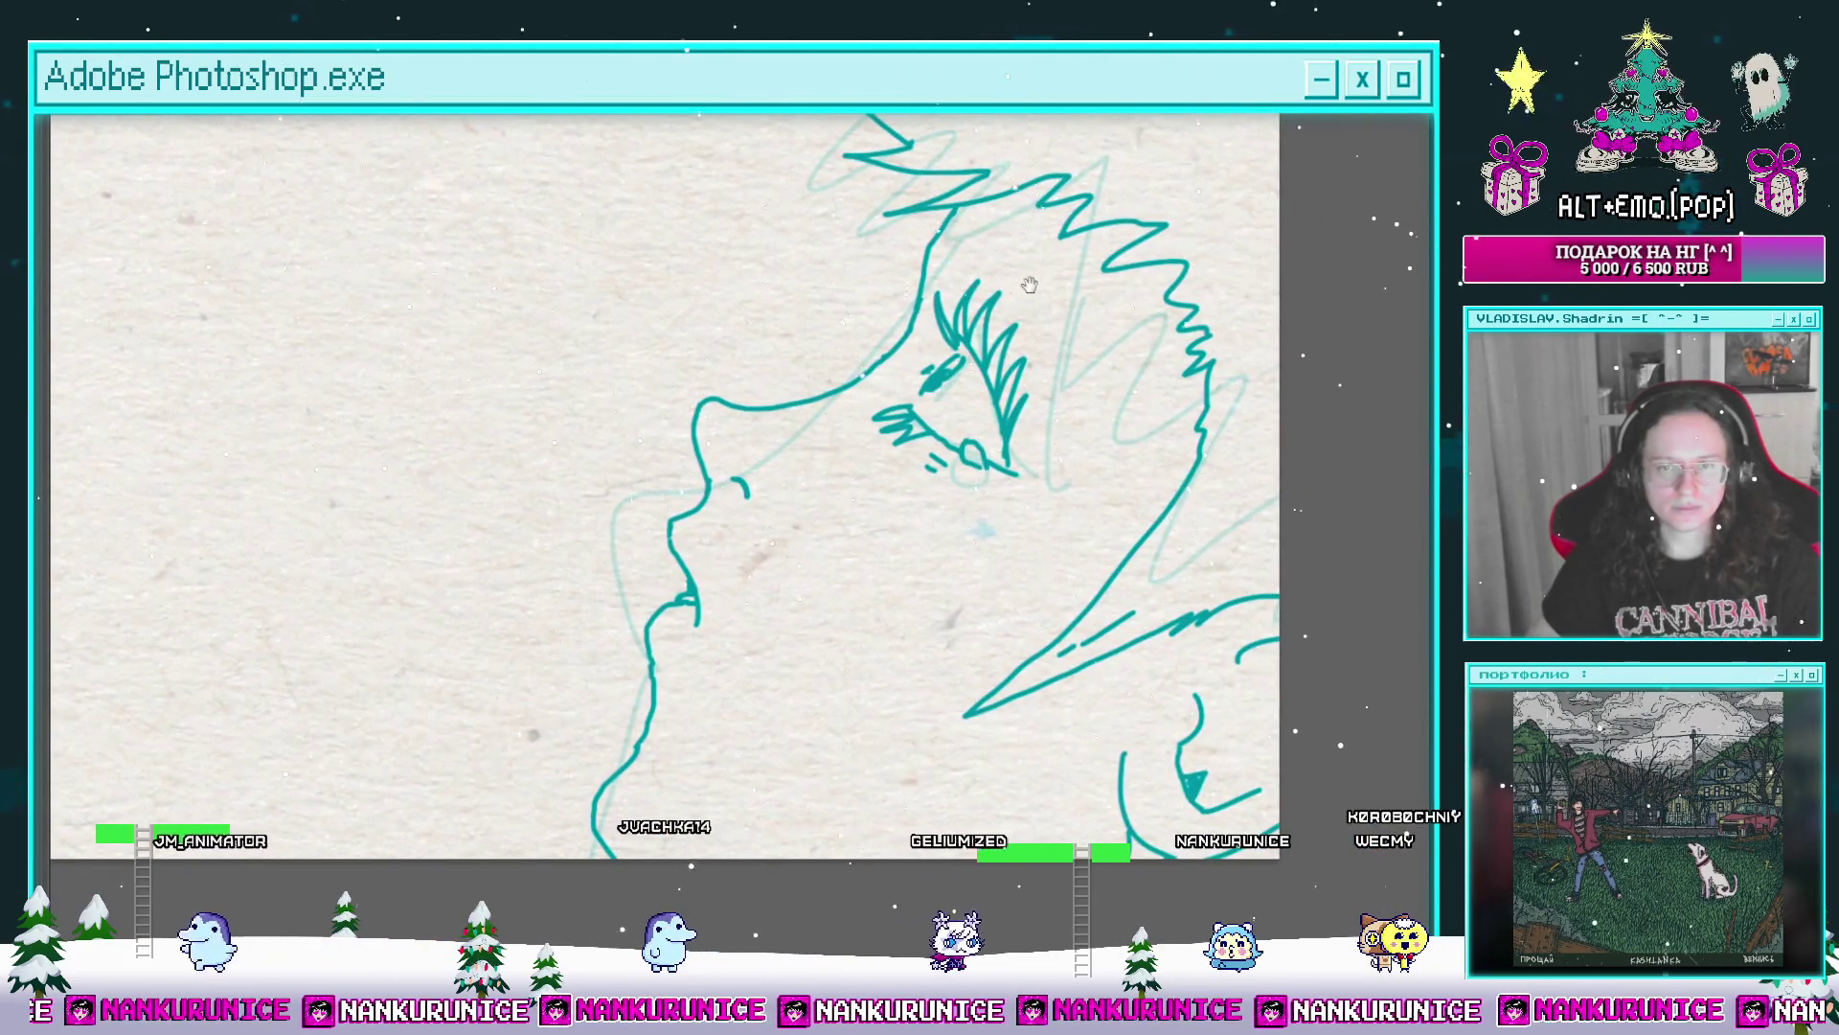
pyautogui.scroll(1, 995, 507)
pyautogui.scroll(1, 932, 281)
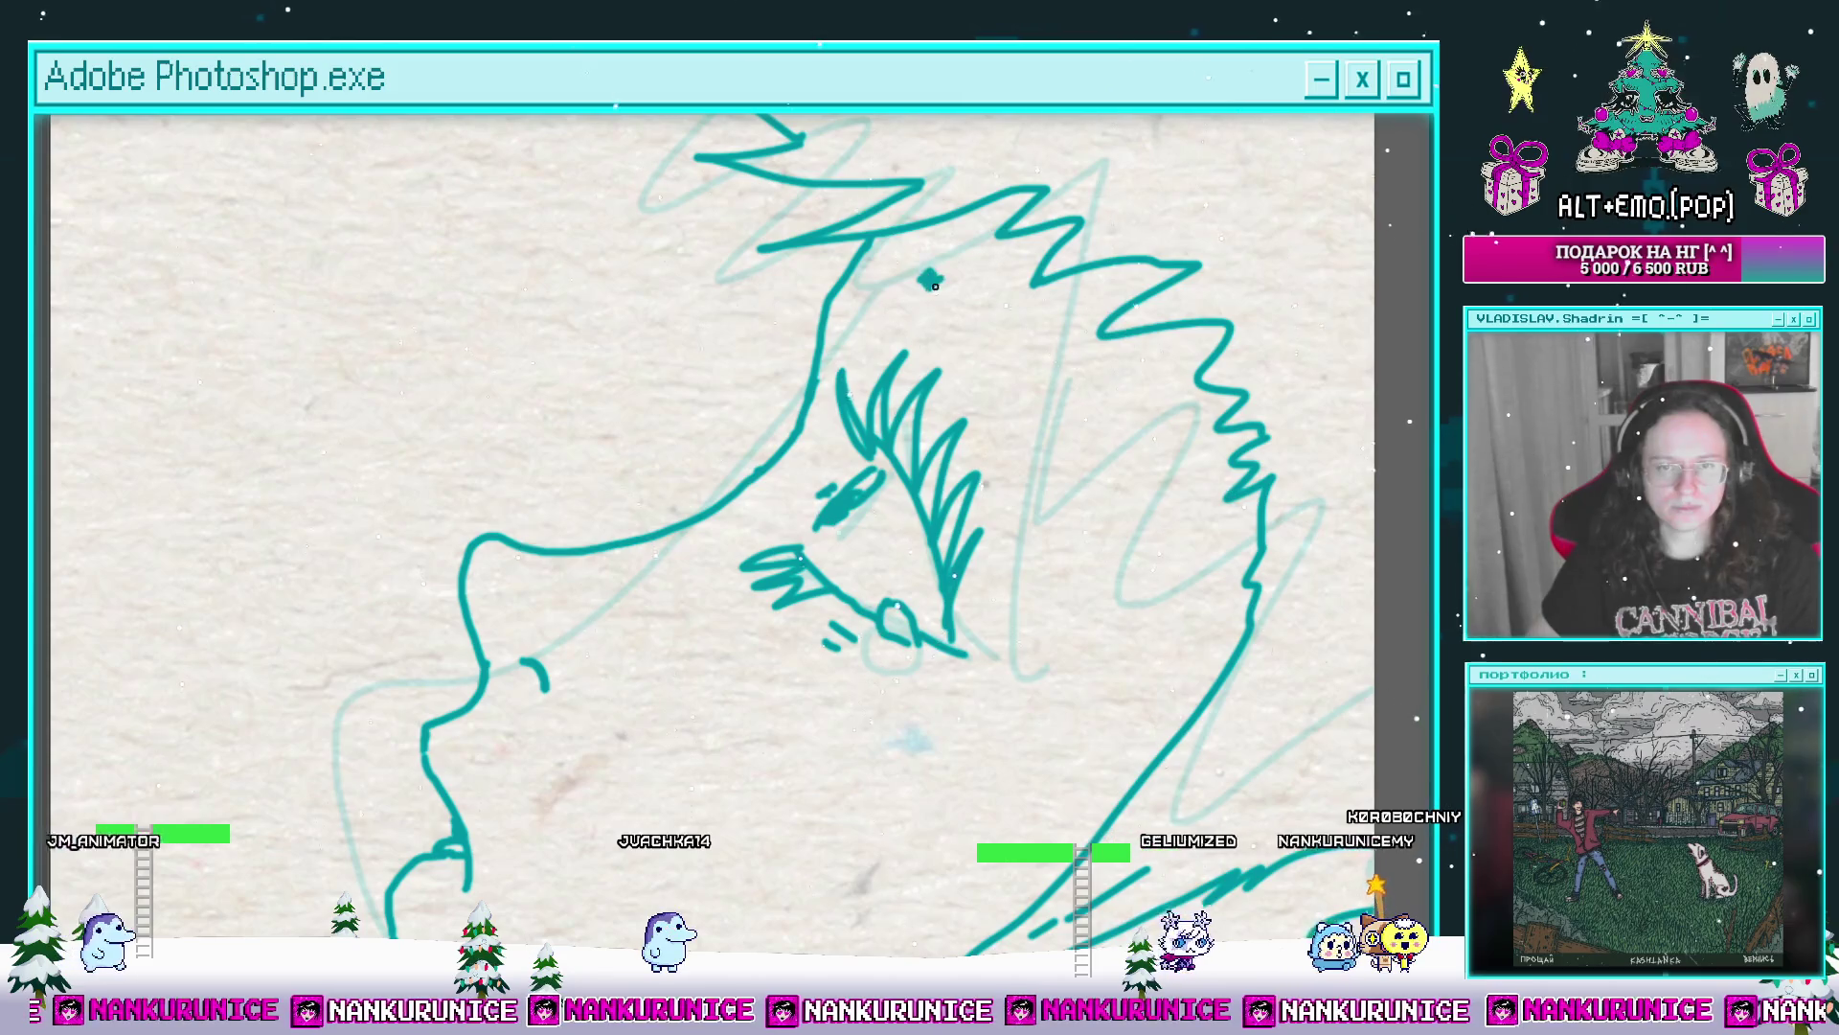
pyautogui.moveTo(1015, 346); pyautogui.dragTo(1050, 465)
pyautogui.scroll(-1, 1049, 484)
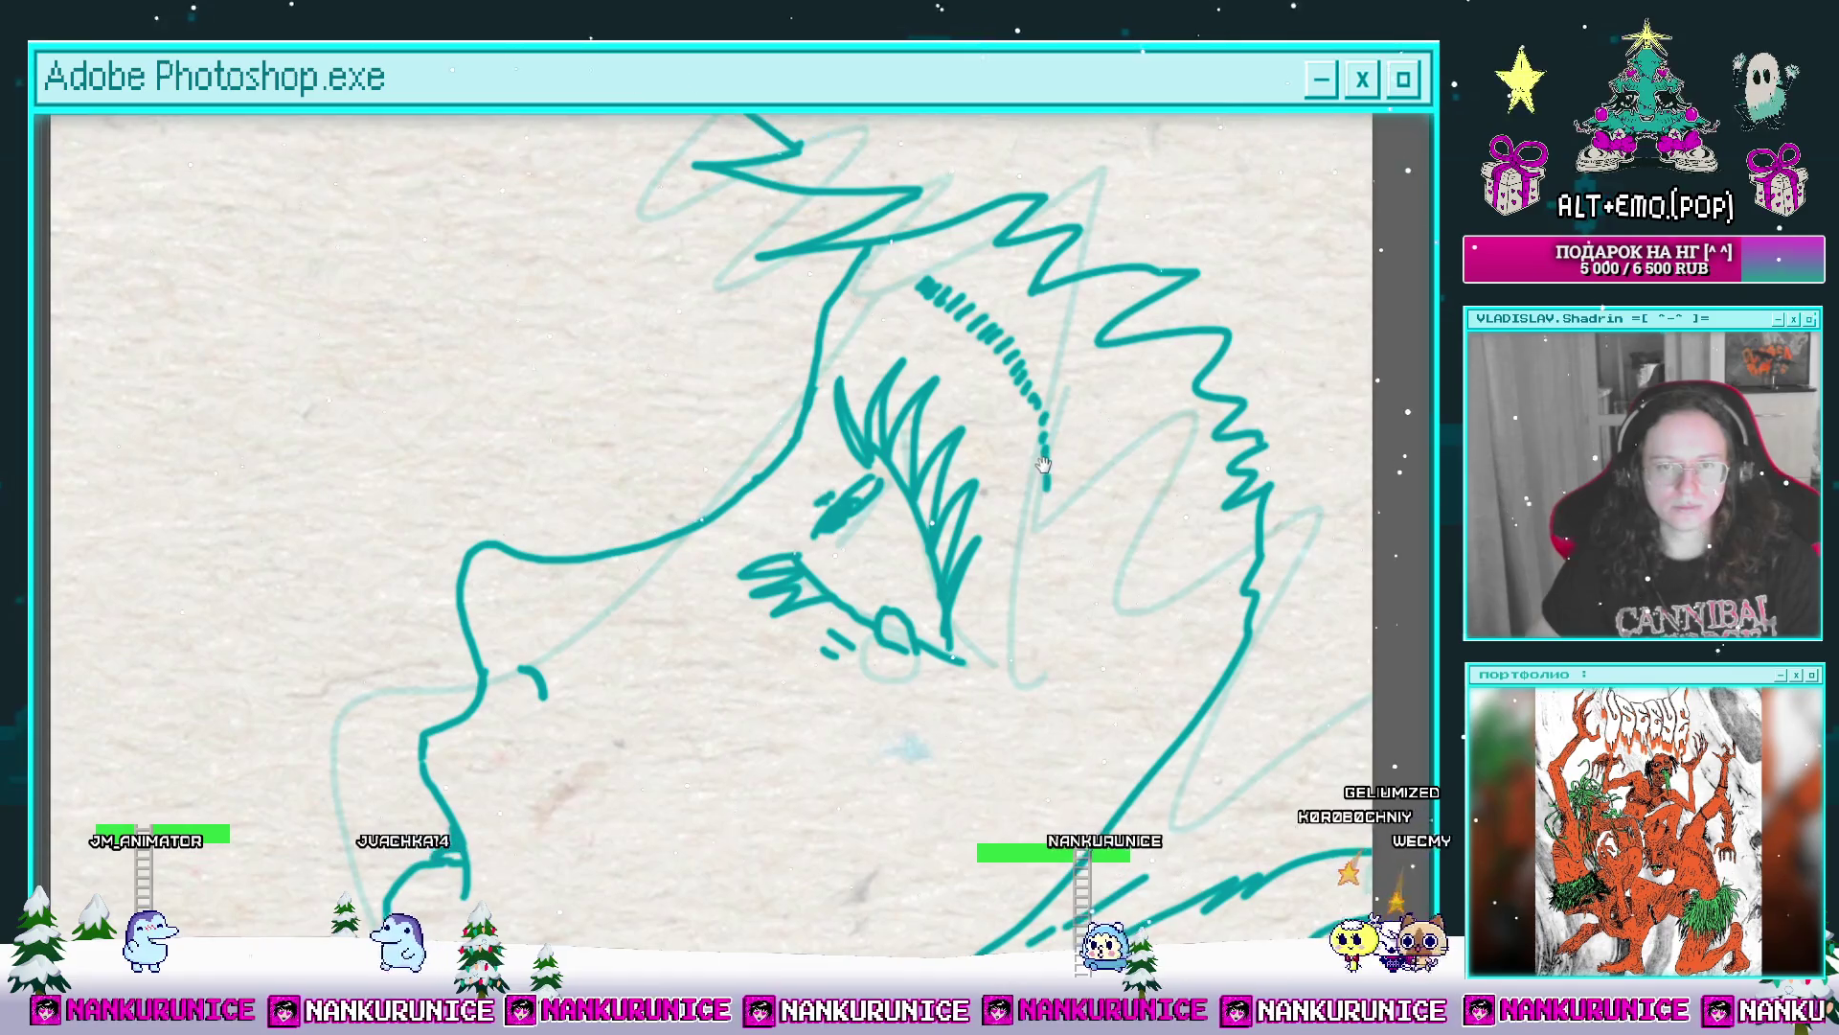
pyautogui.scroll(1, 1023, 406)
pyautogui.scroll(-1, 1023, 408)
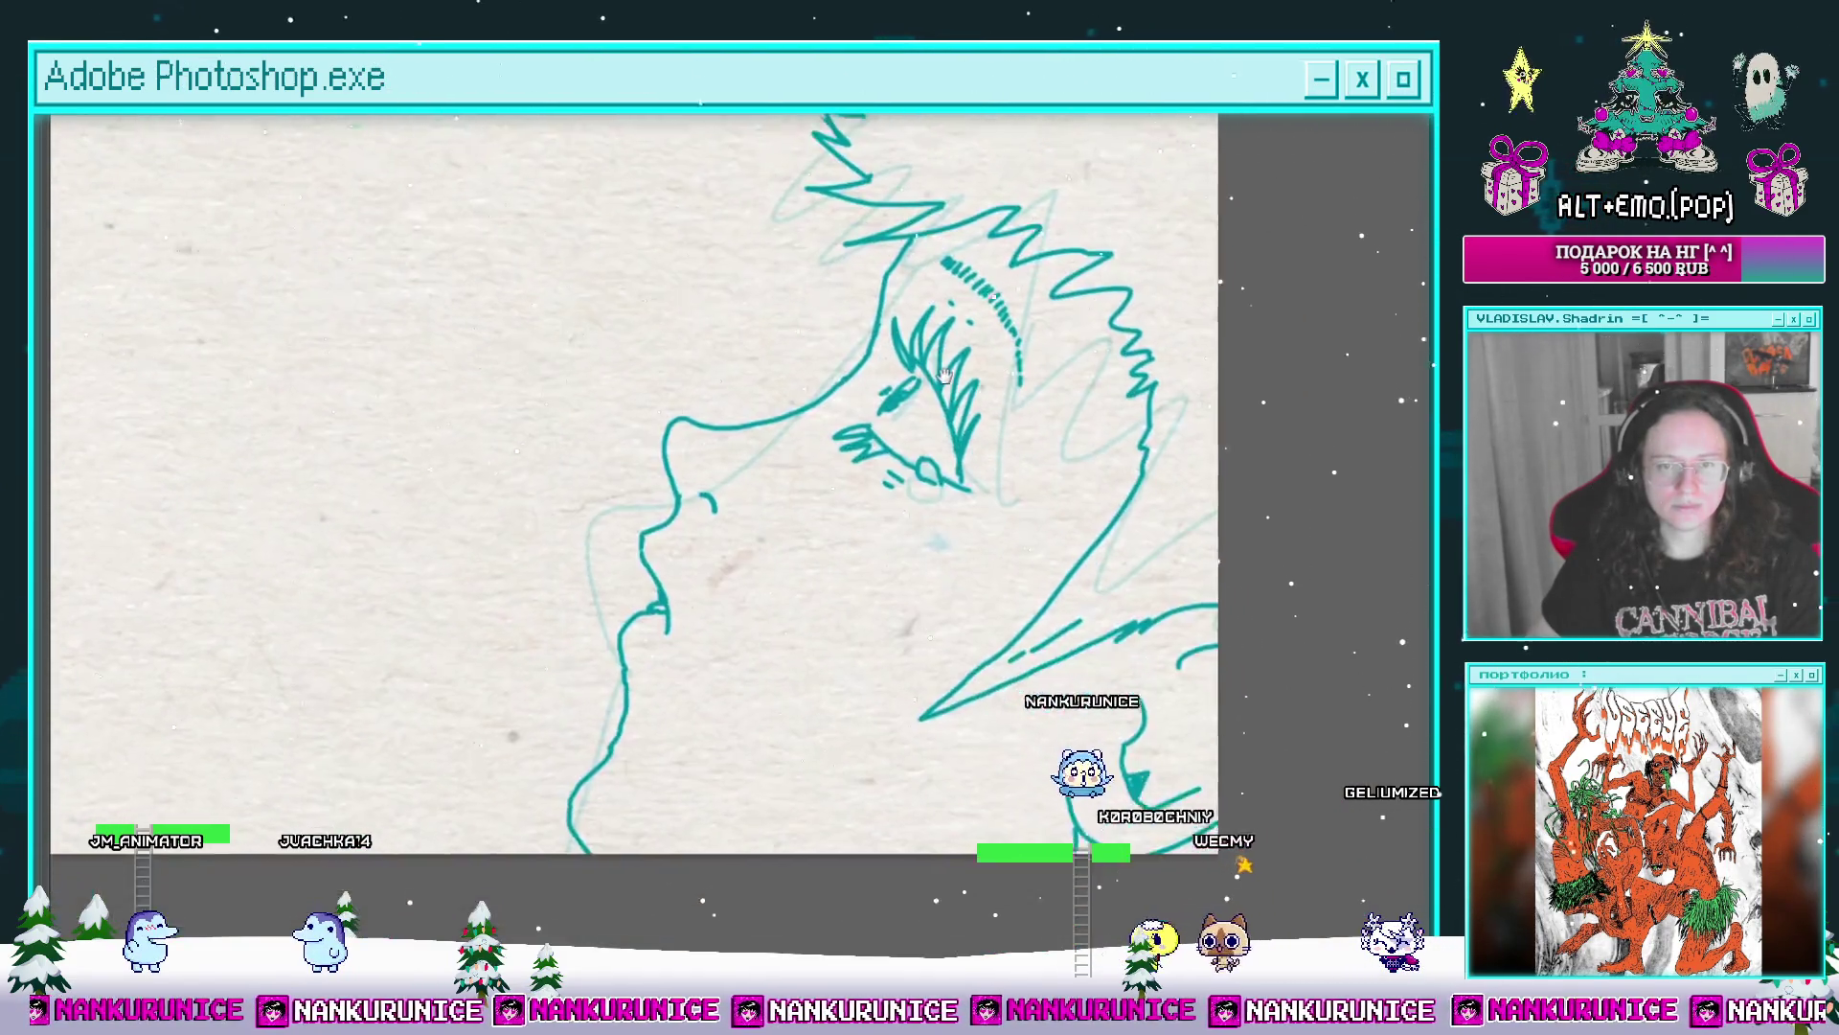
pyautogui.scroll(-1, 1023, 407)
pyautogui.moveTo(917, 335); pyautogui.dragTo(836, 488)
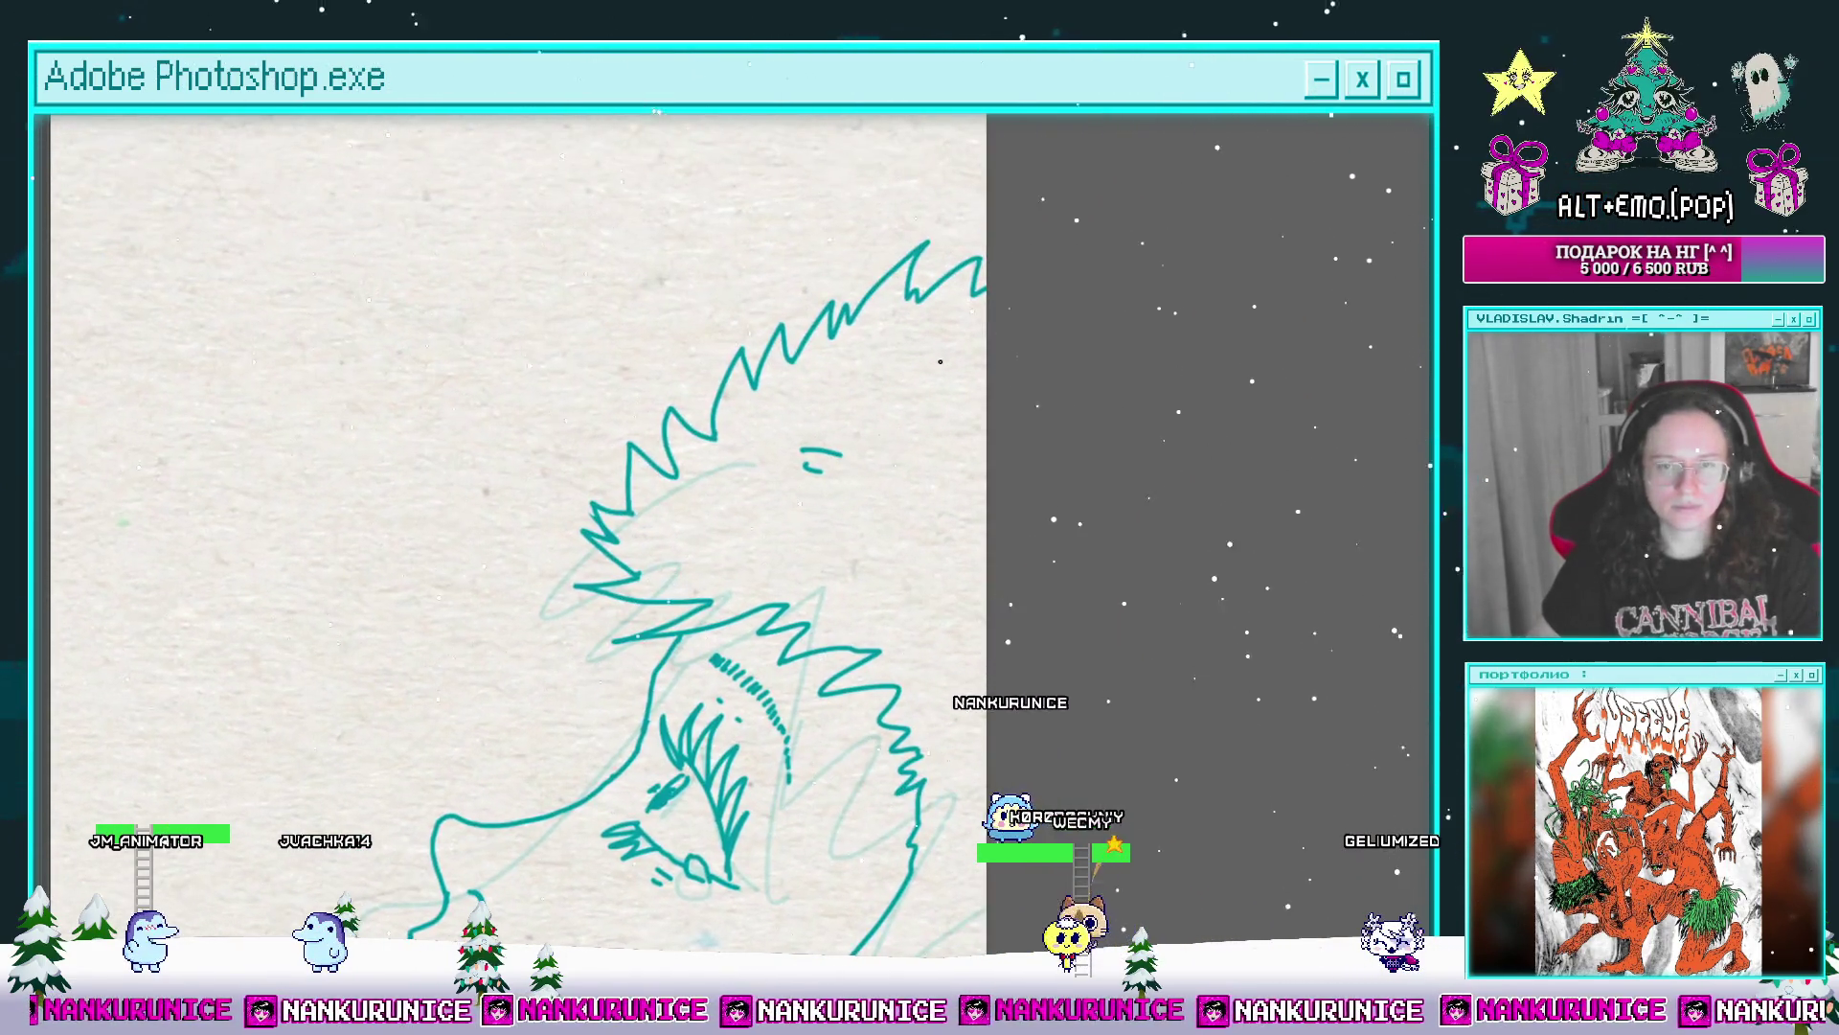
pyautogui.moveTo(946, 448); pyautogui.dragTo(926, 282)
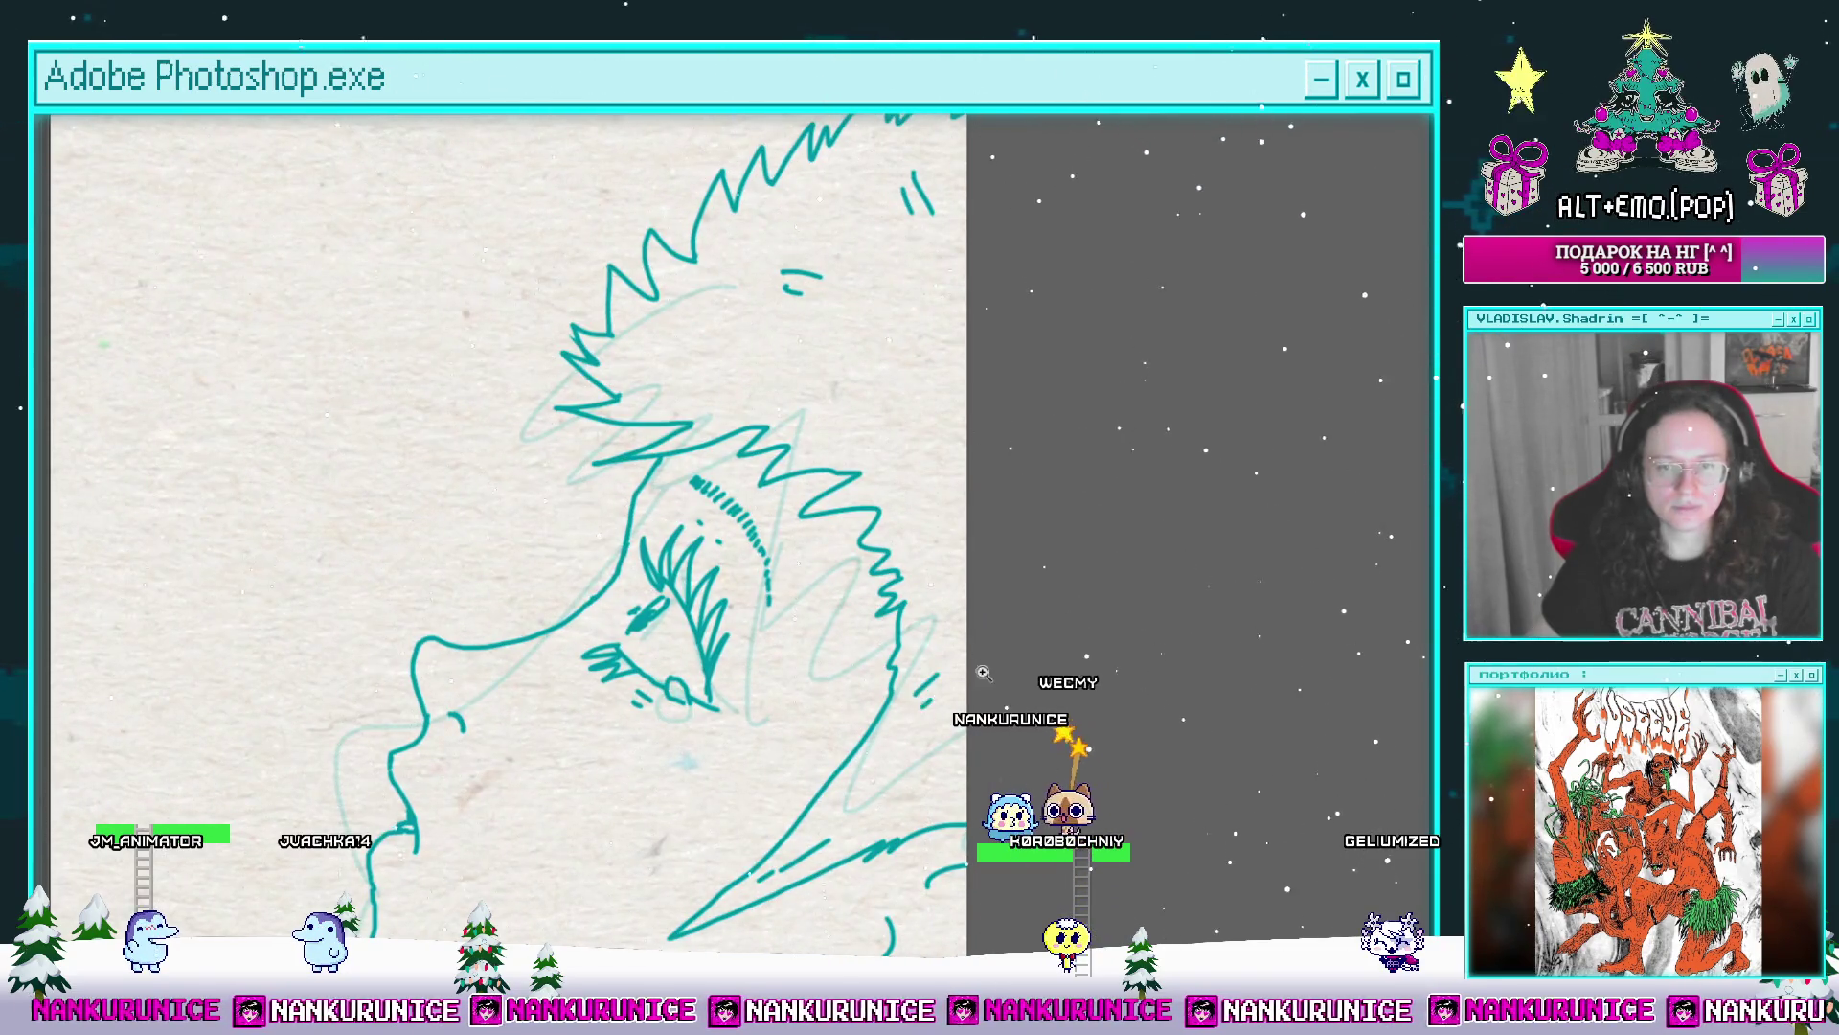
pyautogui.scroll(-3, 979, 674)
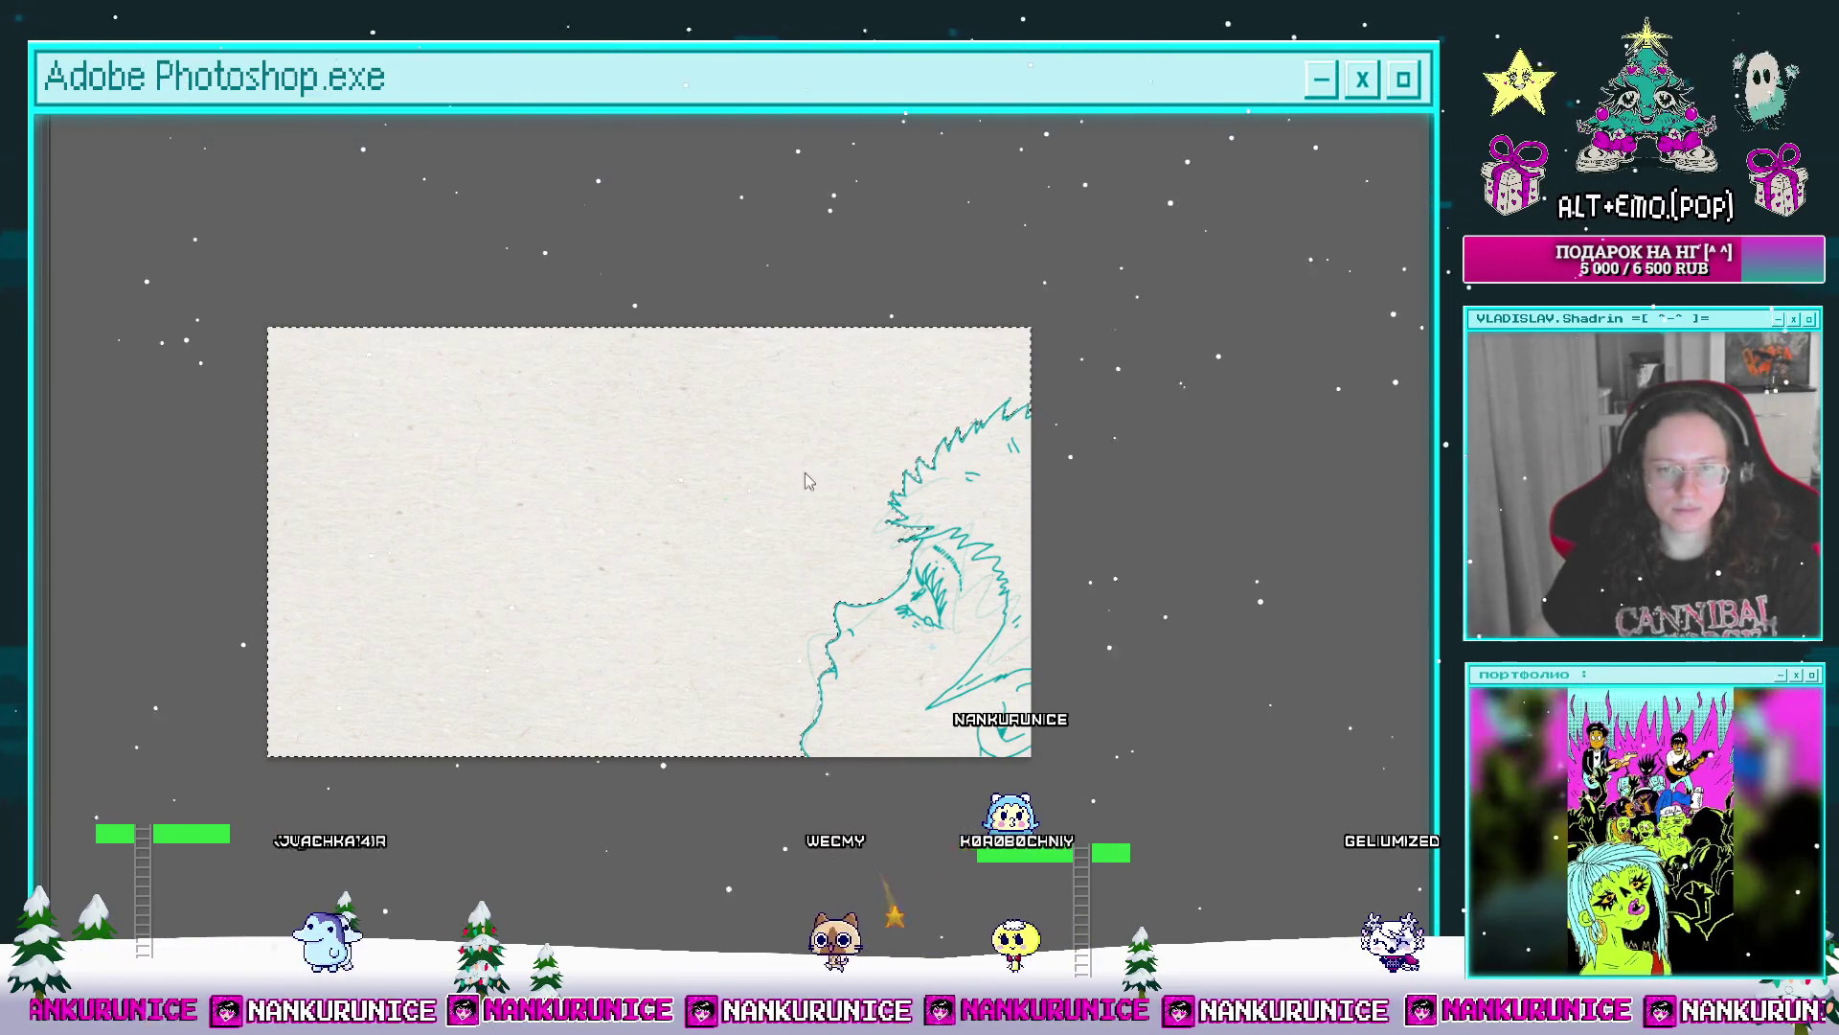
# Step: Paste the copied lines, merge them into the frame layer and split the clip at the playhead
pyautogui.press('Tab')
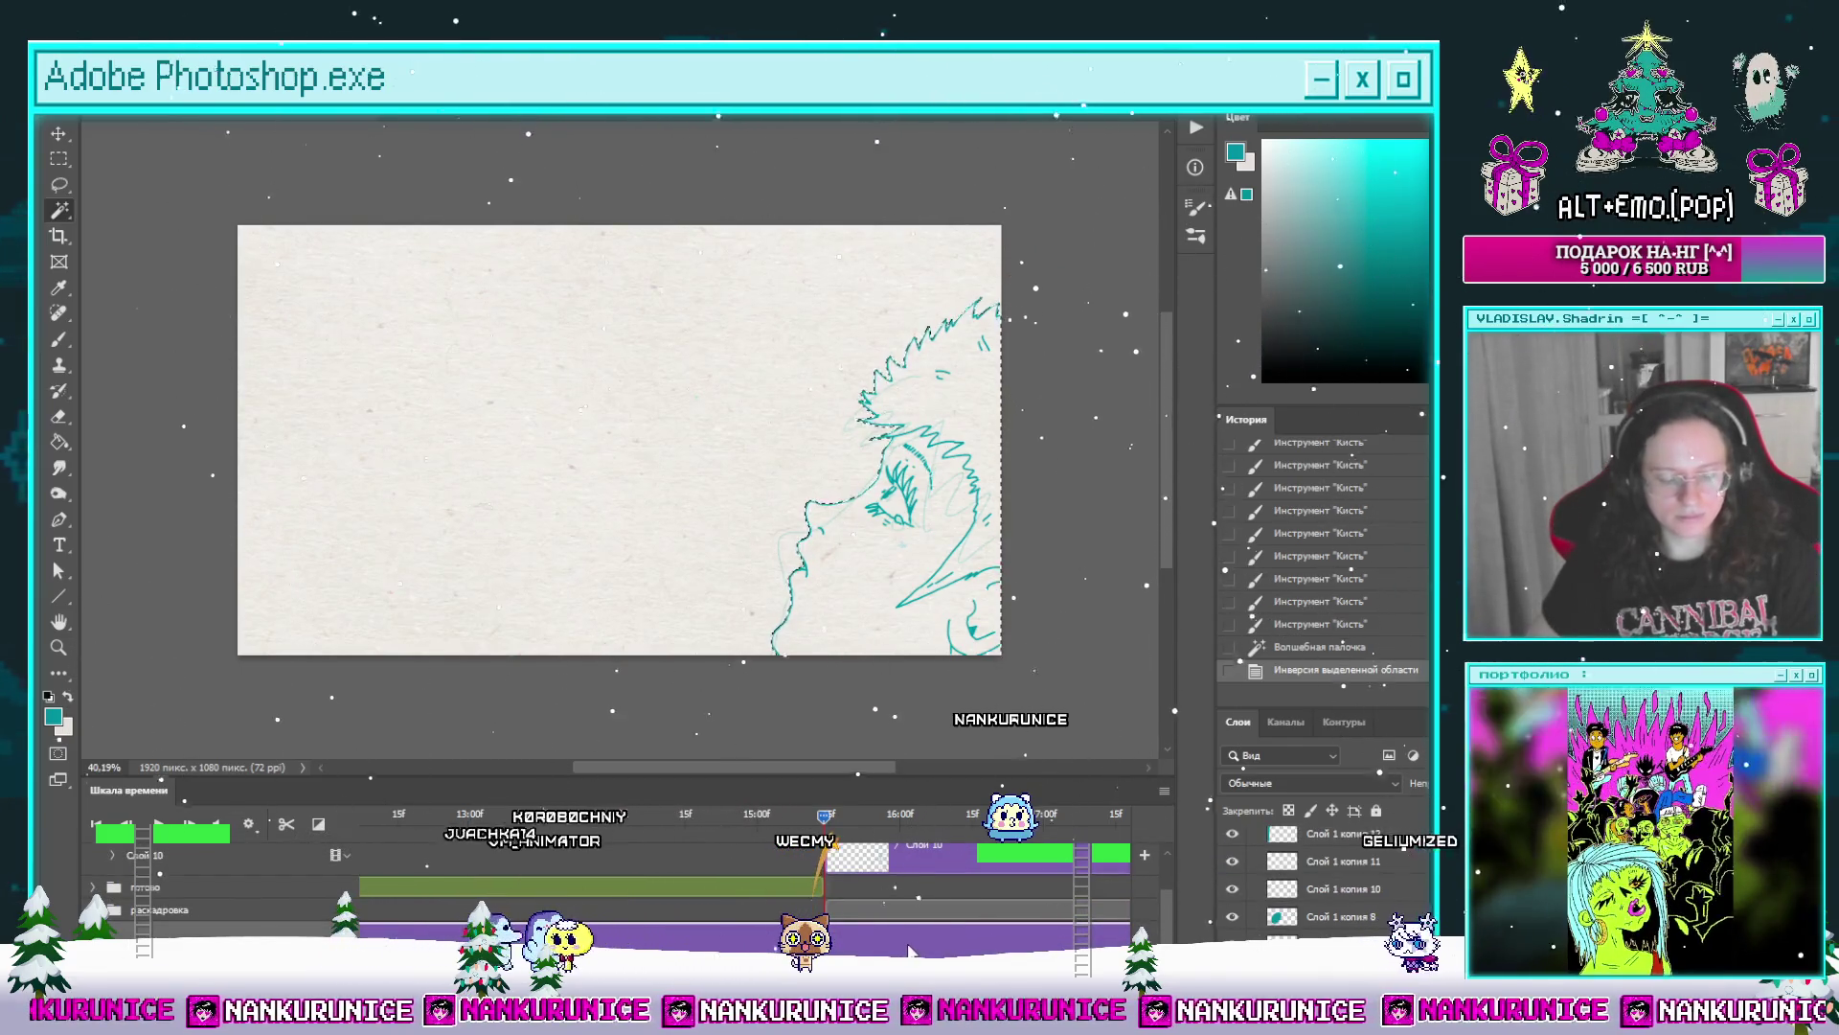
pyautogui.hotkey('ctrl', 'v')
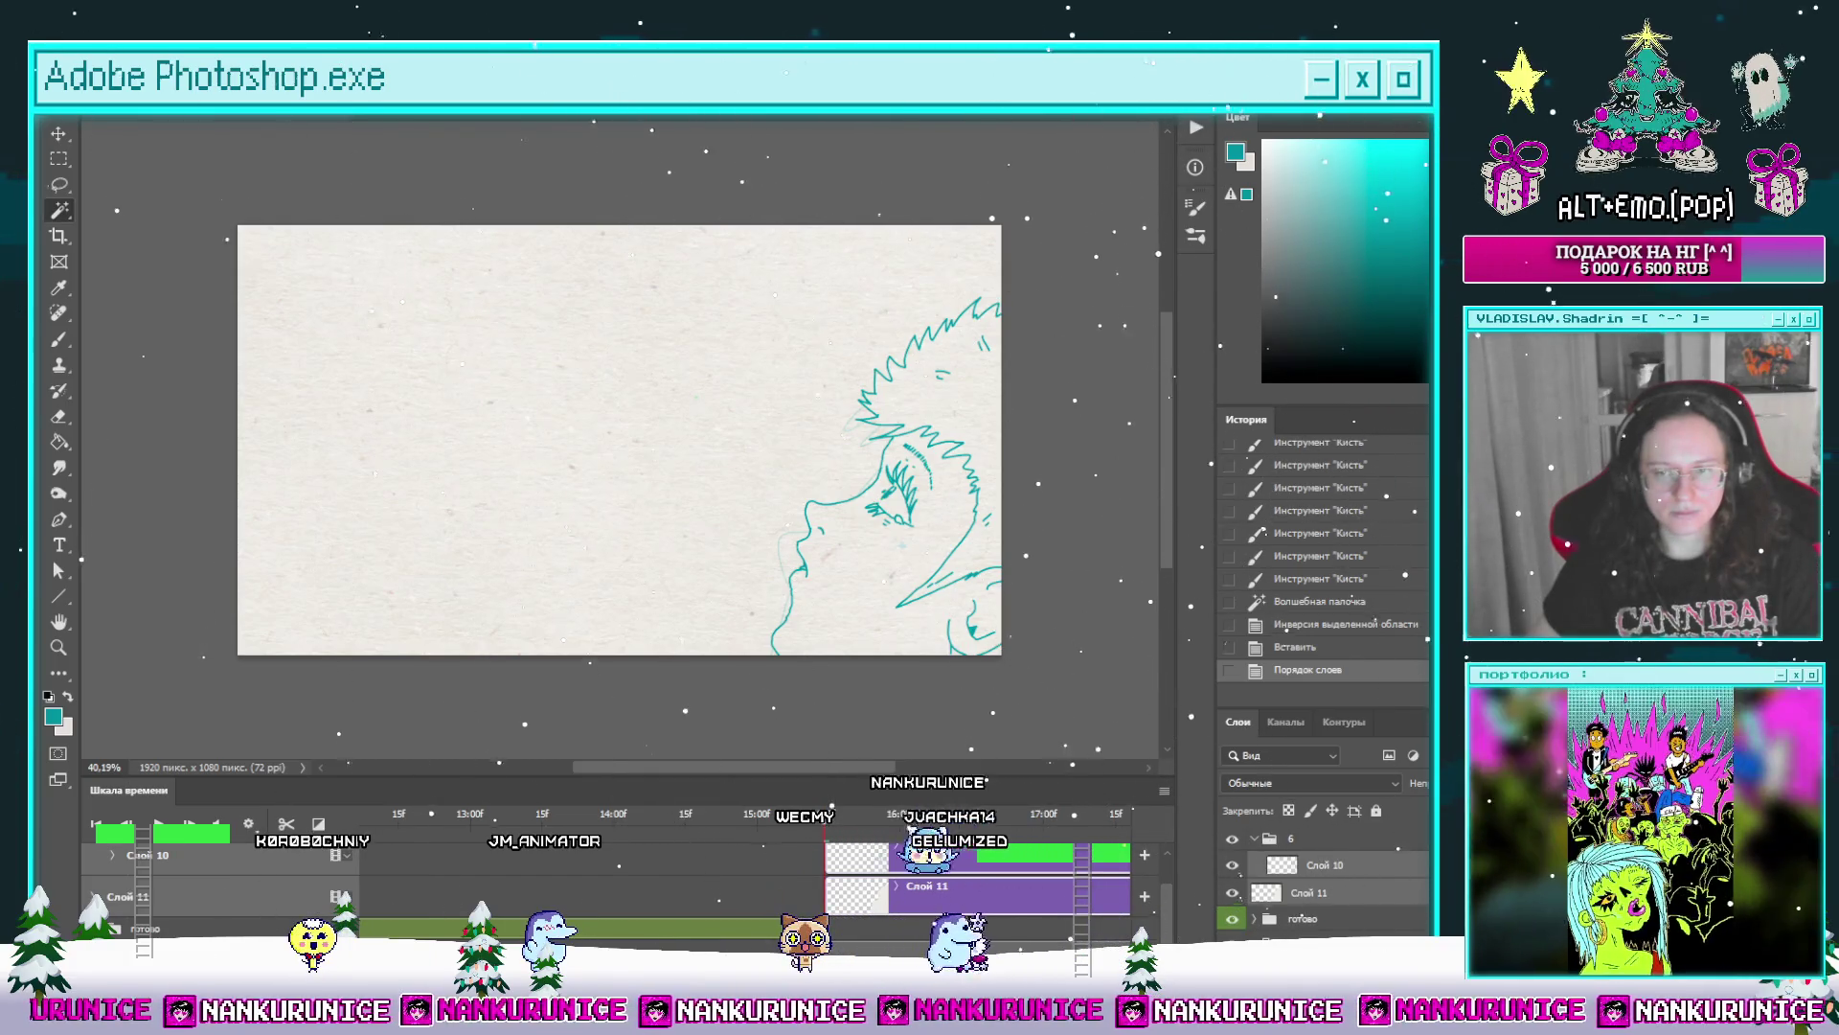
pyautogui.hotkey('ctrl', 'e')
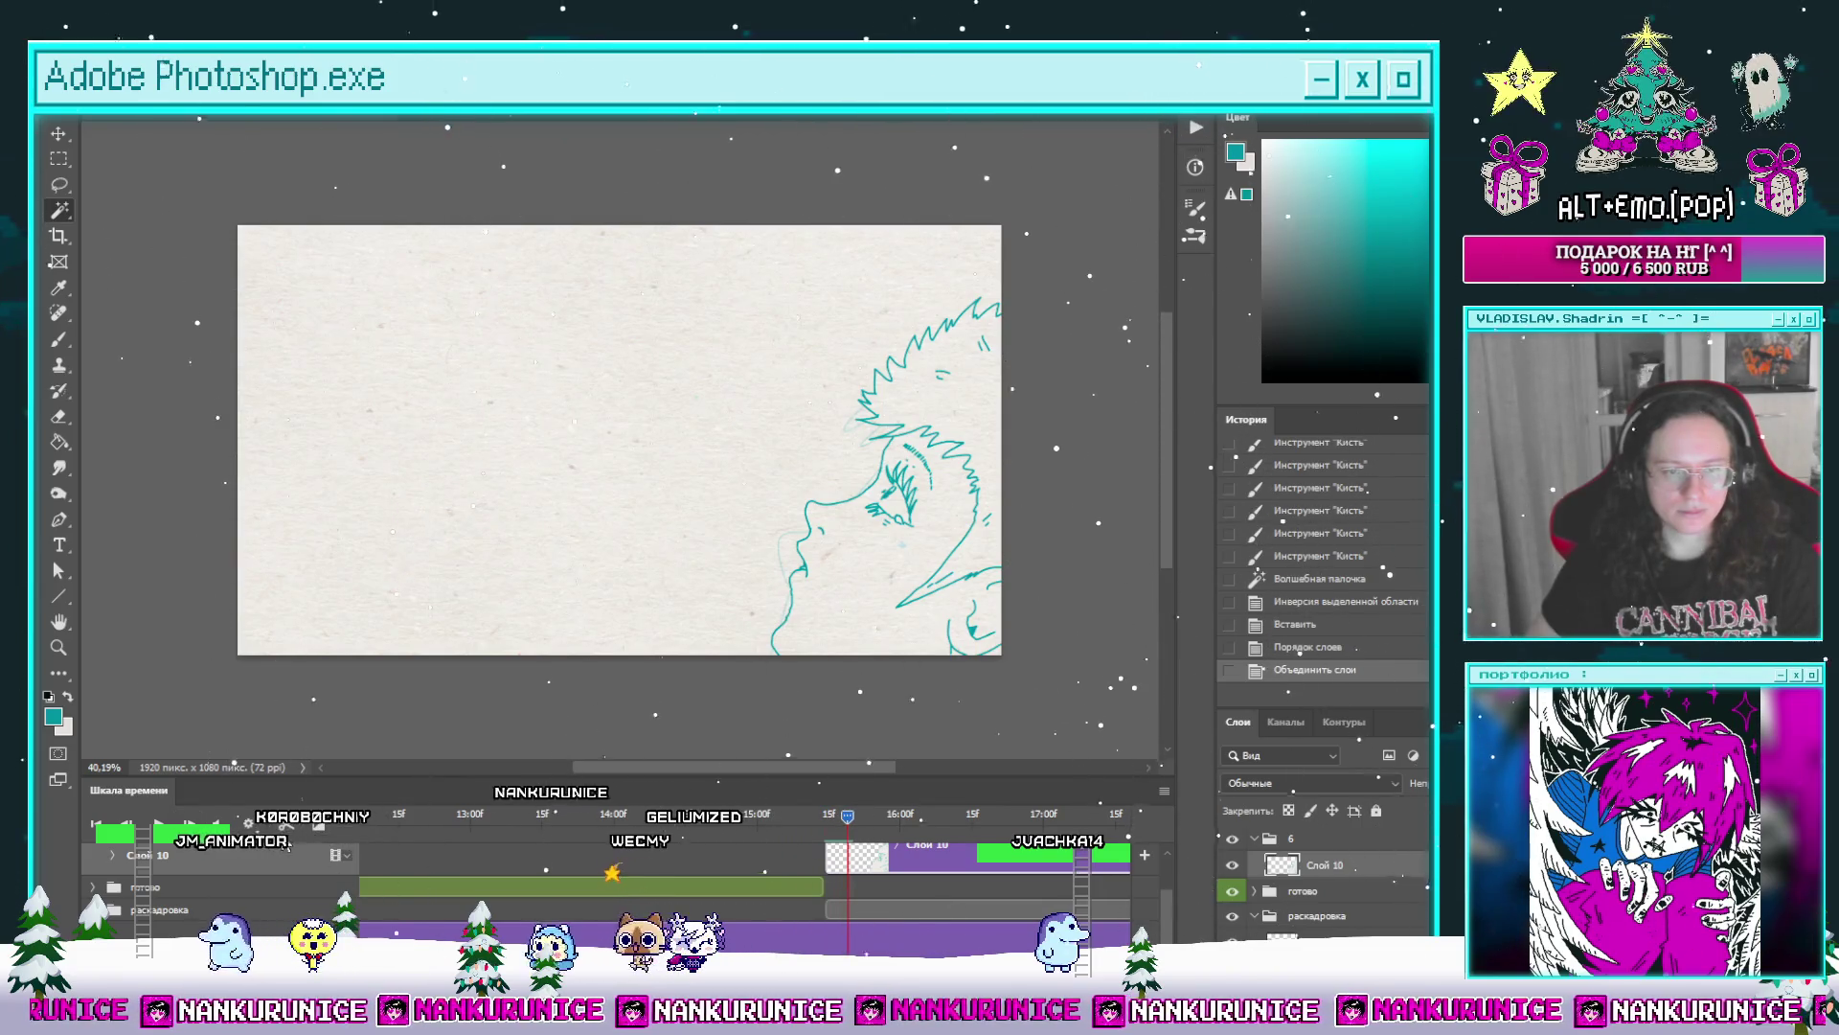
pyautogui.click(266, 815)
# Step: Clear the new frame, deselect, save the file and return to a panel-free canvas
pyautogui.hotkey('ctrl', 'a')
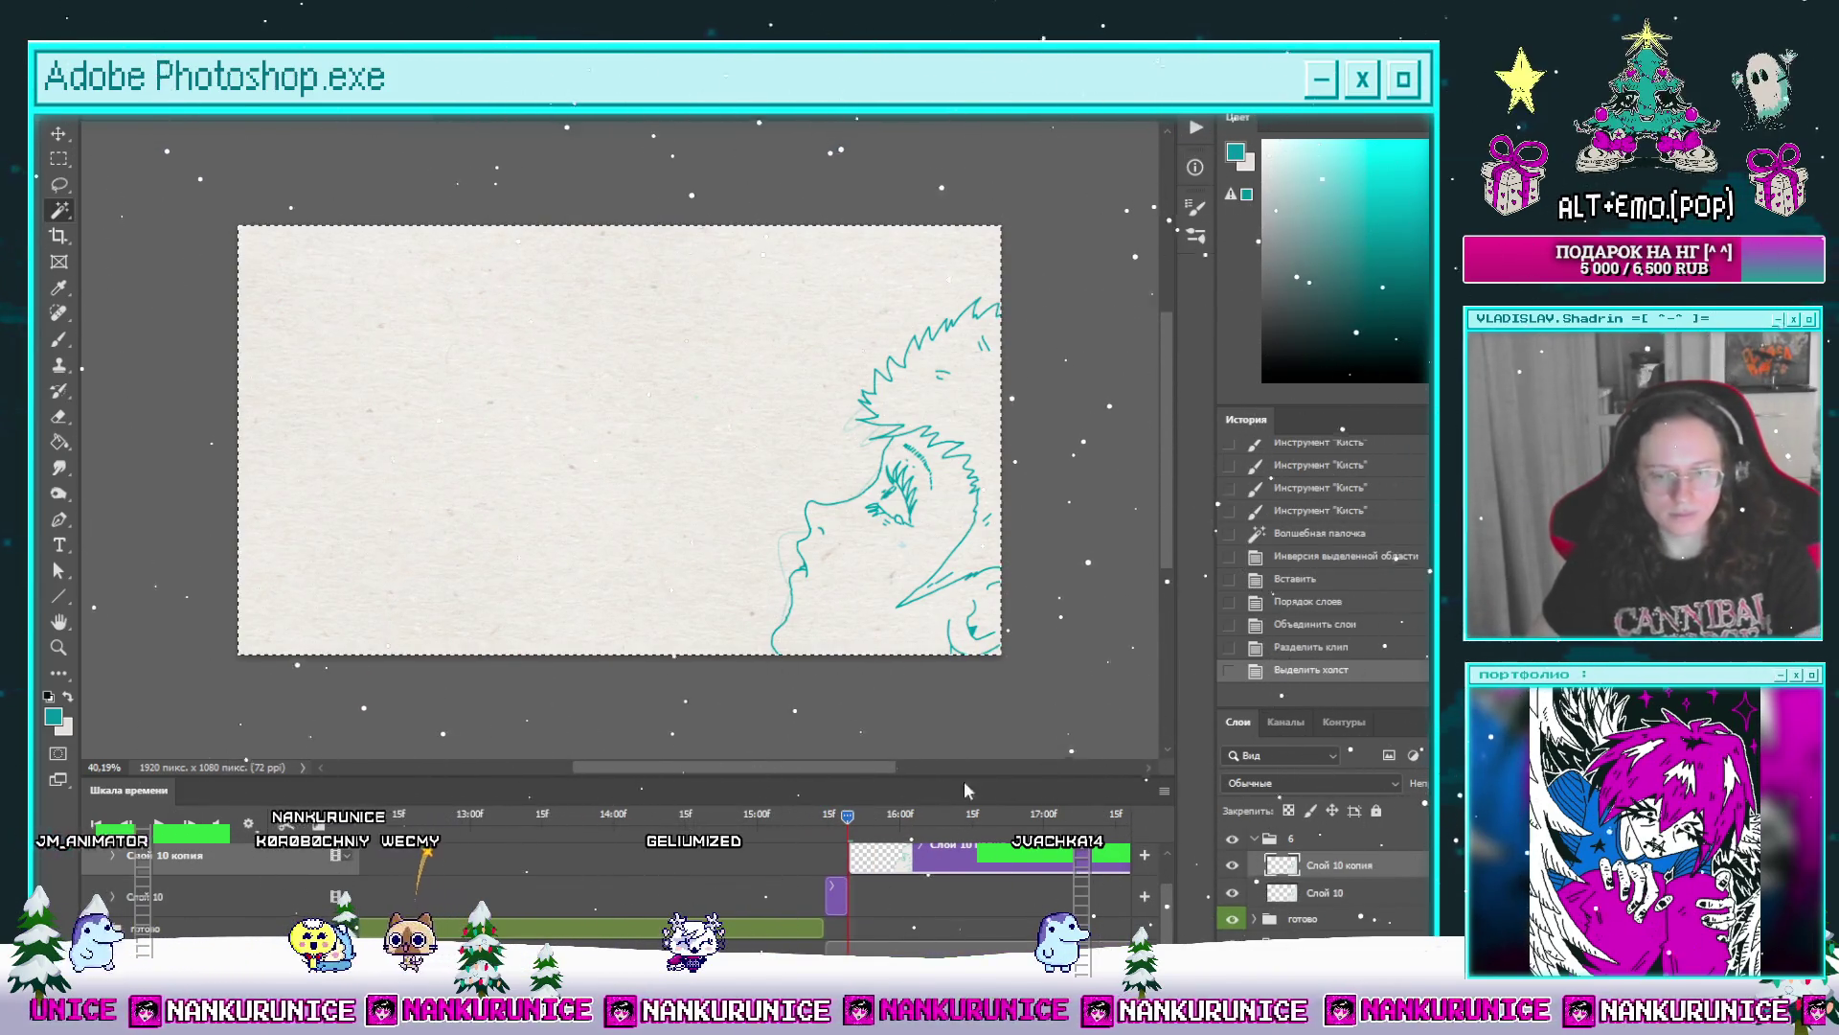
pyautogui.press('Delete')
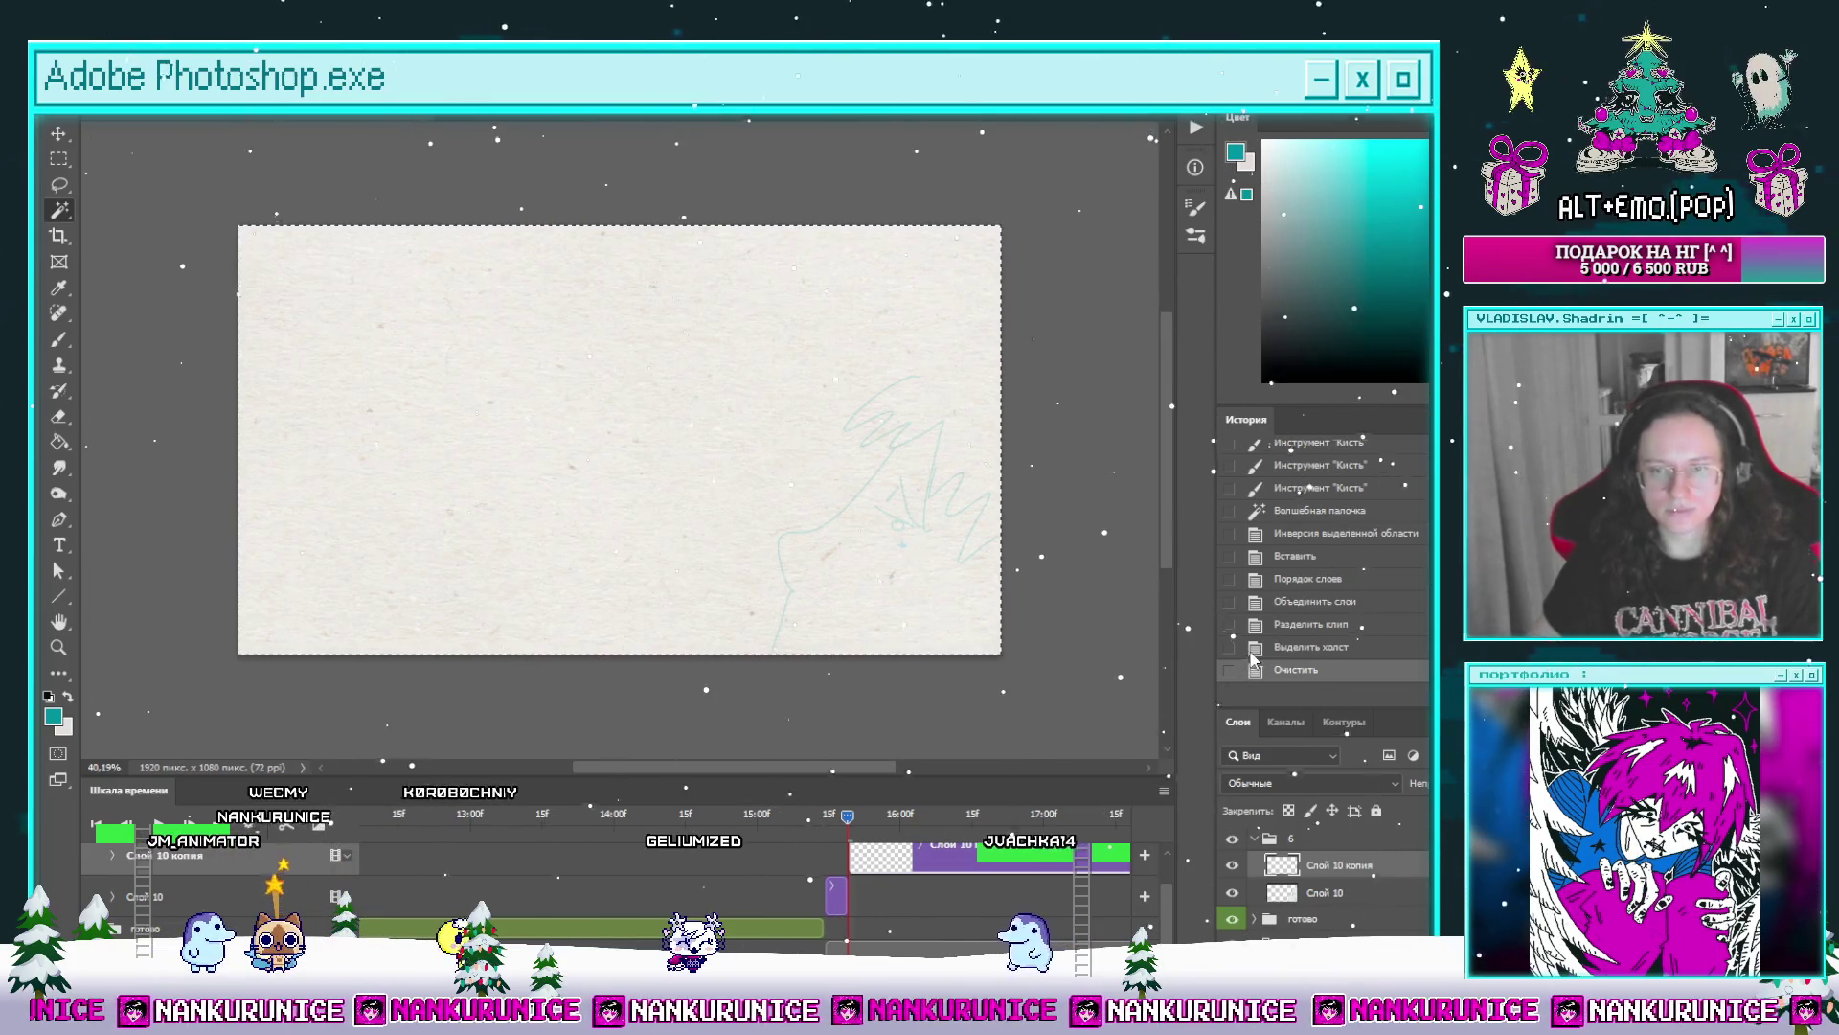
pyautogui.press('l')
pyautogui.hotkey('ctrl', 'd')
pyautogui.hotkey('ctrl', 's')
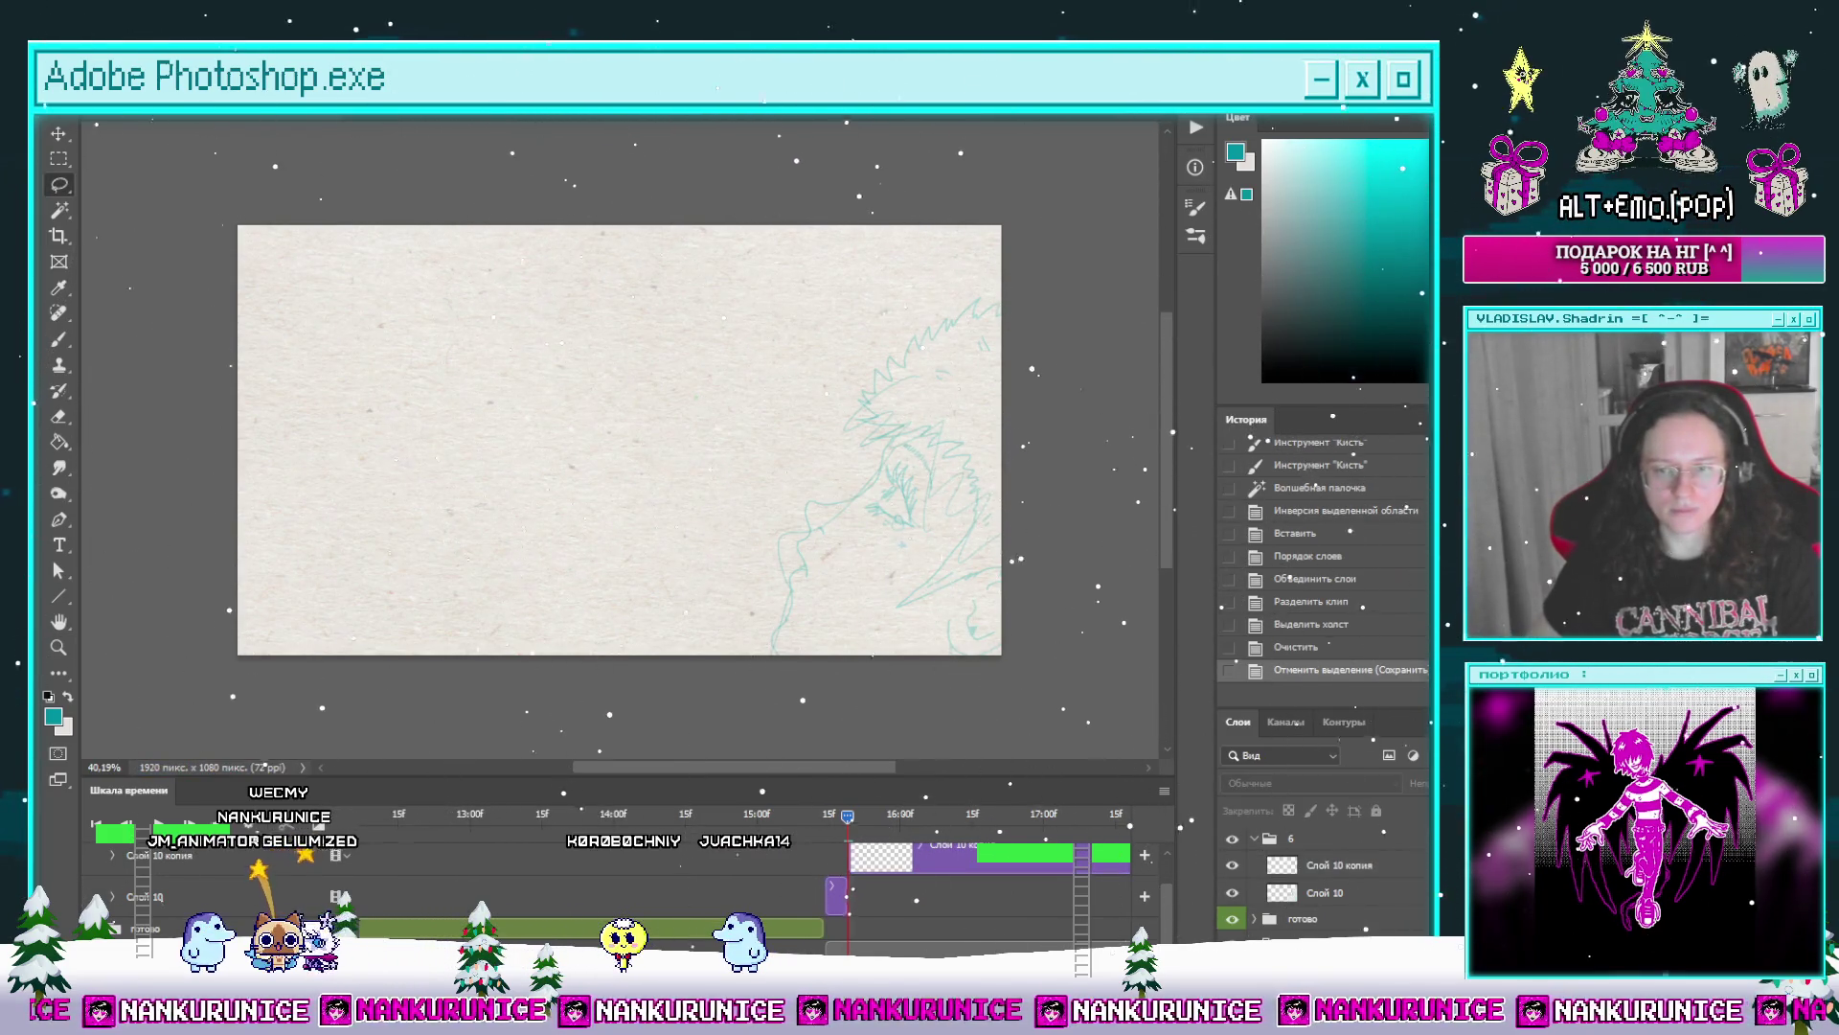
pyautogui.click(907, 471)
pyautogui.press('Tab')
# Step: Zoom onto the onion-skin sketch and trace the face outline downward in teal
pyautogui.moveTo(850, 433)
pyautogui.mouseDown()
pyautogui.moveTo(925, 308)
pyautogui.moveTo(854, 330)
pyautogui.moveTo(945, 308)
pyautogui.moveTo(920, 423)
pyautogui.moveTo(998, 379)
pyautogui.moveTo(820, 513)
pyautogui.moveTo(642, 523)
pyautogui.moveTo(826, 337)
pyautogui.moveTo(745, 404)
pyautogui.mouseUp()
pyautogui.moveTo(774, 525); pyautogui.dragTo(813, 406)
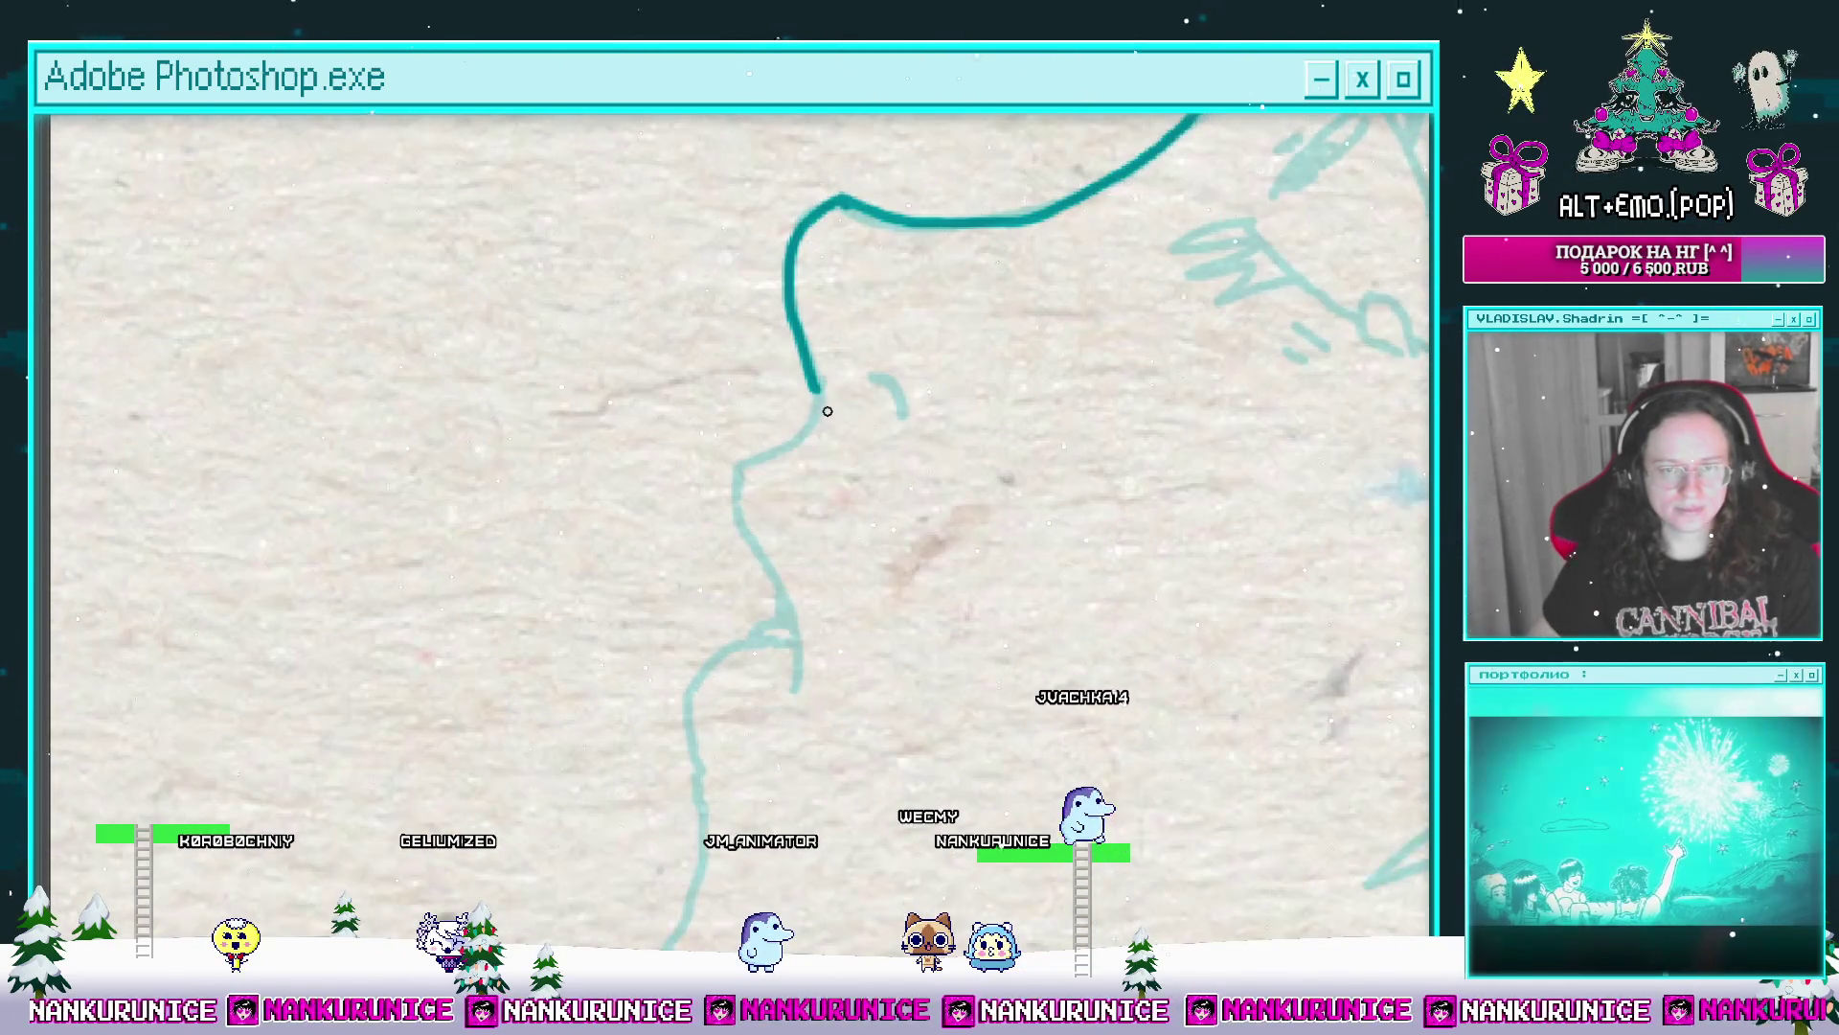
pyautogui.moveTo(756, 505)
pyautogui.mouseDown()
pyautogui.moveTo(770, 419)
pyautogui.moveTo(745, 421)
pyautogui.moveTo(808, 590)
pyautogui.mouseUp()
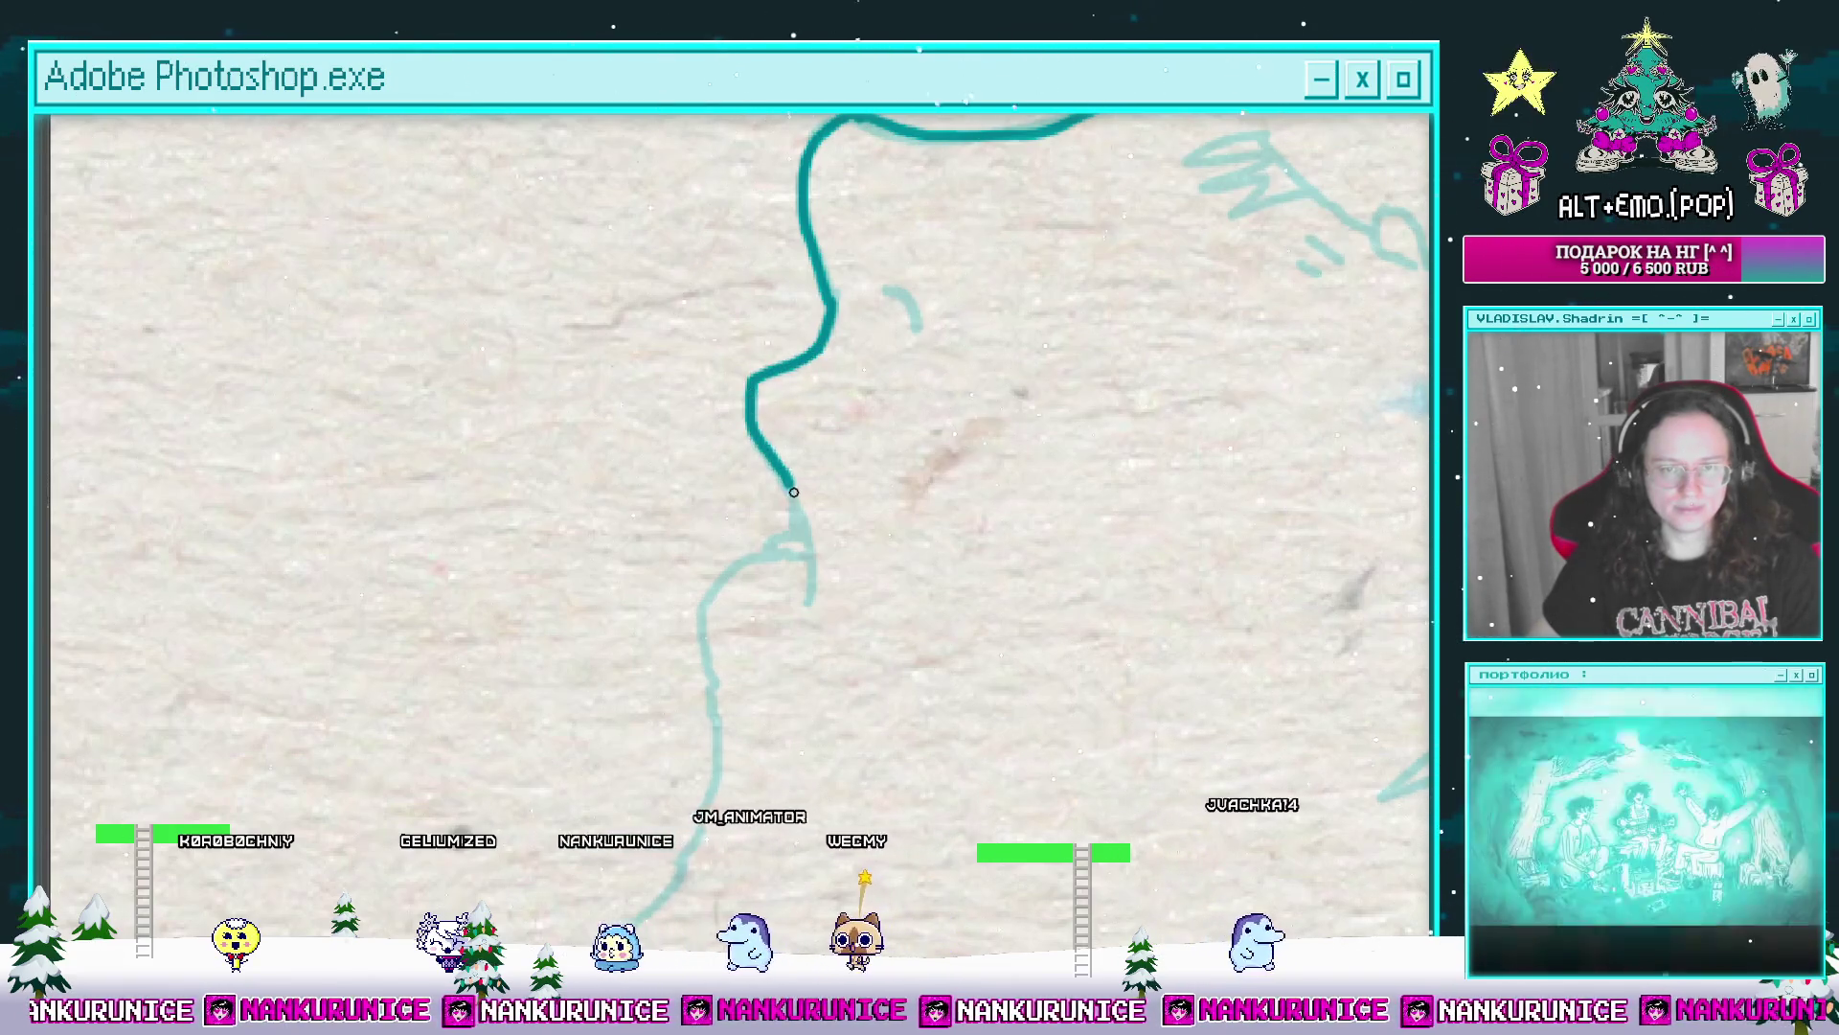
pyautogui.moveTo(858, 440); pyautogui.dragTo(804, 523)
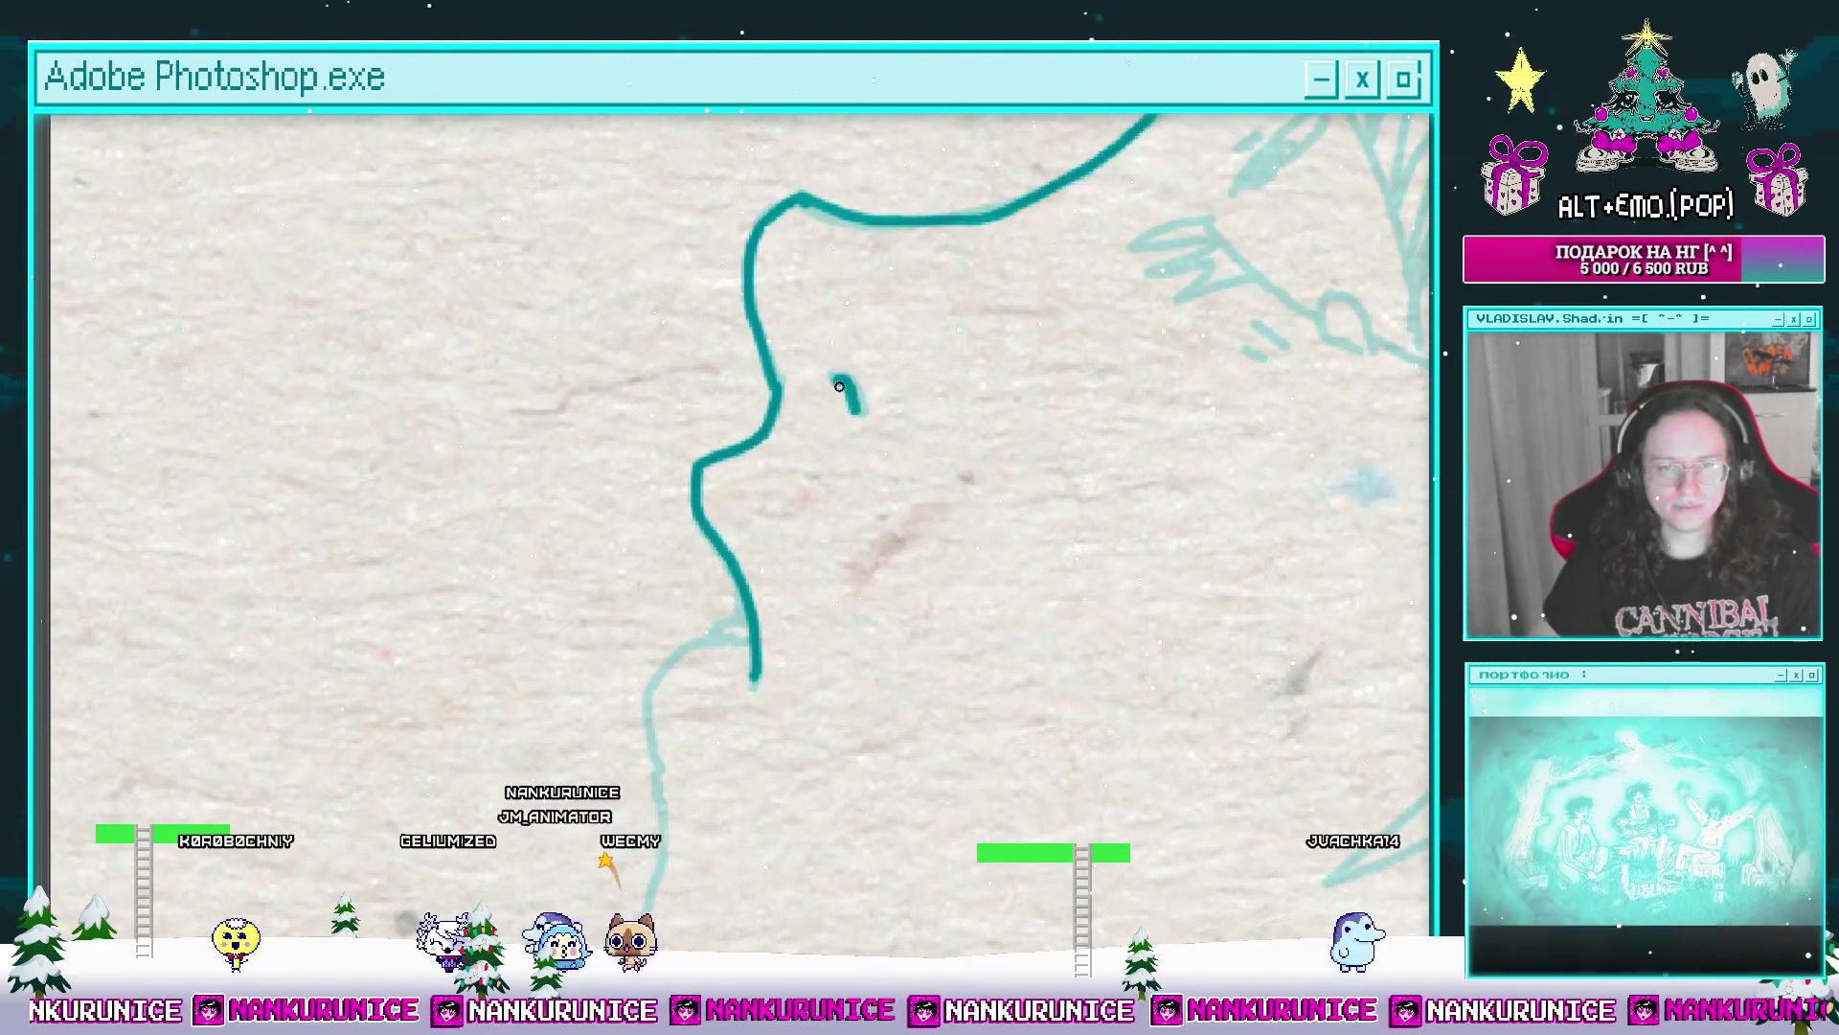
# Step: Trace the lower face curve, then zoom out to see more of the sketch
pyautogui.moveTo(840, 380); pyautogui.dragTo(874, 336)
pyautogui.moveTo(796, 491)
pyautogui.mouseDown()
pyautogui.moveTo(845, 428)
pyautogui.moveTo(765, 525)
pyautogui.mouseUp()
pyautogui.moveTo(869, 436); pyautogui.dragTo(852, 476)
pyautogui.moveTo(766, 570)
pyautogui.mouseDown()
pyautogui.moveTo(838, 334)
pyautogui.moveTo(842, 474)
pyautogui.moveTo(722, 657)
pyautogui.mouseUp()
pyautogui.moveTo(1131, 424)
pyautogui.mouseDown()
pyautogui.moveTo(748, 377)
pyautogui.moveTo(691, 547)
pyautogui.moveTo(759, 555)
pyautogui.moveTo(764, 316)
pyautogui.moveTo(844, 309)
pyautogui.mouseUp()
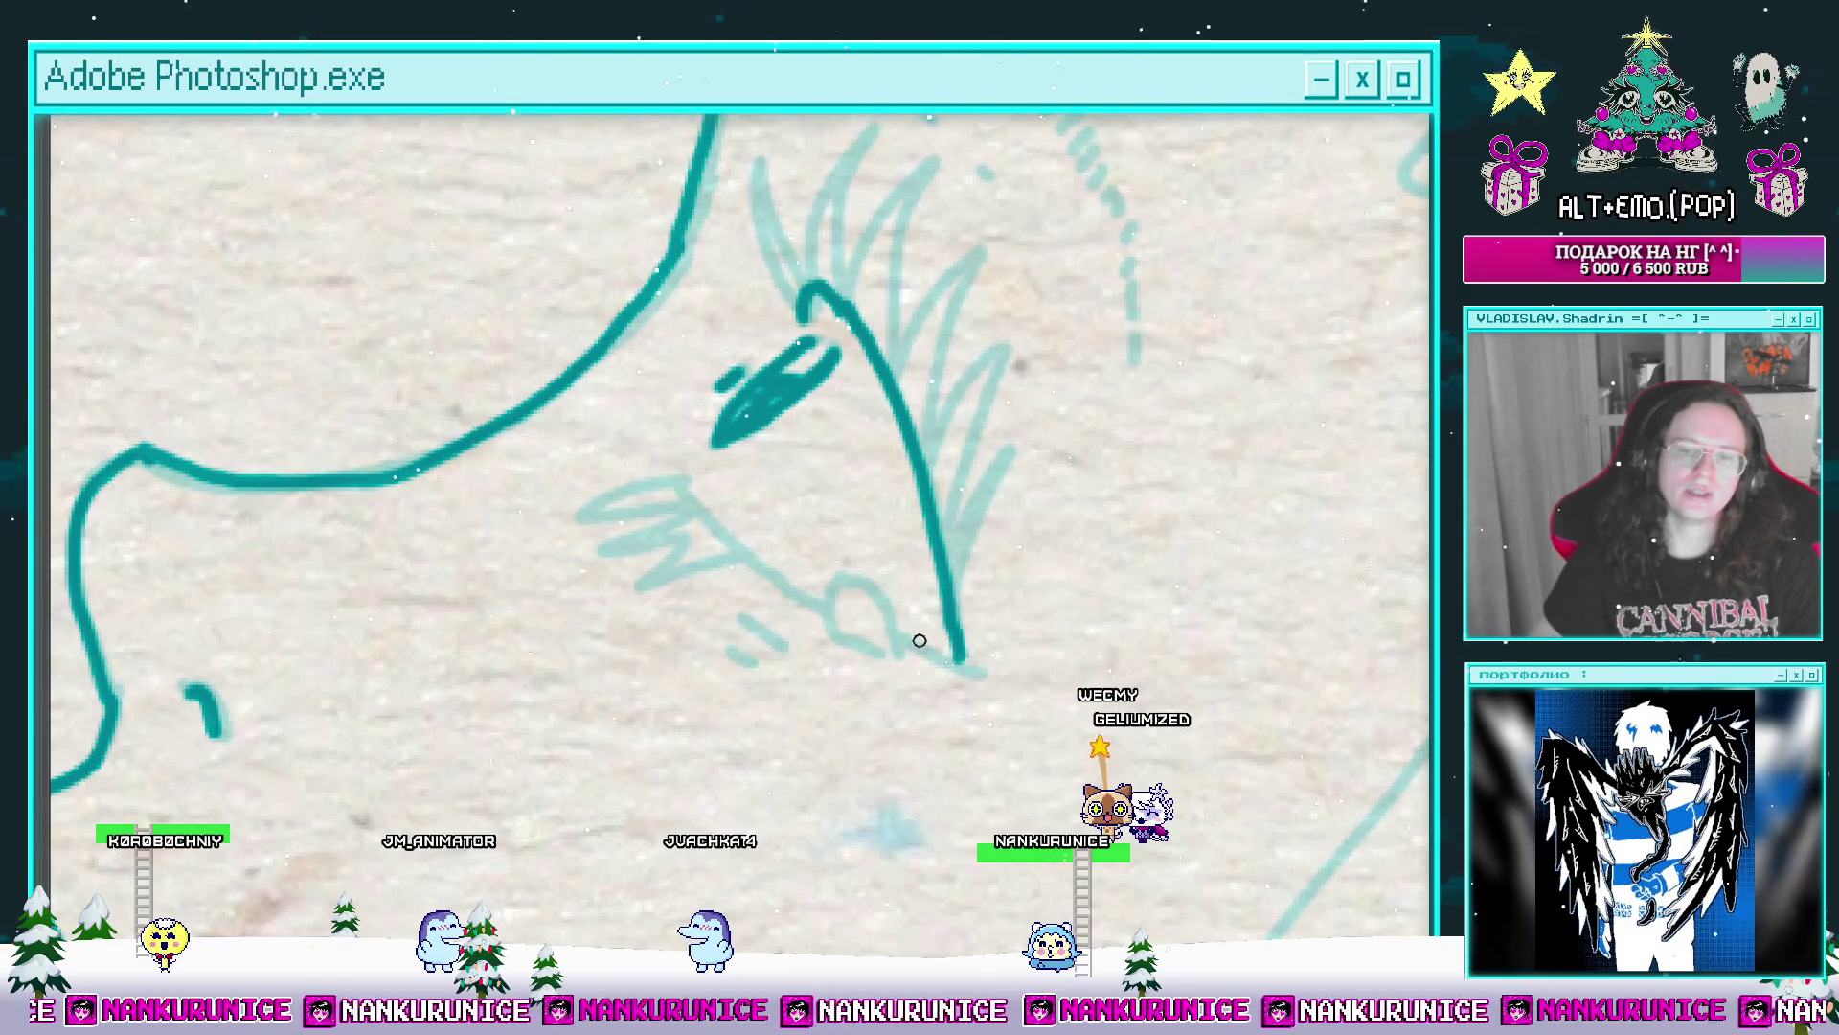
# Step: Ink the teal eye feather strokes and two small dots beside them over the sketch
pyautogui.moveTo(878, 637); pyautogui.dragTo(903, 604)
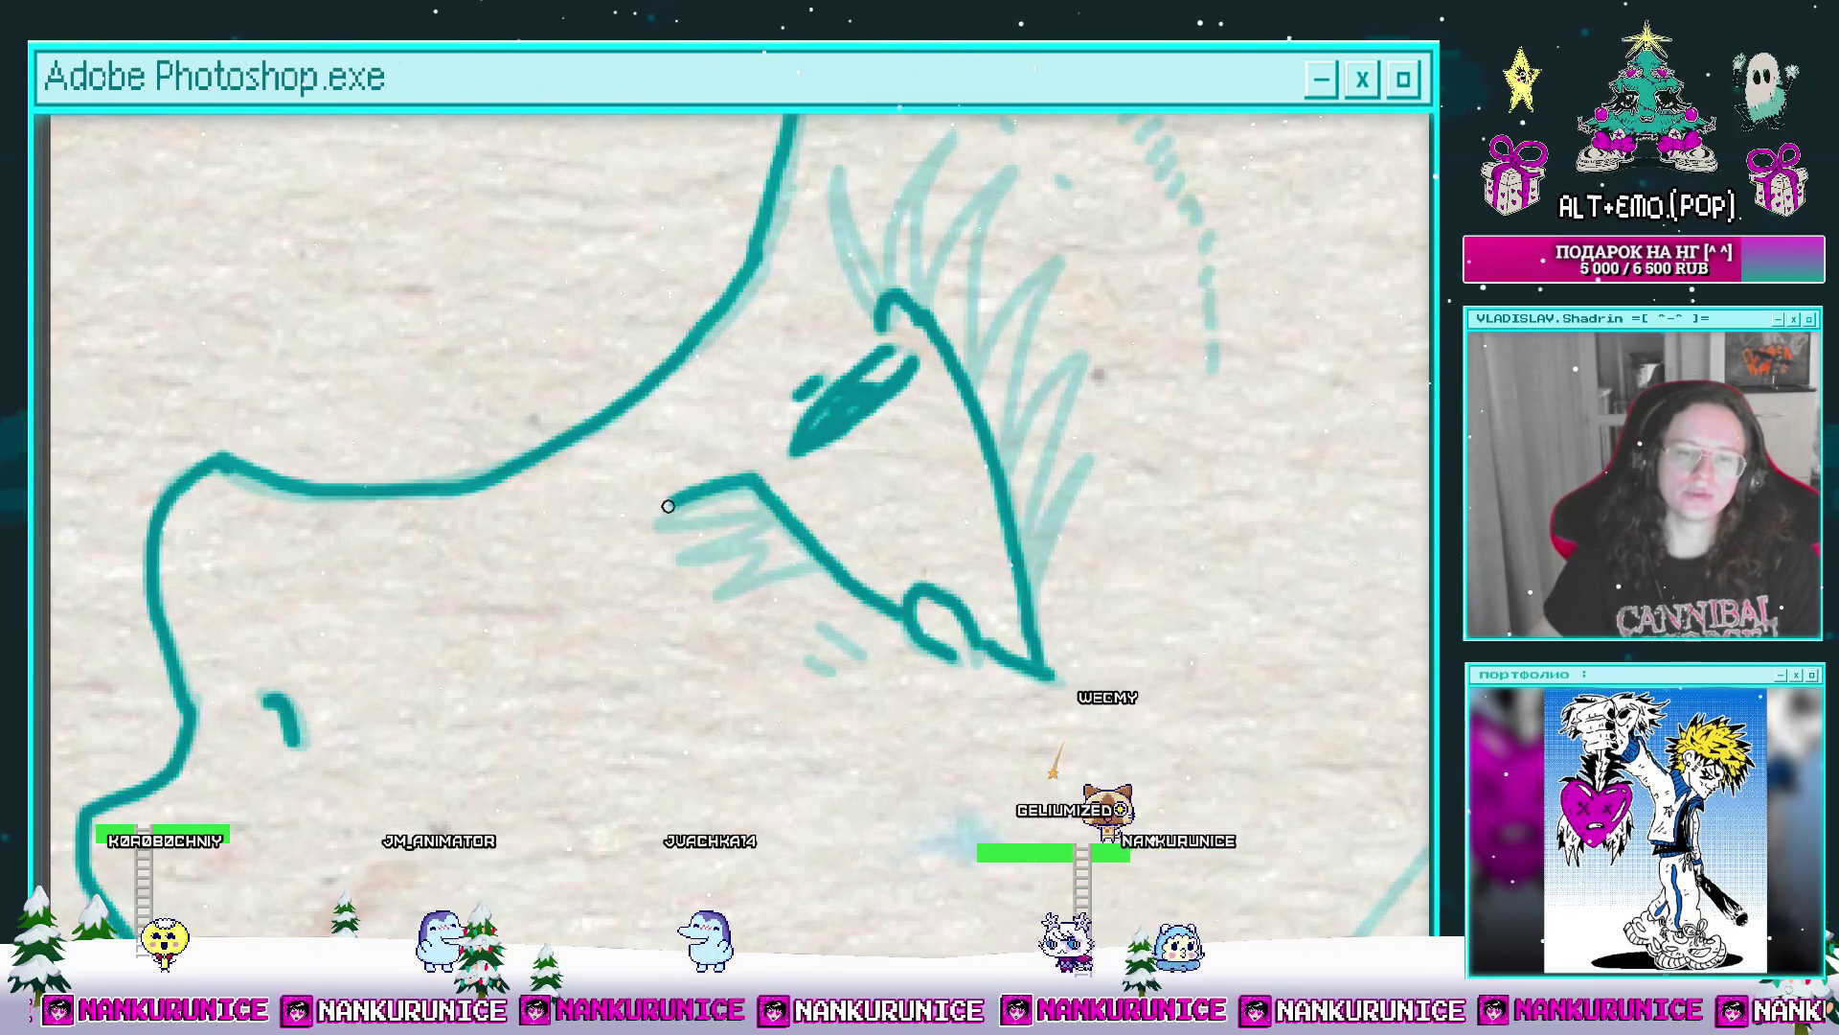
pyautogui.moveTo(722, 588)
pyautogui.mouseDown()
pyautogui.moveTo(685, 589)
pyautogui.moveTo(840, 656)
pyautogui.moveTo(820, 691)
pyautogui.mouseUp()
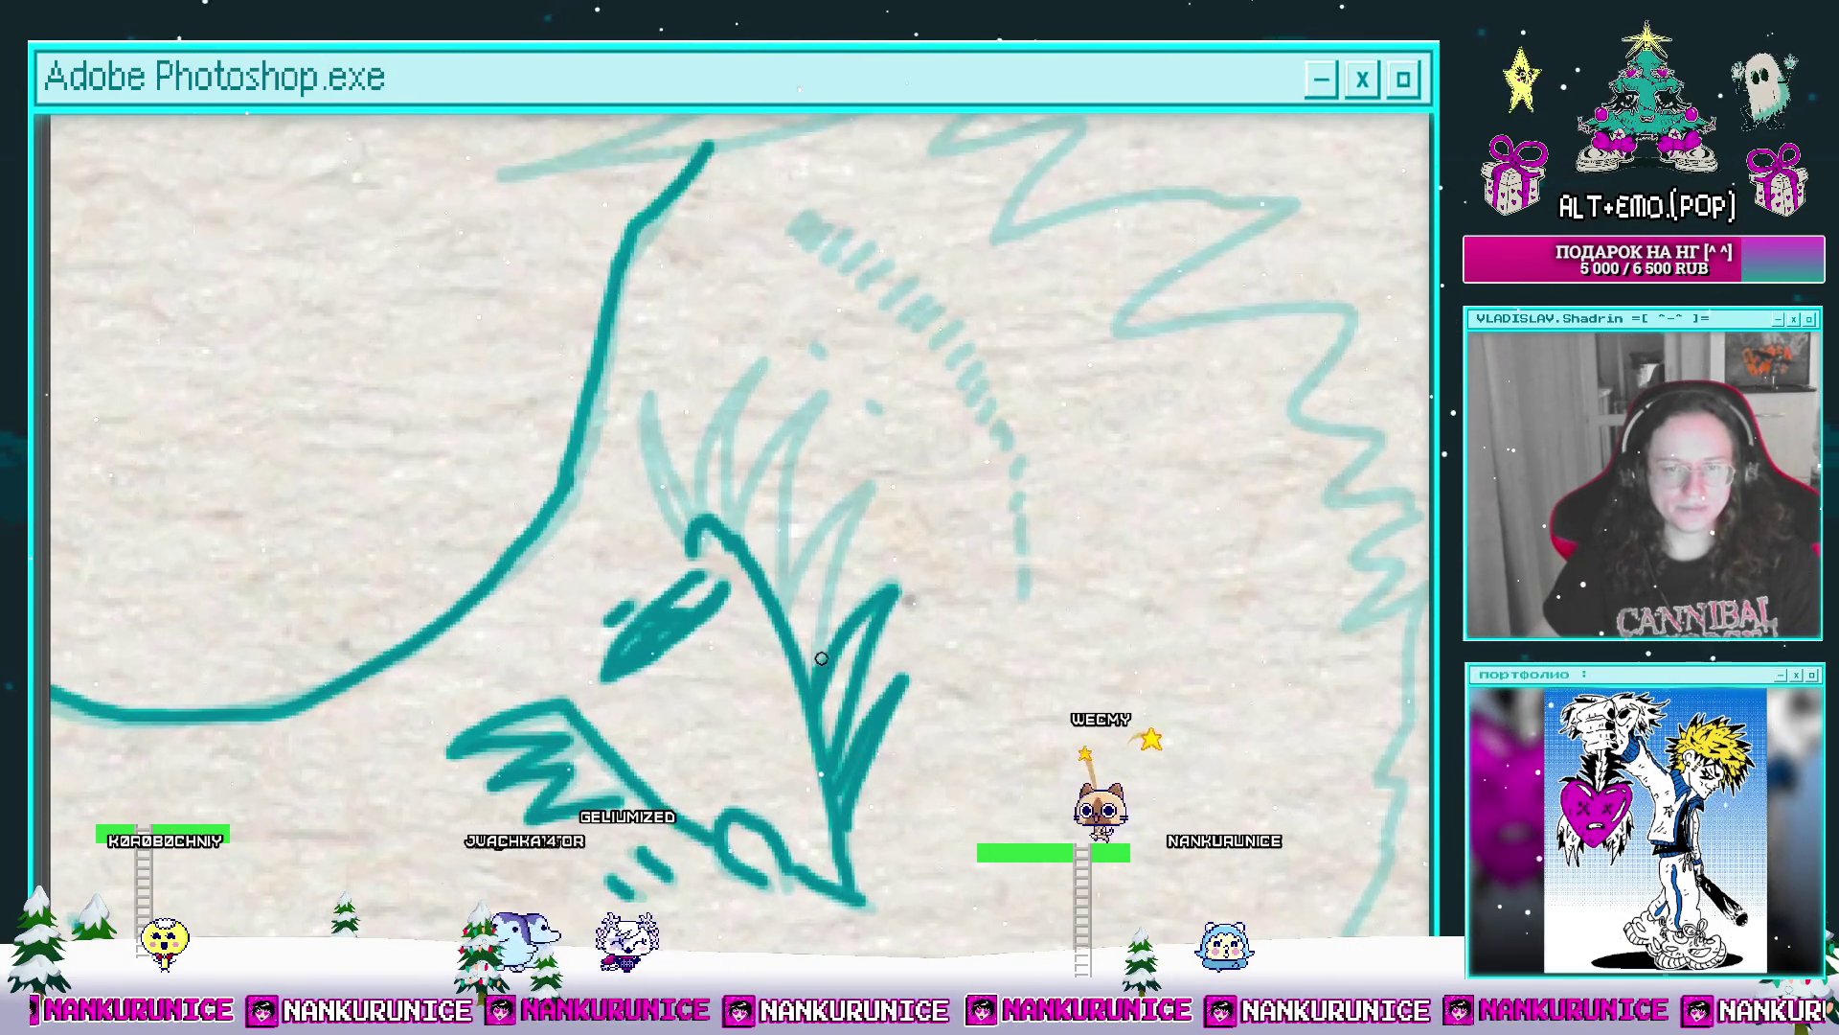
pyautogui.moveTo(810, 534); pyautogui.dragTo(837, 590)
pyautogui.moveTo(914, 517); pyautogui.dragTo(826, 654)
pyautogui.moveTo(842, 512)
pyautogui.mouseDown()
pyautogui.moveTo(777, 635)
pyautogui.moveTo(626, 692)
pyautogui.mouseUp()
pyautogui.click(755, 524)
pyautogui.click(809, 575)
# Step: Ink the dashed brow line above and below the feather line in teal
pyautogui.moveTo(820, 584)
pyautogui.mouseDown()
pyautogui.moveTo(670, 345)
pyautogui.moveTo(646, 340)
pyautogui.moveTo(678, 308)
pyautogui.moveTo(773, 355)
pyautogui.moveTo(801, 336)
pyautogui.mouseUp()
pyautogui.moveTo(779, 334); pyautogui.dragTo(811, 389)
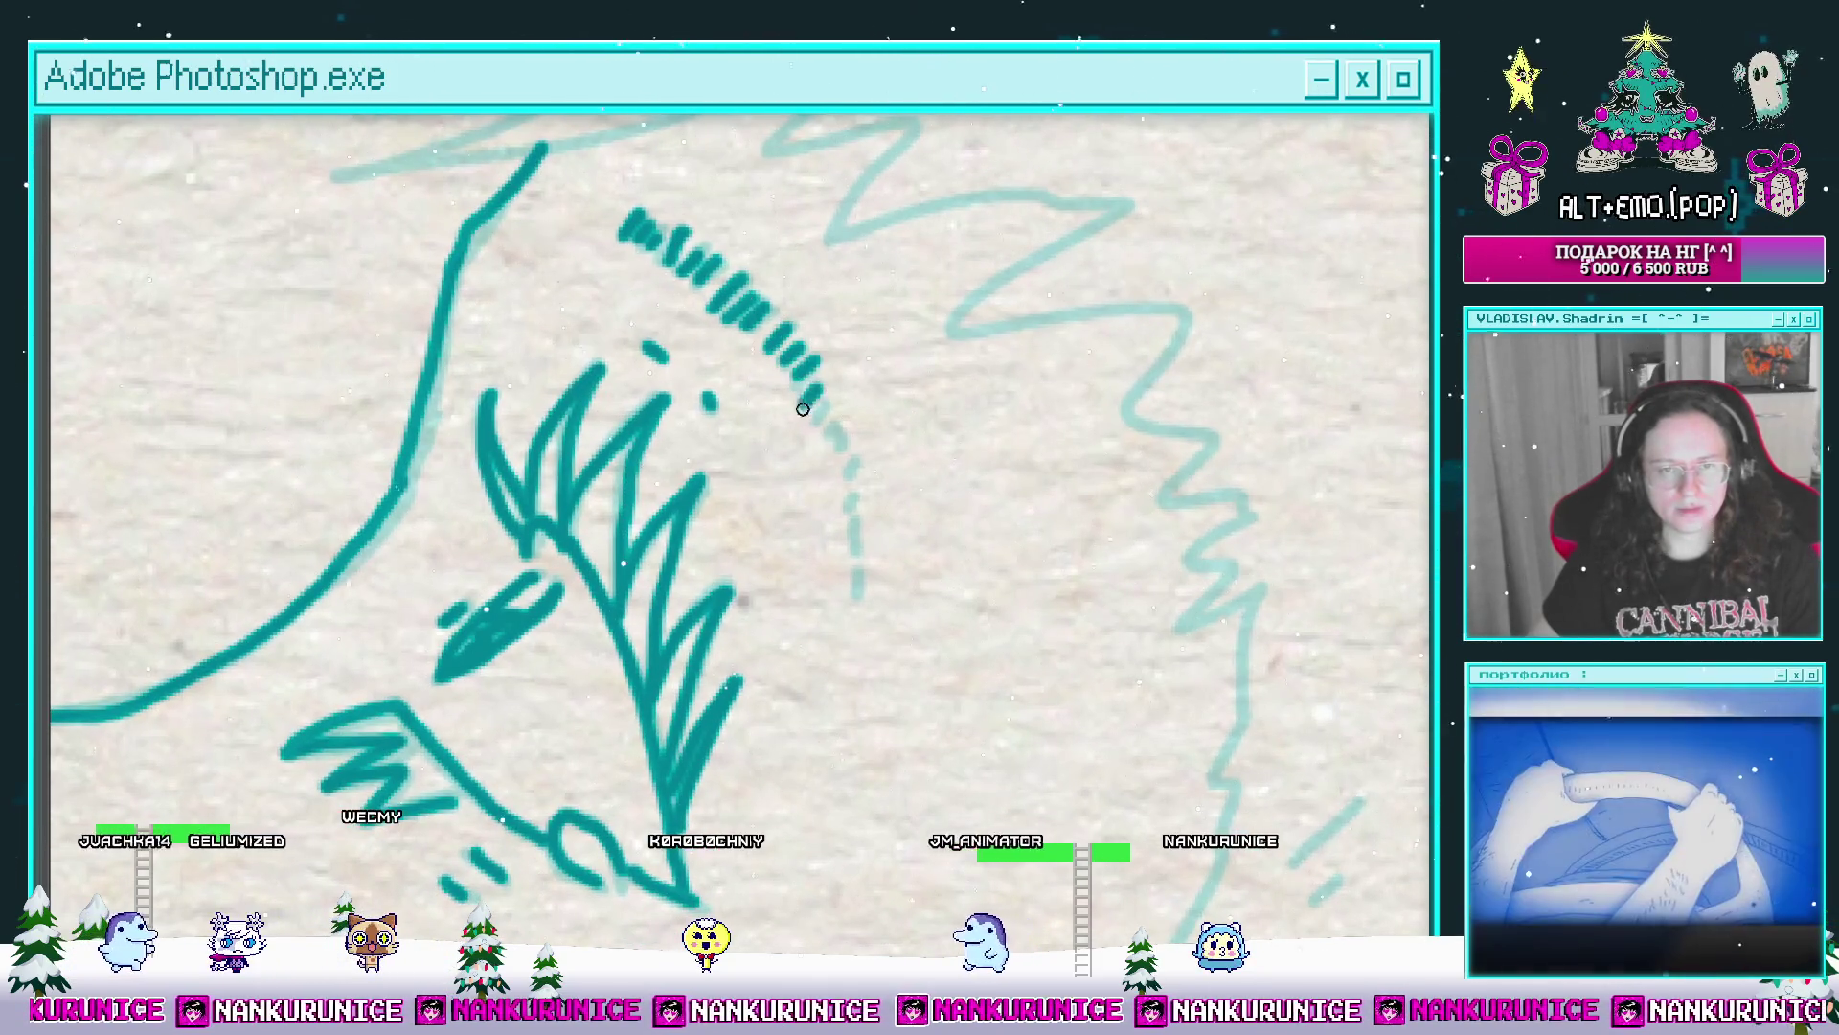
pyautogui.moveTo(849, 467)
pyautogui.mouseDown()
pyautogui.moveTo(863, 546)
pyautogui.moveTo(825, 532)
pyautogui.mouseUp()
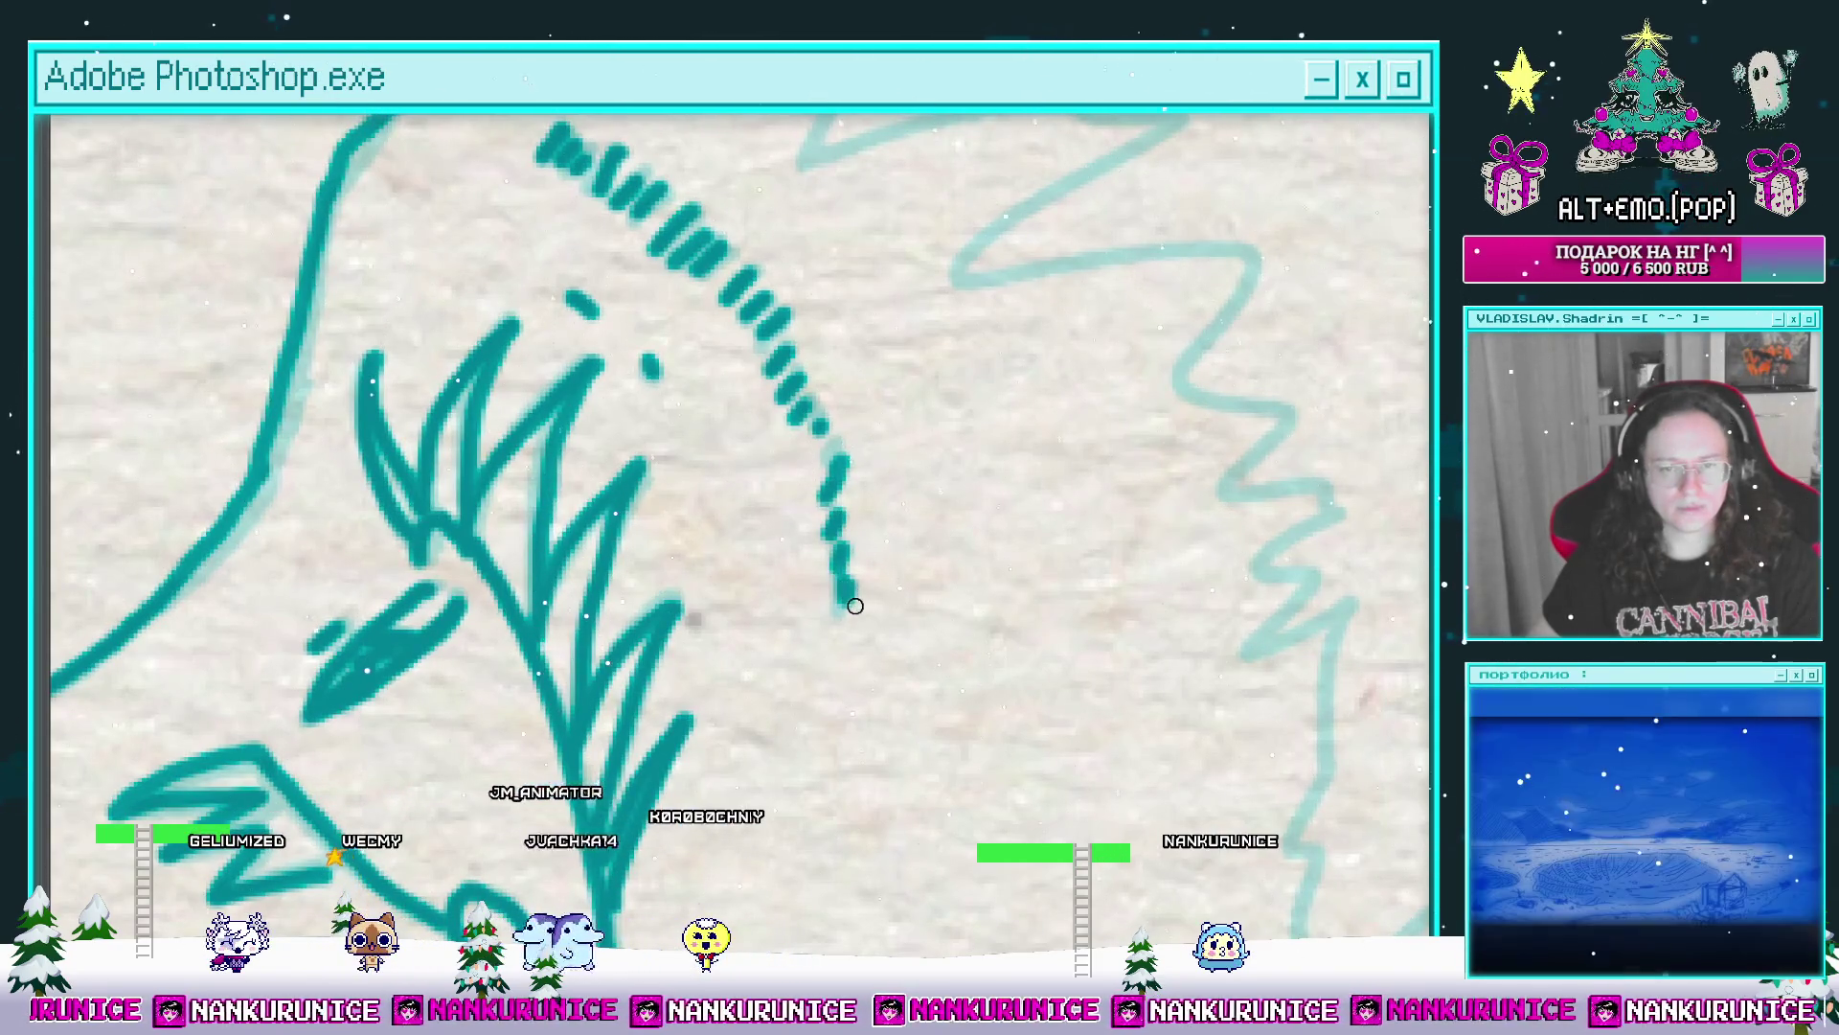
pyautogui.moveTo(856, 605); pyautogui.dragTo(856, 552)
pyautogui.scroll(-2, 856, 604)
pyautogui.scroll(-2, 856, 597)
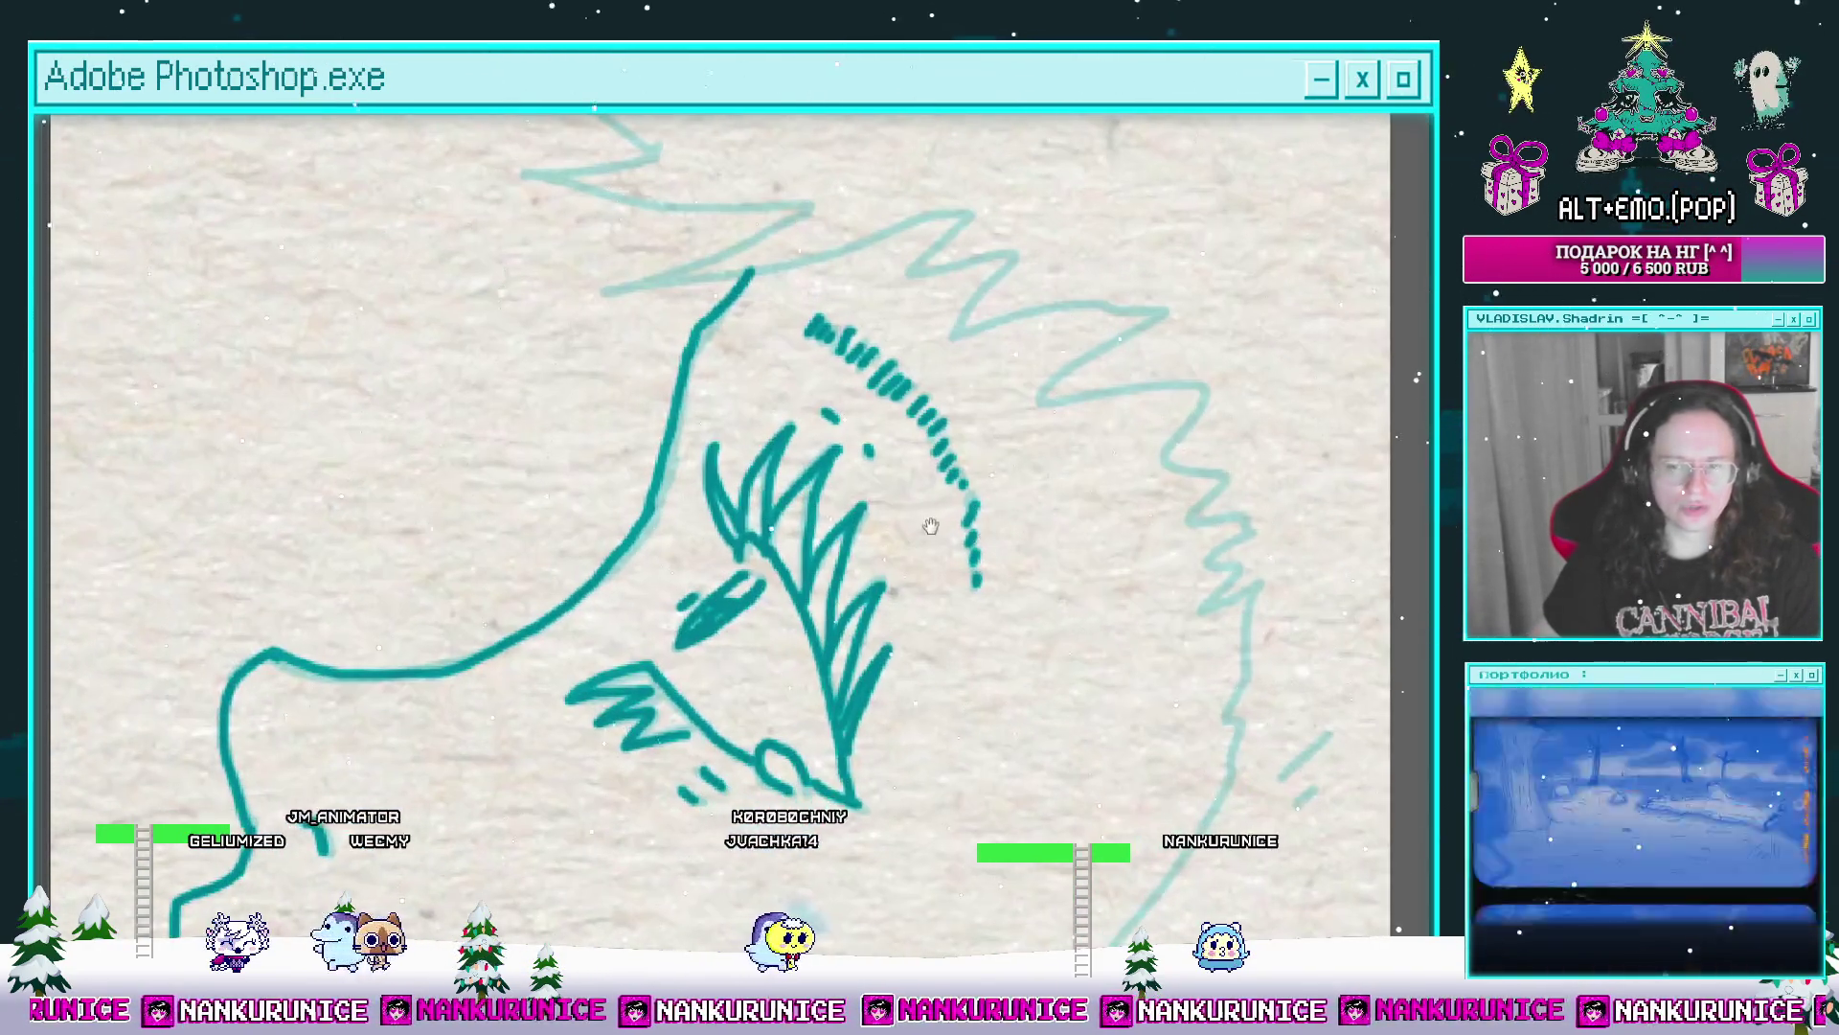
pyautogui.scroll(-2, 863, 560)
pyautogui.scroll(-1, 870, 517)
# Step: Ink the teal arc with its dot and the curved lower-face stroke over the sketch
pyautogui.moveTo(874, 501); pyautogui.dragTo(872, 279)
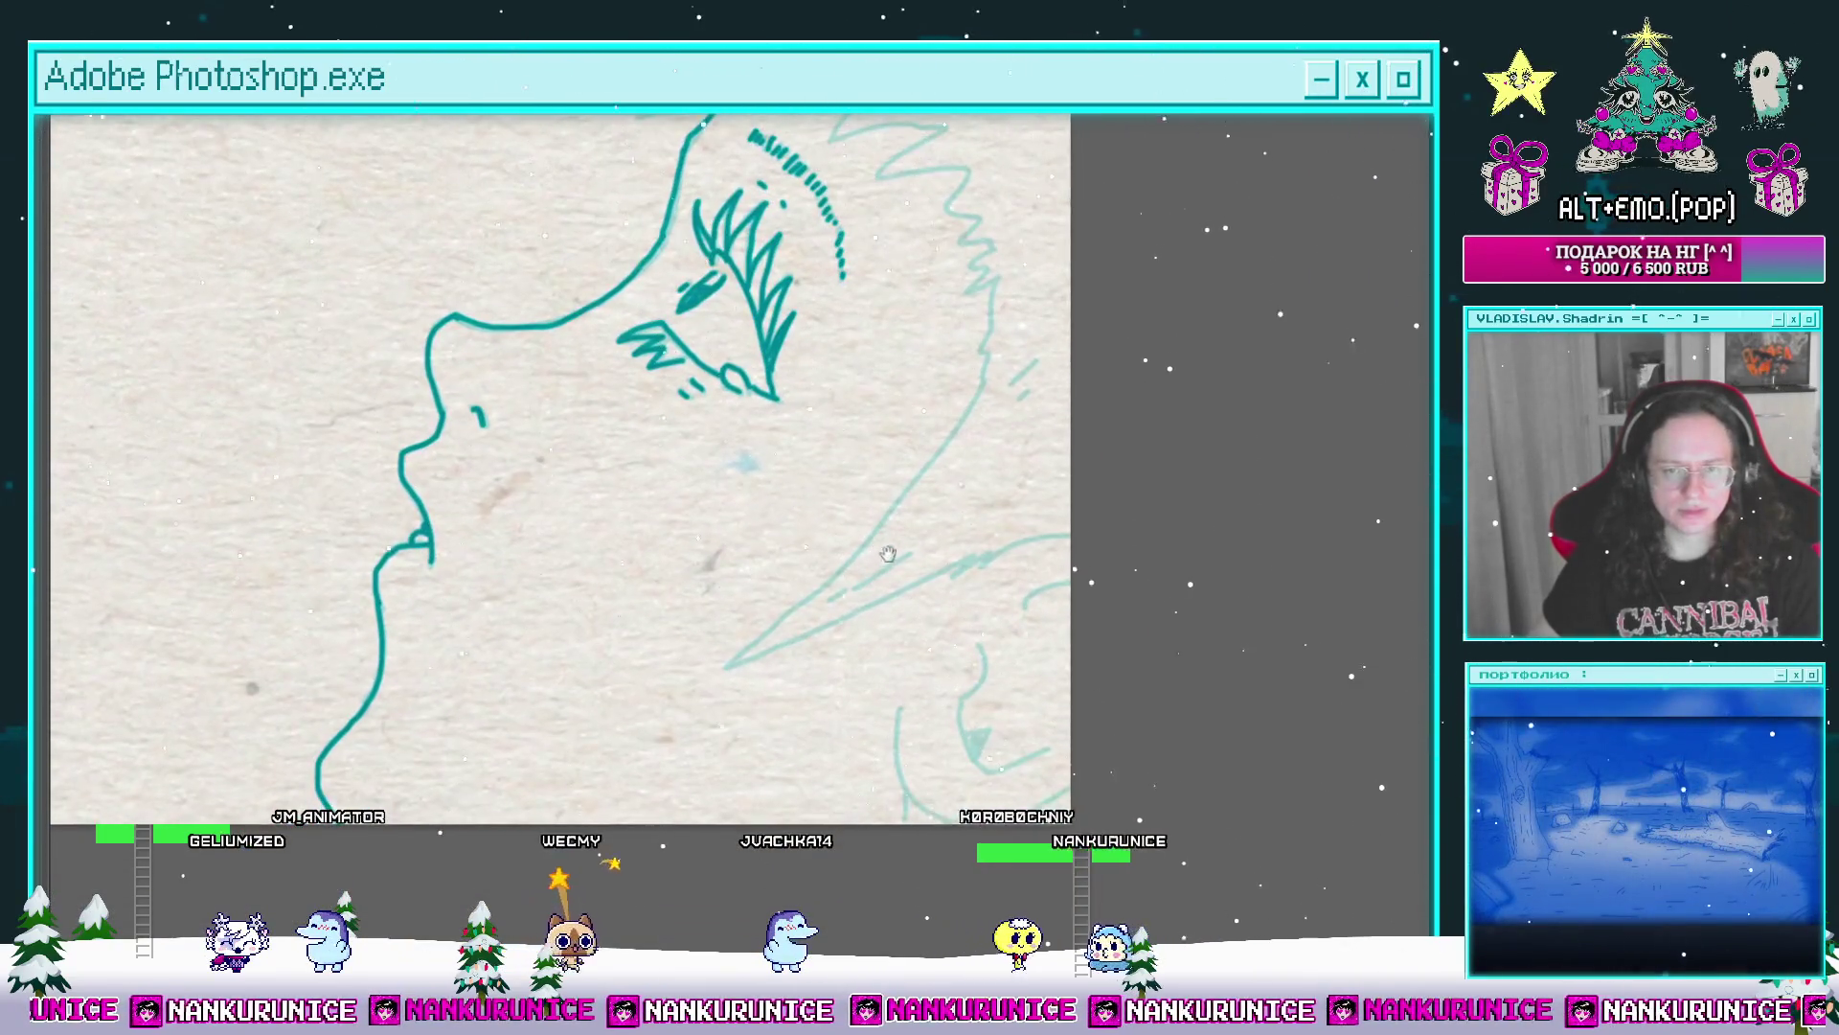
pyautogui.moveTo(870, 474); pyautogui.dragTo(921, 288)
pyautogui.scroll(2, 952, 457)
pyautogui.moveTo(929, 441); pyautogui.dragTo(1009, 404)
pyautogui.moveTo(871, 569)
pyautogui.mouseDown()
pyautogui.moveTo(896, 412)
pyautogui.moveTo(895, 555)
pyautogui.mouseUp()
pyautogui.click(880, 354)
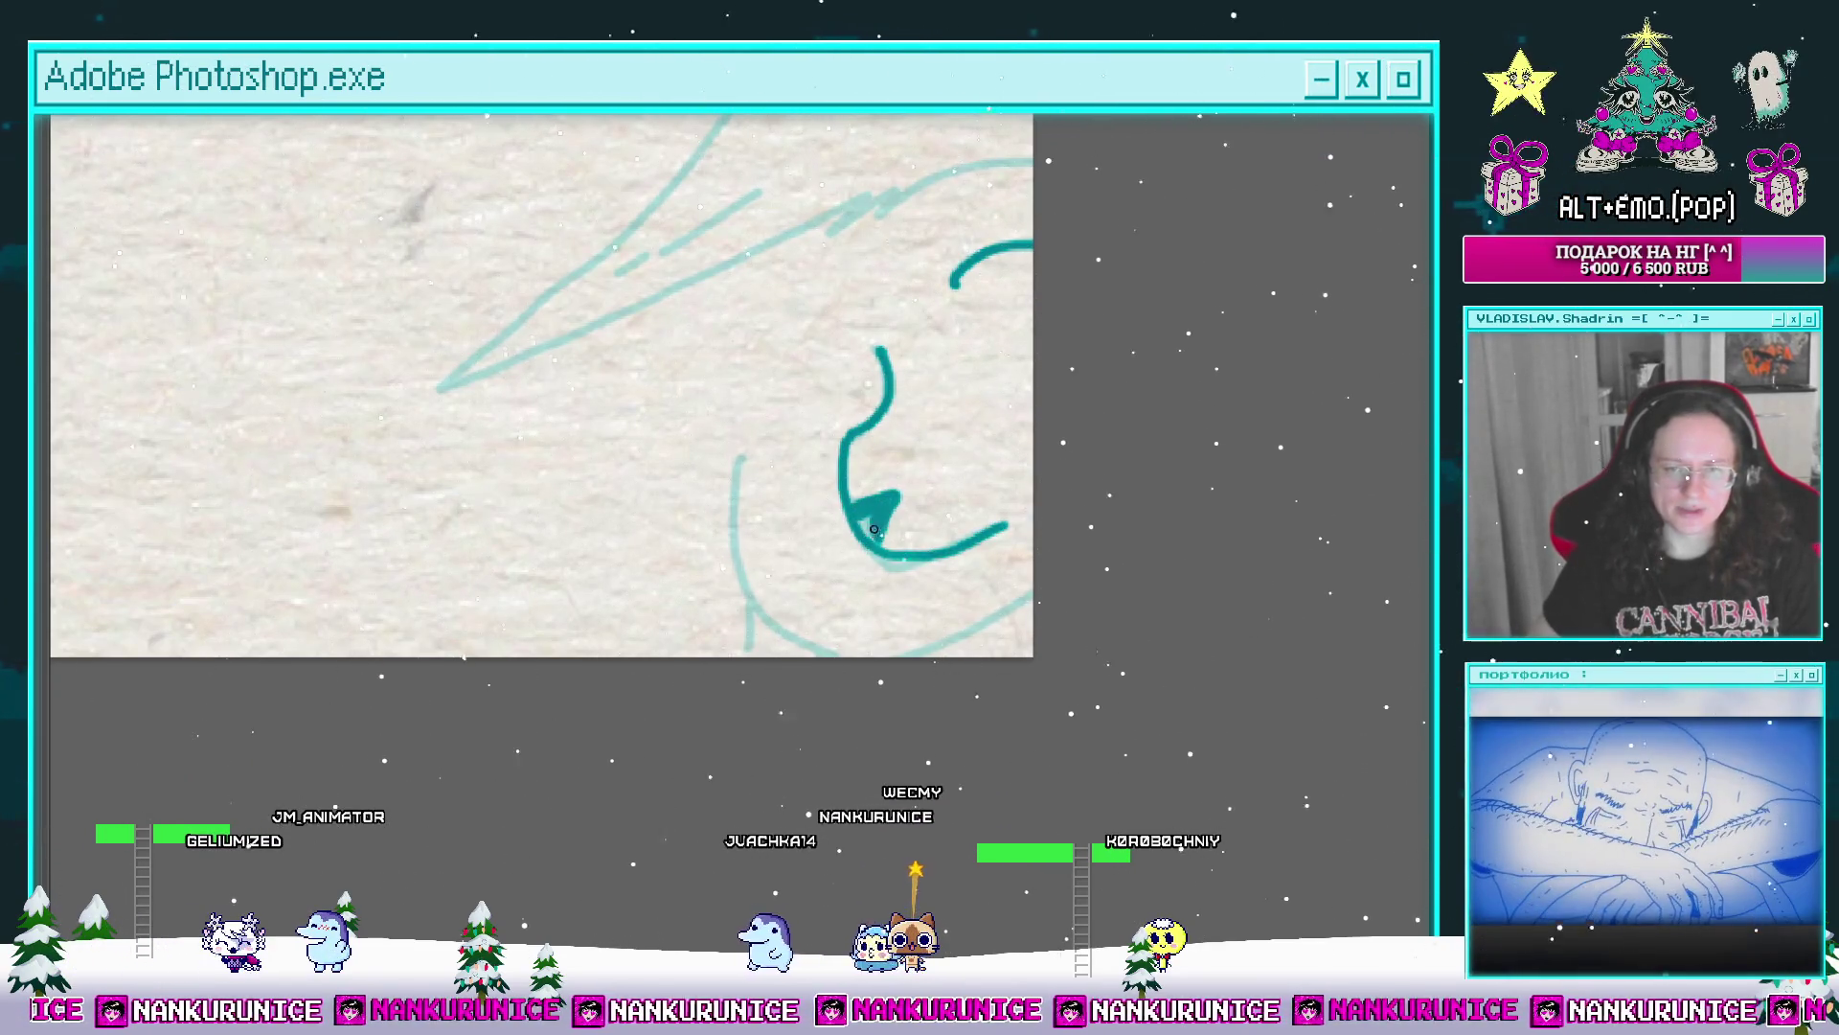
pyautogui.moveTo(872, 532); pyautogui.dragTo(857, 440)
pyautogui.click(724, 370)
pyautogui.moveTo(725, 374); pyautogui.dragTo(774, 539)
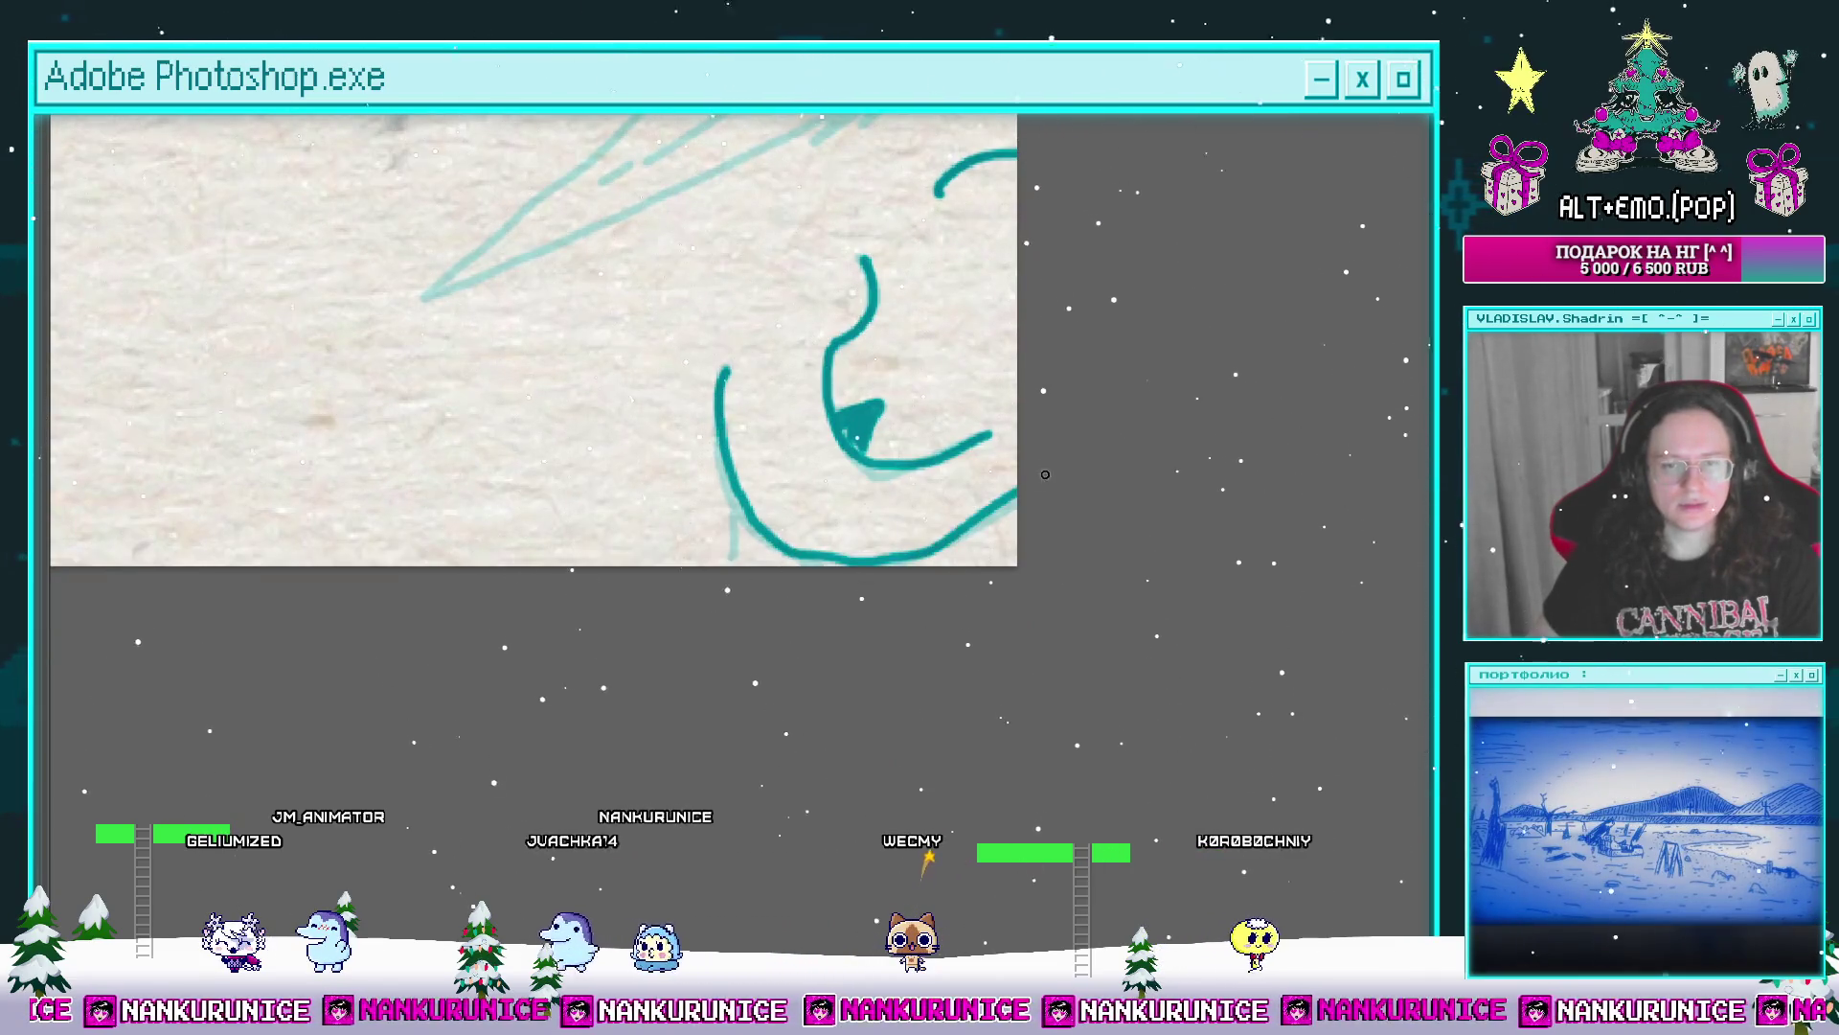
# Step: Extend the teal line down-left and ink the long pointed stroke near the eye and nose
pyautogui.moveTo(791, 416)
pyautogui.mouseDown()
pyautogui.moveTo(758, 505)
pyautogui.moveTo(732, 743)
pyautogui.mouseUp()
pyautogui.moveTo(732, 432)
pyautogui.mouseDown()
pyautogui.moveTo(808, 691)
pyautogui.moveTo(758, 633)
pyautogui.moveTo(681, 398)
pyautogui.mouseUp()
pyautogui.moveTo(719, 604); pyautogui.dragTo(718, 379)
pyautogui.moveTo(789, 480)
pyautogui.mouseDown()
pyautogui.moveTo(831, 346)
pyautogui.moveTo(850, 411)
pyautogui.moveTo(871, 273)
pyautogui.mouseUp()
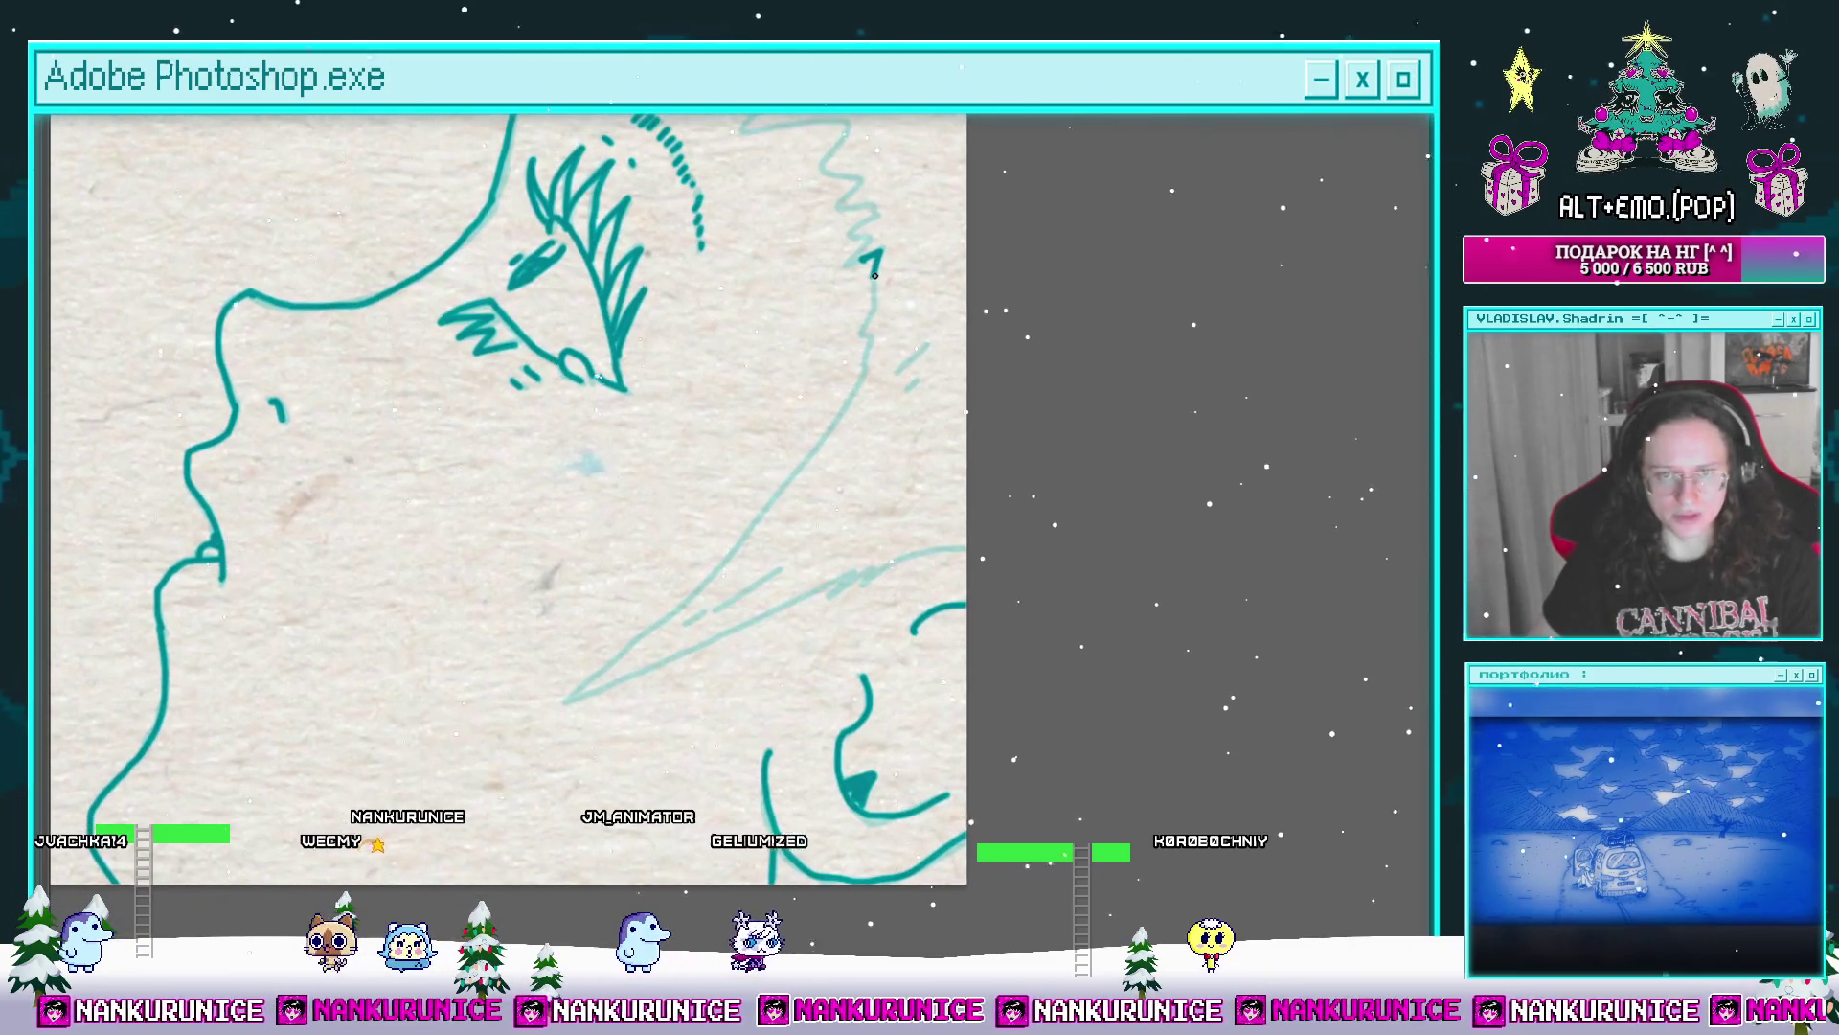
pyautogui.moveTo(872, 339); pyautogui.dragTo(911, 273)
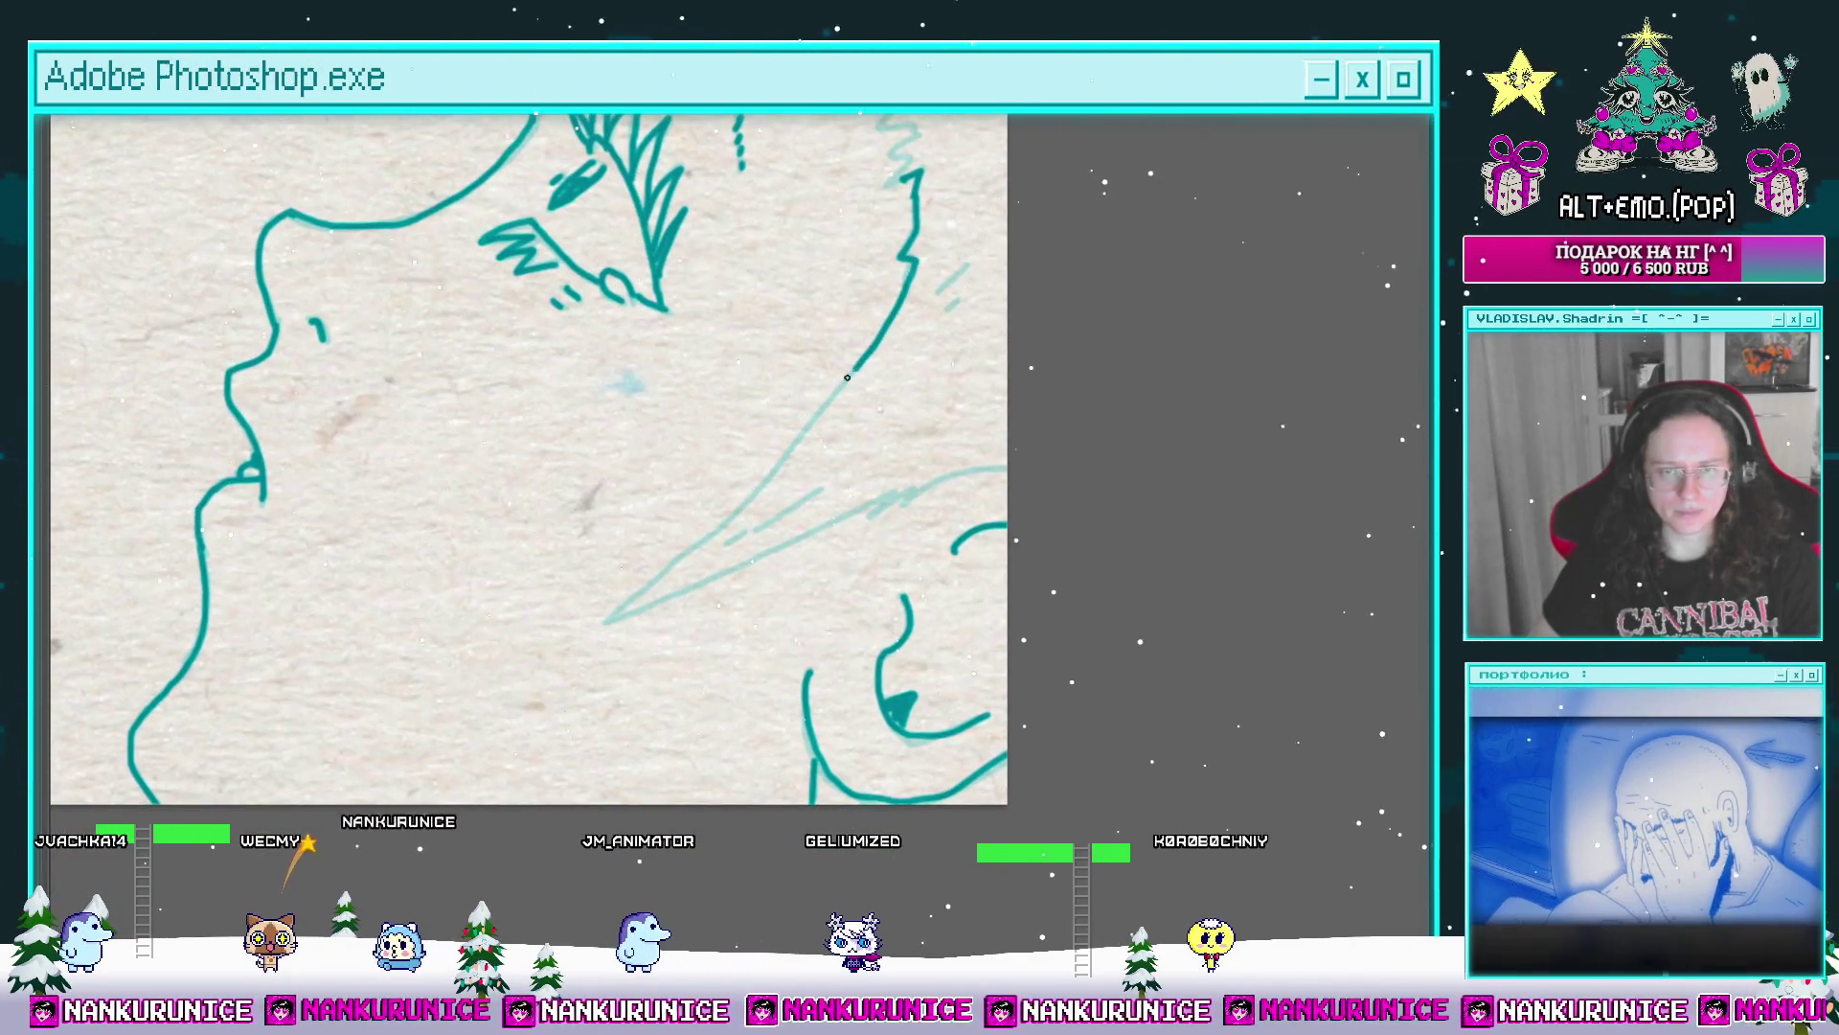
pyautogui.moveTo(851, 370); pyautogui.dragTo(744, 495)
pyautogui.moveTo(624, 619)
pyautogui.mouseDown()
pyautogui.moveTo(880, 499)
pyautogui.moveTo(1019, 460)
pyautogui.mouseUp()
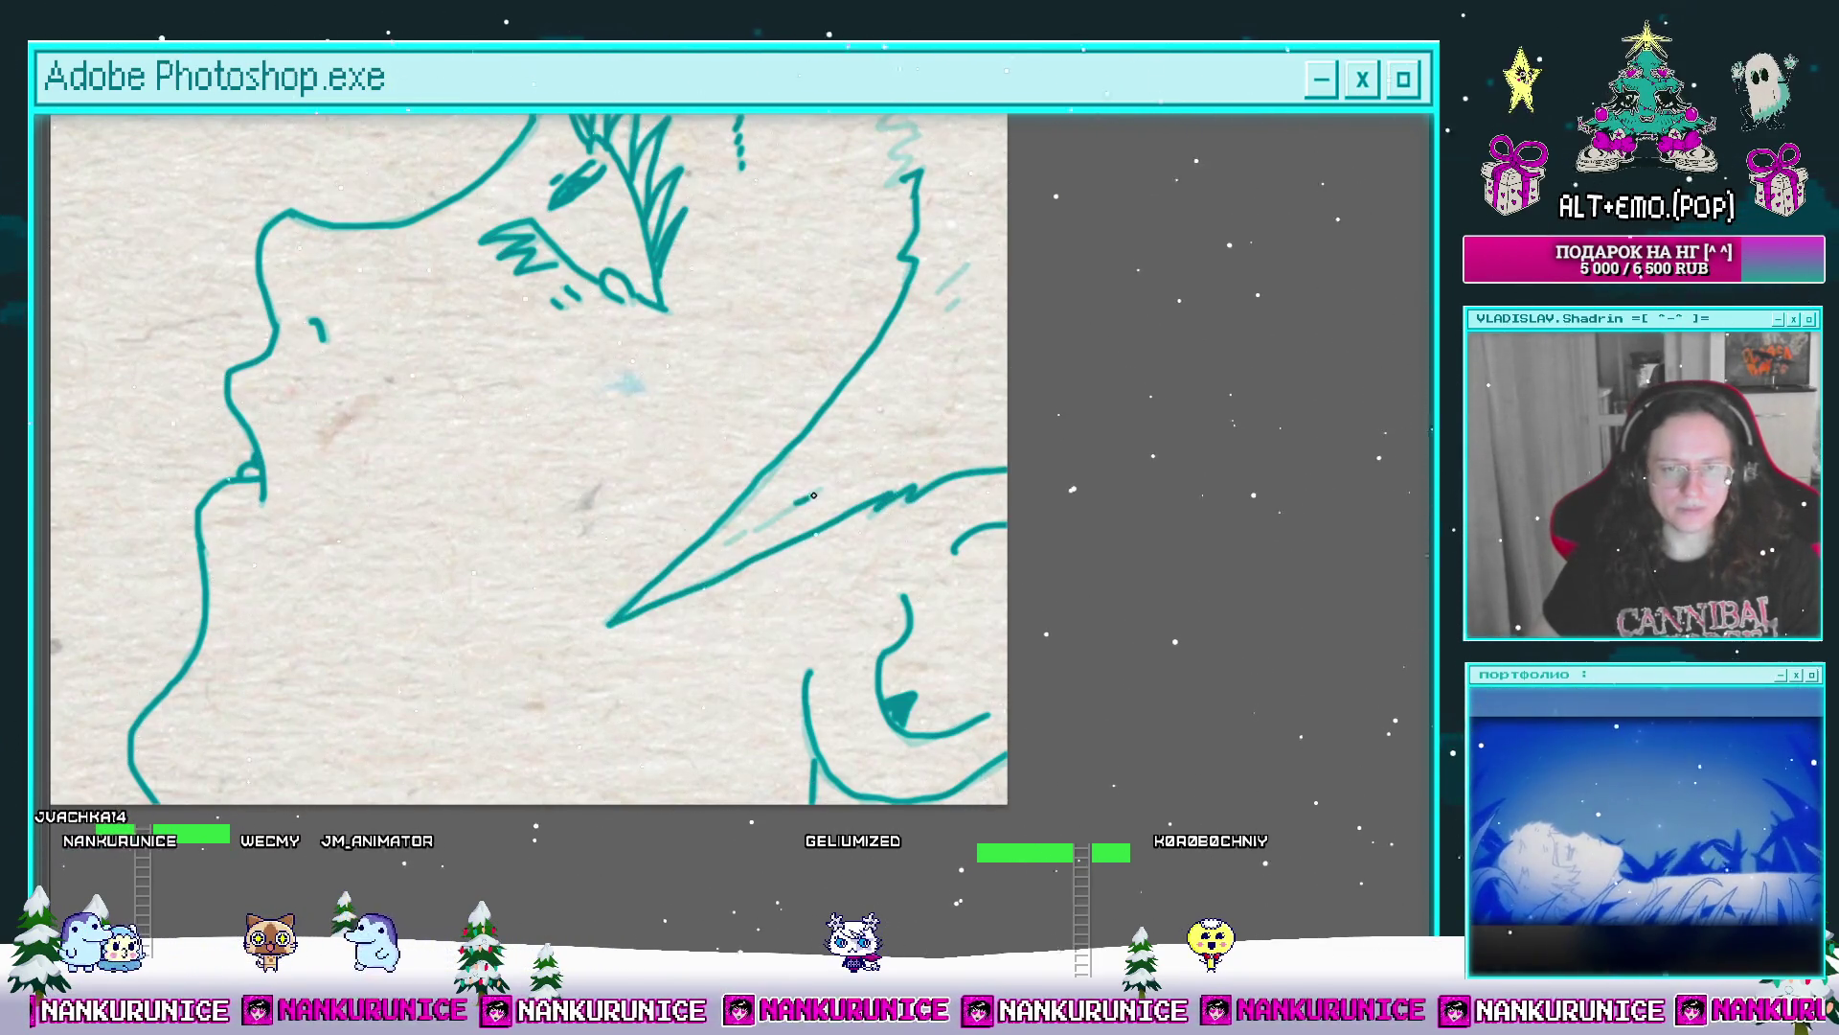
# Step: Pan up the spiky hair to settle the view on the highest hair tips
pyautogui.moveTo(910, 180)
pyautogui.mouseDown()
pyautogui.moveTo(804, 388)
pyautogui.moveTo(879, 510)
pyautogui.mouseUp()
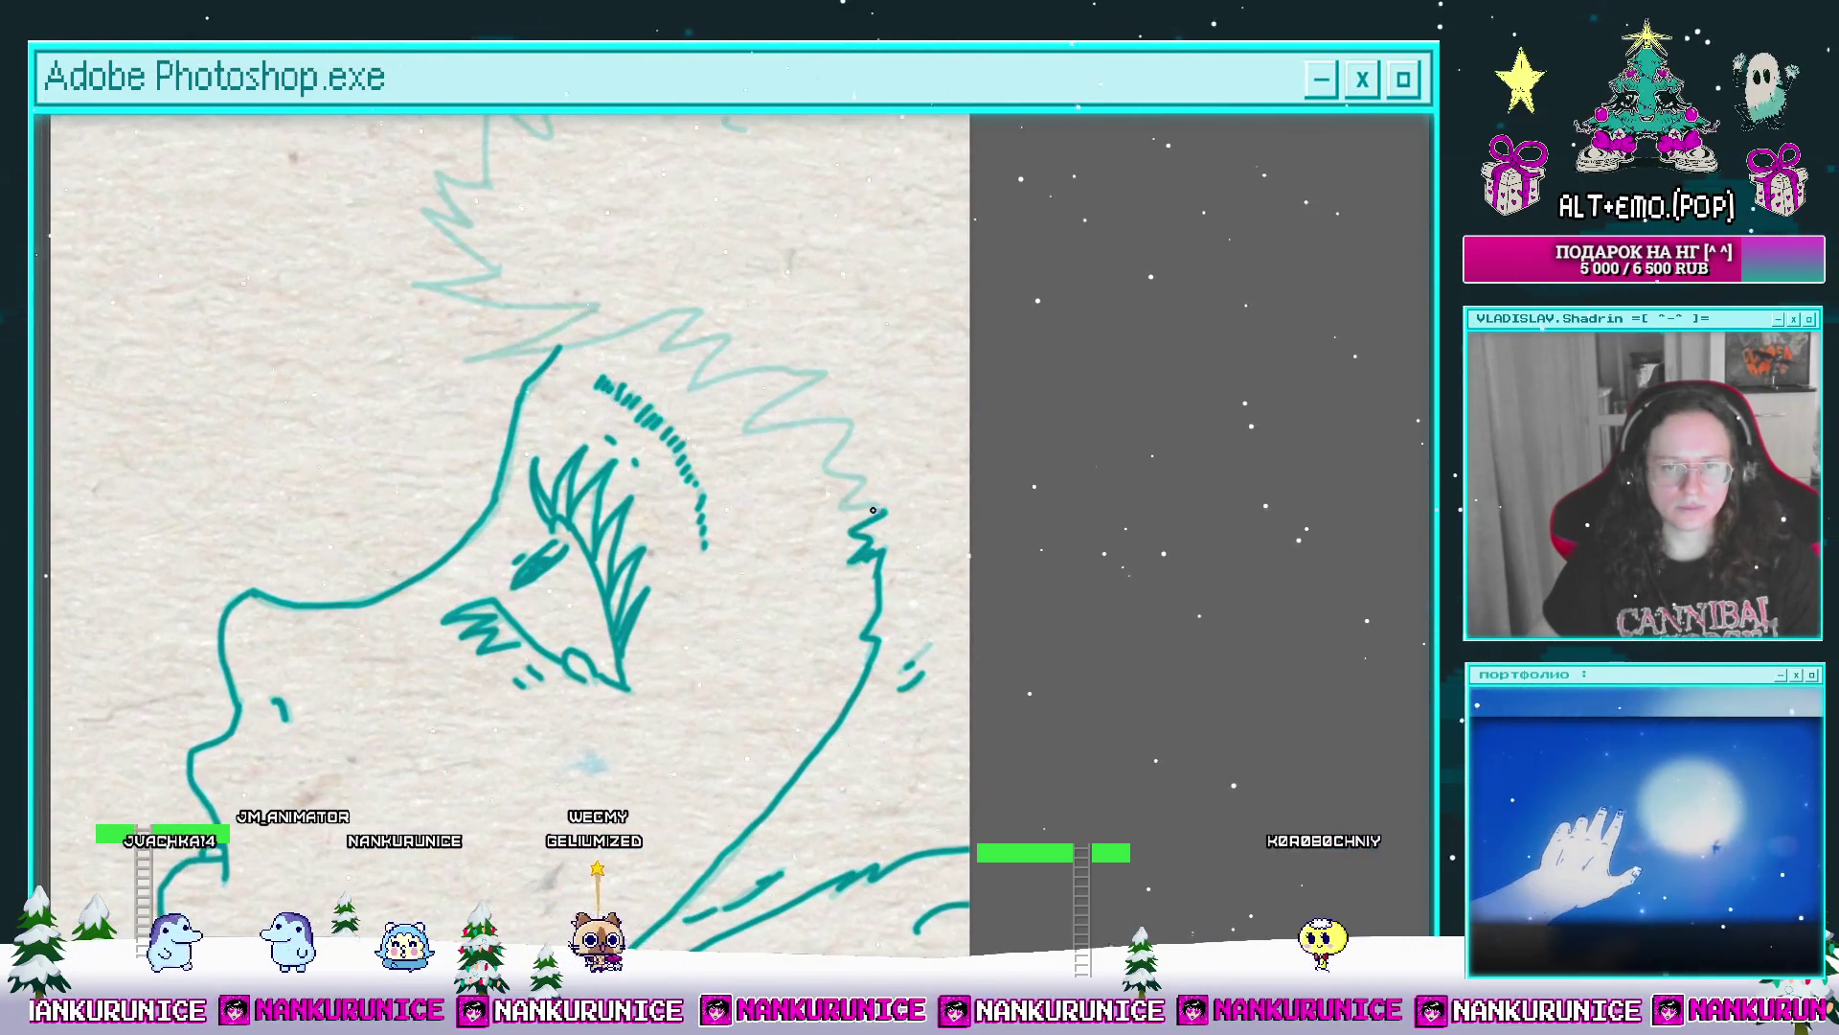
pyautogui.moveTo(880, 510); pyautogui.dragTo(928, 554)
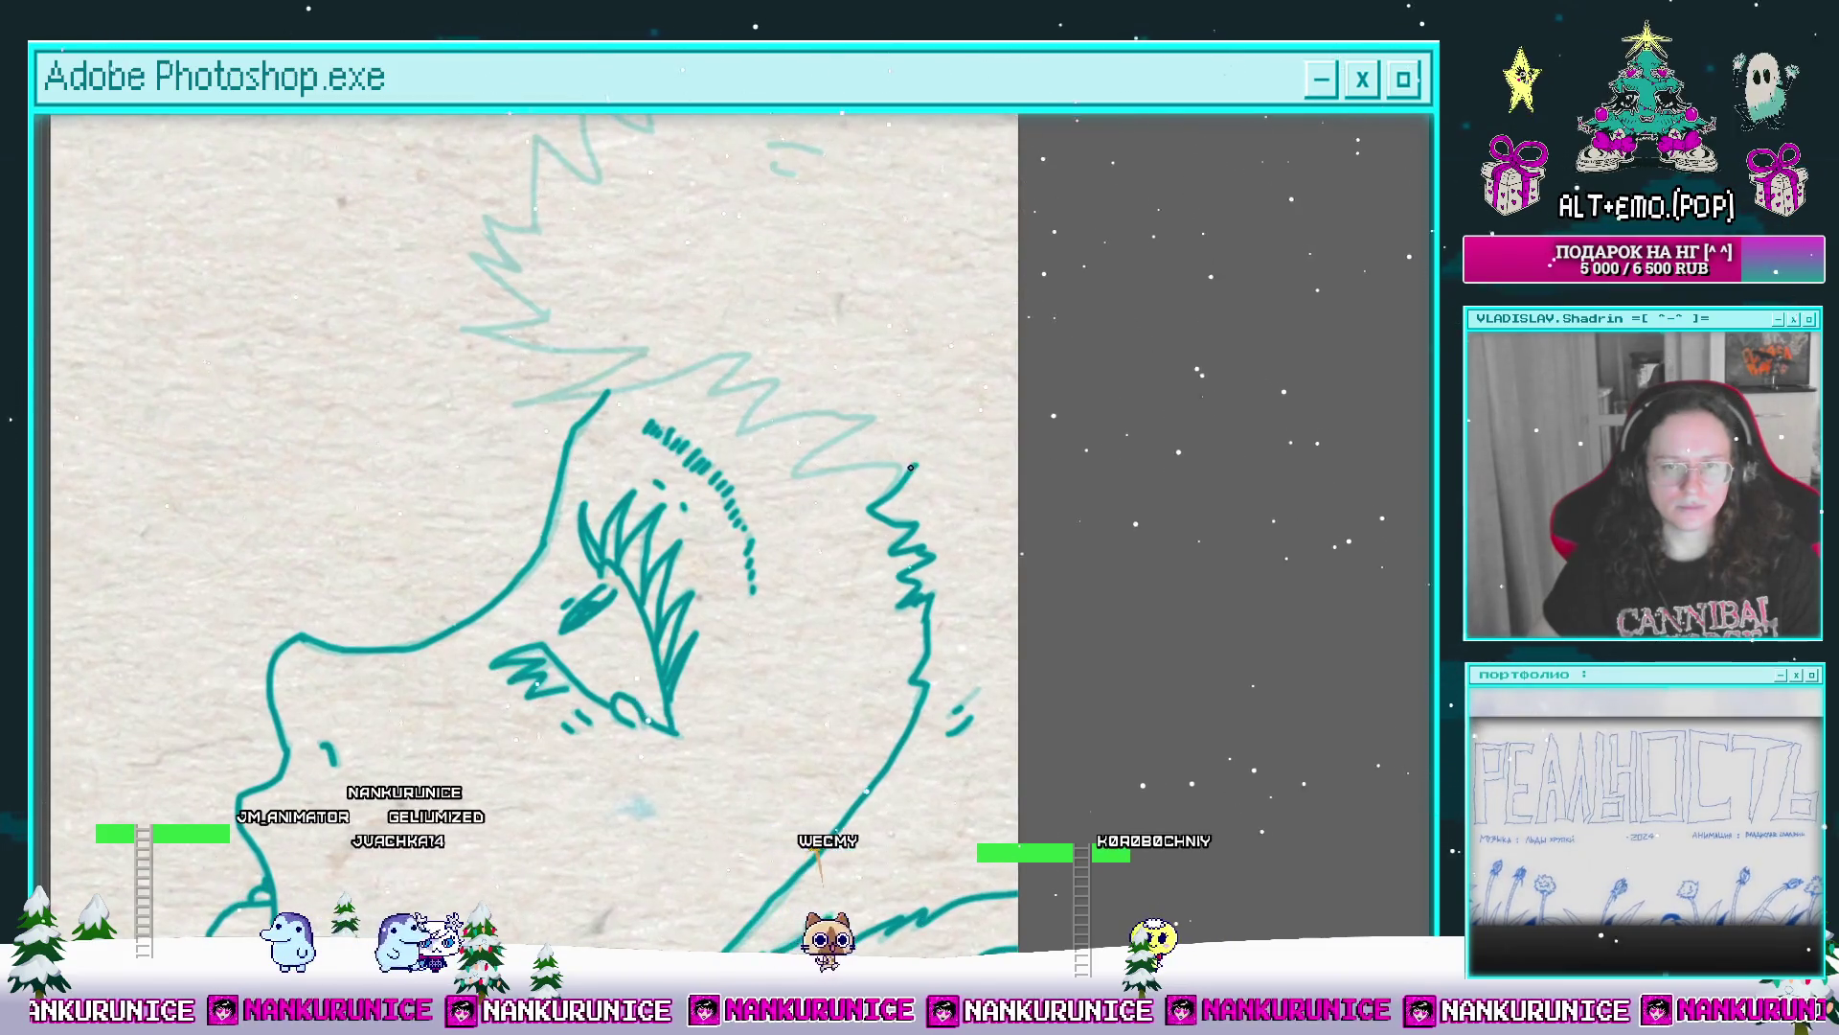
pyautogui.moveTo(865, 417)
pyautogui.mouseDown()
pyautogui.moveTo(902, 475)
pyautogui.moveTo(760, 486)
pyautogui.moveTo(906, 491)
pyautogui.moveTo(919, 429)
pyautogui.mouseUp()
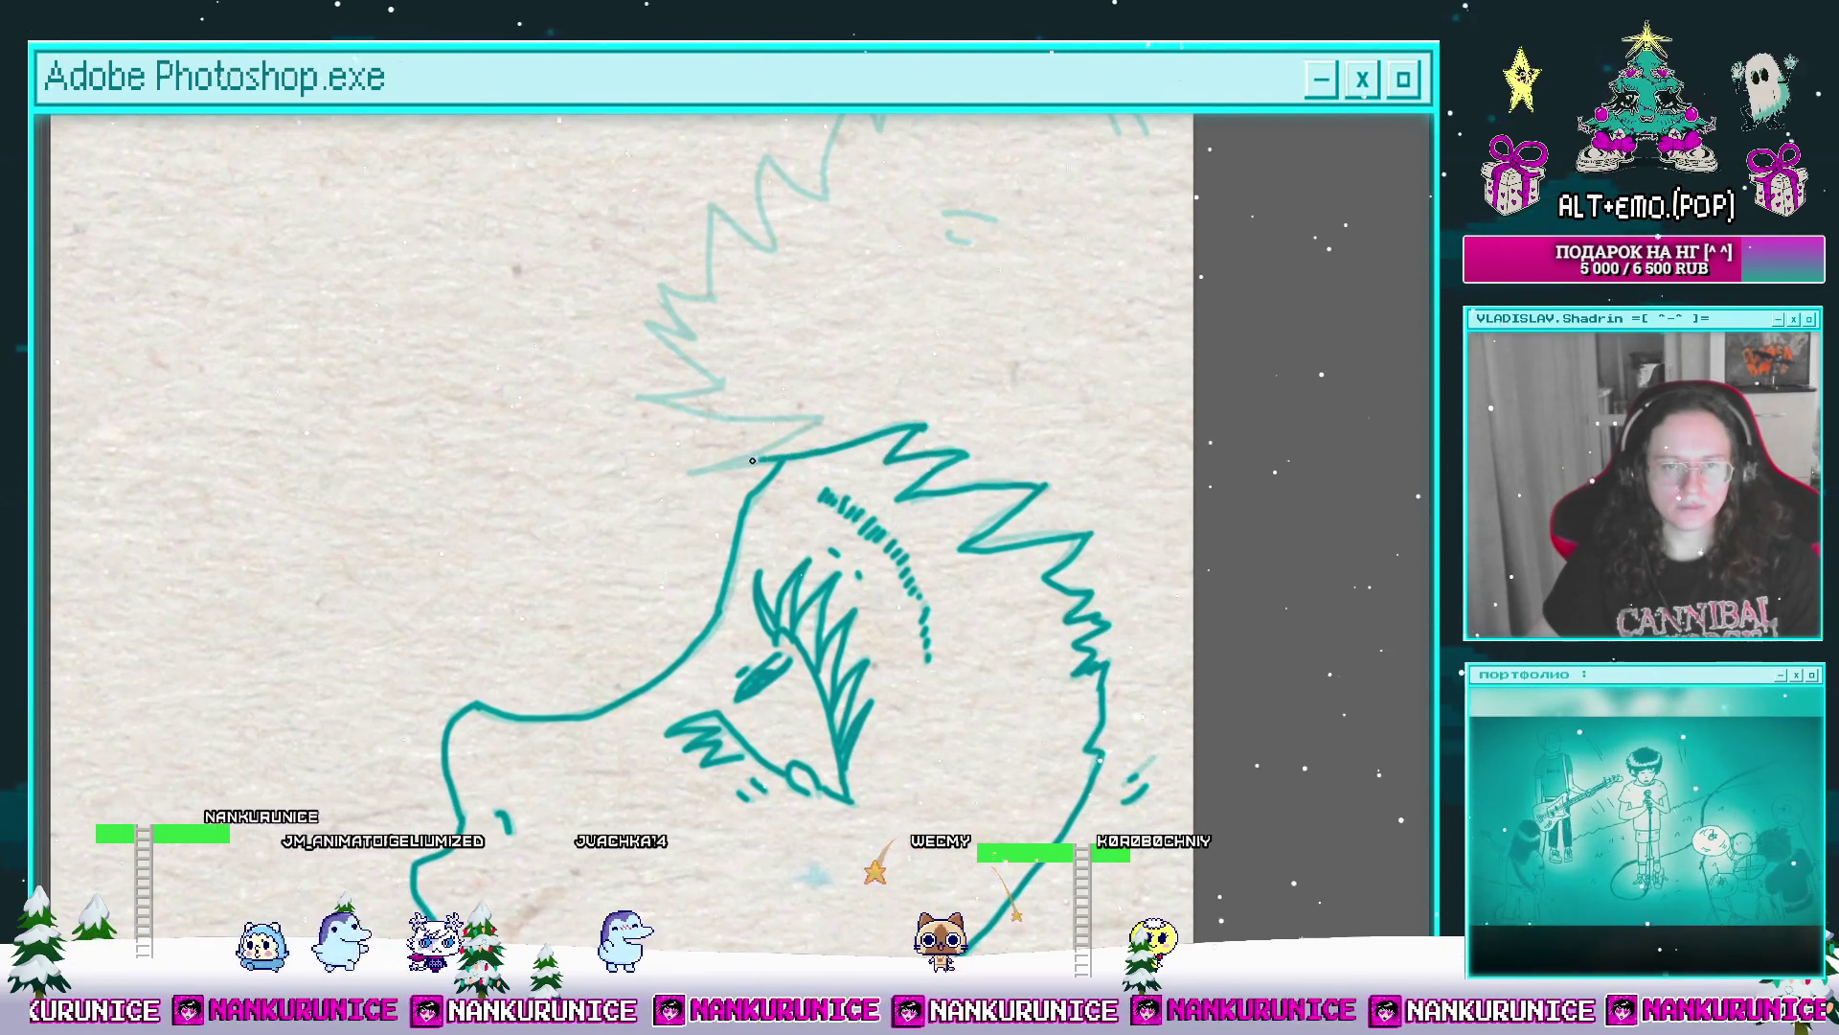
pyautogui.moveTo(801, 430); pyautogui.dragTo(827, 503)
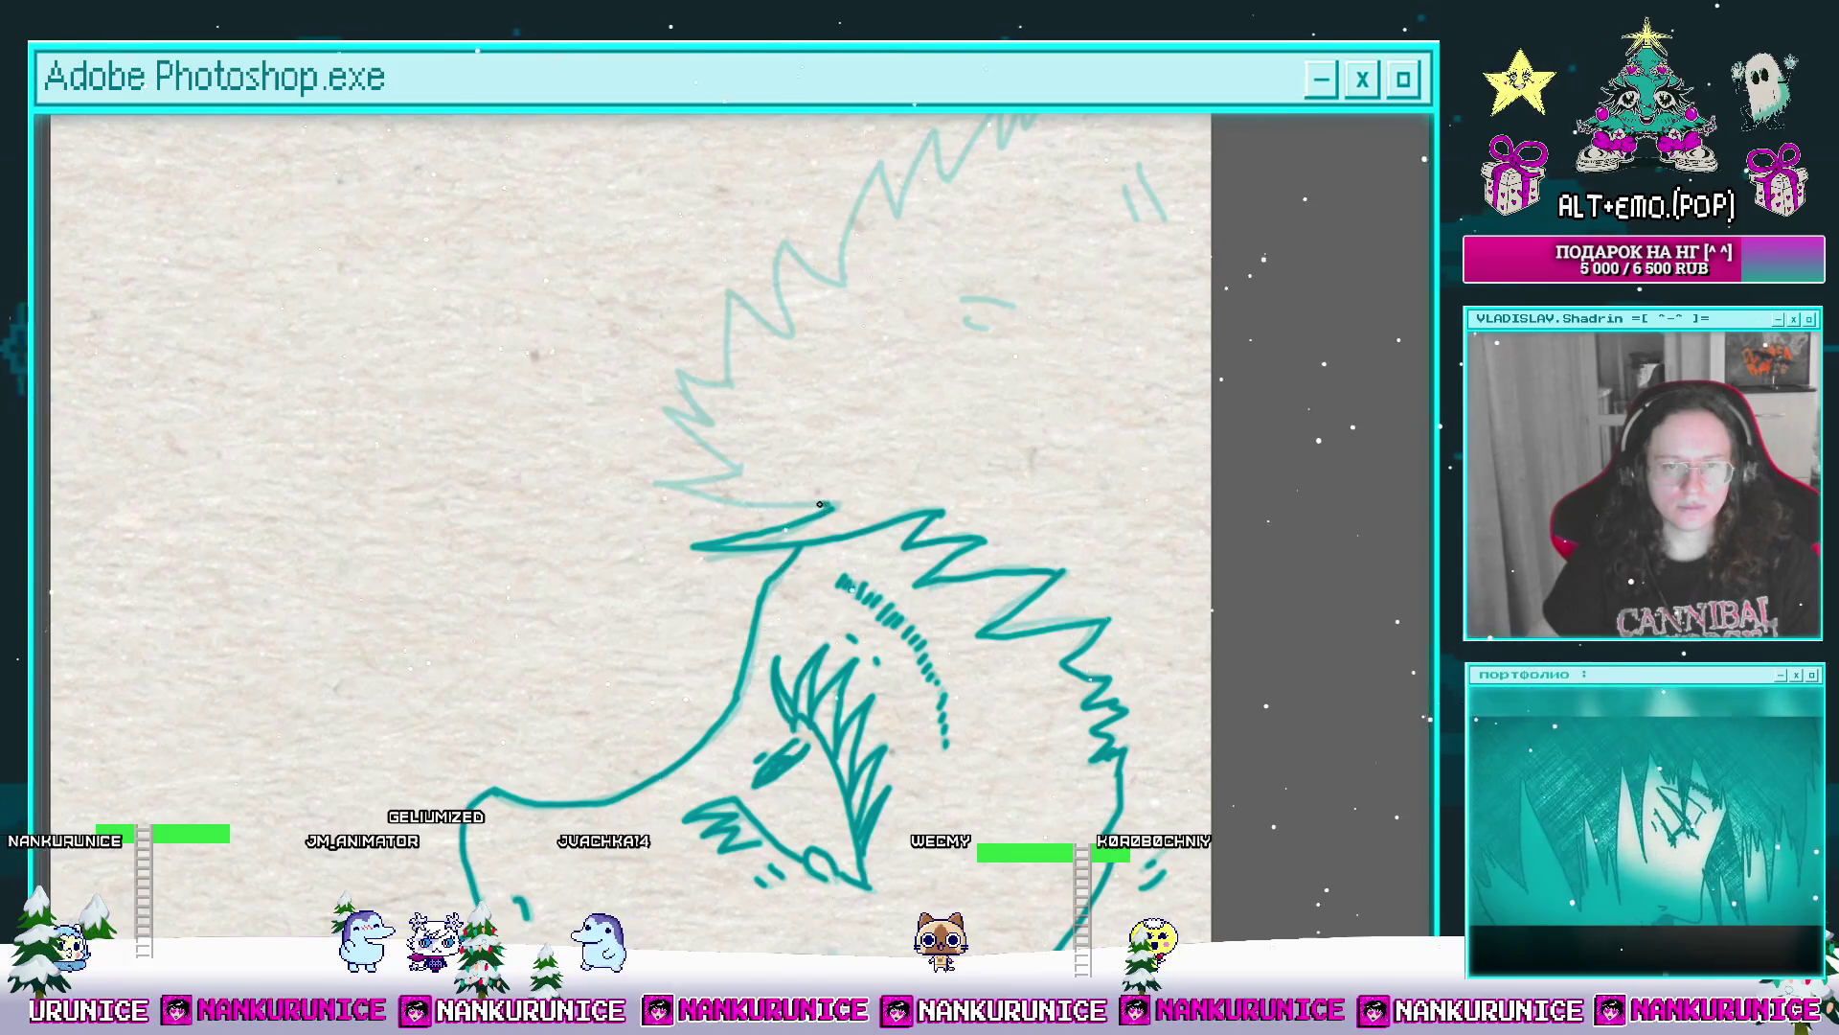
pyautogui.moveTo(631, 453); pyautogui.dragTo(704, 527)
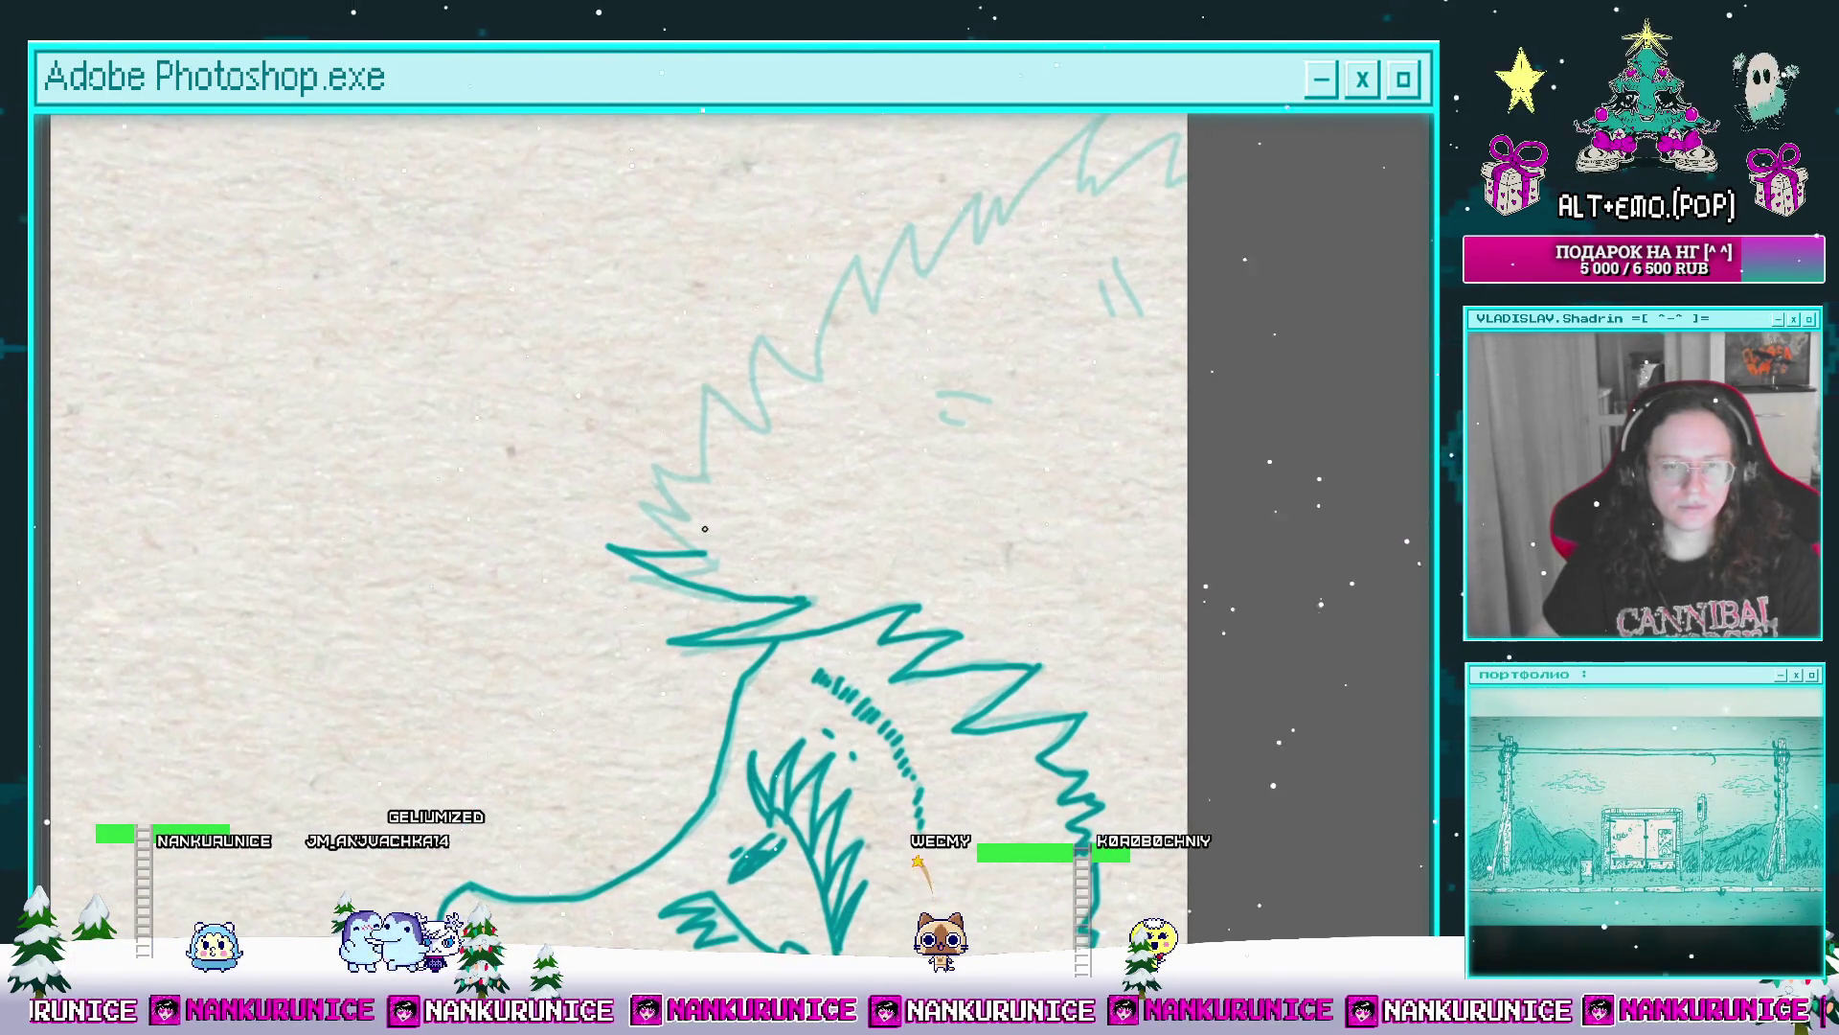
pyautogui.moveTo(677, 414); pyautogui.dragTo(716, 482)
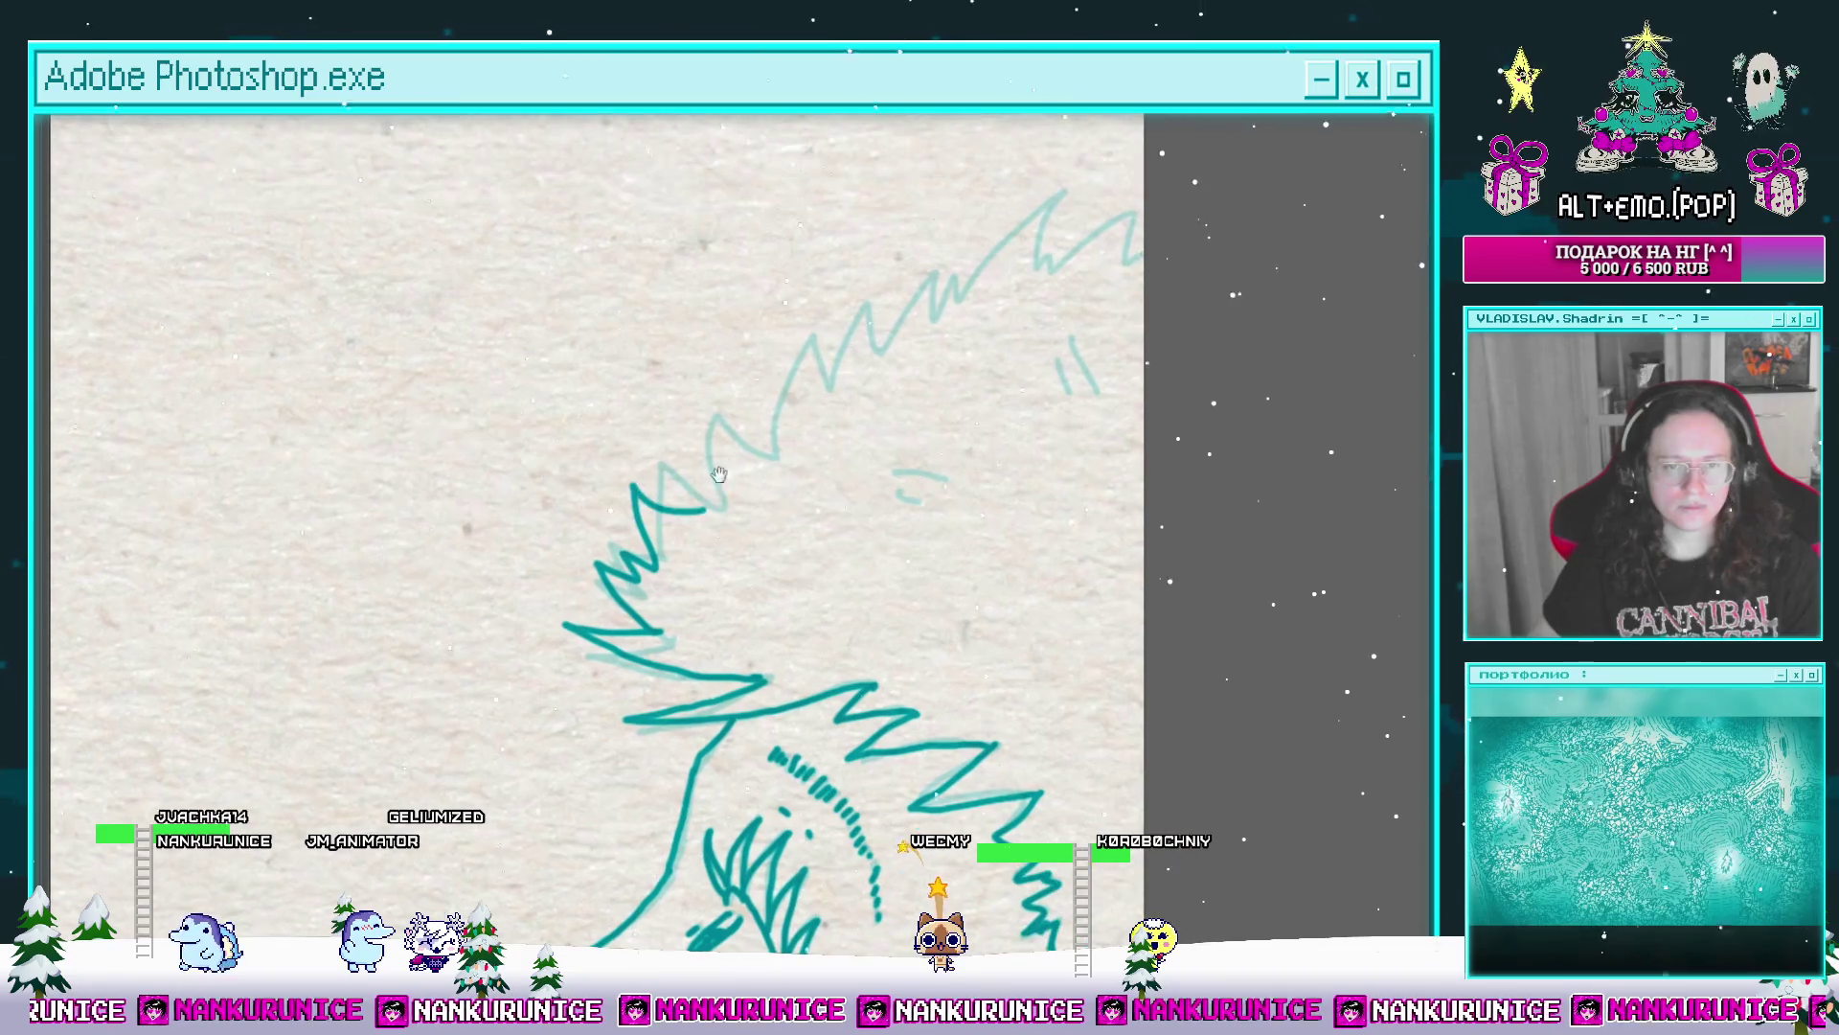
pyautogui.moveTo(812, 432)
pyautogui.mouseDown()
pyautogui.moveTo(798, 498)
pyautogui.moveTo(914, 370)
pyautogui.moveTo(1071, 302)
pyautogui.moveTo(1085, 198)
pyautogui.mouseUp()
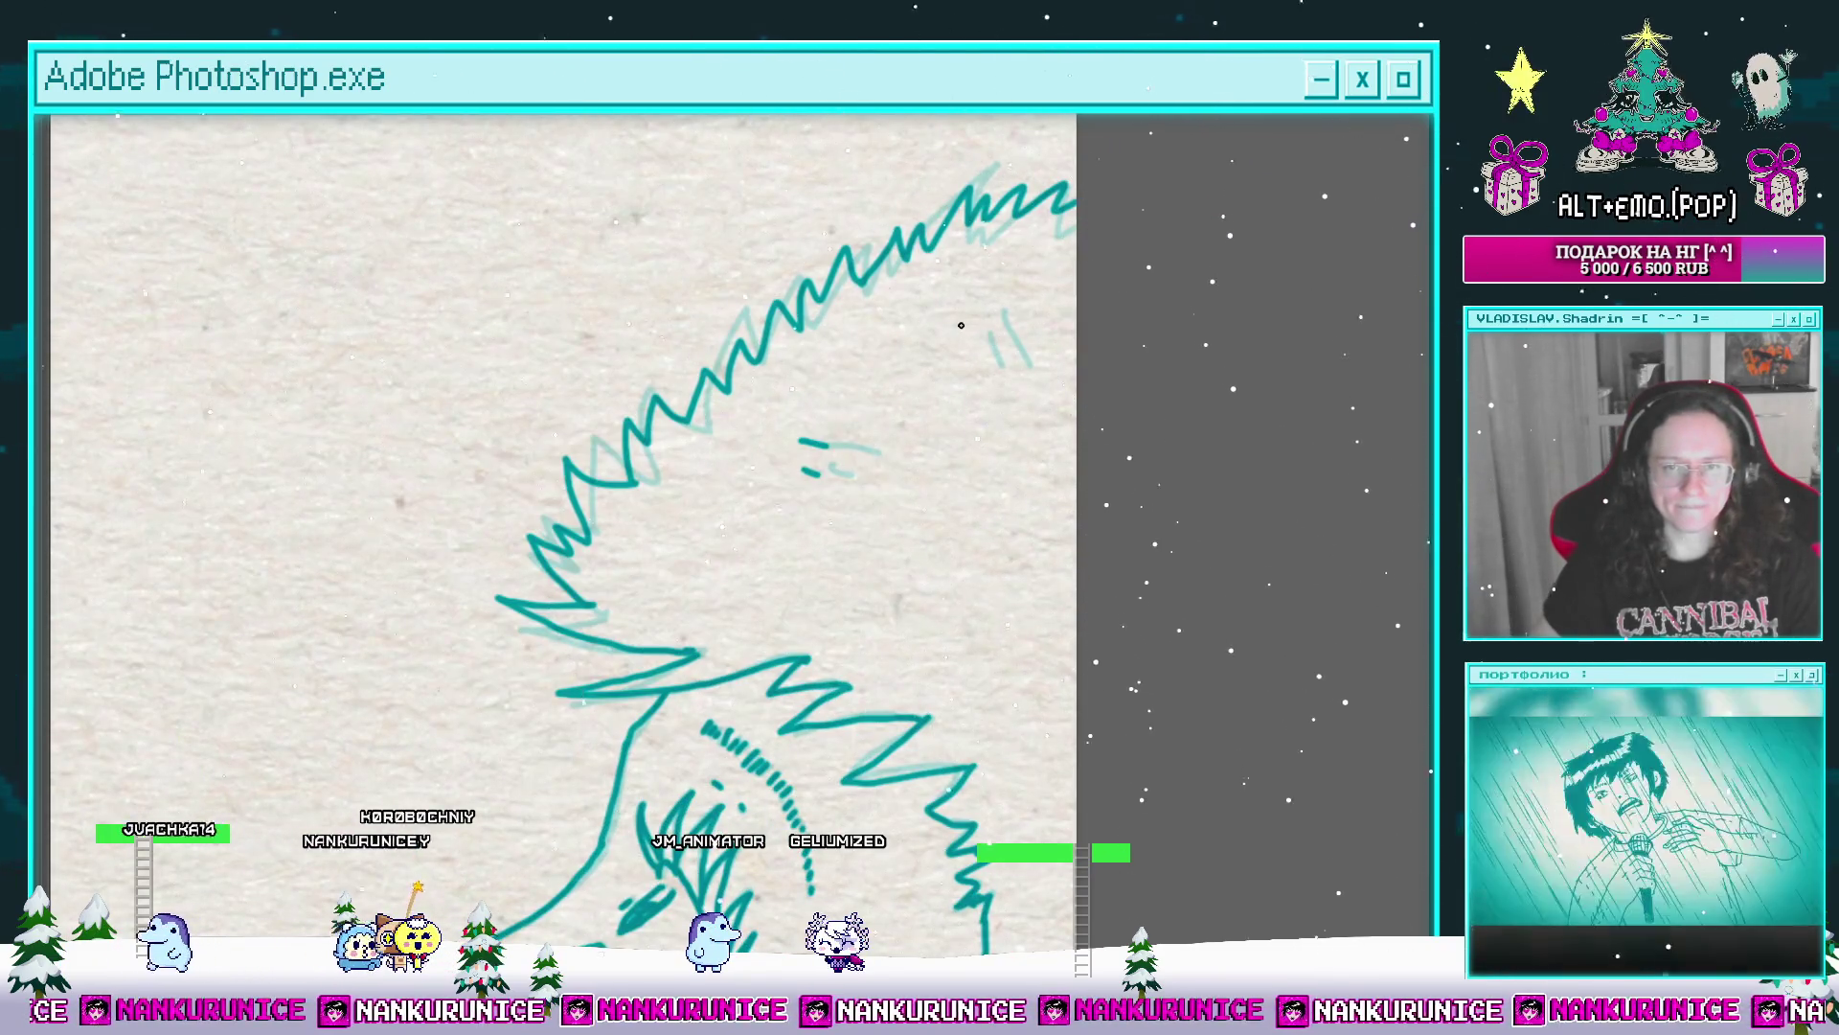
# Step: Select the upper hair spine strokes and cut them from the frame
pyautogui.moveTo(1002, 334); pyautogui.dragTo(941, 329)
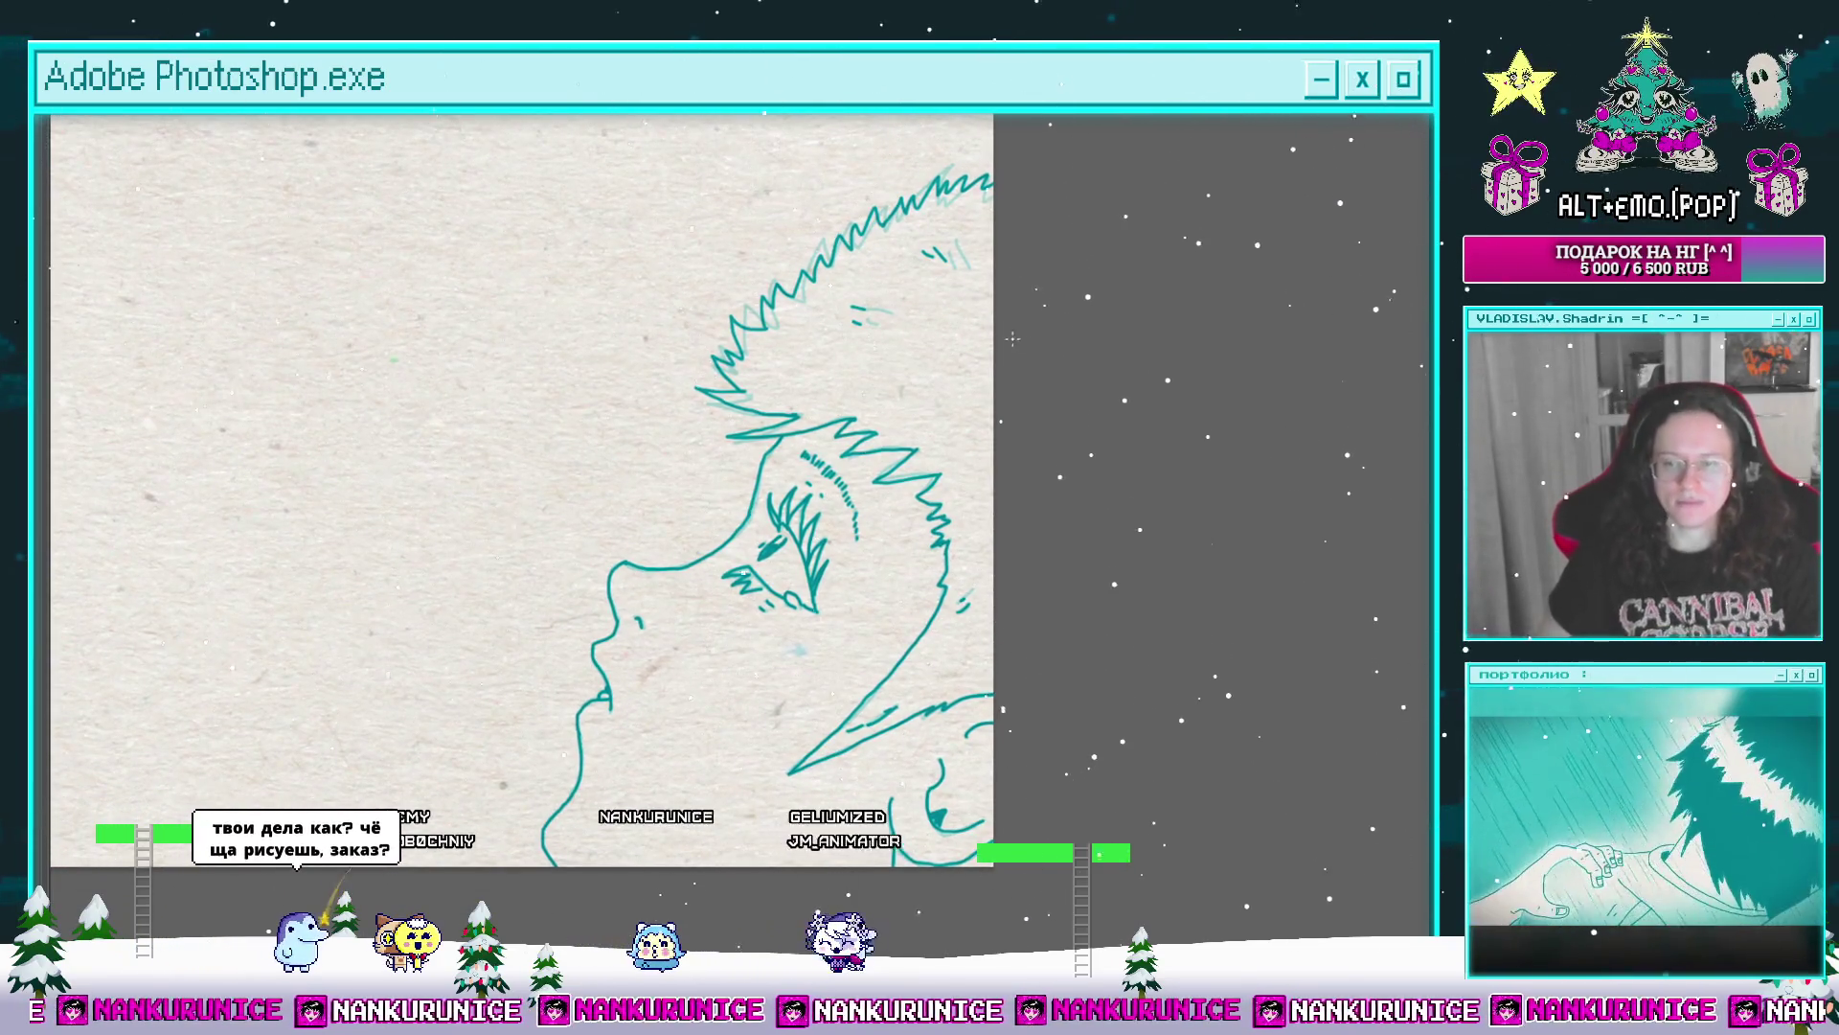
pyautogui.moveTo(866, 356)
pyautogui.mouseDown()
pyautogui.moveTo(815, 422)
pyautogui.moveTo(848, 398)
pyautogui.mouseUp()
pyautogui.moveTo(711, 412); pyautogui.dragTo(1051, 338)
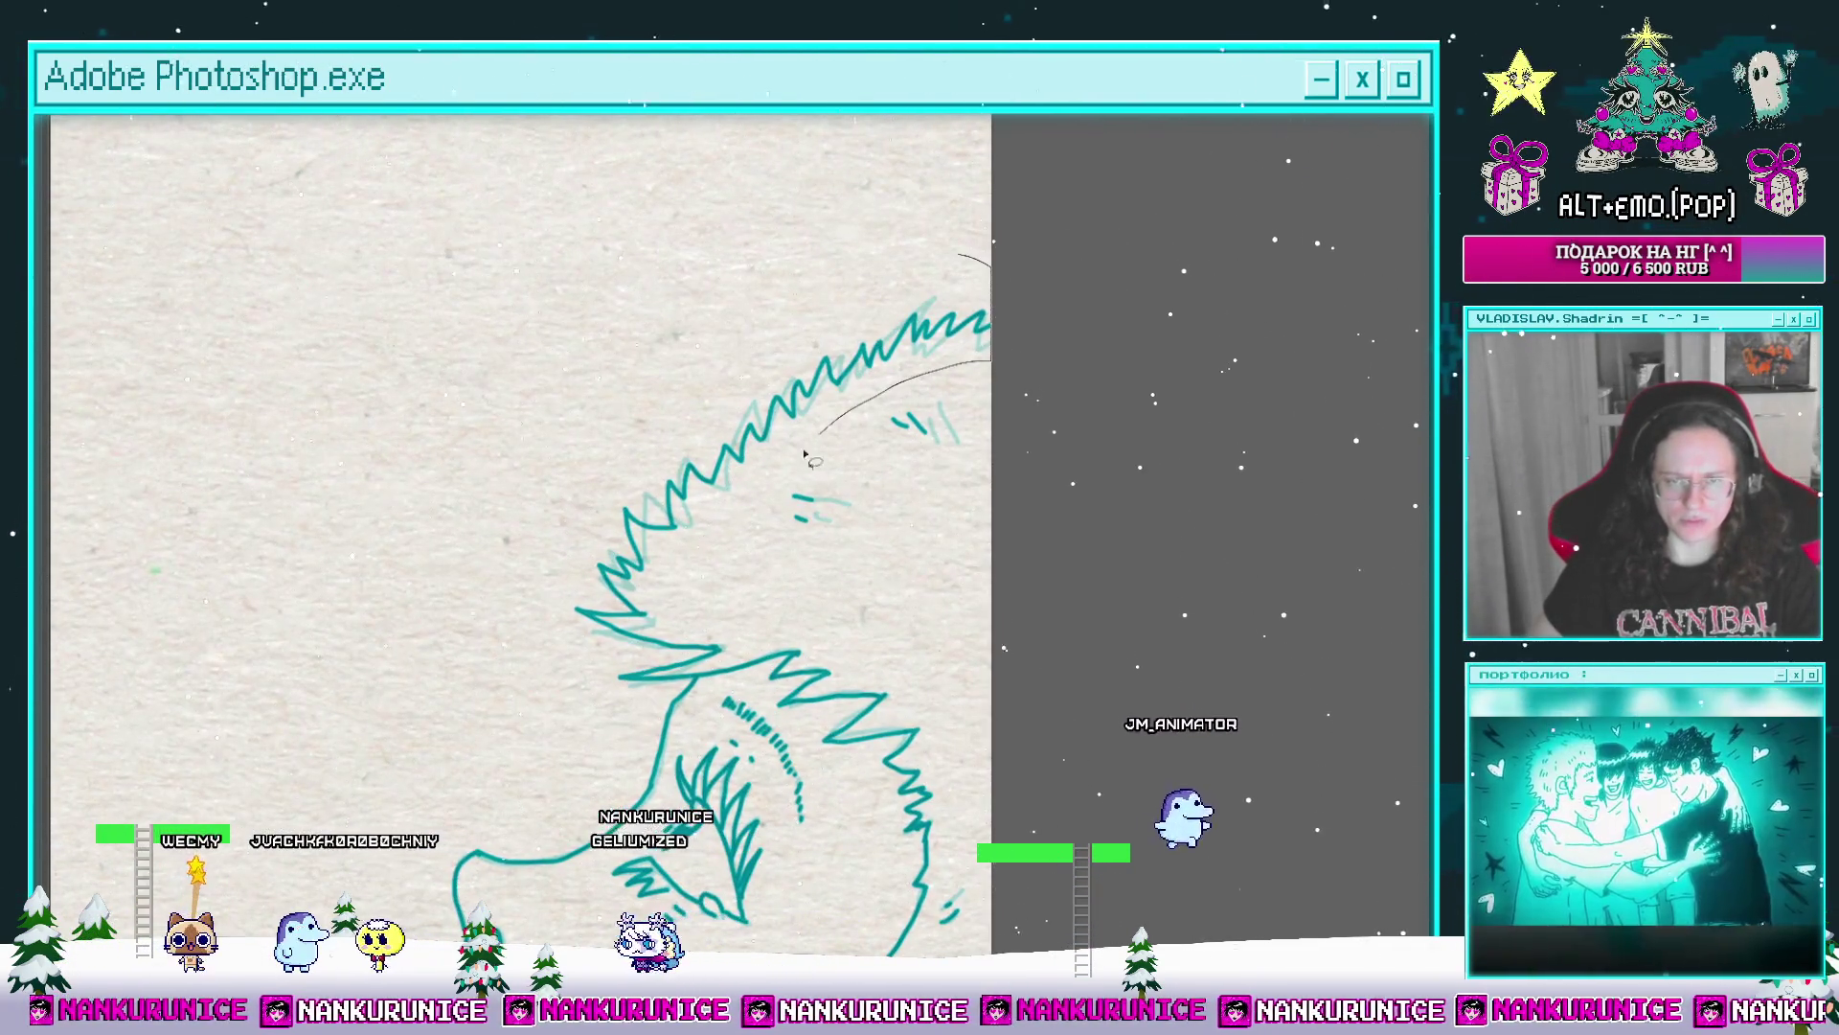
pyautogui.moveTo(1050, 337); pyautogui.dragTo(1051, 309)
pyautogui.hotkey('ctrl', 'x')
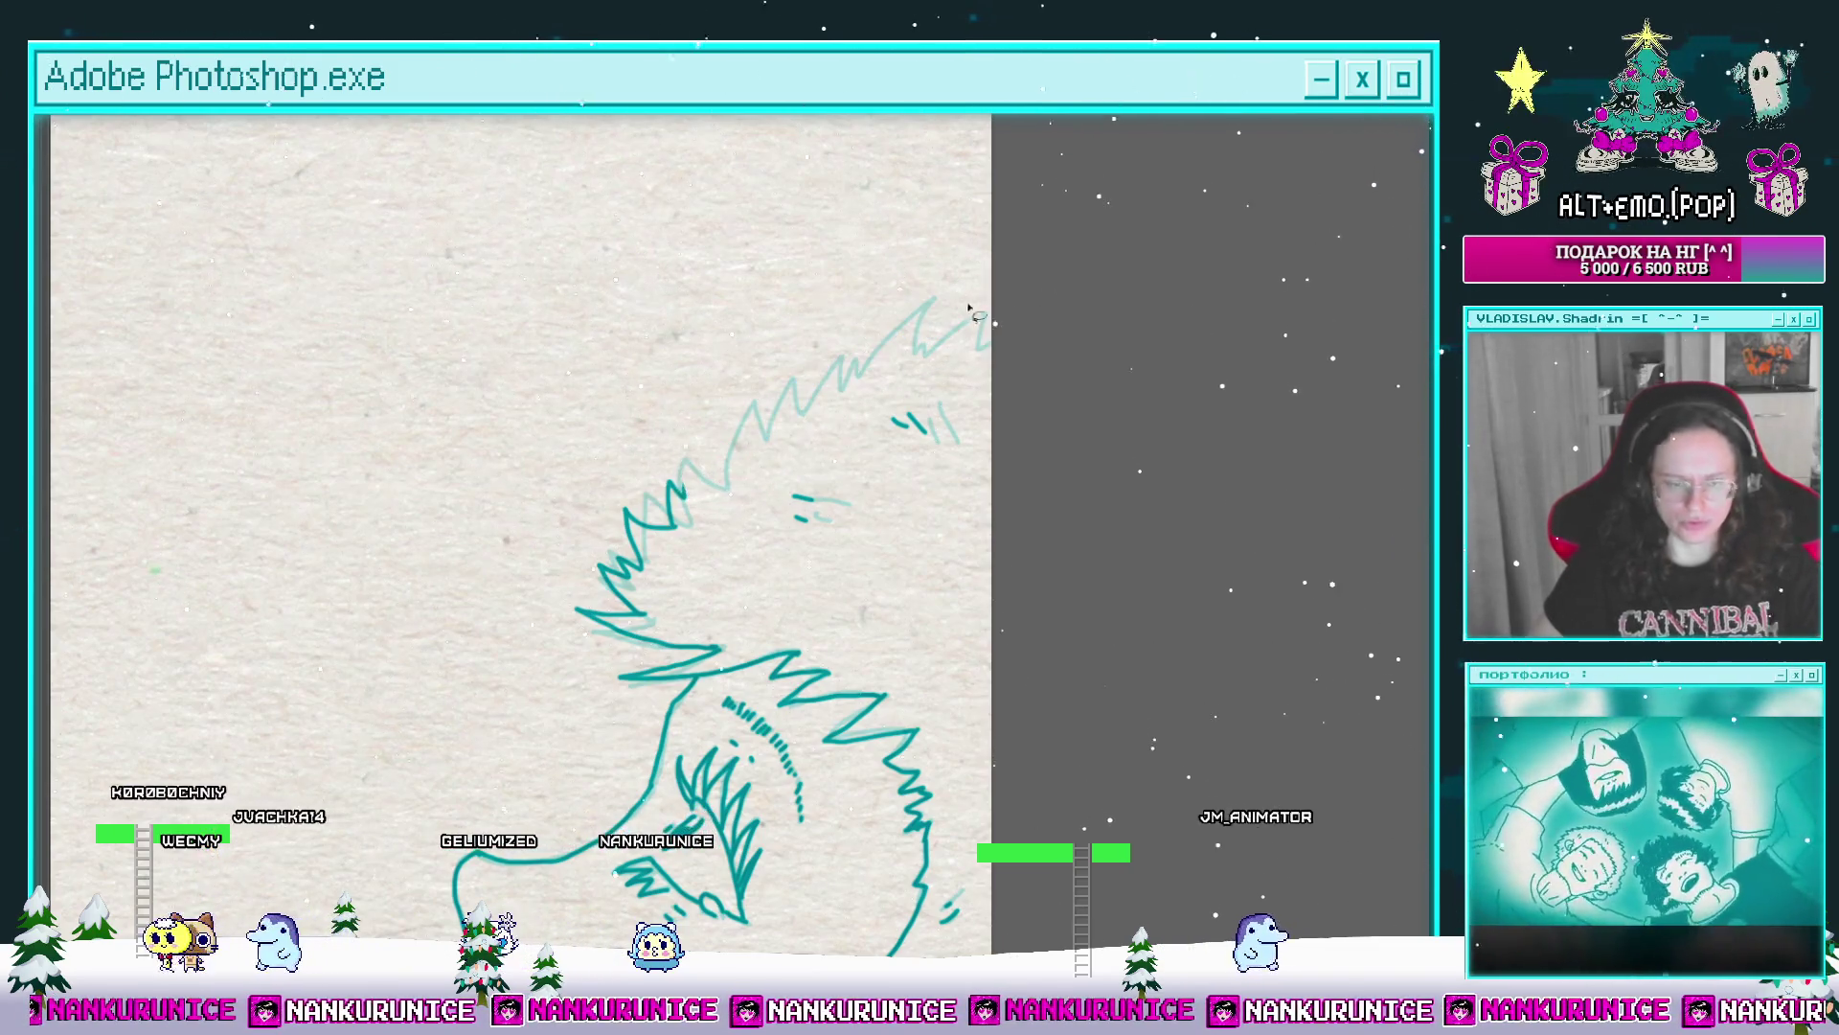
# Step: Redraw the upper spikes in teal zoomed in, then zoom out to the head with panels restored
pyautogui.moveTo(795, 413)
pyautogui.mouseDown()
pyautogui.moveTo(616, 512)
pyautogui.moveTo(627, 535)
pyautogui.moveTo(678, 525)
pyautogui.mouseUp()
pyautogui.click(605, 512)
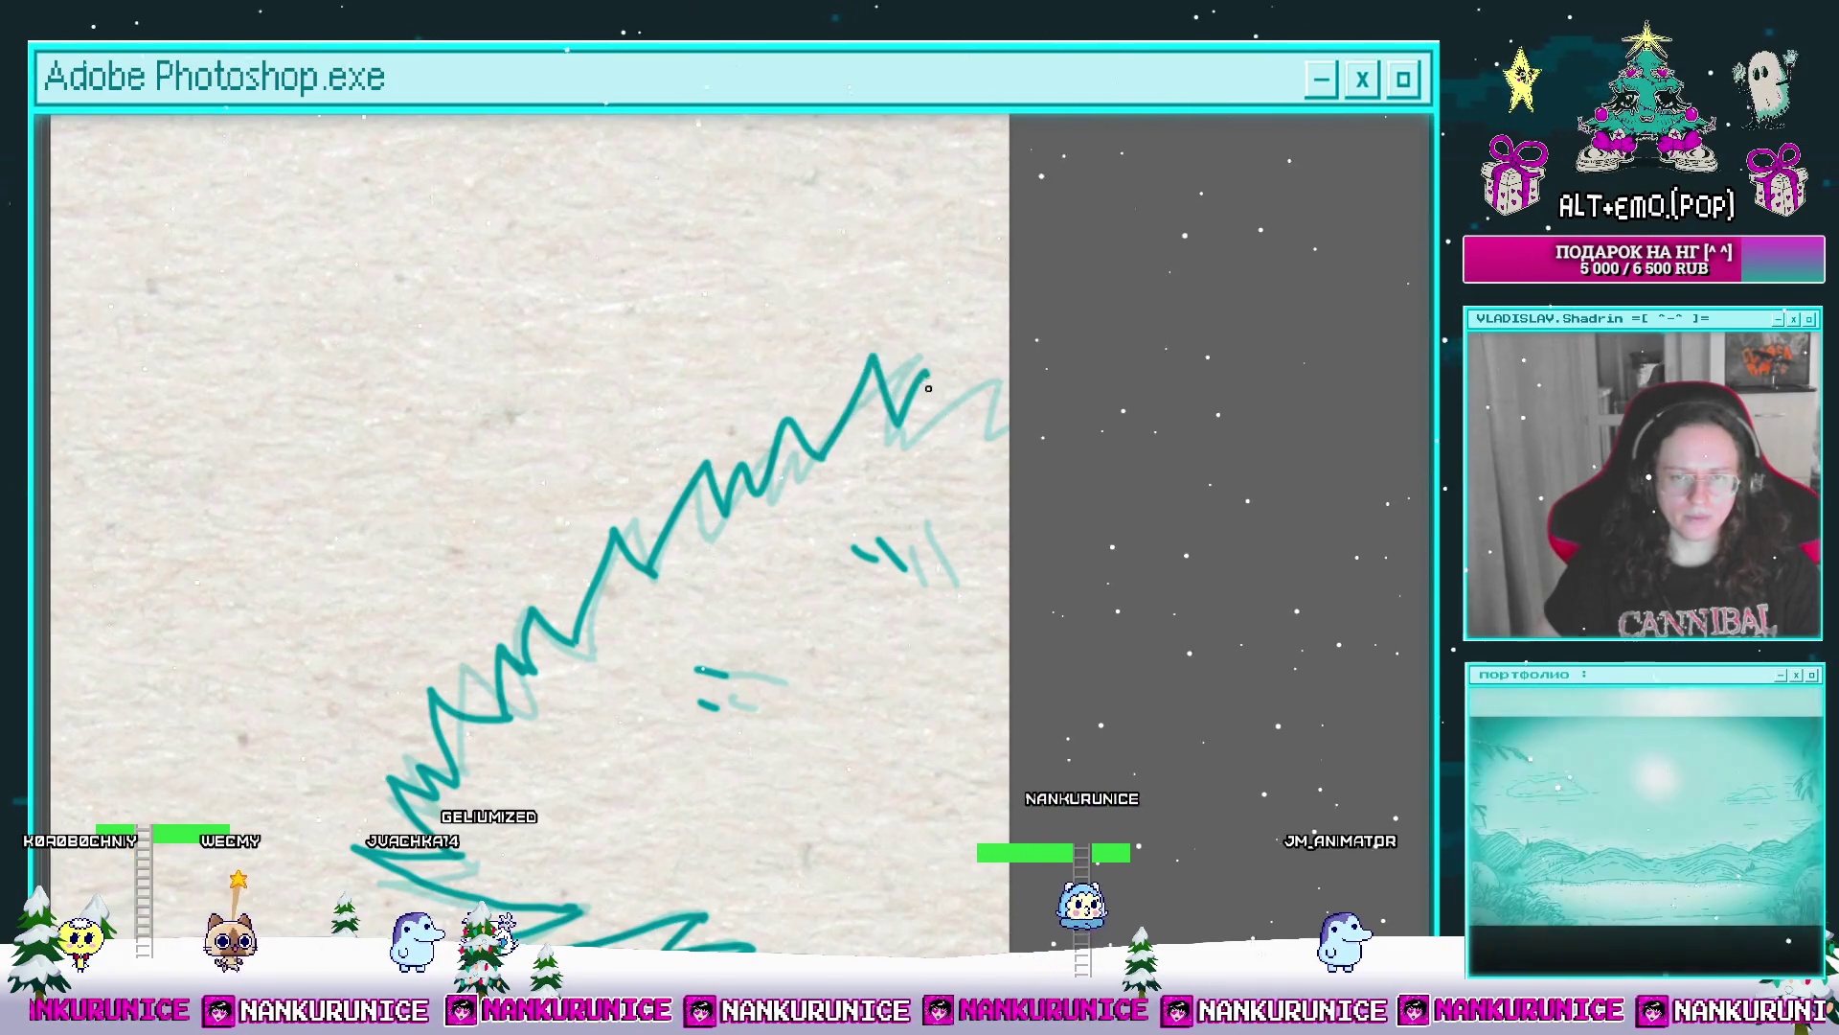
pyautogui.scroll(-3, 999, 435)
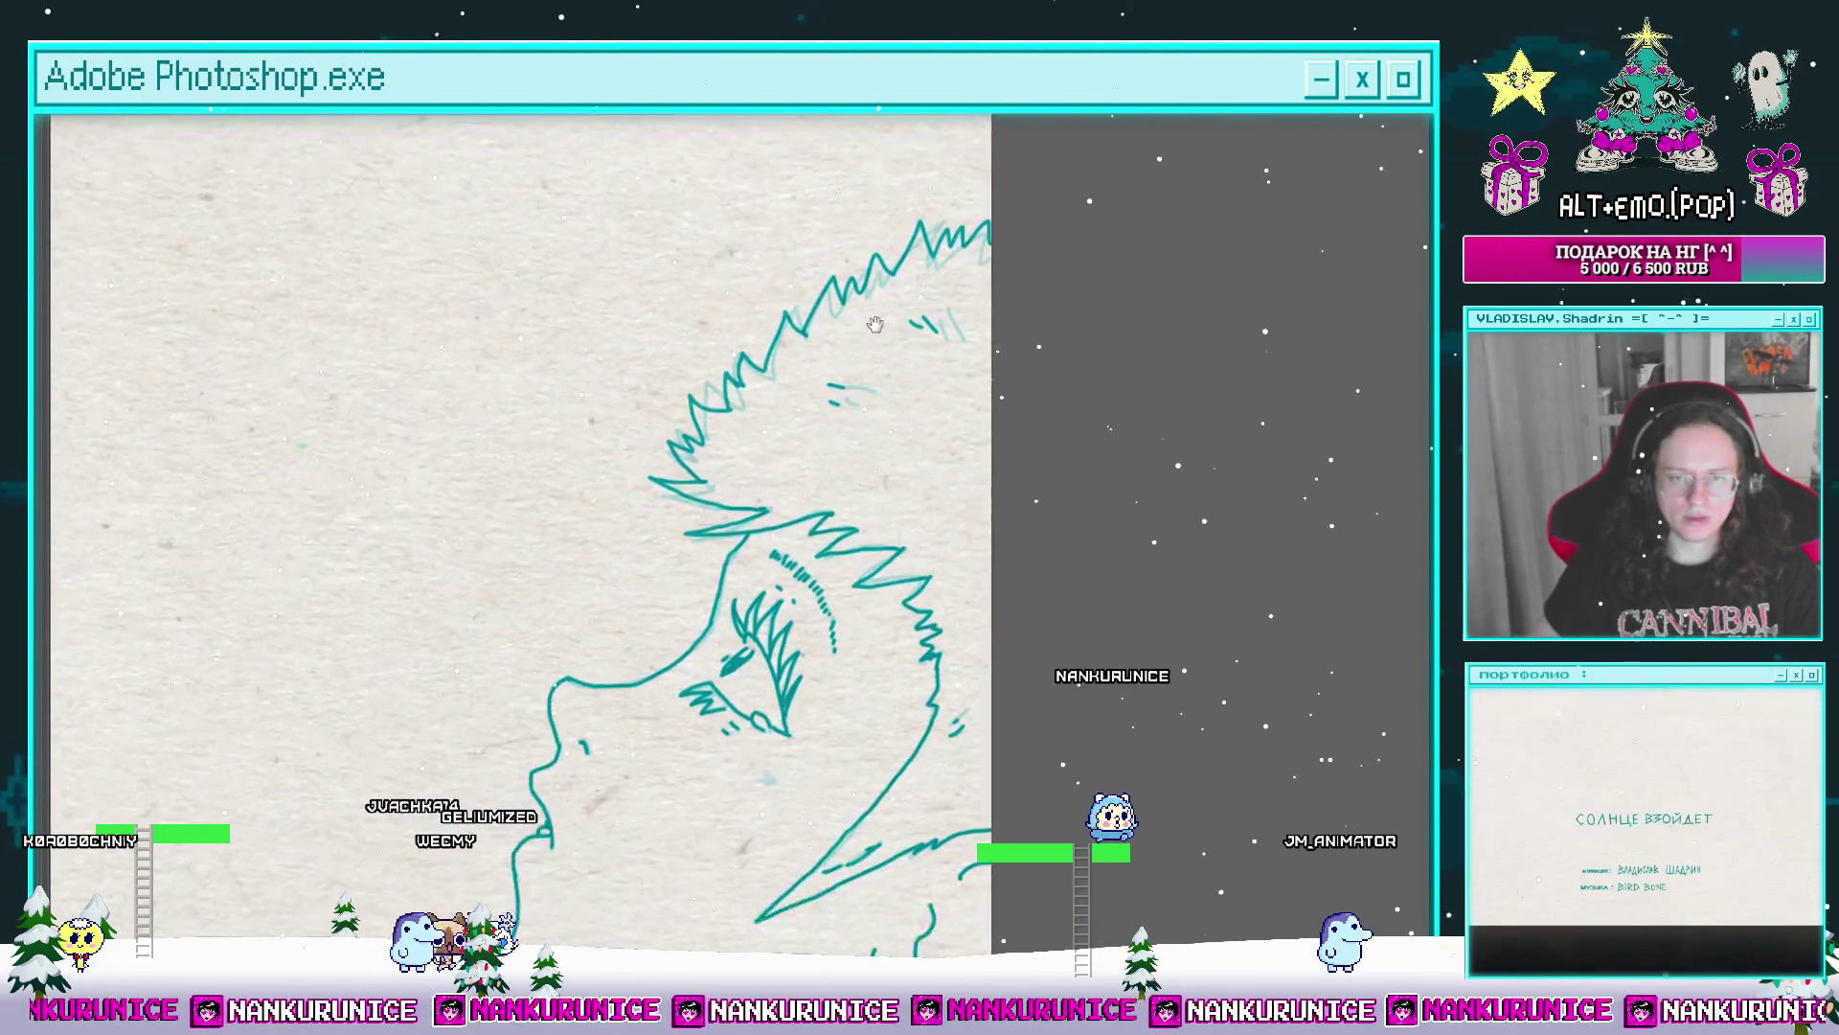
pyautogui.moveTo(992, 431); pyautogui.dragTo(916, 305)
pyautogui.scroll(-2, 860, 505)
pyautogui.press('Tab')
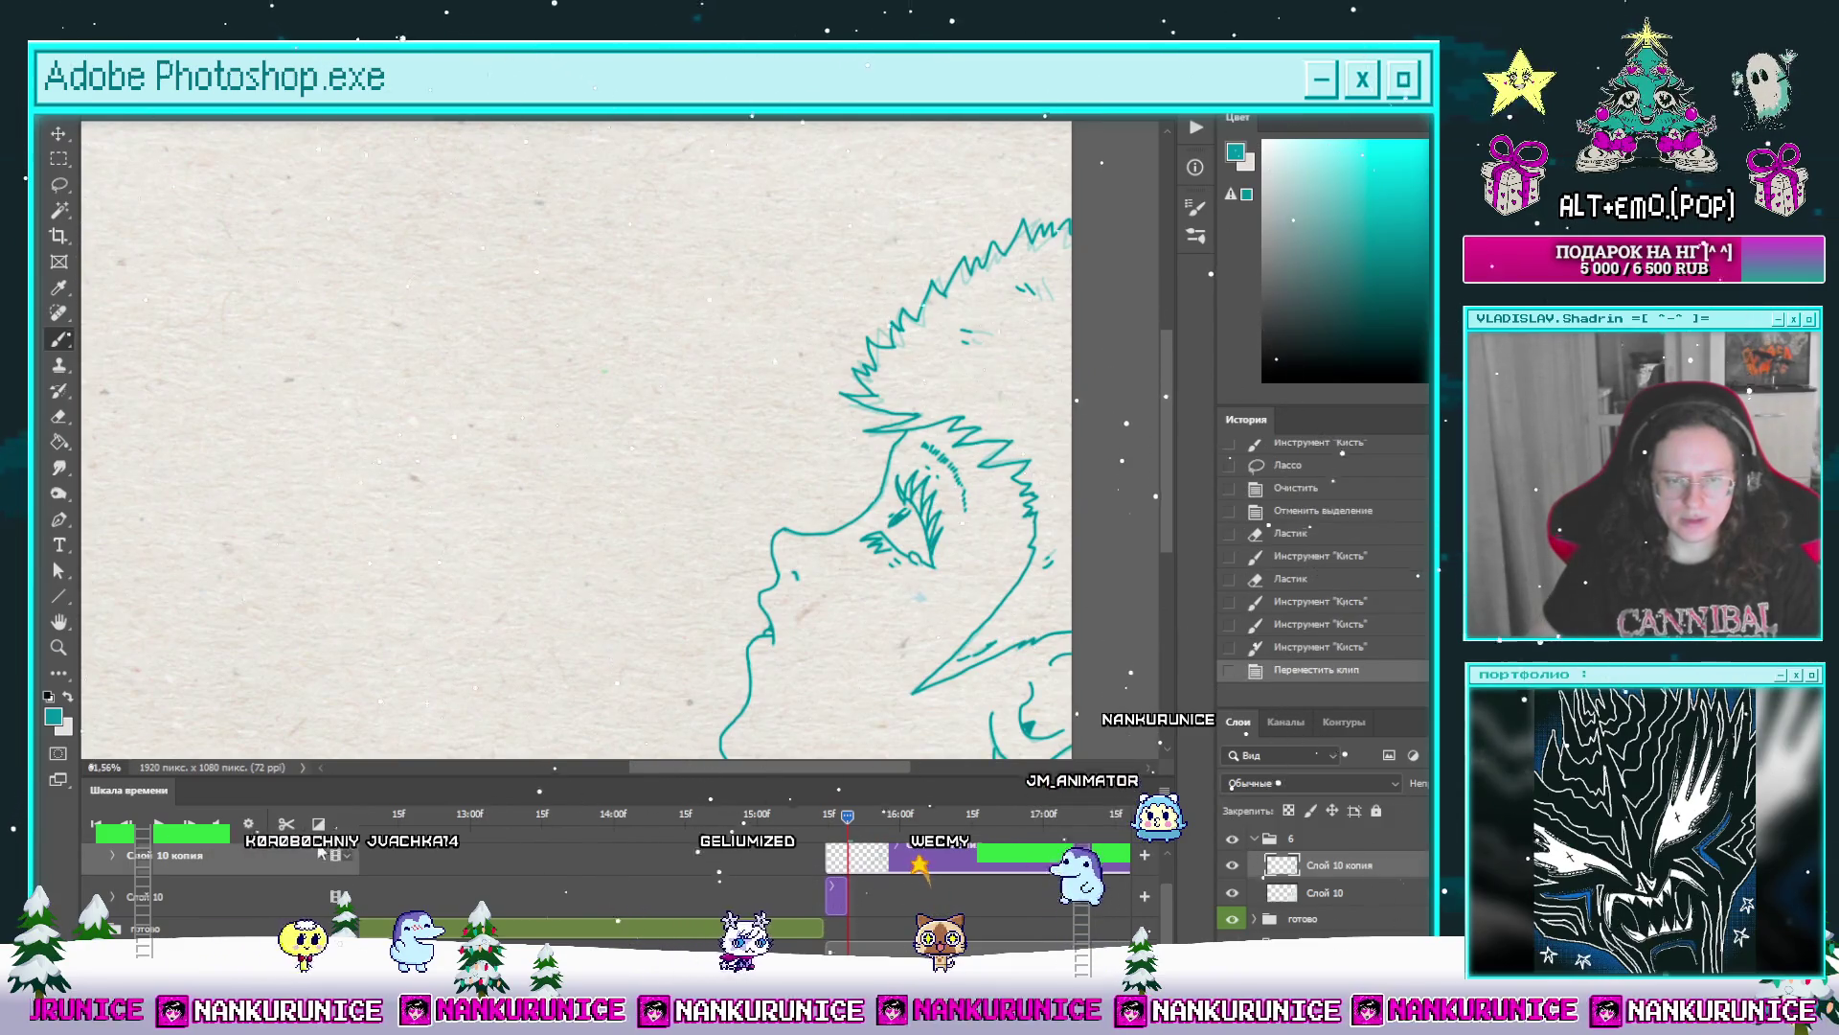
# Step: Split the clip at the playhead and shift the later clips right on the timeline
pyautogui.moveTo(847, 859); pyautogui.dragTo(842, 904)
pyautogui.hotkey('ctrl', 'shift', 'd')
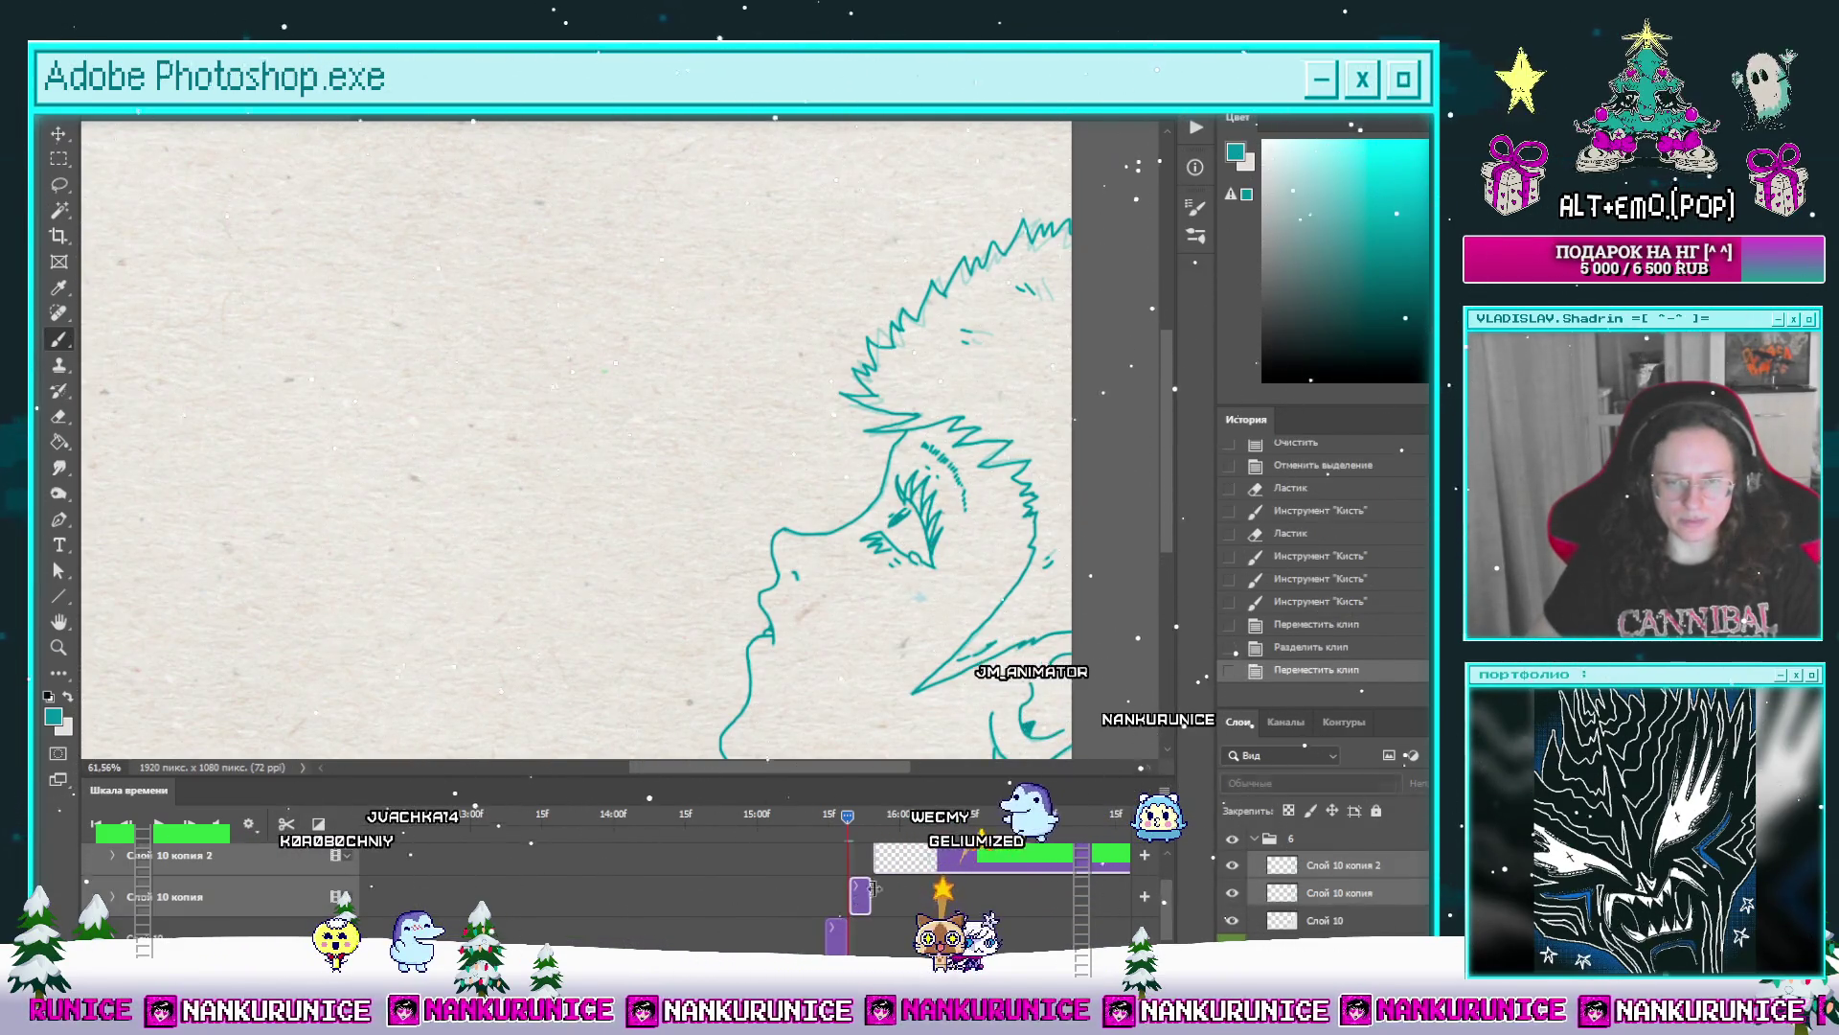
pyautogui.moveTo(841, 904)
pyautogui.mouseDown()
pyautogui.moveTo(829, 845)
pyautogui.moveTo(881, 819)
pyautogui.moveTo(852, 819)
pyautogui.mouseUp()
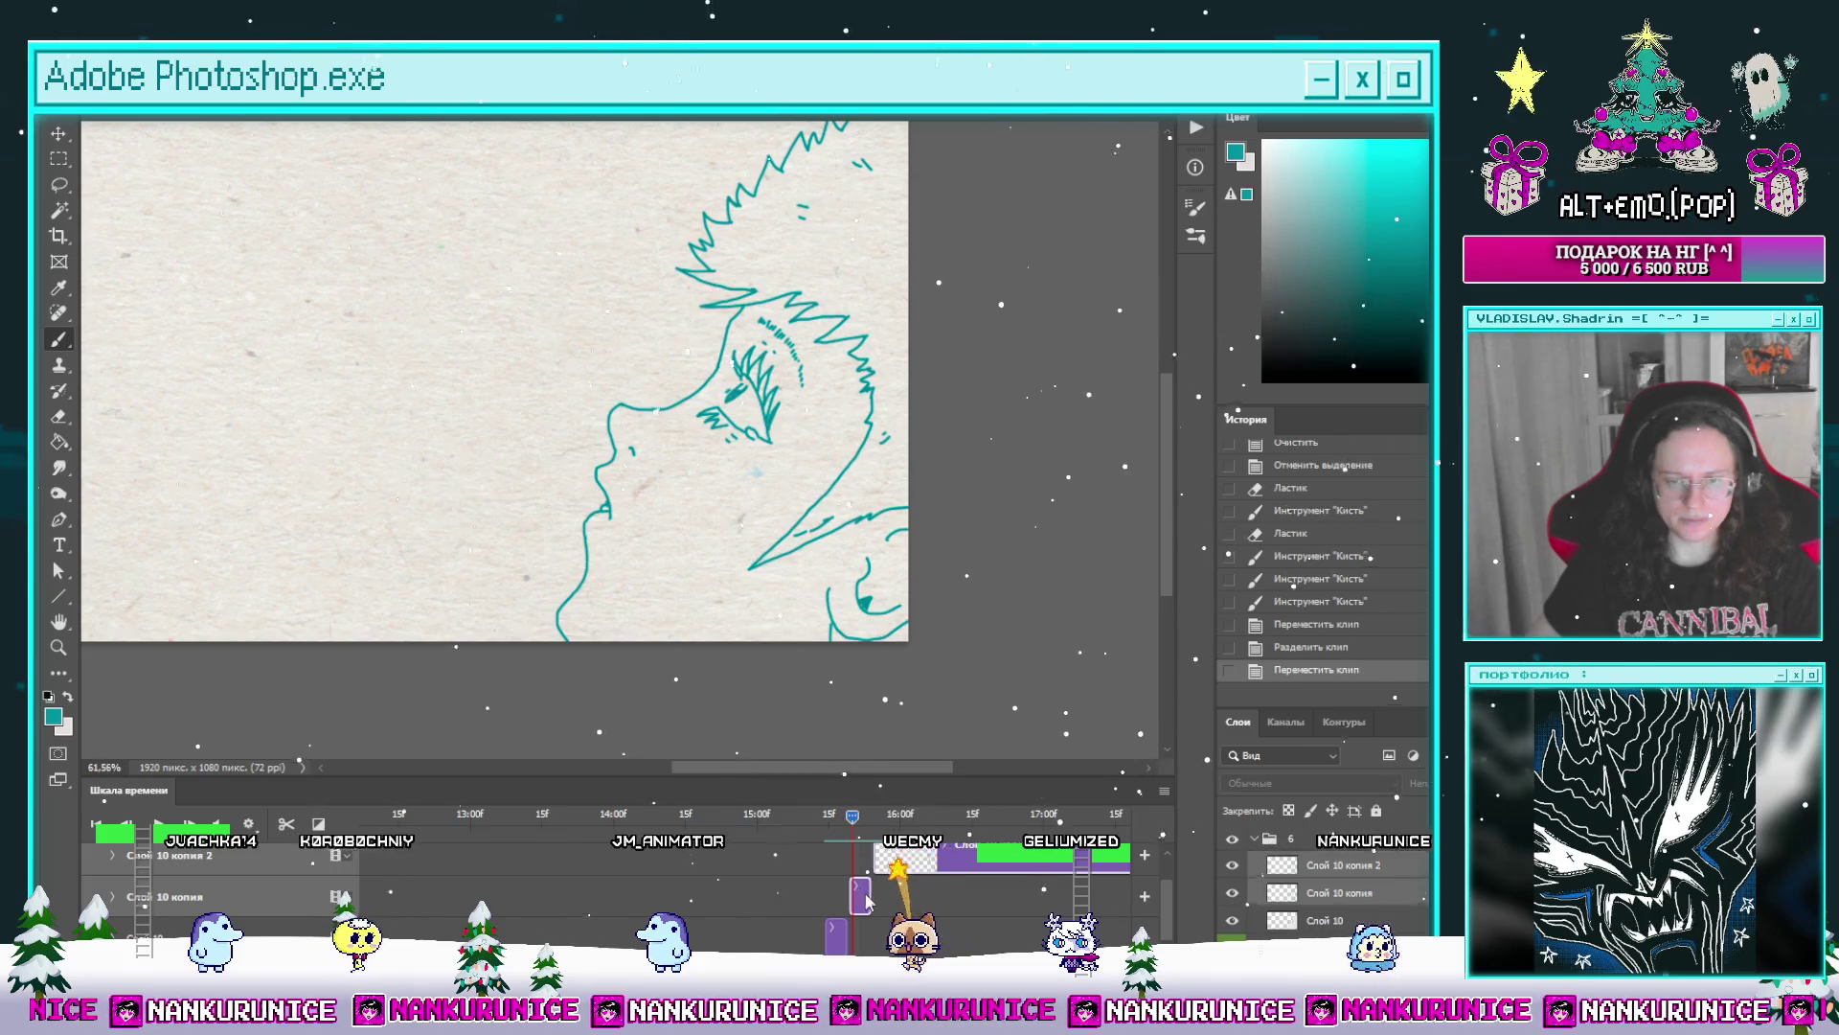
# Step: Select the drawing by inverting the empty canvas, paste it as a layer and merge it into the frame
pyautogui.click(503, 445)
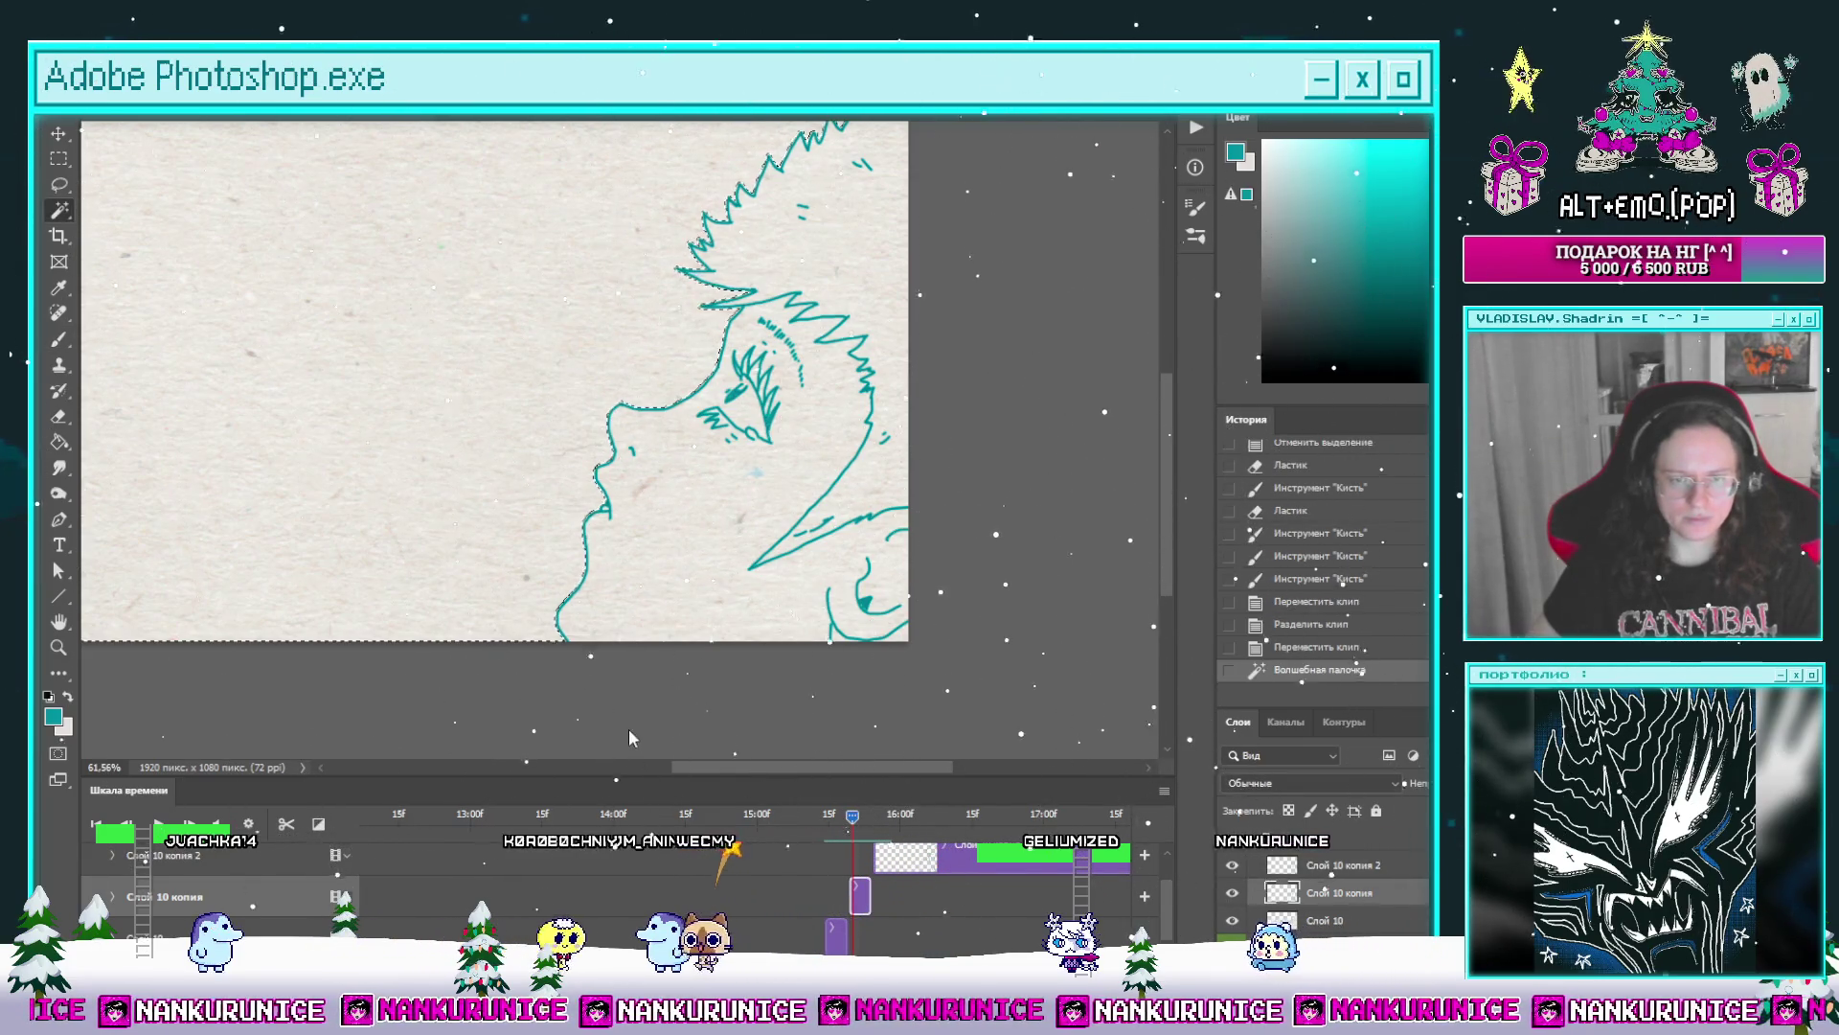
pyautogui.hotkey('ctrl', 'shift', 'i')
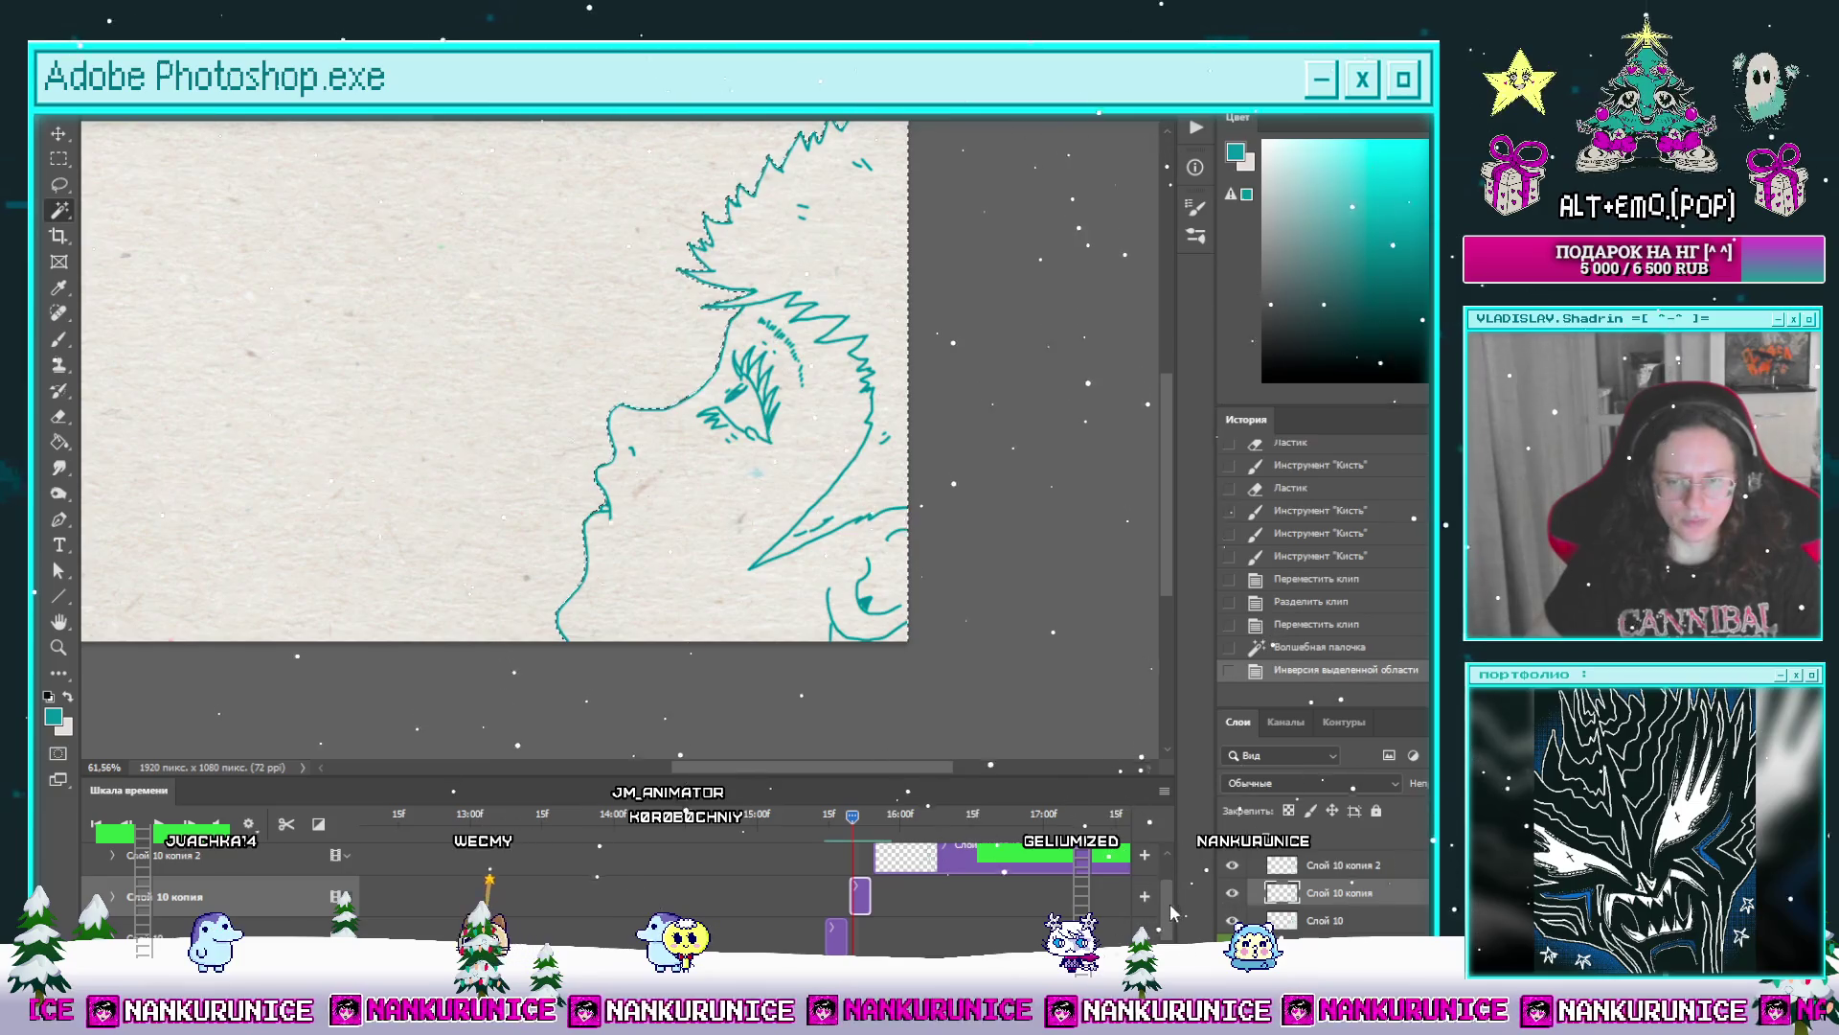
pyautogui.hotkey('ctrl', 'v')
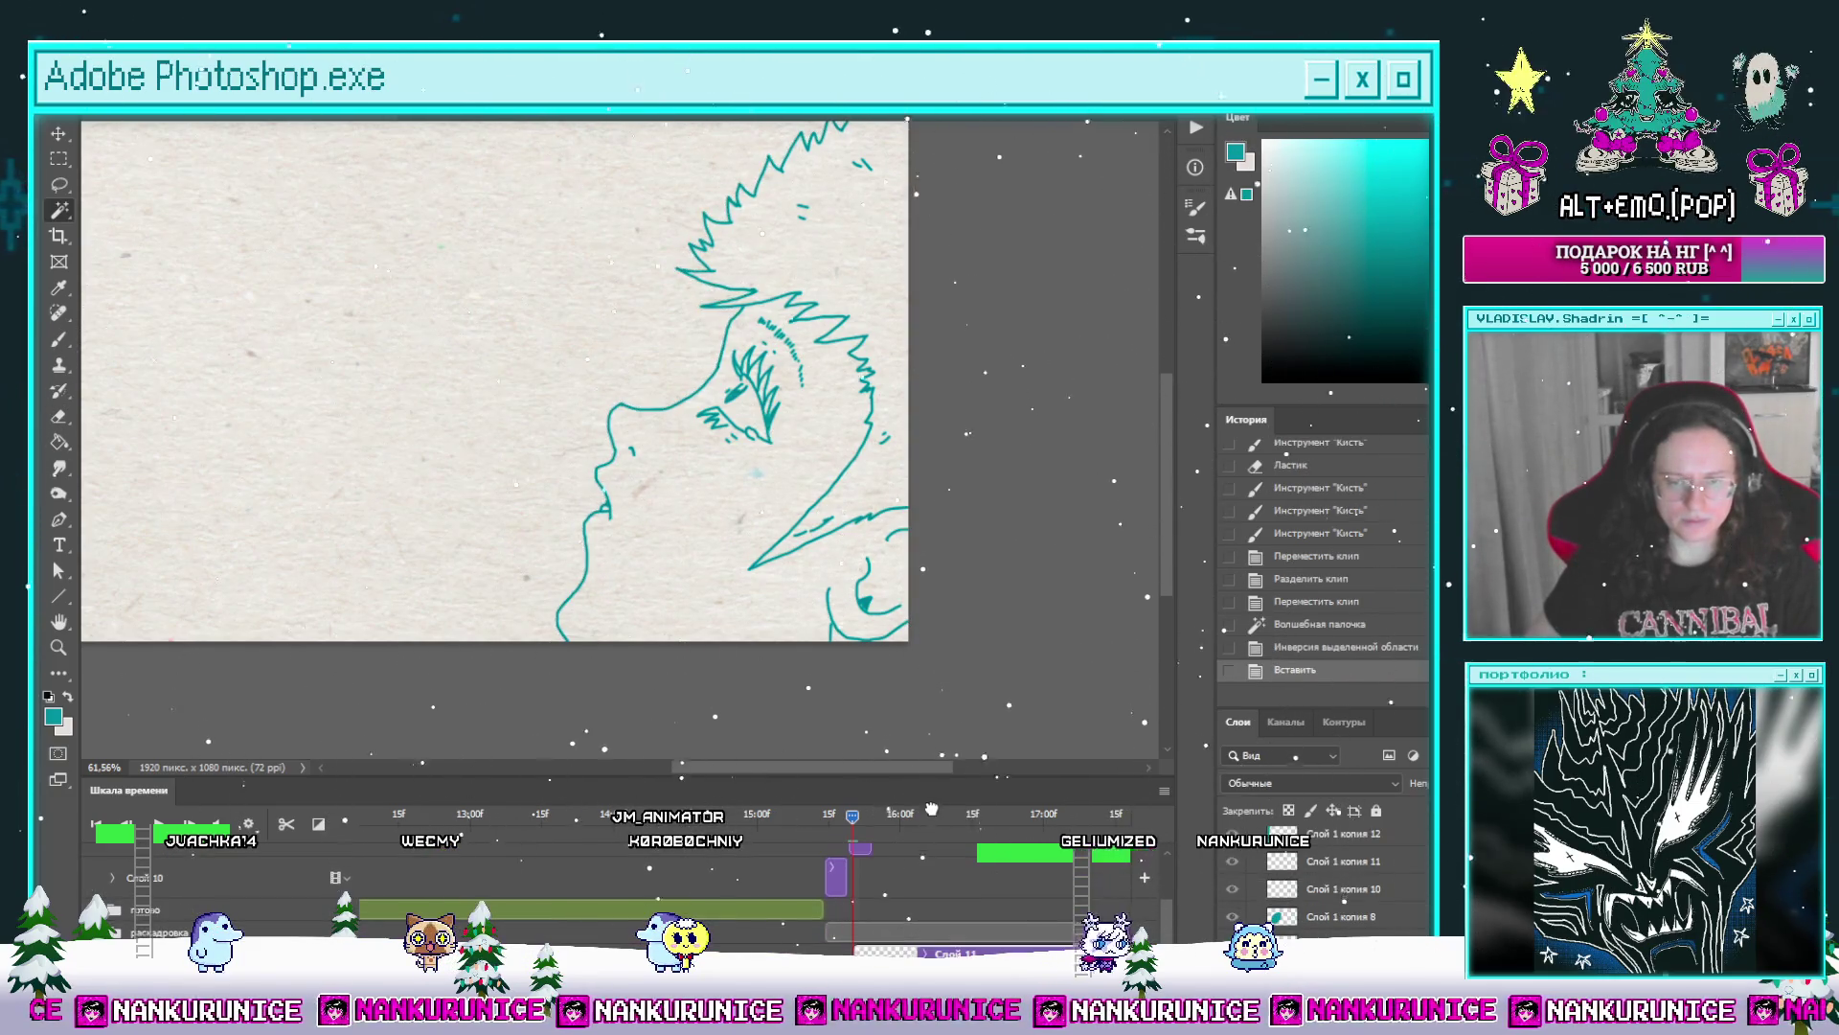
pyautogui.hotkey('ctrl', '[')
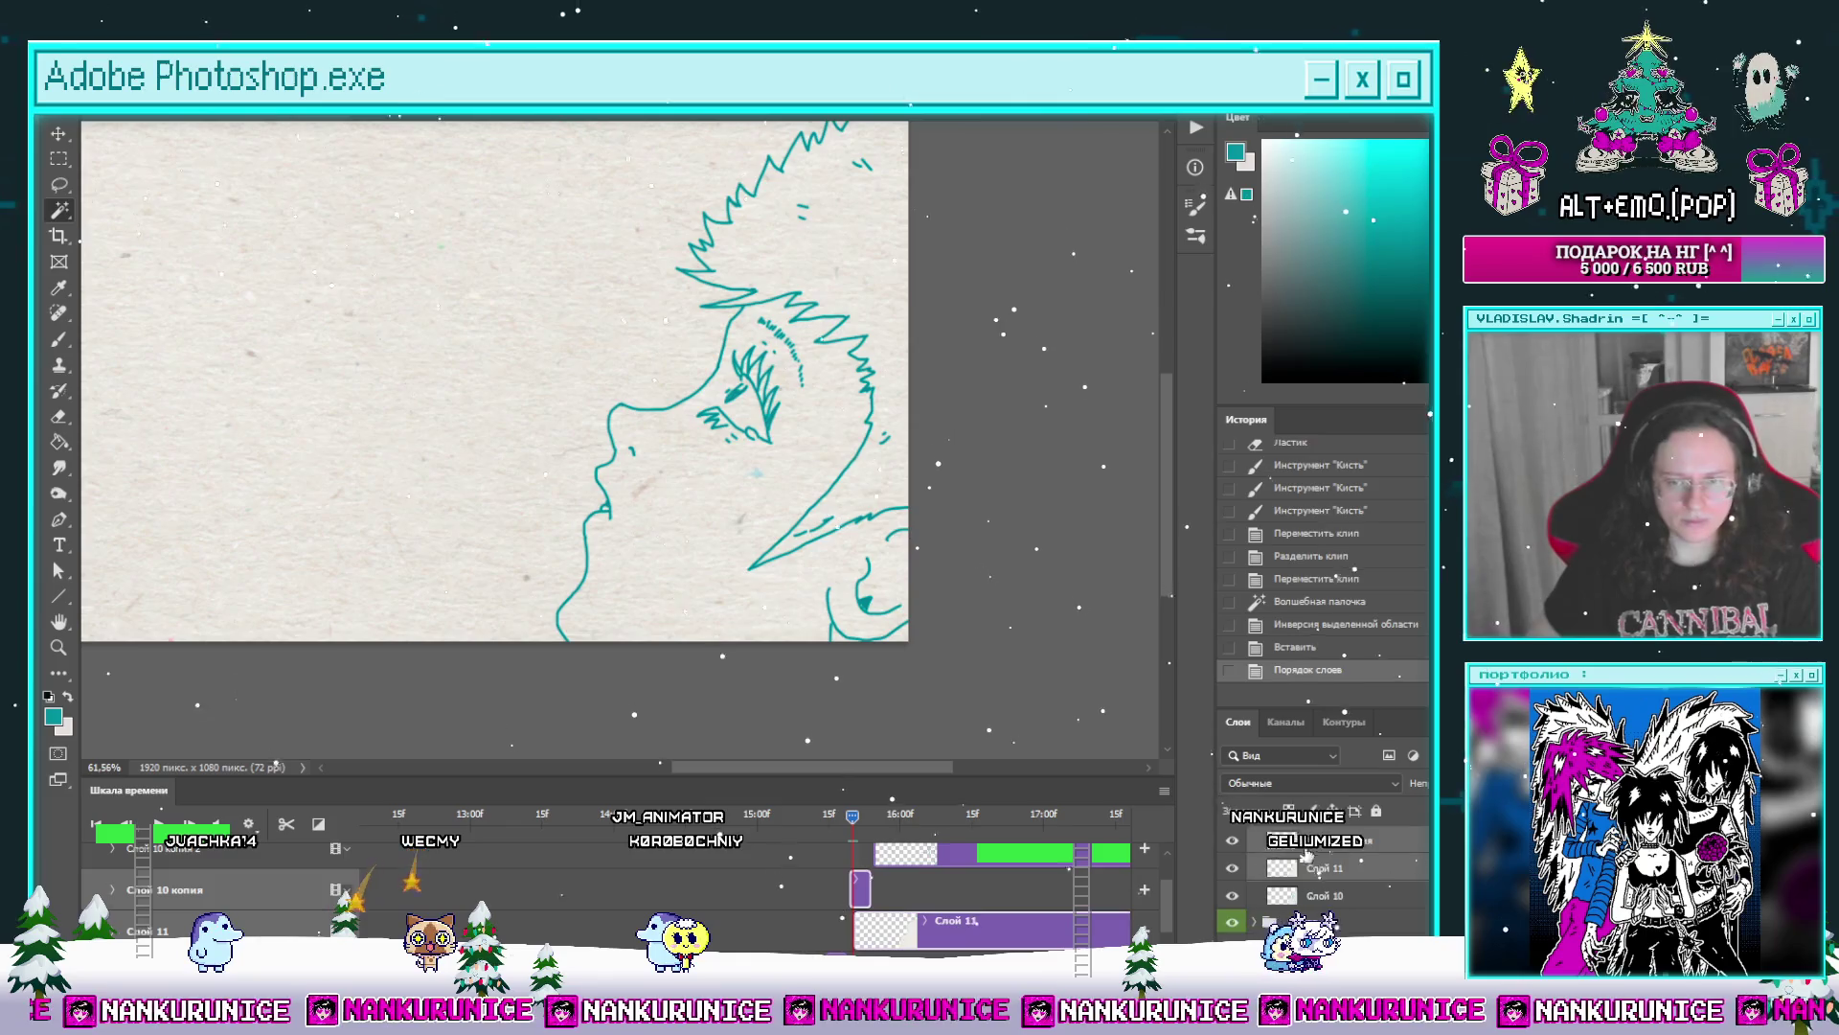
pyautogui.hotkey('ctrl', 'e')
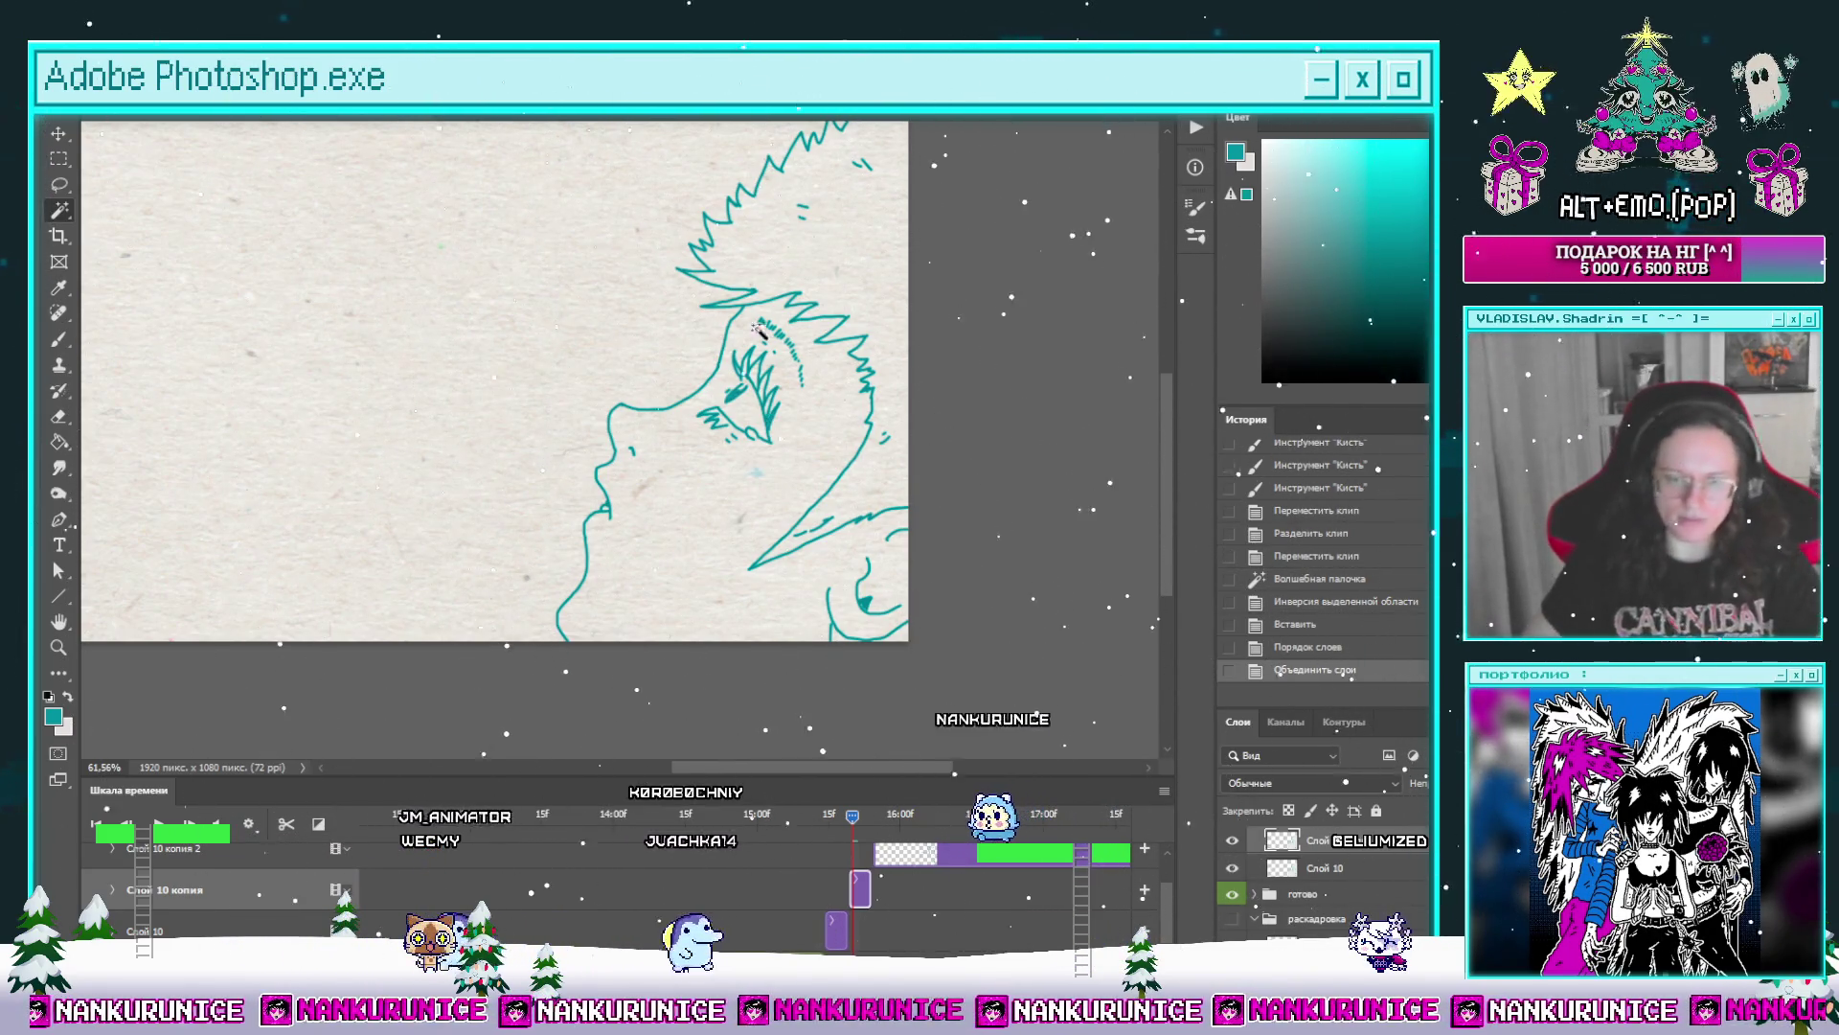
# Step: Move to the next animation frame and delete its copied drawing entirely
pyautogui.click(877, 816)
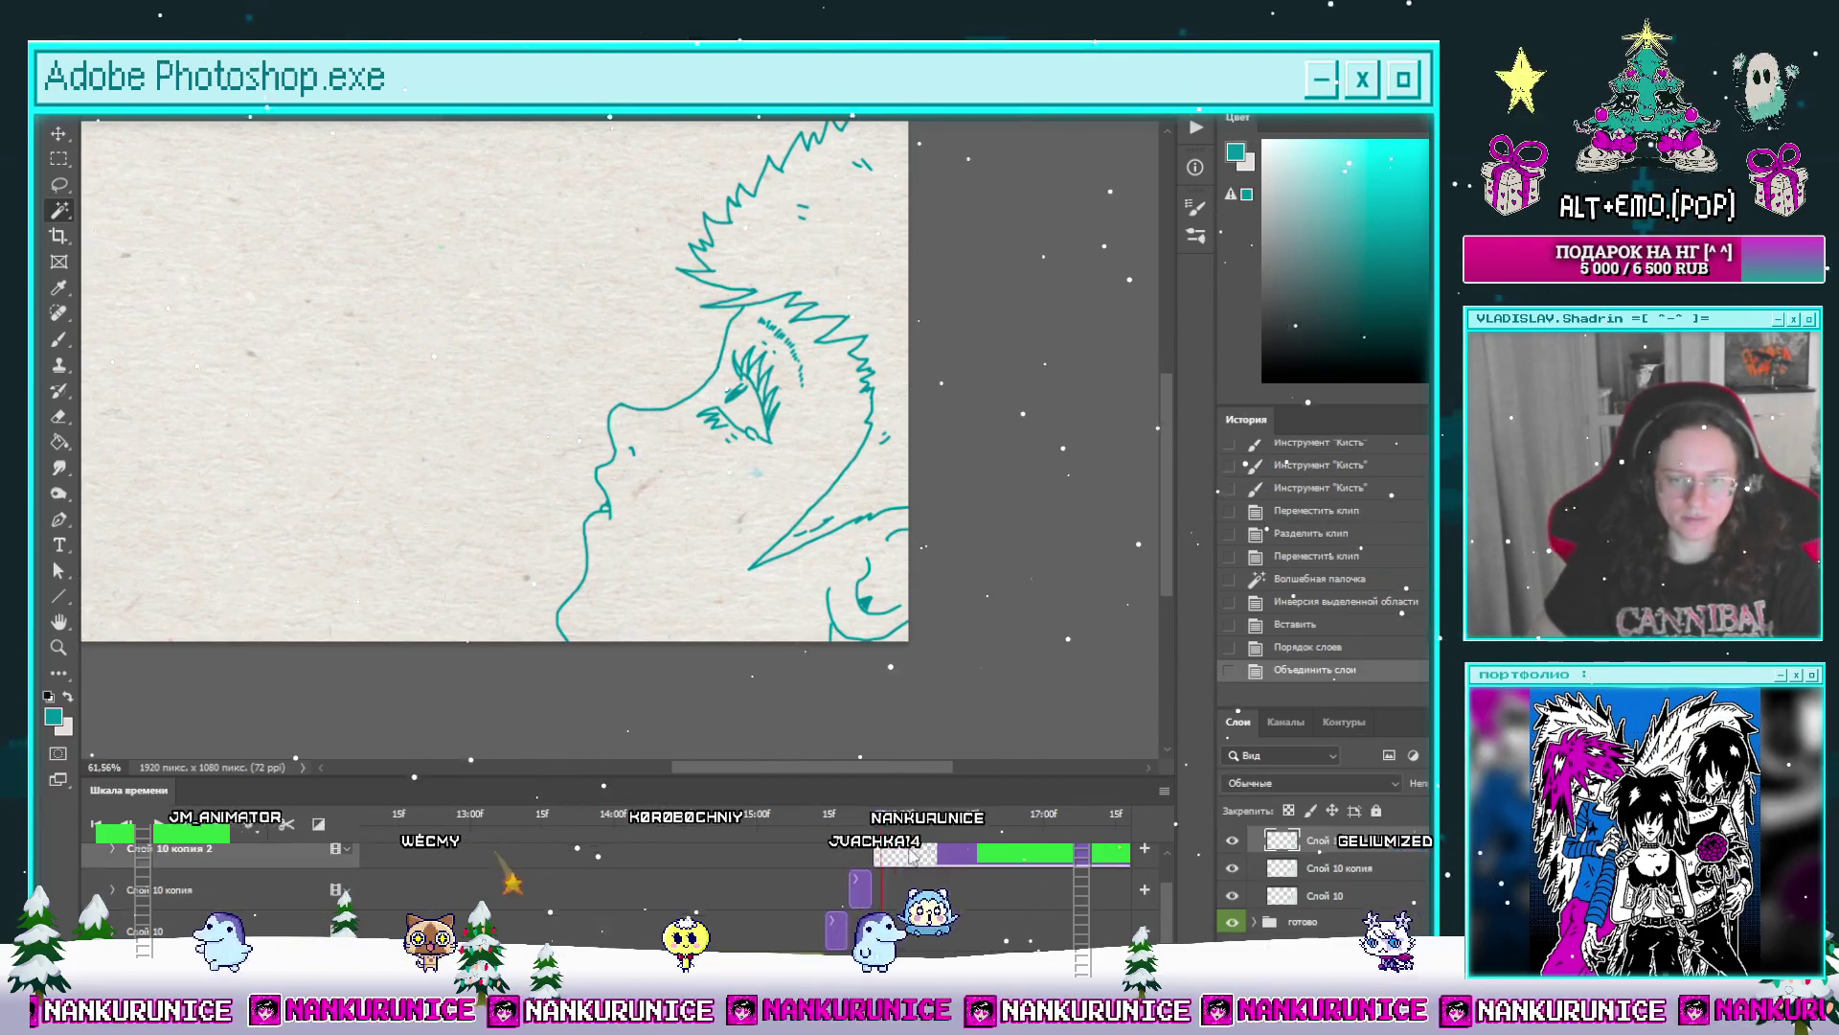
pyautogui.hotkey('ctrl', 'a')
pyautogui.press('Delete')
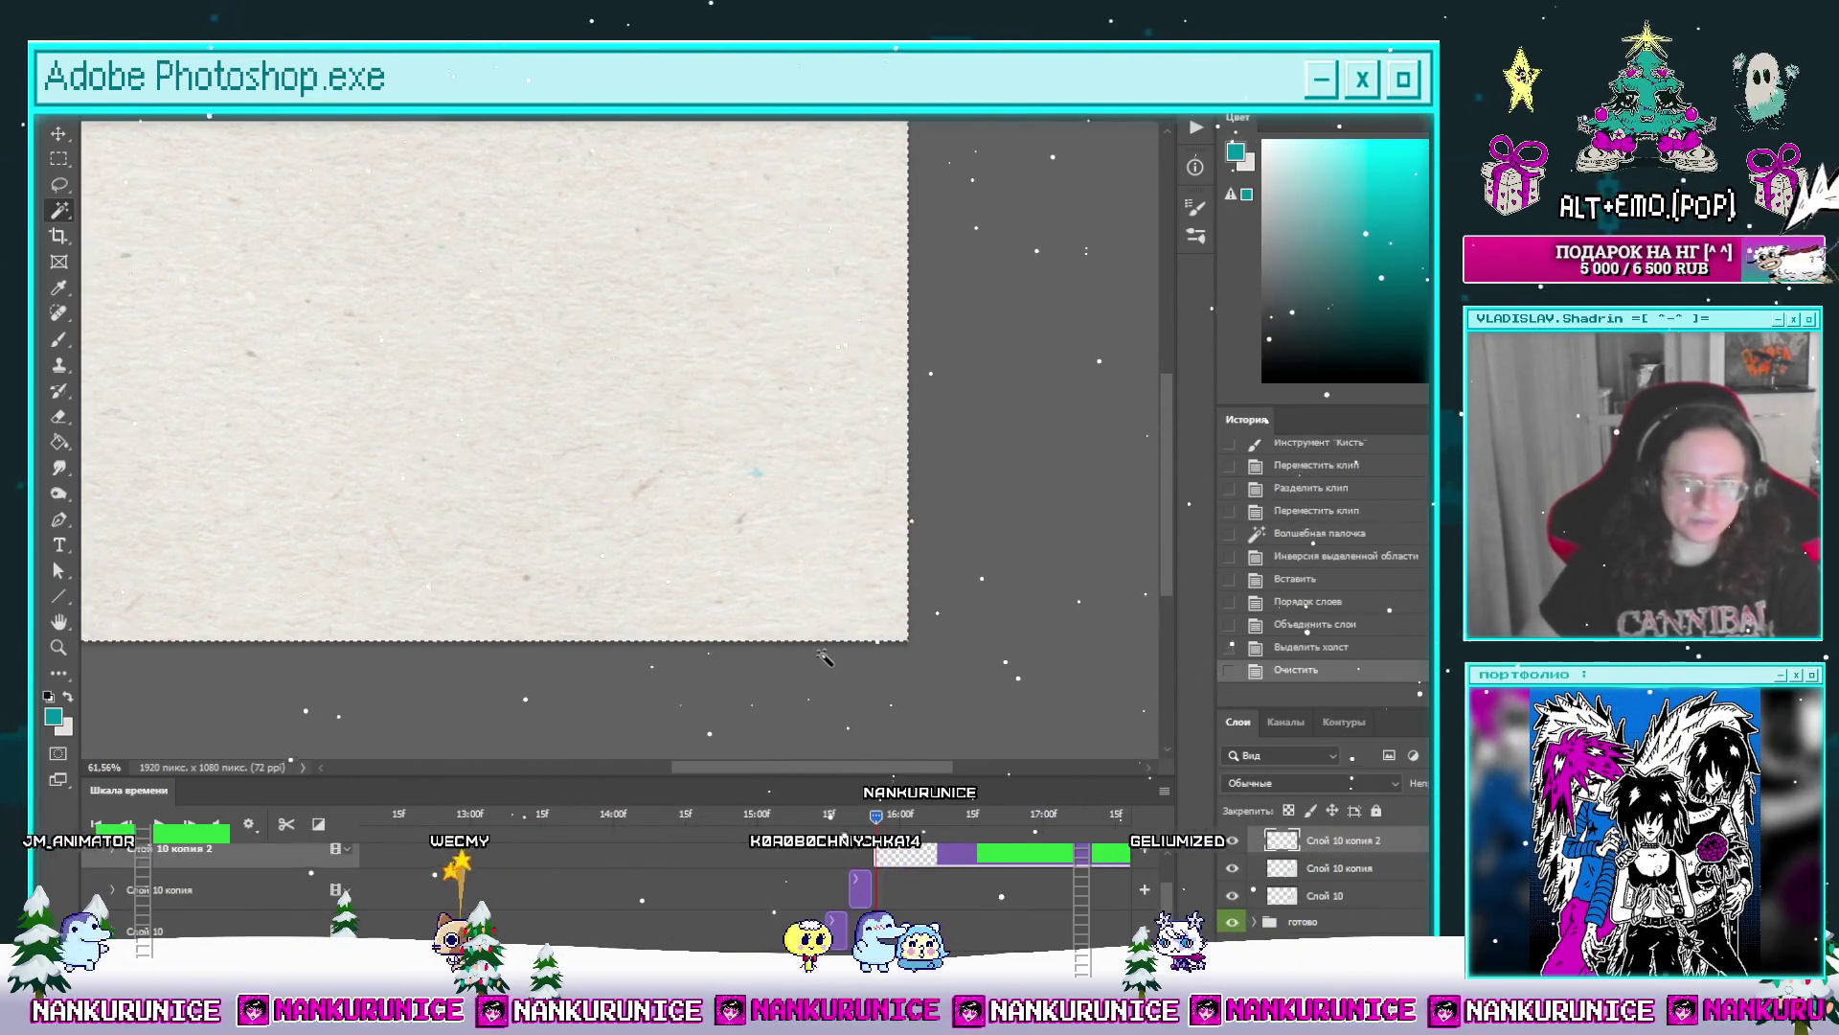
# Step: Show onion skin, deselect, hide panels, zoom to the head sketch and ink the first forehead line
pyautogui.press('l')
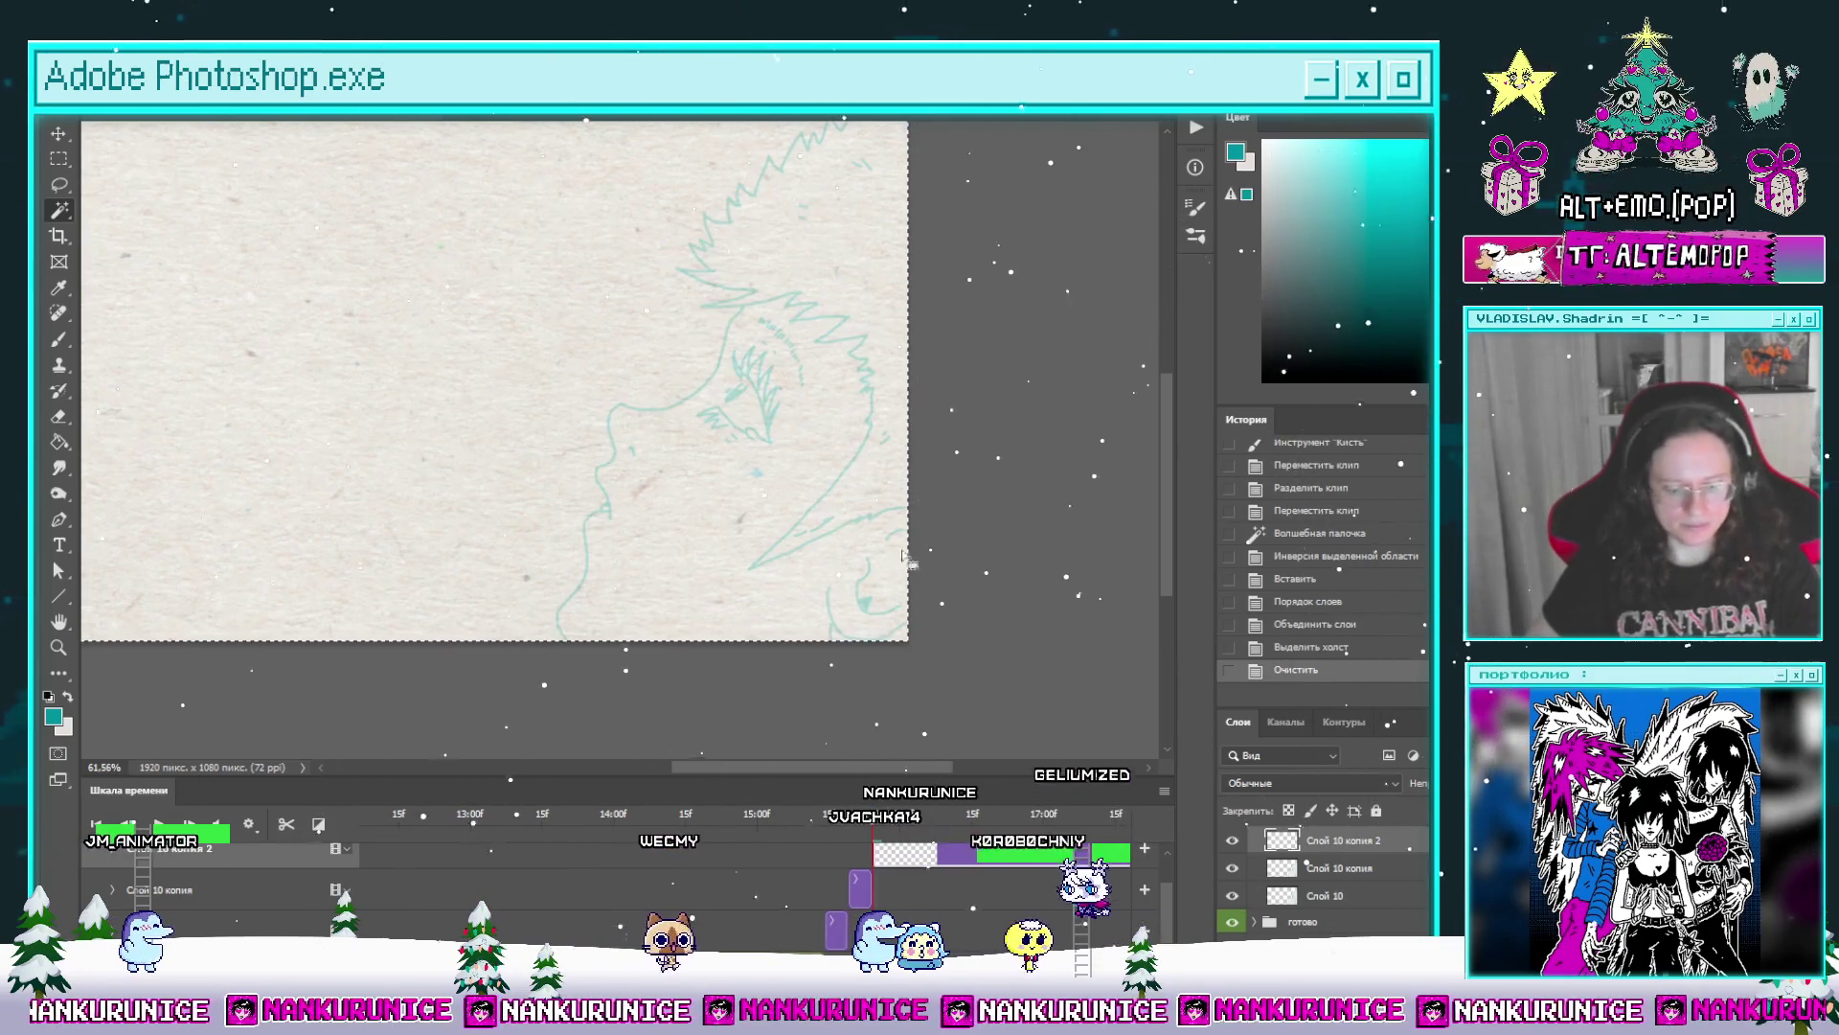
pyautogui.hotkey('ctrl', 'd')
pyautogui.click(878, 373)
pyautogui.press('Tab')
pyautogui.press('l')
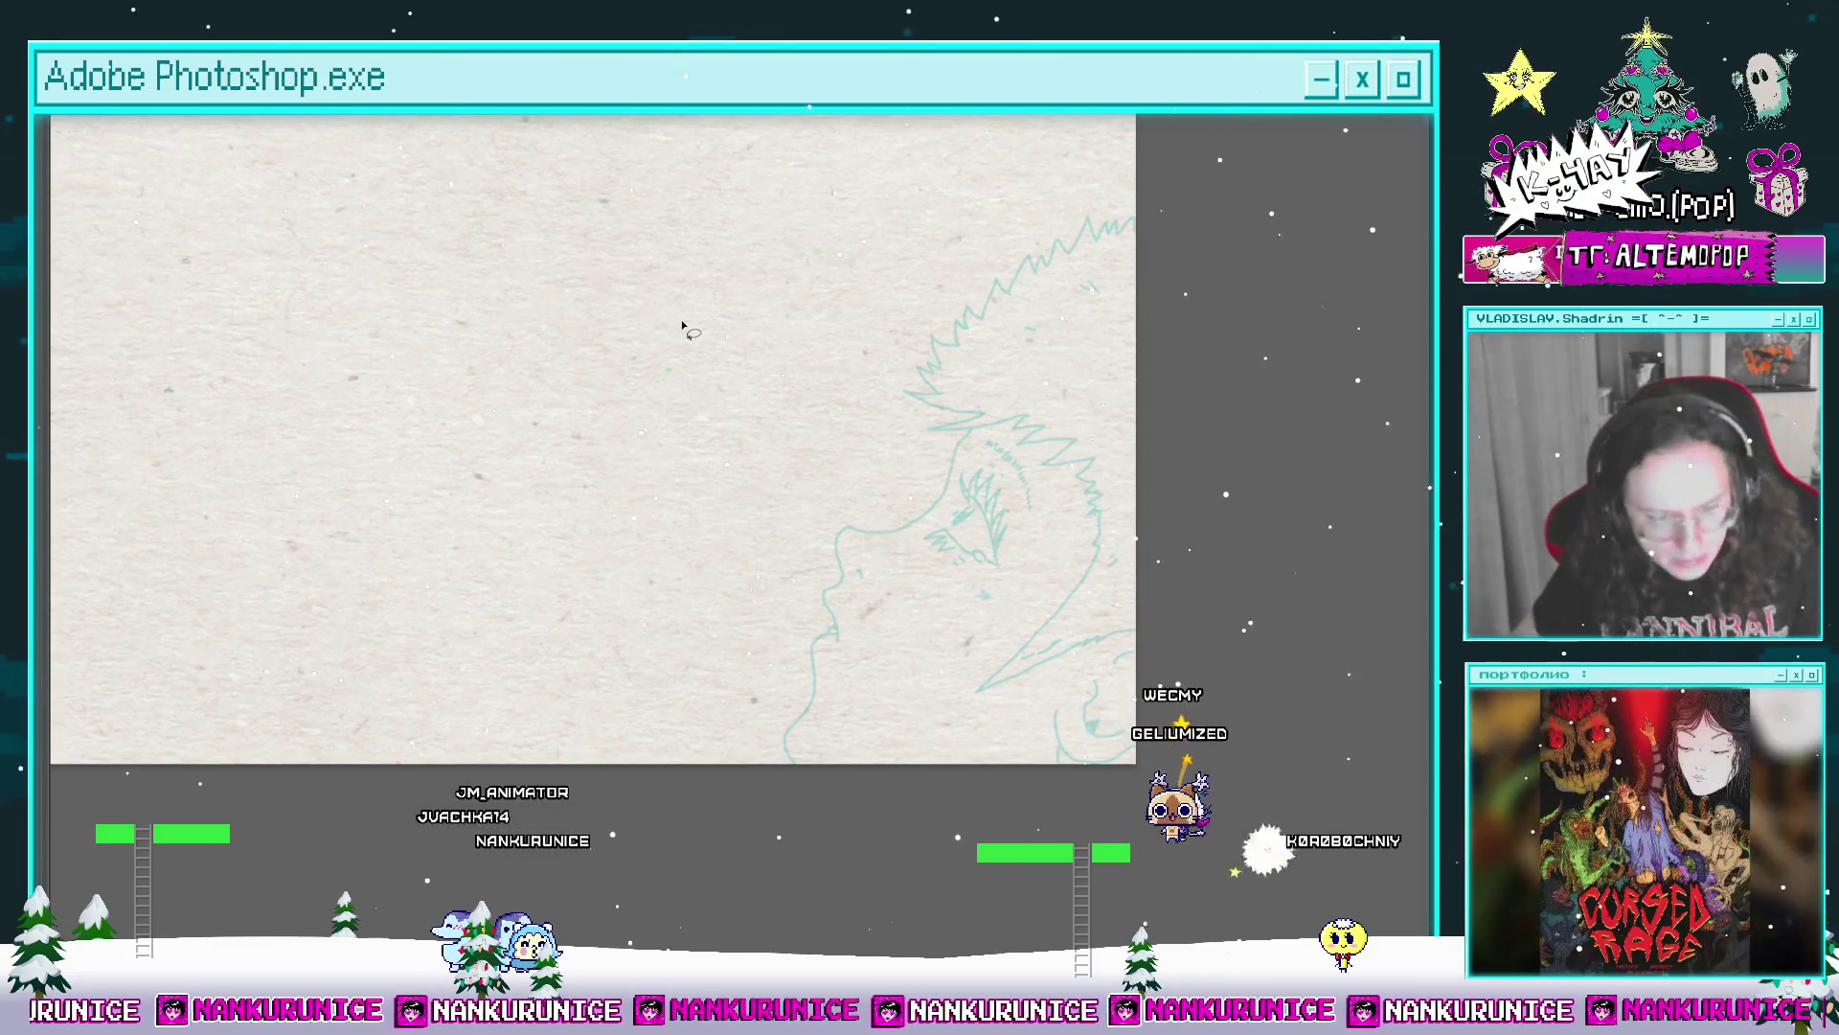
pyautogui.moveTo(1253, 277)
pyautogui.mouseDown()
pyautogui.moveTo(1049, 366)
pyautogui.moveTo(1022, 346)
pyautogui.moveTo(955, 388)
pyautogui.moveTo(928, 369)
pyautogui.moveTo(925, 412)
pyautogui.moveTo(914, 384)
pyautogui.moveTo(900, 421)
pyautogui.moveTo(985, 294)
pyautogui.mouseUp()
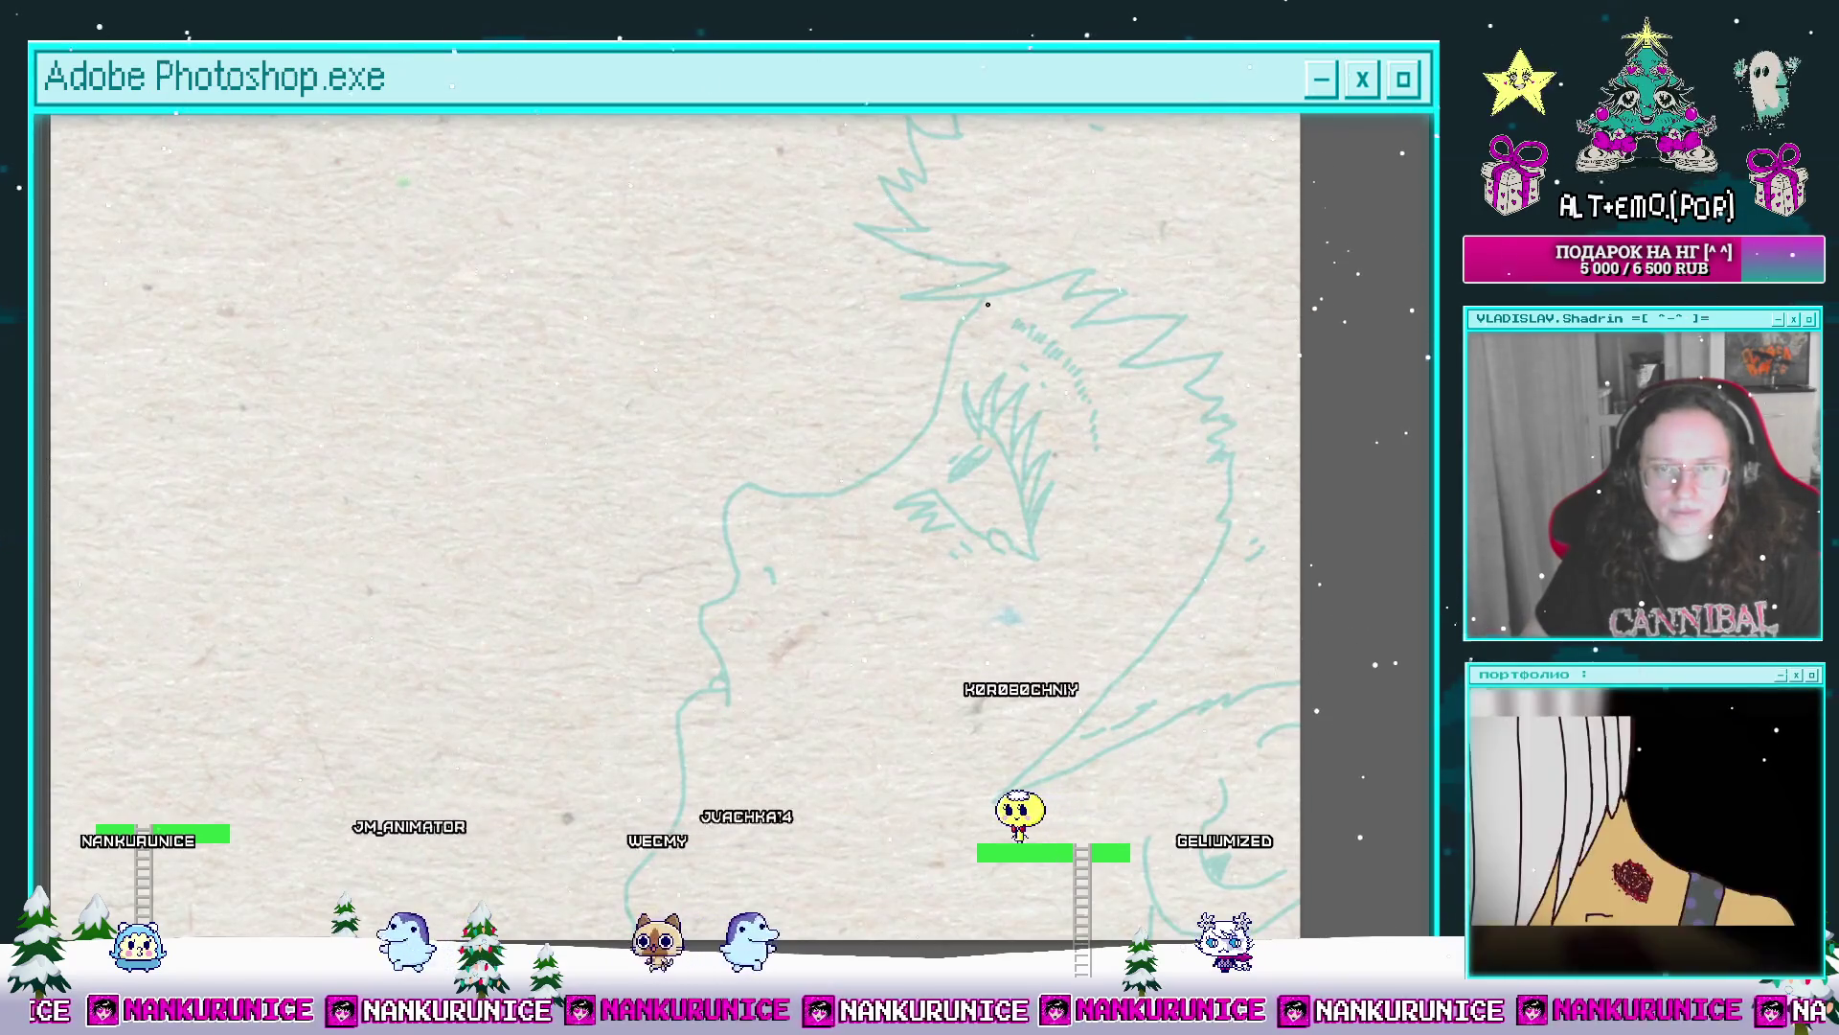
pyautogui.moveTo(983, 295)
pyautogui.mouseDown()
pyautogui.moveTo(1046, 247)
pyautogui.moveTo(1038, 310)
pyautogui.moveTo(1083, 272)
pyautogui.moveTo(1010, 385)
pyautogui.moveTo(938, 435)
pyautogui.mouseUp()
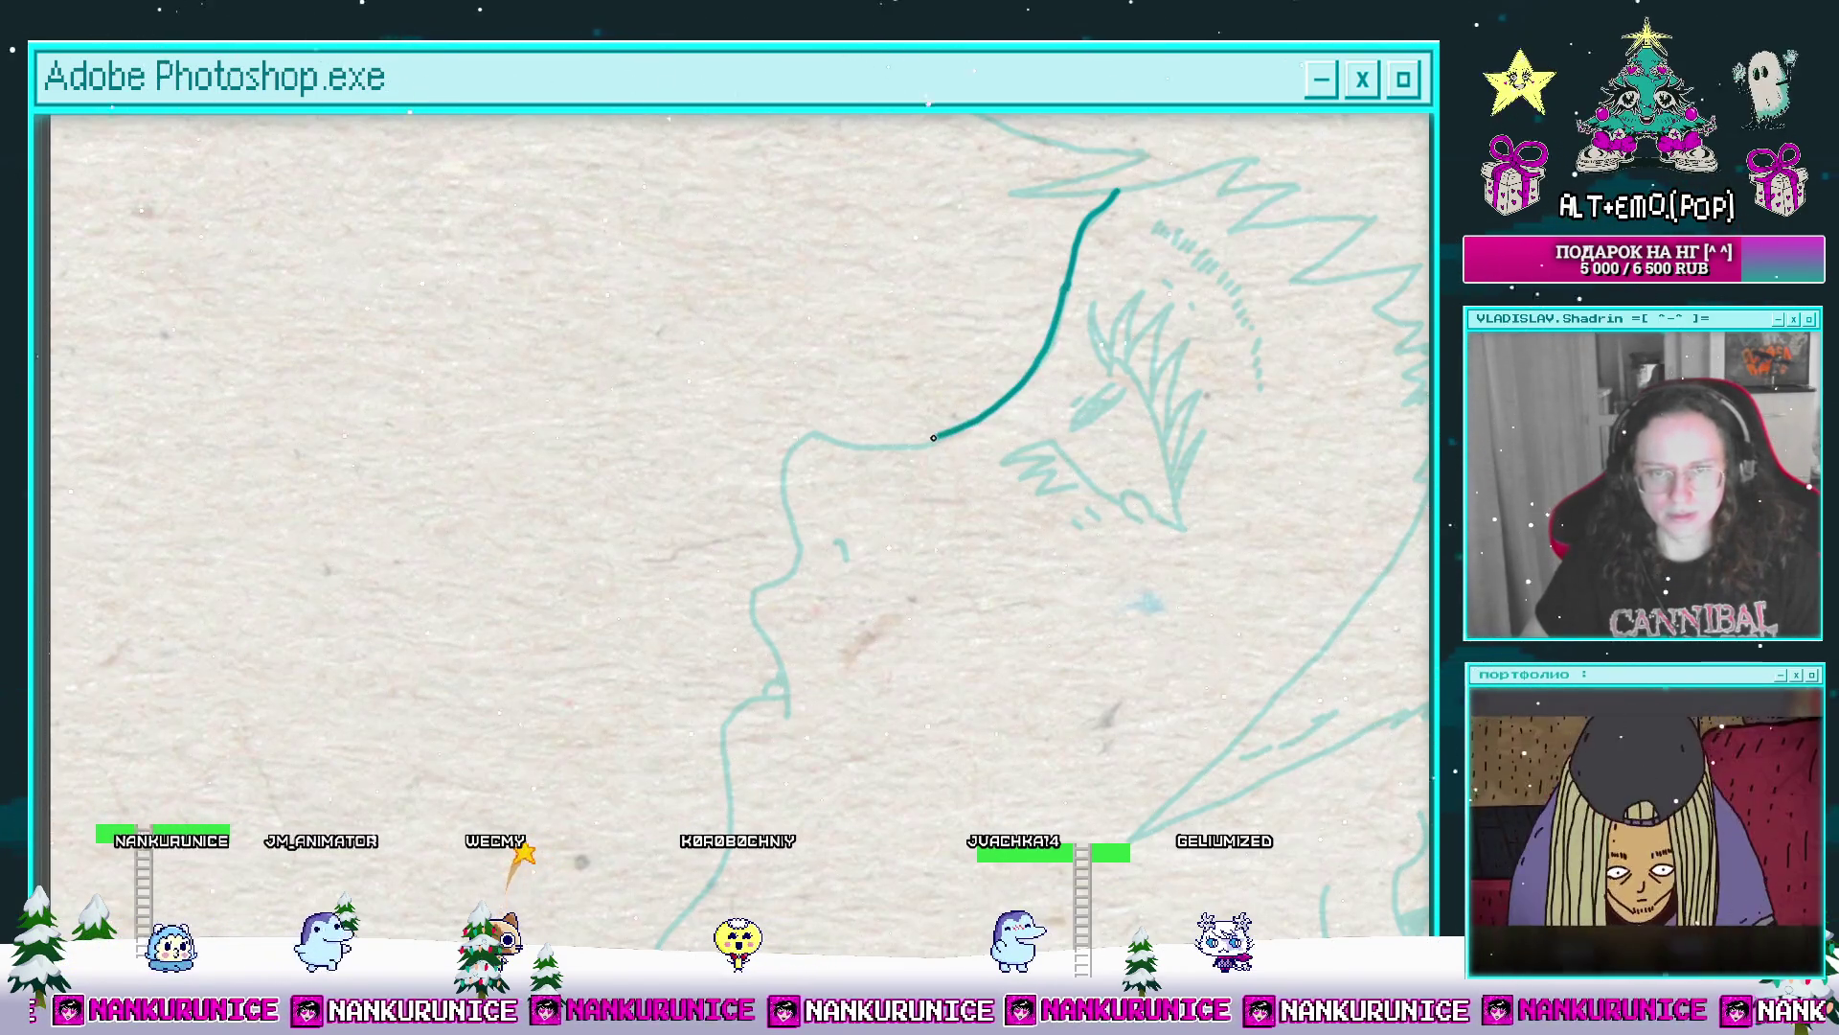
# Step: Ink the teal profile line from the forehead down past the nose to the lips
pyautogui.moveTo(826, 436)
pyautogui.mouseDown()
pyautogui.moveTo(954, 334)
pyautogui.moveTo(910, 476)
pyautogui.moveTo(924, 442)
pyautogui.mouseUp()
pyautogui.press('Tab')
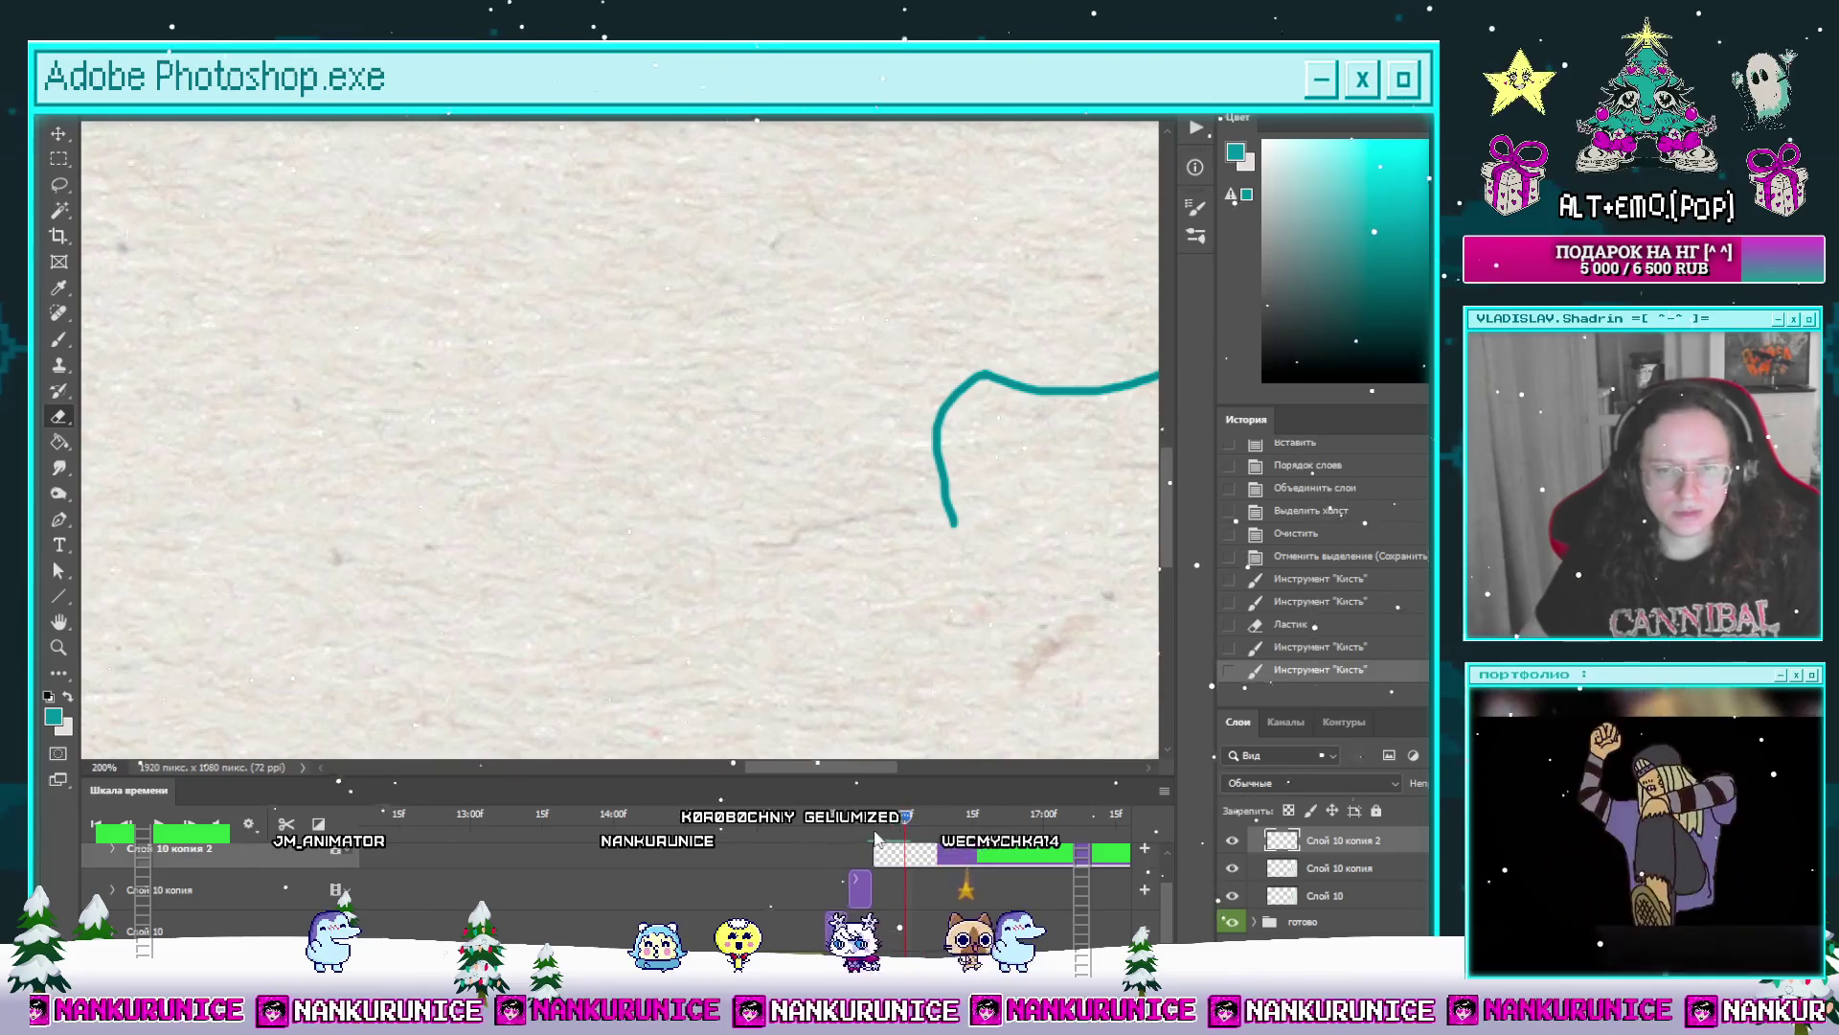
pyautogui.press('Tab')
pyautogui.moveTo(1054, 563)
pyautogui.mouseDown()
pyautogui.moveTo(853, 395)
pyautogui.moveTo(928, 312)
pyautogui.mouseUp()
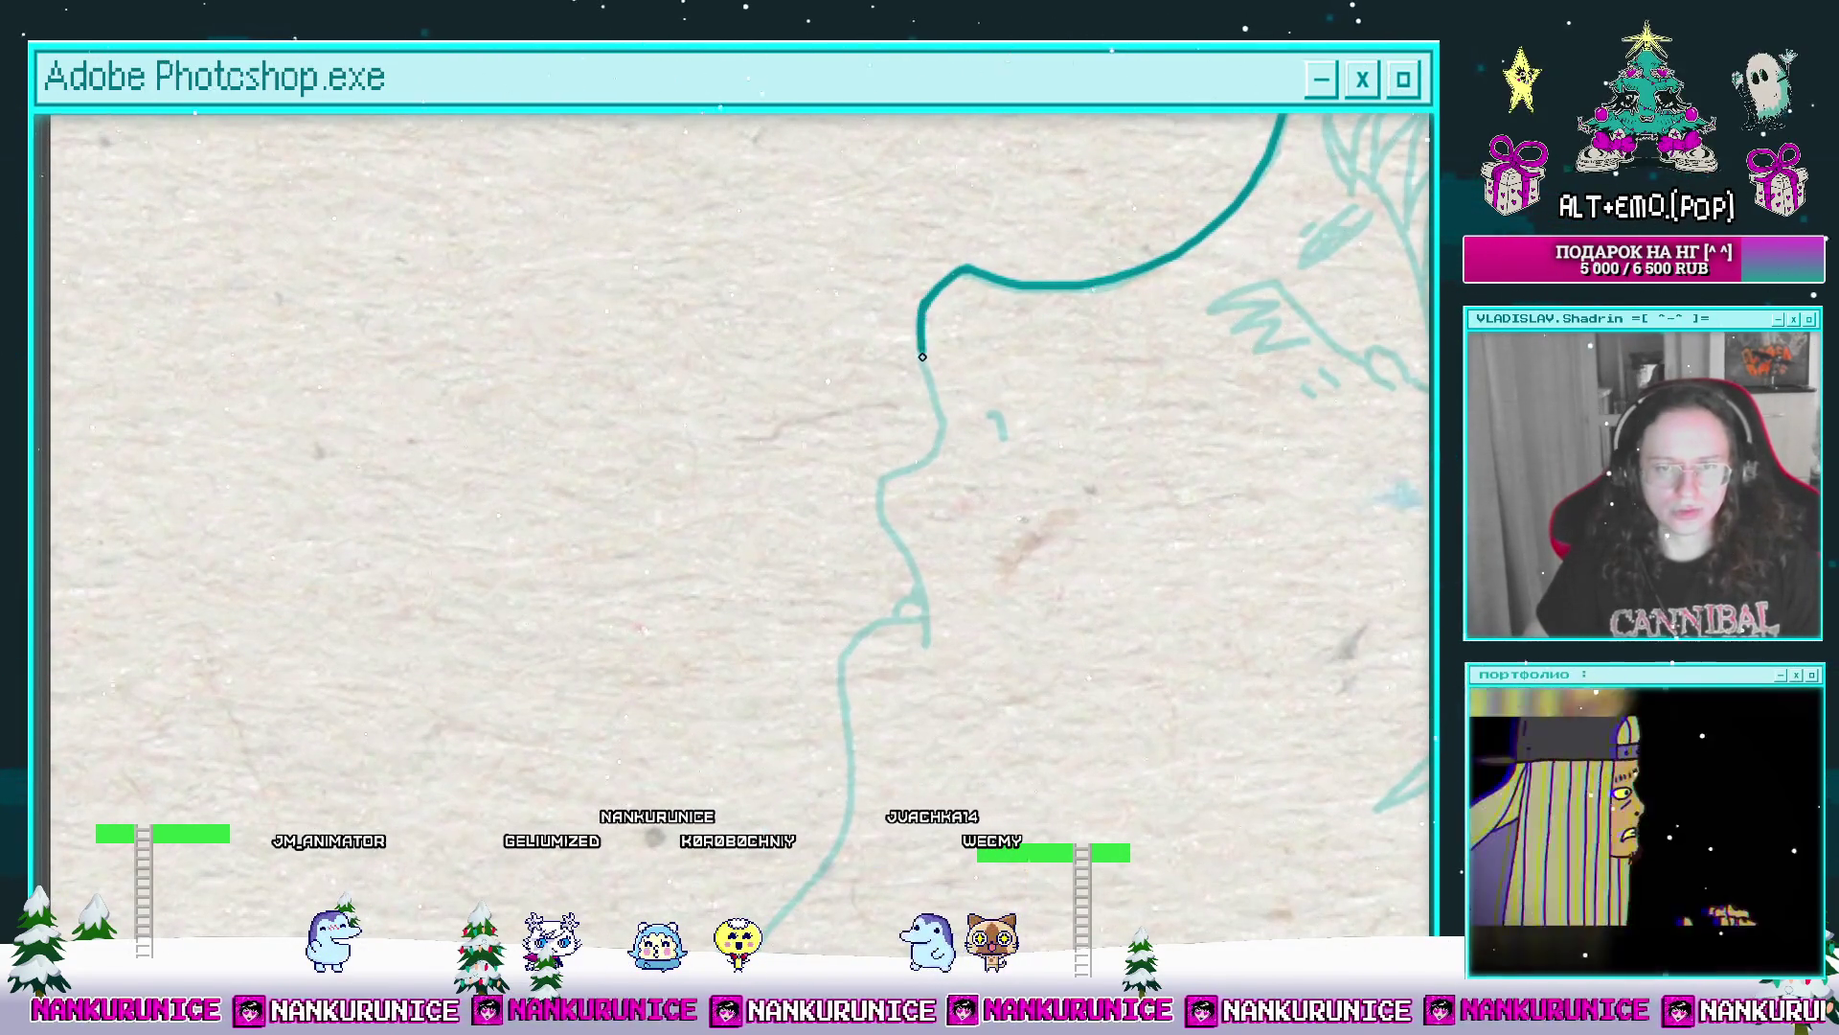
pyautogui.moveTo(948, 430)
pyautogui.mouseDown()
pyautogui.moveTo(963, 345)
pyautogui.moveTo(882, 346)
pyautogui.moveTo(912, 475)
pyautogui.moveTo(958, 397)
pyautogui.moveTo(884, 427)
pyautogui.mouseUp()
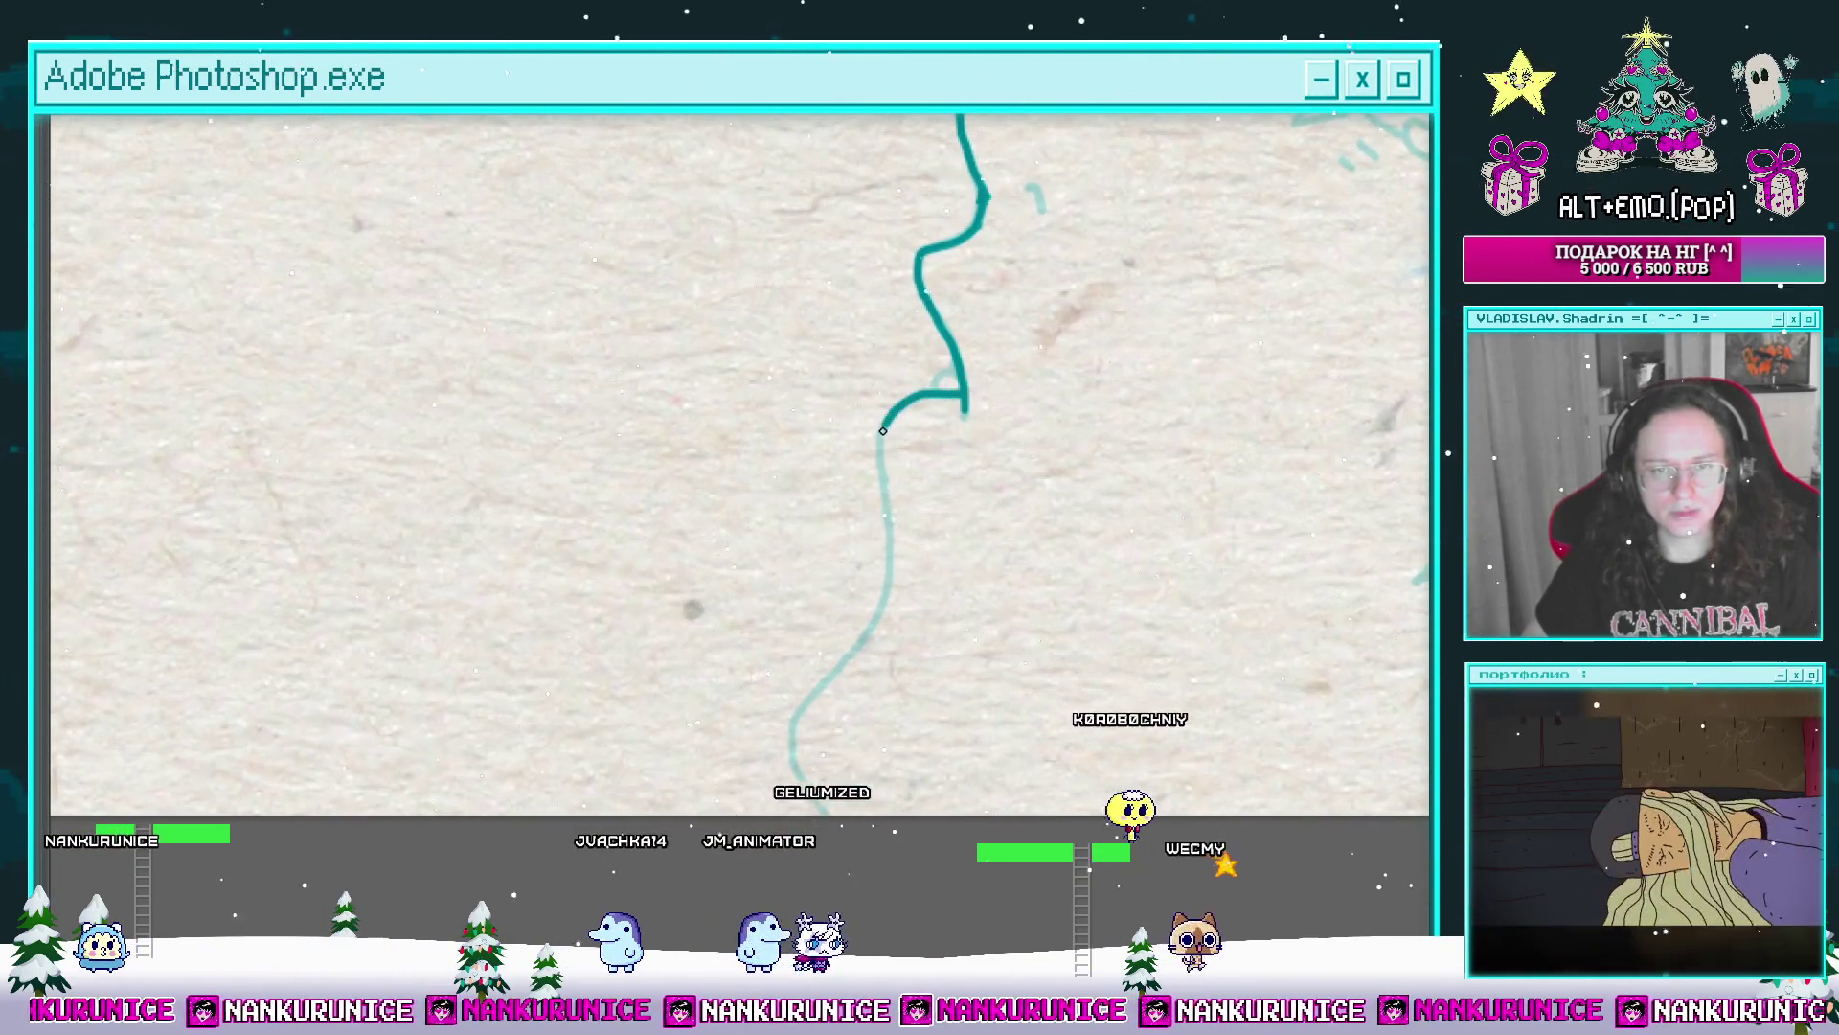
pyautogui.moveTo(839, 661)
pyautogui.mouseDown()
pyautogui.moveTo(805, 698)
pyautogui.moveTo(840, 911)
pyautogui.mouseUp()
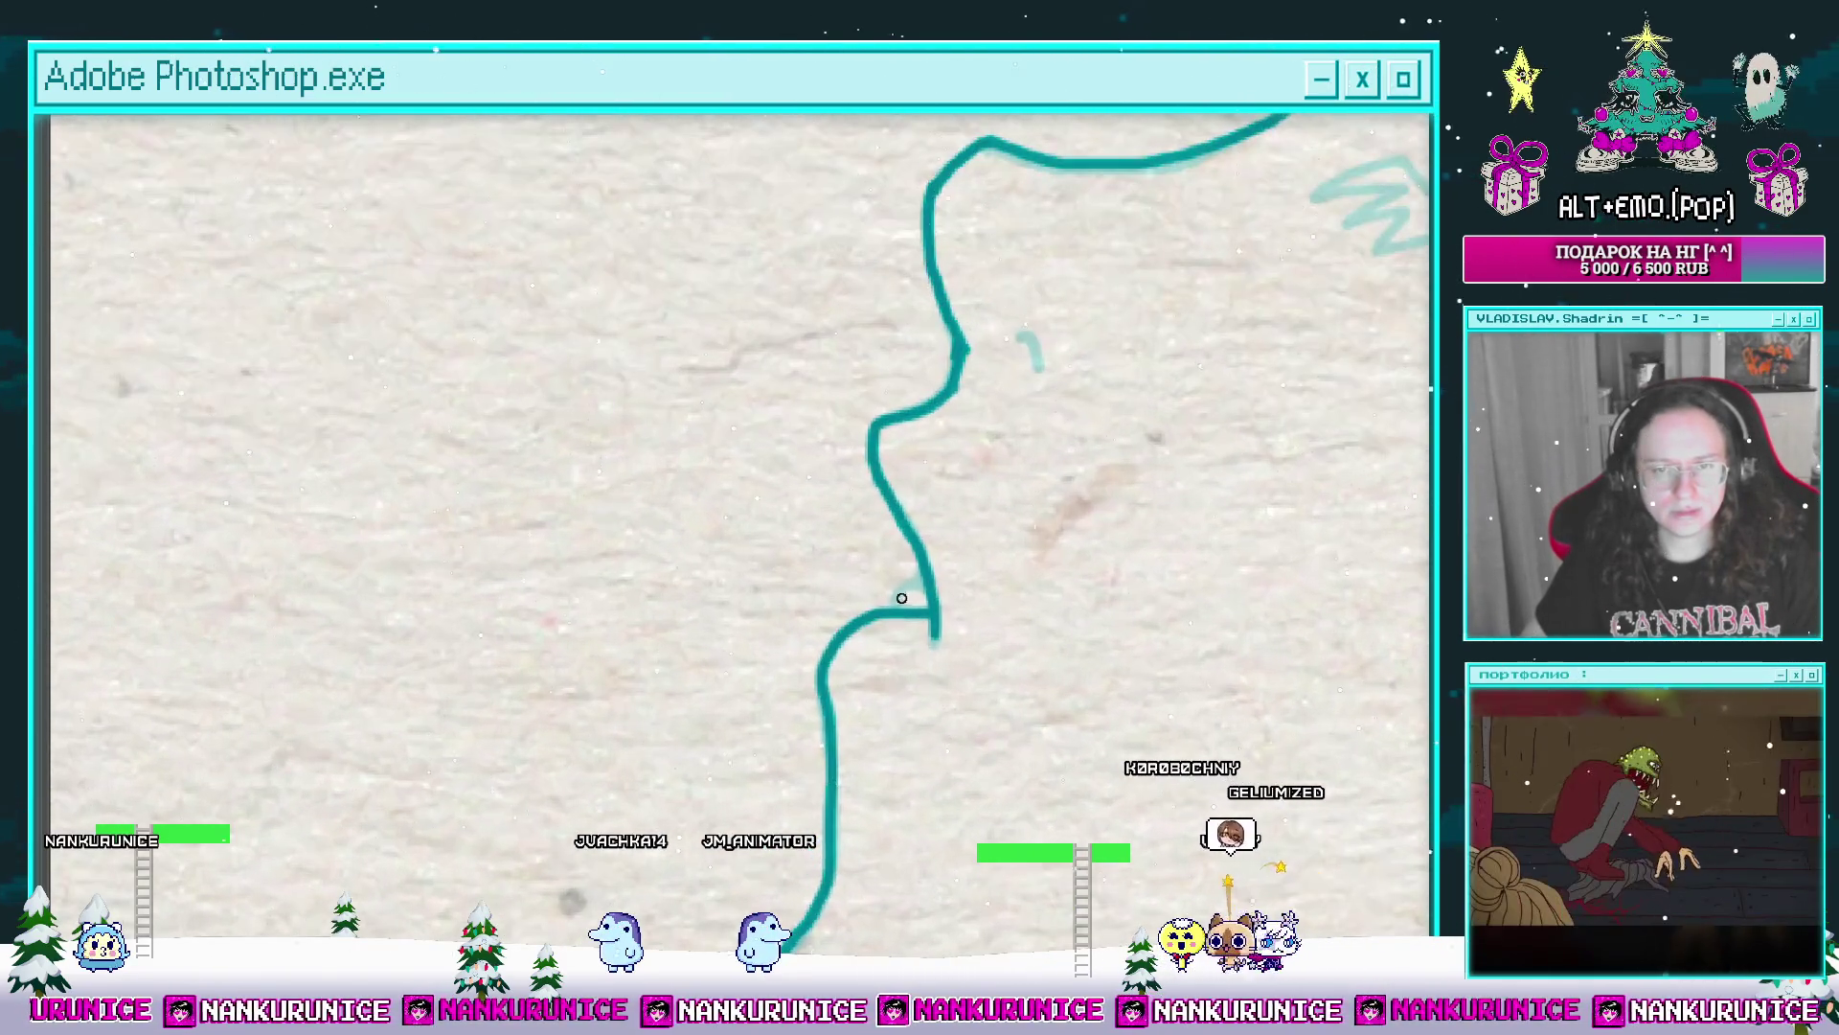
# Step: Ink the V-shaped eye strokes, the long strand below them and the hook stroke toward the eye
pyautogui.moveTo(966, 534); pyautogui.dragTo(830, 678)
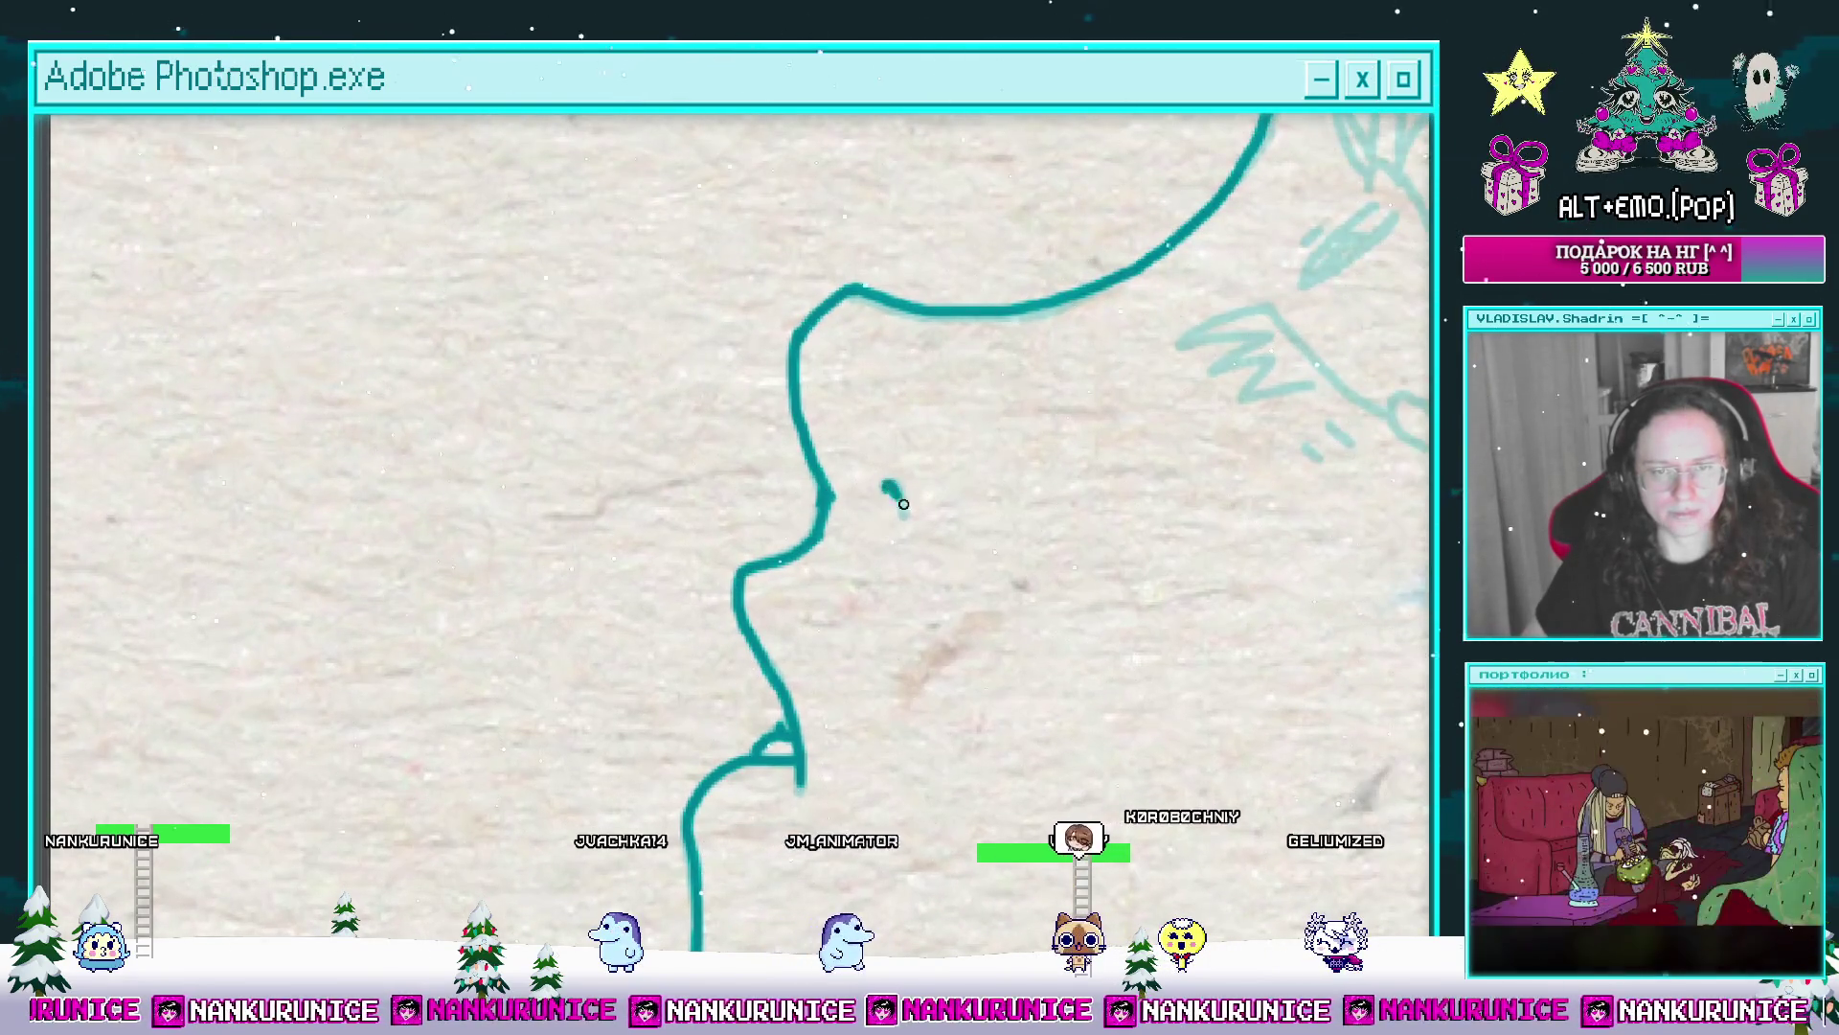
pyautogui.moveTo(902, 503); pyautogui.dragTo(657, 547)
pyautogui.moveTo(828, 472); pyautogui.dragTo(752, 509)
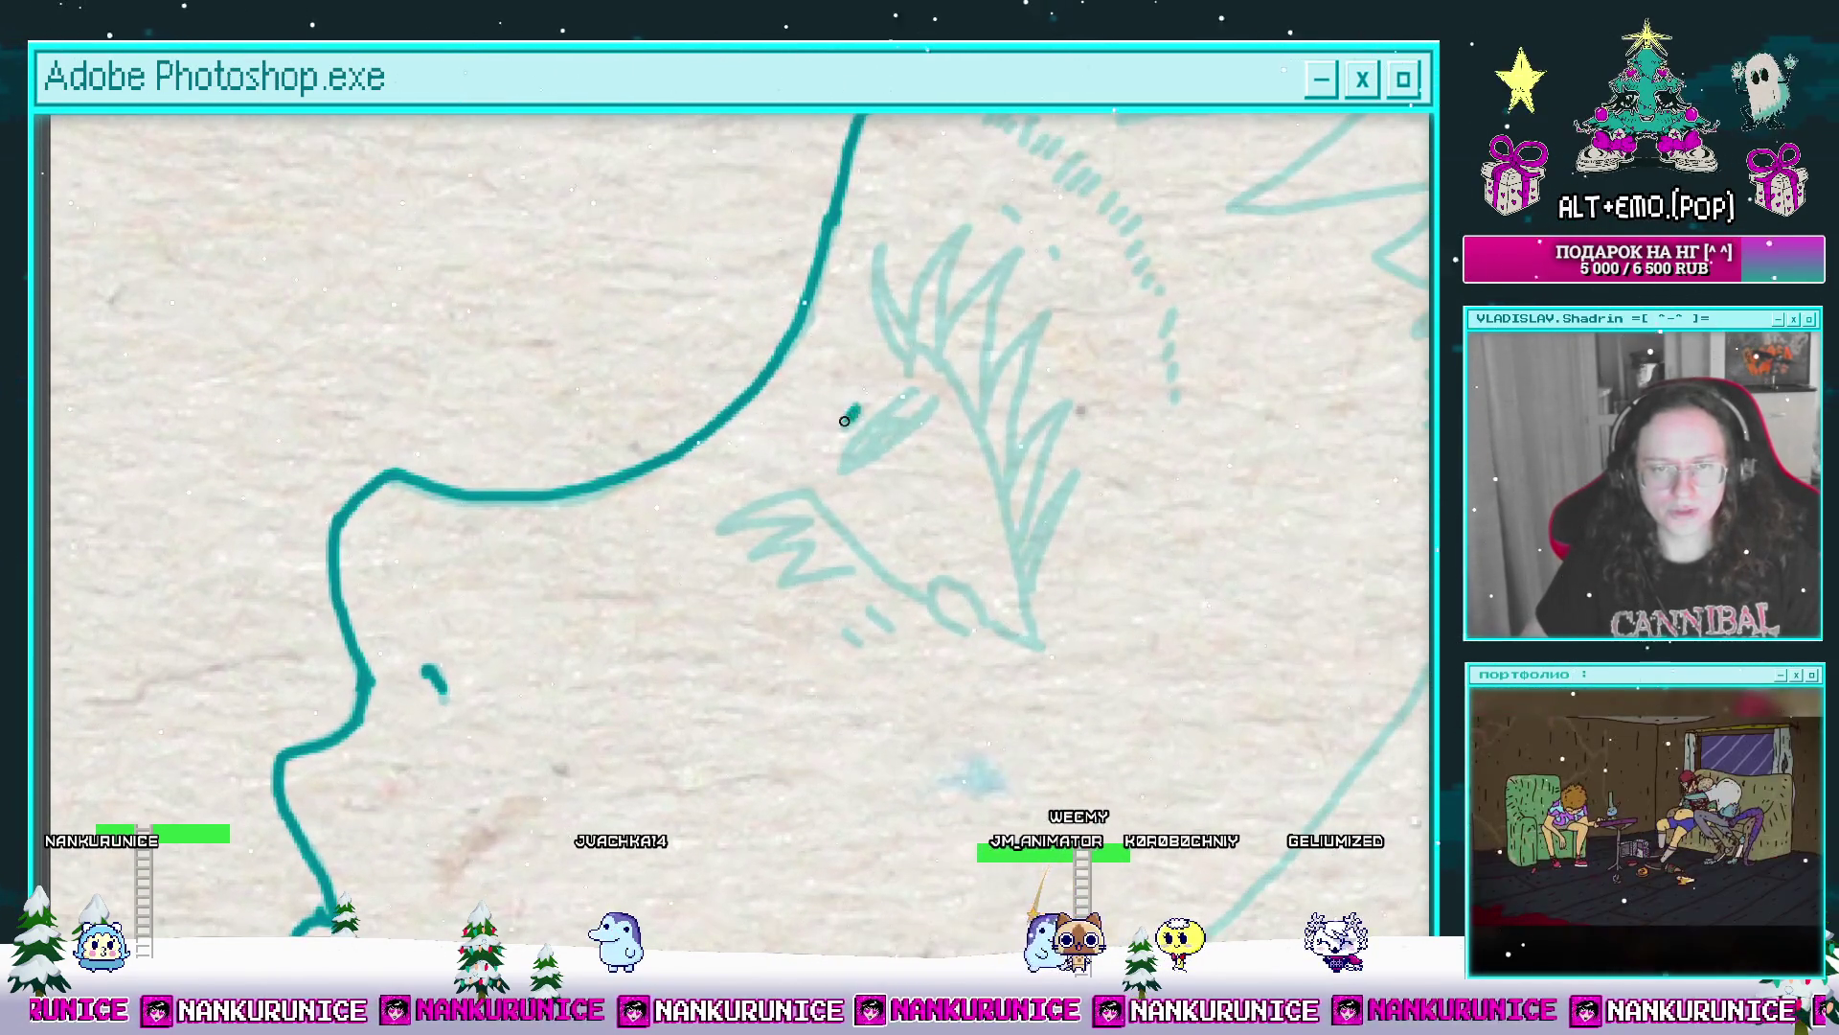
pyautogui.moveTo(845, 419); pyautogui.dragTo(865, 458)
pyautogui.moveTo(931, 324)
pyautogui.mouseDown()
pyautogui.moveTo(869, 468)
pyautogui.moveTo(816, 457)
pyautogui.mouseUp()
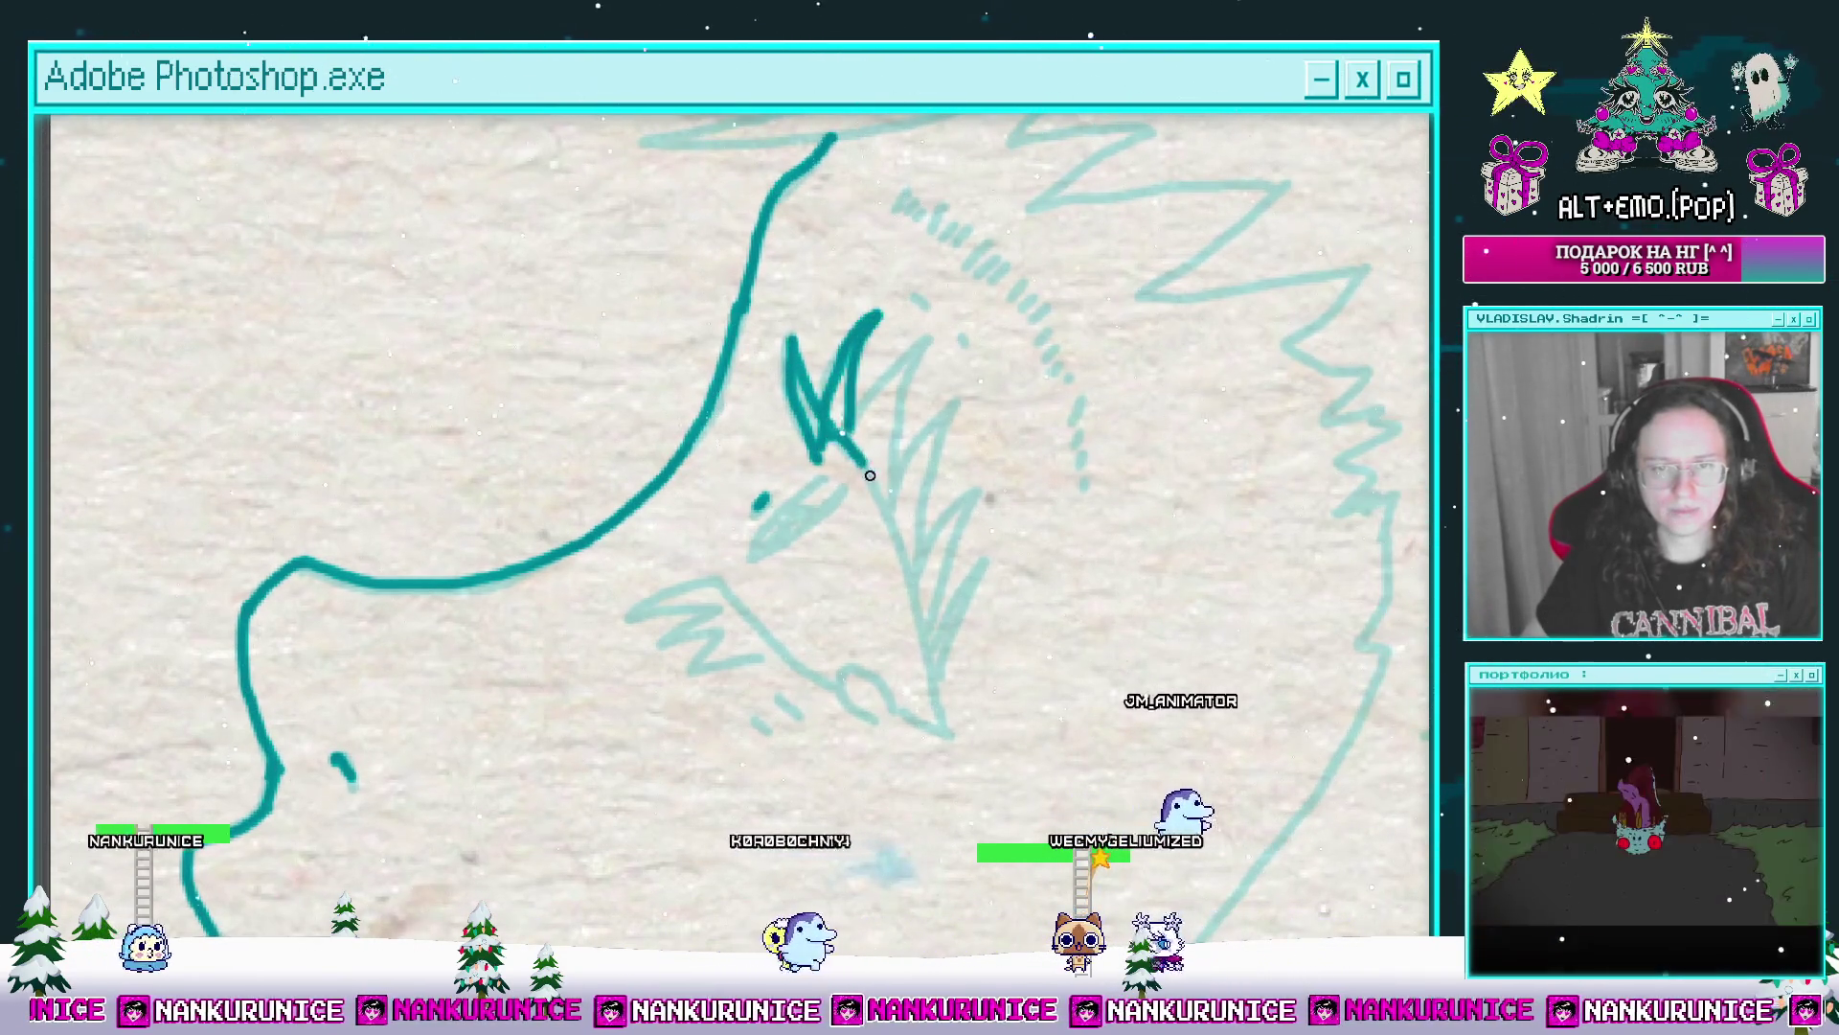
pyautogui.moveTo(870, 474); pyautogui.dragTo(862, 252)
pyautogui.moveTo(848, 187)
pyautogui.mouseDown()
pyautogui.moveTo(1010, 566)
pyautogui.moveTo(945, 541)
pyautogui.moveTo(956, 553)
pyautogui.moveTo(804, 443)
pyautogui.mouseUp()
pyautogui.moveTo(797, 342); pyautogui.dragTo(893, 376)
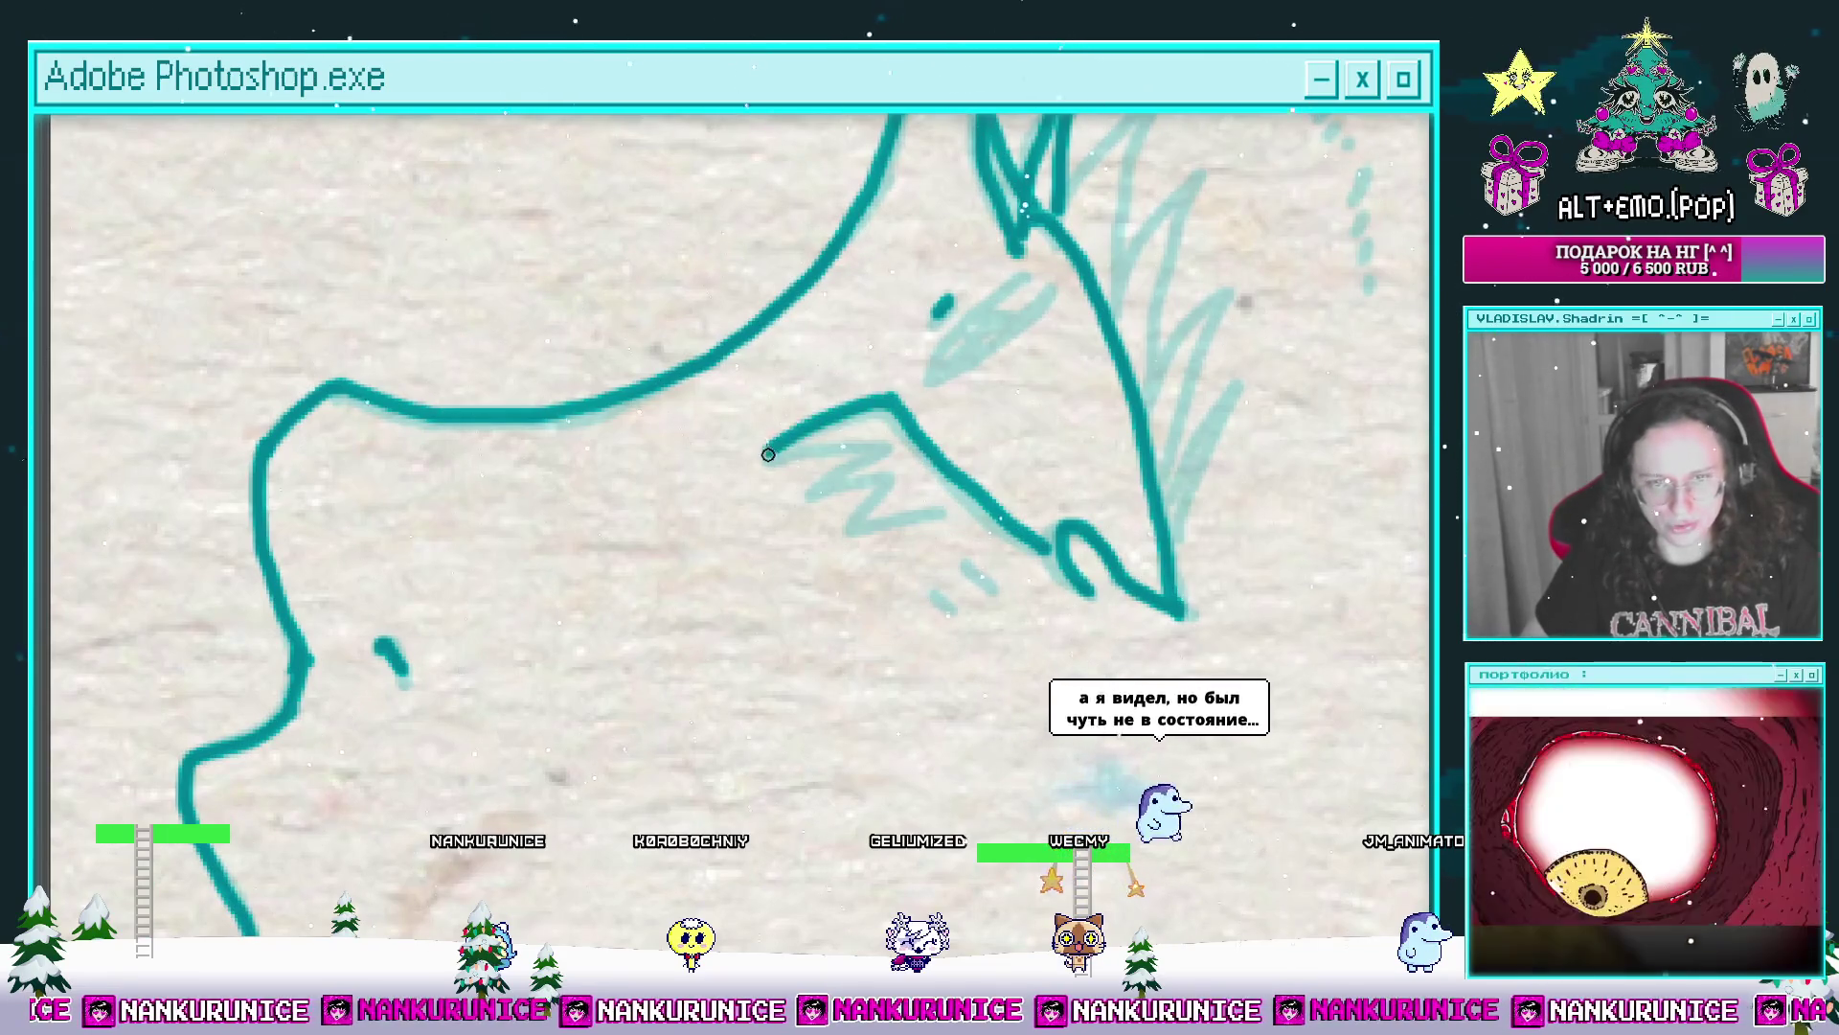
# Step: Ink the zigzag beside the face, the bold spiky hair strands and two dashes above the eye
pyautogui.moveTo(834, 459)
pyautogui.mouseDown()
pyautogui.moveTo(842, 513)
pyautogui.moveTo(932, 520)
pyautogui.moveTo(785, 639)
pyautogui.mouseUp()
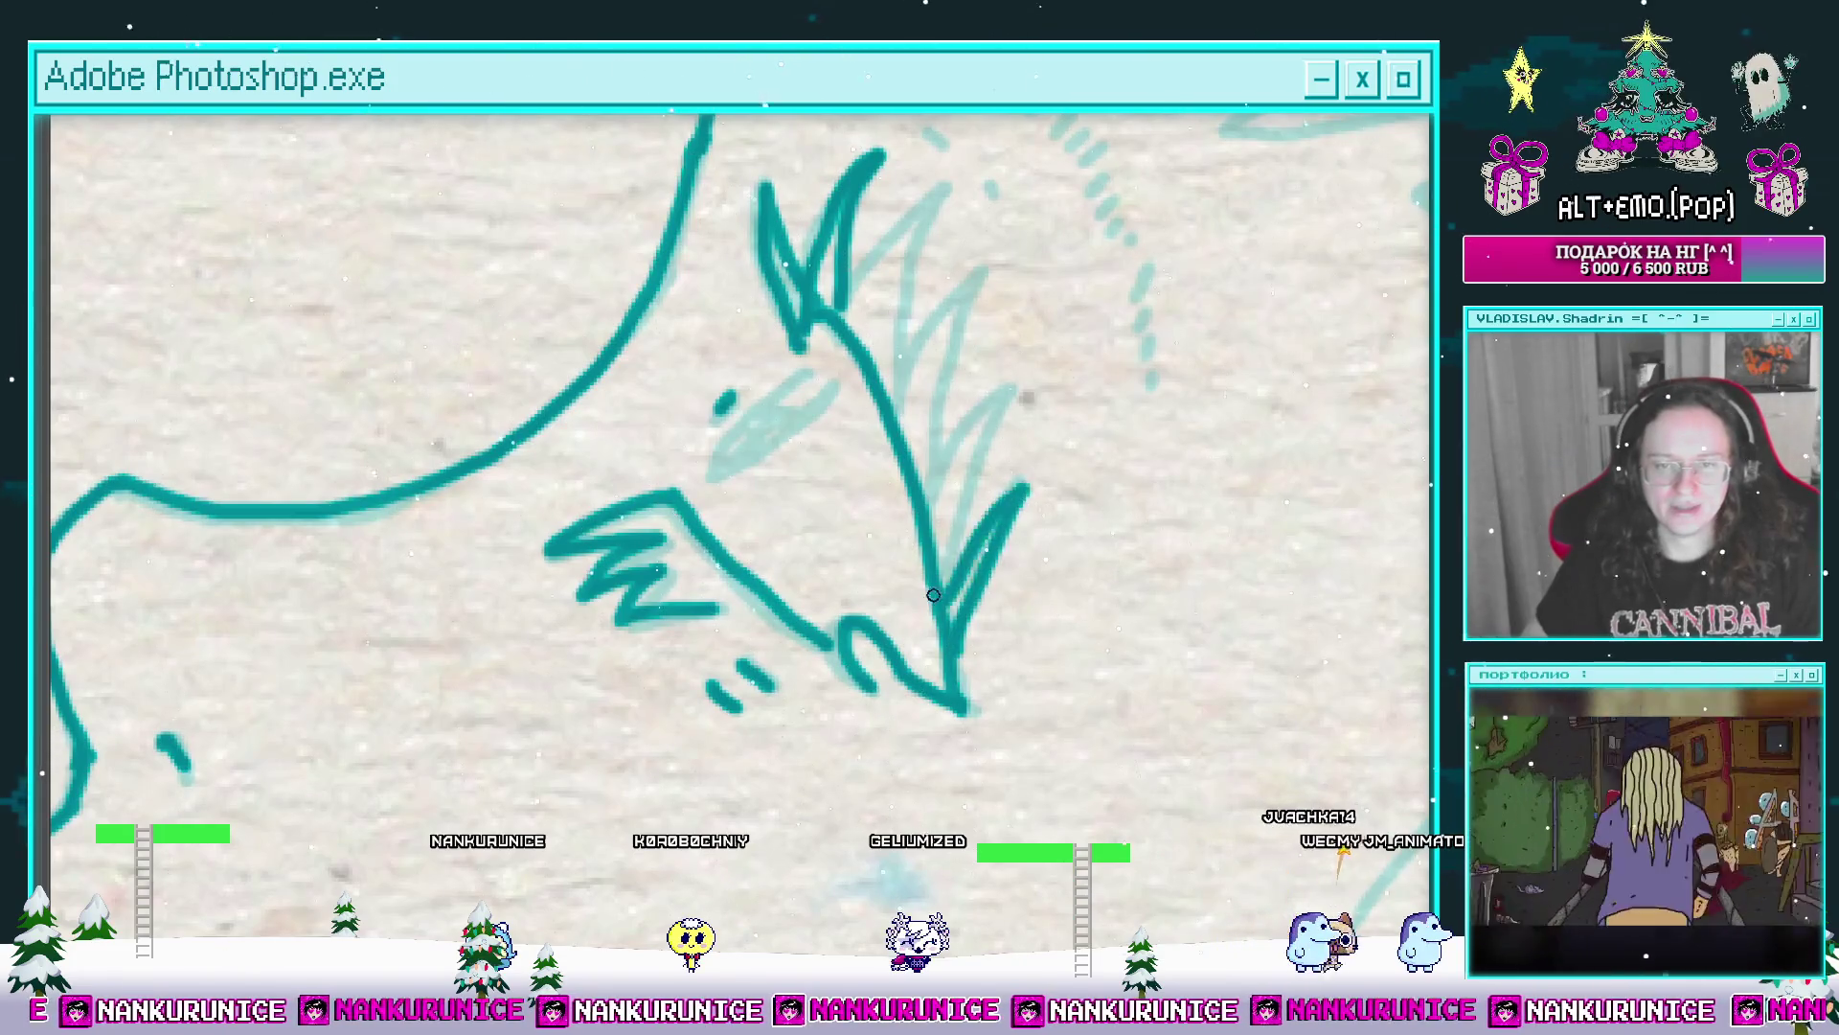
pyautogui.moveTo(975, 498)
pyautogui.mouseDown()
pyautogui.moveTo(983, 604)
pyautogui.moveTo(1024, 496)
pyautogui.mouseUp()
pyautogui.moveTo(937, 590); pyautogui.dragTo(982, 395)
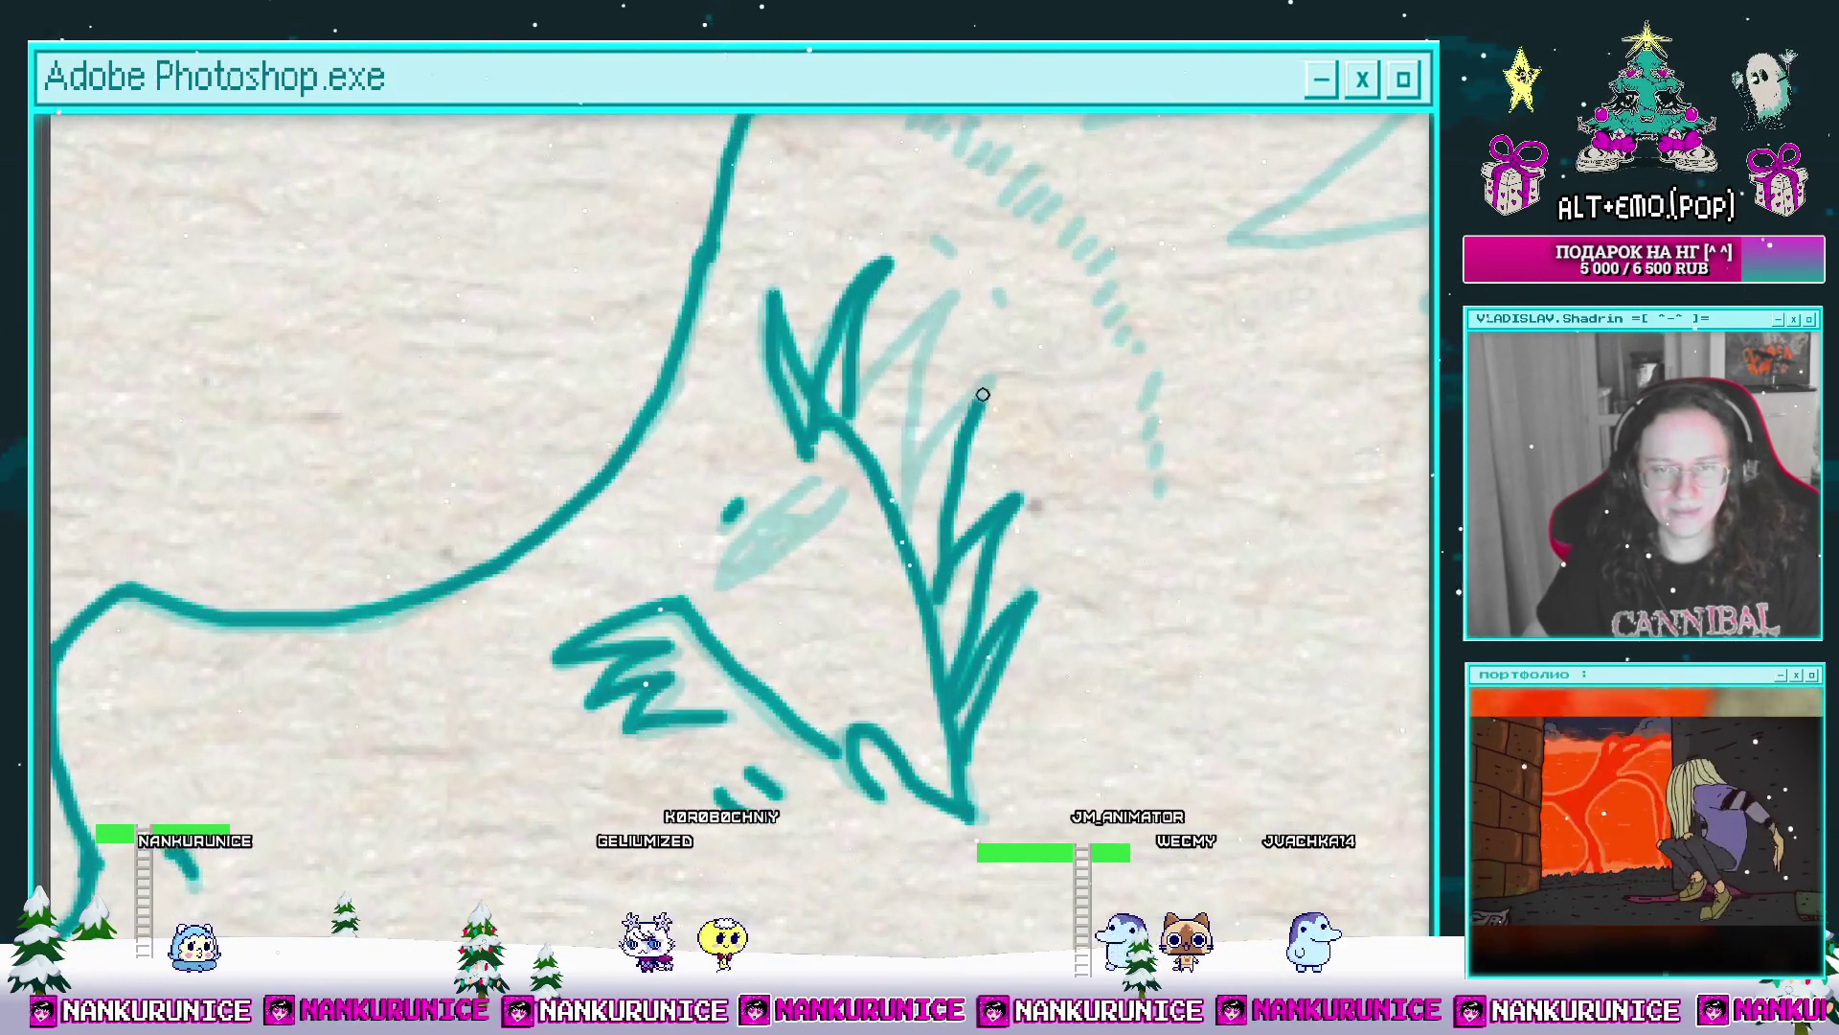
pyautogui.moveTo(909, 442); pyautogui.dragTo(908, 513)
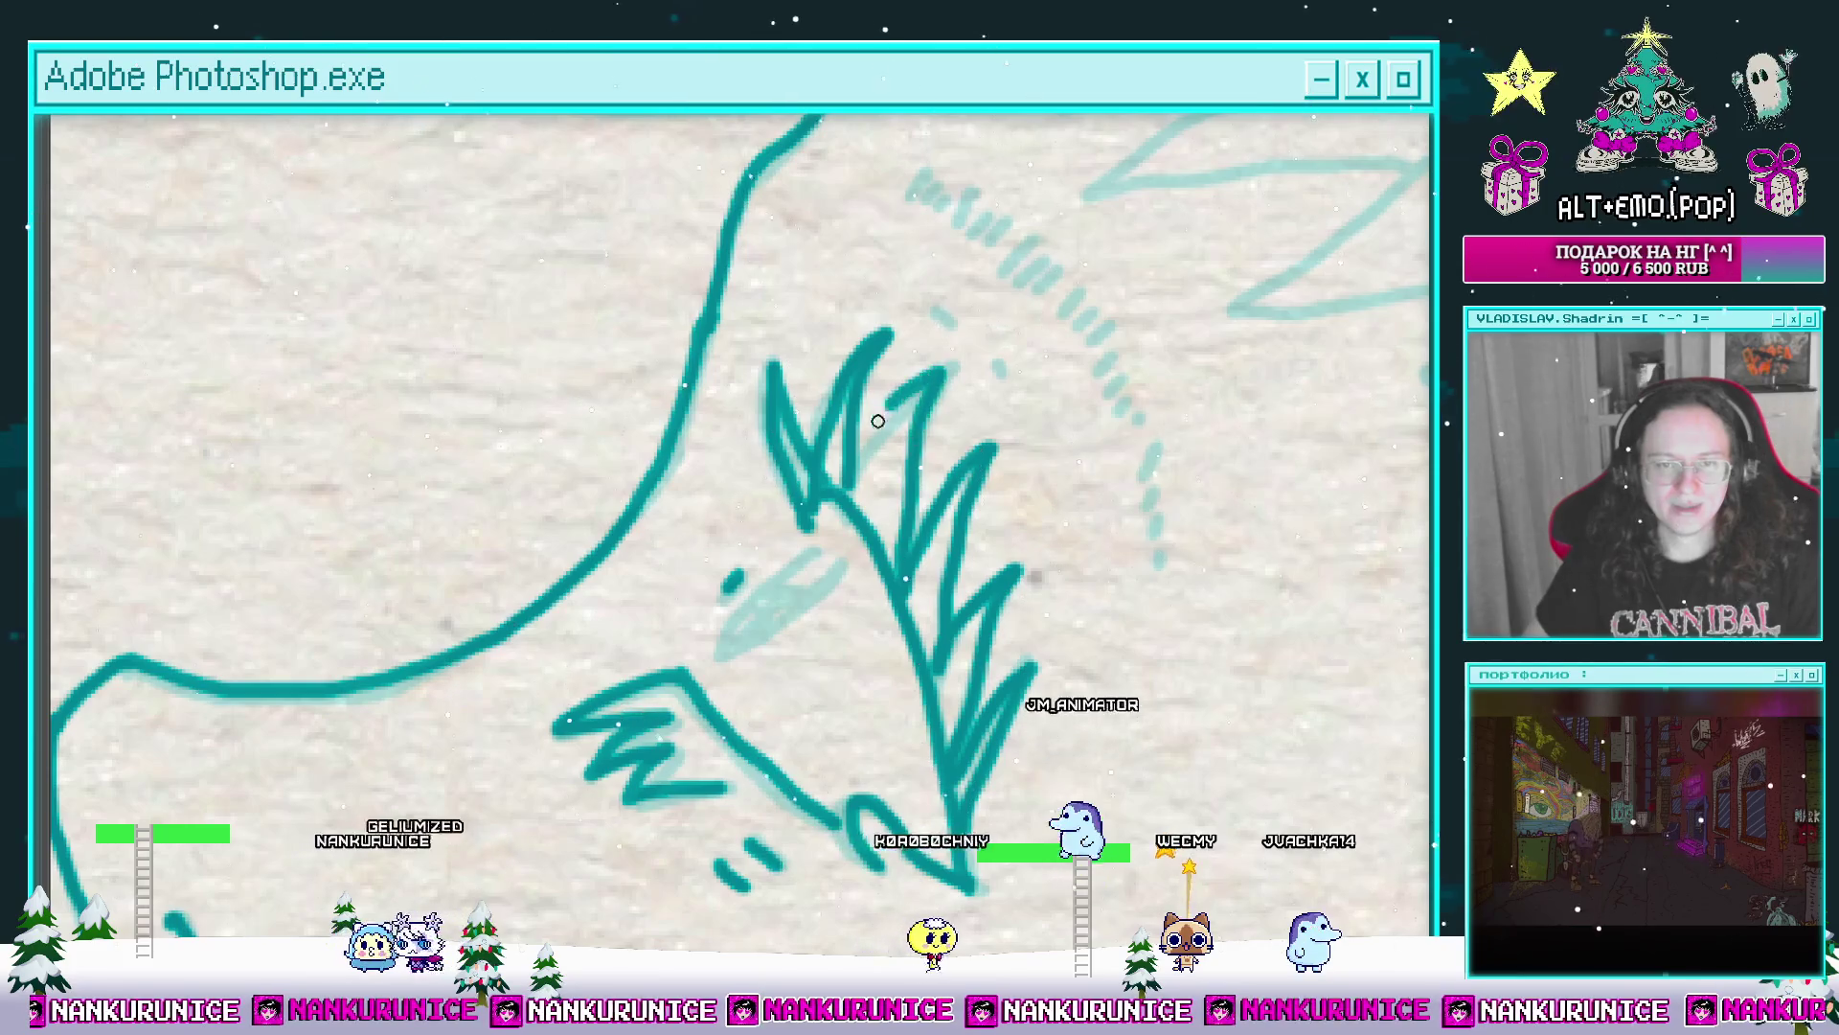
pyautogui.moveTo(874, 410); pyautogui.dragTo(874, 332)
pyautogui.scroll(2, 854, 484)
pyautogui.moveTo(921, 443)
pyautogui.mouseDown()
pyautogui.moveTo(774, 563)
pyautogui.moveTo(935, 494)
pyautogui.mouseUp()
pyautogui.scroll(-1, 832, 517)
pyautogui.scroll(-2, 862, 431)
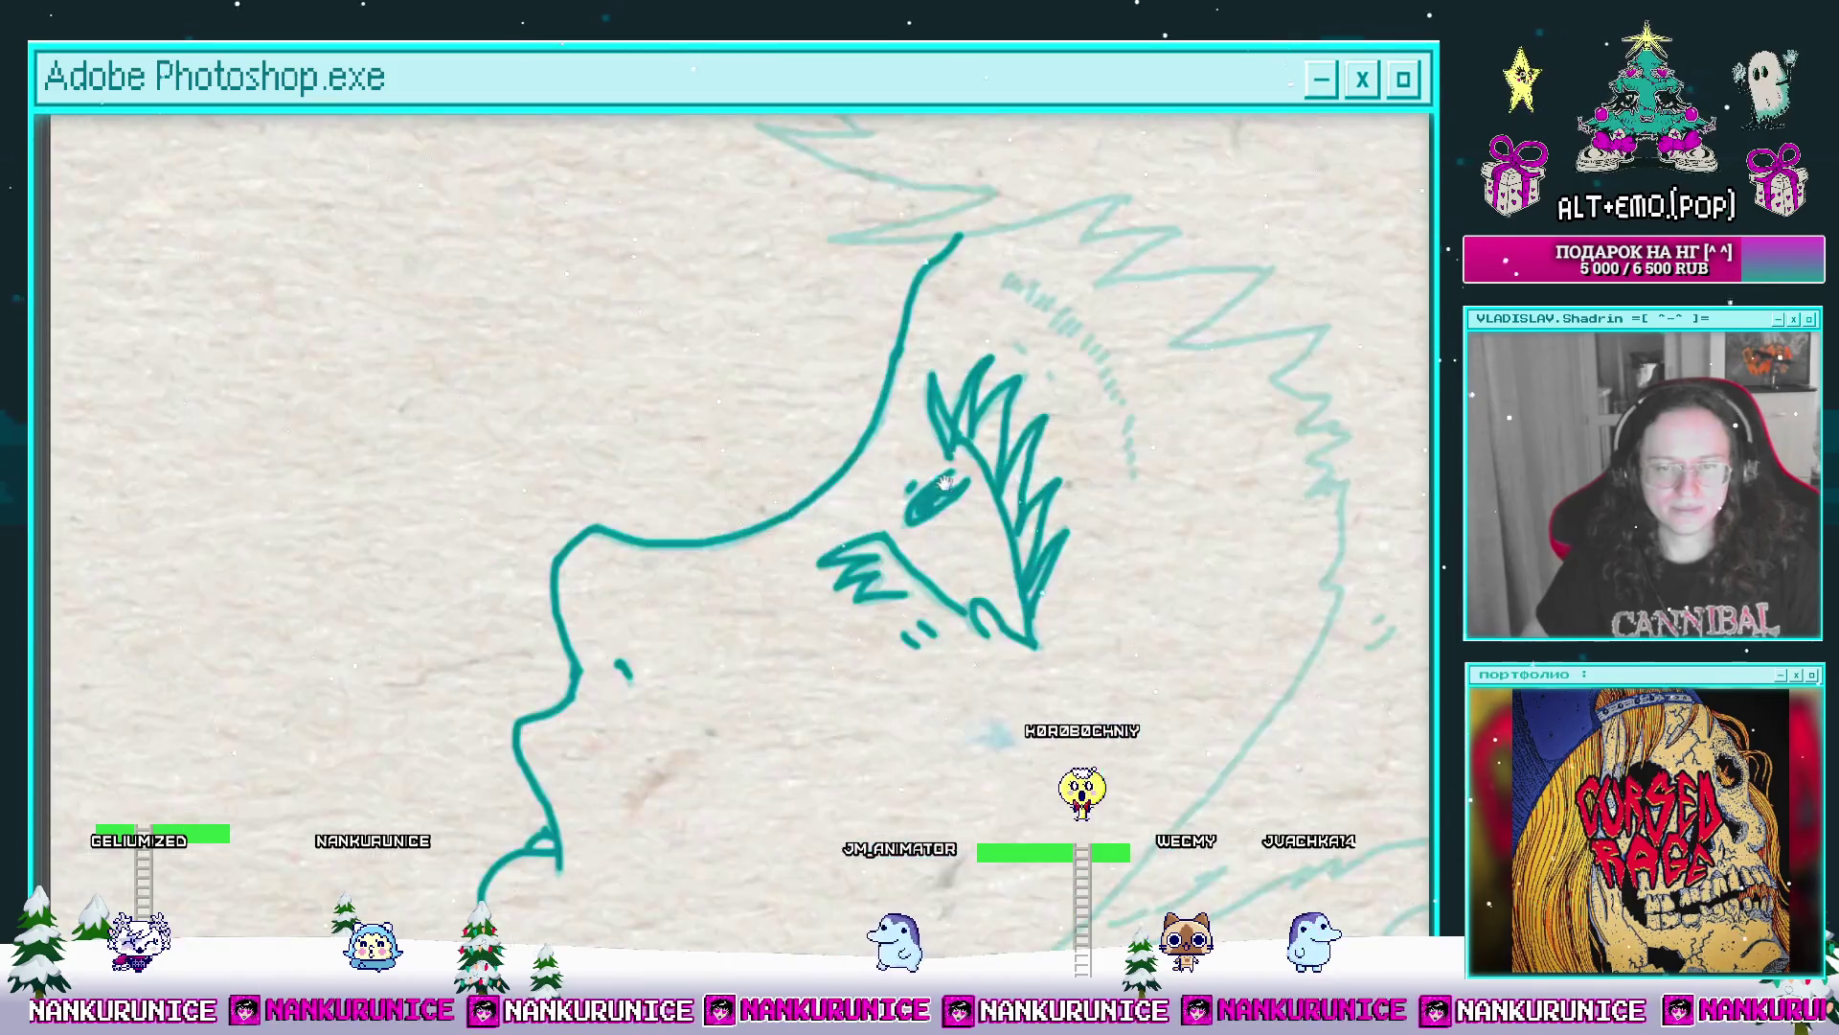
pyautogui.scroll(-1, 883, 312)
pyautogui.scroll(2, 927, 379)
pyautogui.scroll(1, 850, 417)
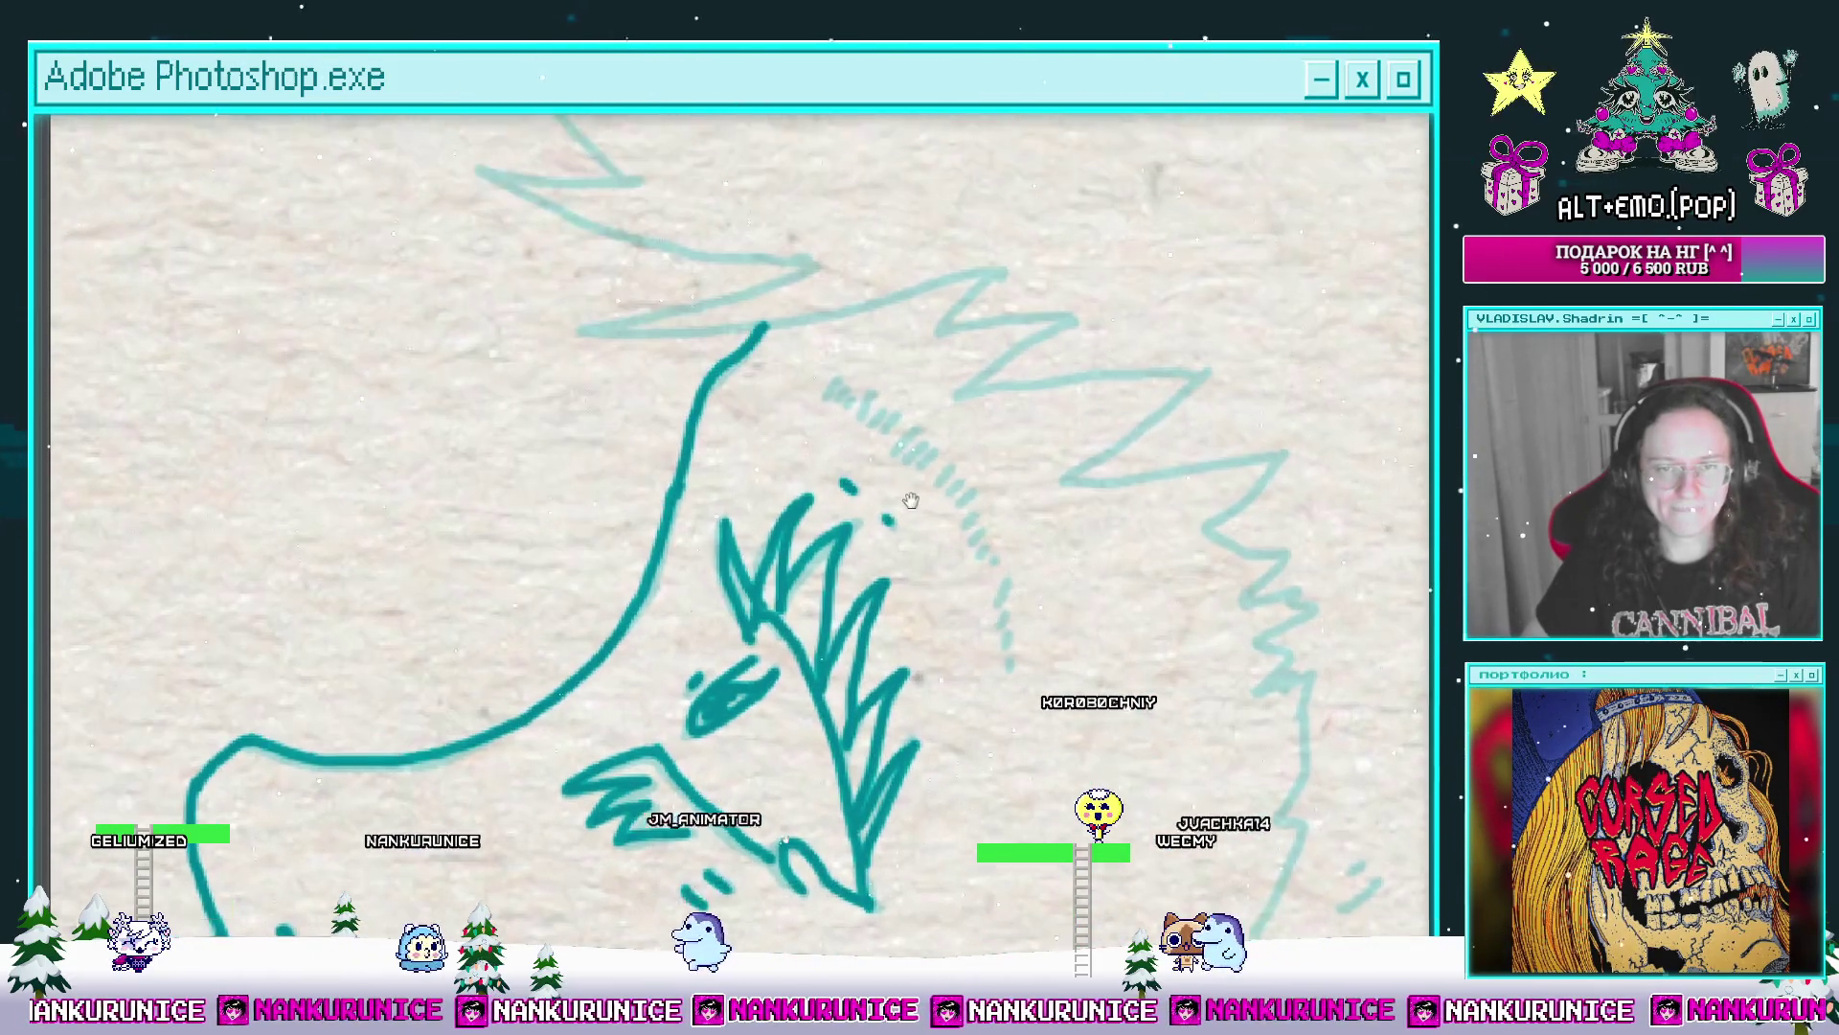
pyautogui.scroll(1, 841, 414)
pyautogui.scroll(1, 823, 408)
# Step: Ink the curving row of short teal dashes along the hairline above the eye and tuft
pyautogui.moveTo(884, 431); pyautogui.dragTo(842, 341)
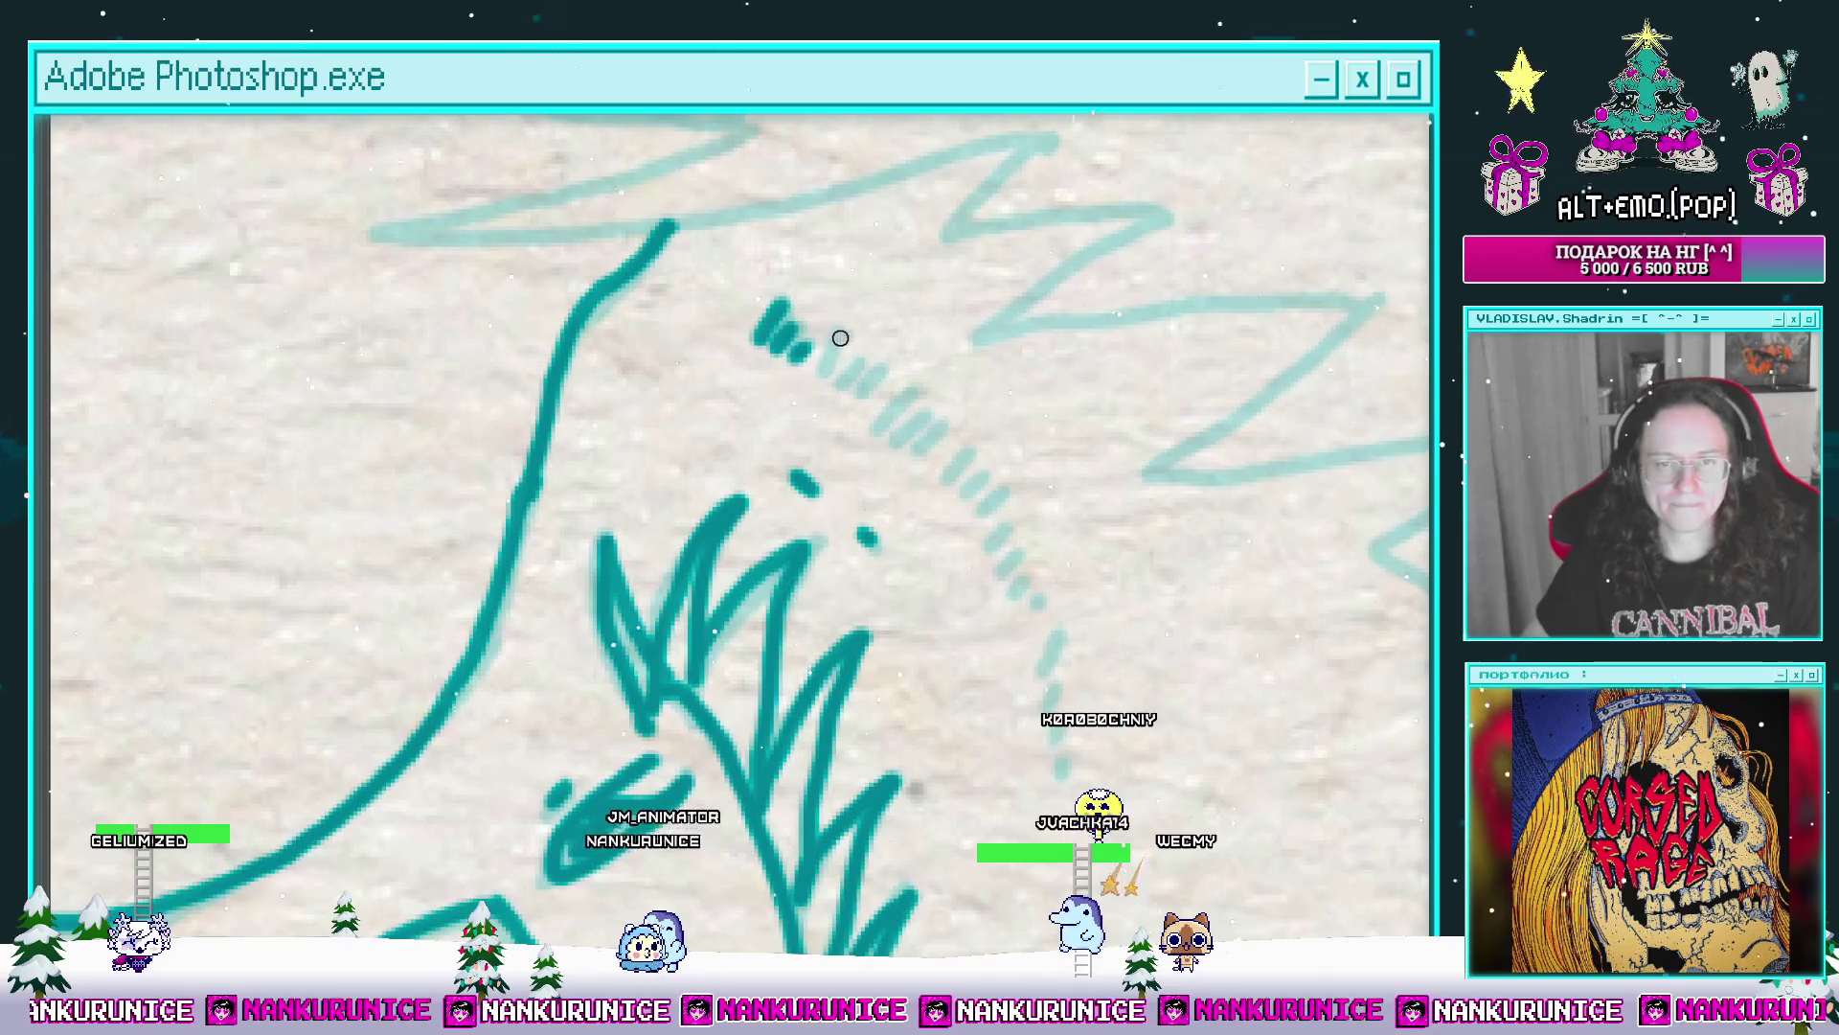
pyautogui.moveTo(949, 461); pyautogui.dragTo(922, 315)
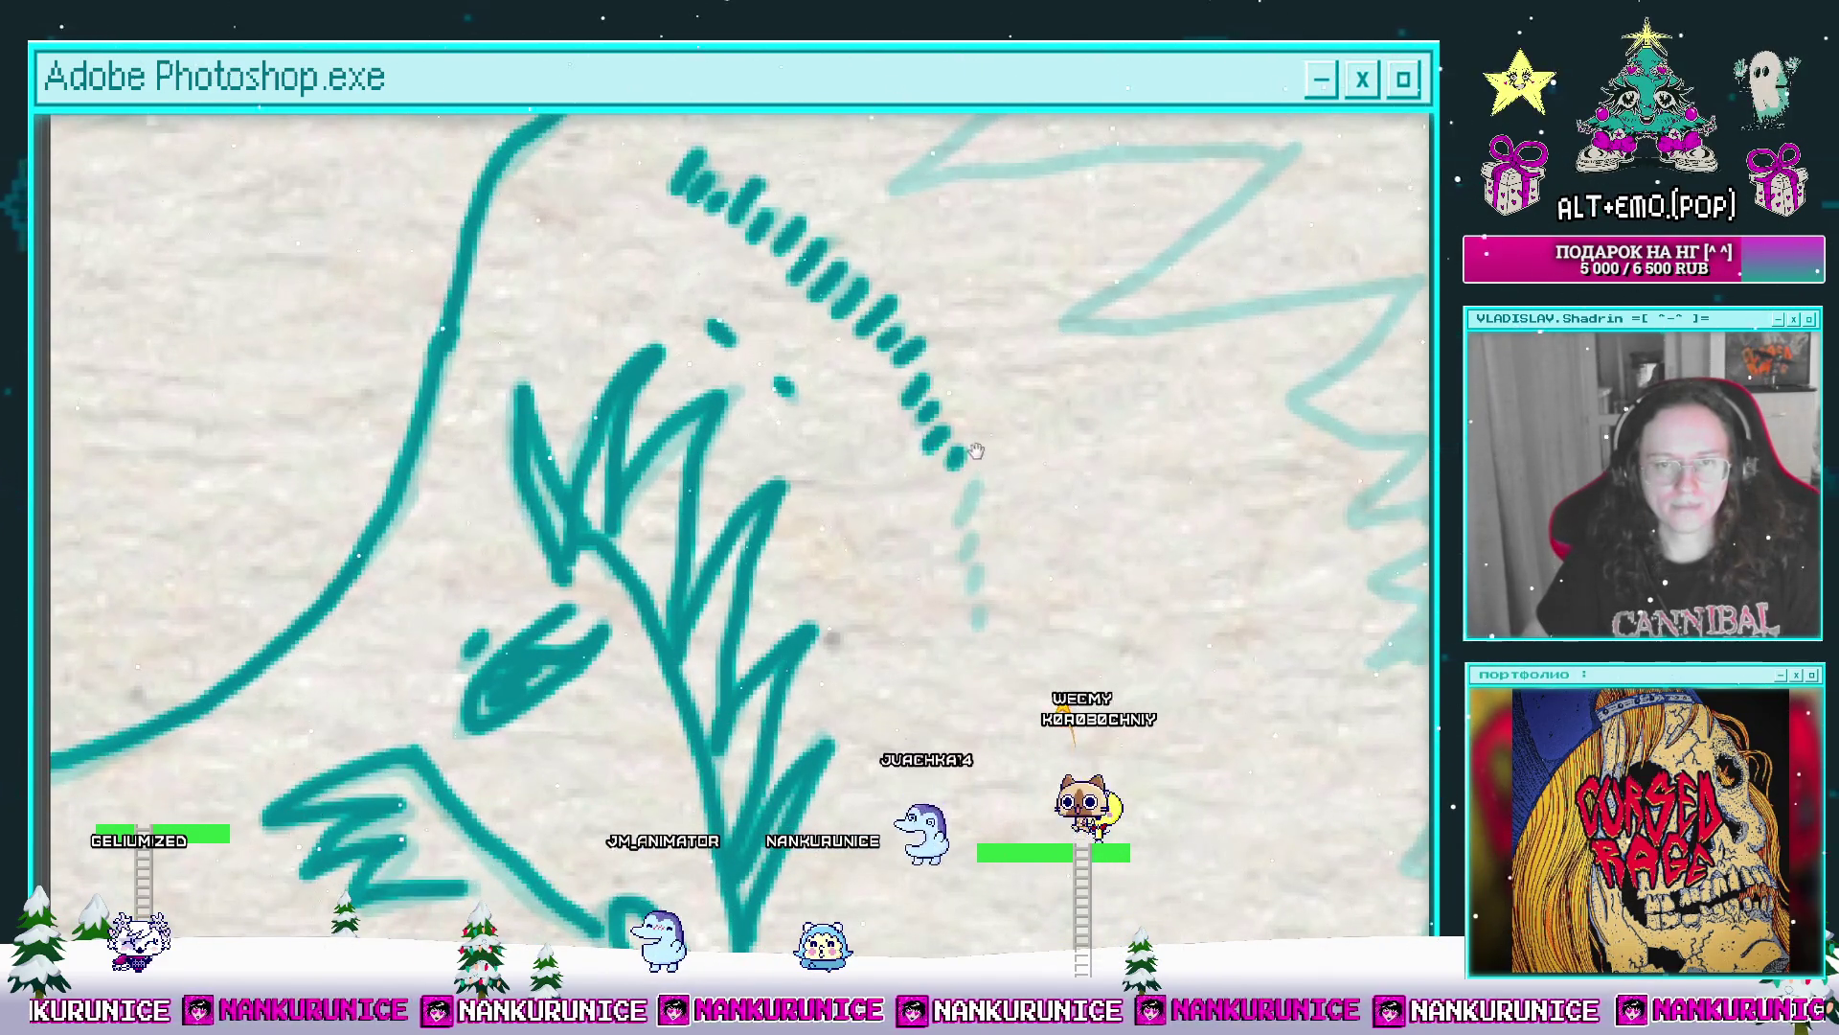
pyautogui.moveTo(980, 458); pyautogui.dragTo(926, 390)
pyautogui.scroll(-5, 929, 485)
pyautogui.moveTo(949, 676)
pyautogui.mouseDown()
pyautogui.moveTo(909, 435)
pyautogui.moveTo(848, 276)
pyautogui.mouseUp()
pyautogui.scroll(2, 866, 473)
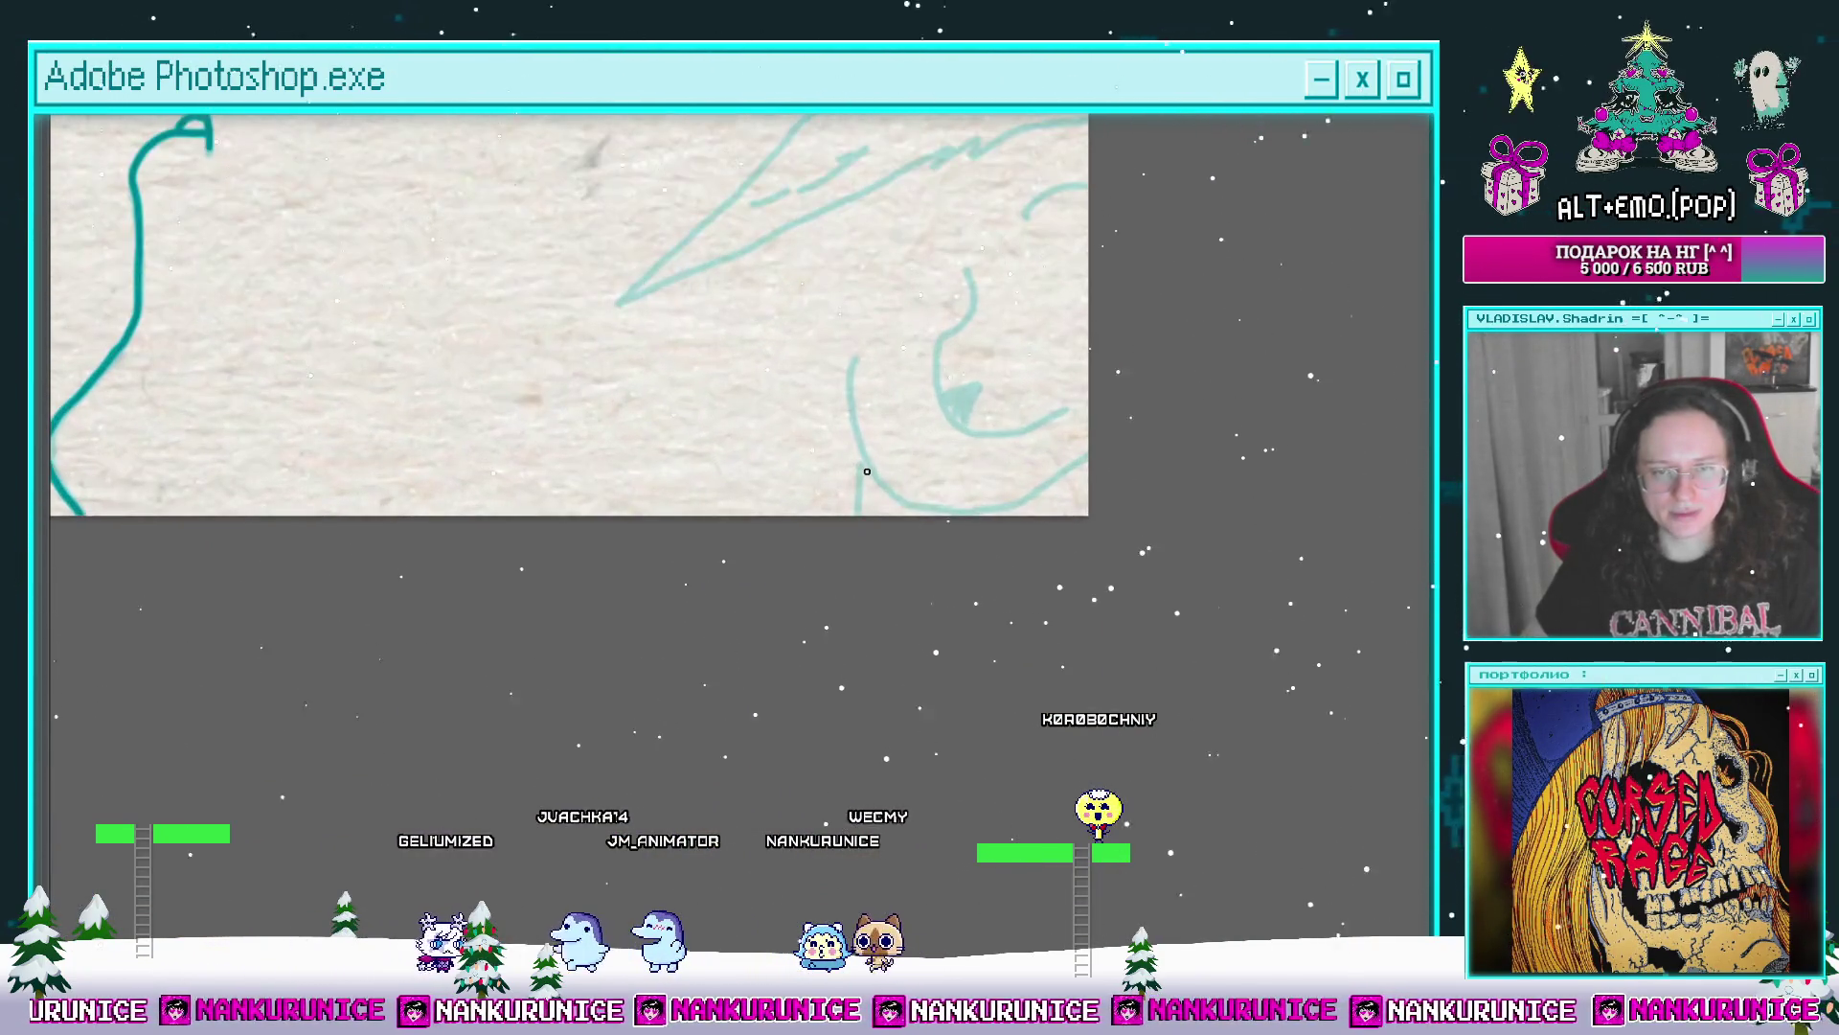
pyautogui.scroll(2, 909, 434)
# Step: Ink a short vertical stroke and a long angled stroke outlining the wedge below the face
pyautogui.moveTo(909, 434)
pyautogui.mouseDown()
pyautogui.moveTo(872, 303)
pyautogui.moveTo(993, 491)
pyautogui.moveTo(986, 416)
pyautogui.mouseUp()
pyautogui.moveTo(744, 357); pyautogui.dragTo(744, 431)
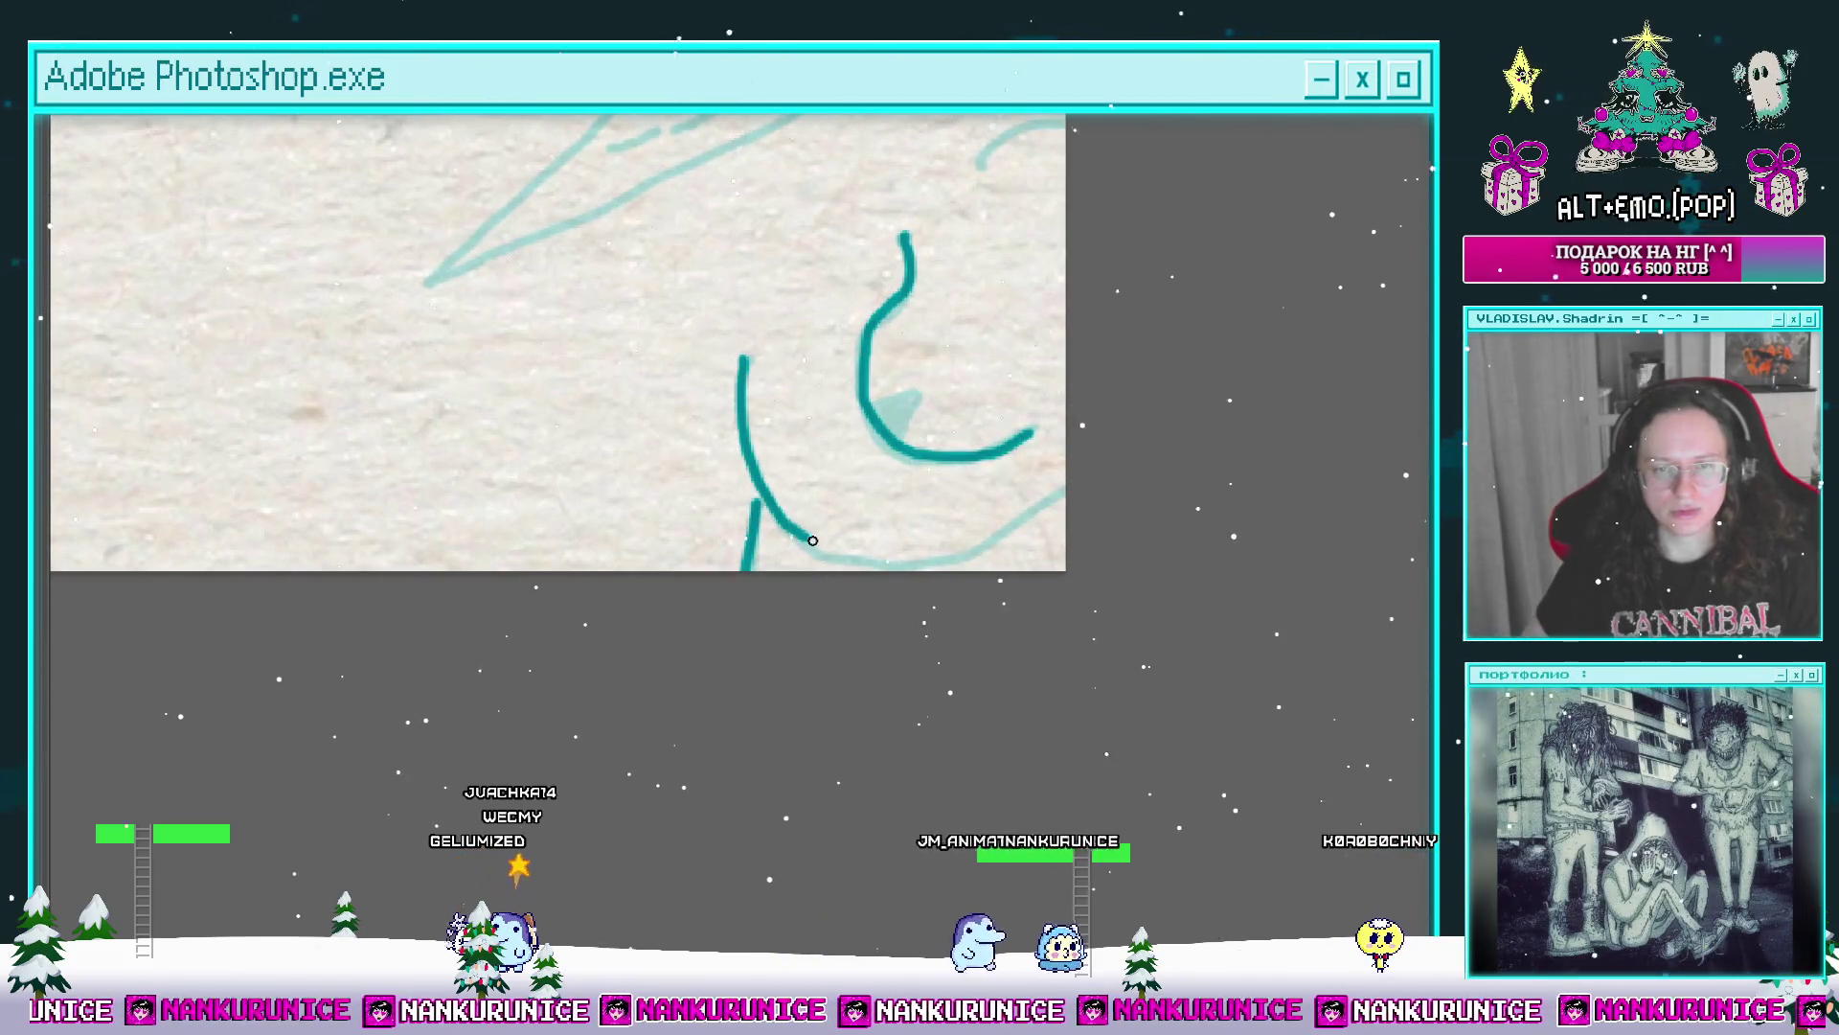
pyautogui.moveTo(1036, 463)
pyautogui.mouseDown()
pyautogui.moveTo(826, 499)
pyautogui.moveTo(895, 474)
pyautogui.moveTo(819, 472)
pyautogui.moveTo(850, 464)
pyautogui.mouseUp()
pyautogui.moveTo(1187, 381)
pyautogui.mouseDown()
pyautogui.moveTo(986, 417)
pyautogui.moveTo(651, 585)
pyautogui.moveTo(664, 658)
pyautogui.mouseUp()
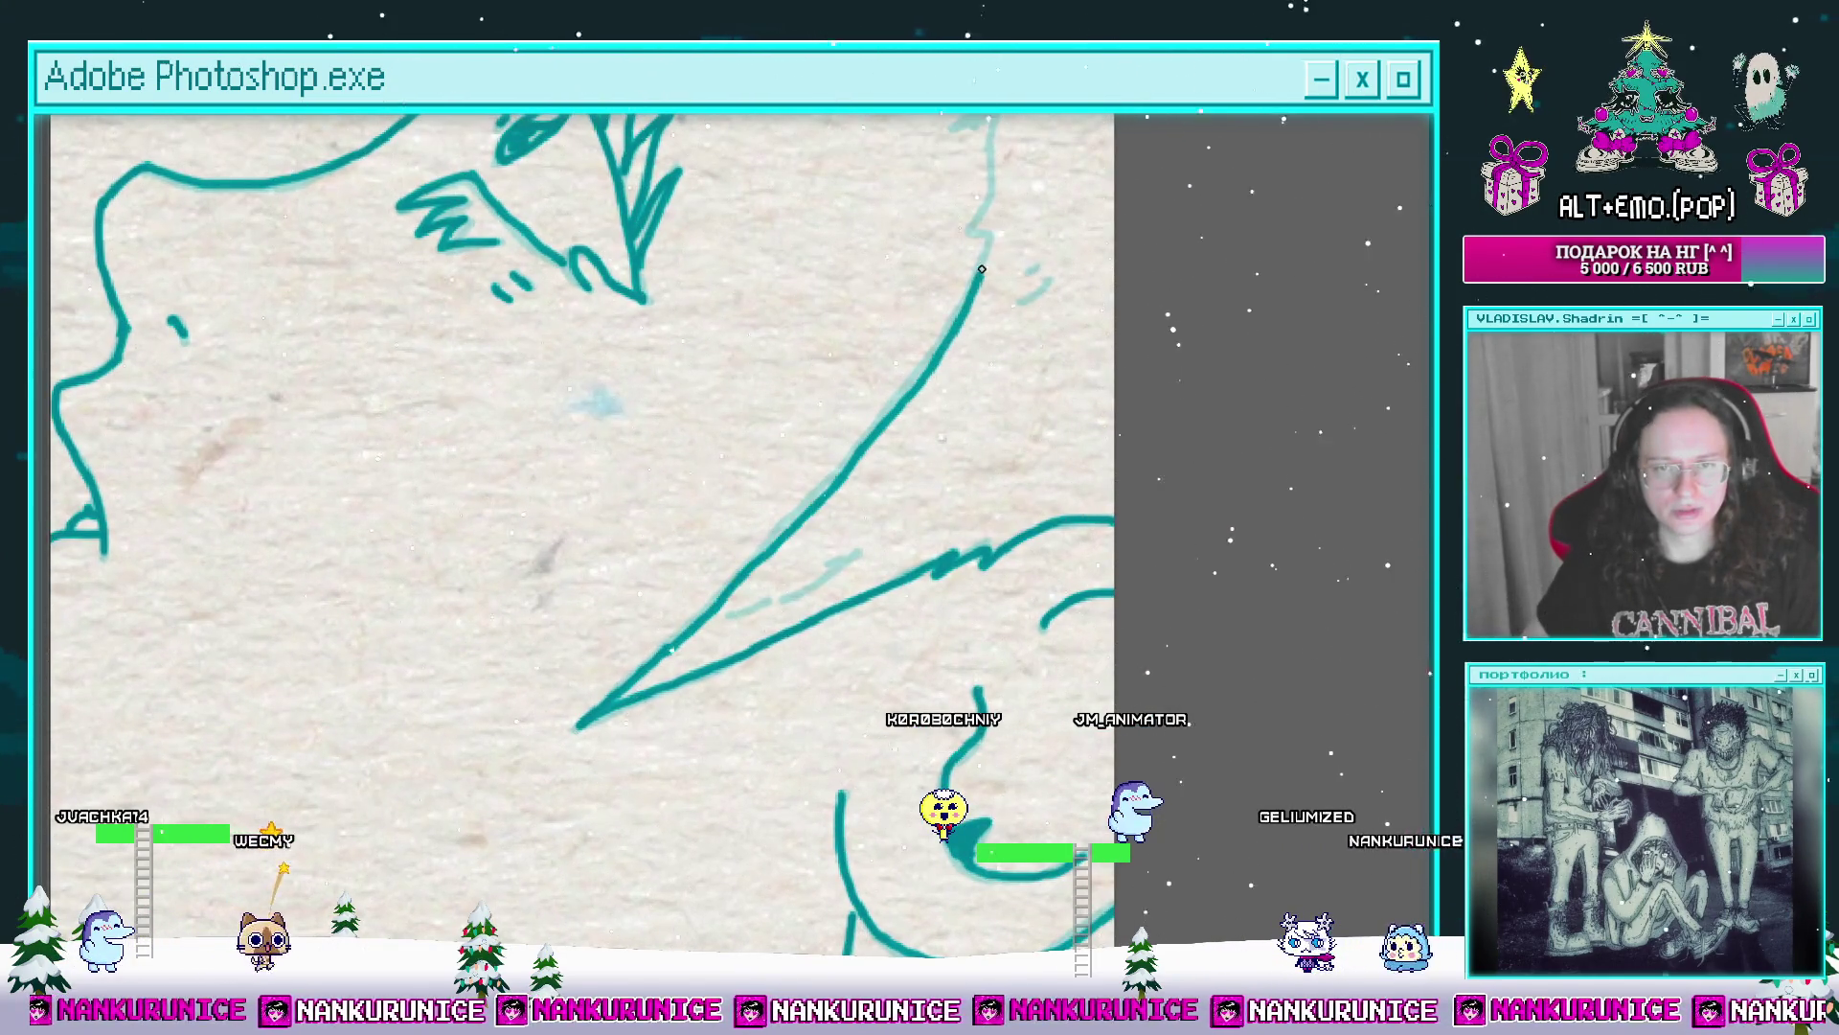
pyautogui.moveTo(796, 539); pyautogui.dragTo(714, 897)
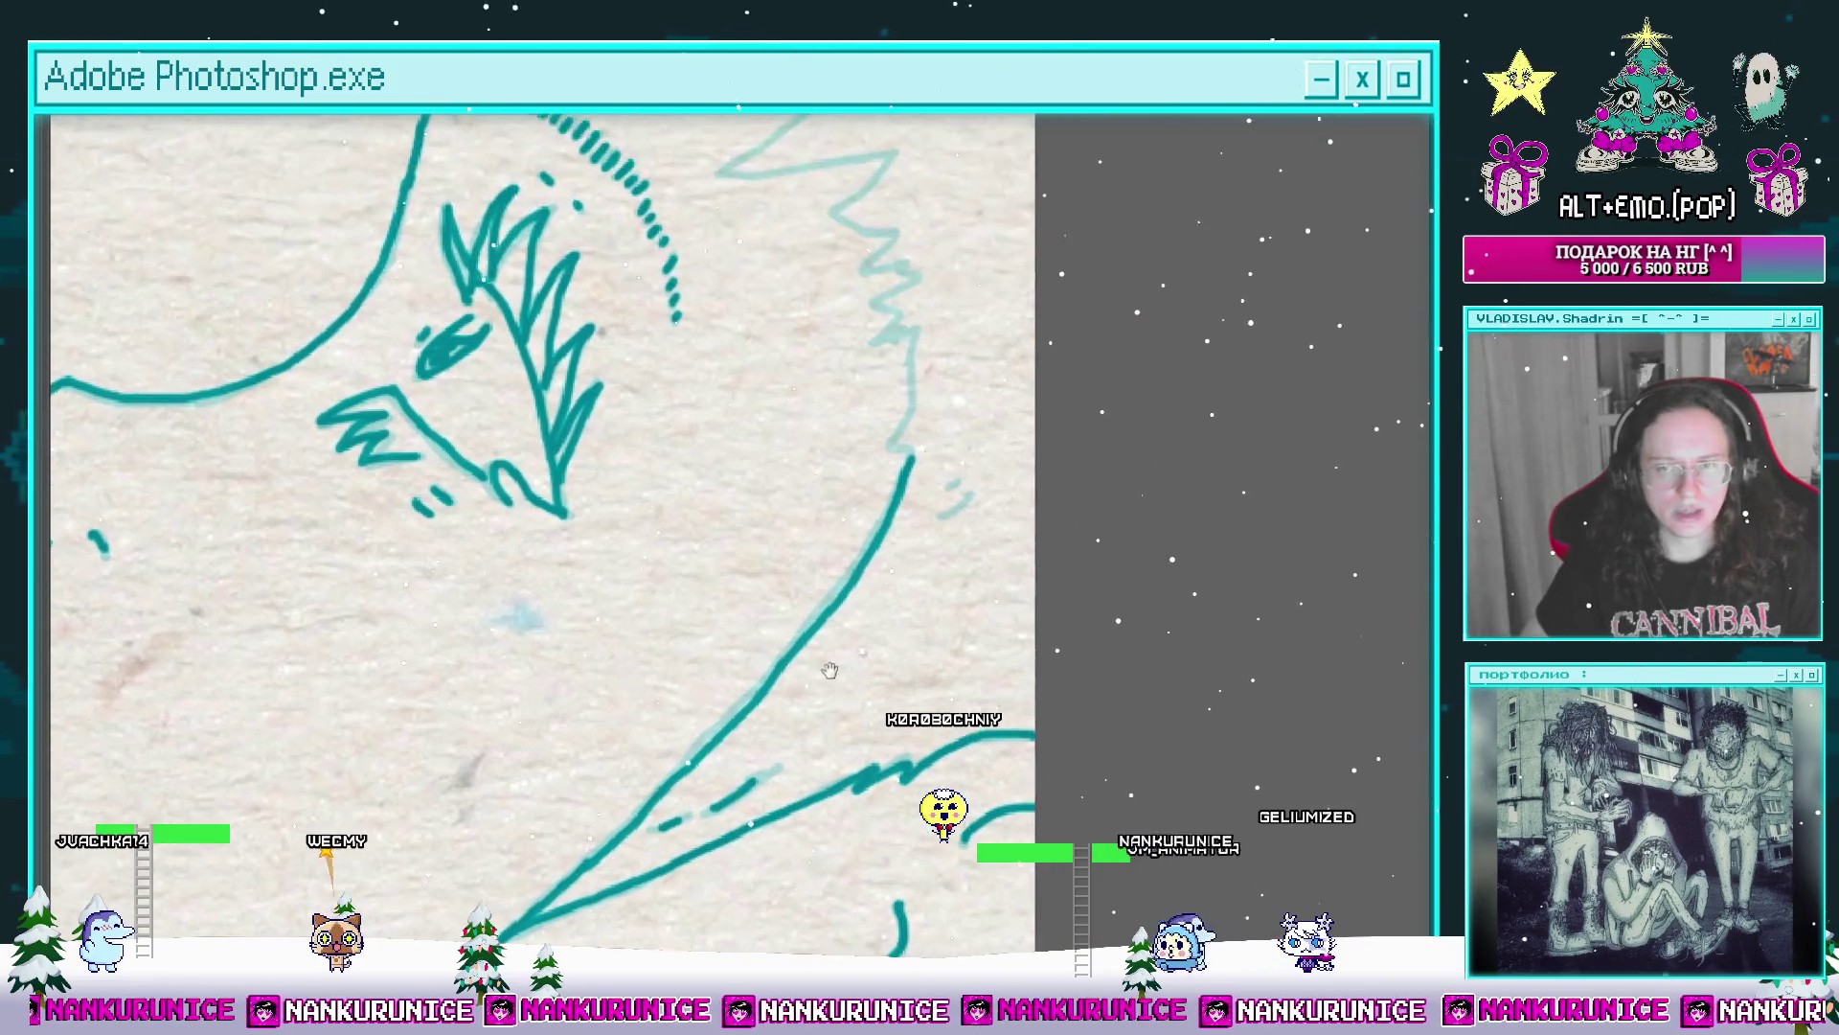